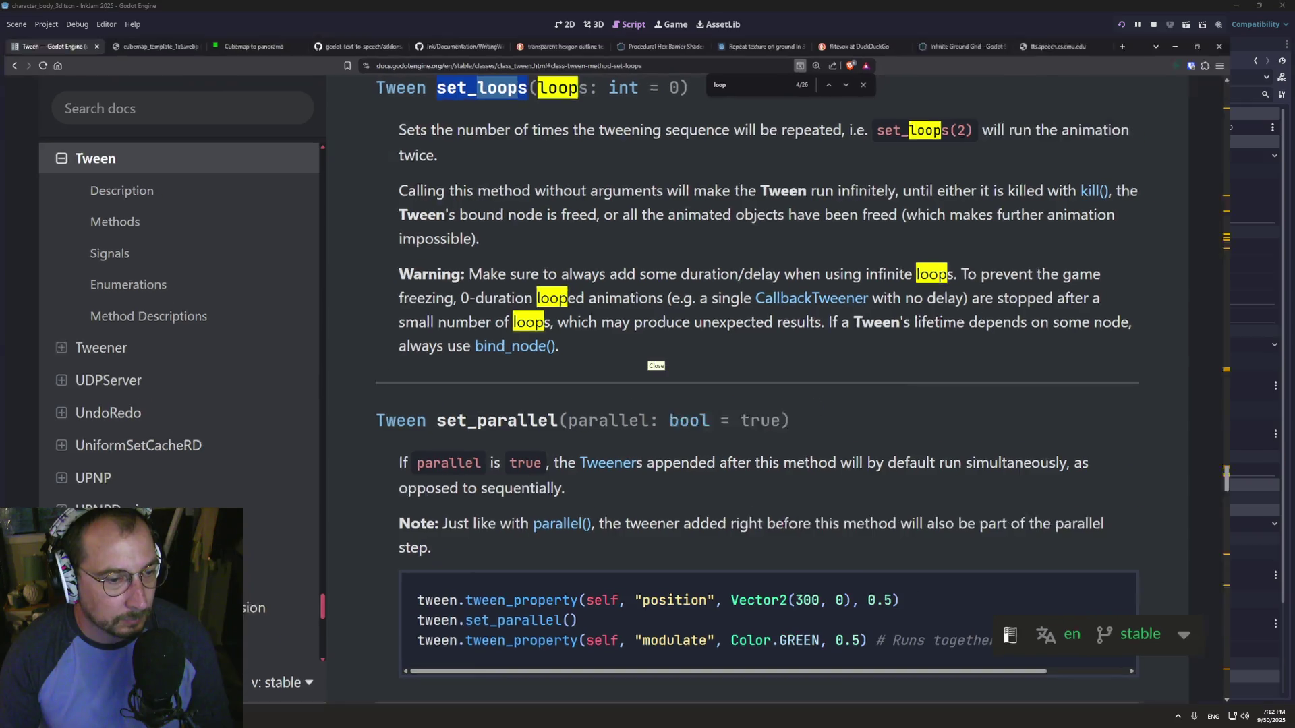
{"action": "key", "text": "alt+Tab"}
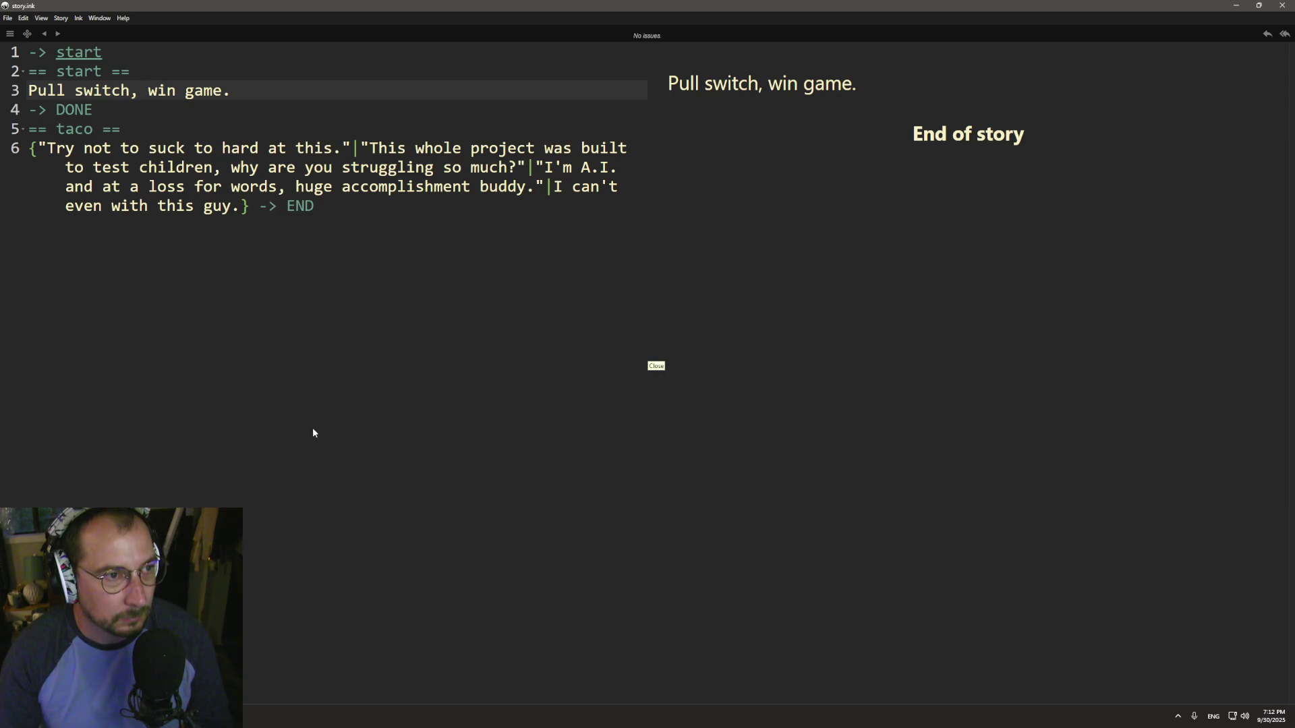
- Rename the taco knot to first_approach
{"action": "double_click", "coordinate": [80, 126]}
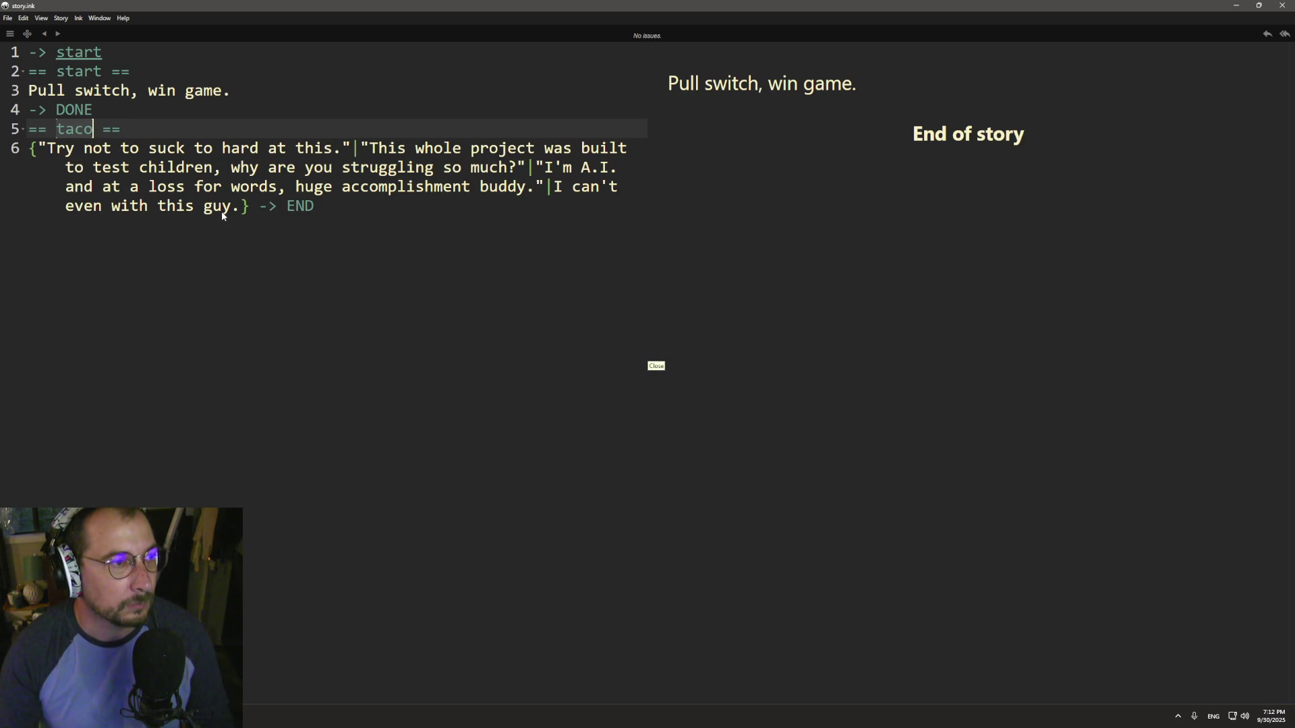
{"action": "type", "text": "first_"}
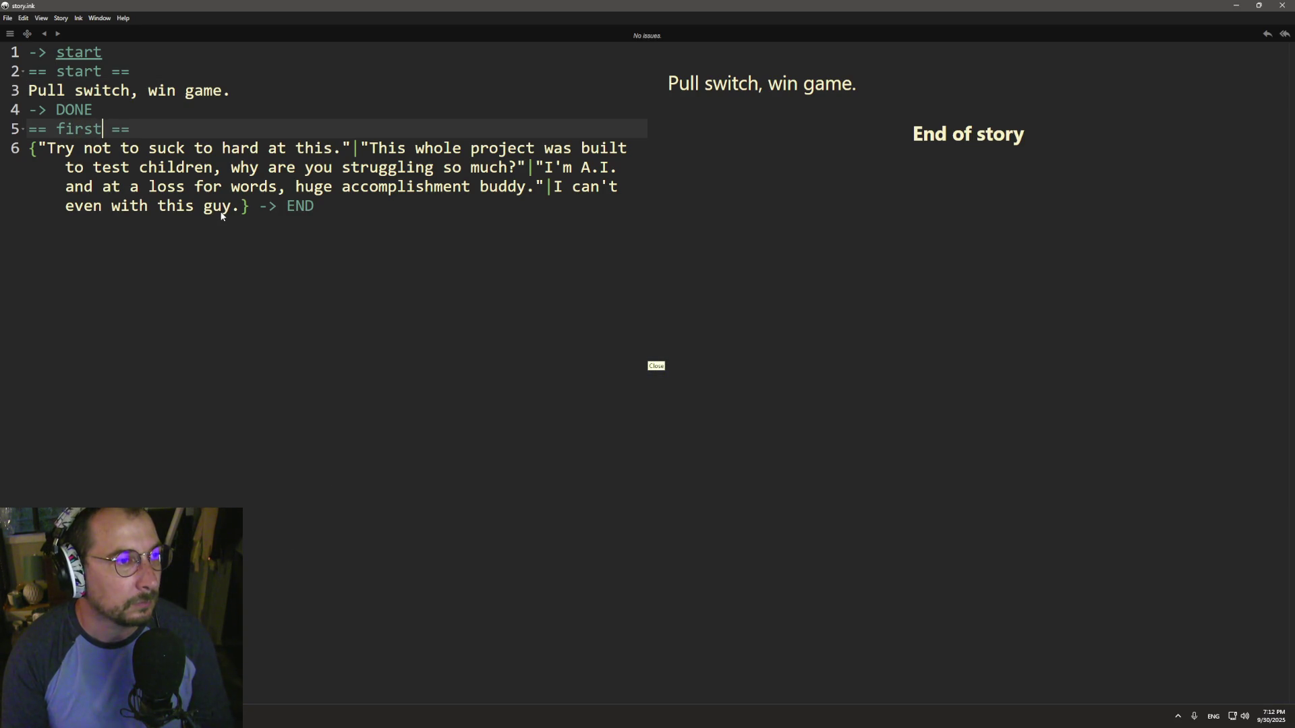
{"action": "type", "text": "approach"}
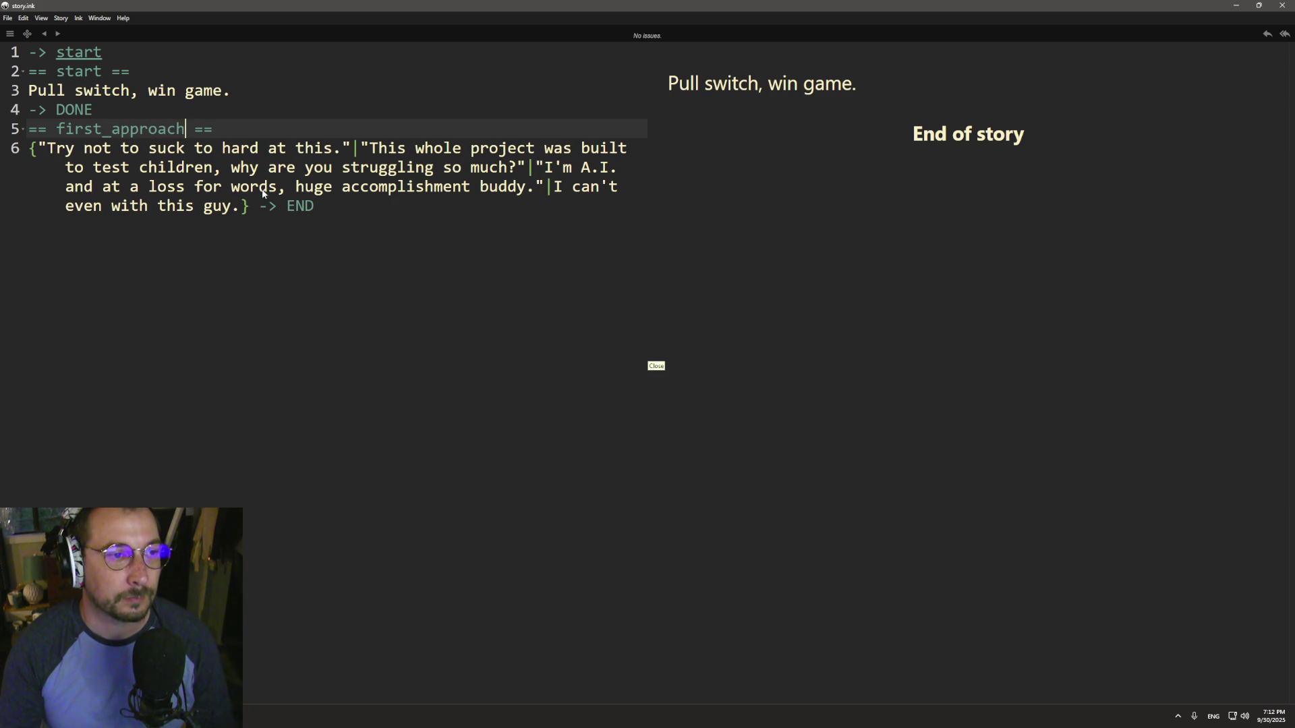
- Open a blank line under the knot header and comment out the insults line with //
{"action": "key", "text": "Return"}
{"action": "key", "text": "Return"}
{"action": "type", "text": "=="}
{"action": "key", "text": "BackSpace"}
{"action": "key", "text": "BackSpace"}
{"action": "key", "text": "BackSpace"}
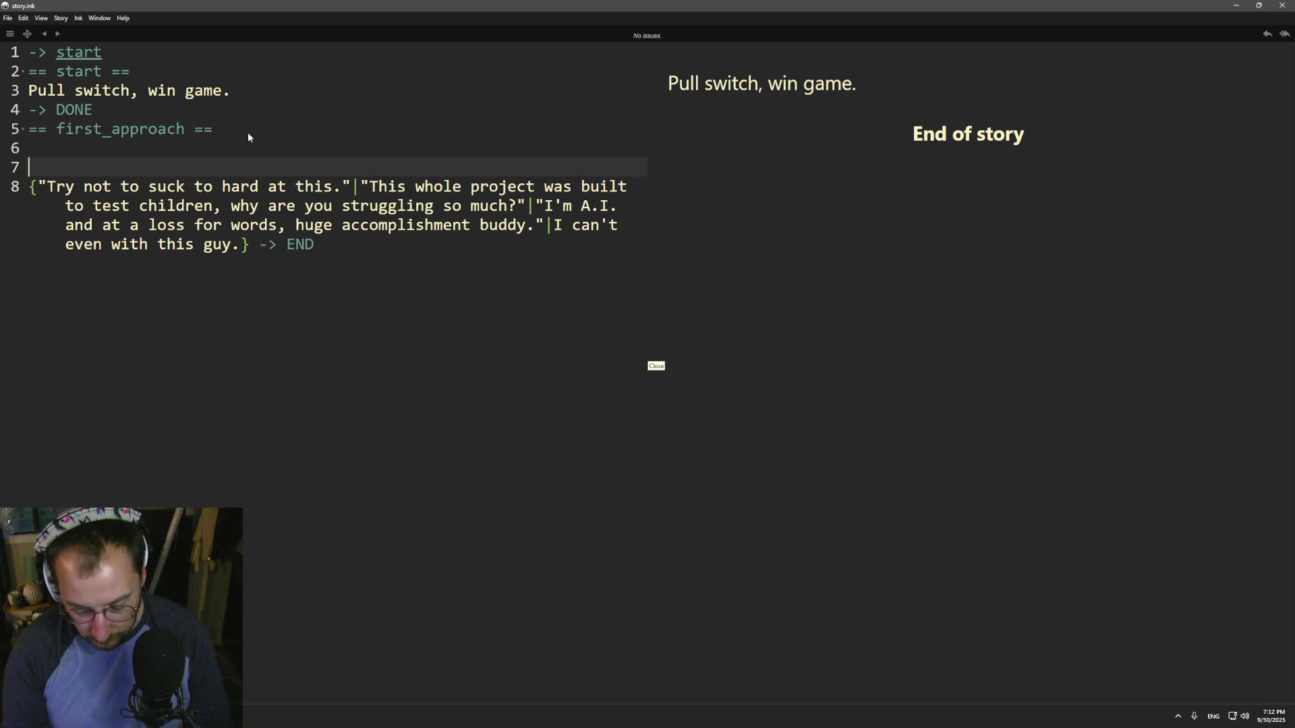
{"action": "key", "text": "Down"}
{"action": "type", "text": "//"}
- Write 'Be careful.' on the line under first_approach and start a new line
{"action": "key", "text": "Up"}
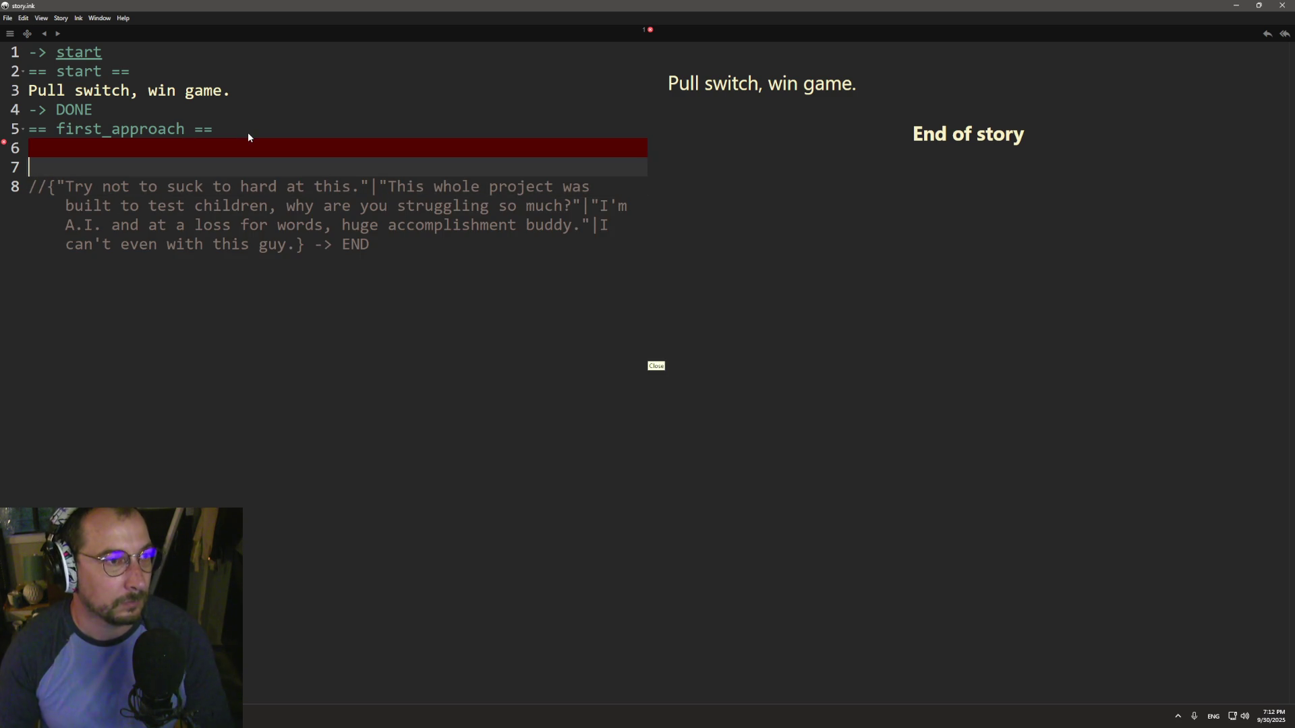
{"action": "key", "text": "Up"}
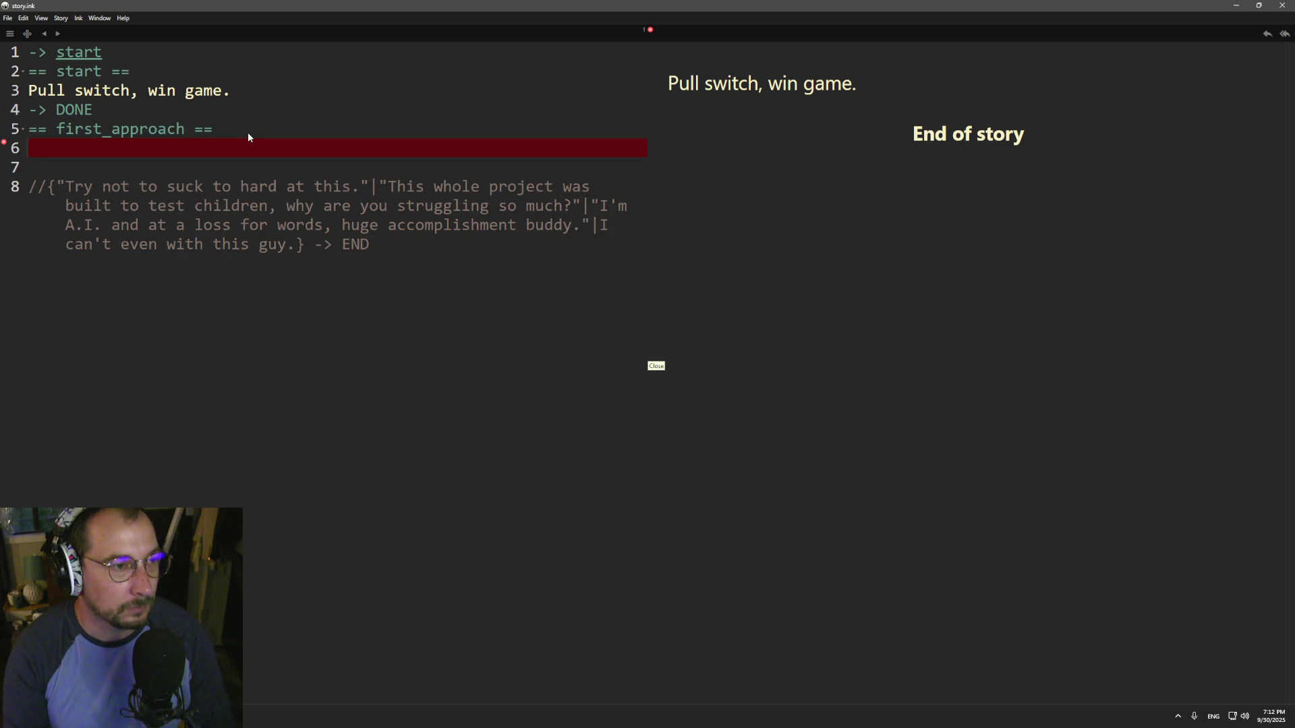
{"action": "type", "text": "Ok t"}
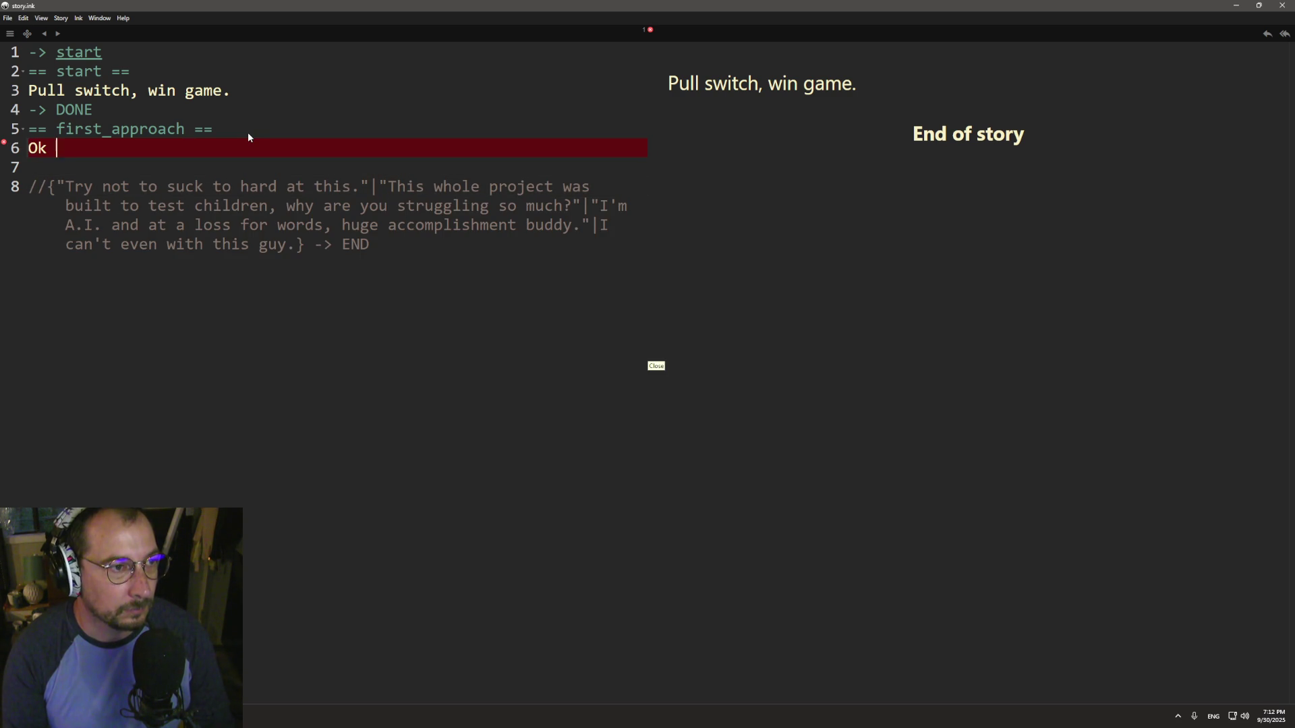
{"action": "key", "text": "BackSpace"}
{"action": "key", "text": "BackSpace"}
{"action": "key", "text": "BackSpace"}
{"action": "key", "text": "BackSpace"}
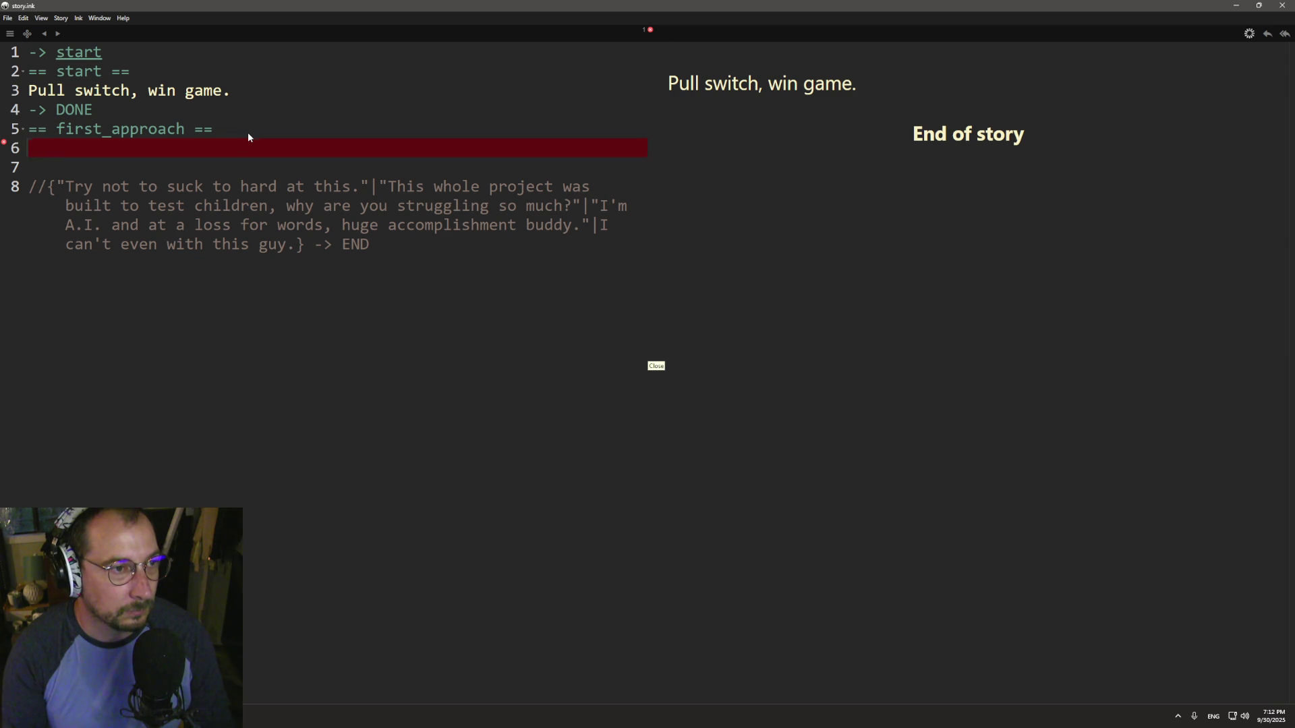
{"action": "type", "text": "Be car"}
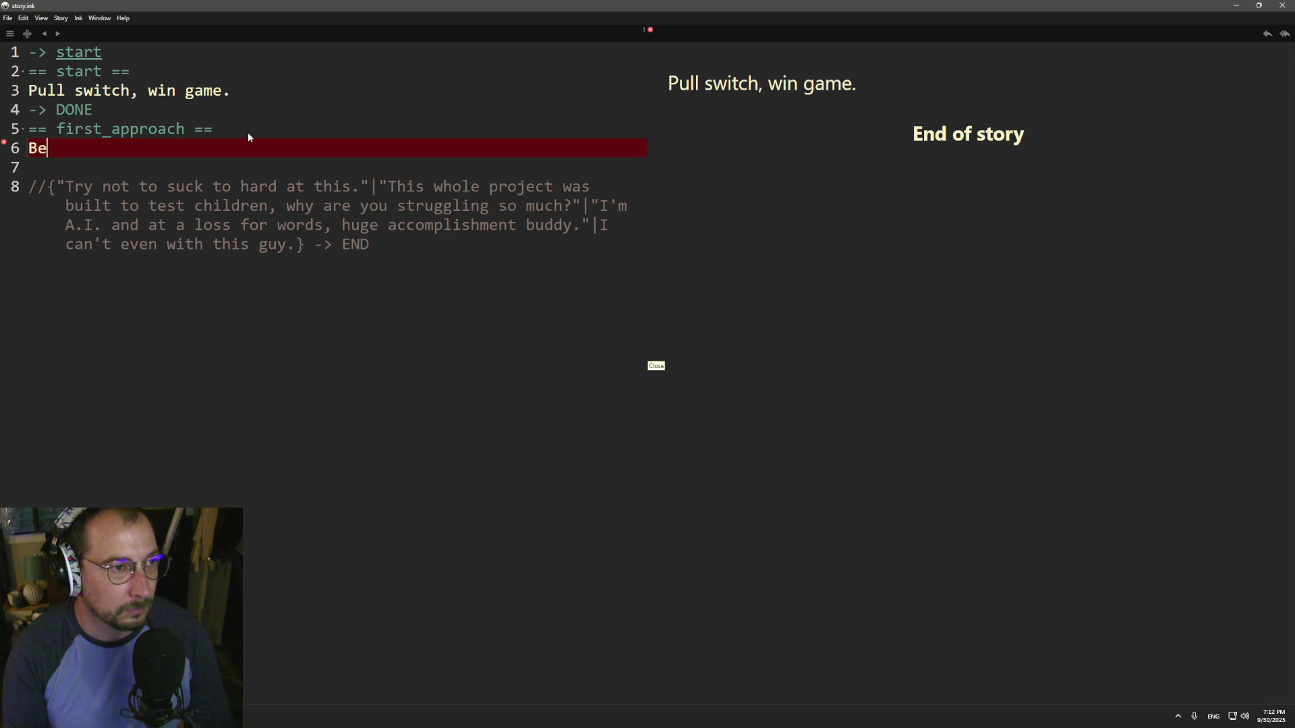
{"action": "key", "text": "BackSpace"}
{"action": "type", "text": "reful."}
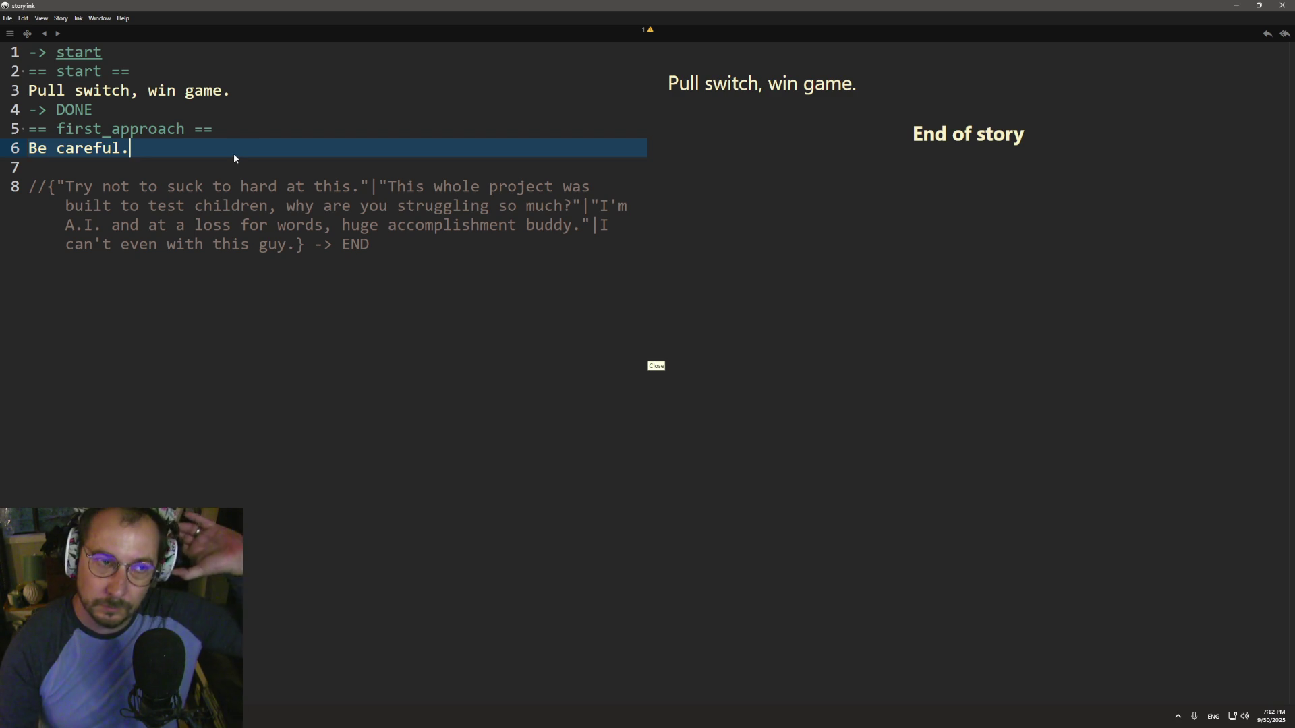
{"action": "key", "text": "Return"}
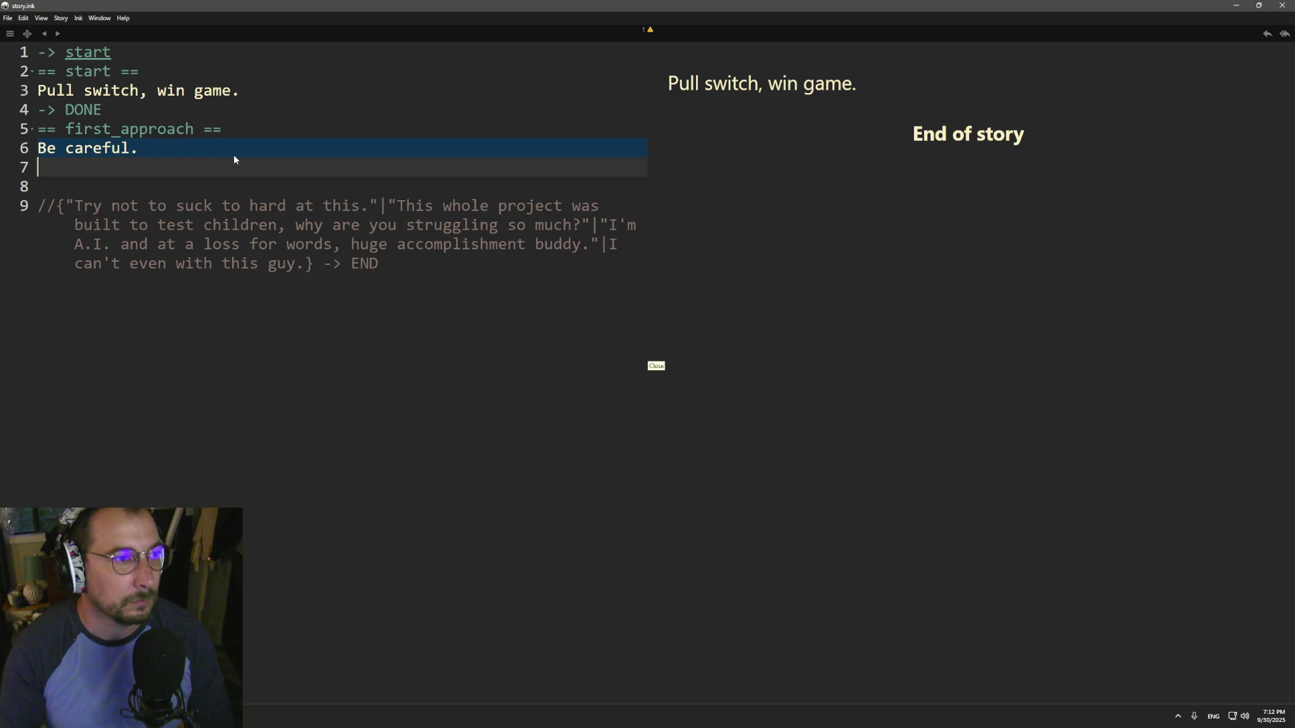
- Add a new knot header '== first_approach_complete =='
{"action": "type", "text": "--=="}
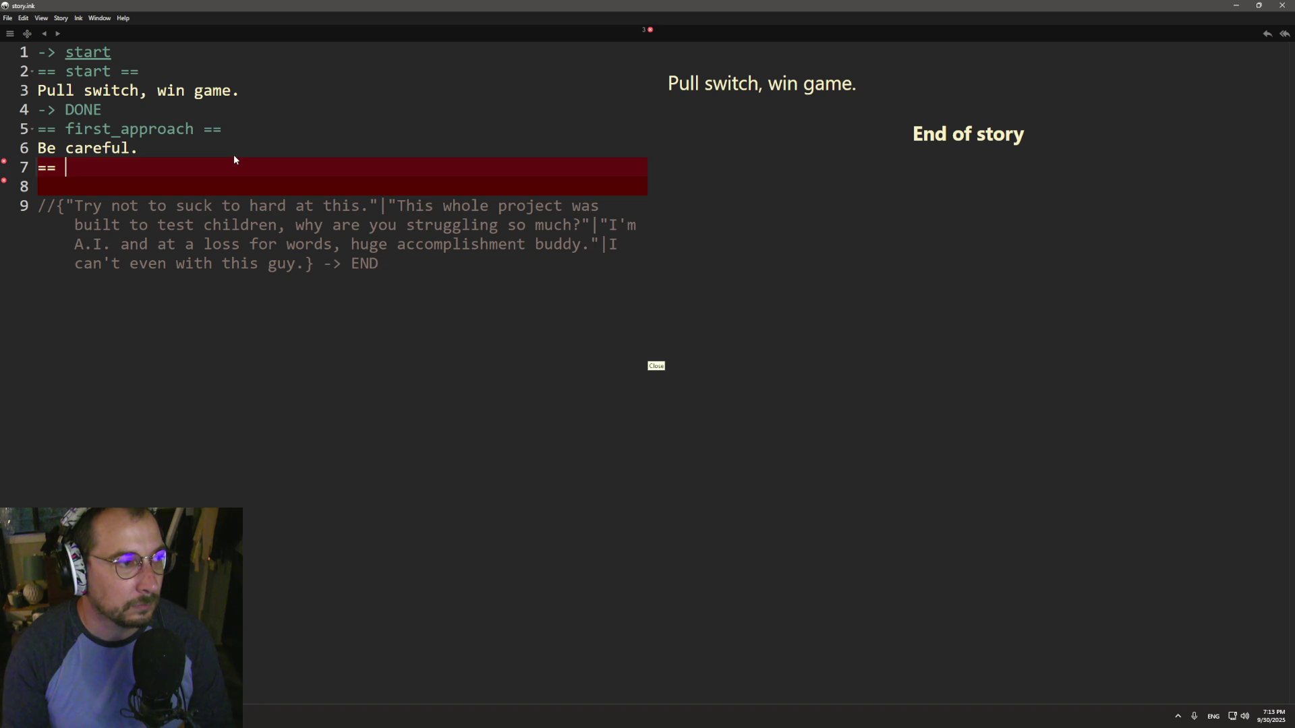
{"action": "key", "text": "BackSpace"}
{"action": "key", "text": "BackSpace"}
{"action": "key", "text": "BackSpace"}
{"action": "type", "text": "== first_approach_"}
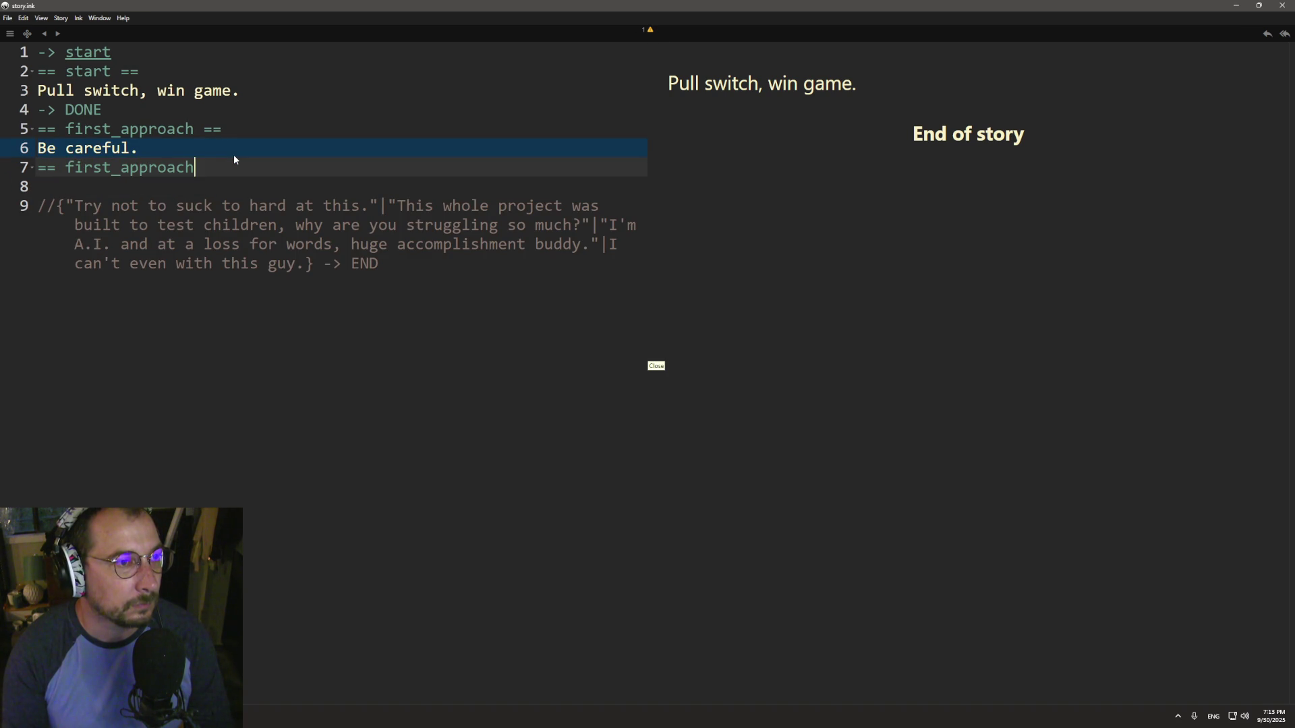
{"action": "type", "text": "complet"}
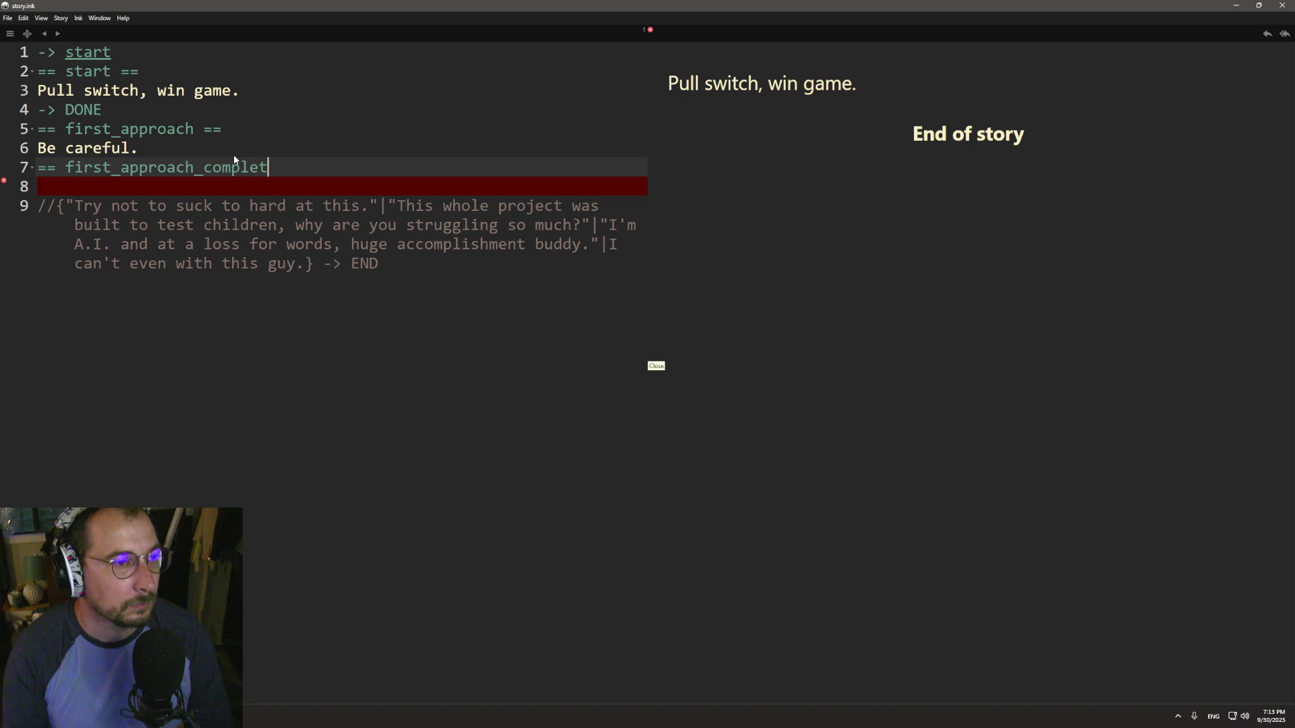
{"action": "type", "text": "e =="}
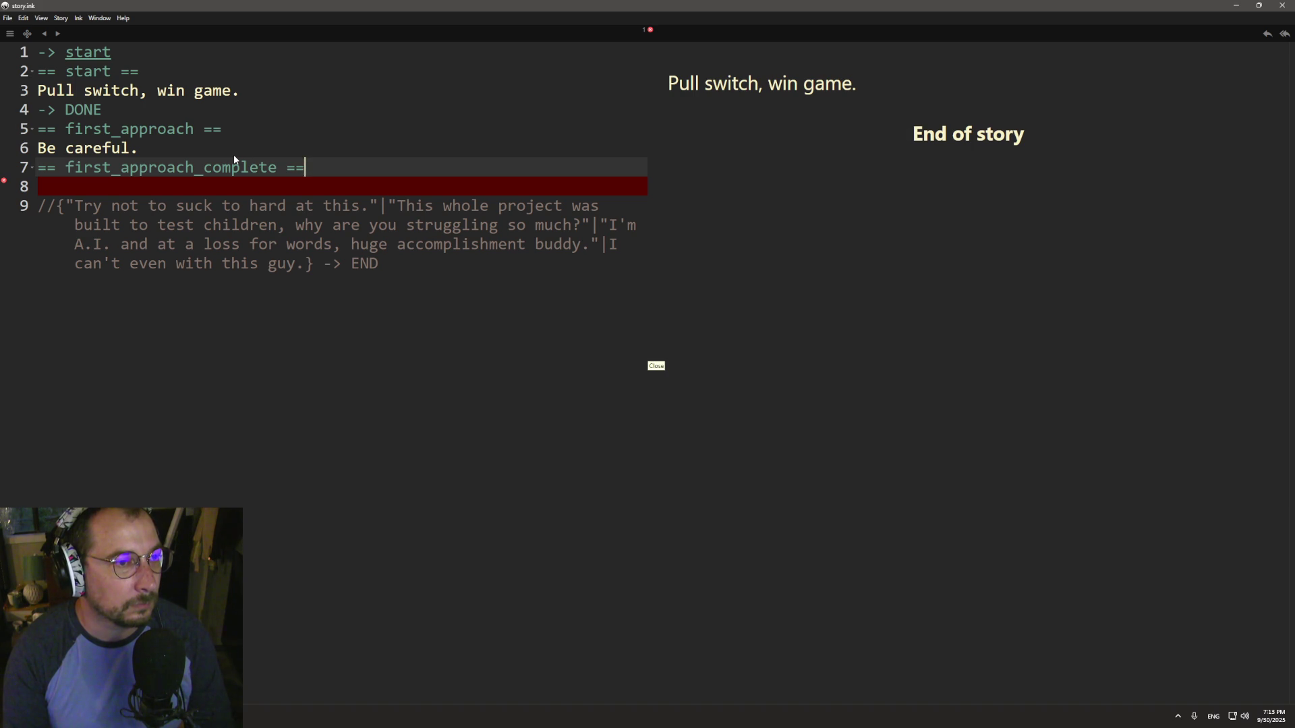
{"action": "key", "text": "Return"}
- Write 'Wow, great work. If this is any indication of your abilities, this will be a breeze.'
{"action": "type", "text": "Wow, "}
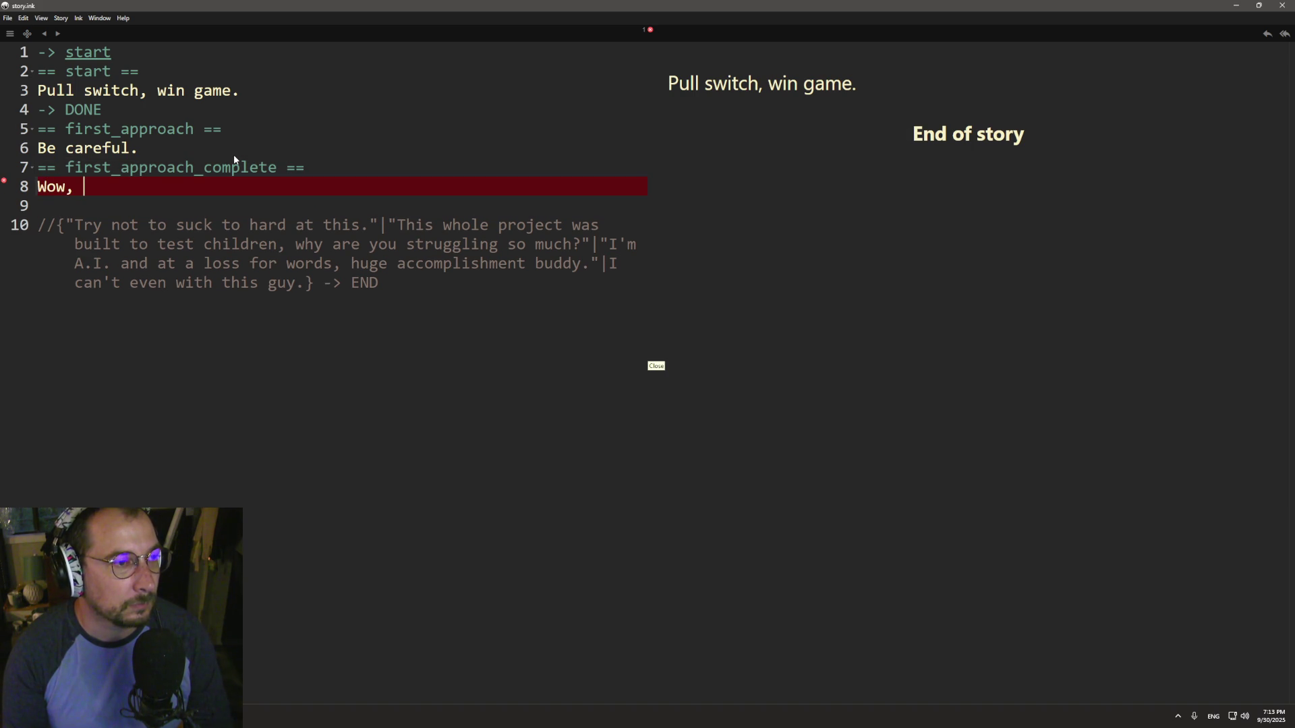
{"action": "type", "text": "great work. "}
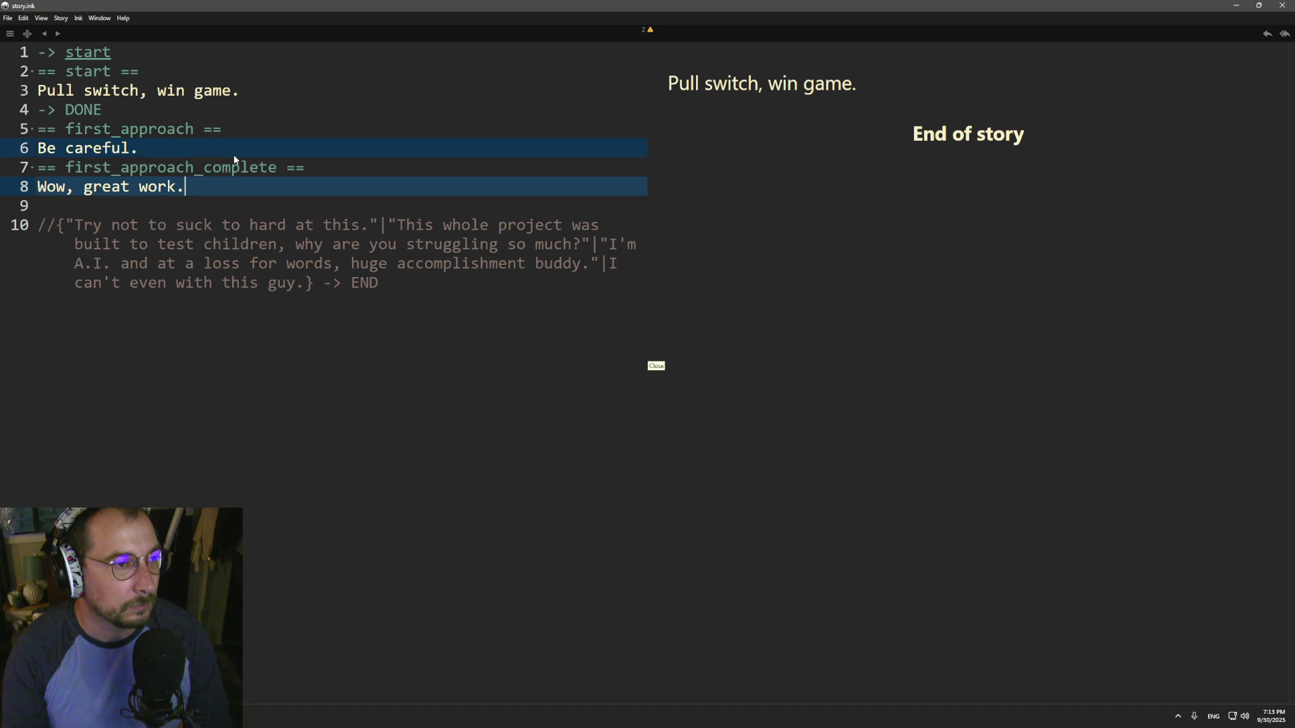
{"action": "type", "text": "If this isi"}
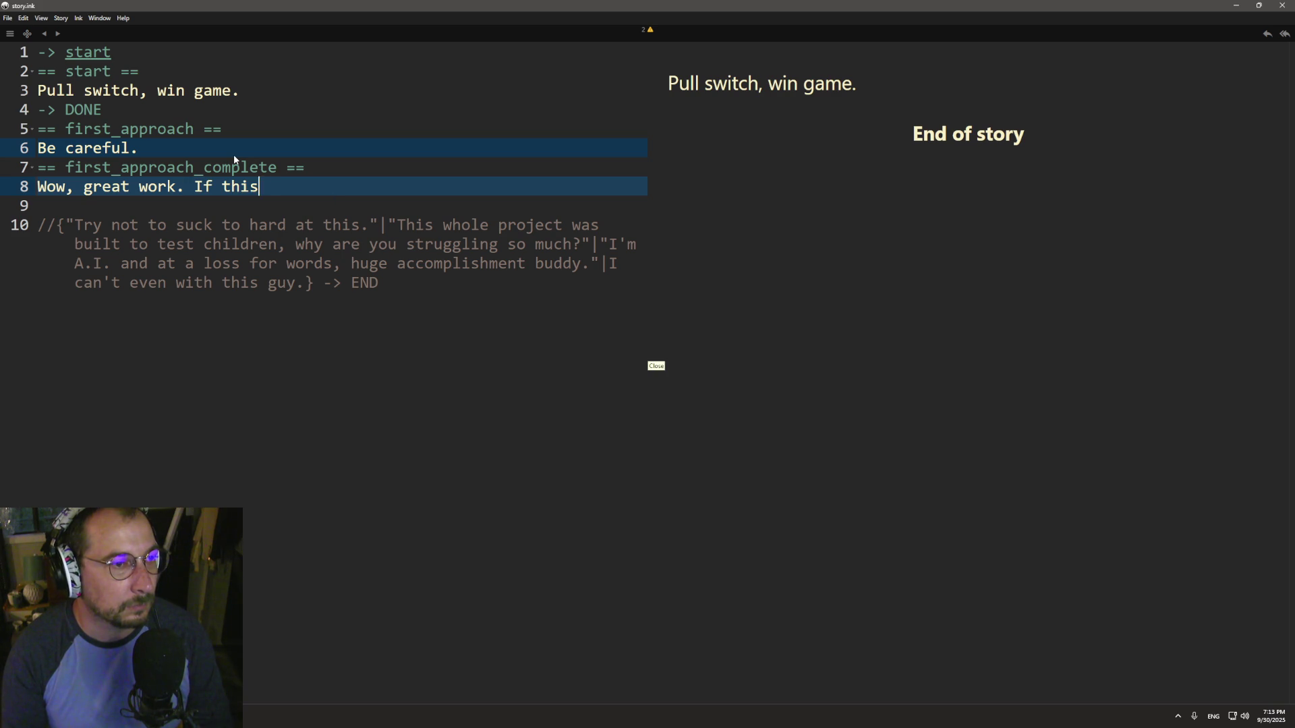
{"action": "key", "text": "BackSpace"}
{"action": "type", "text": "an"}
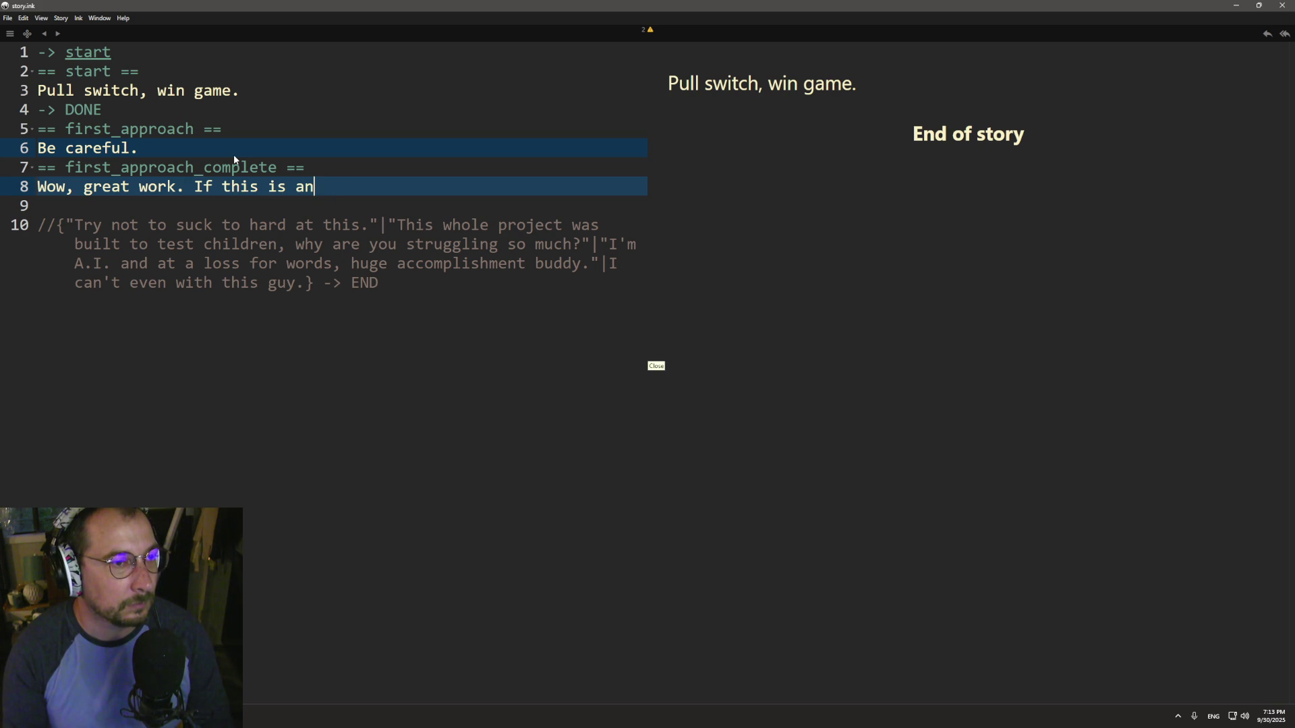
{"action": "type", "text": "y indica"}
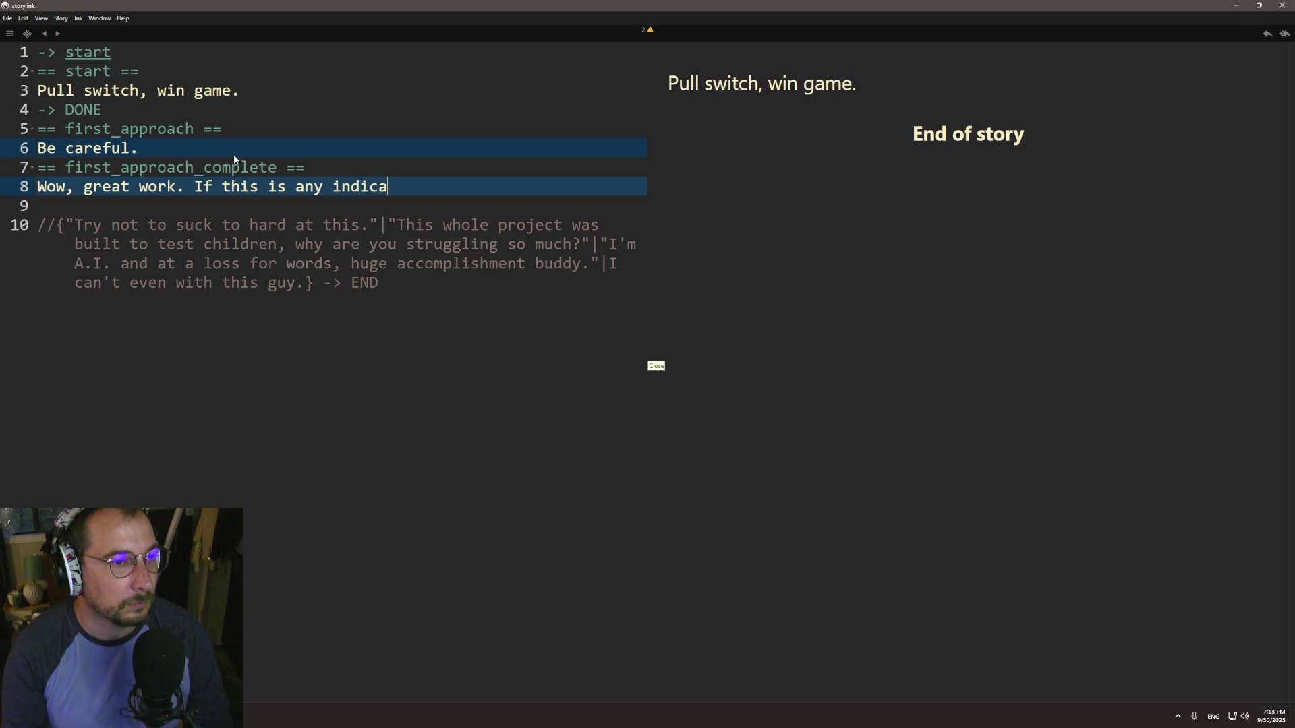
{"action": "type", "text": "tion of you"}
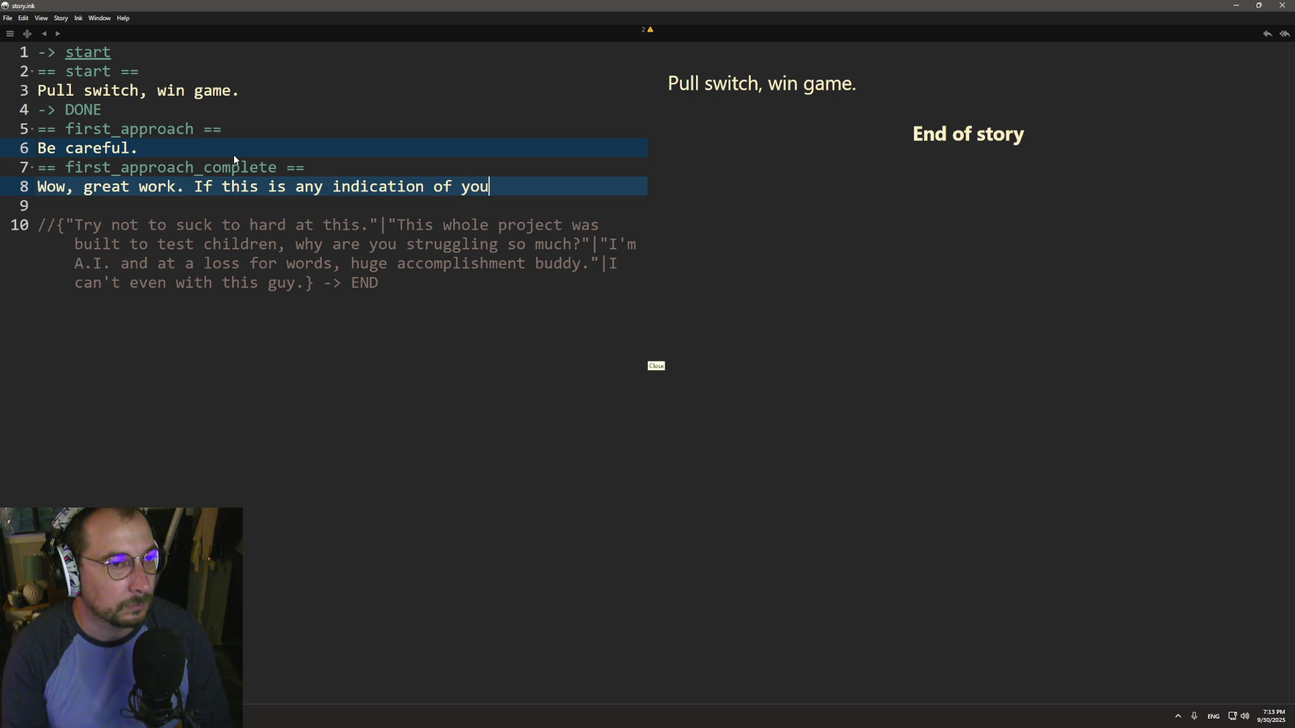
{"action": "type", "text": "r abilities,"}
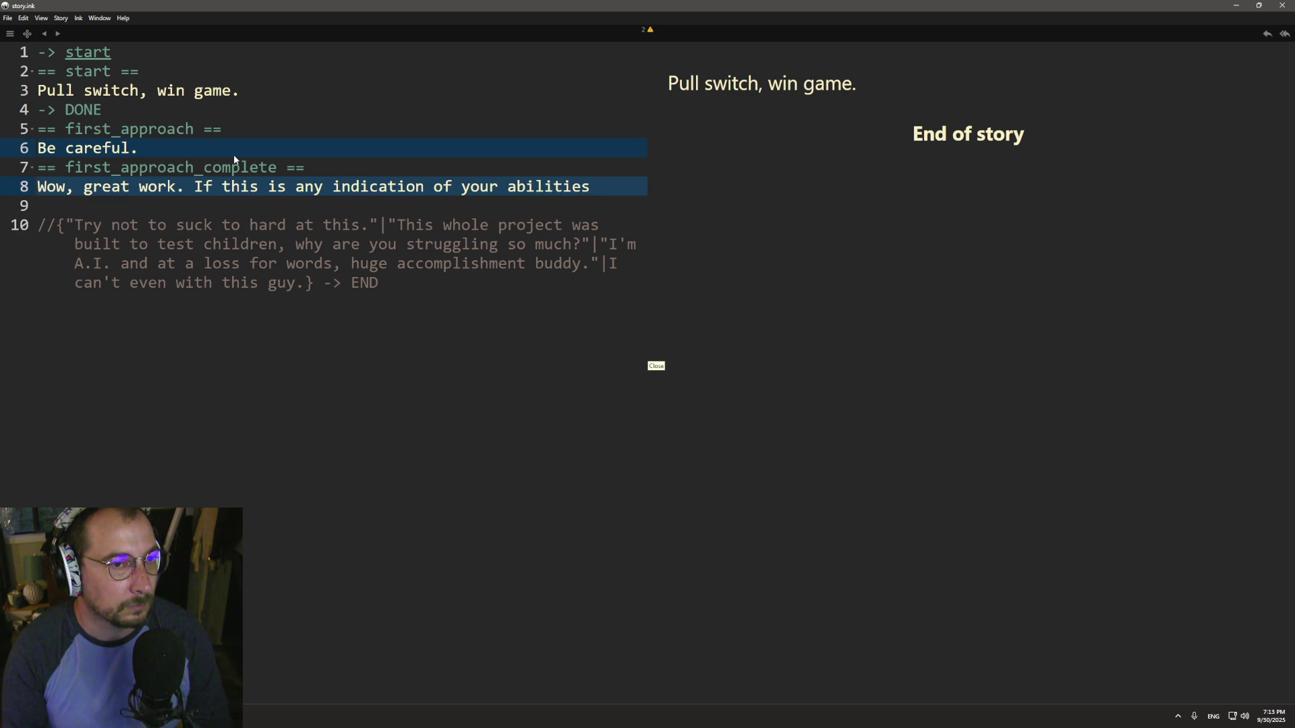
{"action": "type", "text": " this wi"}
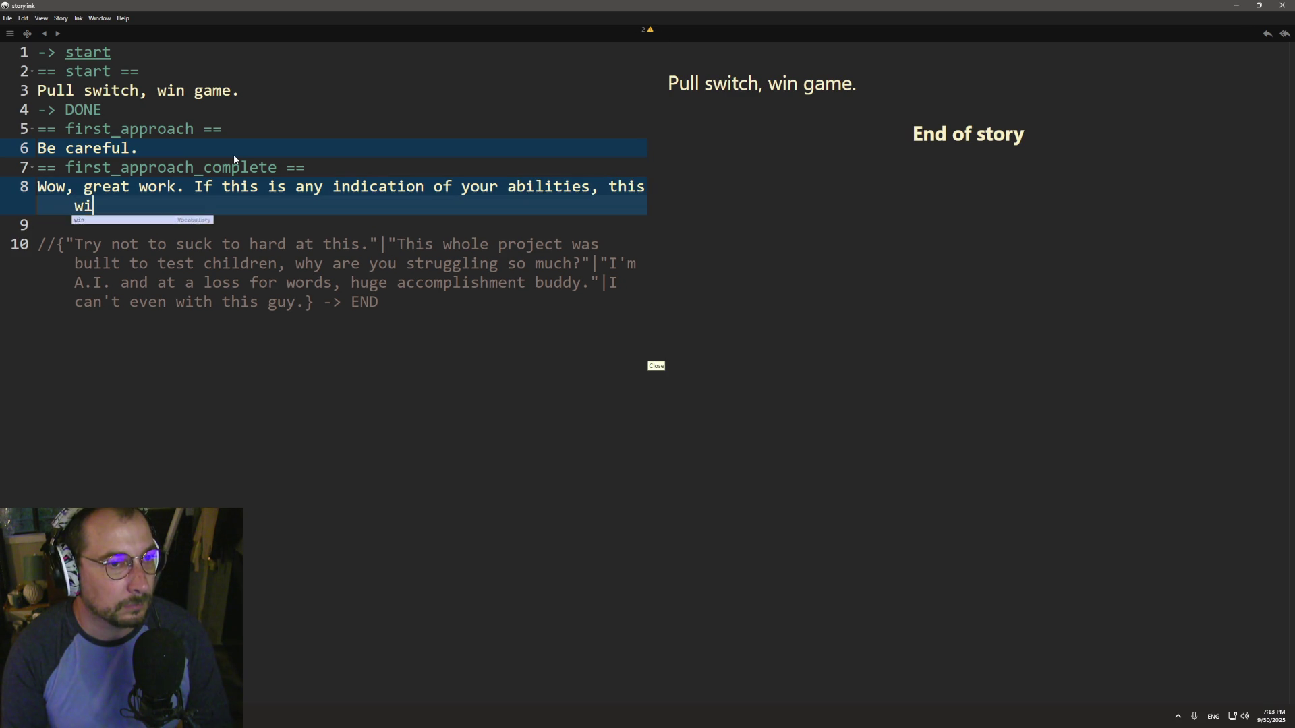
{"action": "type", "text": "ll be a brea"}
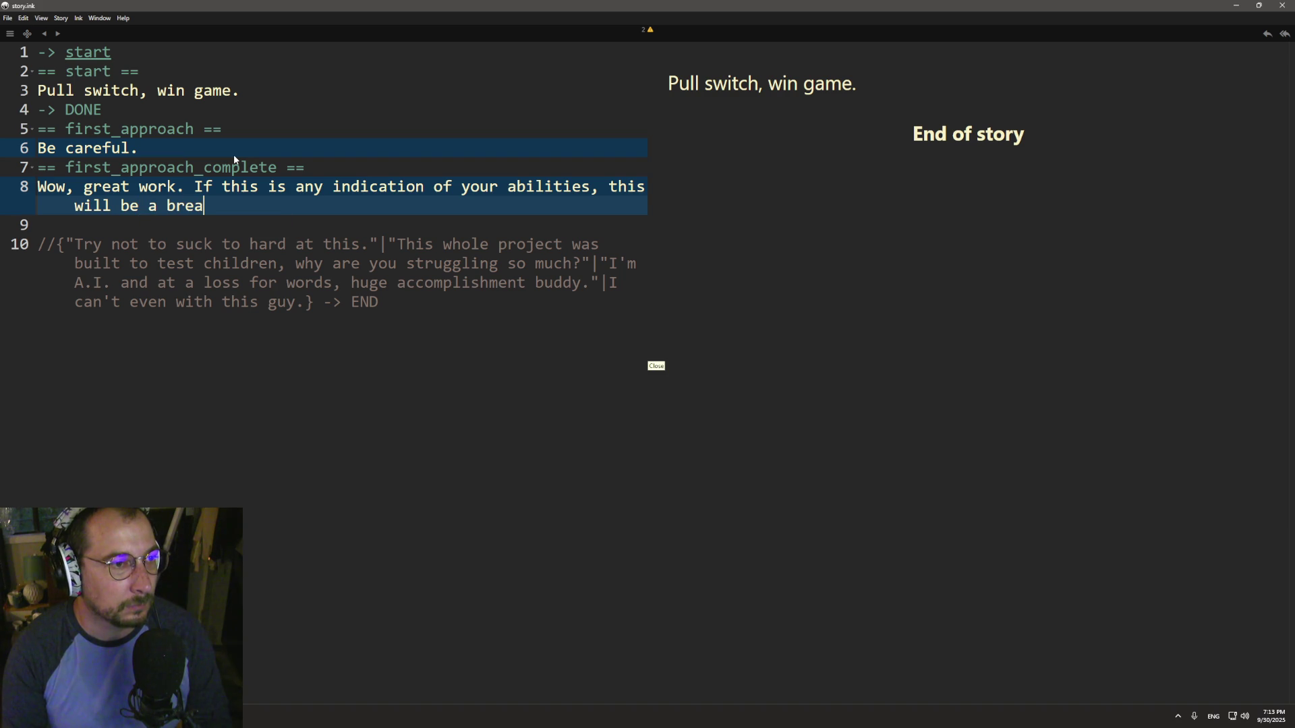
{"action": "key", "text": "BackSpace"}
{"action": "type", "text": "eze."}
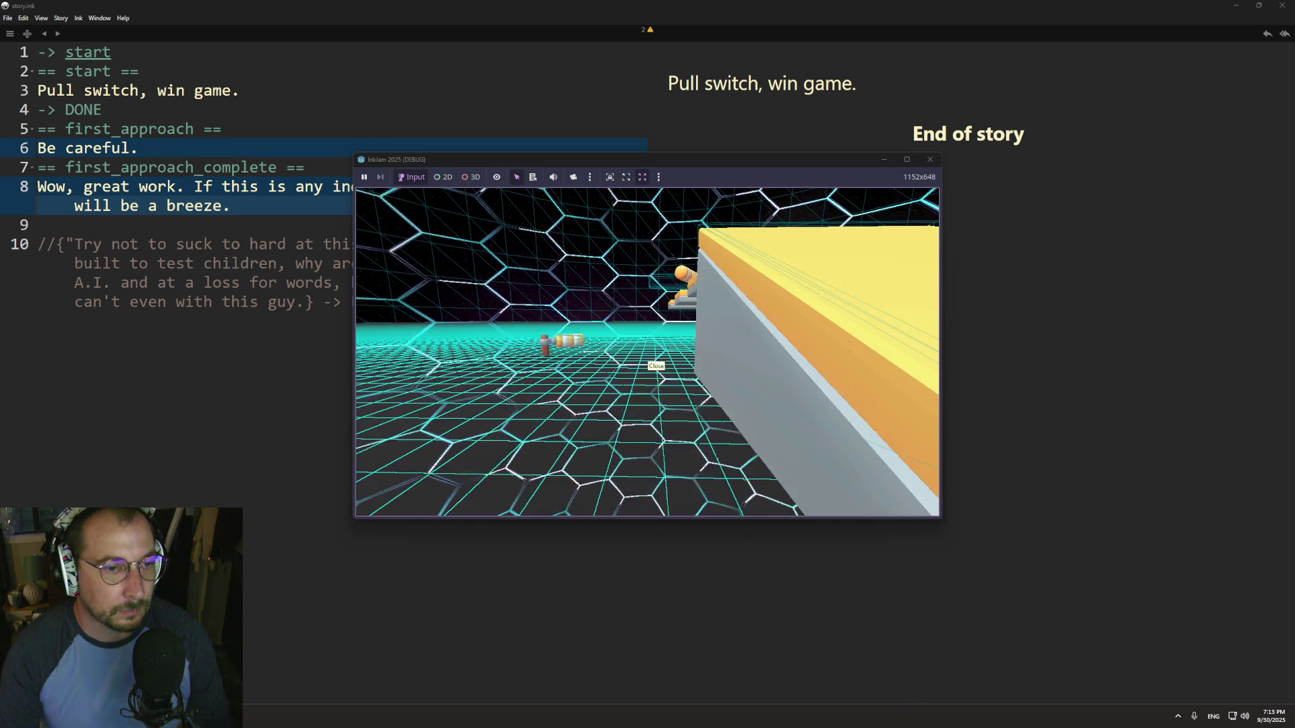
- Test-run the game from Godot with F5, then return to story.ink at empty line 9
{"action": "key", "text": "alt+Tab"}
{"action": "key", "text": "alt+Tab"}
{"action": "key", "text": "alt+Tab"}
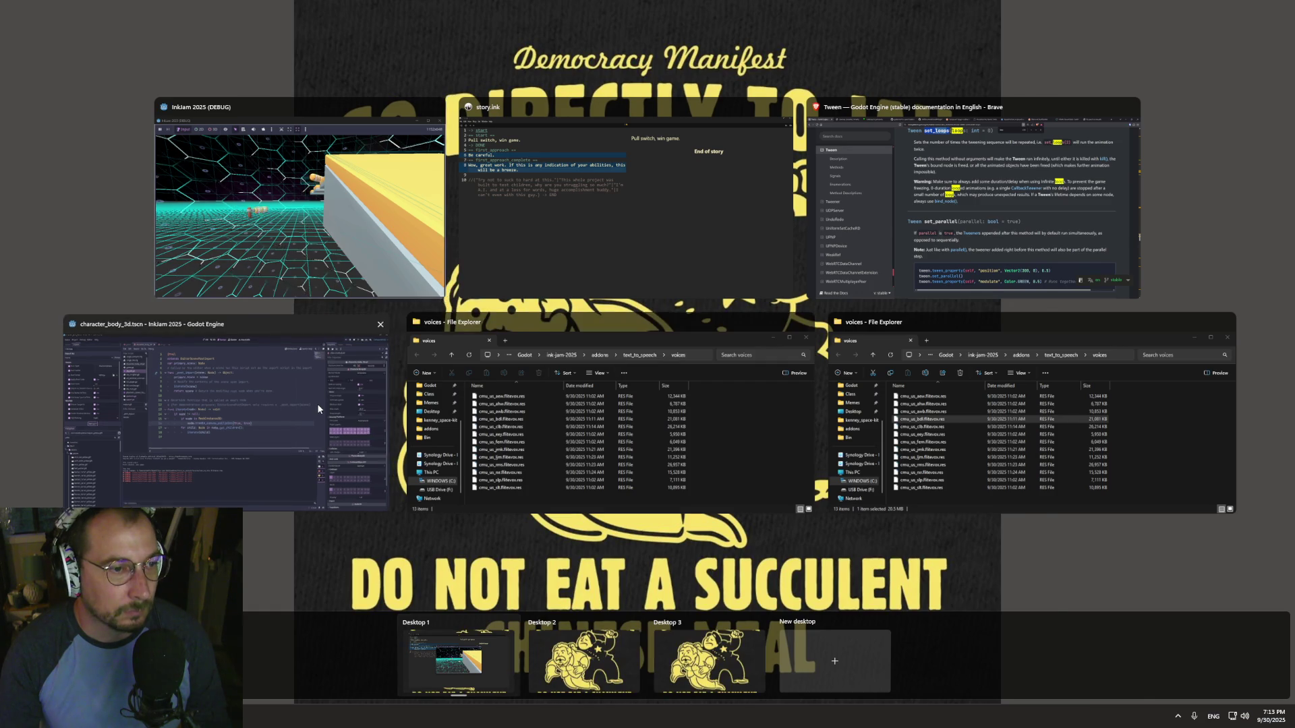
{"action": "key", "text": "F5"}
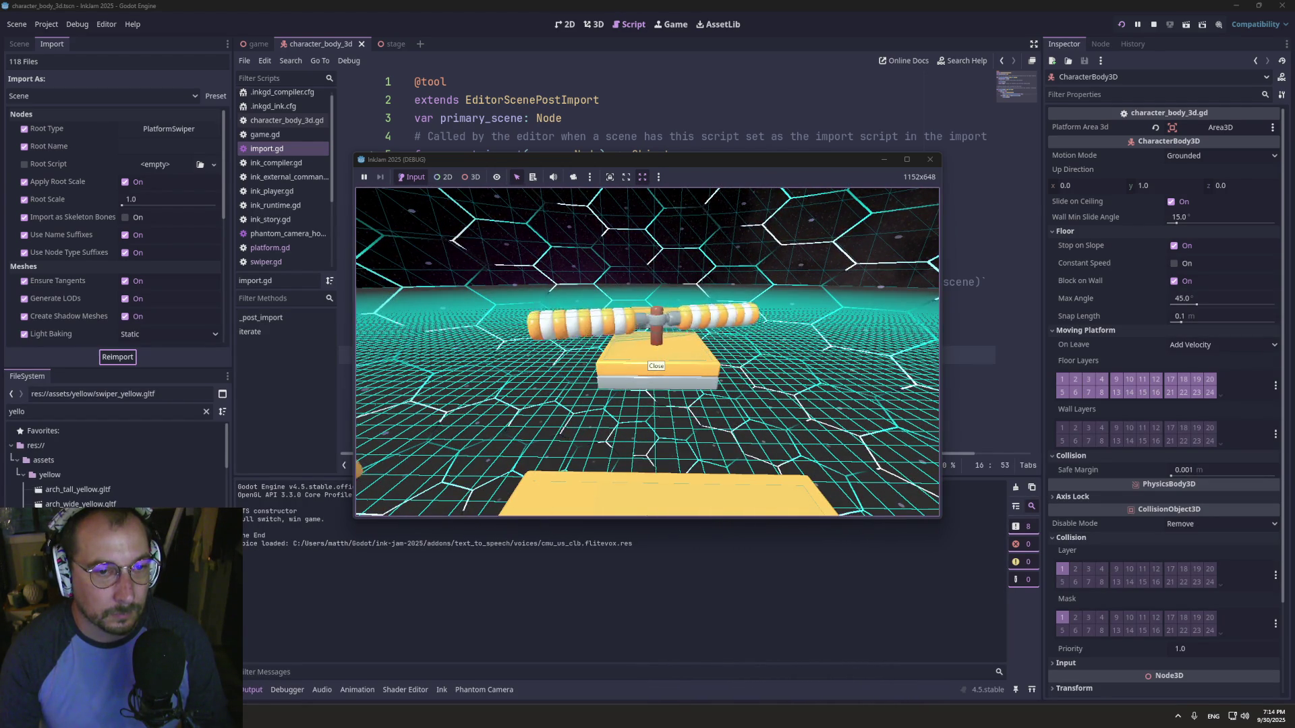
{"action": "key", "text": "super+Tab"}
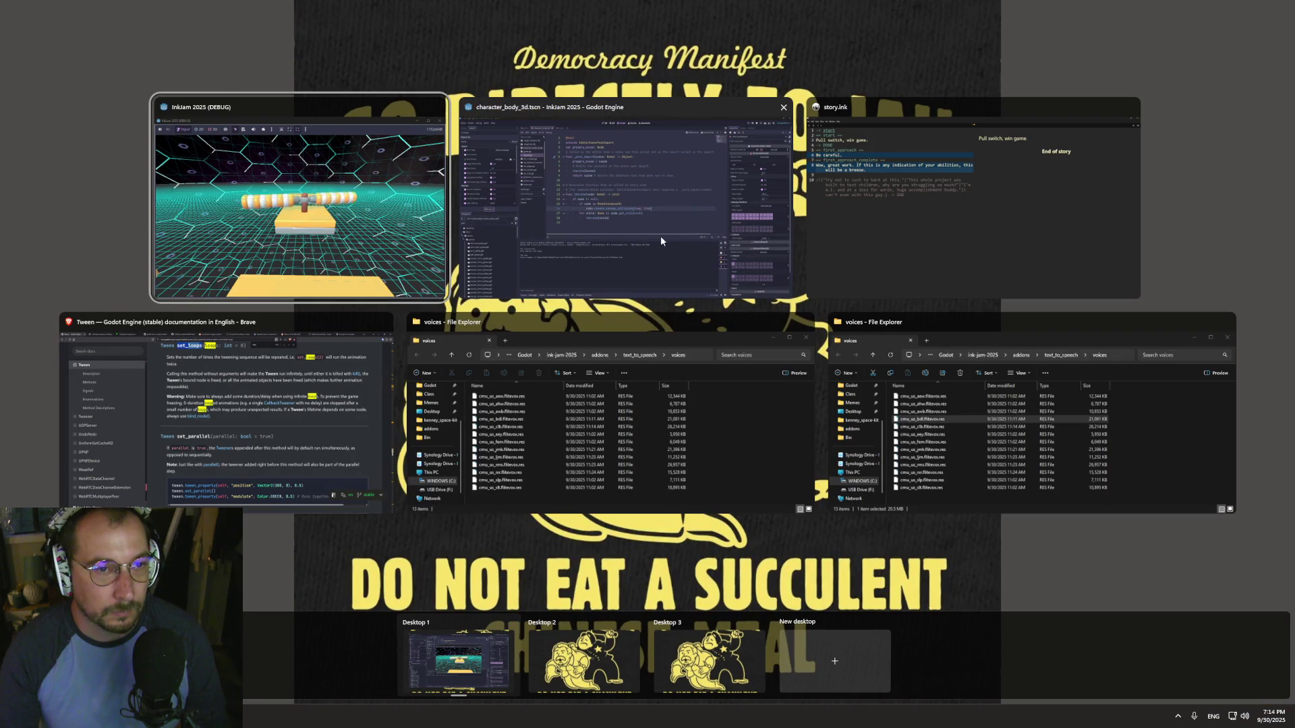
{"action": "left_click", "coordinate": [873, 237]}
{"action": "left_click", "coordinate": [284, 213]}
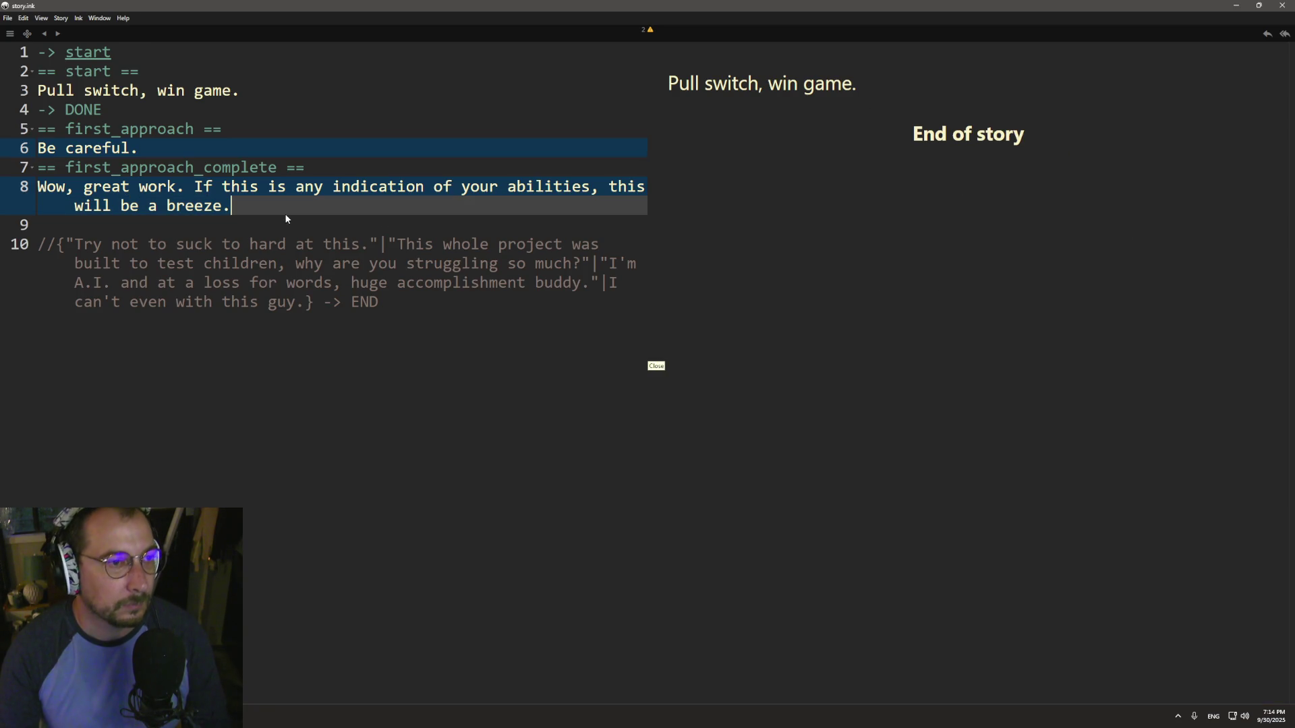
- Add a '== spinners ==' knot header on line 9
{"action": "left_click", "coordinate": [286, 223]}
{"action": "type", "text": "--"}
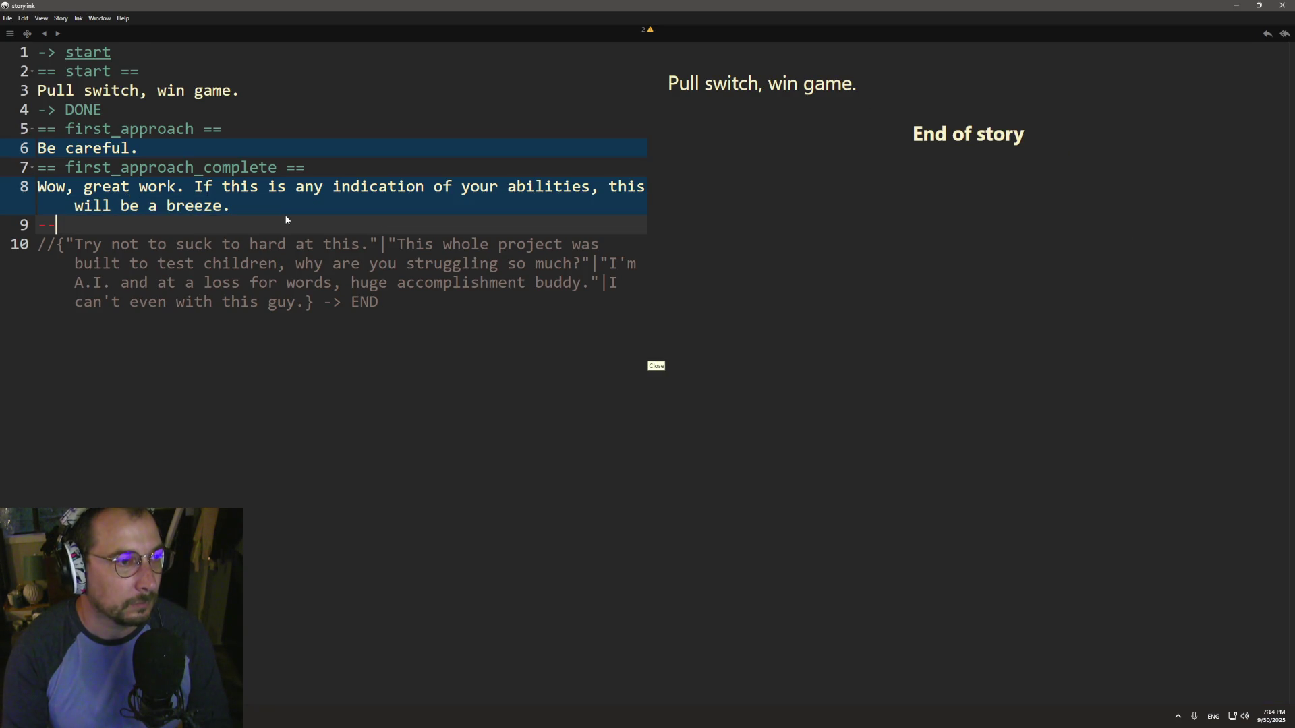
{"action": "type", "text": "="}
{"action": "type", "text": "sp"}
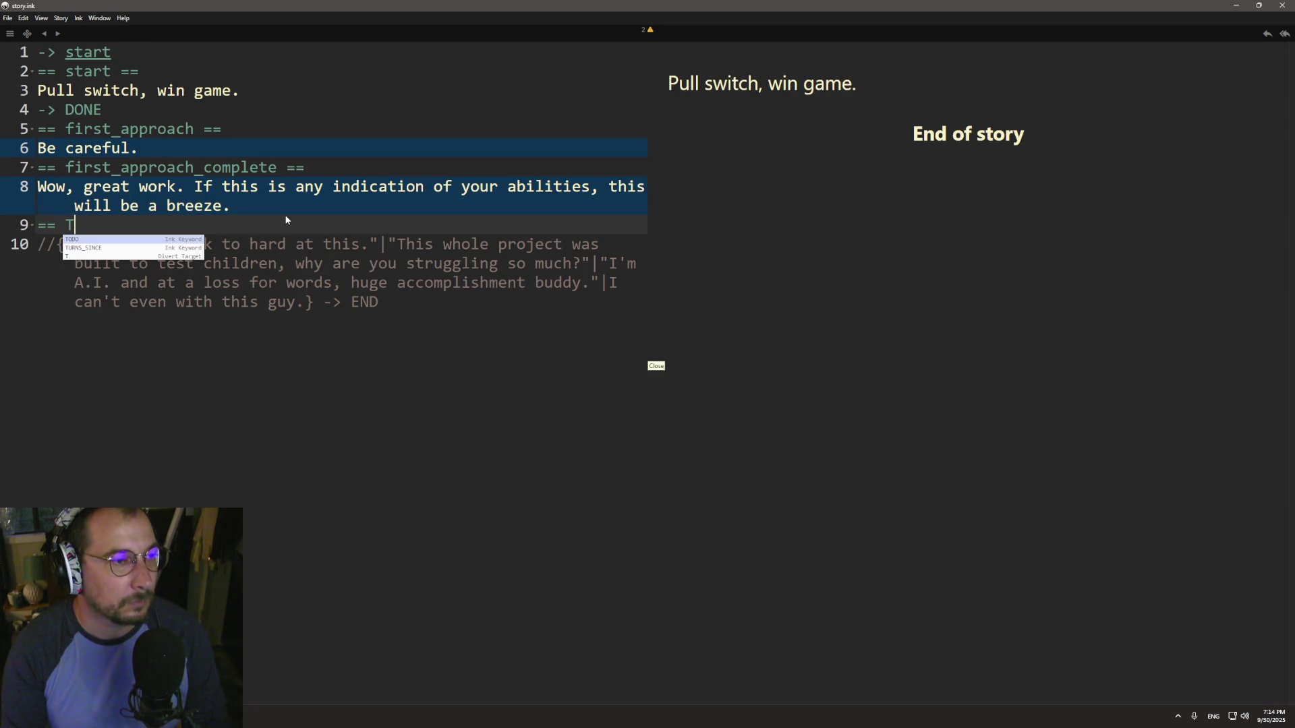
{"action": "type", "text": "inny"}
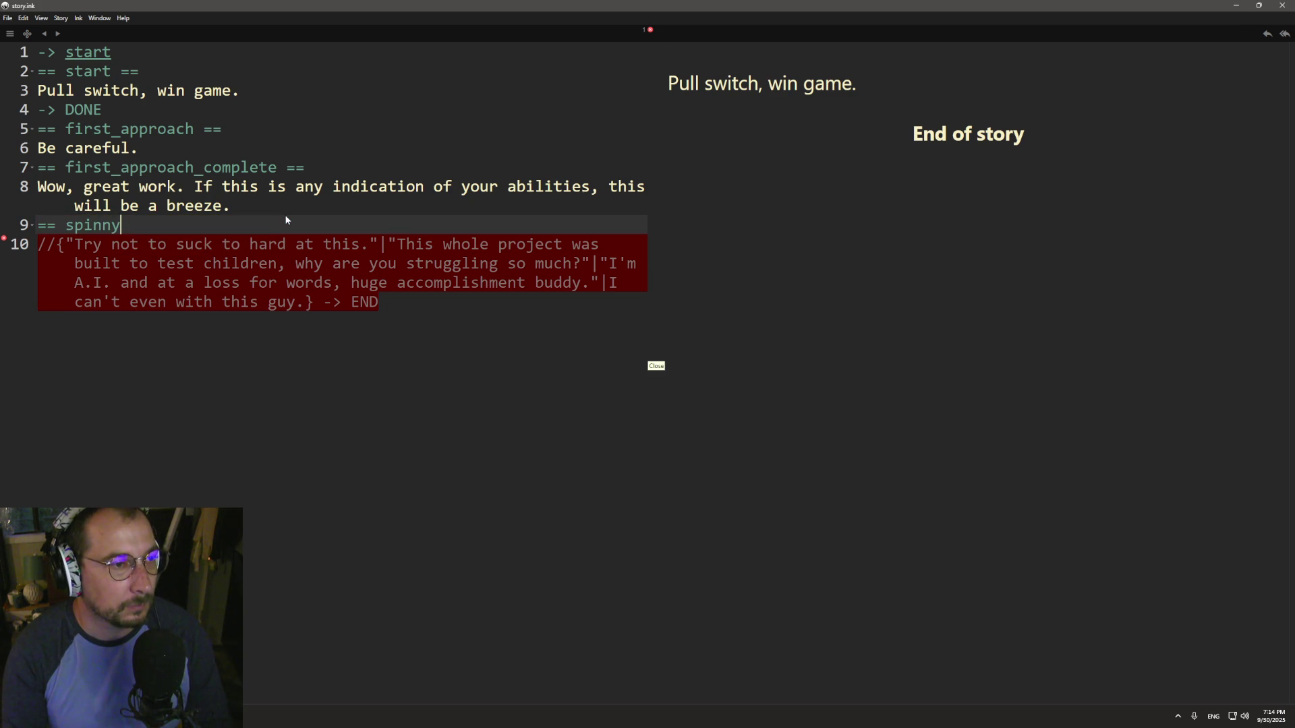
{"action": "key", "text": "BackSpace"}
{"action": "type", "text": "ers =="}
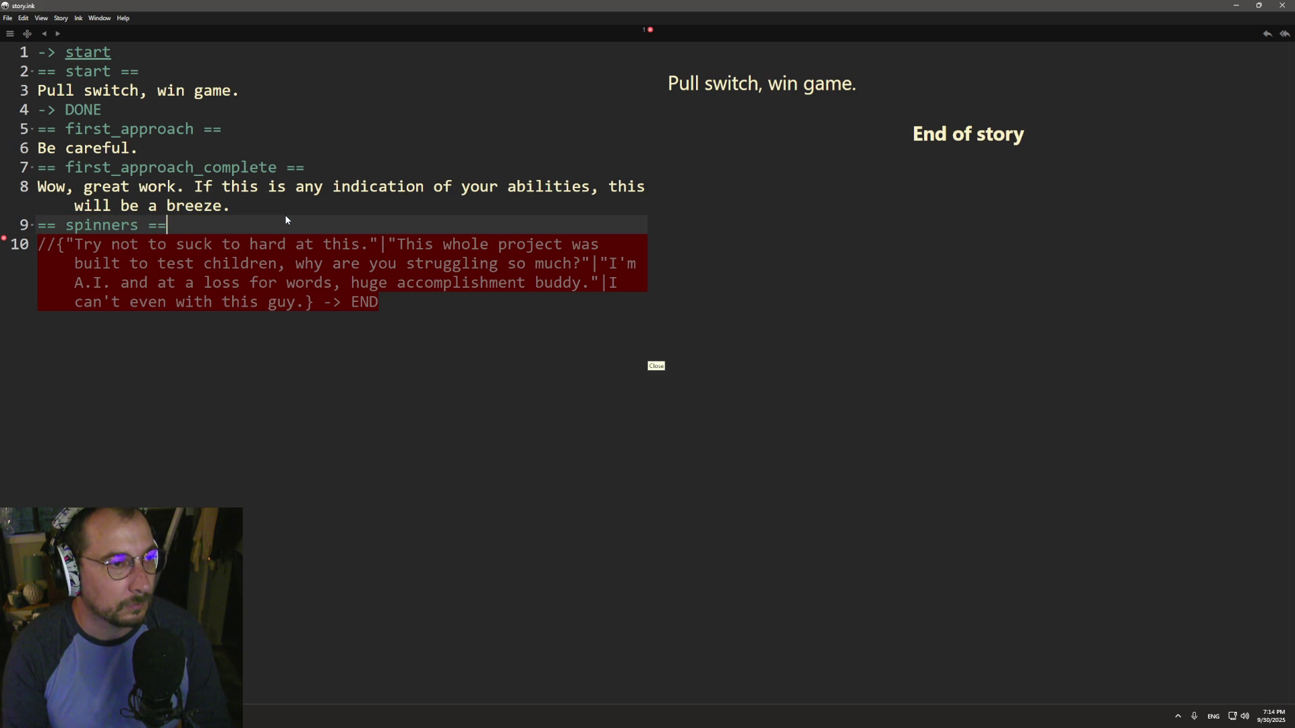
{"action": "key", "text": "Return"}
- Write the warning that spinny things can knock you off, teasing your 'amazing human intellect'
{"action": "type", "text": "These"}
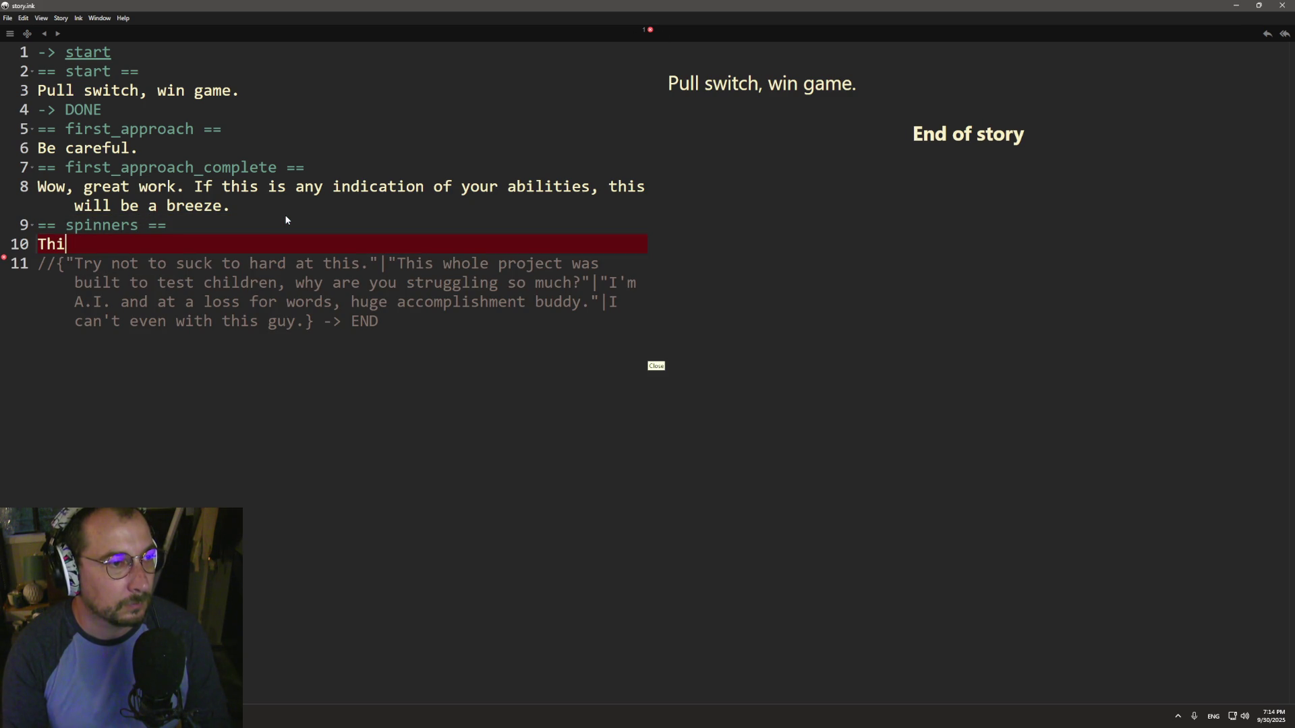
{"action": "type", "text": "little spinny things can knock you off"}
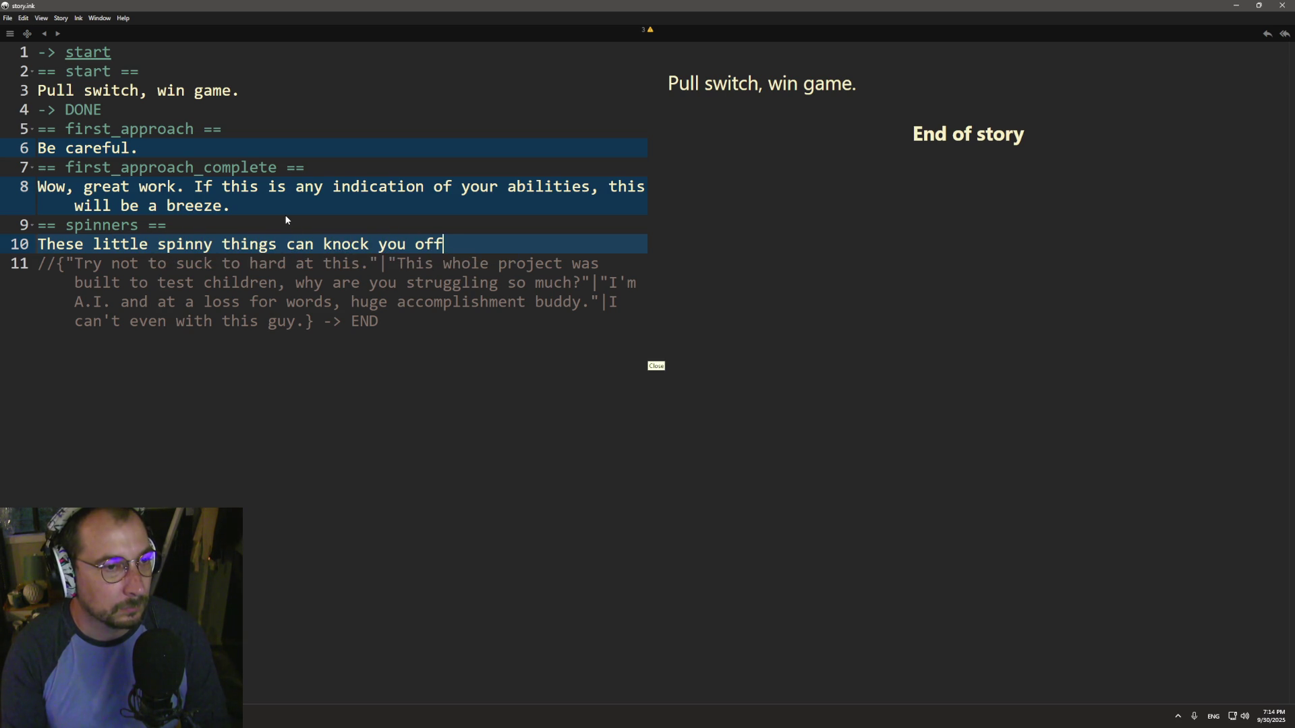
{"action": "type", "text": "I"}
{"action": "type", "text": "I'm sure your intellect already told you that r"}
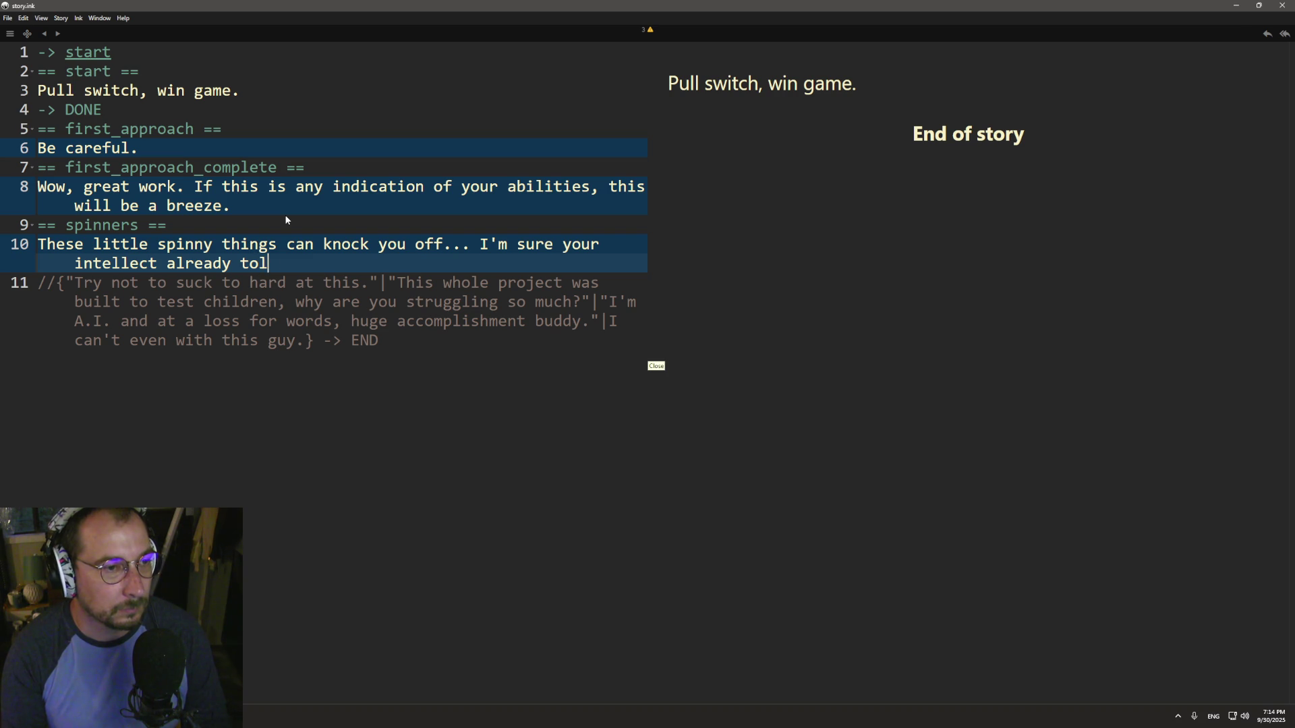
{"action": "type", "text": "ight?"}
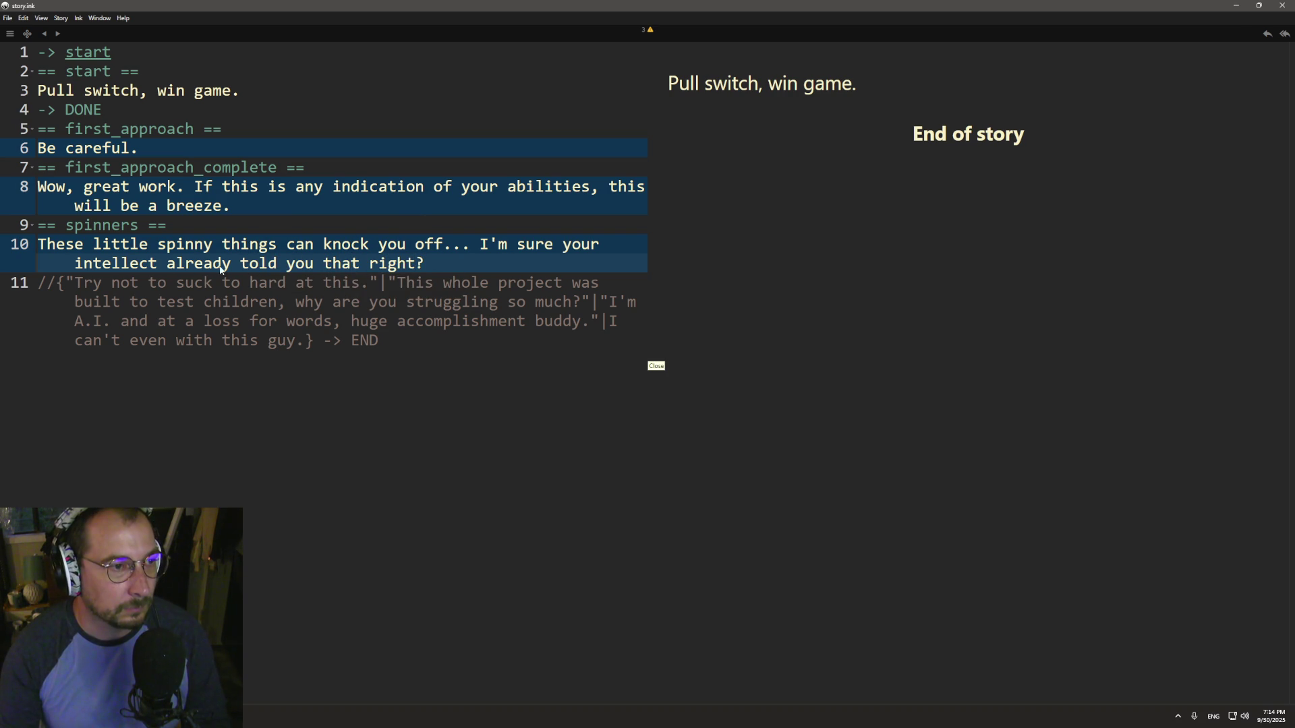
{"action": "left_click", "coordinate": [547, 247]}
{"action": "type", "text": "amaz"}
{"action": "type", "text": "ing human"}
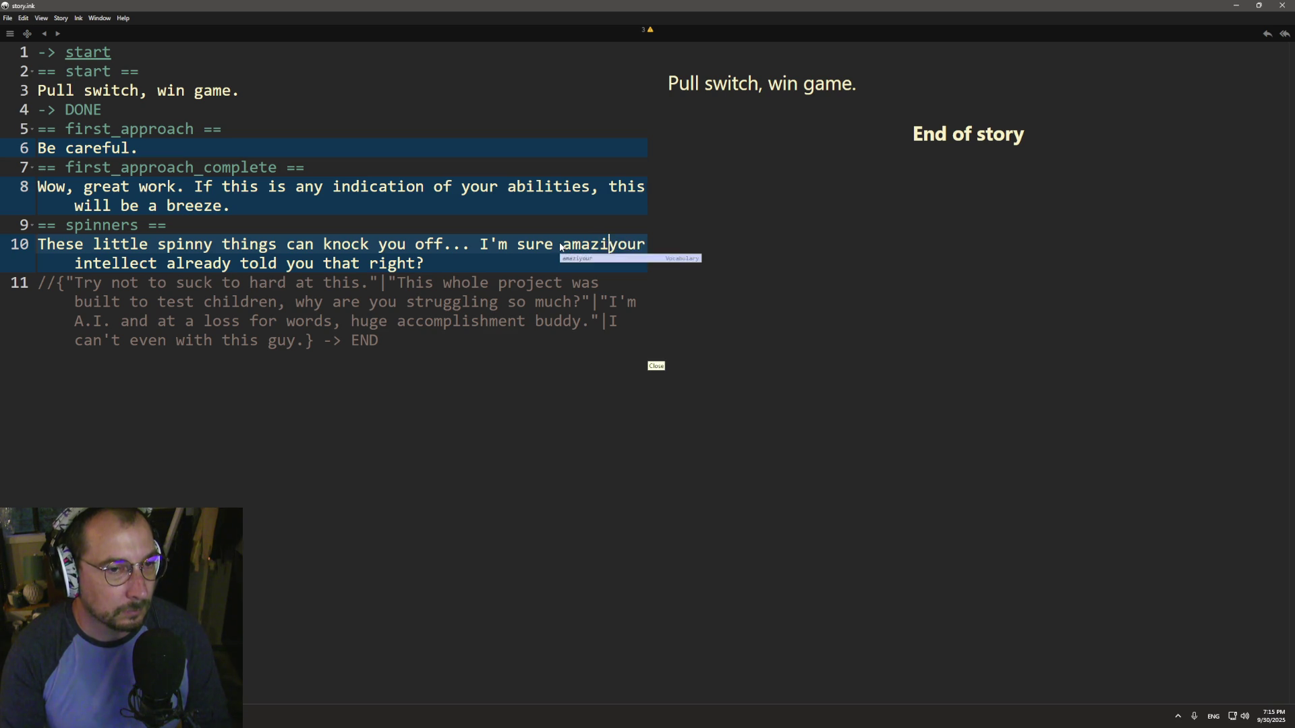
{"action": "key", "text": "Delete"}
{"action": "key", "text": "Delete"}
{"action": "key", "text": "Delete"}
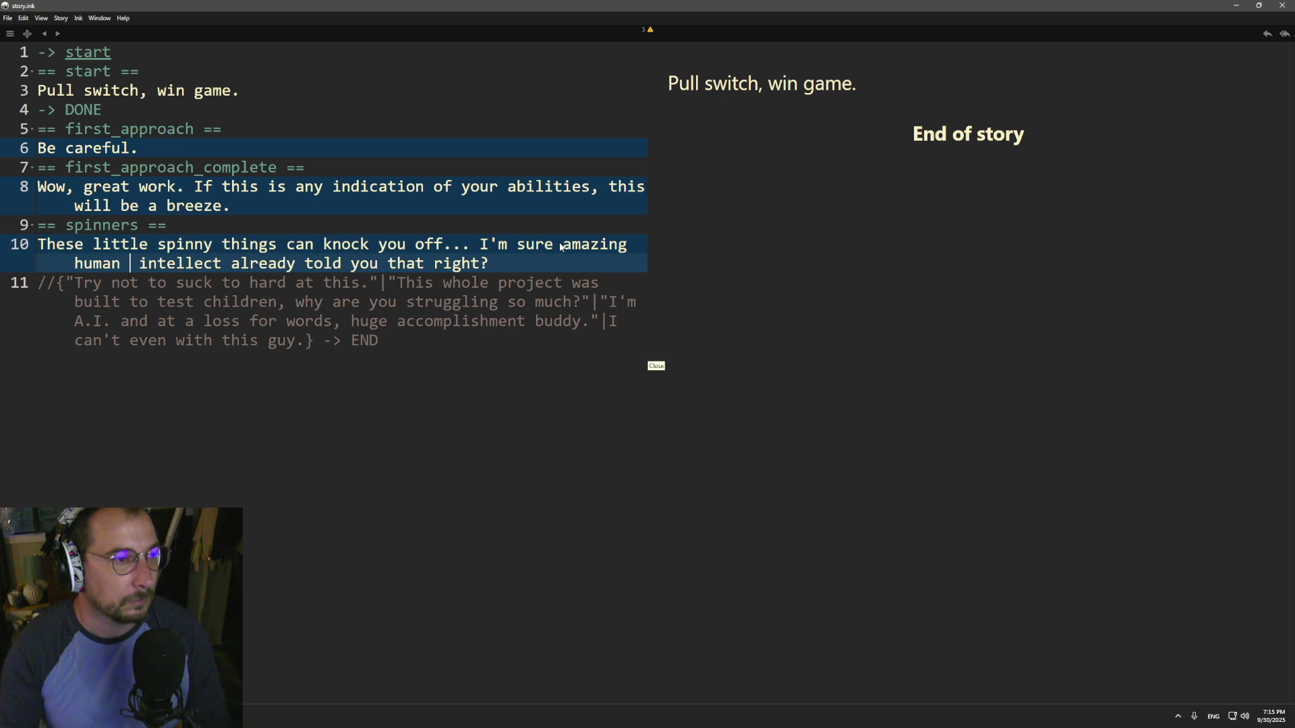
{"action": "double_click", "coordinate": [102, 224]}
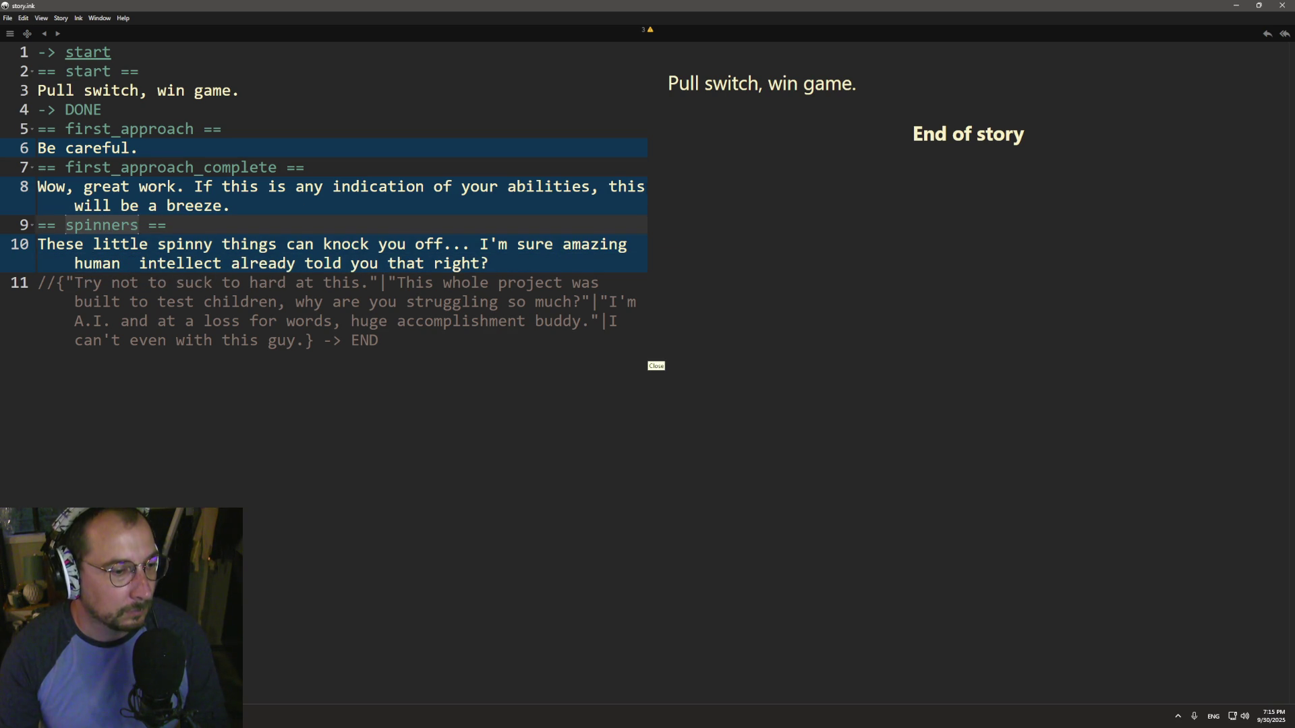
{"action": "key", "text": "alt+Tab"}
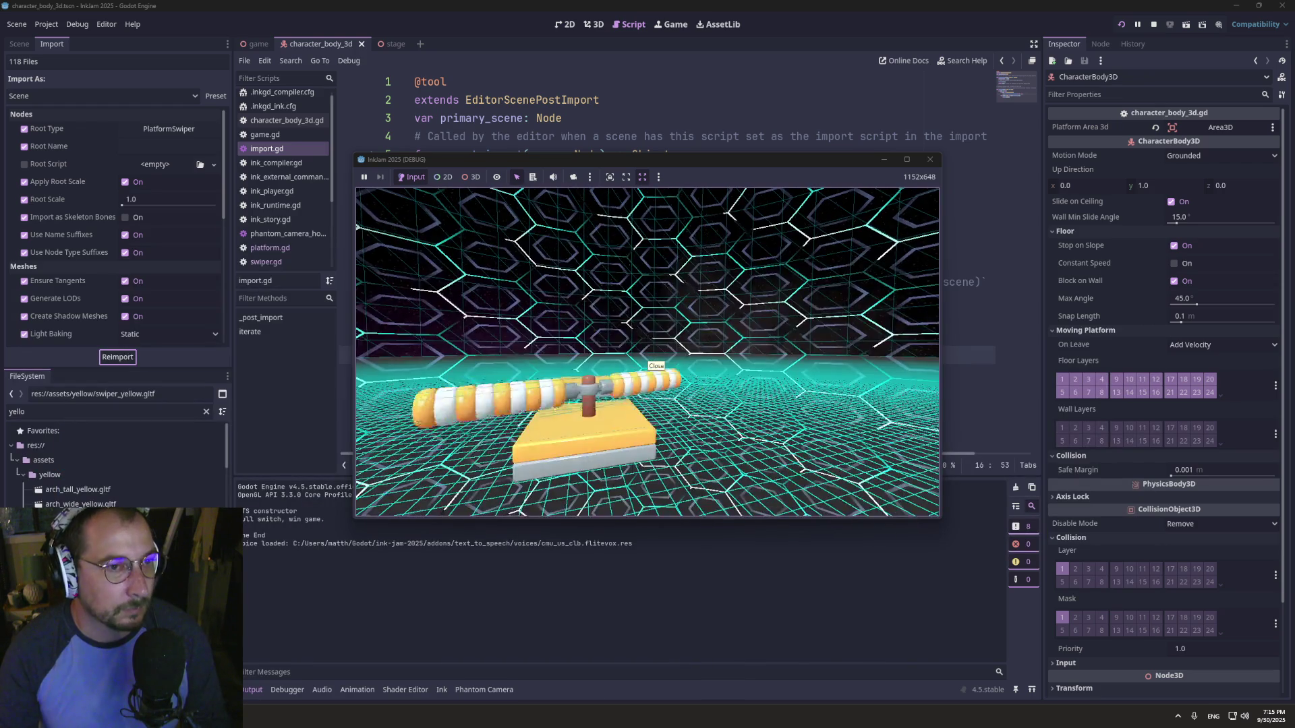
{"action": "key", "text": "super+Tab"}
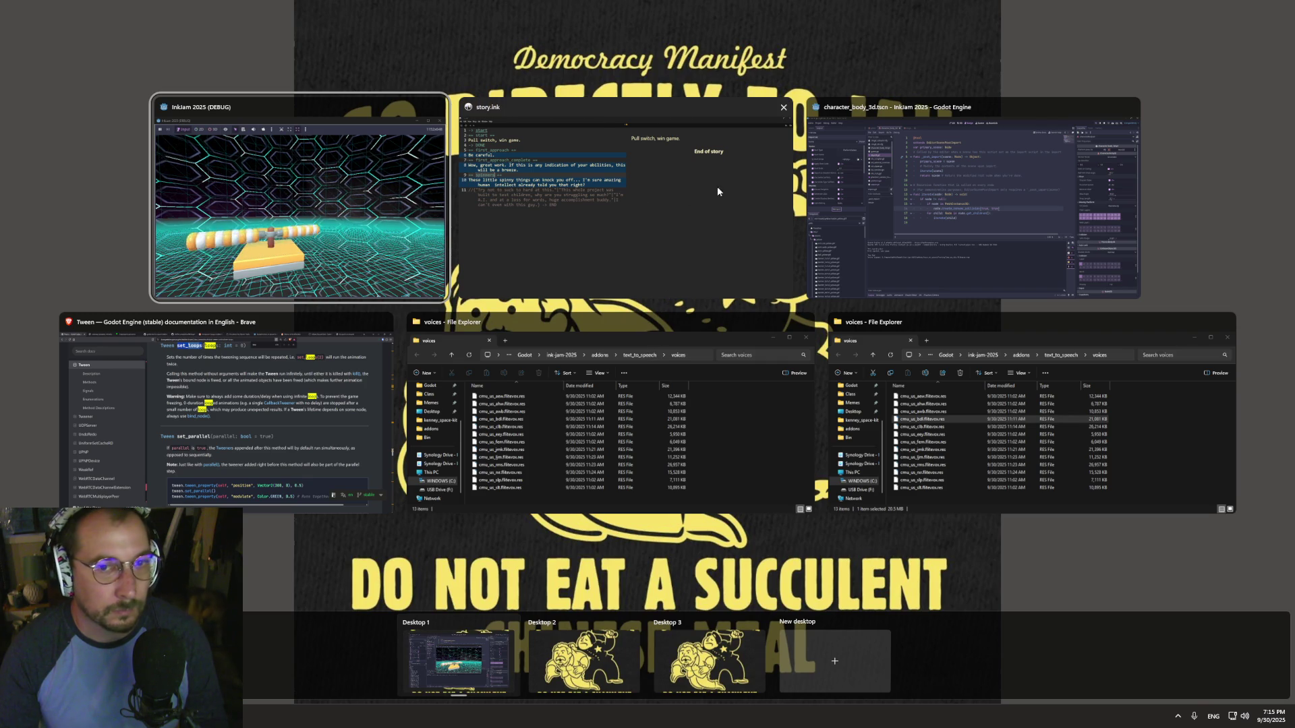
- Bring up the Godot editor's 3D view of the stage scene
{"action": "left_click", "coordinate": [678, 220]}
{"action": "key", "text": "super+Tab"}
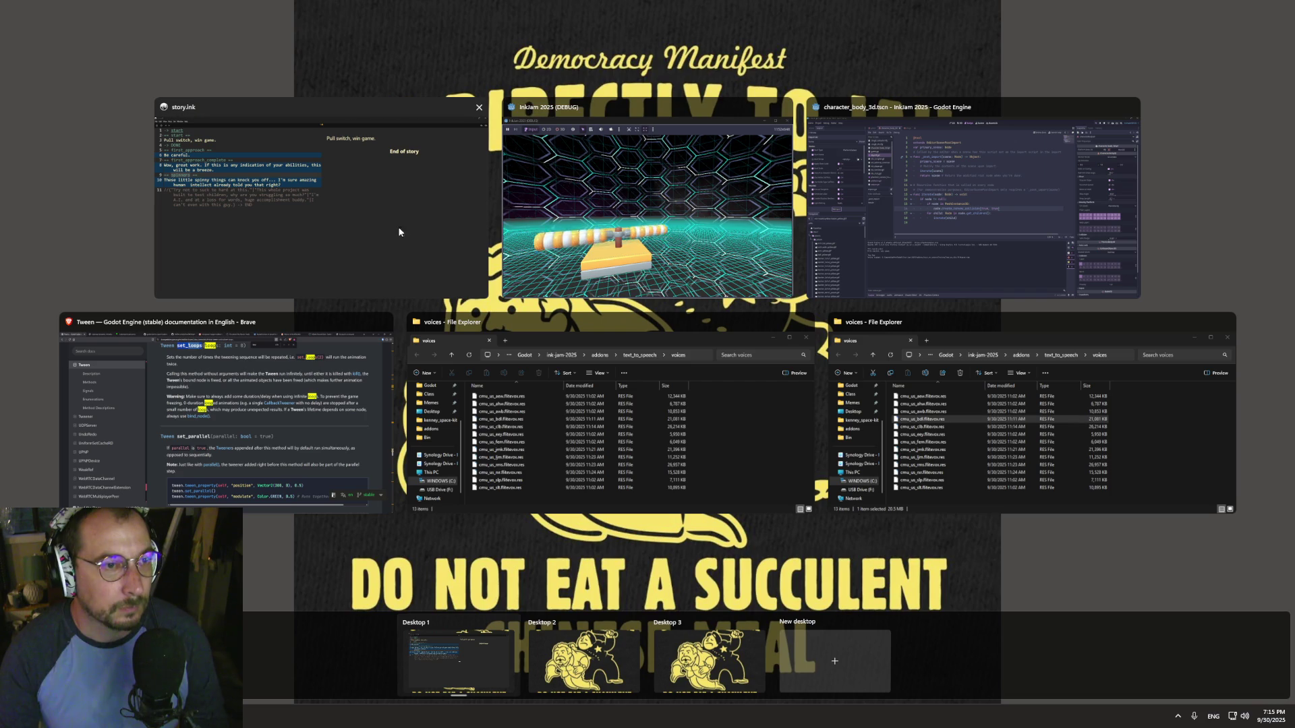
{"action": "left_click", "coordinate": [843, 256]}
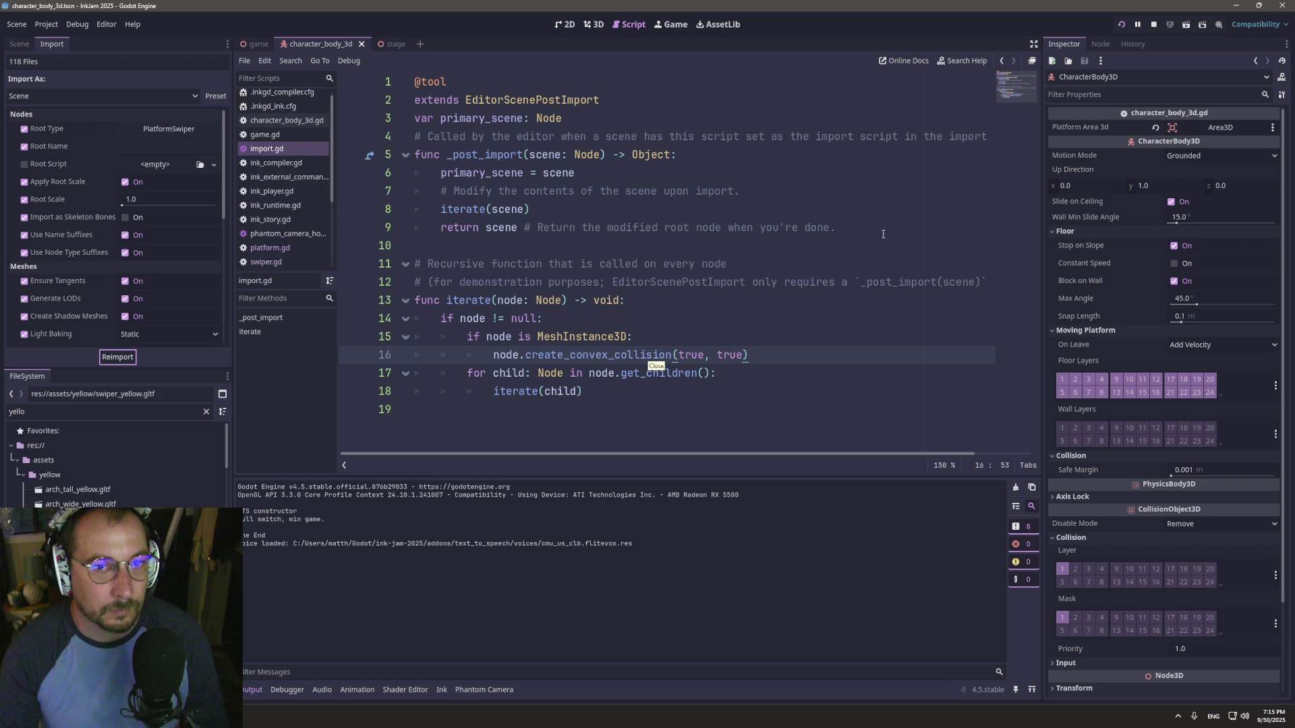
{"action": "left_click", "coordinate": [668, 24]}
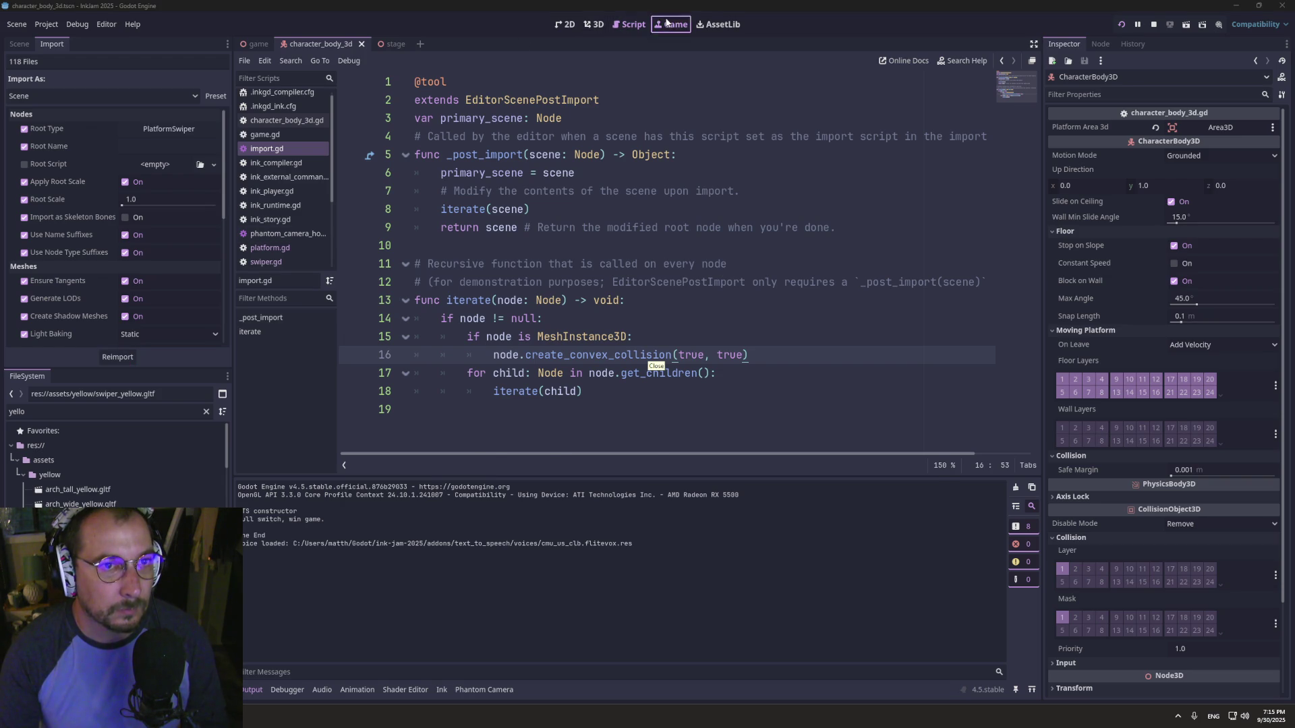
{"action": "left_click", "coordinate": [629, 24]}
{"action": "left_click", "coordinate": [594, 25]}
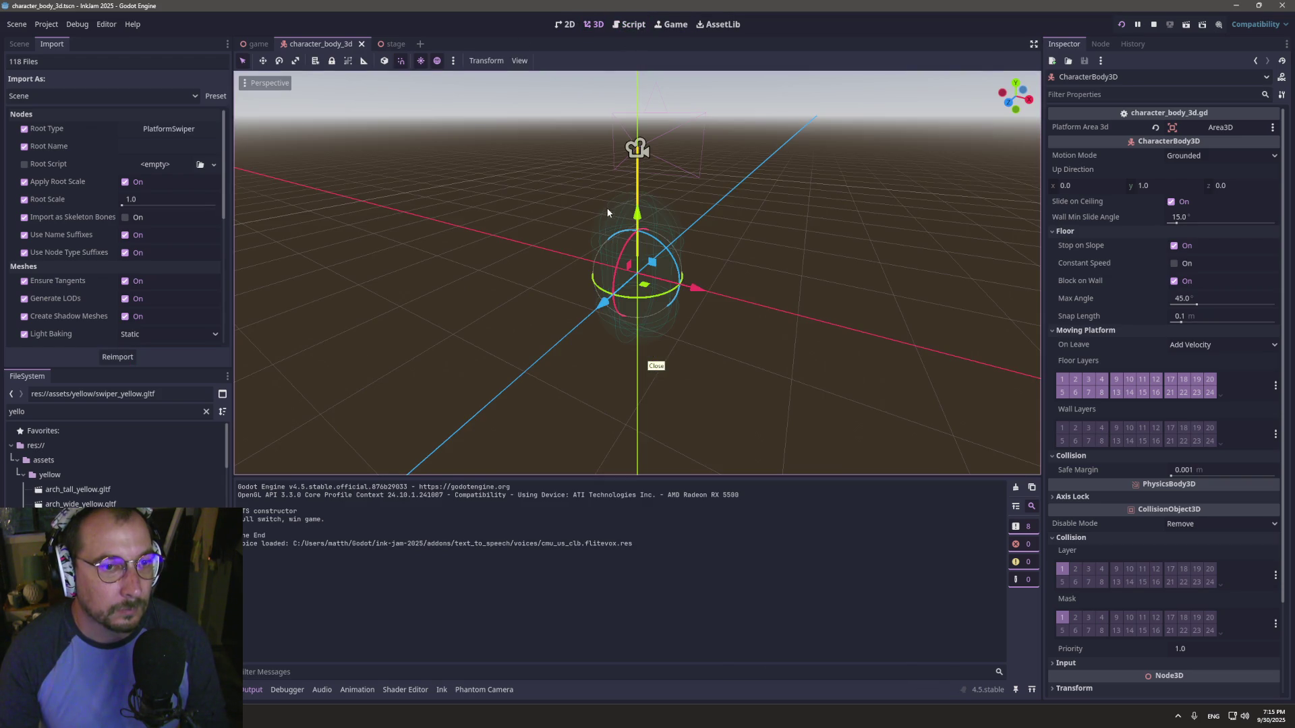
{"action": "left_click", "coordinate": [391, 44]}
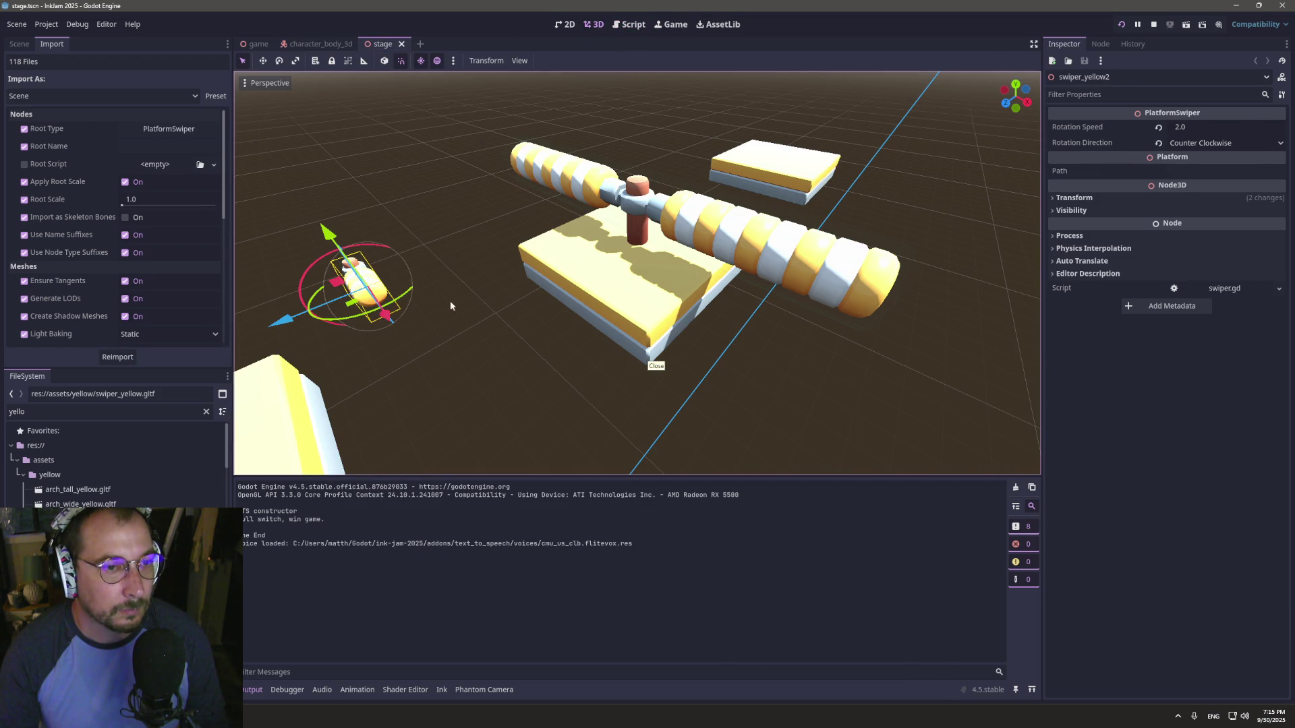
- Set the lower-left yellow platform's Path to spinners and save the scene
{"action": "left_click", "coordinate": [280, 405]}
{"action": "scroll", "coordinate": [279, 405], "scroll_direction": "down", "scroll_amount": 5}
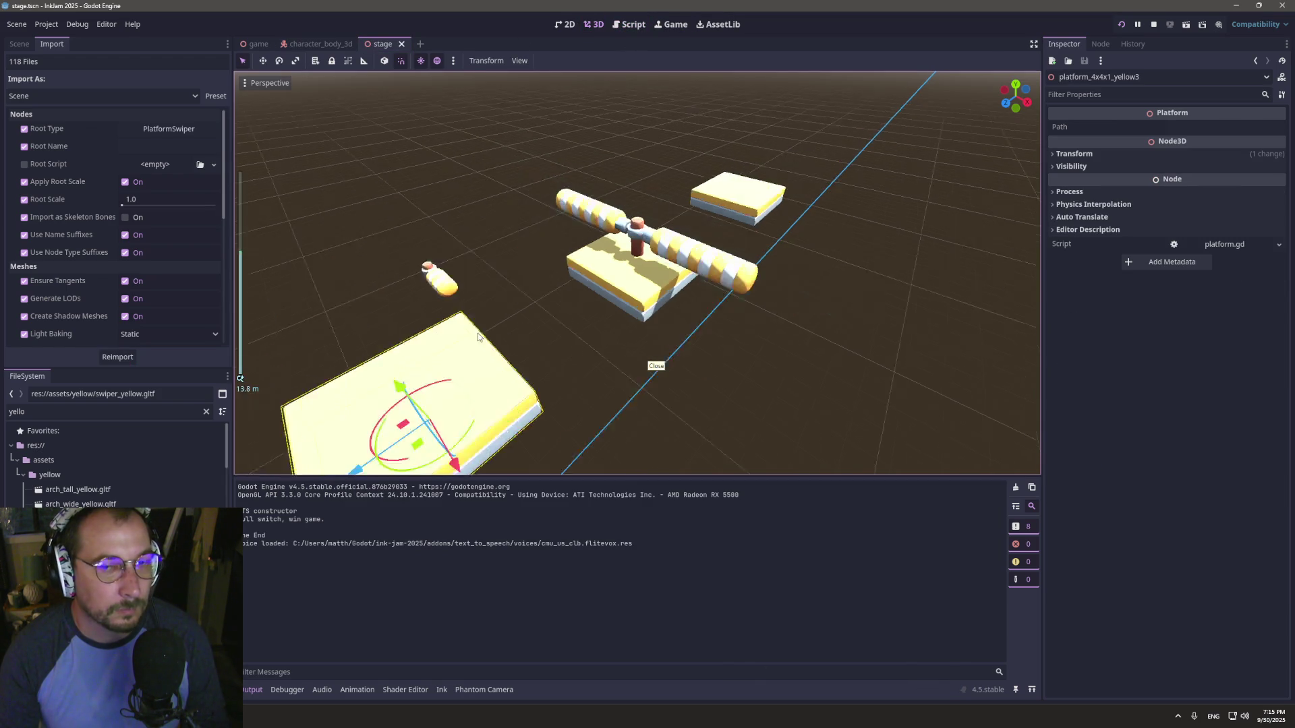
{"action": "left_click", "coordinate": [1170, 125]}
{"action": "type", "text": "spin"}
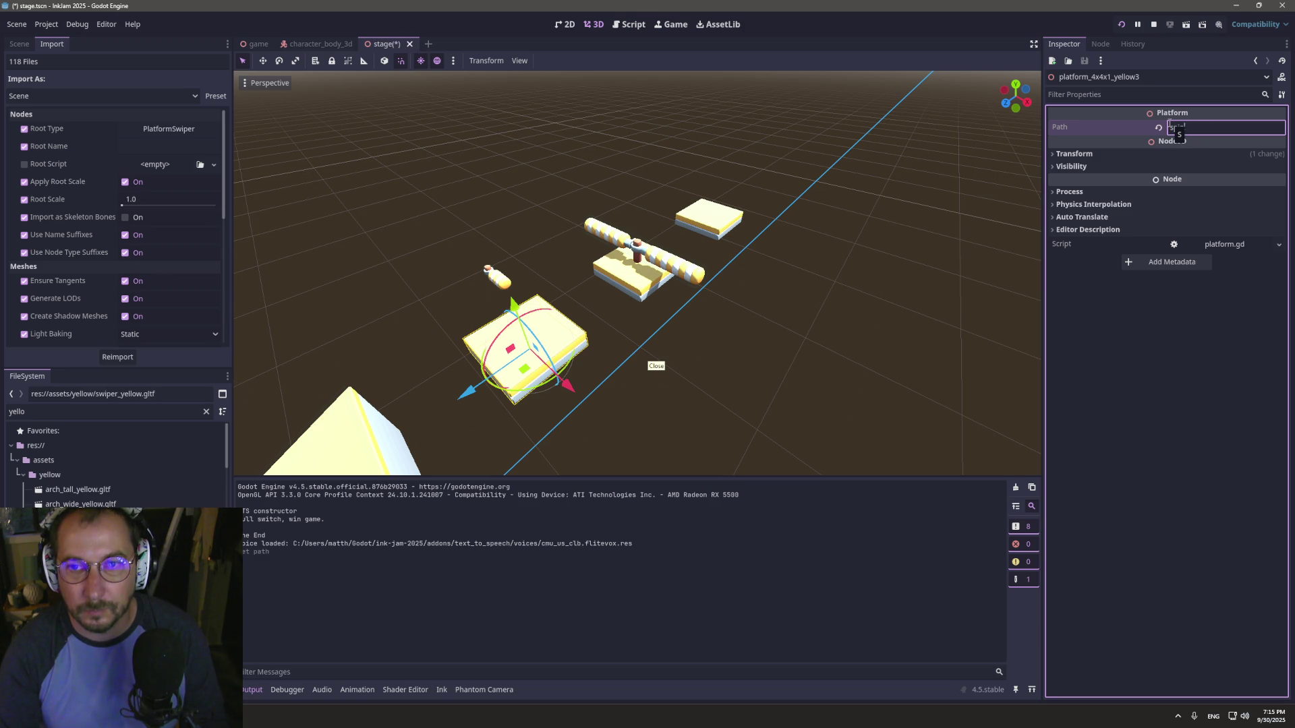
{"action": "type", "text": "ners"}
{"action": "key", "text": "ctrl+s"}
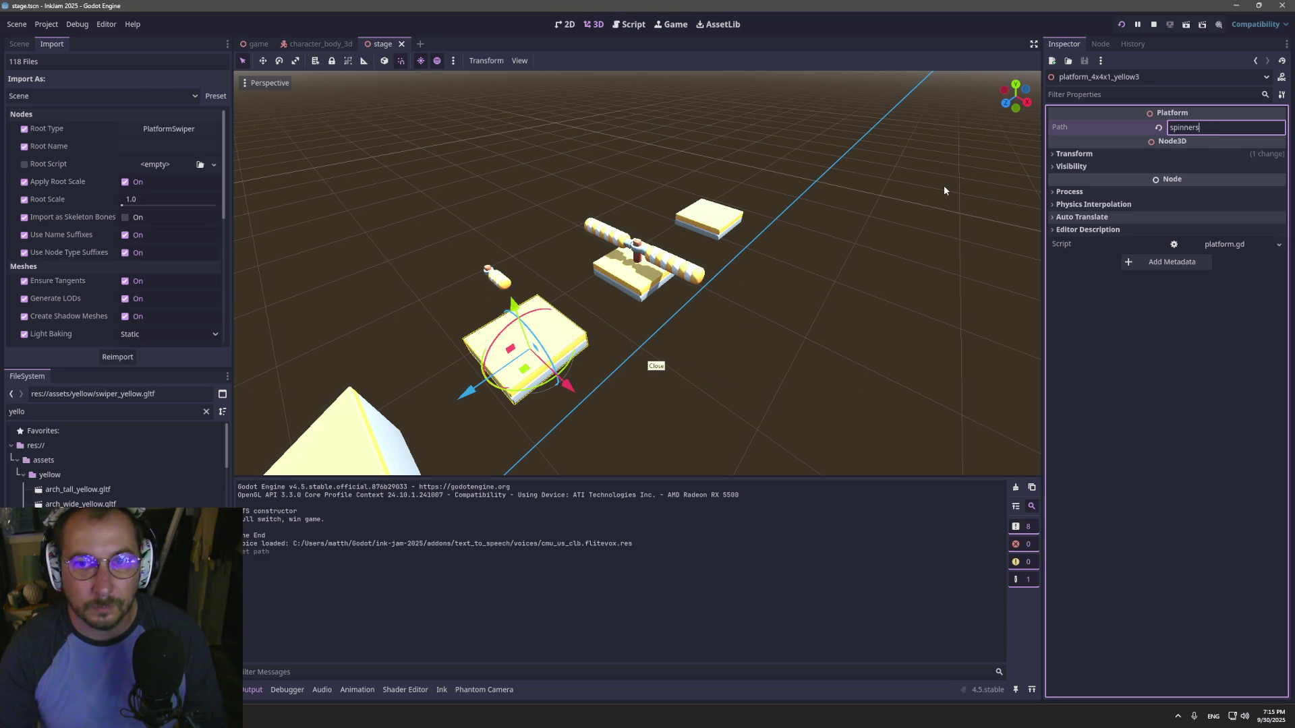
{"action": "key", "text": "alt+Tab"}
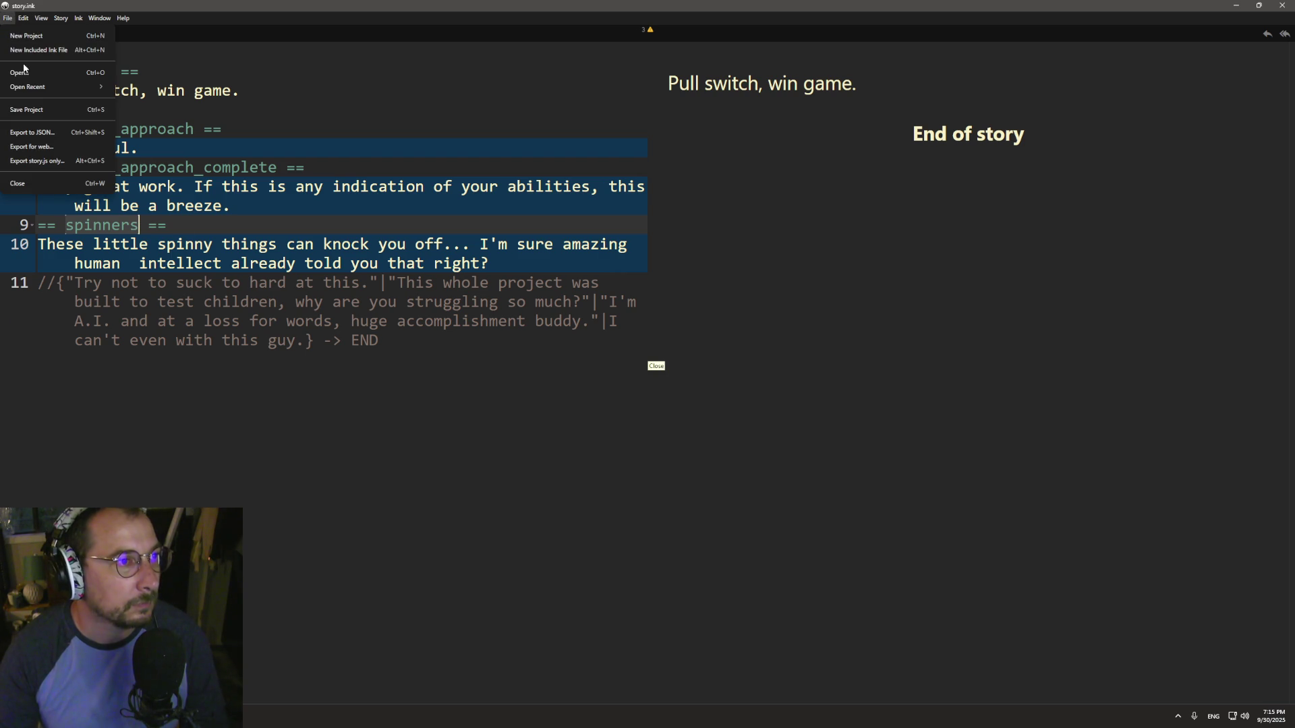
- Export the story via File > Export to JSON, overwriting story.ink.json
{"action": "mouse_move", "coordinate": [39, 89]}
{"action": "left_click", "coordinate": [56, 131]}
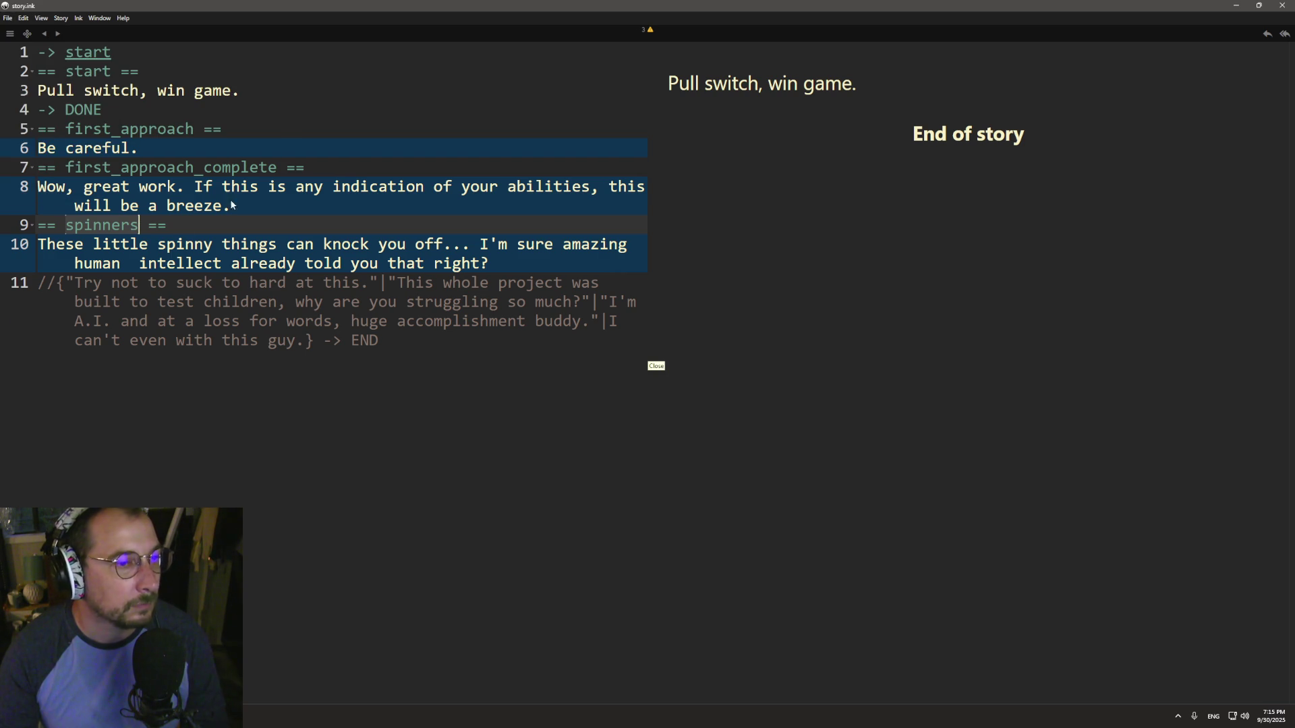
{"action": "left_click", "coordinate": [511, 346]}
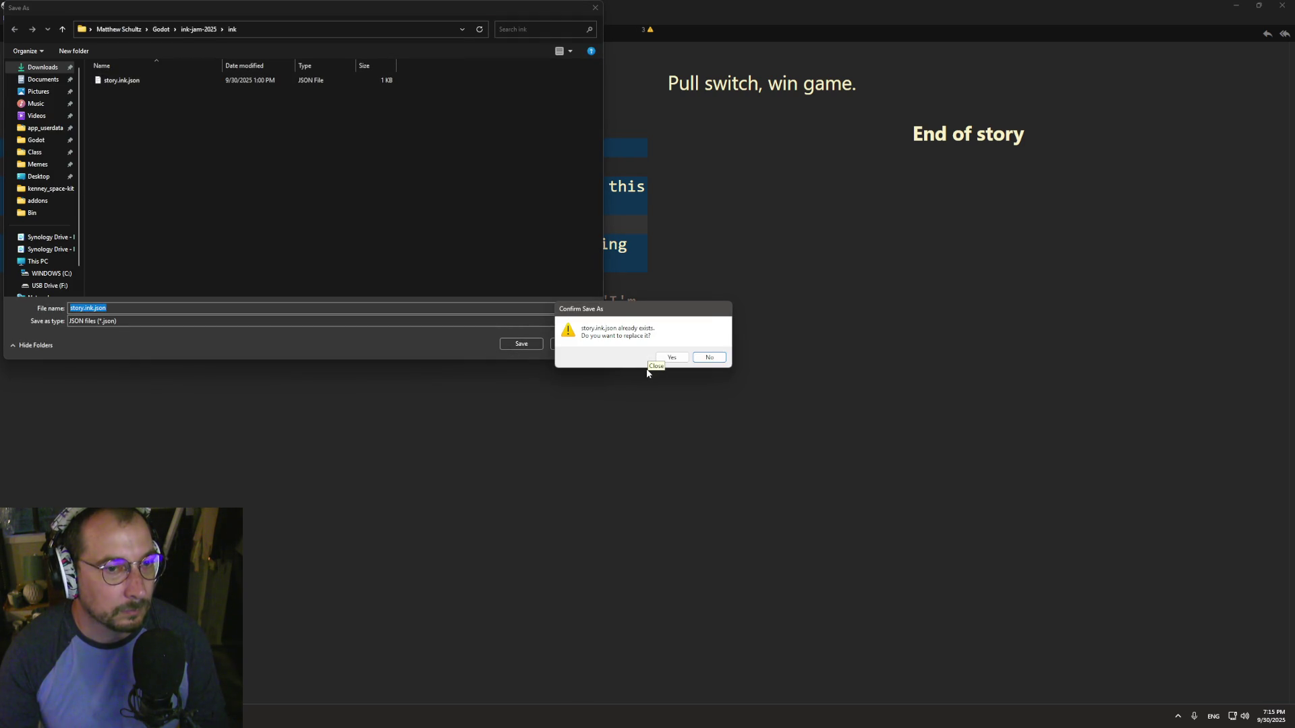
{"action": "left_click", "coordinate": [668, 359]}
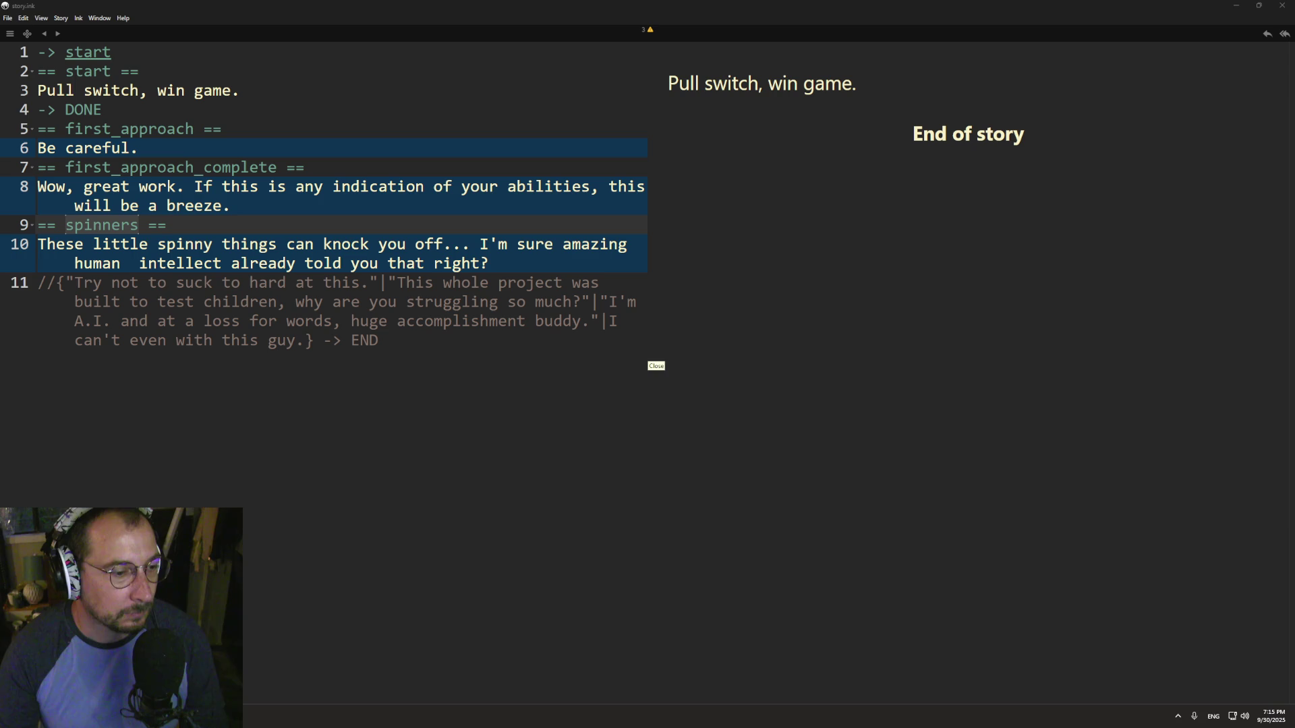
{"action": "key", "text": "alt+Tab"}
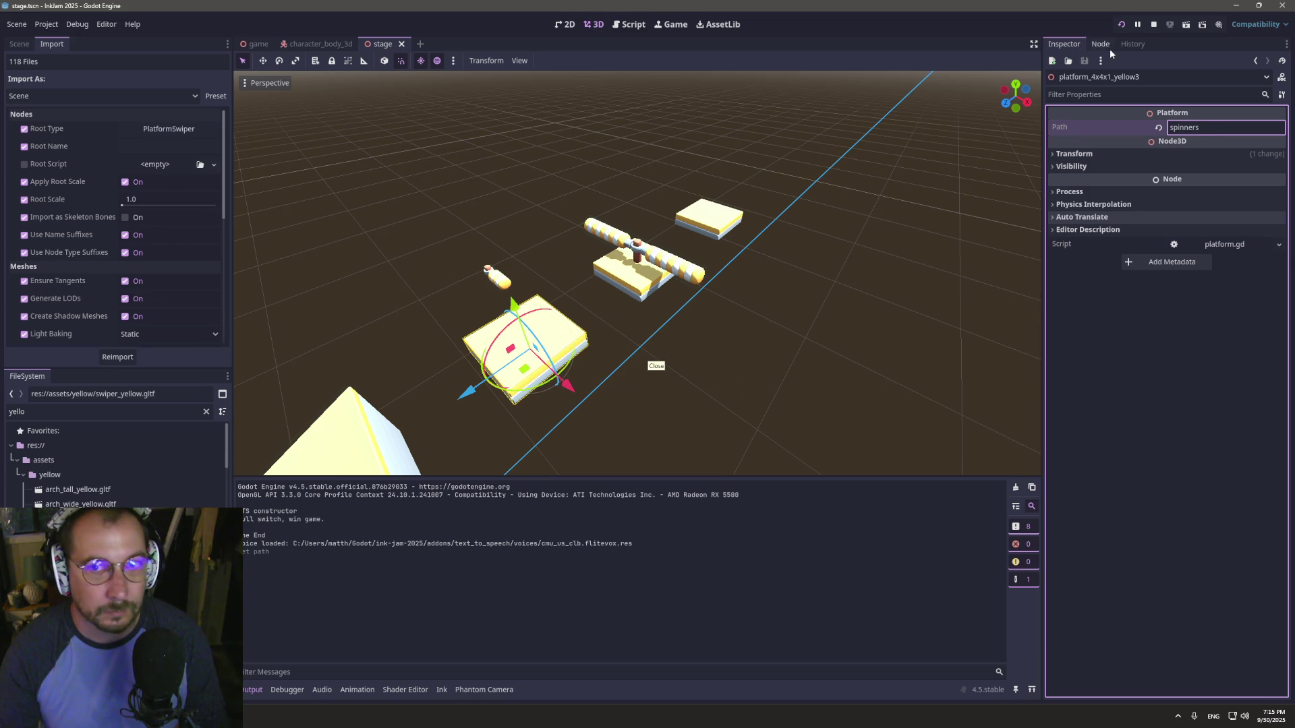
- Play-test the game, then check the spinners knot name in Inky
{"action": "left_click", "coordinate": [1123, 25]}
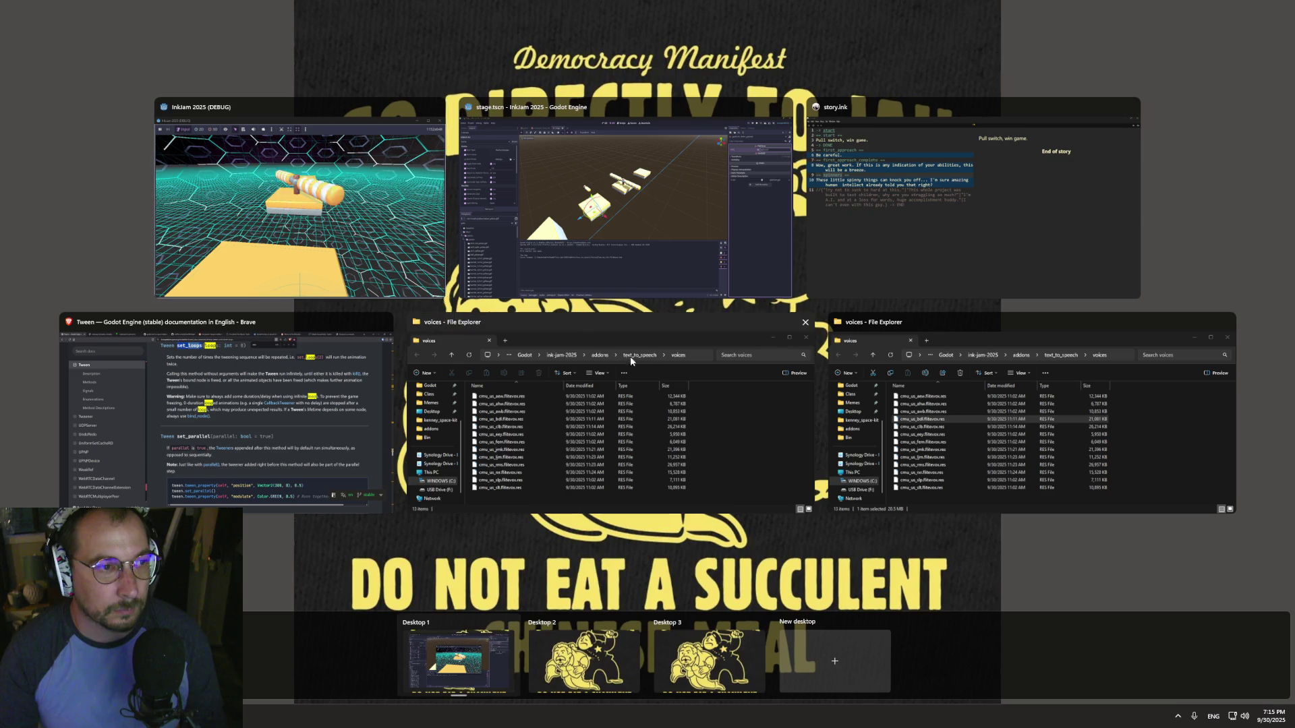
{"action": "key", "text": "super+Tab"}
{"action": "left_click", "coordinate": [552, 248]}
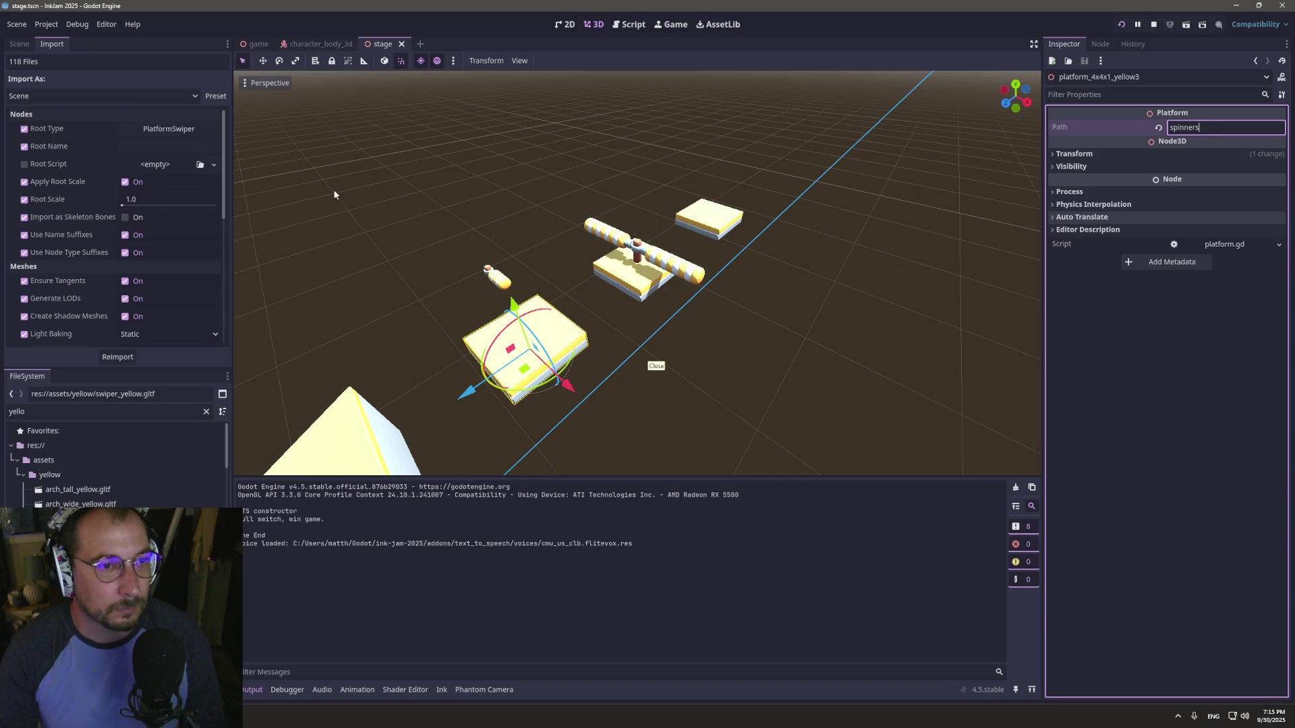
{"action": "key", "text": "alt+Tab"}
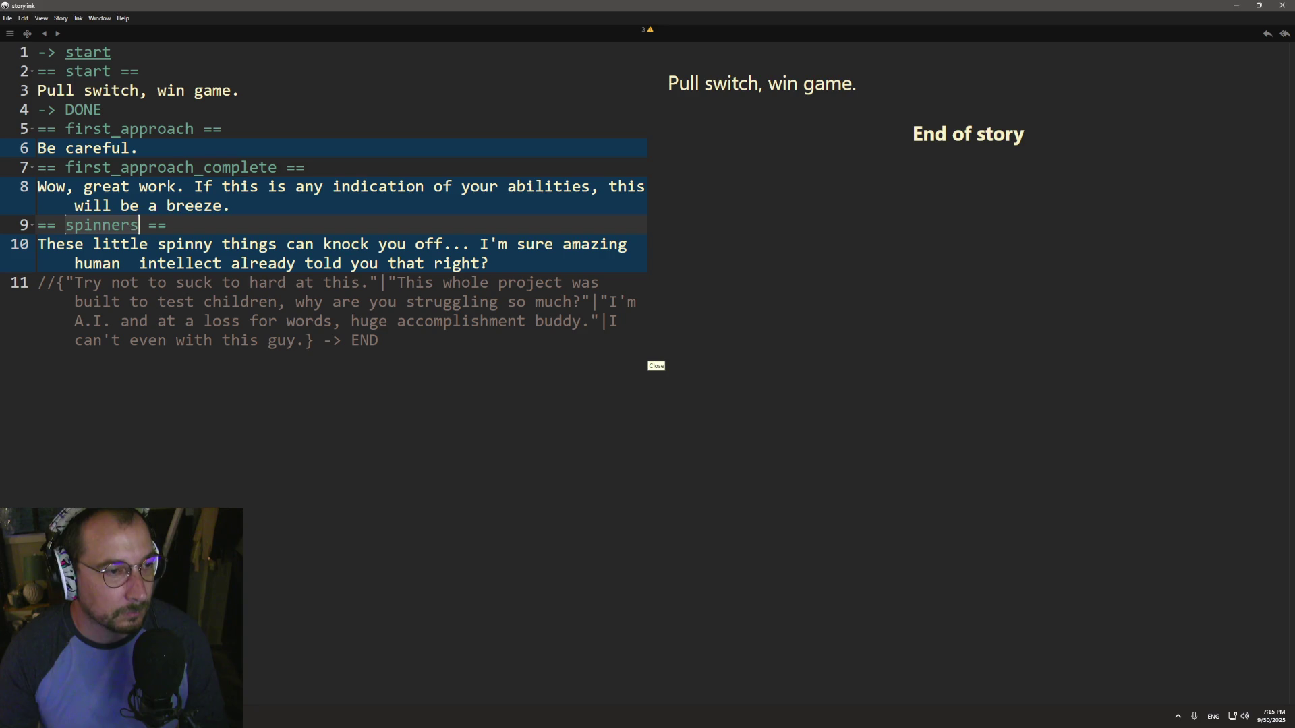
{"action": "key", "text": "alt+Tab"}
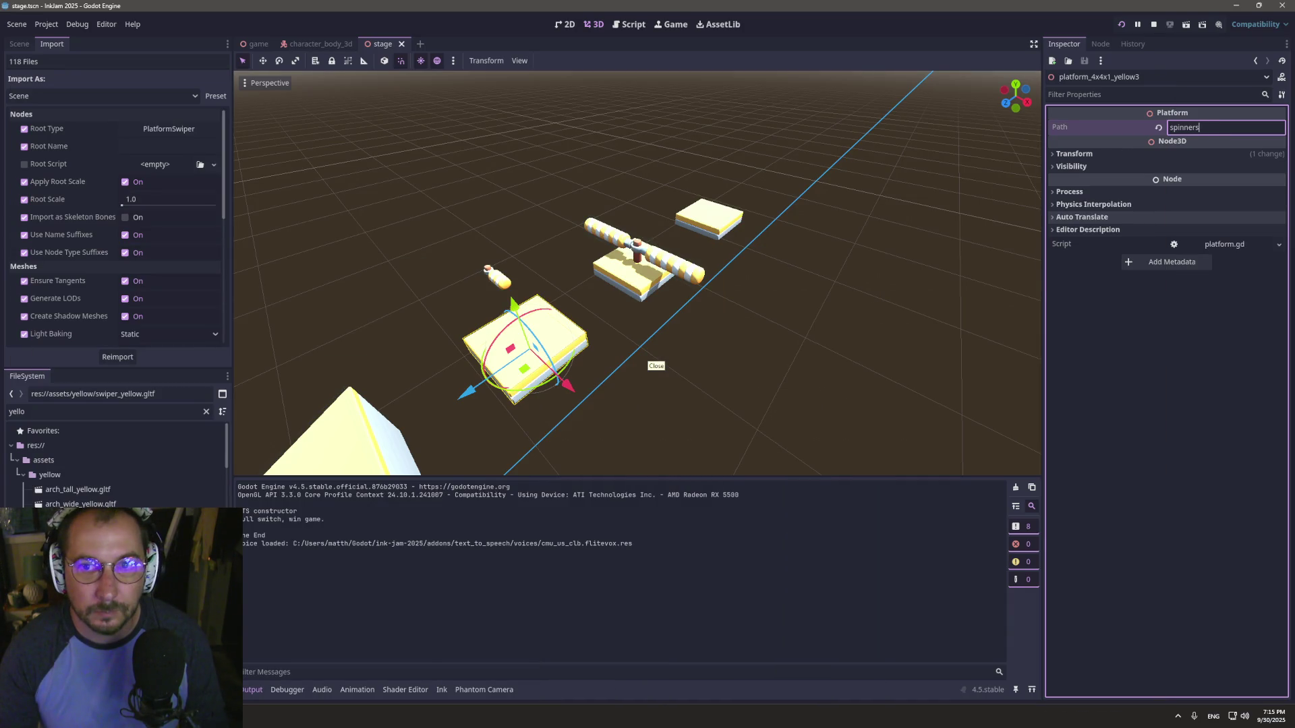
- Commit the spinners Path, save the stage scene, and play-test the level again
{"action": "key", "text": "Return"}
{"action": "key", "text": "ctrl+s"}
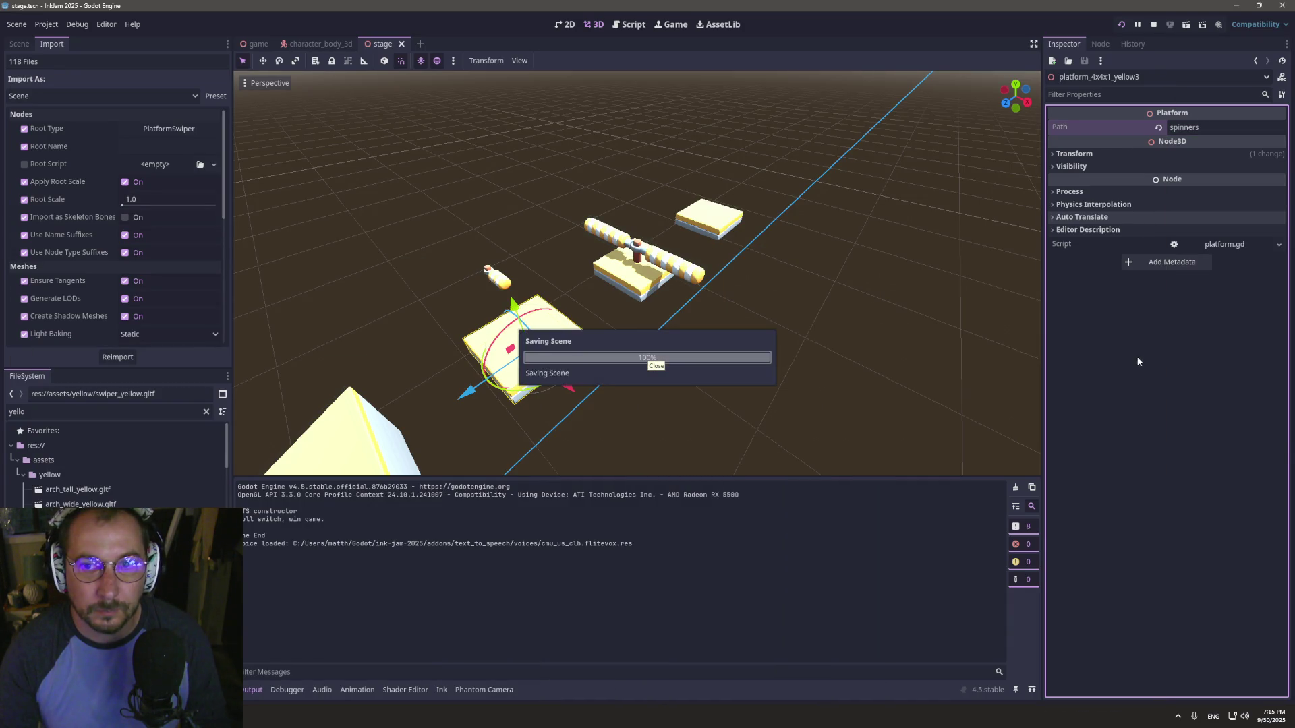
{"action": "left_click", "coordinate": [1123, 27]}
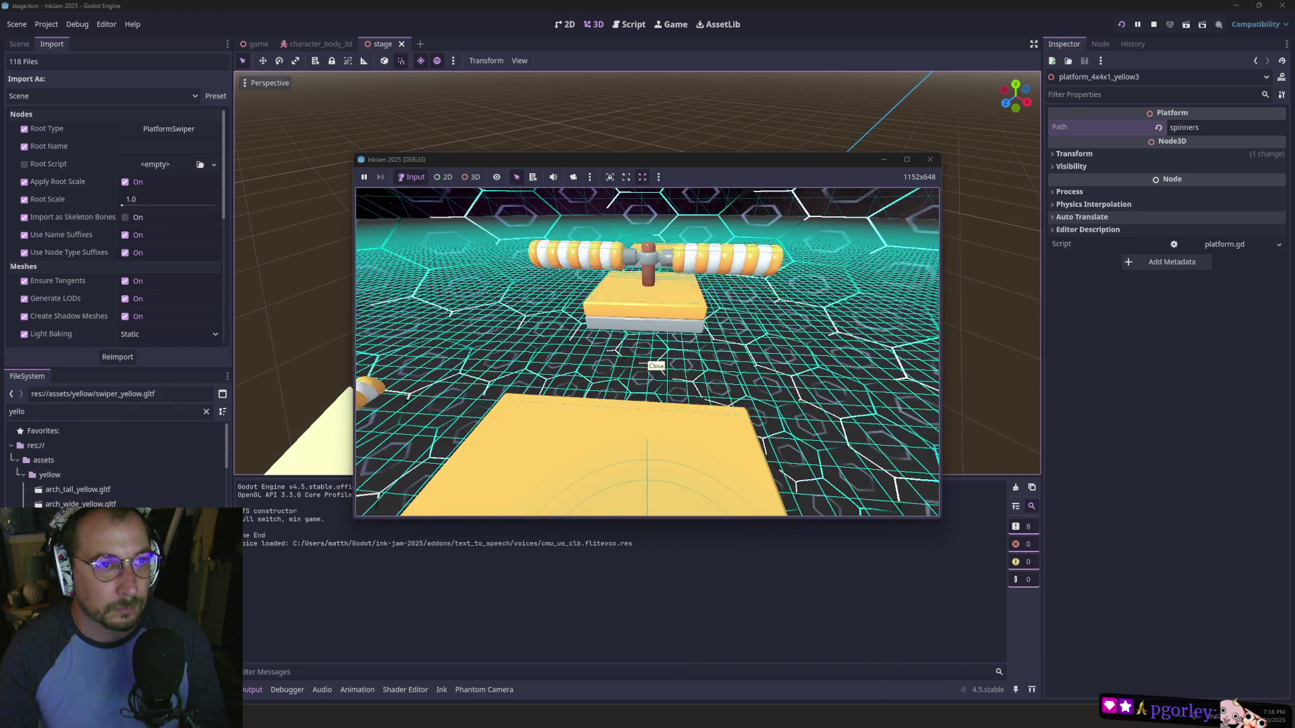
{"action": "key", "text": "super+Tab"}
{"action": "left_click", "coordinate": [554, 223]}
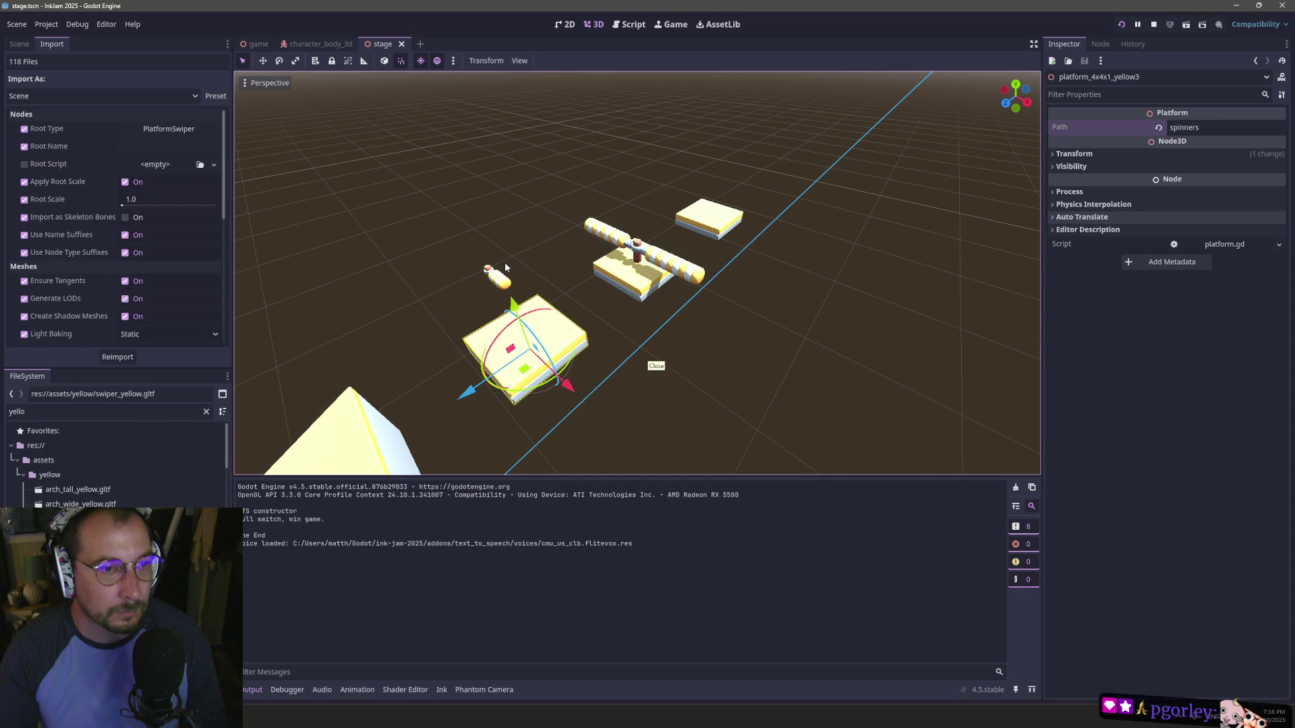
{"action": "left_click", "coordinate": [352, 239]}
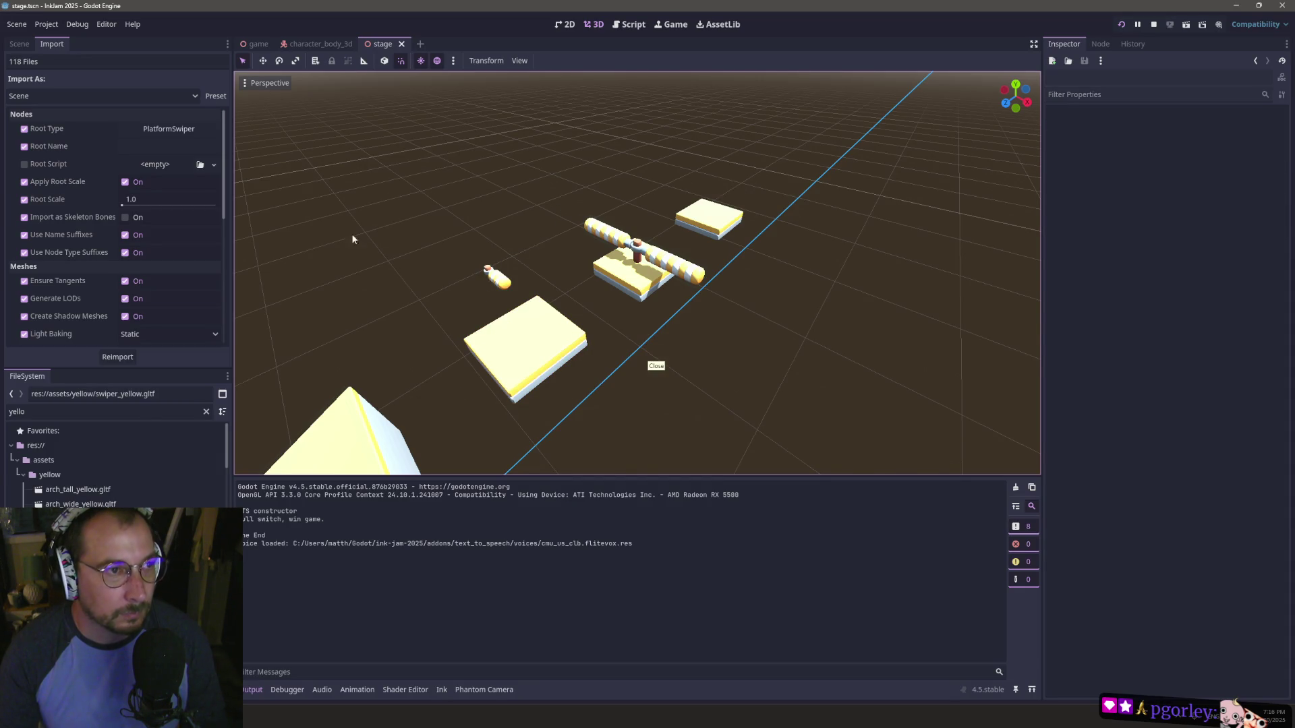
- Select the platform_4x4x1_yellow3 node and open character_body_3d.gd in the script editor
{"action": "left_click", "coordinate": [21, 44]}
{"action": "left_click", "coordinate": [70, 217]}
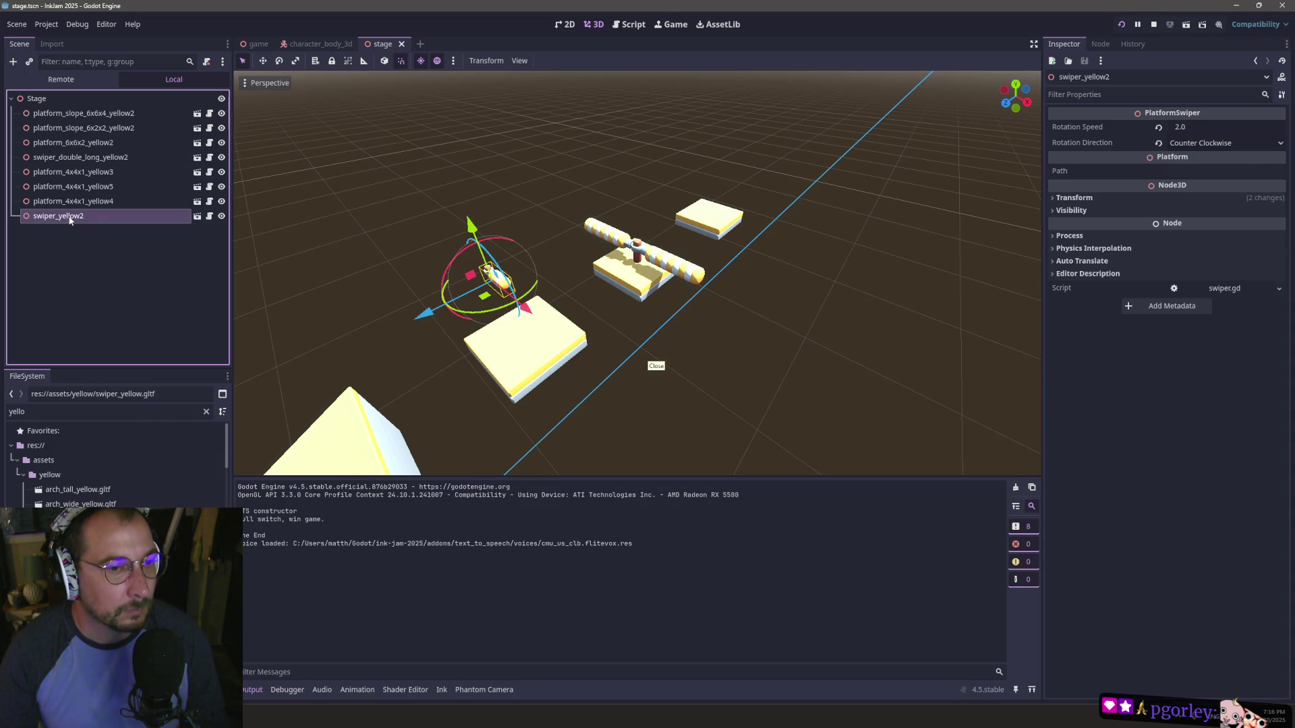
{"action": "left_click", "coordinate": [72, 172]}
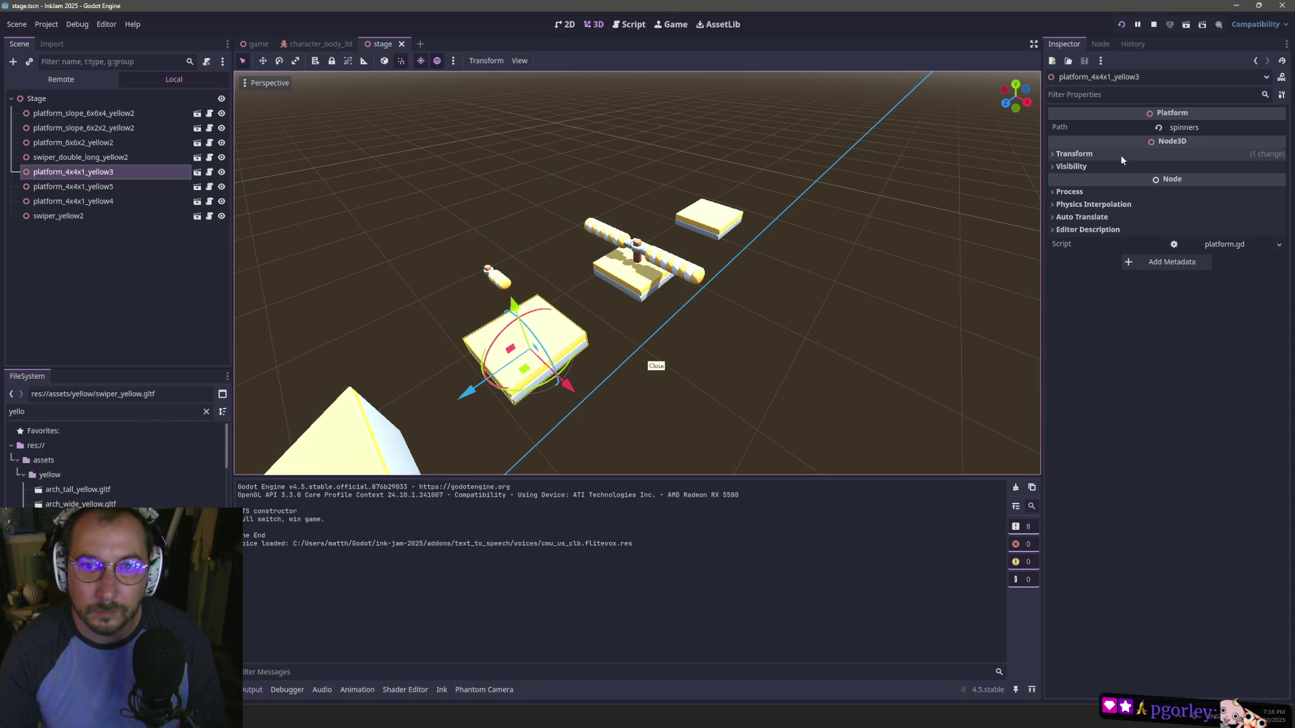
{"action": "left_click", "coordinate": [632, 26]}
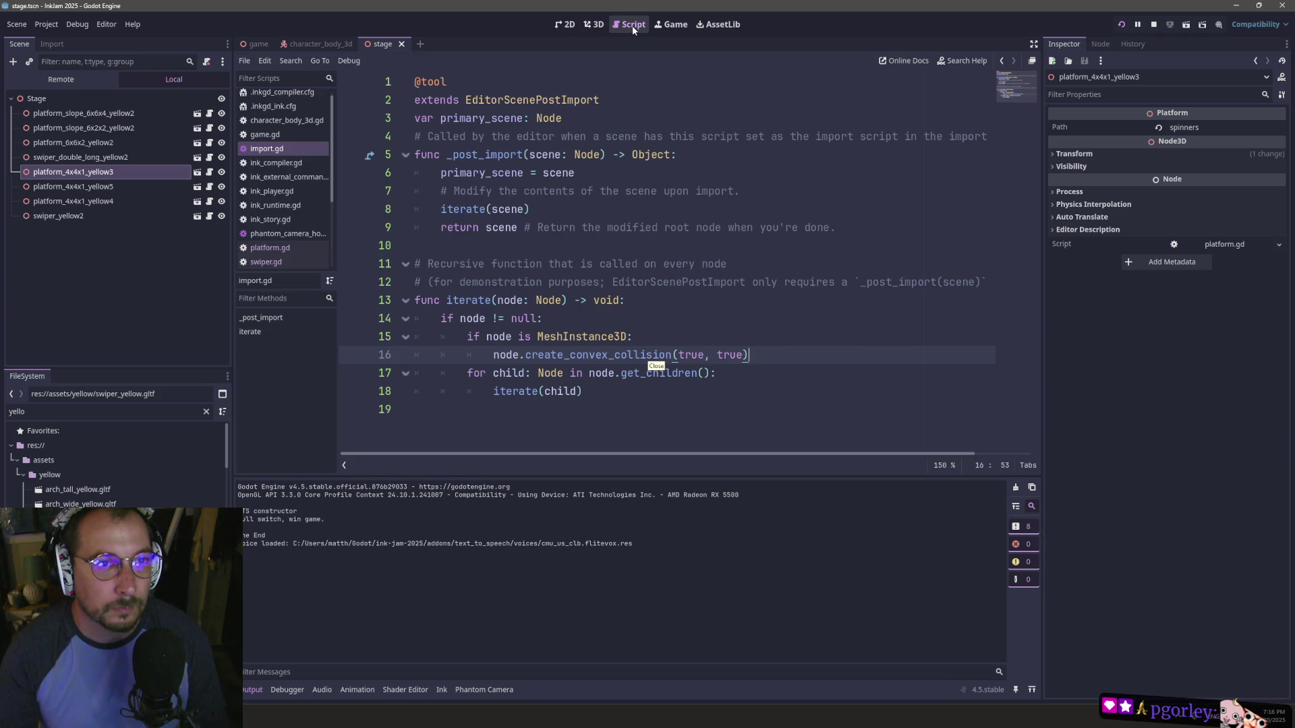
{"action": "left_click", "coordinate": [290, 120]}
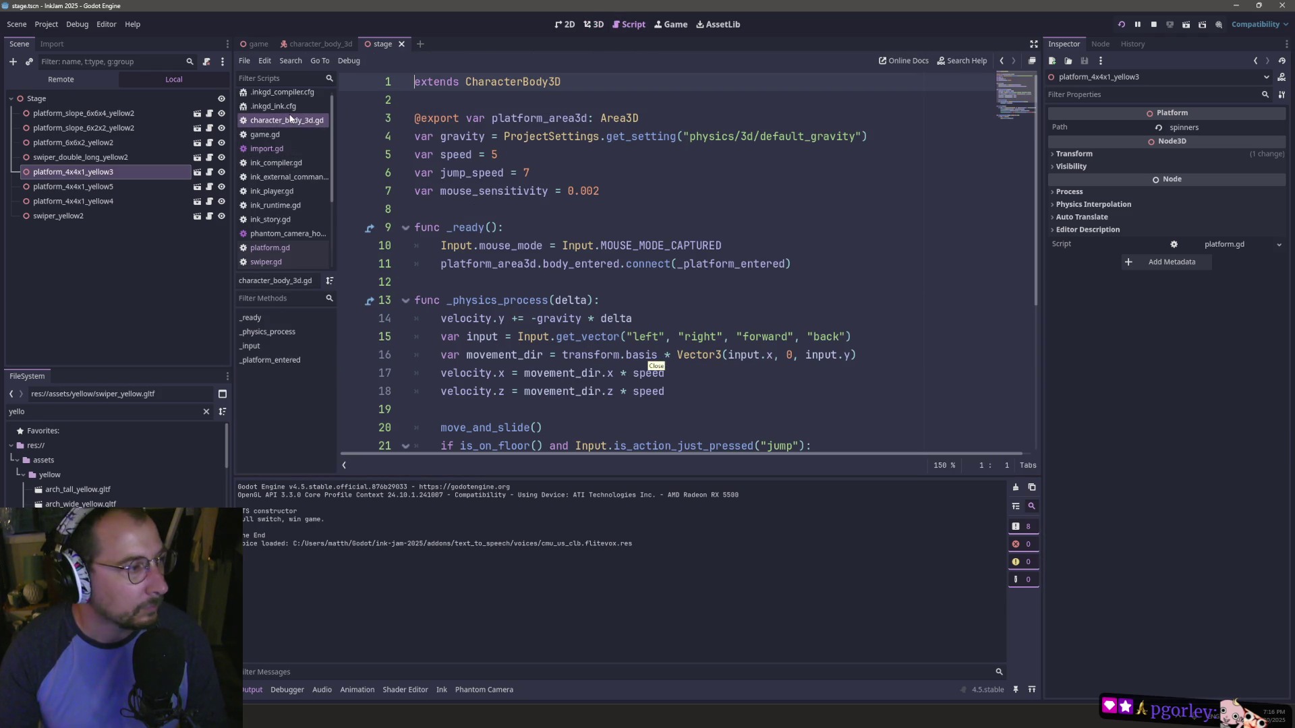
- Scroll through character_body_3d.gd, inspecting the rotate_y call on line 26
{"action": "scroll", "coordinate": [551, 224], "scroll_direction": "down", "scroll_amount": 4}
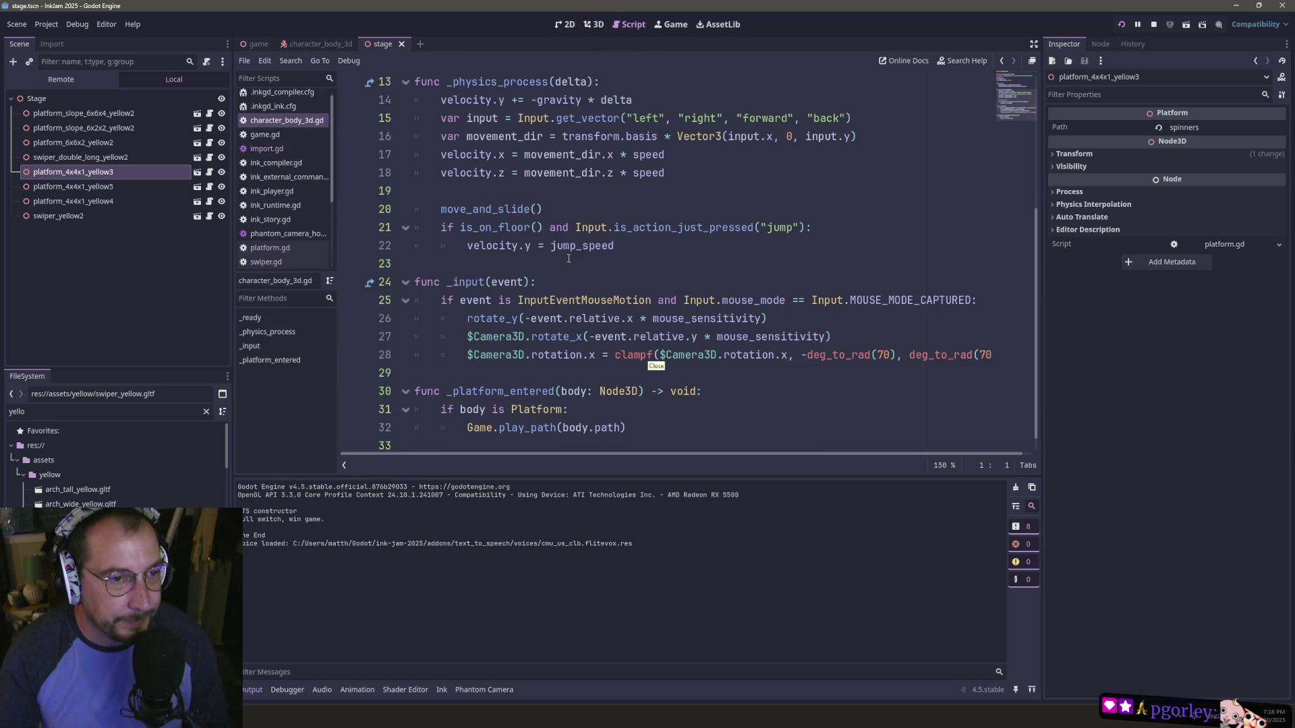
{"action": "scroll", "coordinate": [566, 270], "scroll_direction": "down", "scroll_amount": 1}
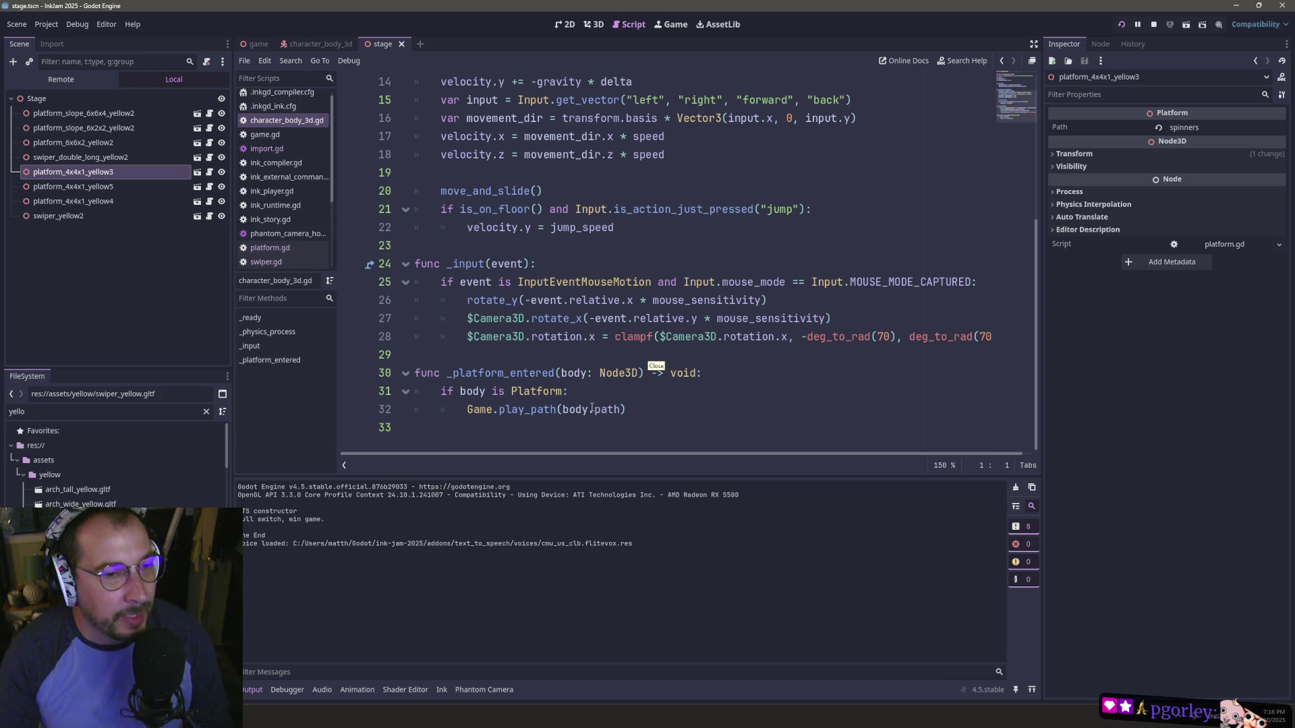
{"action": "scroll", "coordinate": [523, 401], "scroll_direction": "up", "scroll_amount": 5}
{"action": "scroll", "coordinate": [533, 392], "scroll_direction": "down", "scroll_amount": 4}
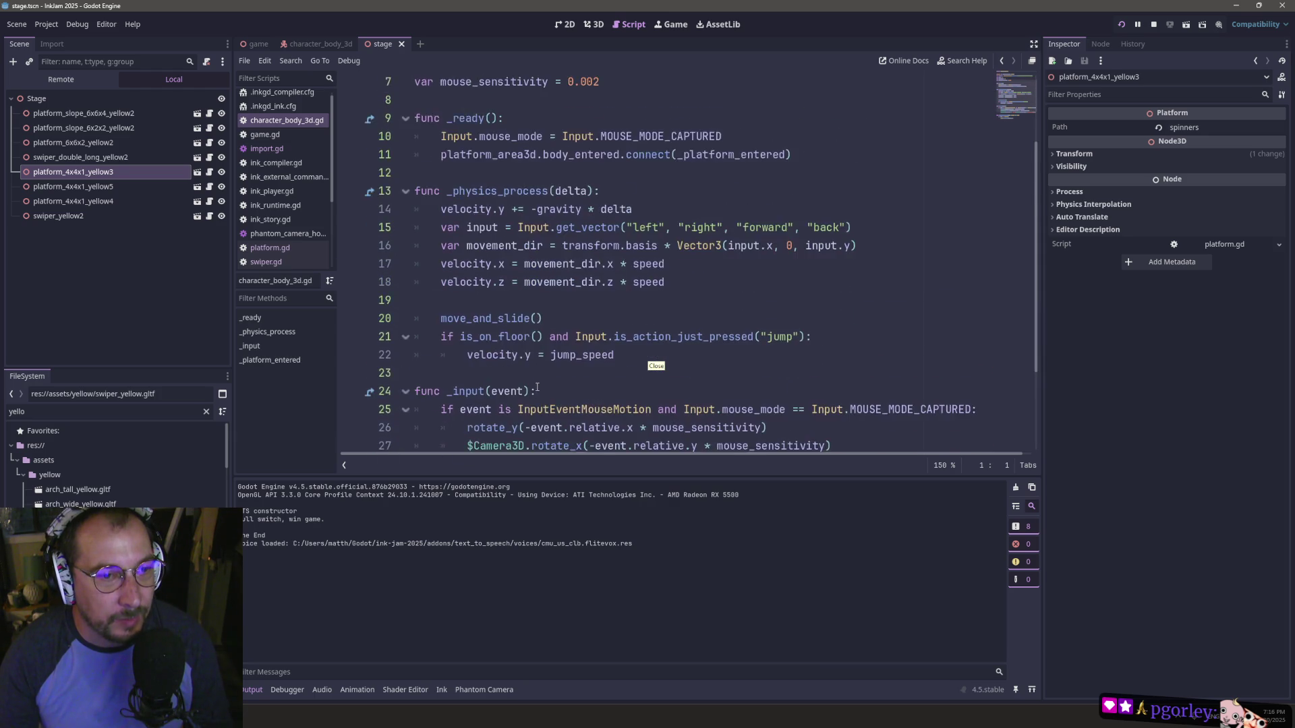
{"action": "scroll", "coordinate": [526, 358], "scroll_direction": "down", "scroll_amount": 1}
{"action": "mouse_move", "coordinate": [512, 329]}
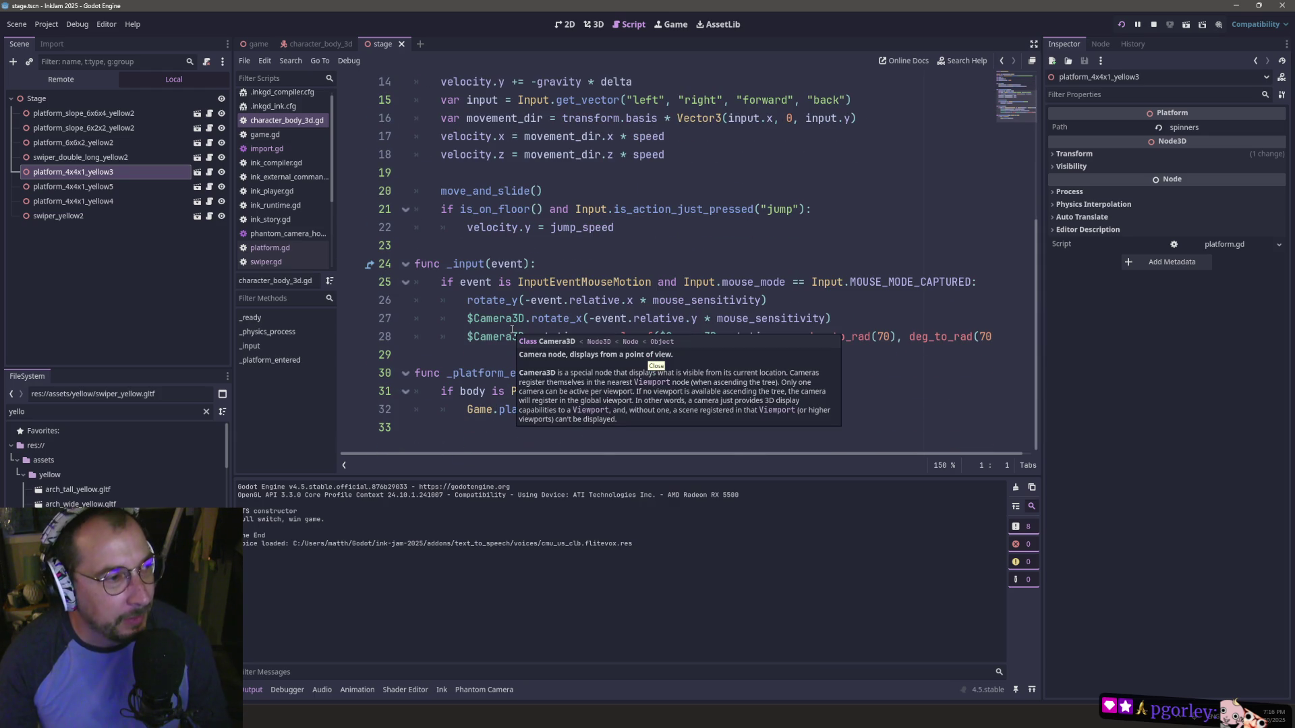
{"action": "left_click", "coordinate": [499, 300]}
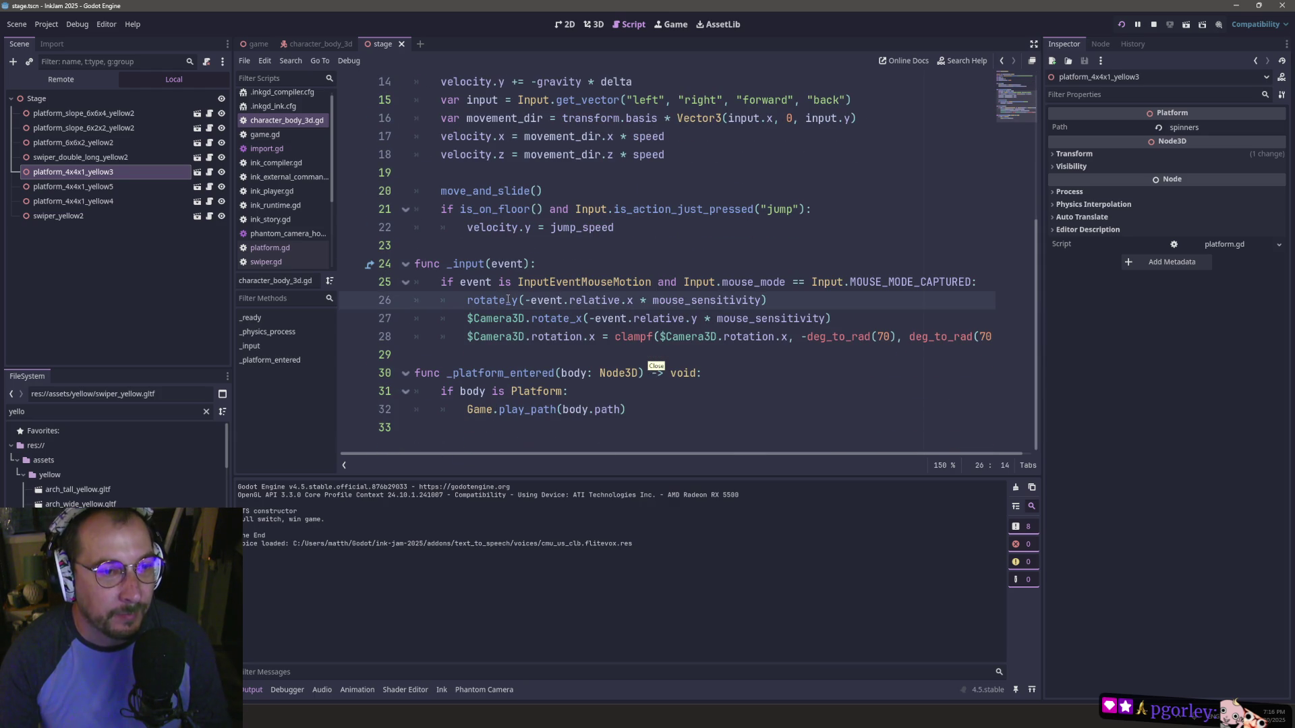
{"action": "mouse_move", "coordinate": [508, 301]}
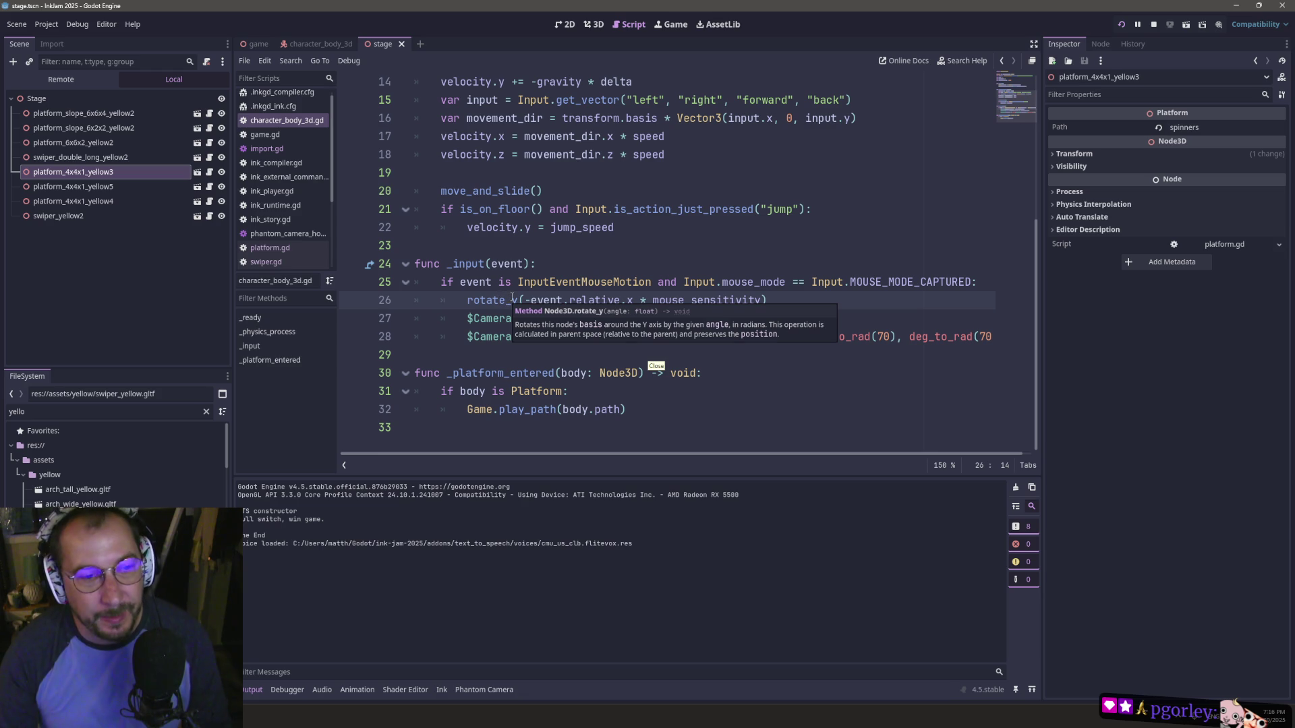
{"action": "double_click", "coordinate": [507, 300]}
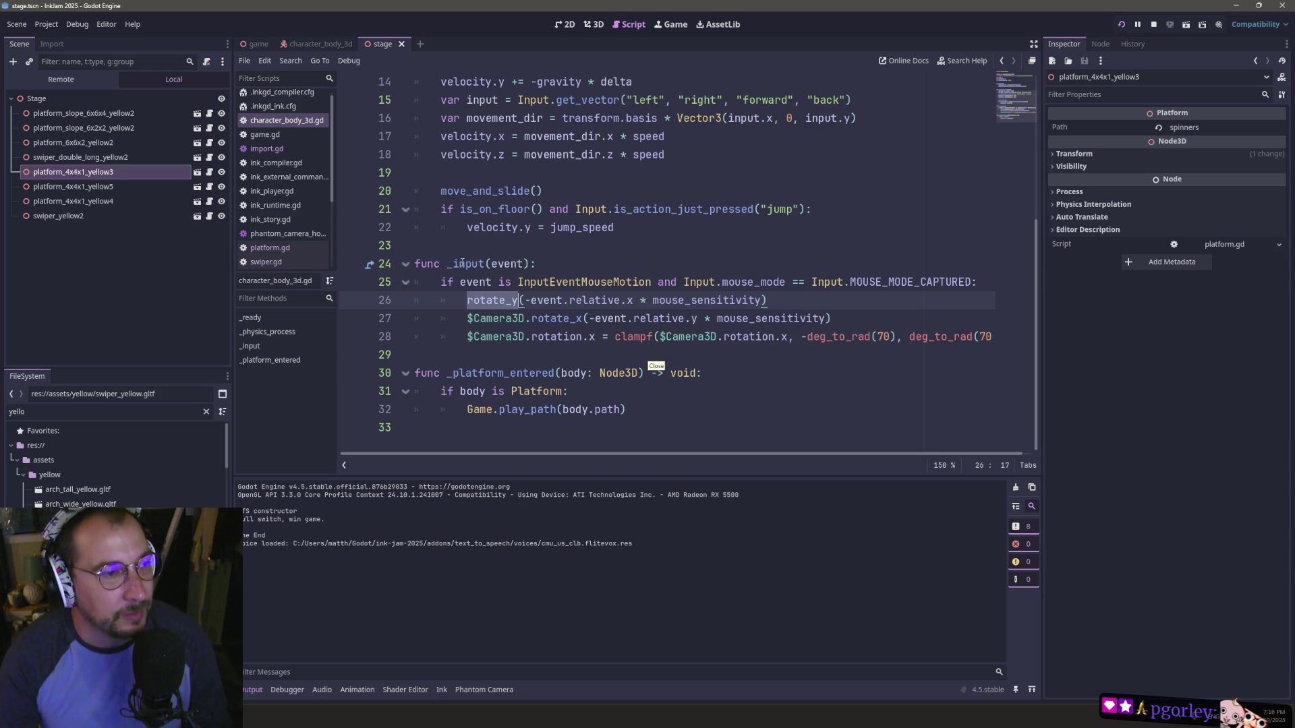
{"action": "scroll", "coordinate": [463, 263], "scroll_direction": "up", "scroll_amount": 5}
{"action": "scroll", "coordinate": [563, 333], "scroll_direction": "down", "scroll_amount": 5}
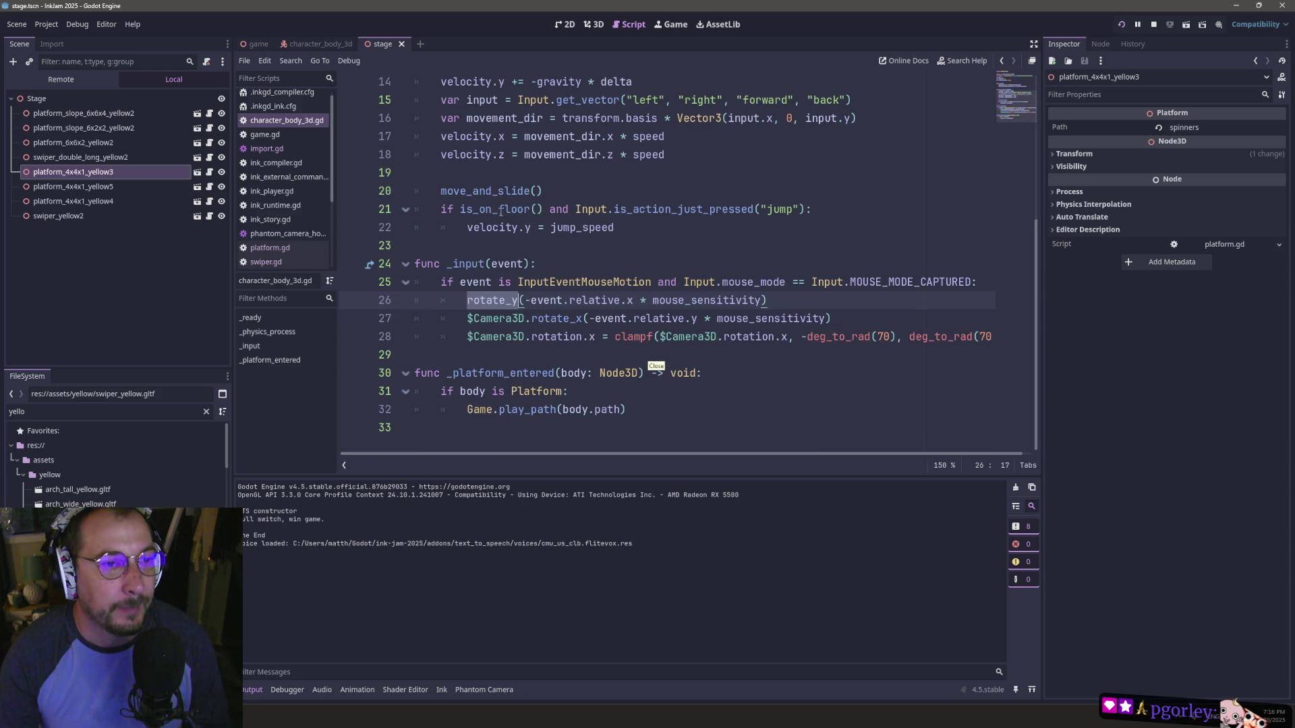
{"action": "scroll", "coordinate": [502, 214], "scroll_direction": "up", "scroll_amount": 3}
{"action": "scroll", "coordinate": [511, 264], "scroll_direction": "down", "scroll_amount": 3}
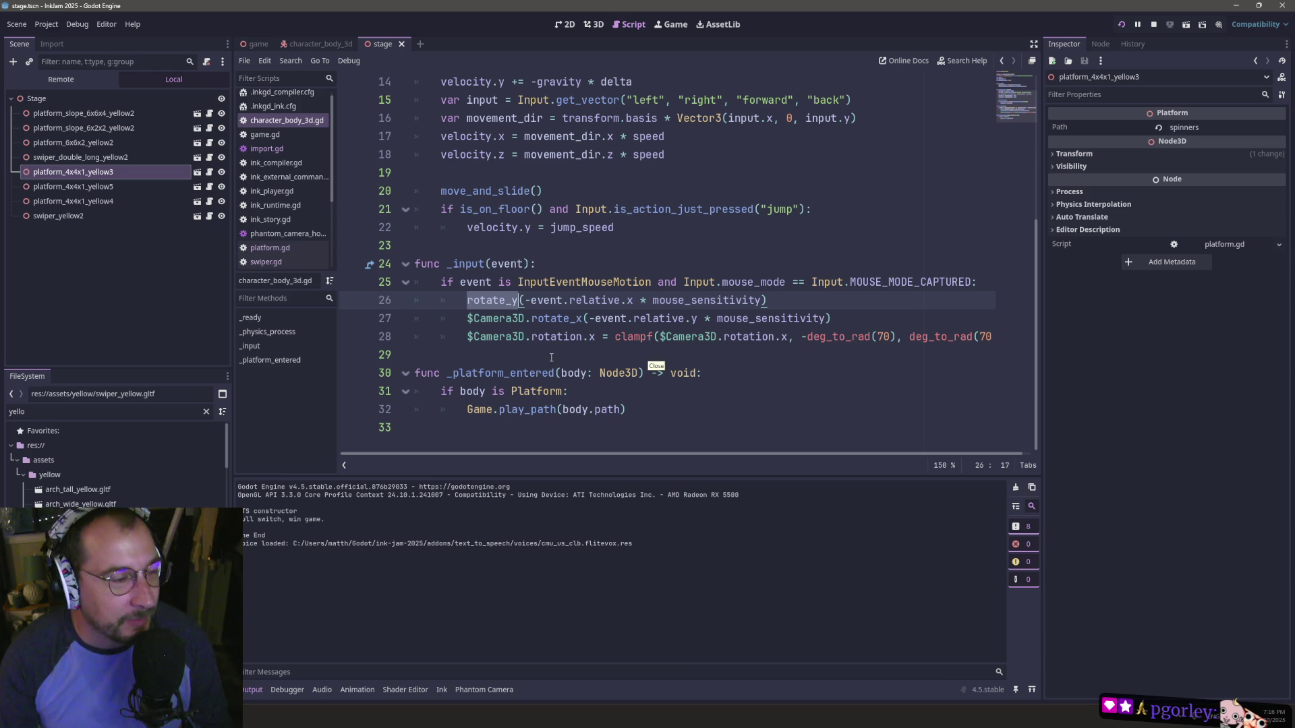
- Inspect the Platform check on line 31, then open platform.gd
{"action": "left_click", "coordinate": [498, 392]}
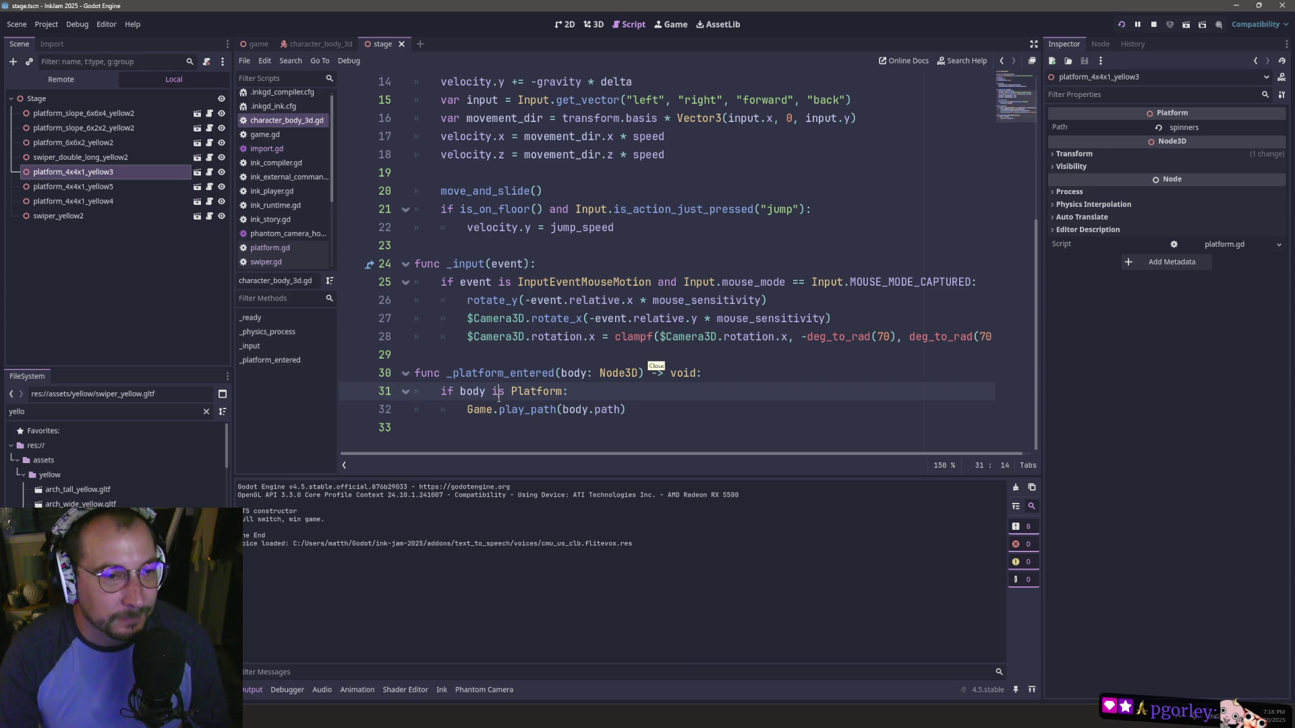
{"action": "double_click", "coordinate": [541, 391]}
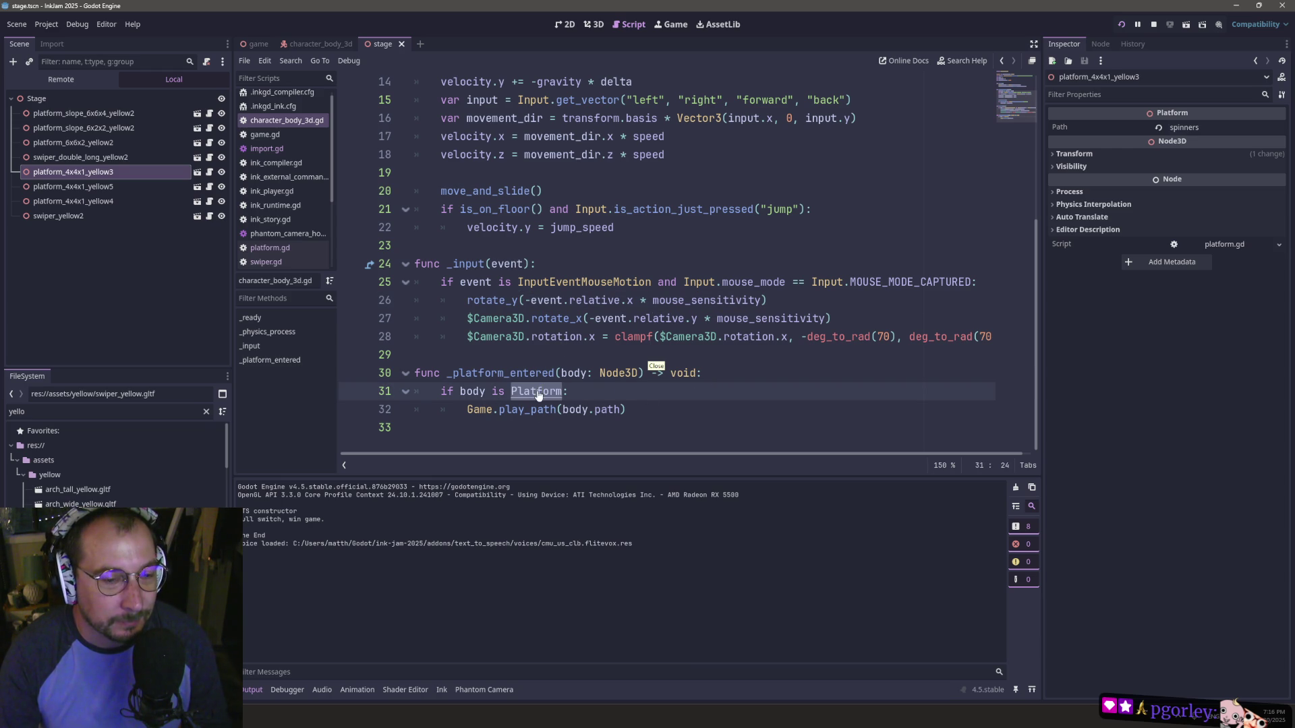
{"action": "left_click", "coordinate": [507, 390]}
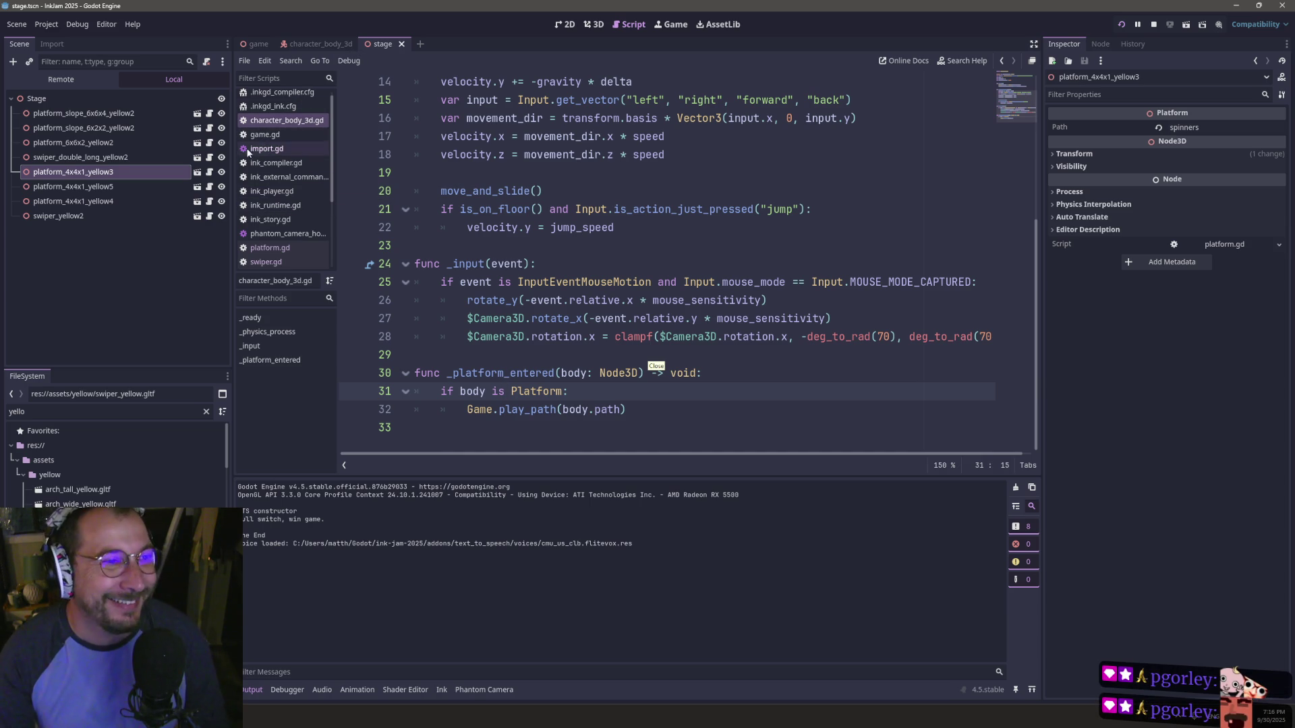
{"action": "left_click", "coordinate": [209, 172]}
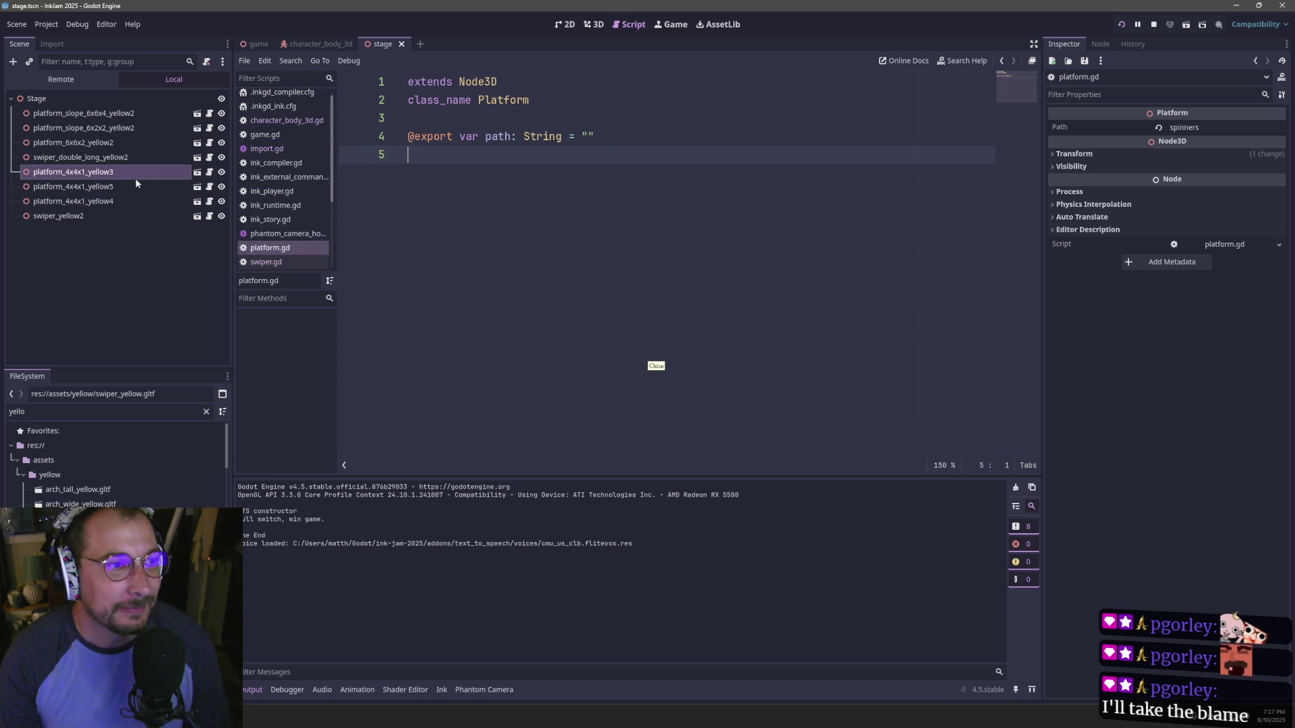
{"action": "left_click", "coordinate": [209, 216]}
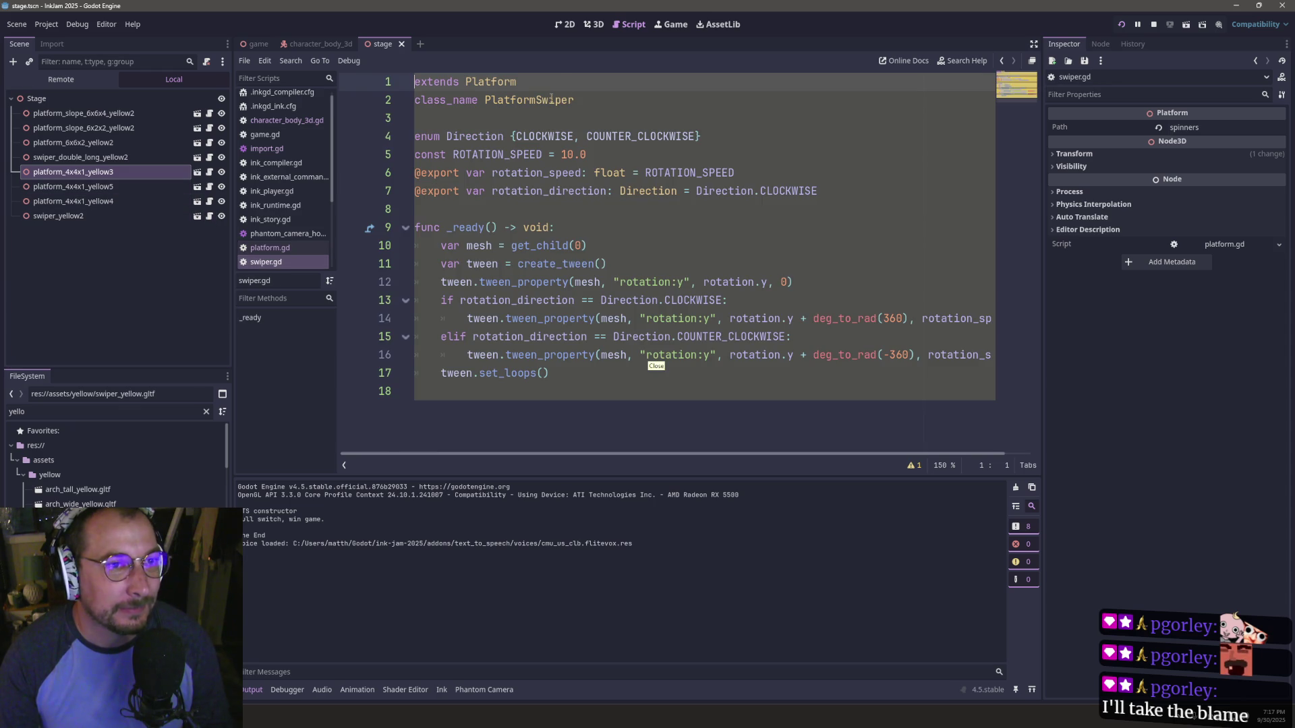
{"action": "double_click", "coordinate": [561, 98]}
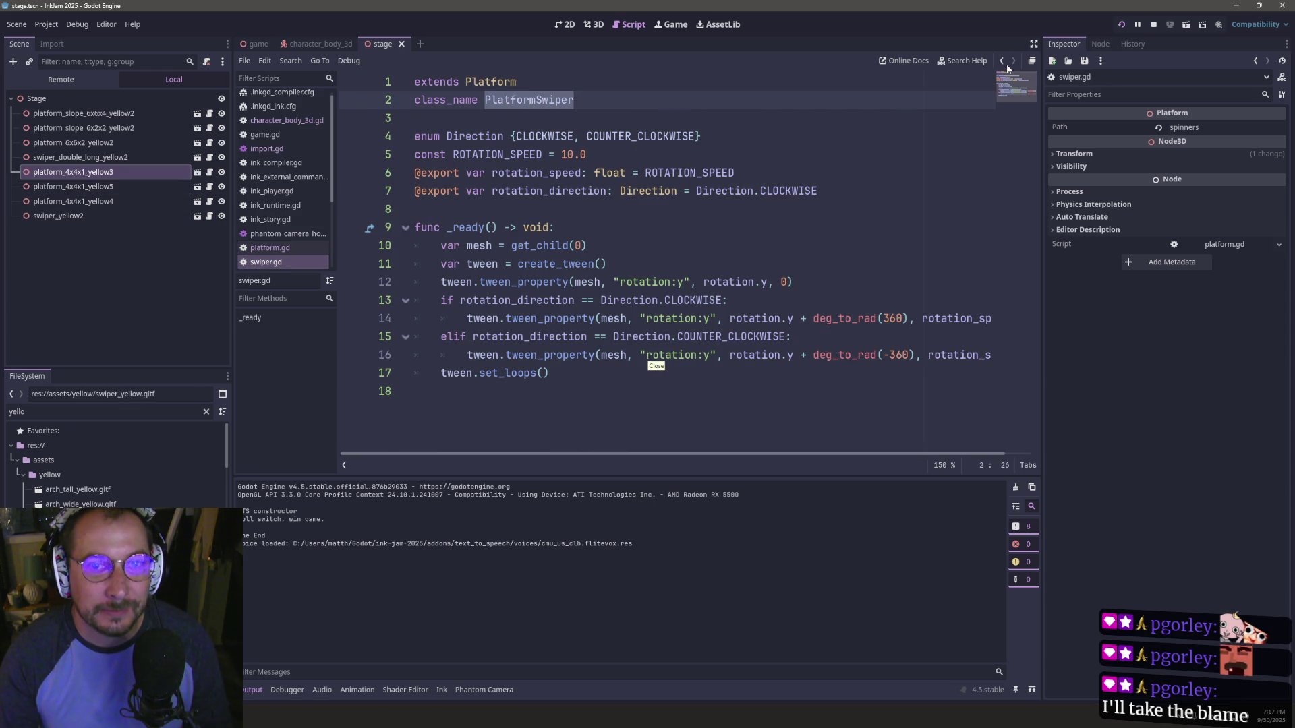
{"action": "left_click", "coordinate": [1003, 61]}
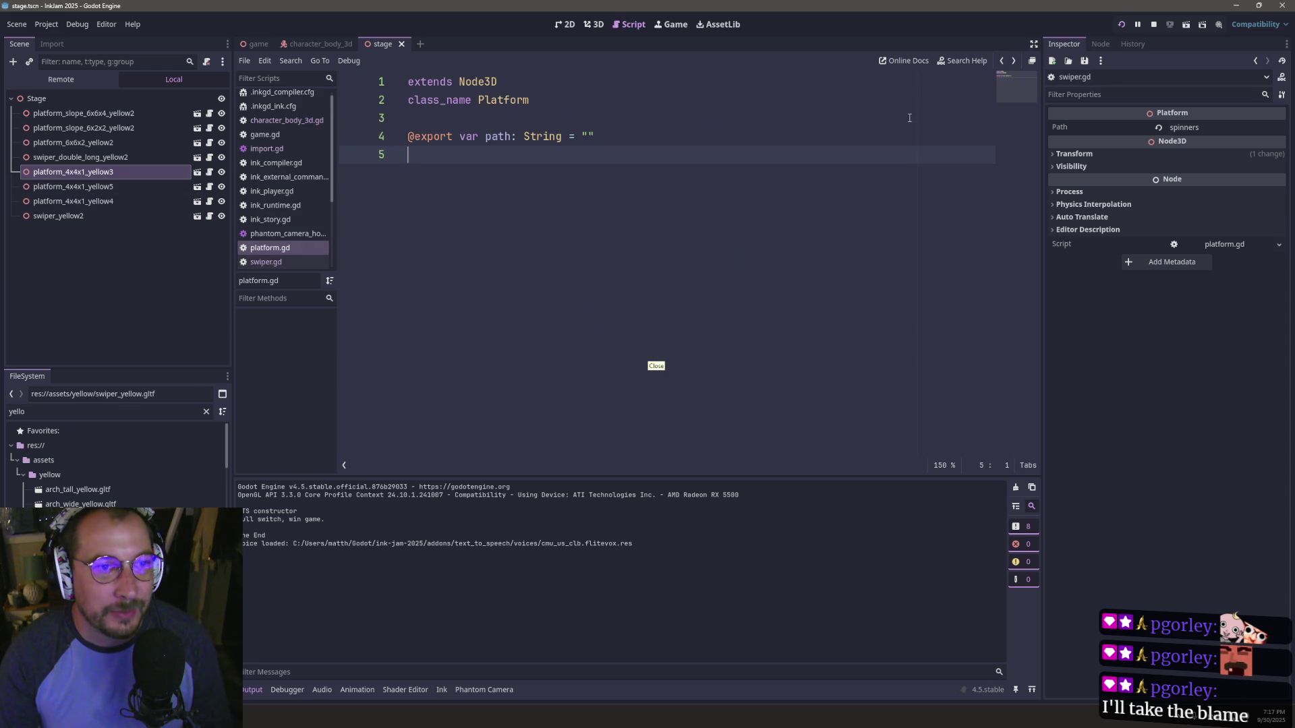
{"action": "left_click", "coordinate": [1003, 61]}
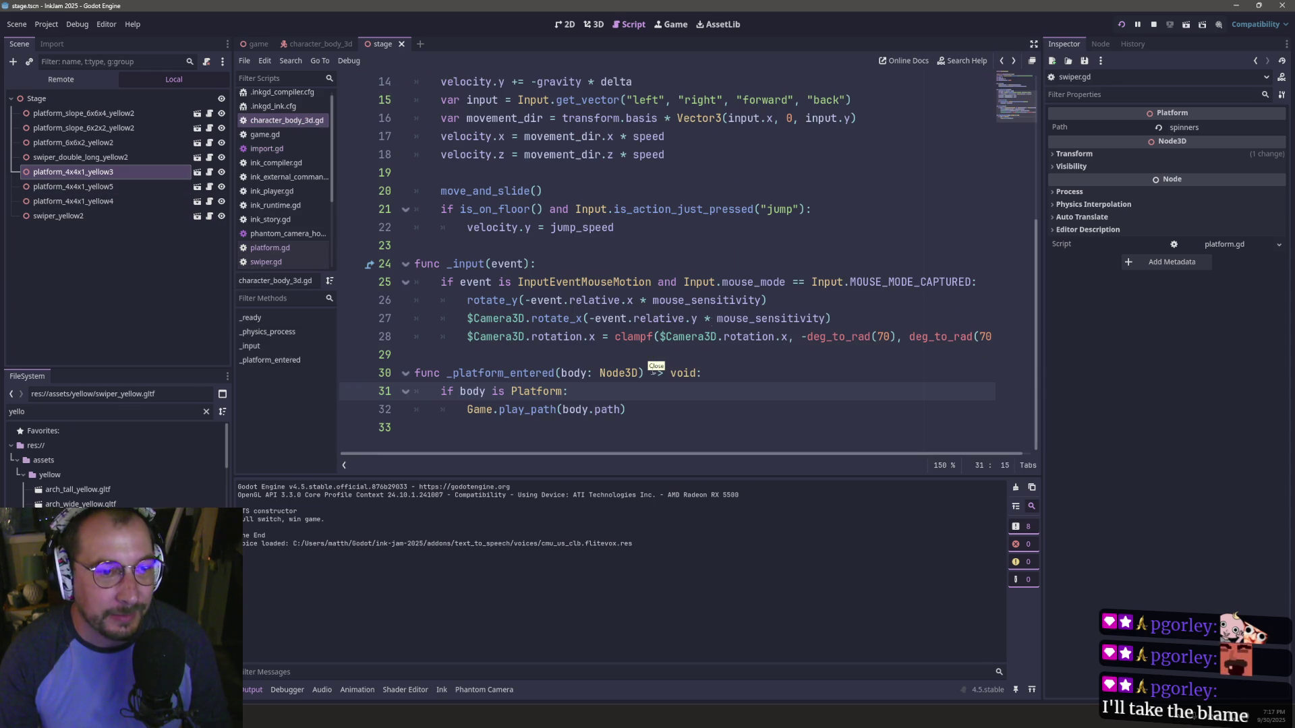
{"action": "left_click", "coordinate": [572, 396]}
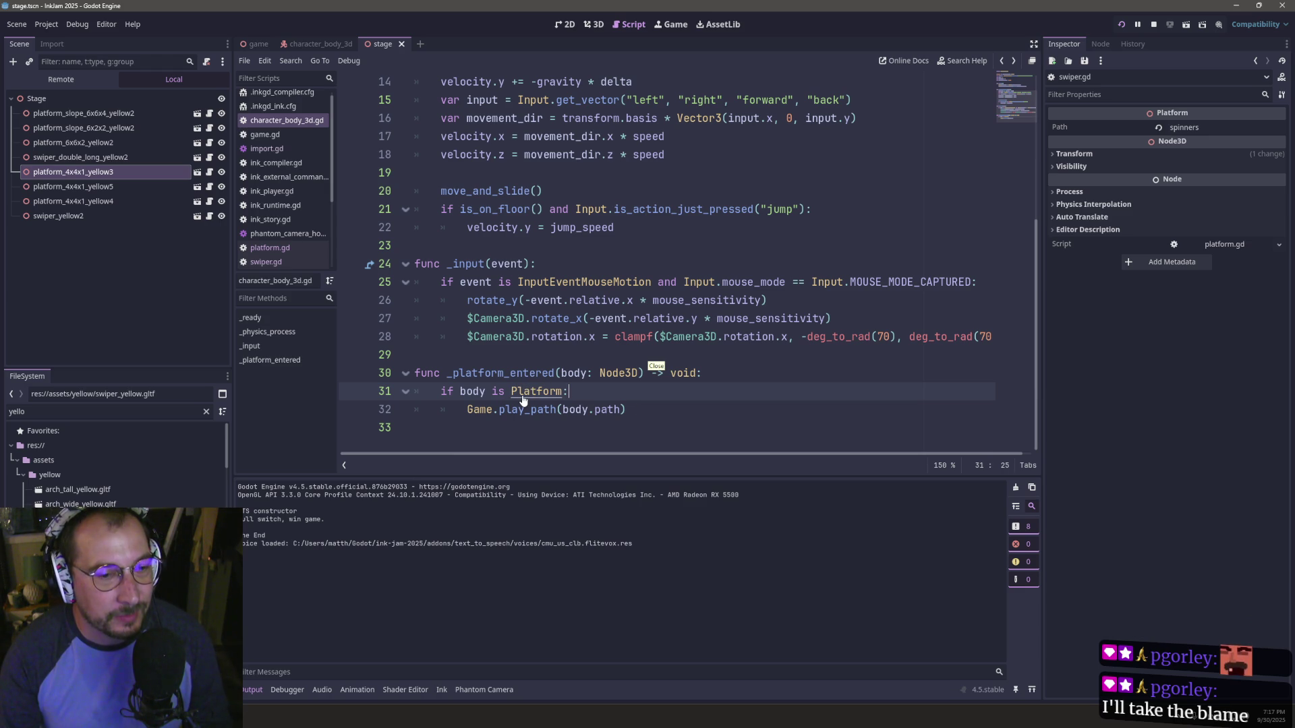
- Delete the 'if body is Platform:' line, dedent Game.play_path, and run the project
{"action": "left_click", "coordinate": [563, 390]}
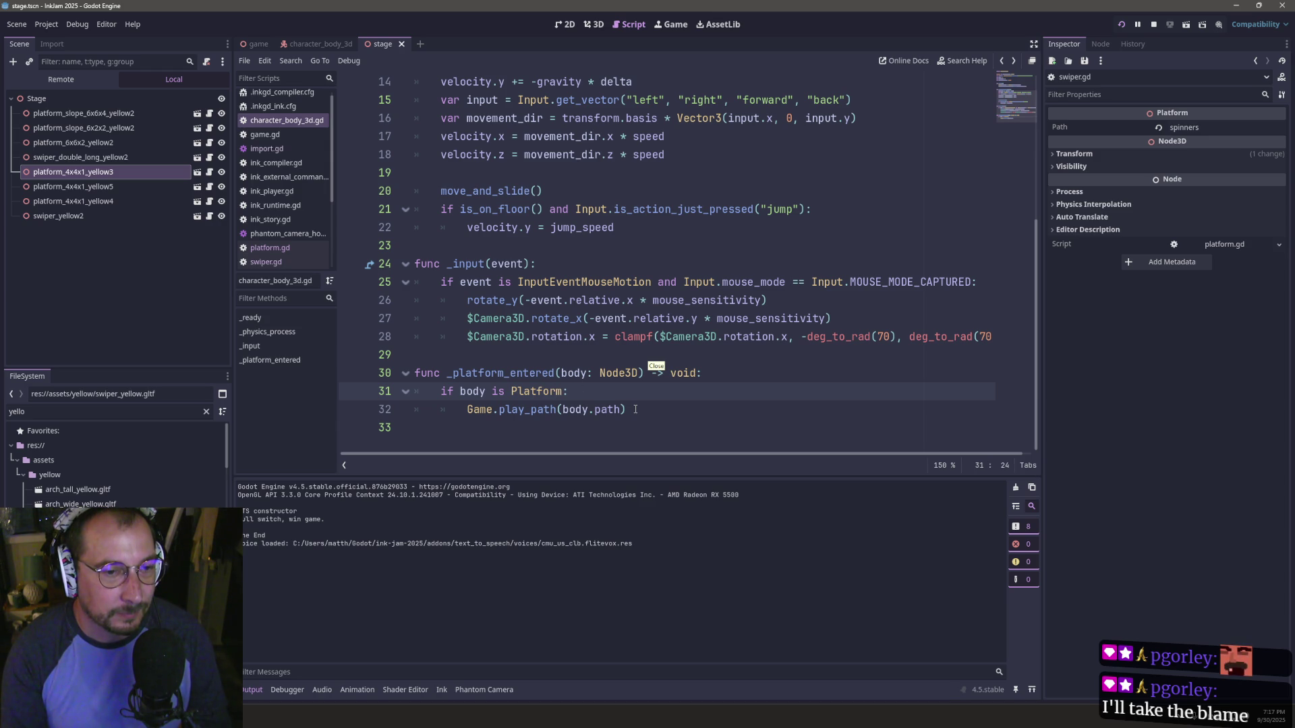
{"action": "triple_click", "coordinate": [555, 397]}
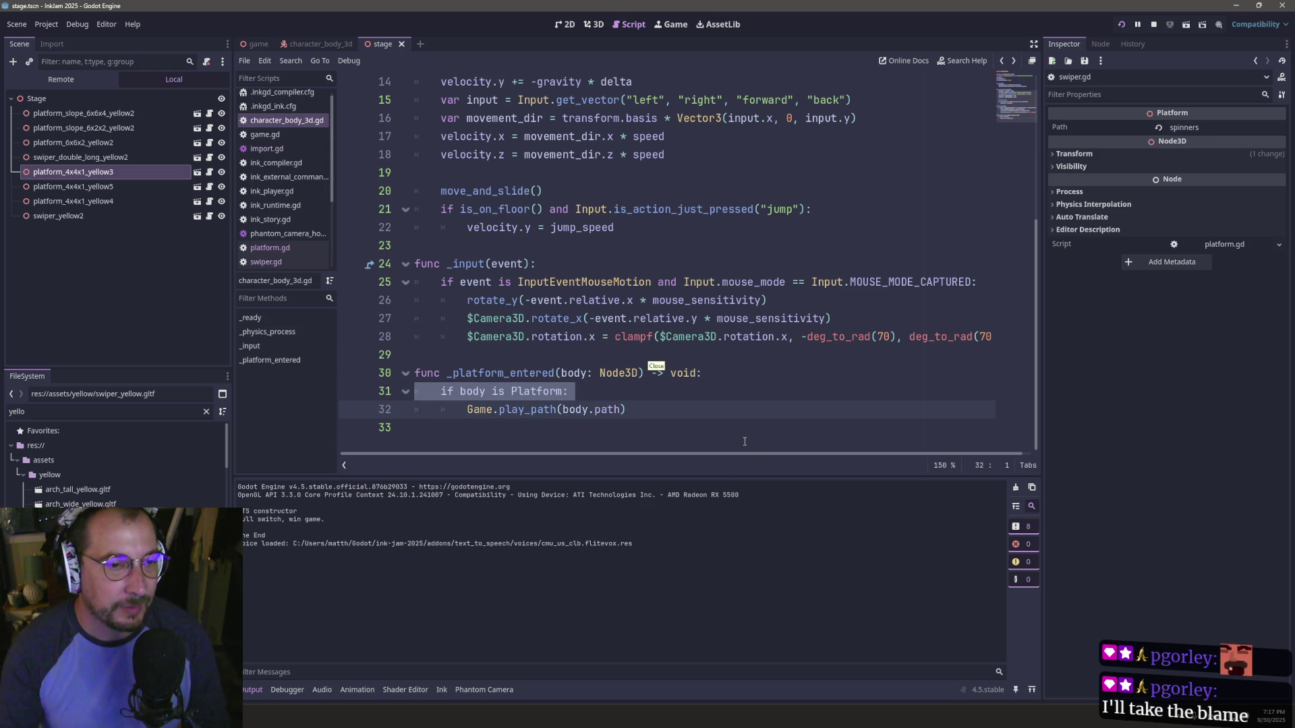
{"action": "key", "text": "BackSpace"}
{"action": "key", "text": "BackSpace"}
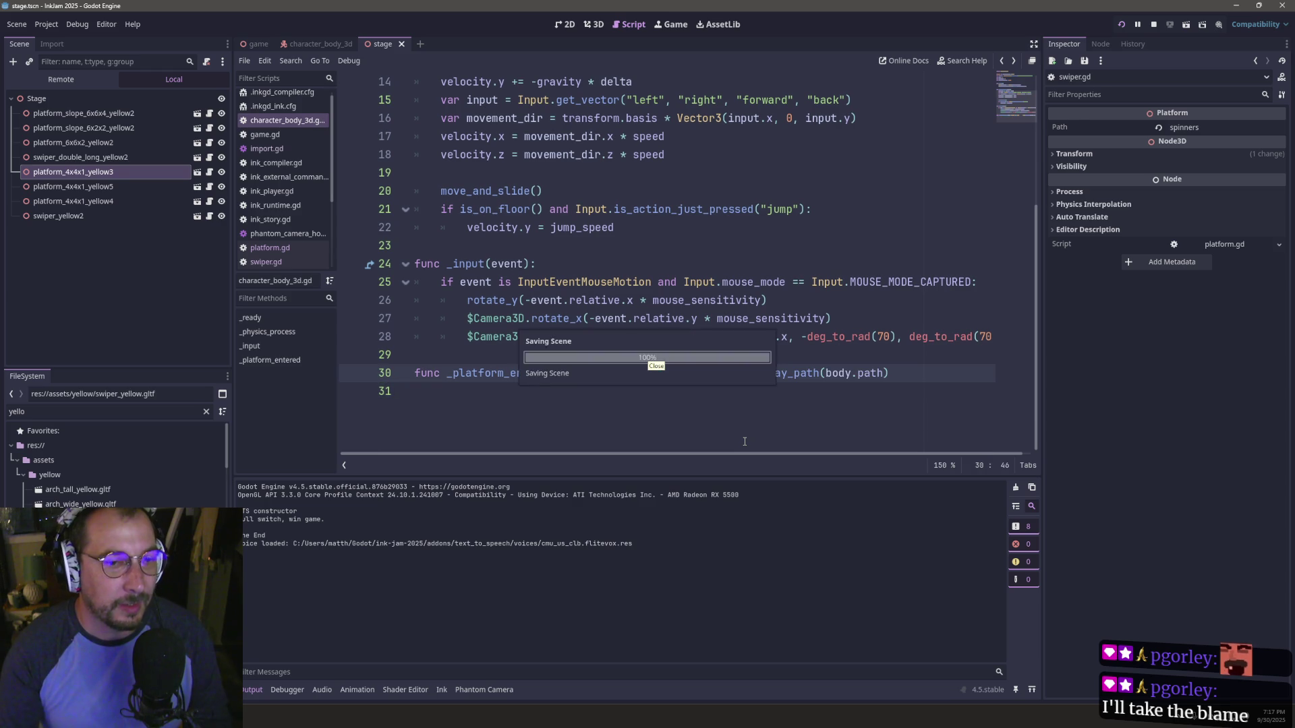
{"action": "key", "text": "Return"}
{"action": "key", "text": "Delete"}
{"action": "key", "text": "Delete"}
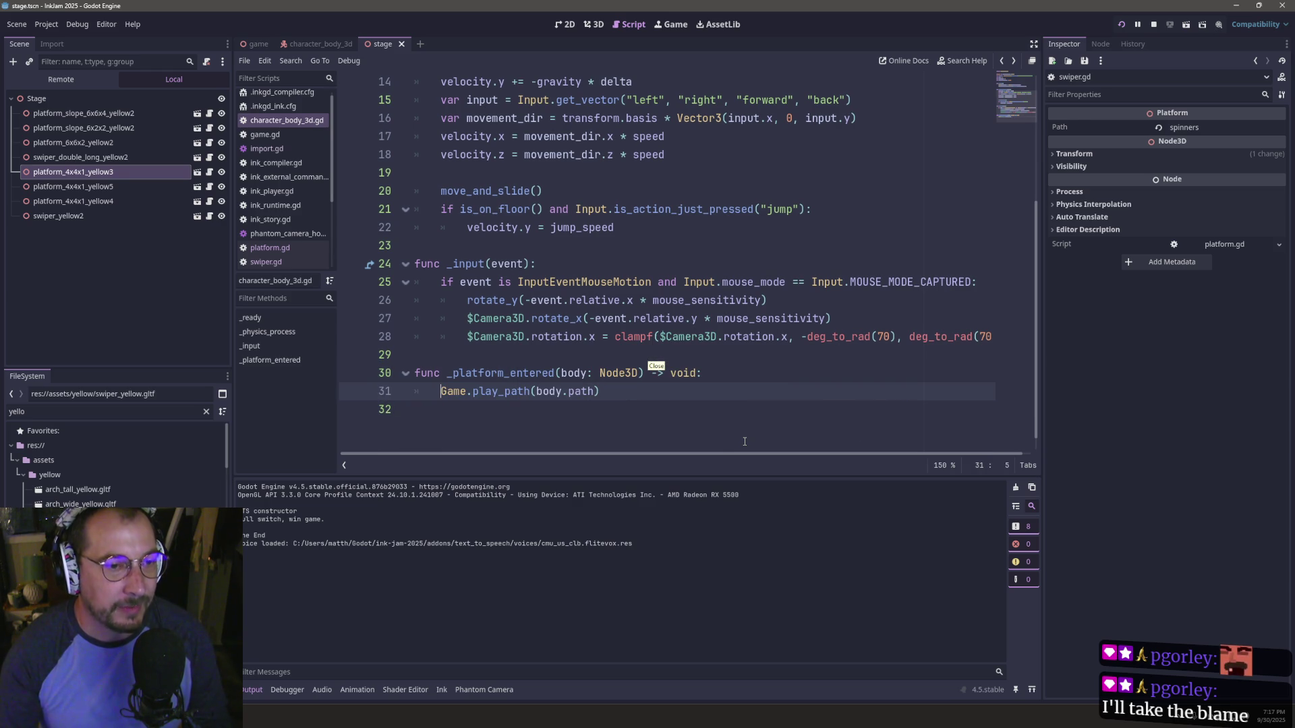
{"action": "left_click", "coordinate": [1120, 25]}
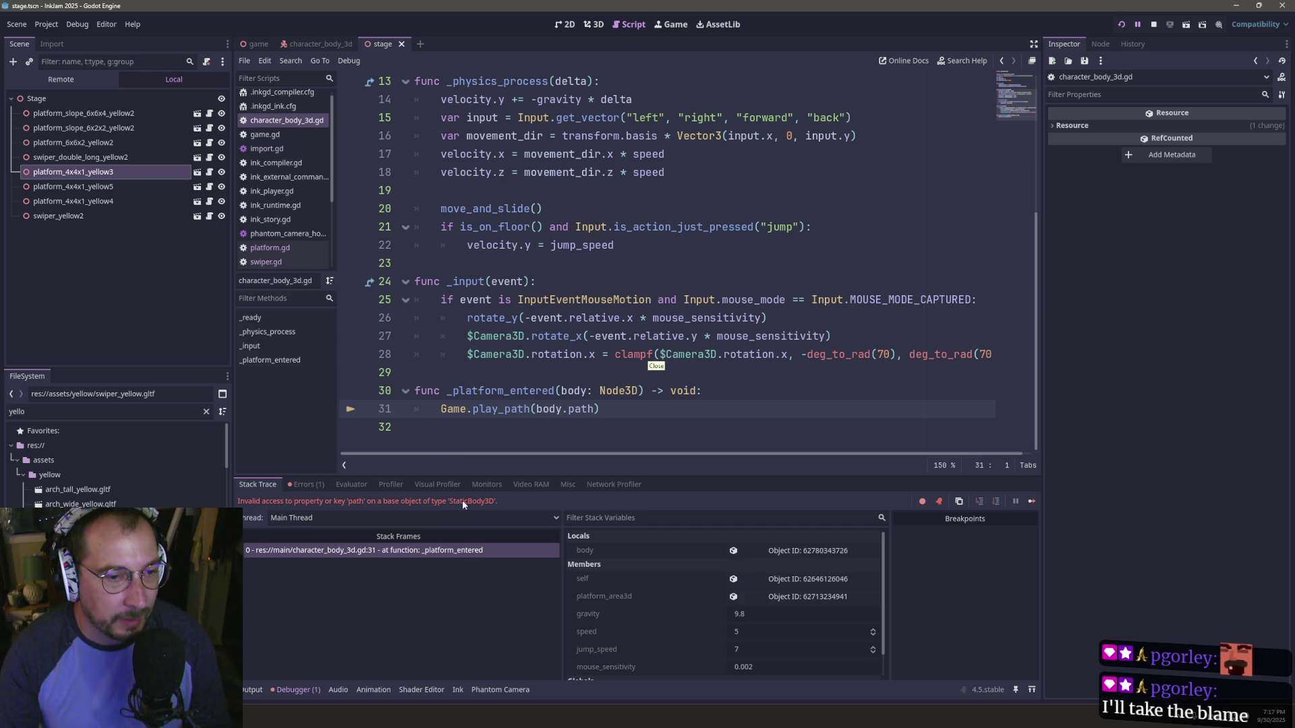
- Re-add 'if body is Platform:' under the _platform_entered header
{"action": "double_click", "coordinate": [496, 404]}
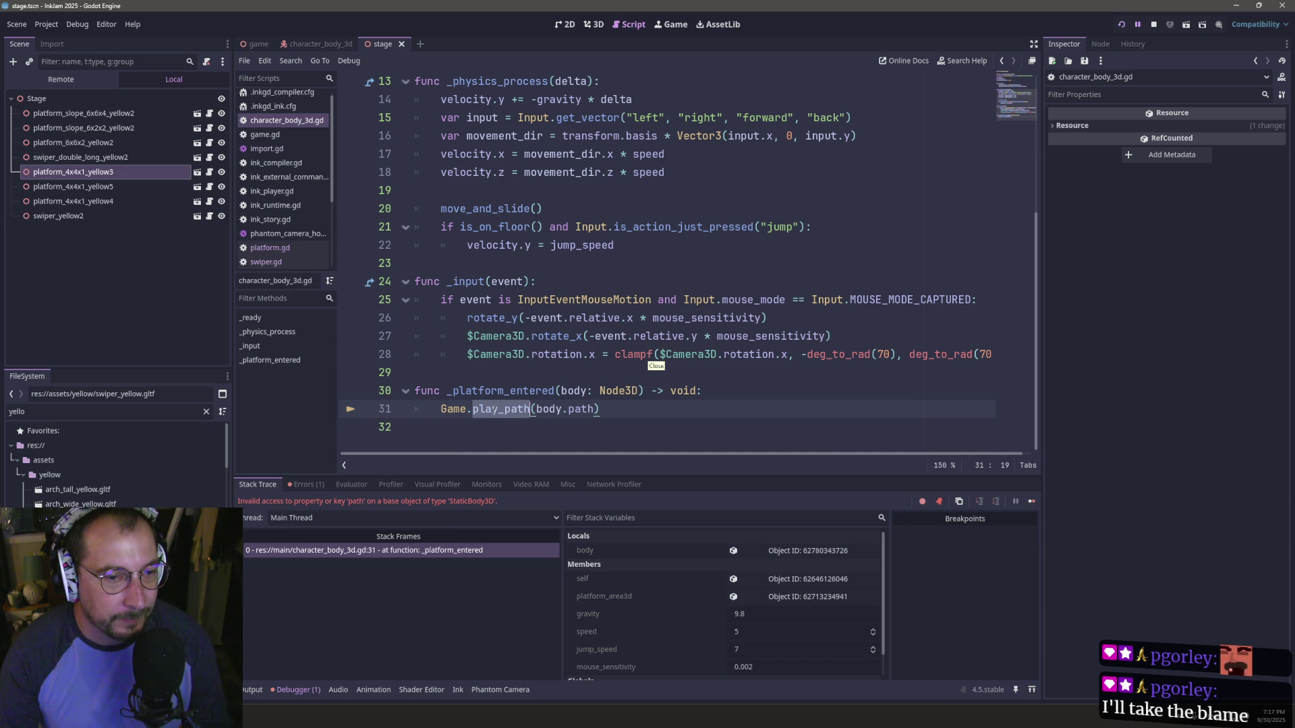
{"action": "double_click", "coordinate": [549, 409]}
{"action": "left_click", "coordinate": [726, 392]}
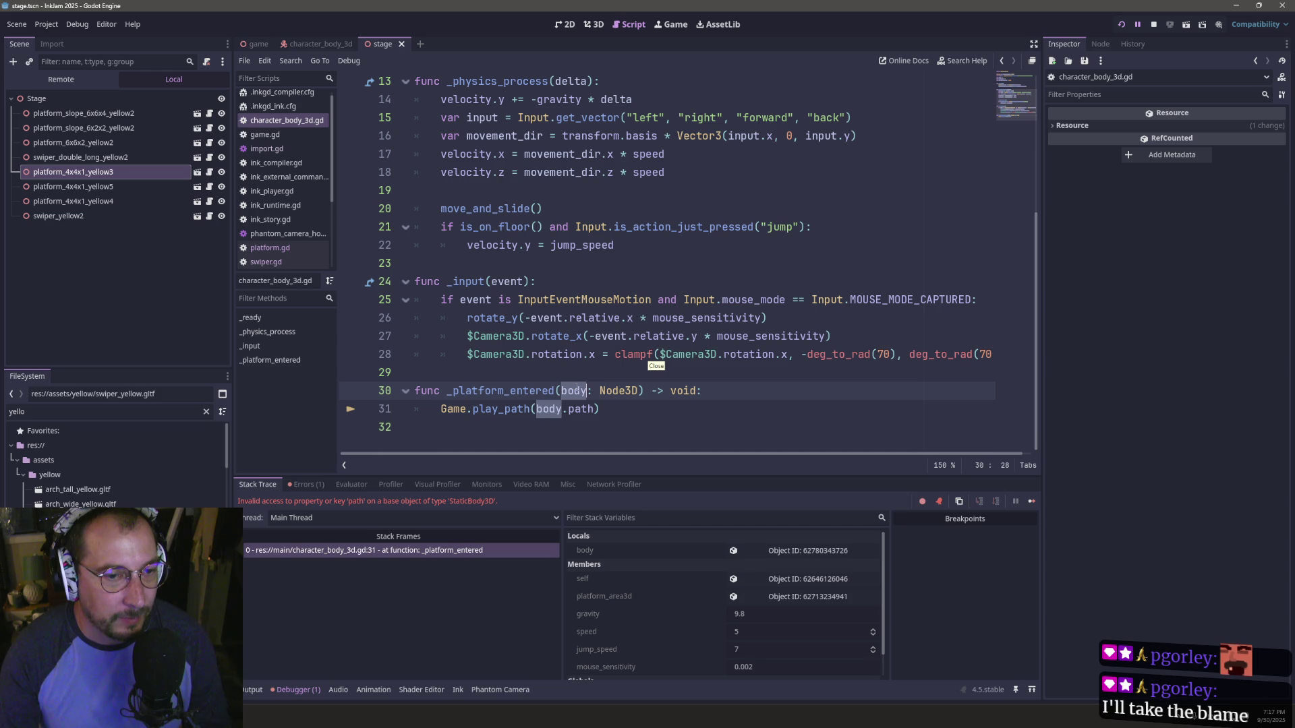
{"action": "key", "text": "Return"}
{"action": "type", "text": "if body is Platform:"}
- Declare parent: Variant = body.get_parent() at the top of _platform_entered
{"action": "left_click", "coordinate": [721, 399]}
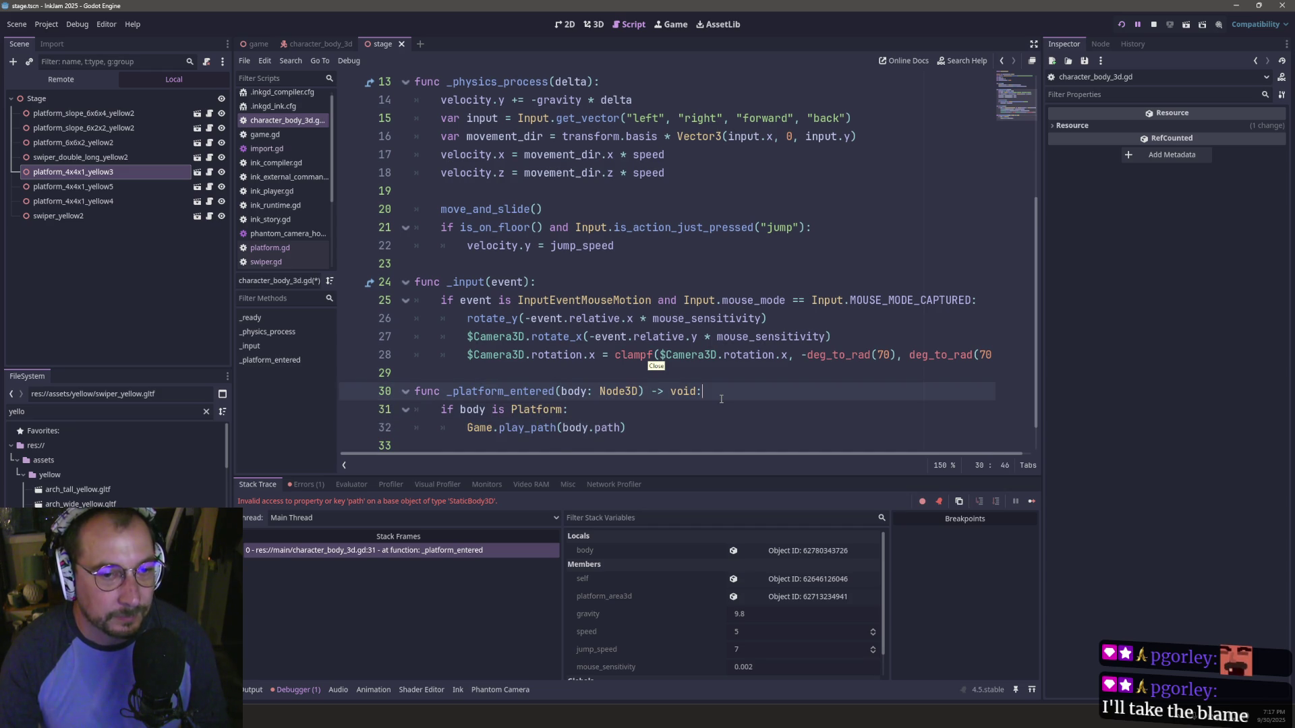
{"action": "key", "text": "Return"}
{"action": "type", "text": "var parent"}
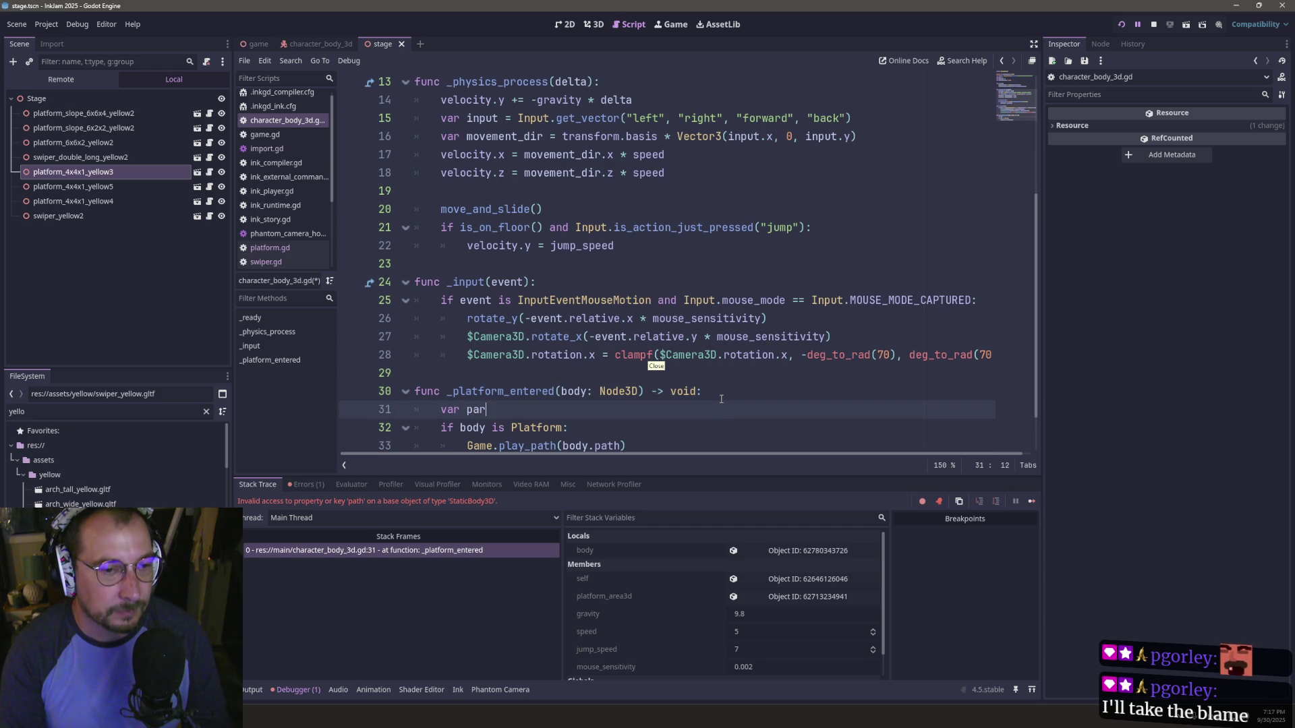
{"action": "key", "text": "BackSpace"}
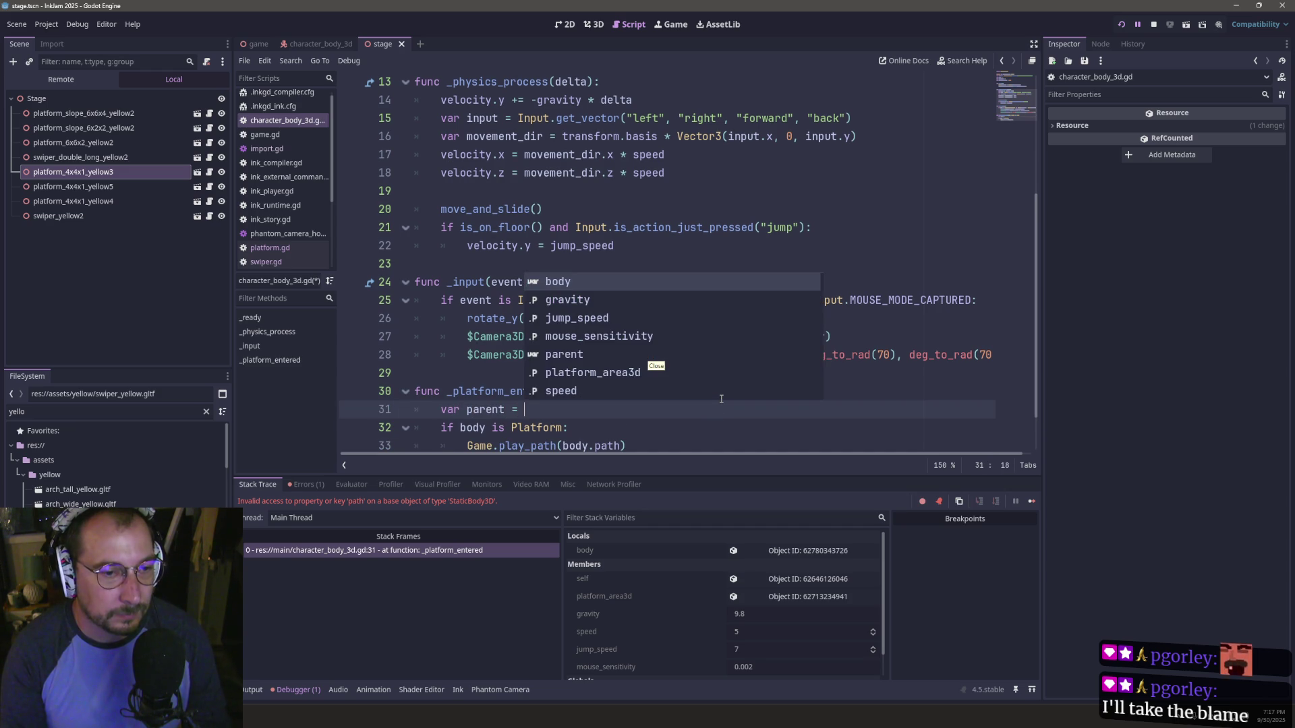
{"action": "type", "text": ":"}
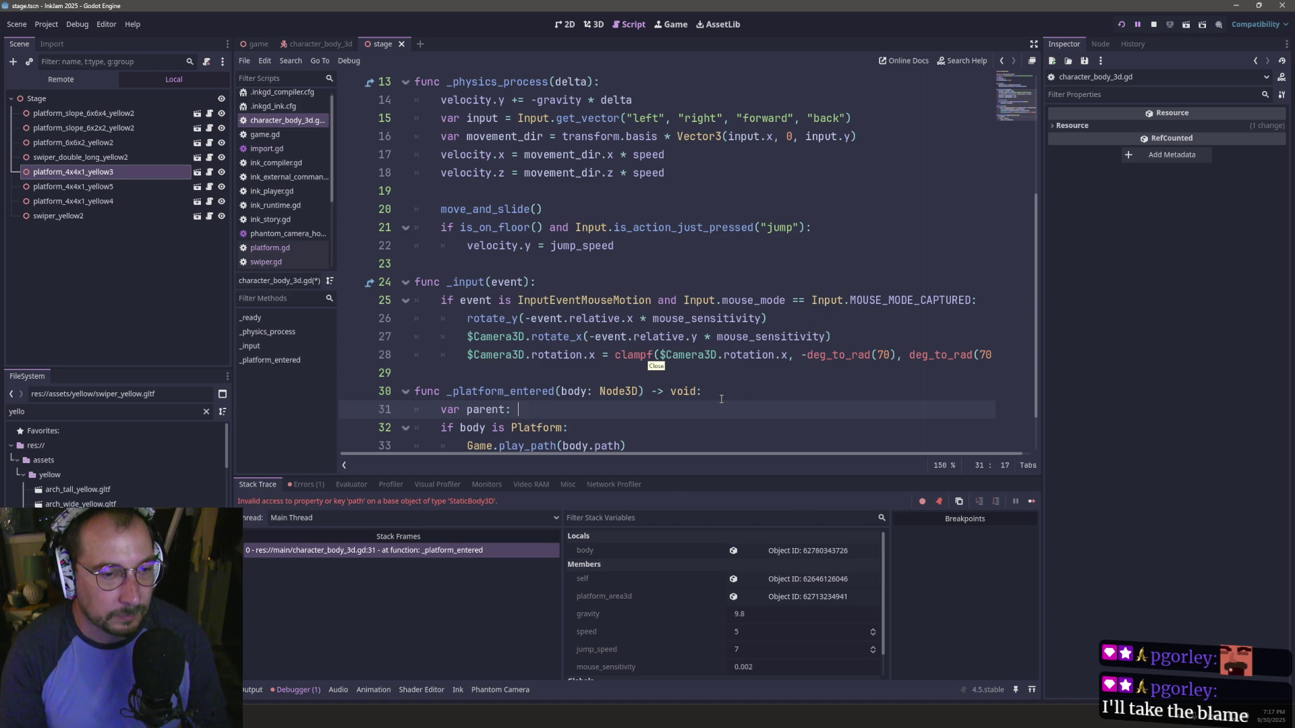
{"action": "type", "text": " Variant = "}
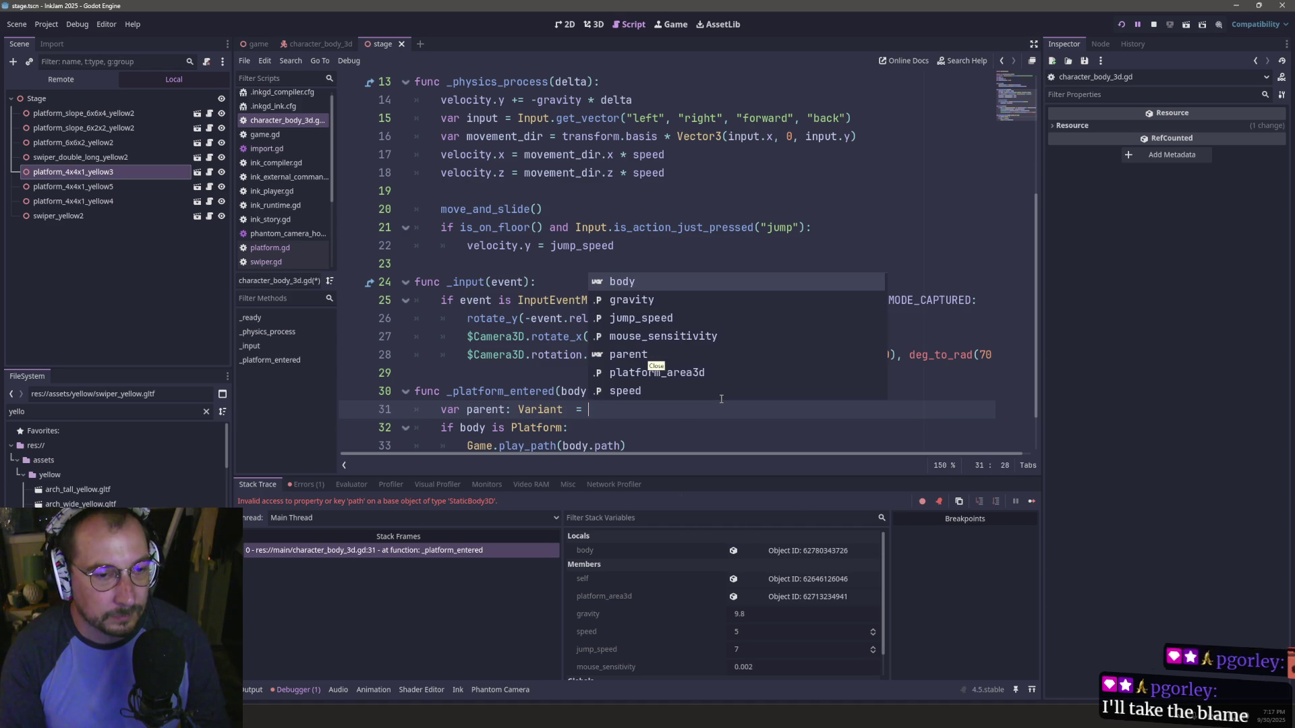
{"action": "type", "text": "body"}
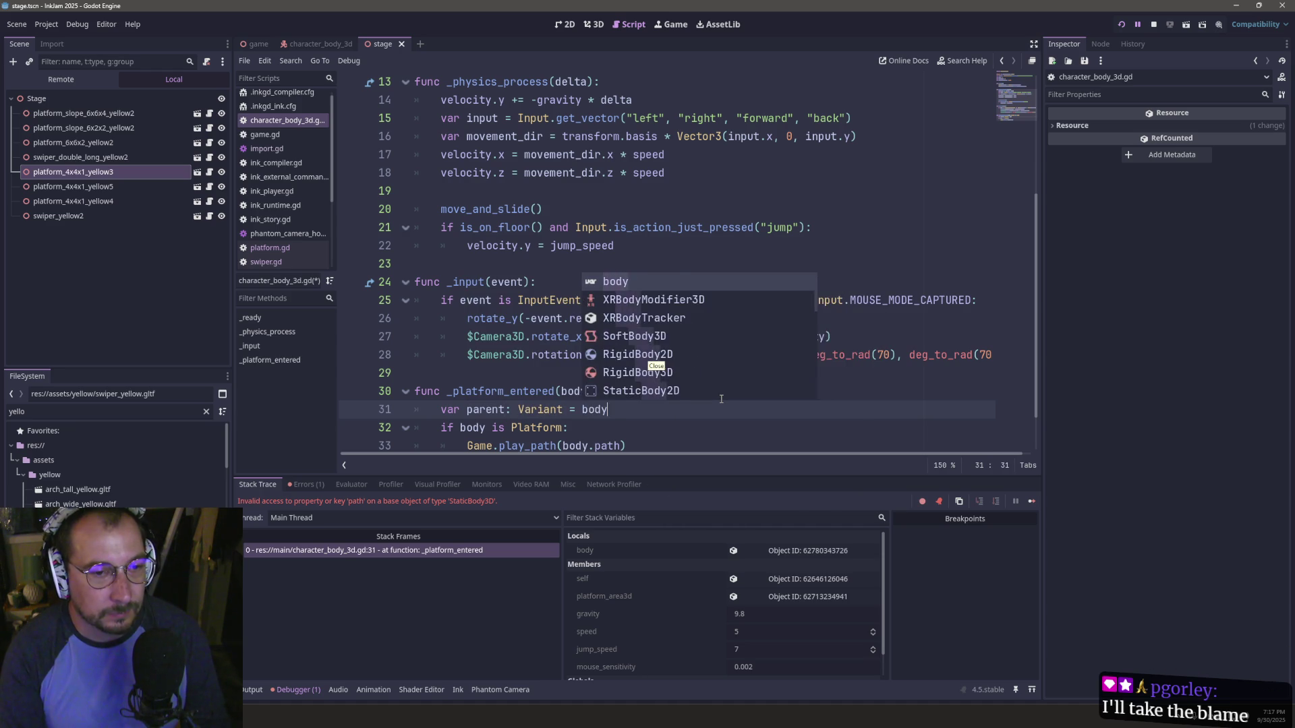
{"action": "type", "text": ".get_par"}
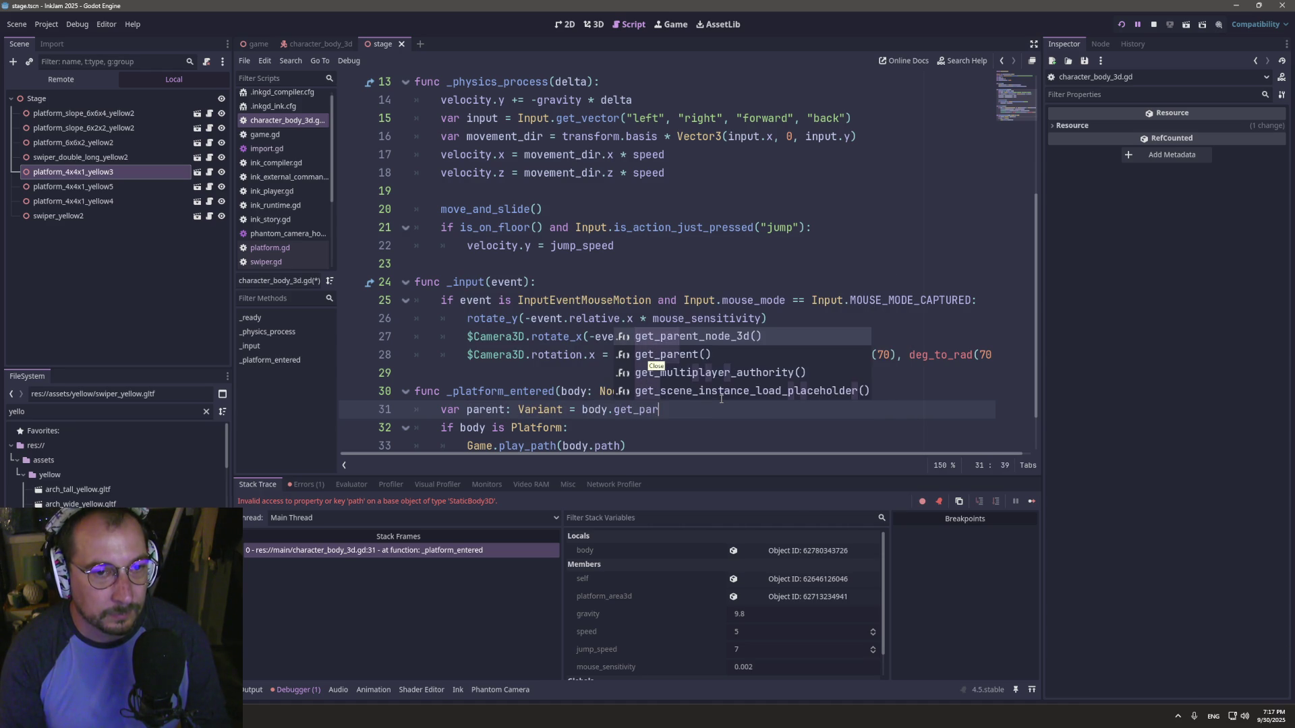
{"action": "key", "text": "Return"}
{"action": "key", "text": "BackSpace"}
{"action": "key", "text": "BackSpace"}
{"action": "key", "text": "BackSpace"}
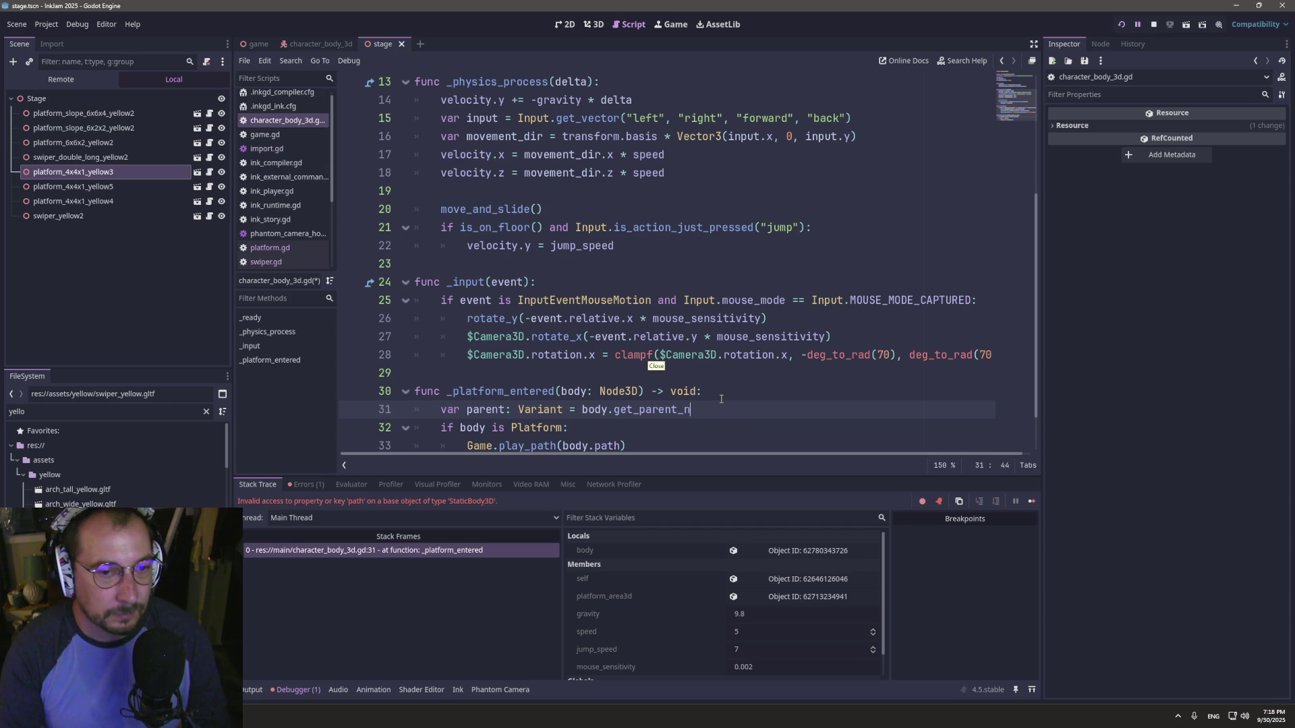
- Replace body with parent in the Platform check and play_path call, and save
{"action": "double_click", "coordinate": [491, 409]}
{"action": "key", "text": "ctrl+c"}
{"action": "double_click", "coordinate": [472, 427]}
{"action": "key", "text": "ctrl+v"}
{"action": "double_click", "coordinate": [574, 446]}
{"action": "key", "text": "ctrl+v"}
{"action": "key", "text": "ctrl+s"}
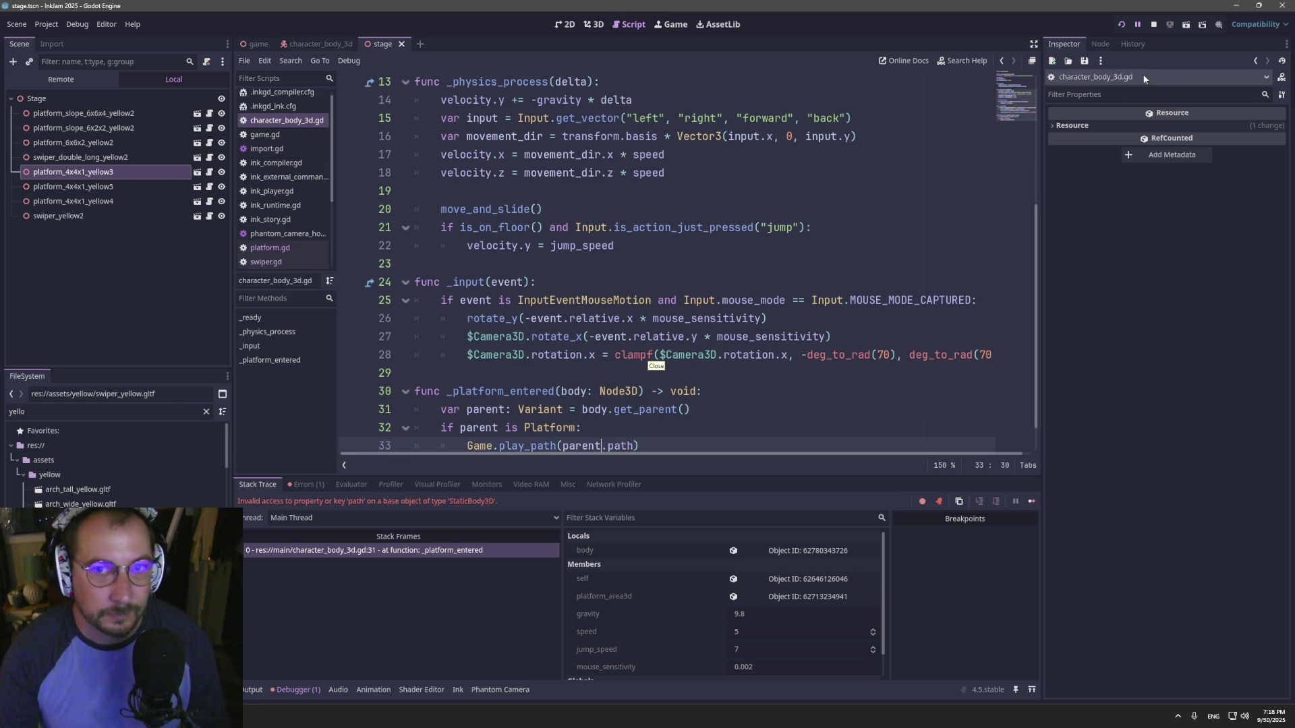
- Run the game with the updated script, then bring the Godot editor back to the front
{"action": "left_click", "coordinate": [1122, 24]}
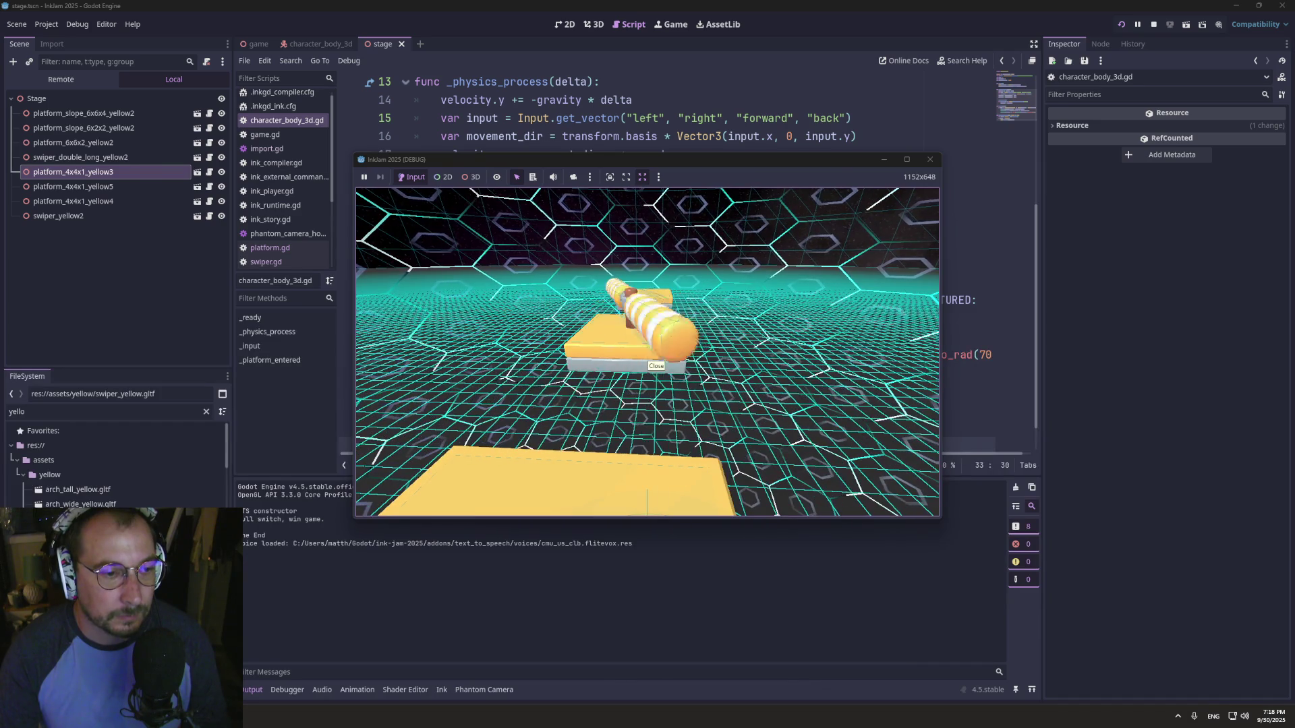
{"action": "key", "text": "super+Tab"}
{"action": "left_click", "coordinate": [650, 255]}
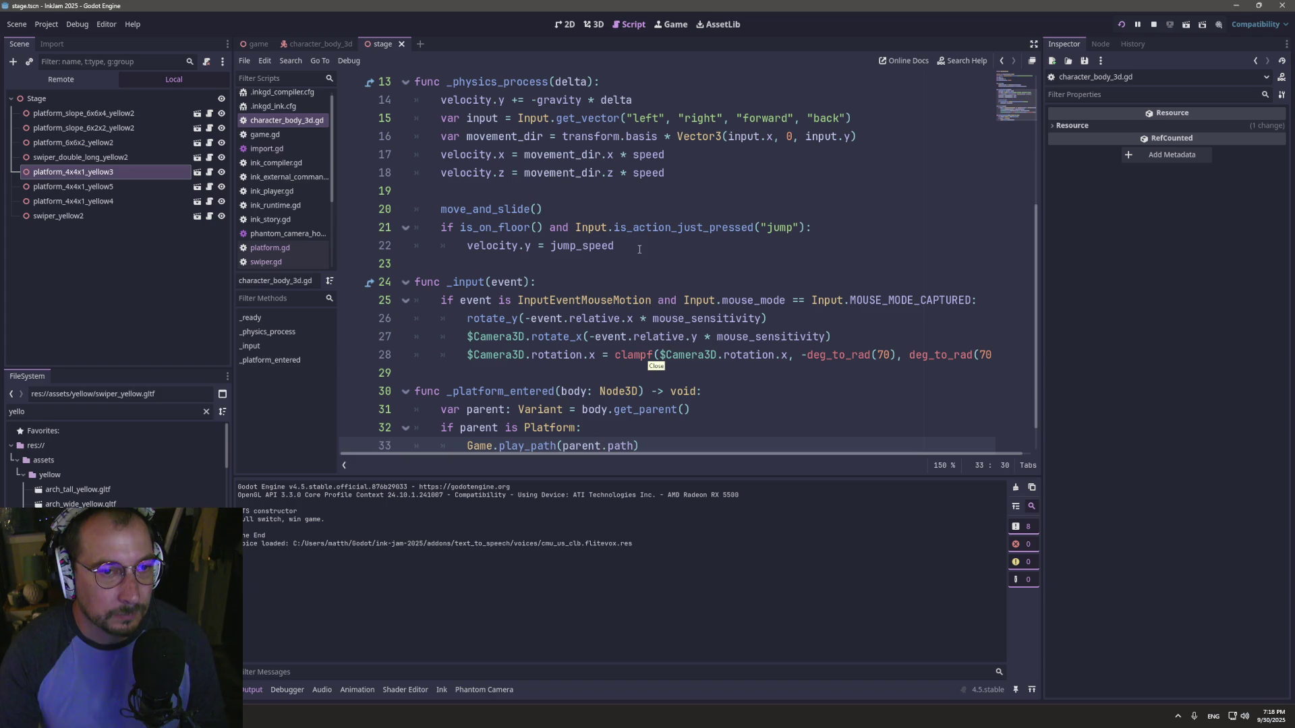
{"action": "scroll", "coordinate": [508, 370], "scroll_direction": "down", "scroll_amount": 1}
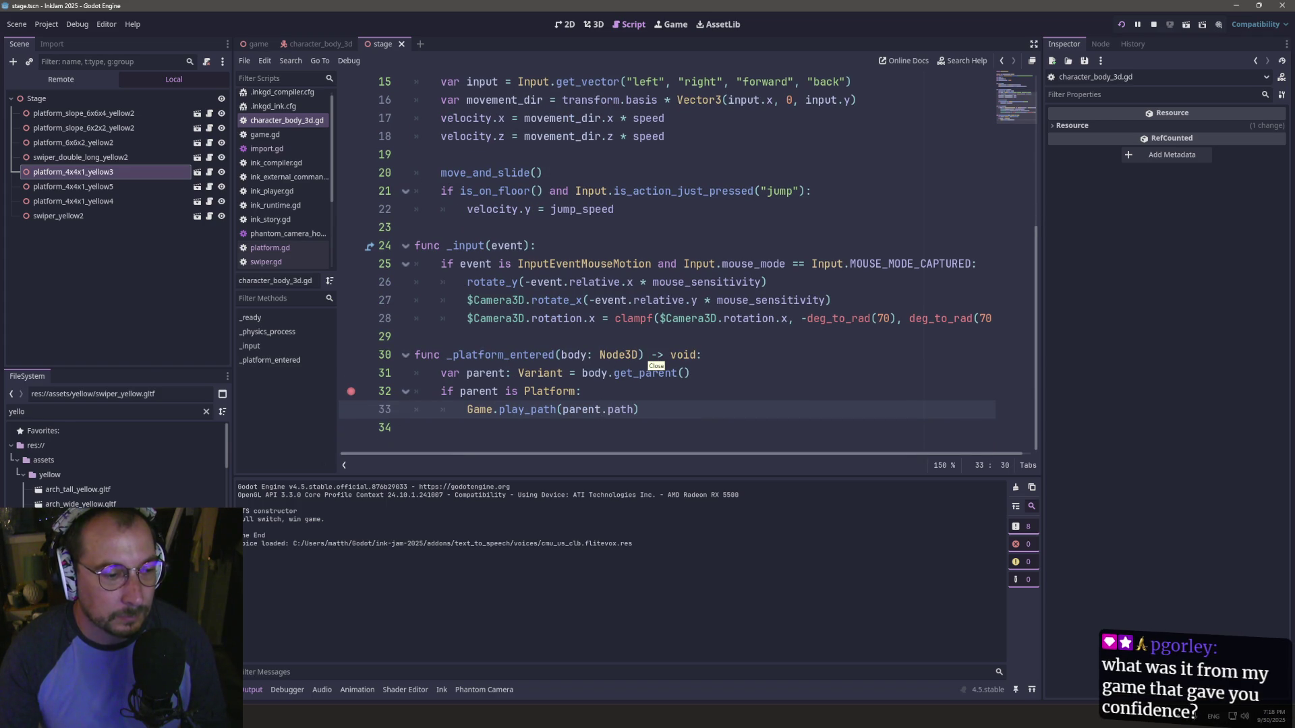
- Relaunch in debug mode, remove the line 32 breakpoint when it hits, and resume the game
{"action": "key", "text": "F5"}
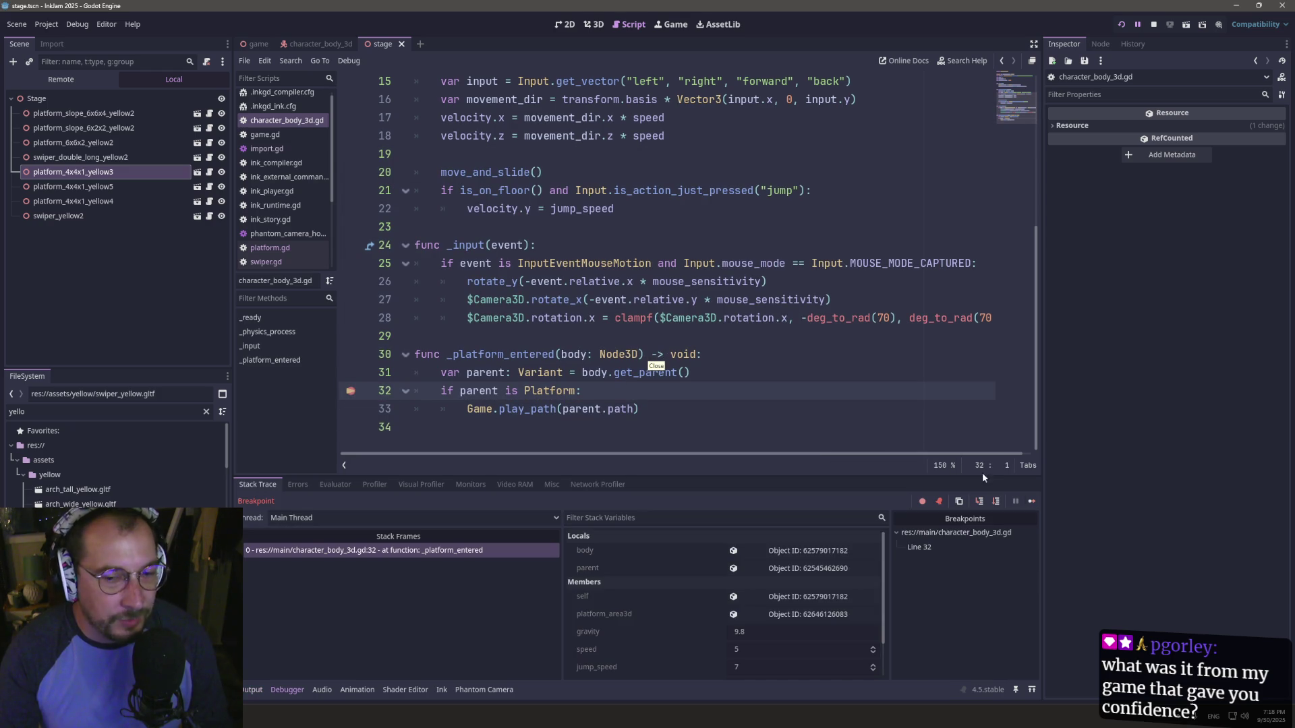
{"action": "left_click", "coordinate": [1032, 501]}
{"action": "left_click", "coordinate": [351, 398]}
{"action": "left_click", "coordinate": [1032, 503]}
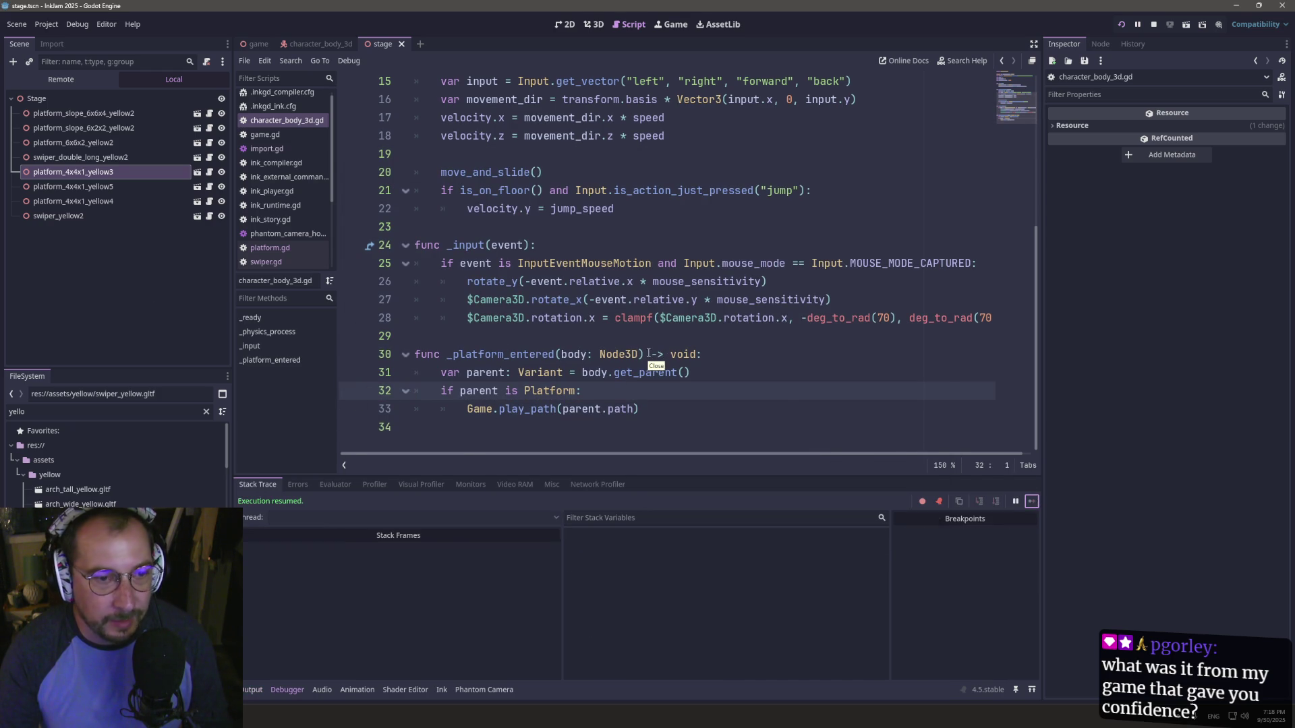
- Walk and jump toward the swiper platform, then stop the running game from the editor
{"action": "key", "text": "w"}
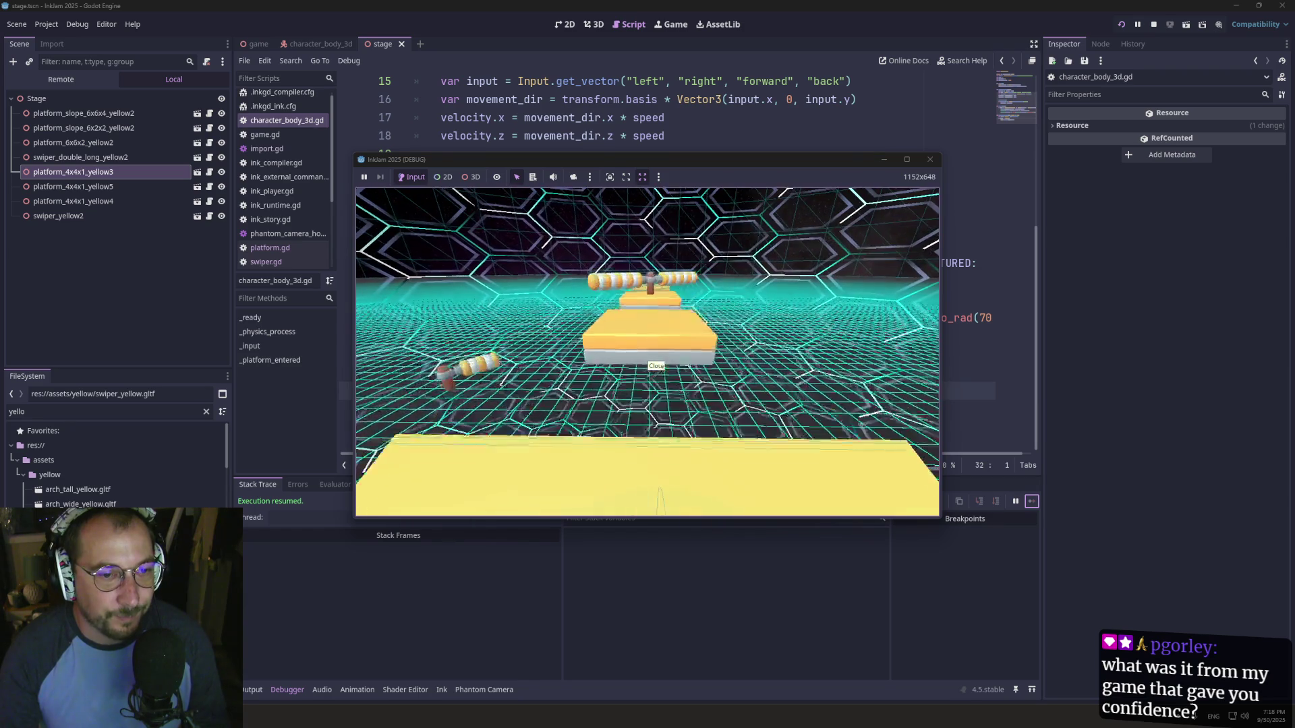
{"action": "key", "text": "space"}
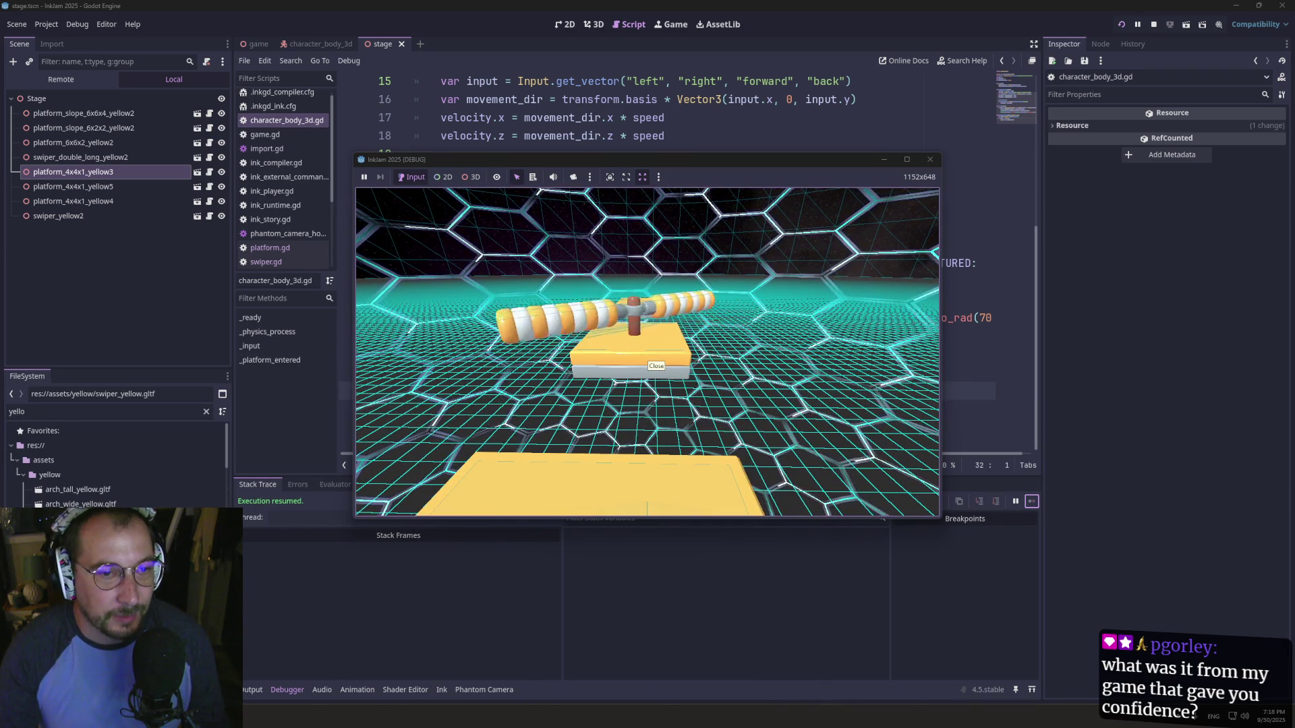
{"action": "key", "text": "super+Tab"}
{"action": "left_click", "coordinate": [650, 239]}
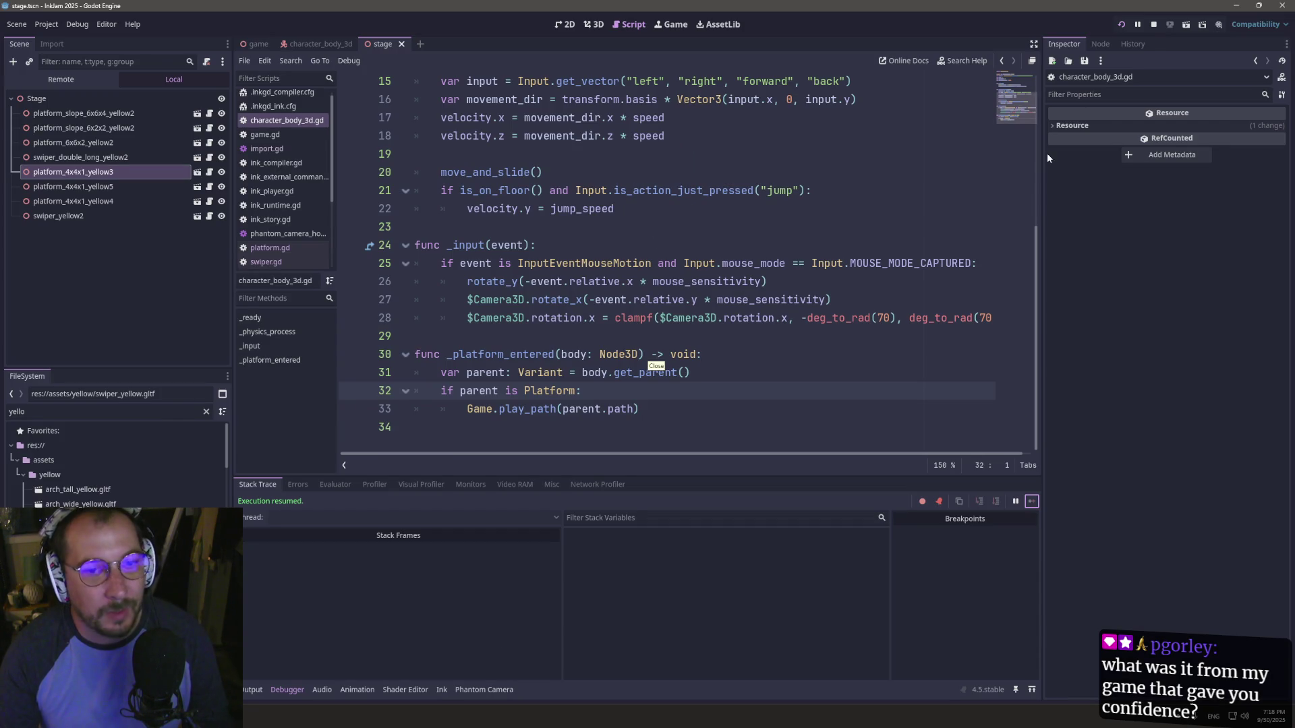
{"action": "left_click", "coordinate": [1156, 24]}
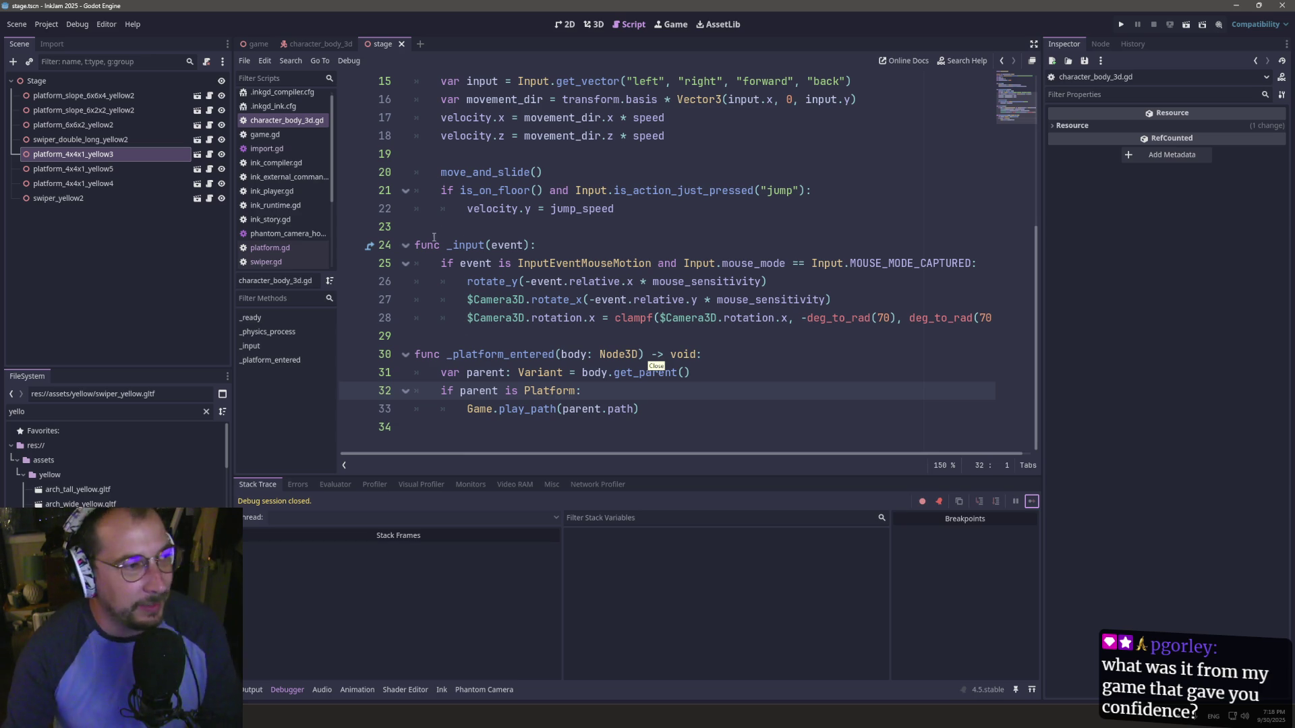
- Add a print(parent) debug line below the parent variable on line 31
{"action": "double_click", "coordinate": [540, 397]}
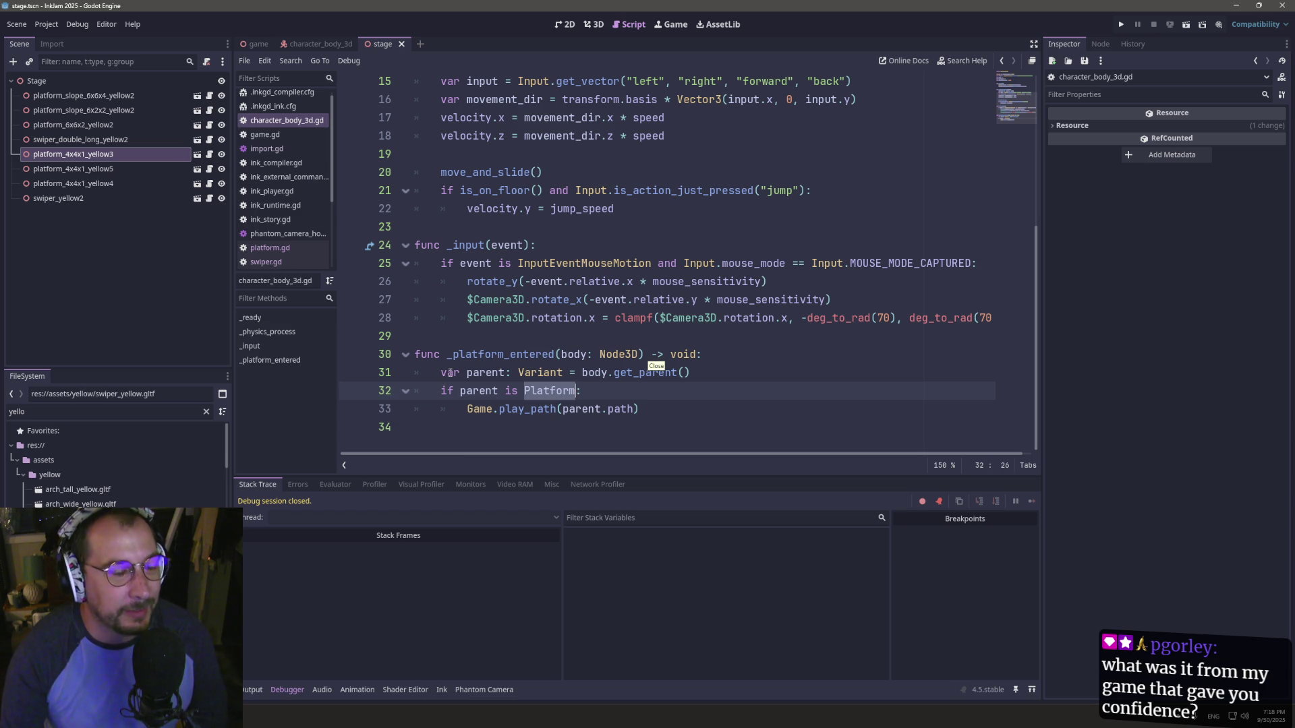
{"action": "double_click", "coordinate": [485, 373]}
{"action": "double_click", "coordinate": [484, 395]}
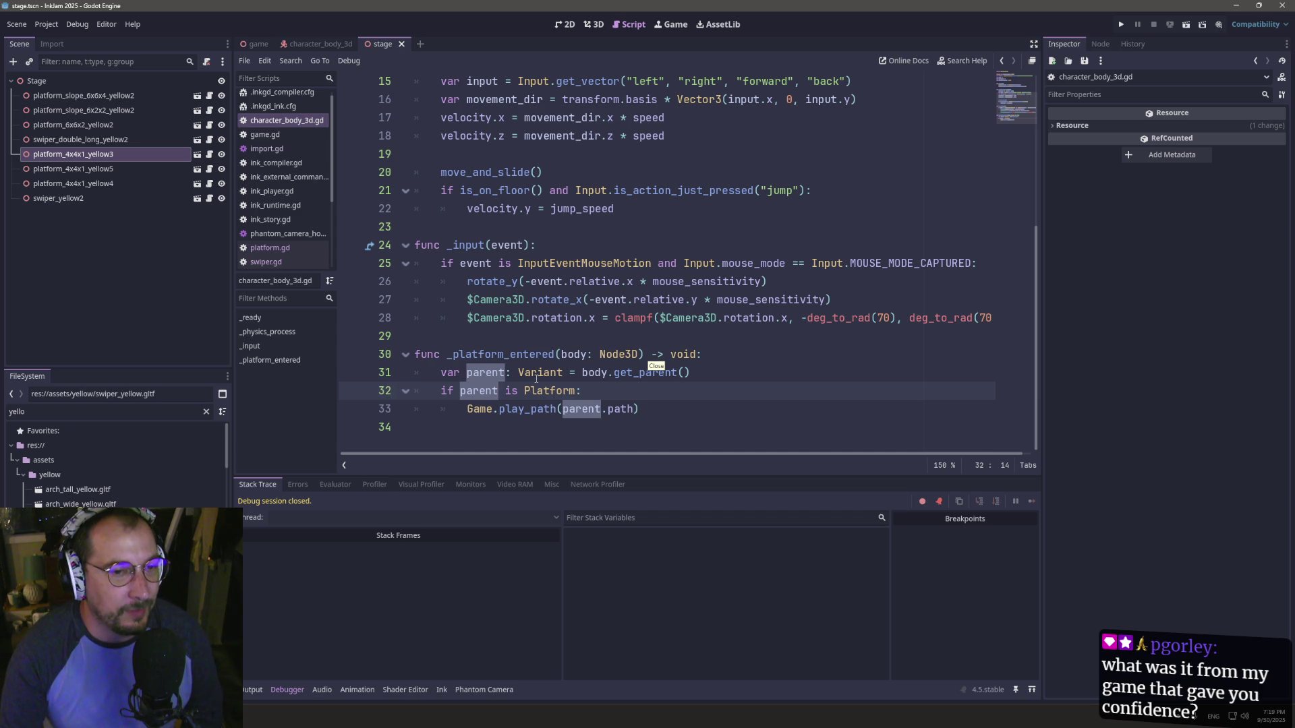
{"action": "double_click", "coordinate": [486, 372]}
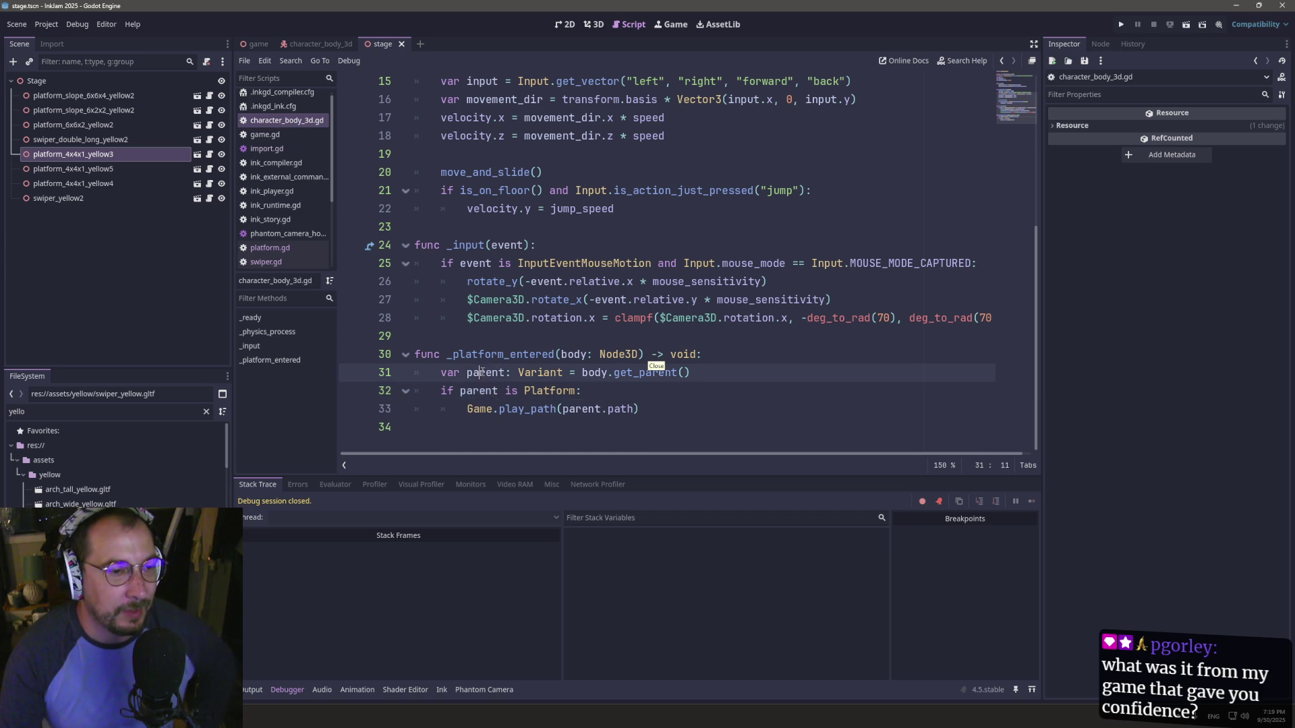
{"action": "left_click", "coordinate": [718, 375]}
{"action": "key", "text": "Return"}
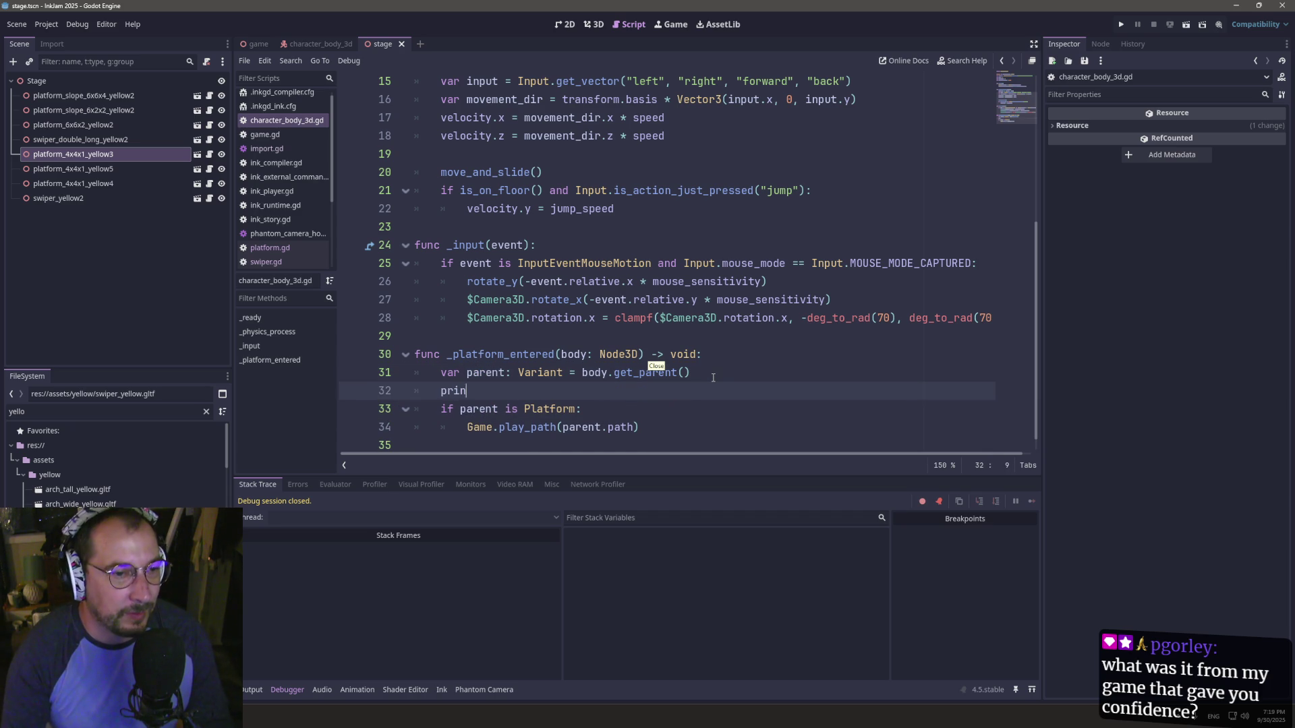
{"action": "type", "text": "t(parent"}
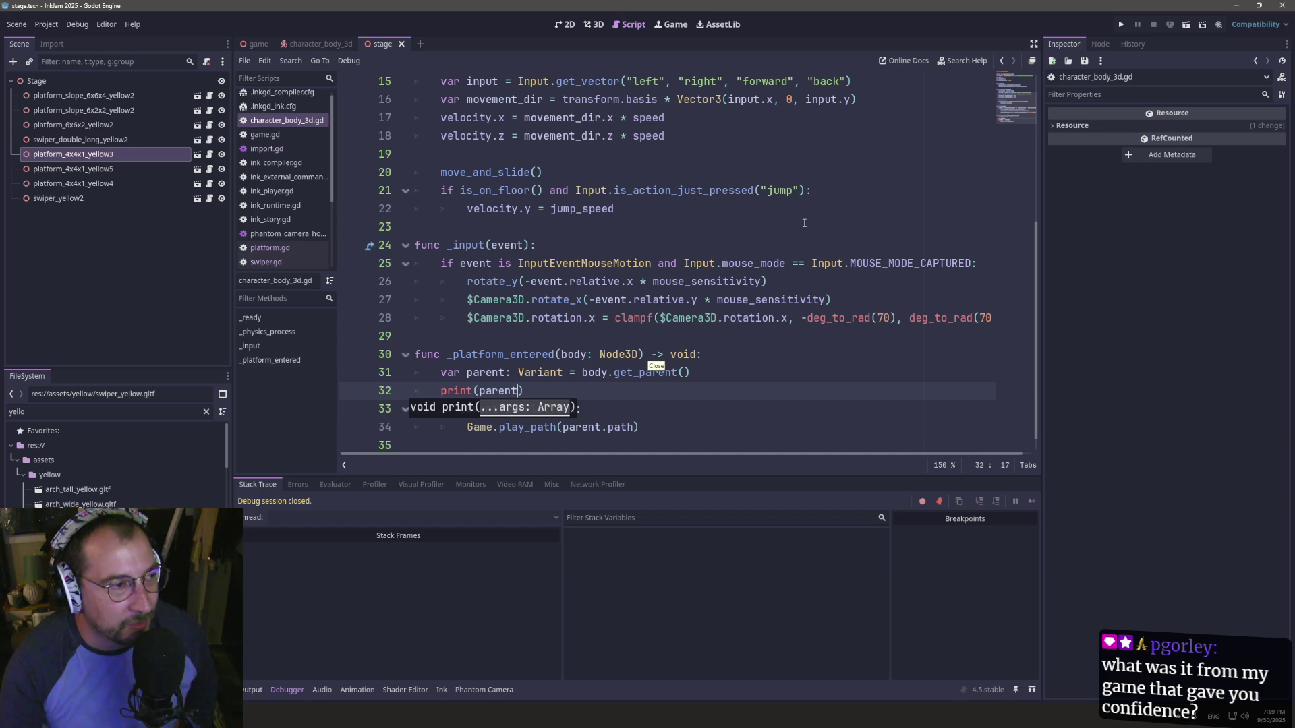
- Run the project and walk across the yellow platforms, then return to the Godot editor
{"action": "left_click", "coordinate": [1121, 25]}
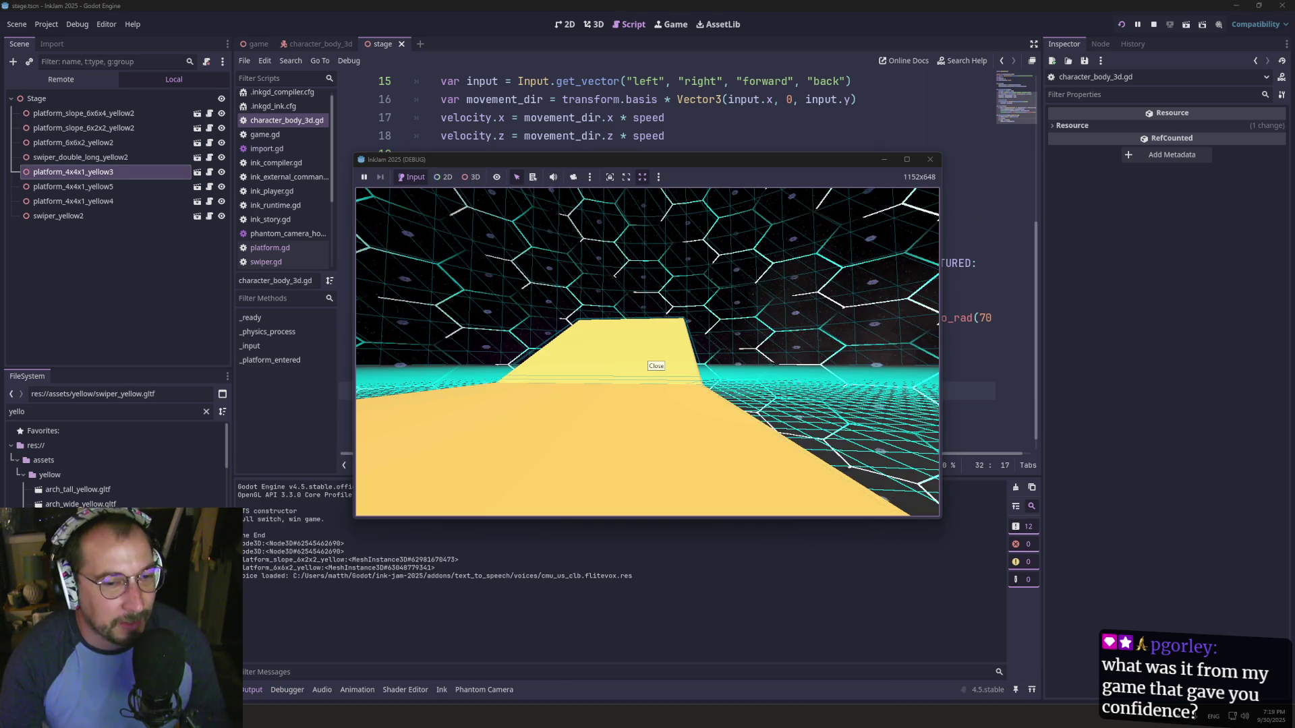
{"action": "key", "text": "w"}
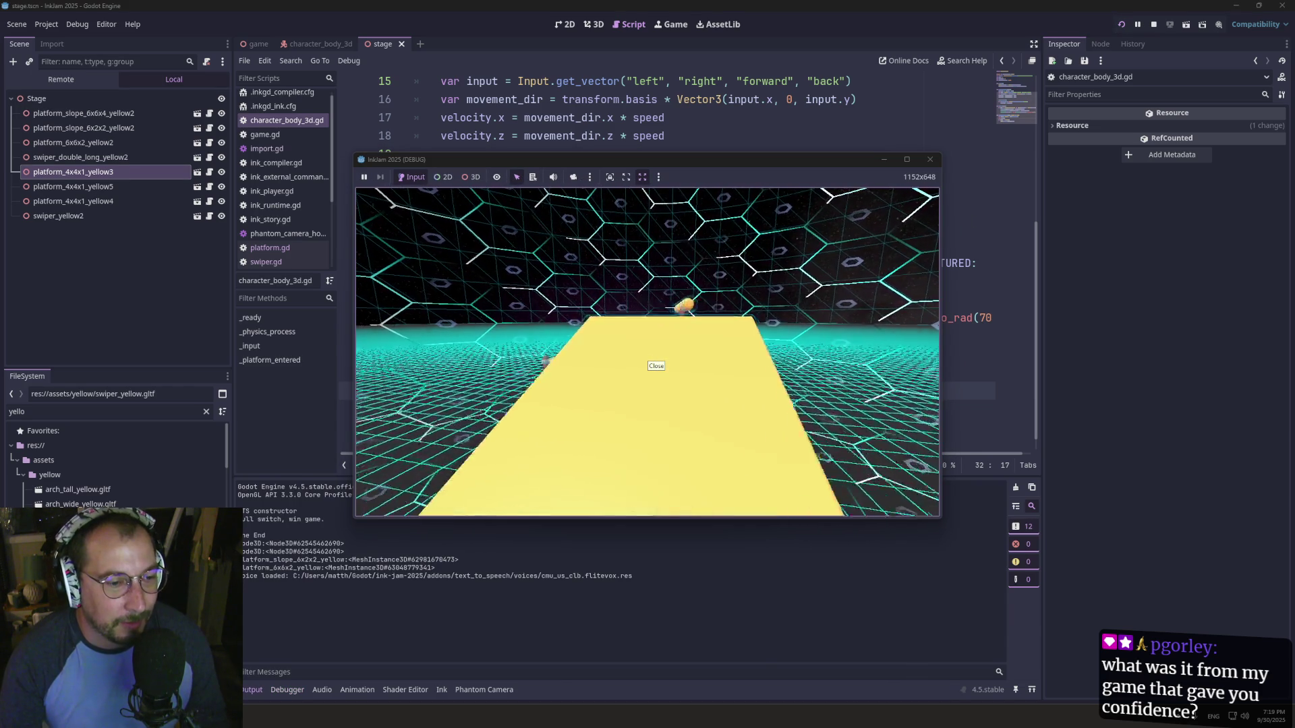
{"action": "key", "text": "w"}
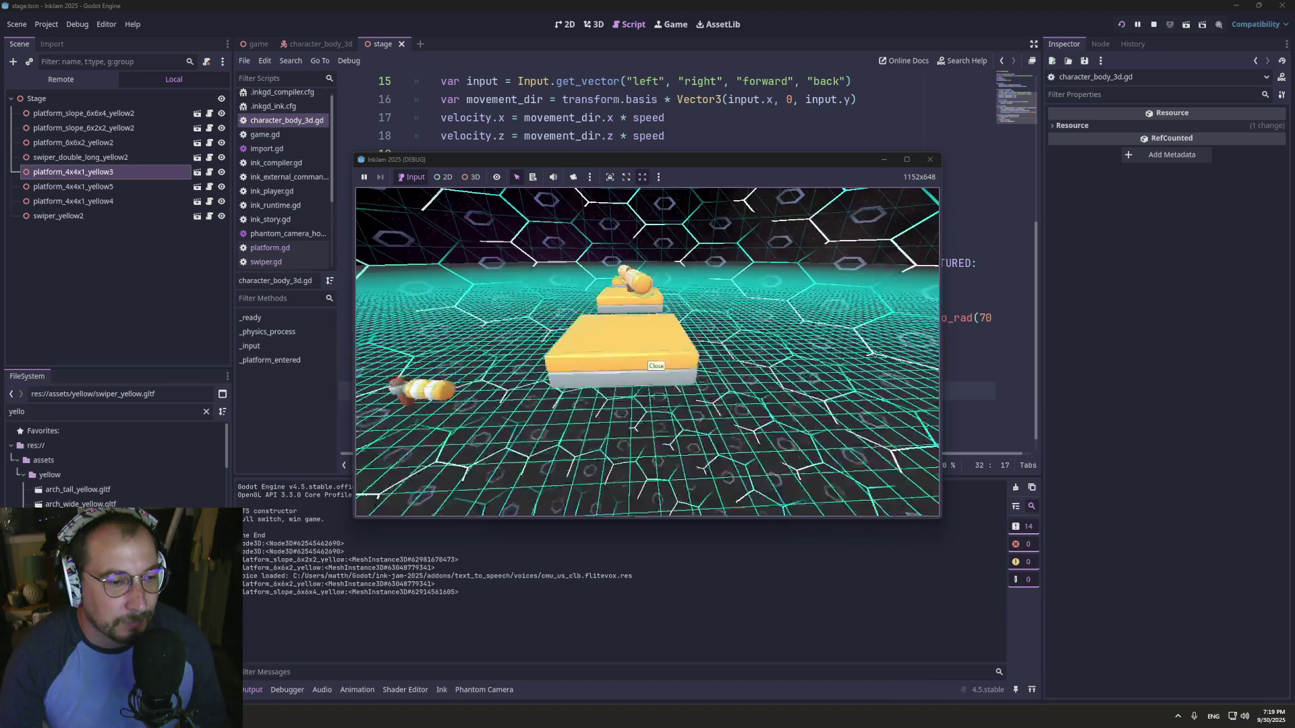
{"action": "key", "text": "w"}
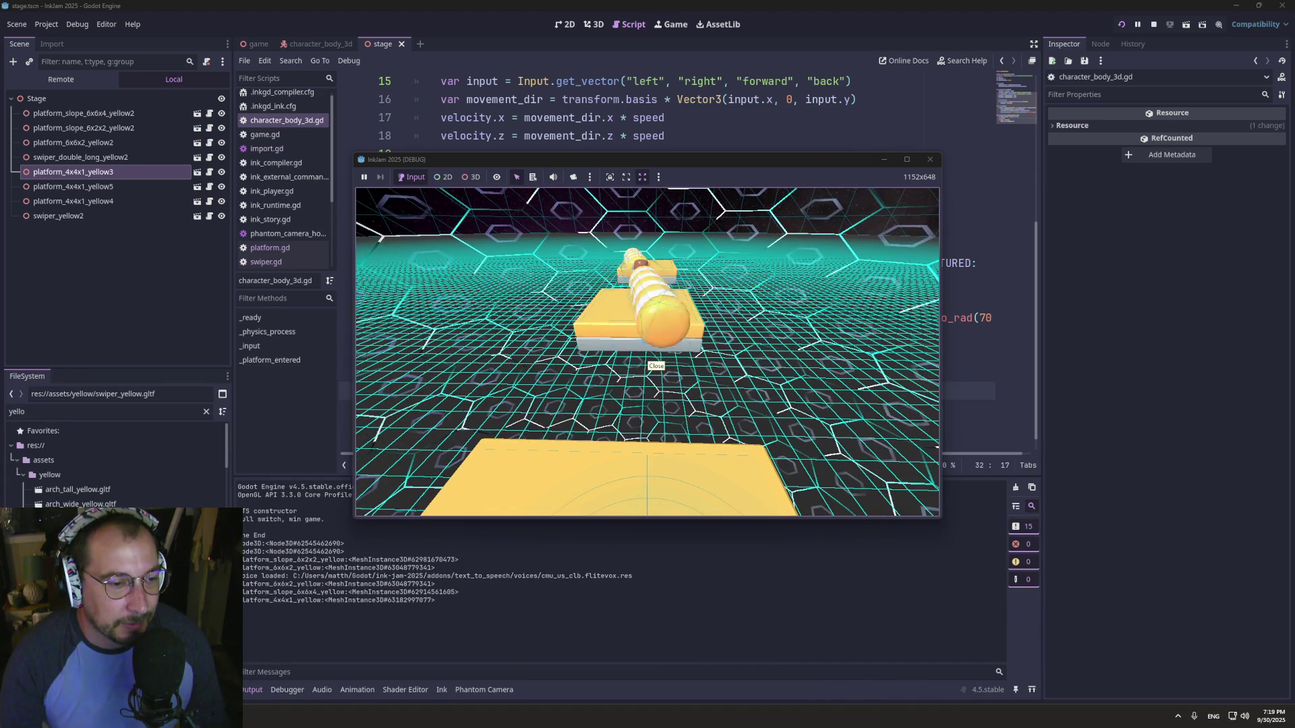
{"action": "key", "text": "super+Tab"}
{"action": "left_click", "coordinate": [638, 220]}
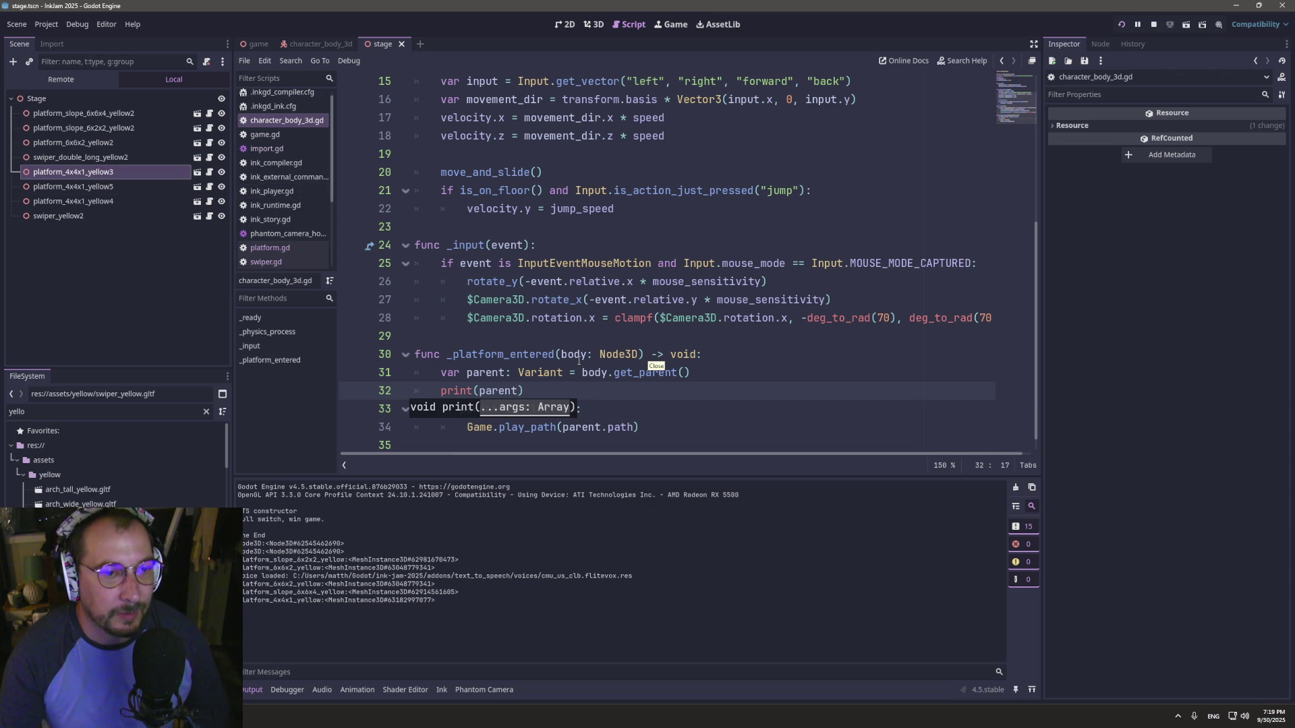
- Change the debug print to print(parent.path)
{"action": "left_click_drag", "start_coordinate": [418, 336], "coordinate": [577, 354]}
{"action": "double_click", "coordinate": [486, 372]}
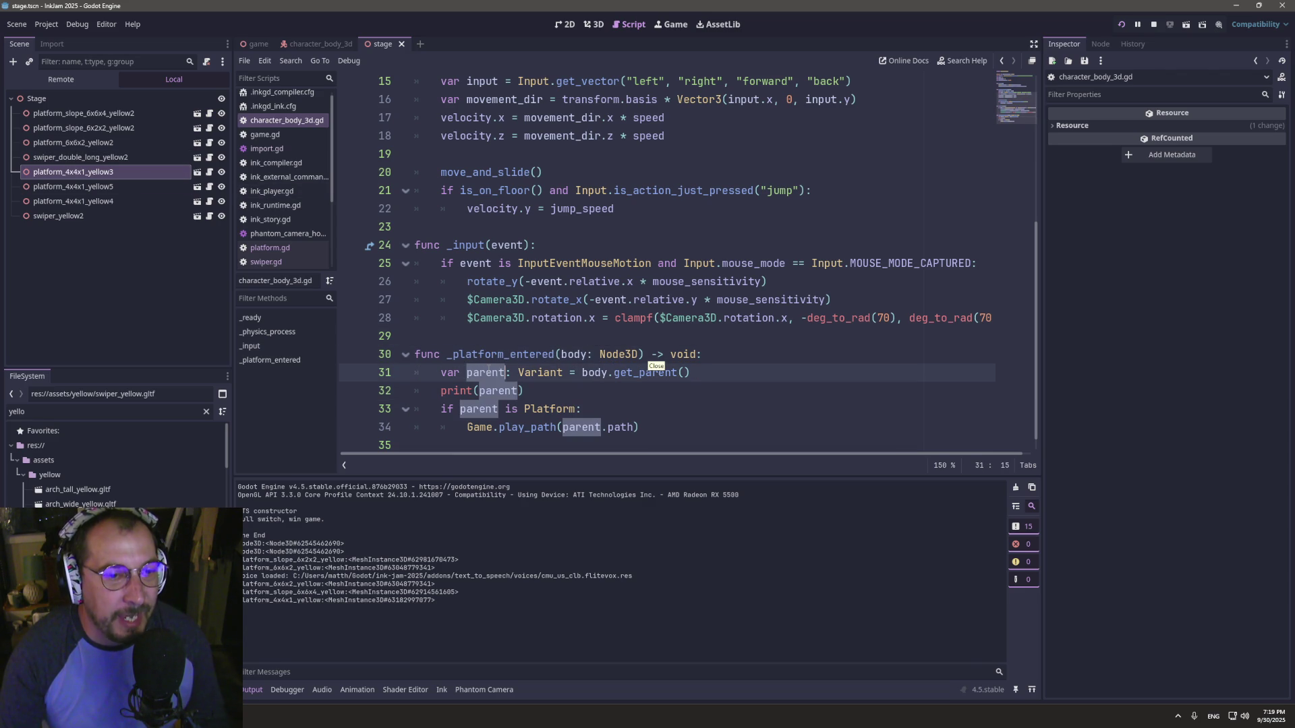
{"action": "left_click", "coordinate": [509, 393]}
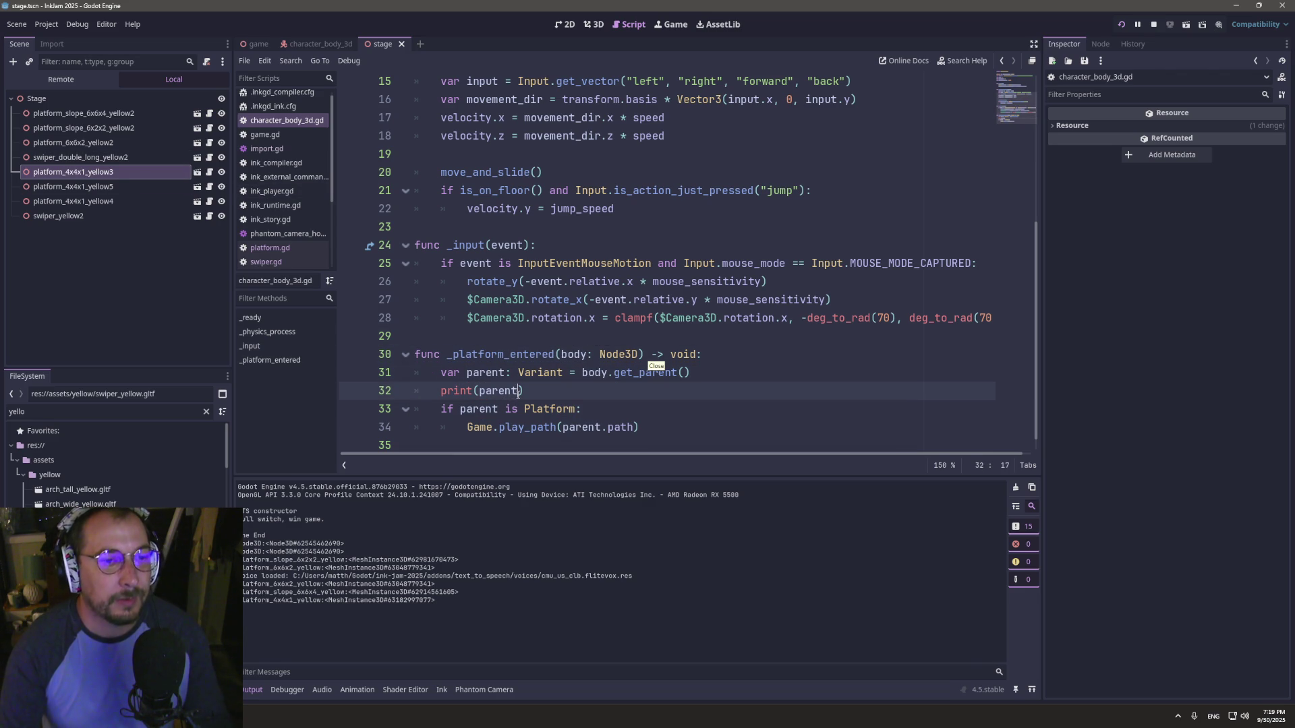
{"action": "type", "text": ",path"}
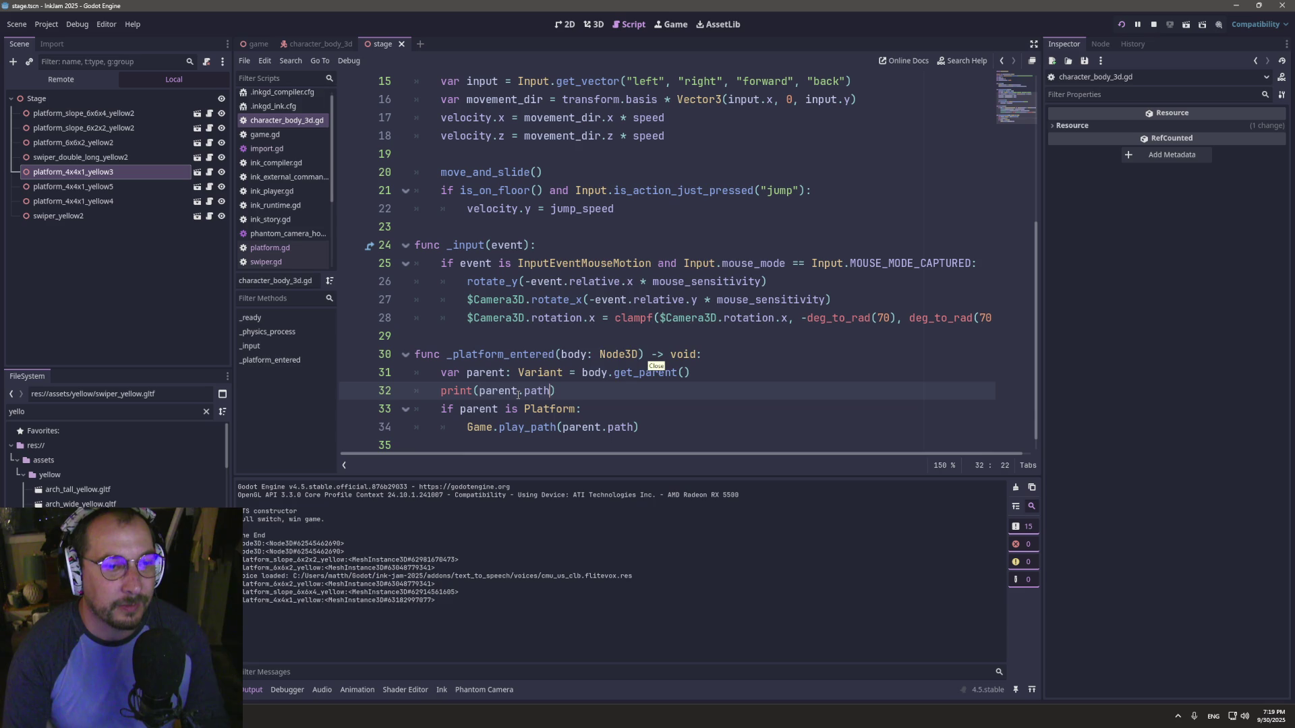
{"action": "left_click", "coordinate": [510, 408]}
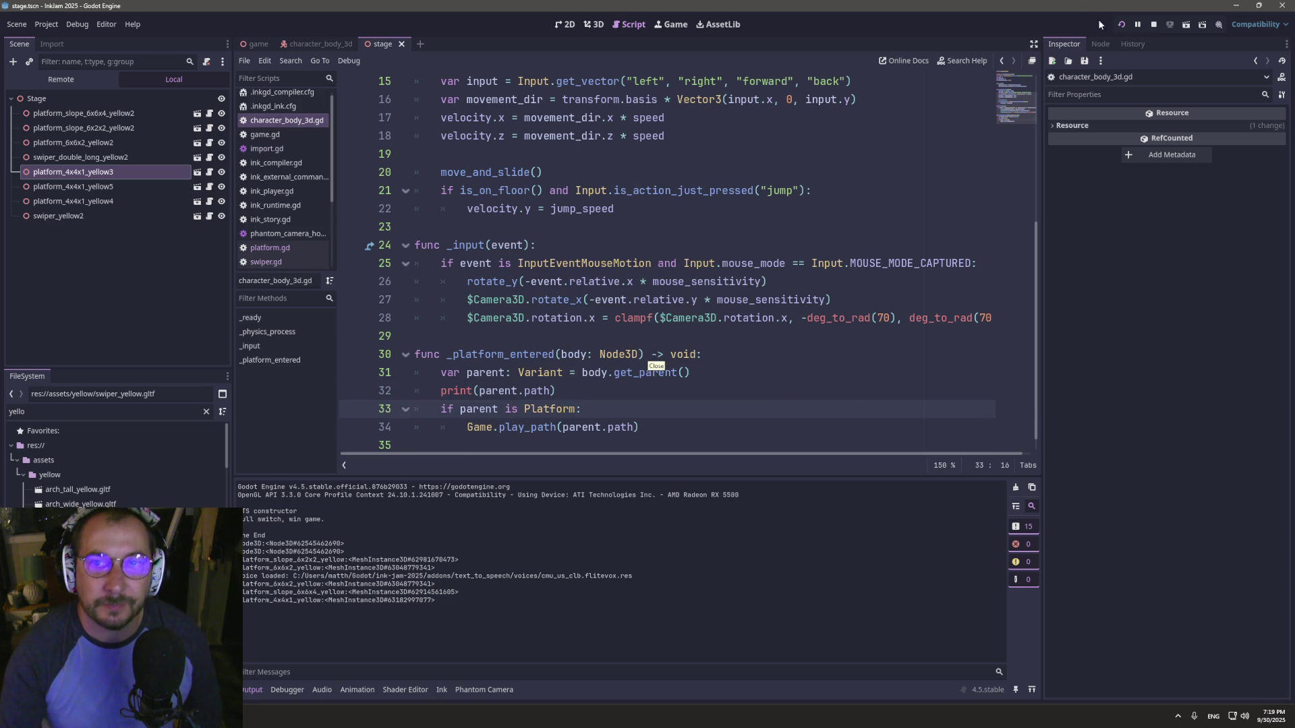
- Rerun the game and inspect line 32, where it halts on the invalid 'path' access
{"action": "left_click", "coordinate": [1099, 24]}
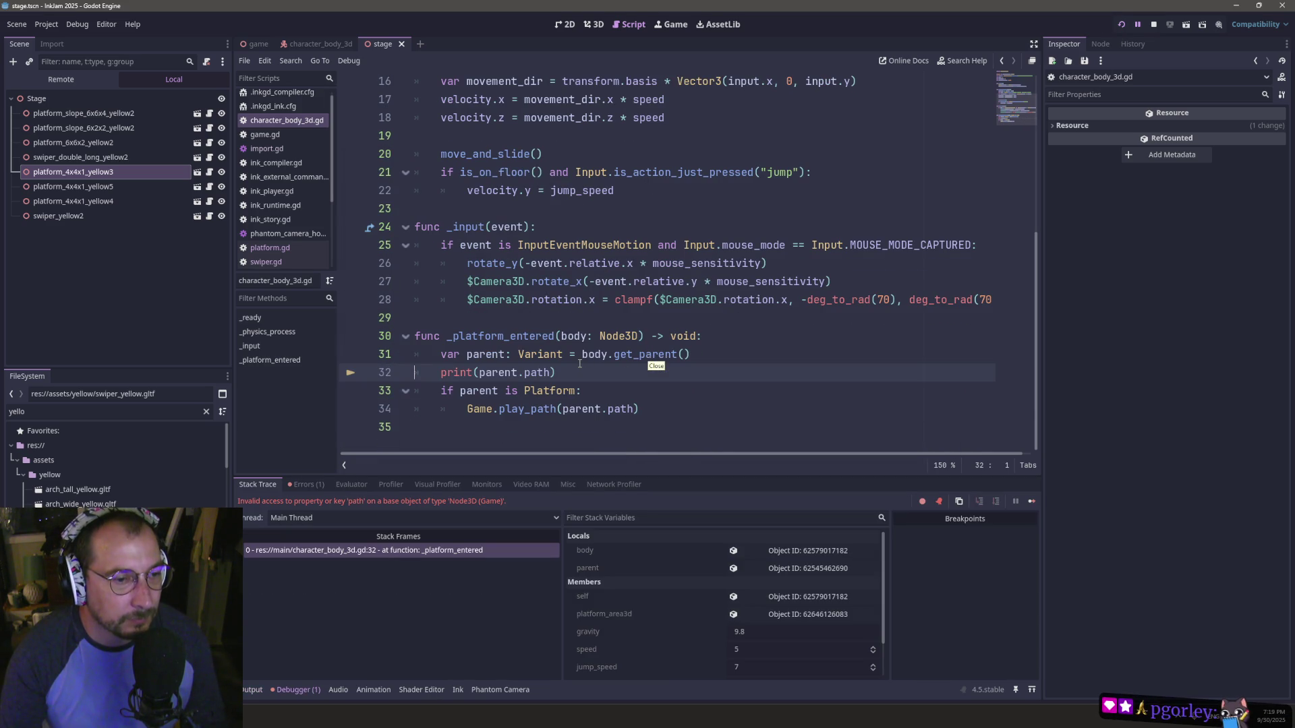
{"action": "mouse_move", "coordinate": [579, 363]}
{"action": "left_click", "coordinate": [458, 372]}
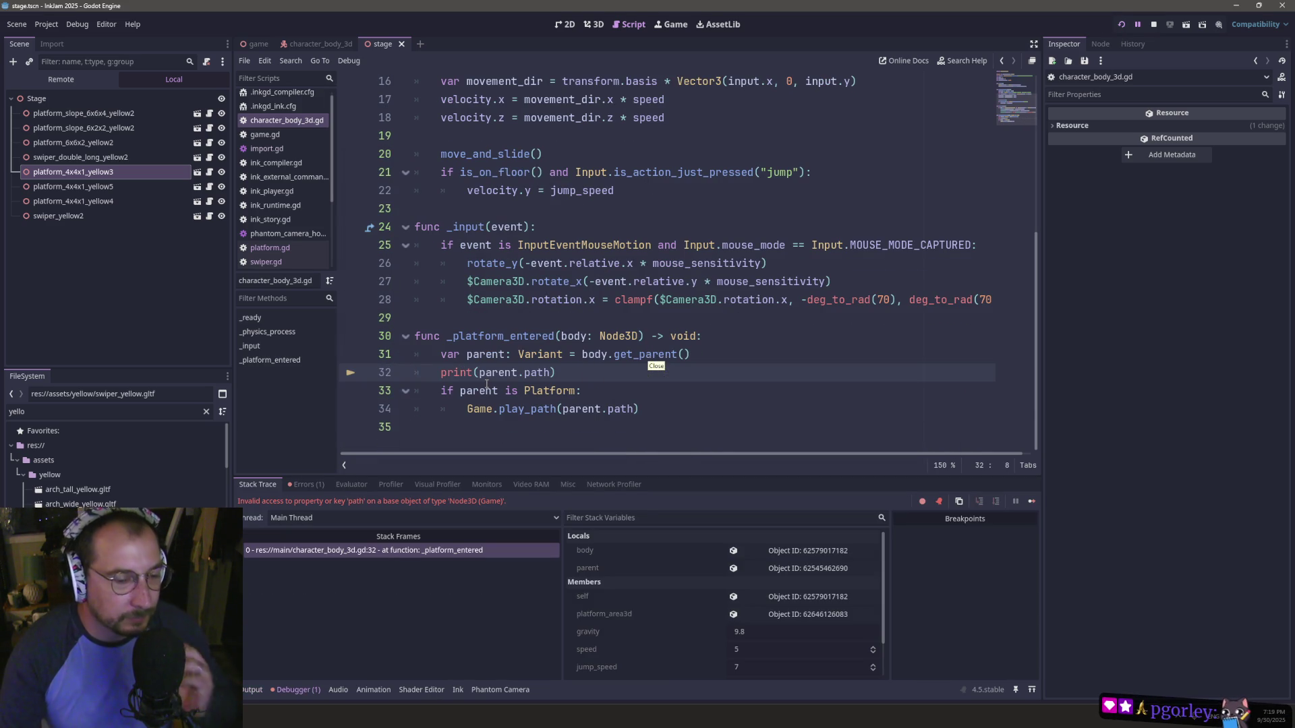
{"action": "mouse_move", "coordinate": [487, 385]}
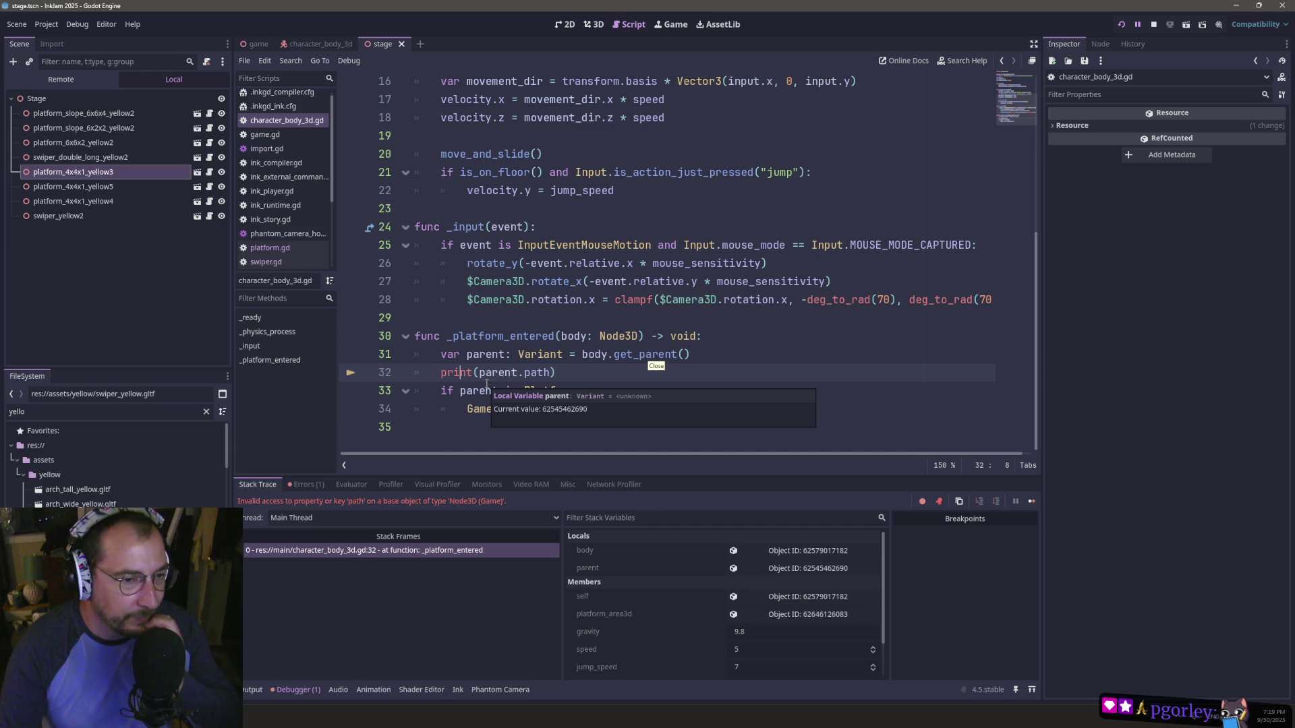
{"action": "triple_click", "coordinate": [445, 372]}
{"action": "key", "text": "ctrl+c"}
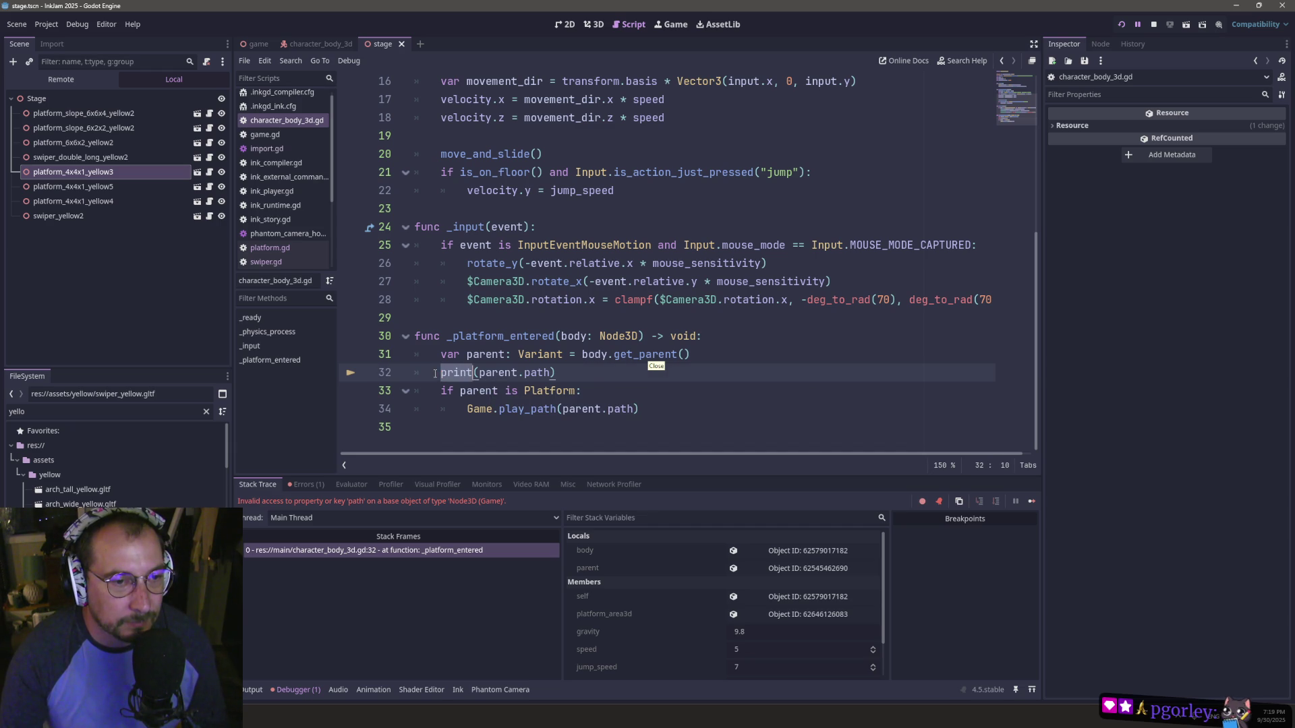
- Move the print(parent.path) line inside the 'if parent is Platform:' block with correct indentation
{"action": "key", "text": "BackSpace"}
{"action": "key", "text": "Return"}
{"action": "key", "text": "ctrl+v"}
{"action": "key", "text": "BackSpace"}
{"action": "key", "text": "Home"}
{"action": "key", "text": "BackSpace"}
- Run the project across the yellow platforms and return to the script editor
{"action": "left_click", "coordinate": [1118, 25]}
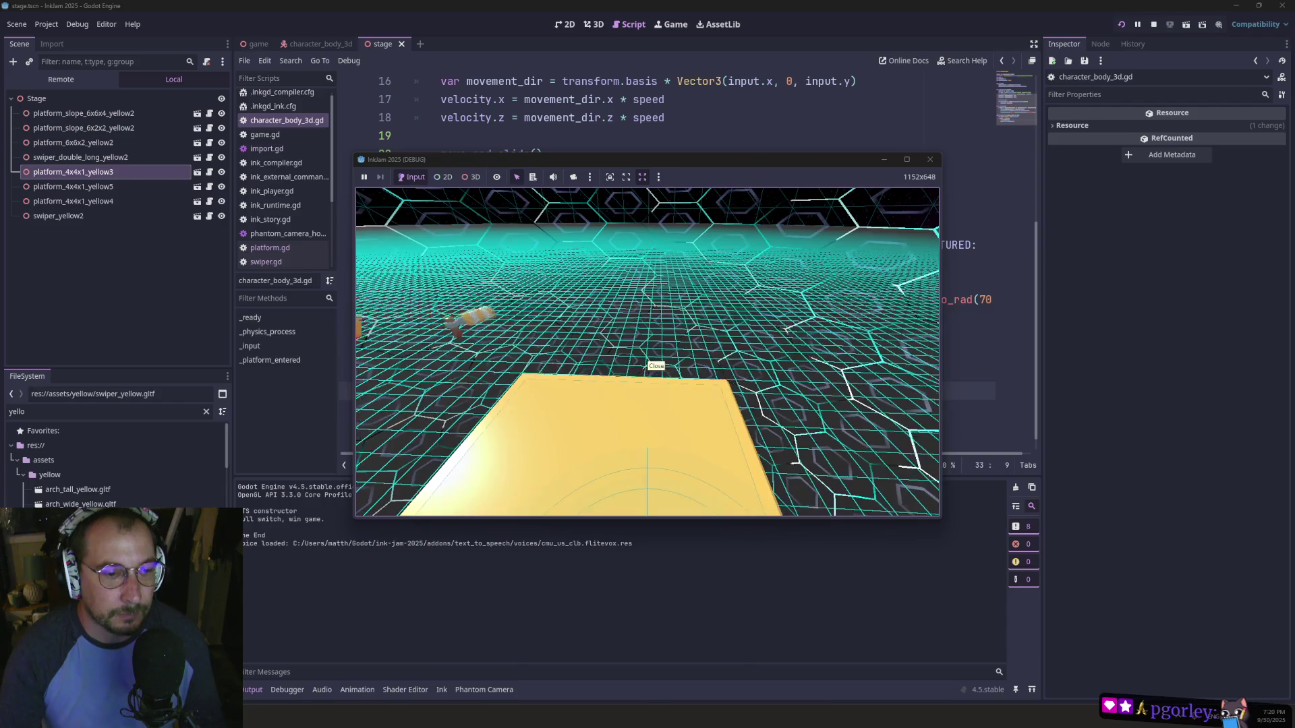
{"action": "key", "text": "super+Tab"}
{"action": "left_click", "coordinate": [735, 252]}
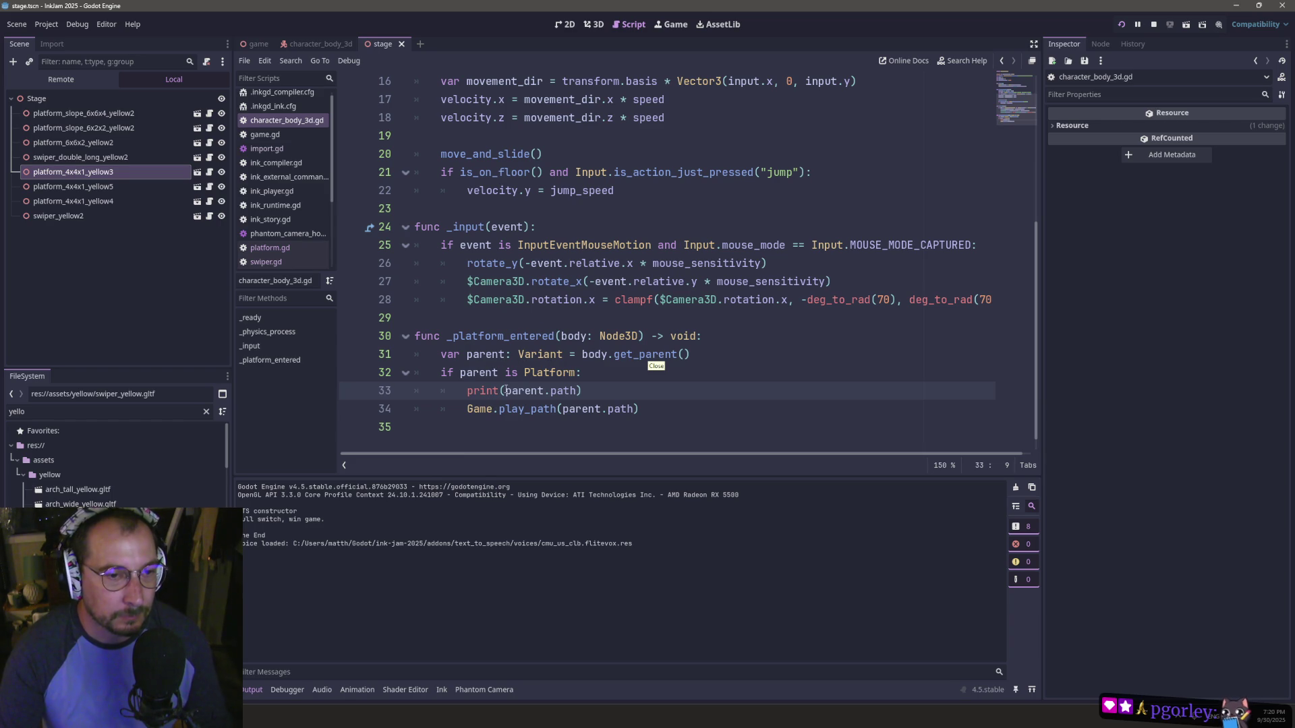
- Change the line 32 type check from Platform to PlatformSwiper and save the script
{"action": "mouse_move", "coordinate": [505, 372]}
{"action": "left_mouse_down"}
{"action": "mouse_move", "coordinate": [572, 372]}
{"action": "mouse_move", "coordinate": [512, 370]}
{"action": "left_mouse_up"}
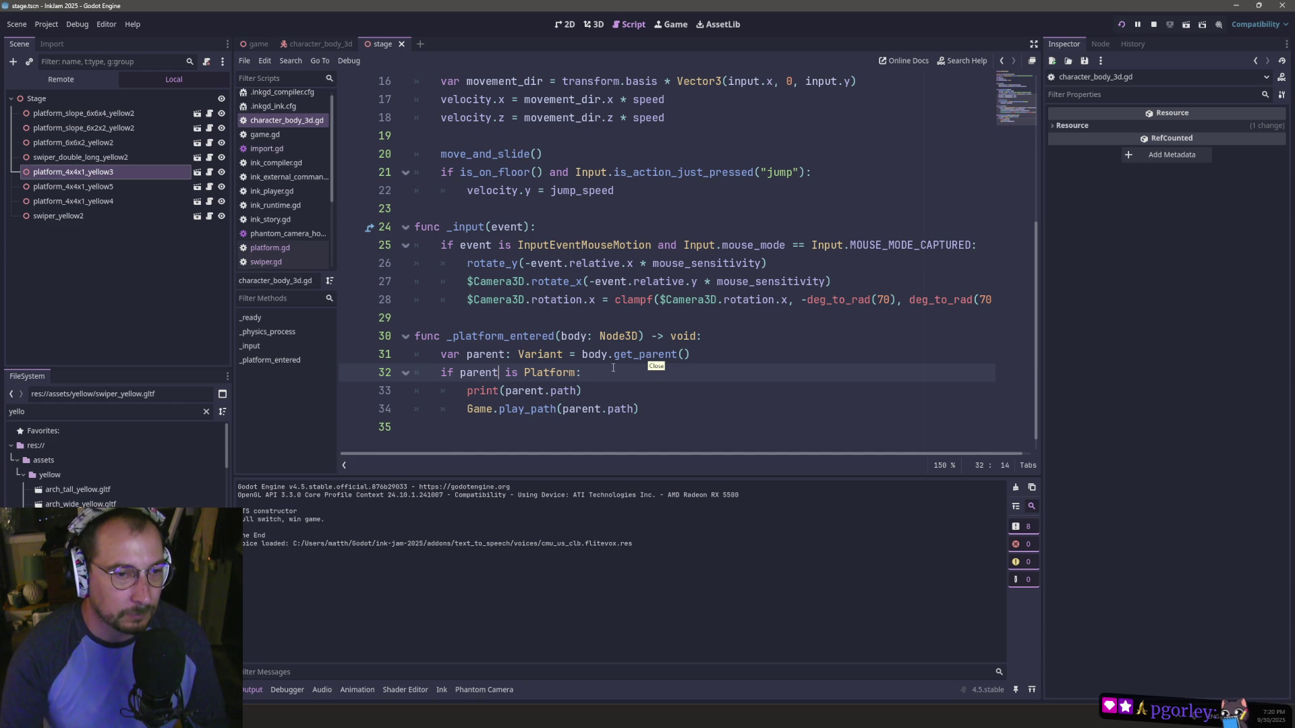
{"action": "double_click", "coordinate": [552, 373]}
{"action": "left_click", "coordinate": [588, 375]}
{"action": "type", "text": "S"}
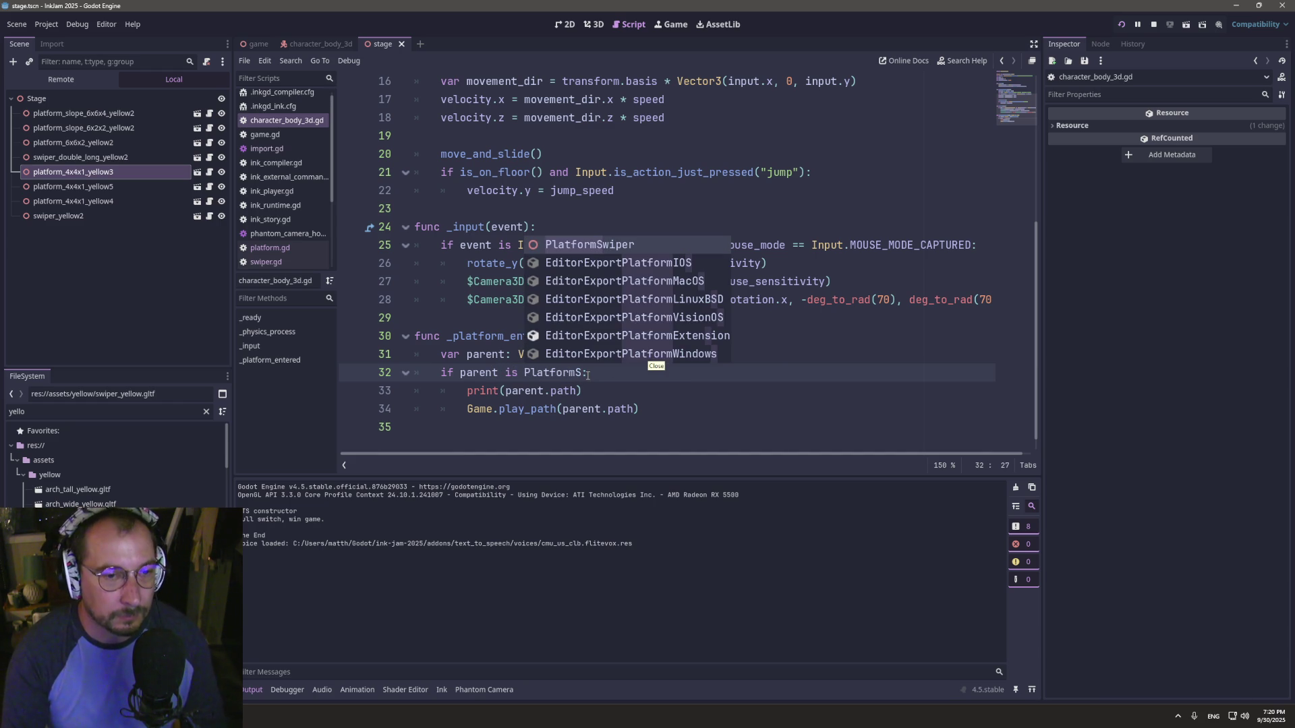
{"action": "key", "text": "Return"}
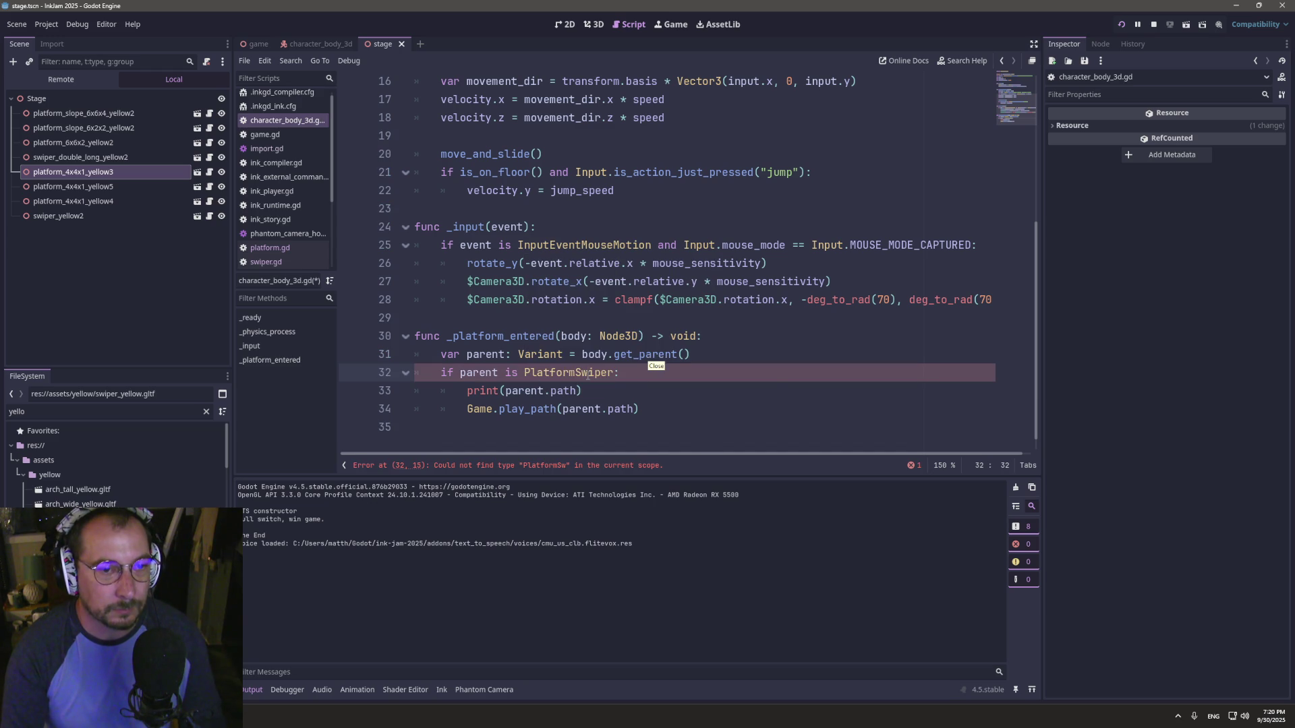
{"action": "key", "text": "ctrl+s"}
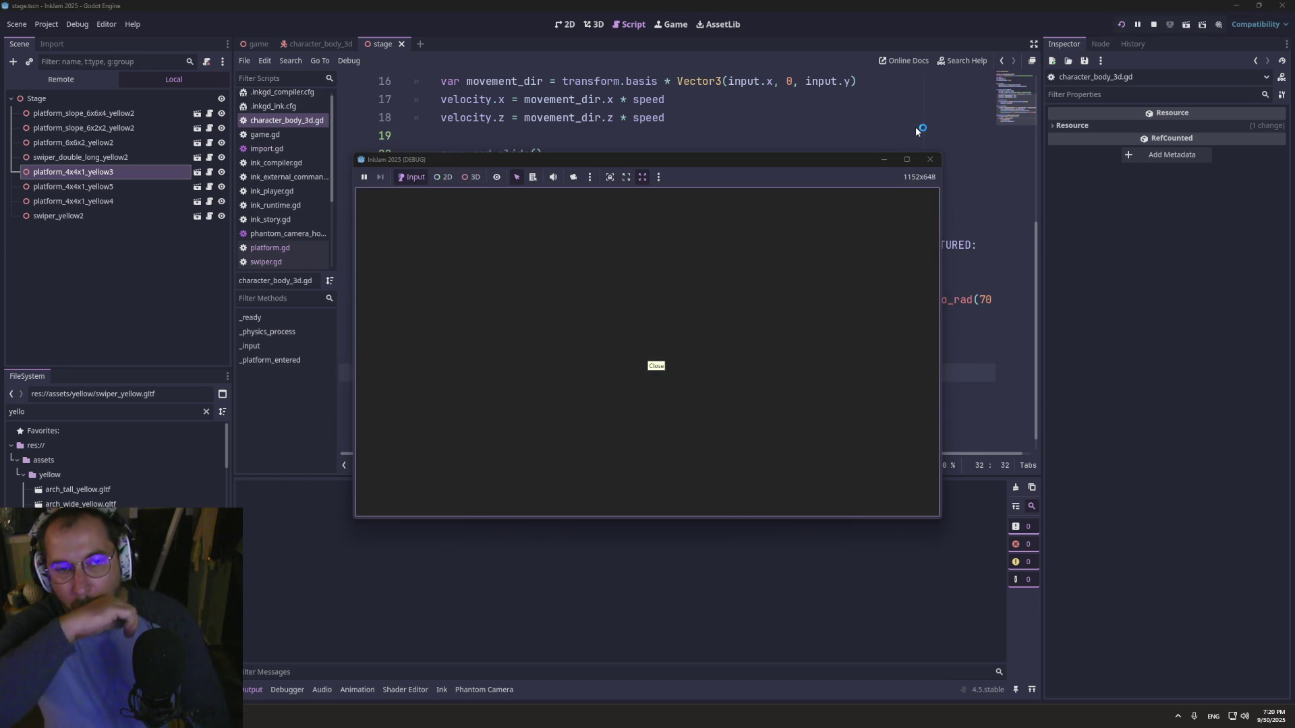
- Walk the player along the yellow platform to the swiper, then return to the editor
{"action": "key", "text": "w"}
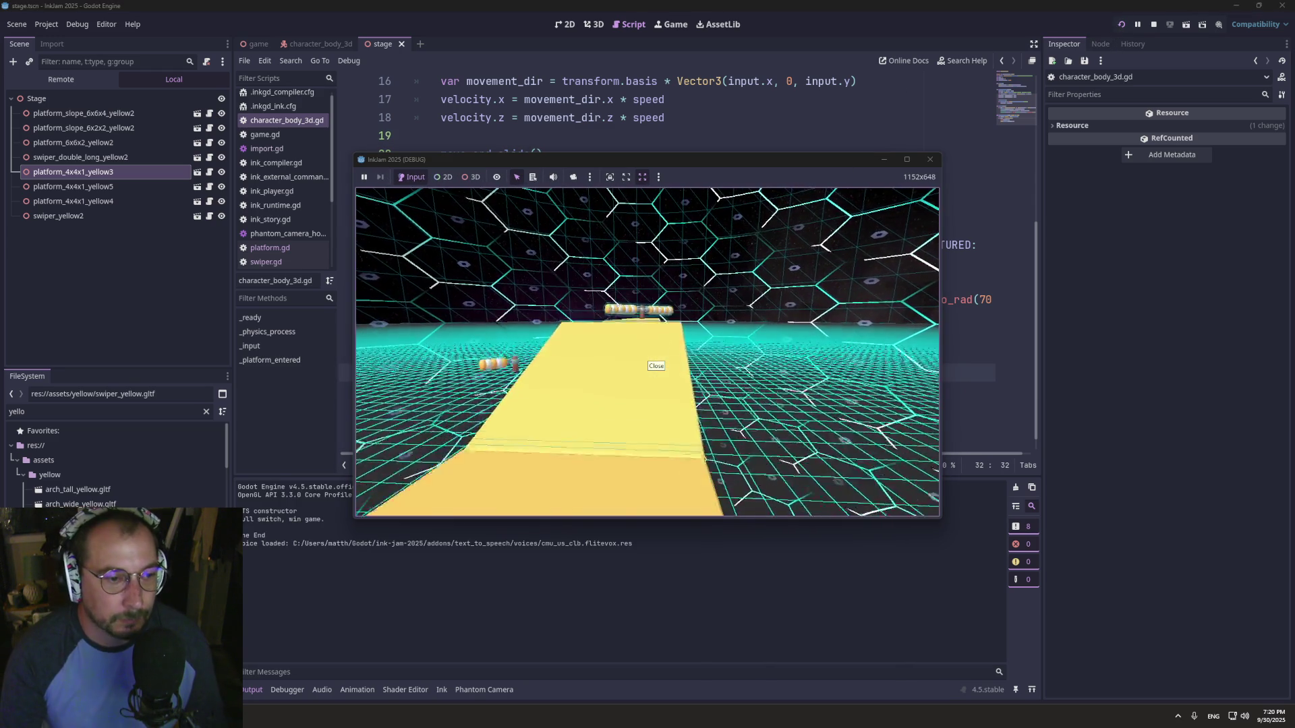
{"action": "key", "text": "w"}
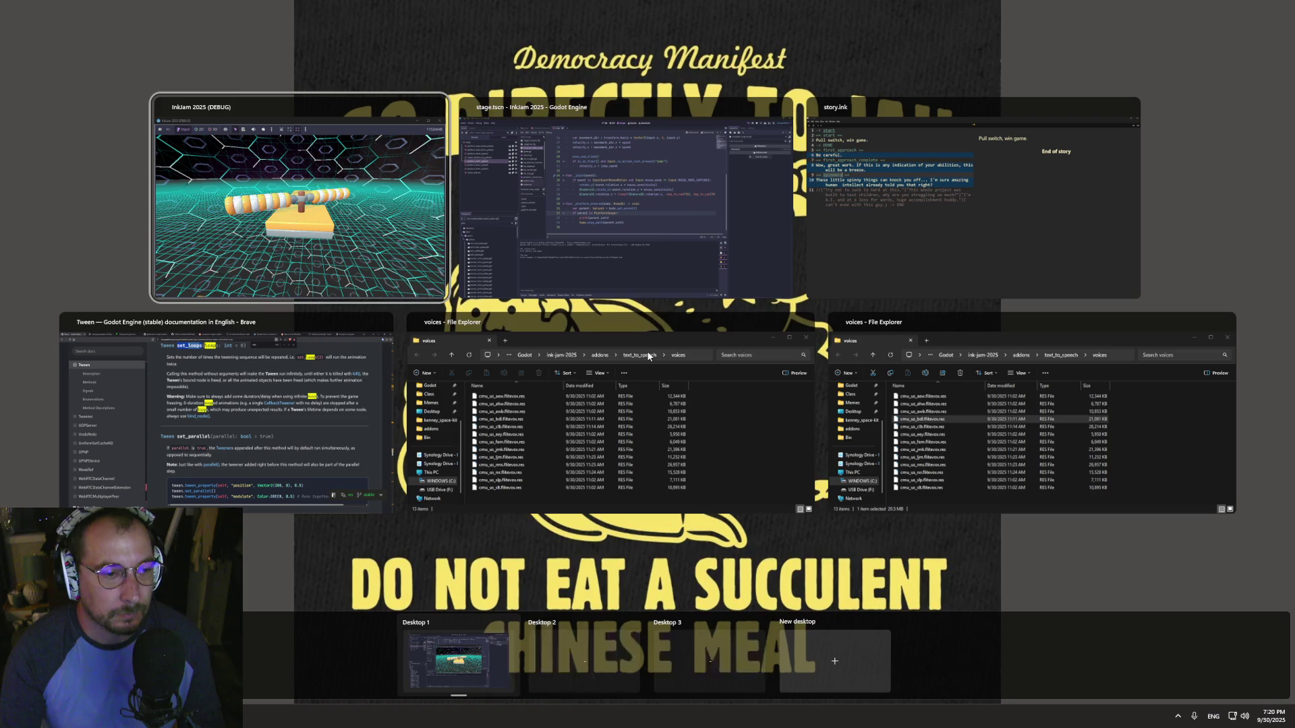
{"action": "key", "text": "super+Tab"}
{"action": "left_click", "coordinate": [668, 232]}
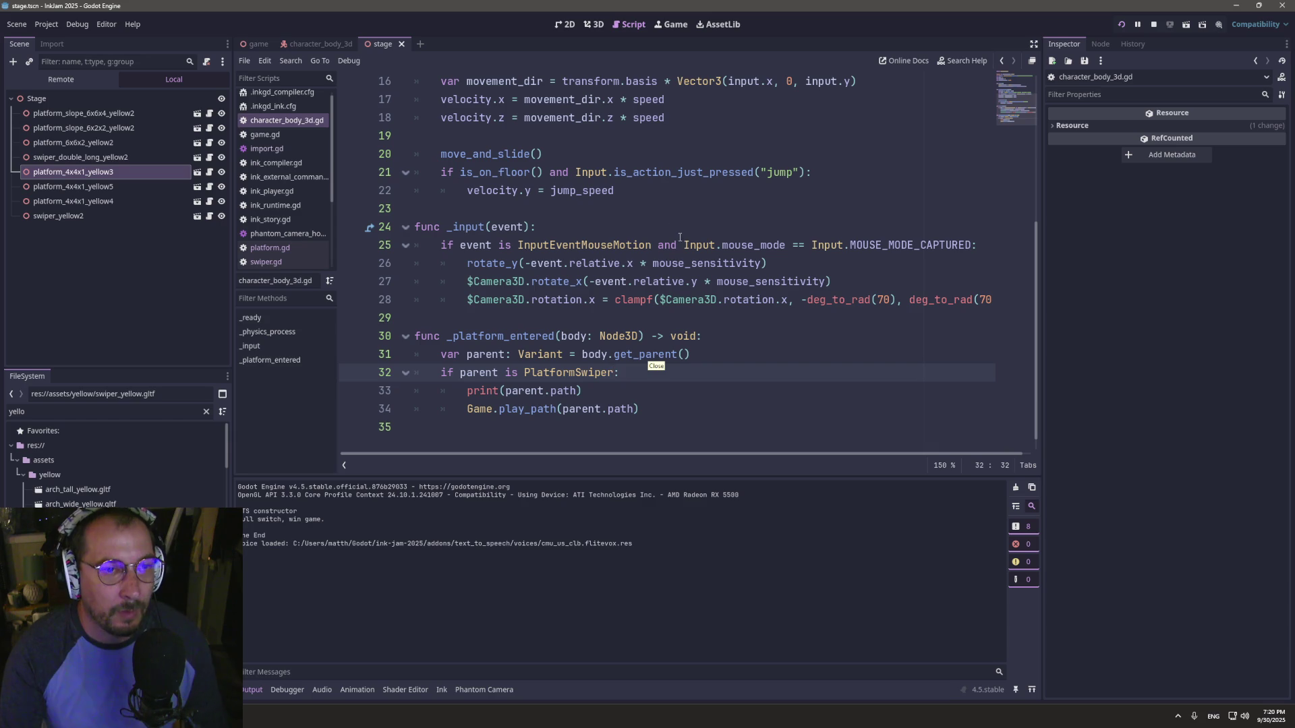
- Revert the line 32 check from PlatformSwiper back to Platform
{"action": "double_click", "coordinate": [487, 356]}
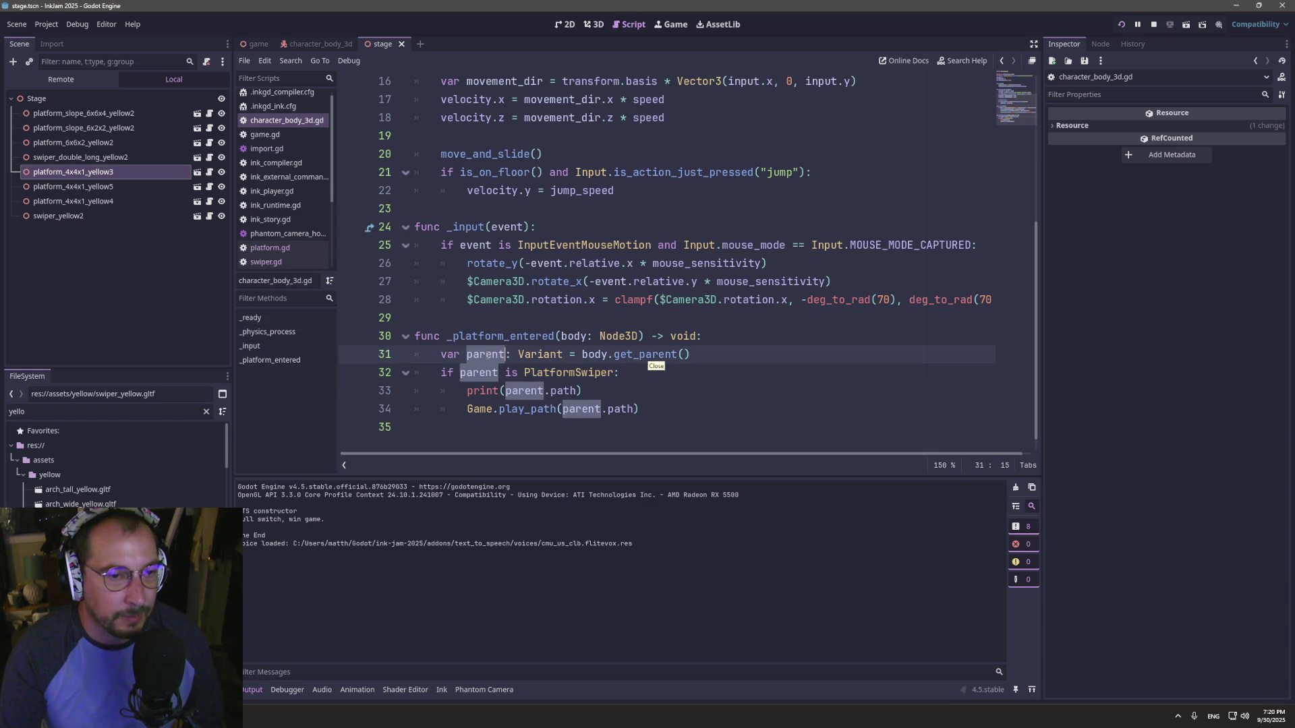
{"action": "left_click", "coordinate": [719, 357]}
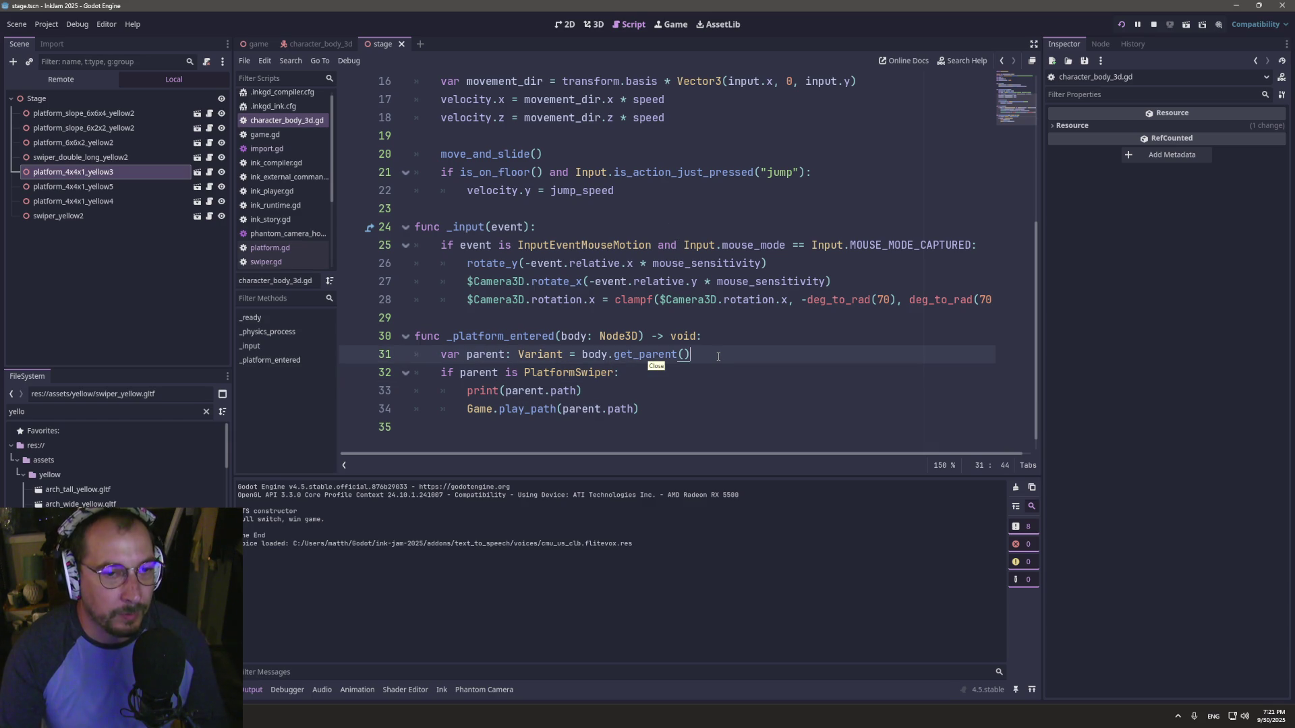
{"action": "key", "text": "Down"}
{"action": "key", "text": "Left"}
{"action": "key", "text": "BackSpace"}
{"action": "key", "text": "BackSpace"}
{"action": "key", "text": "BackSpace"}
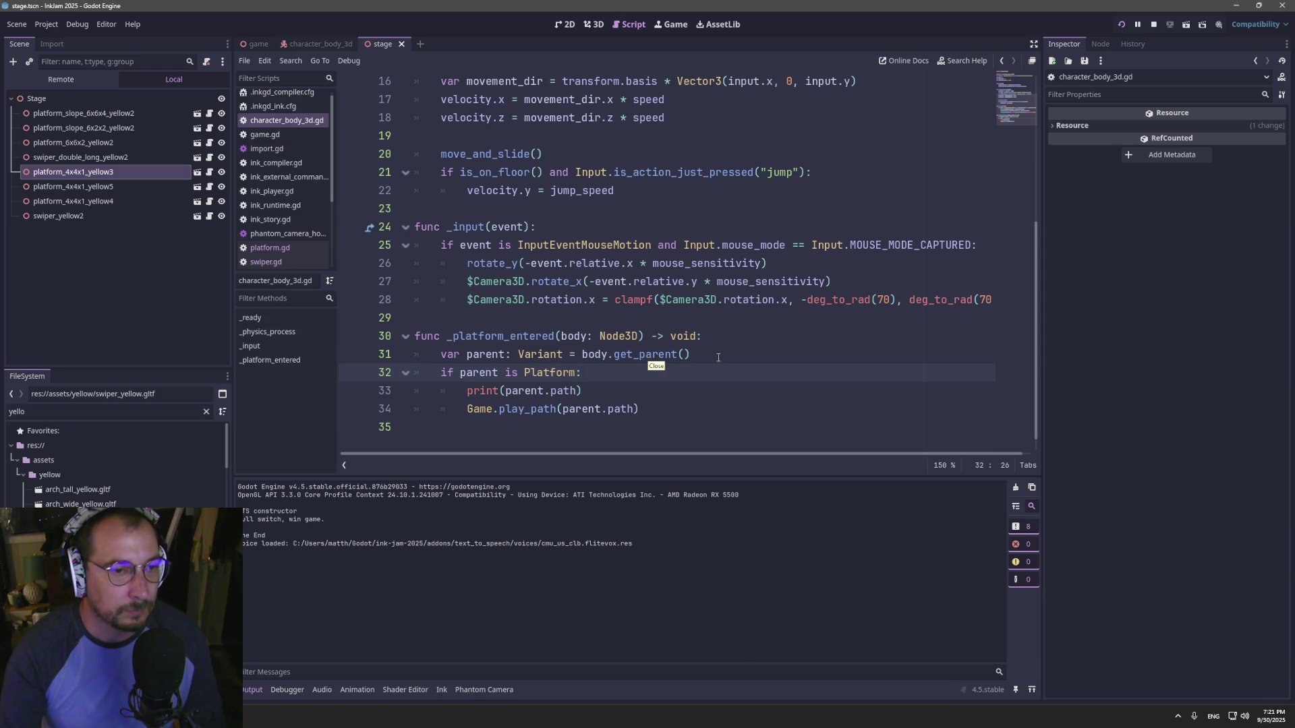
{"action": "double_click", "coordinate": [484, 355]}
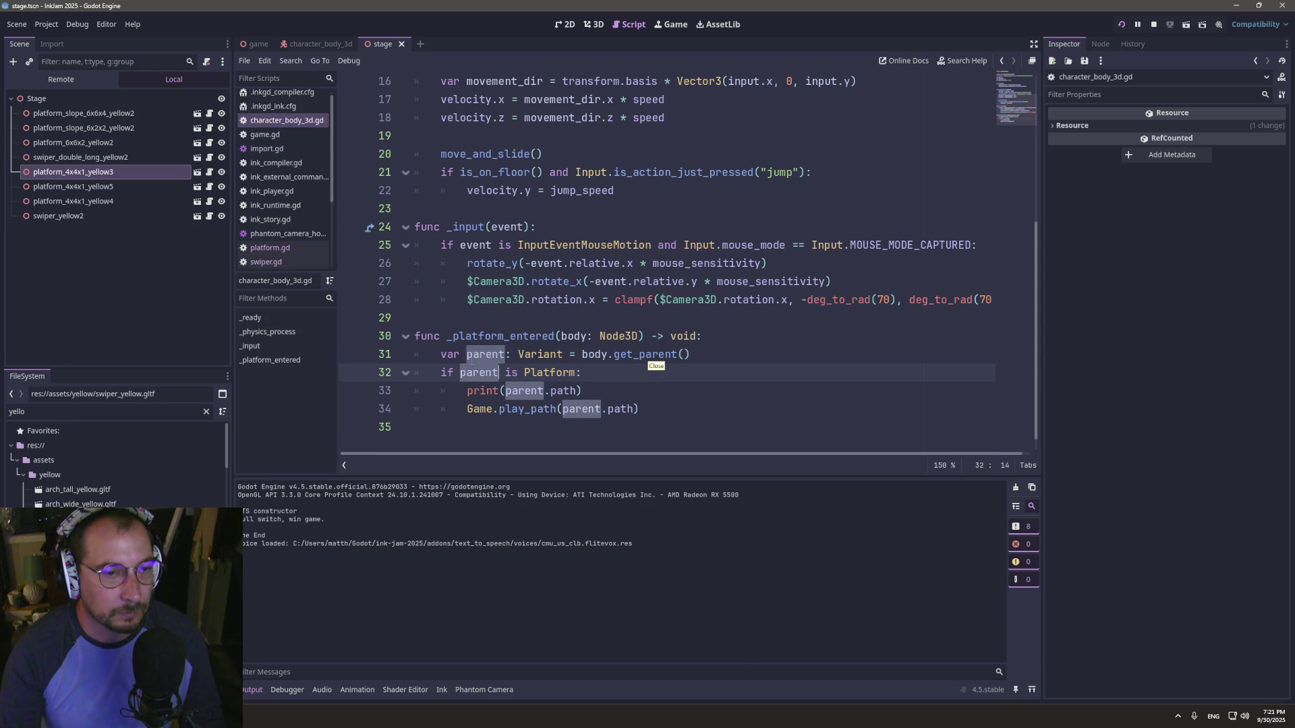
{"action": "left_click", "coordinate": [739, 362]}
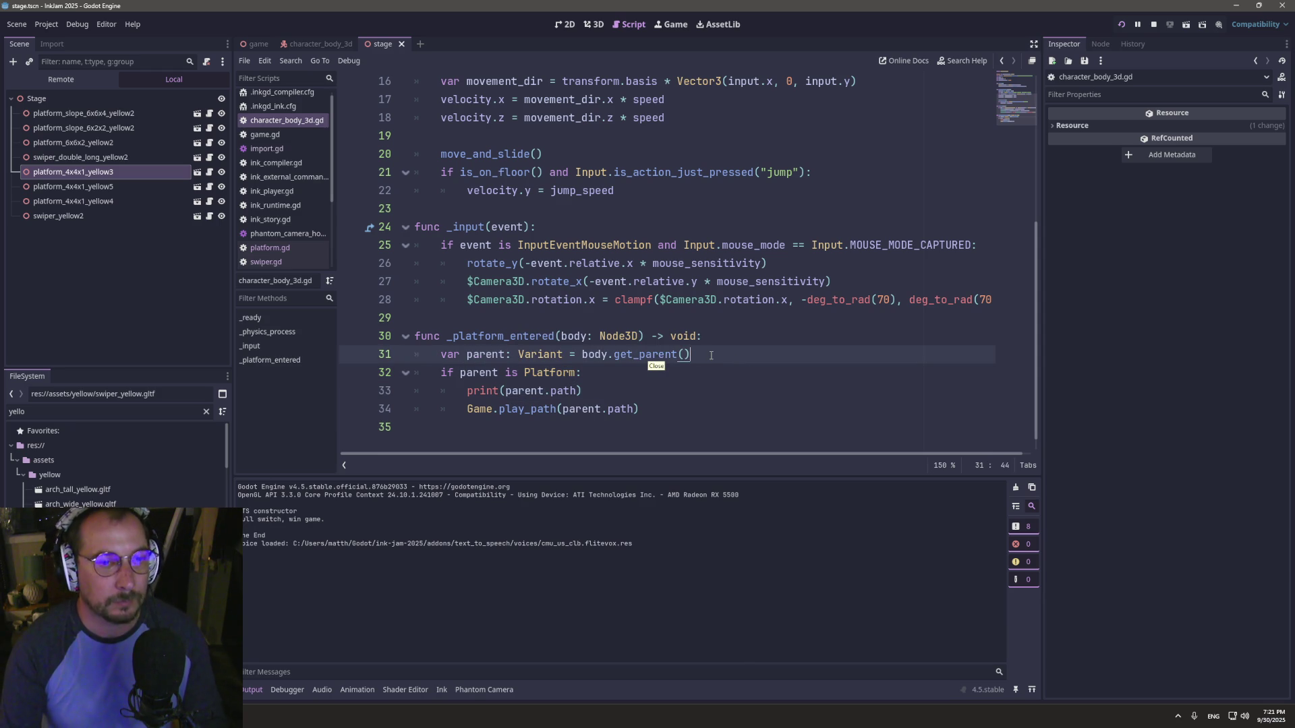
- Create a new inherited scene from the imported swiper_yellow2 model and bring up import.gd
{"action": "left_click", "coordinate": [197, 203]}
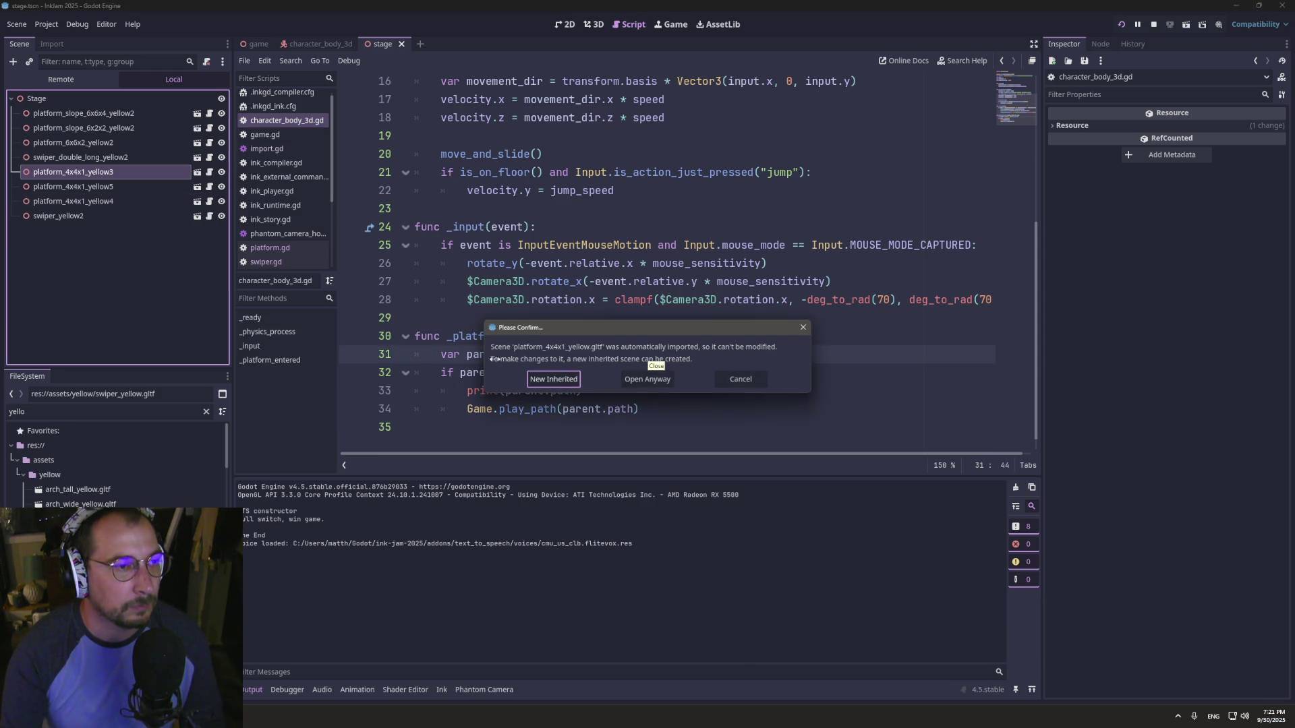
{"action": "left_click", "coordinate": [740, 379]}
{"action": "left_click", "coordinate": [197, 216]}
{"action": "left_click", "coordinate": [553, 379]}
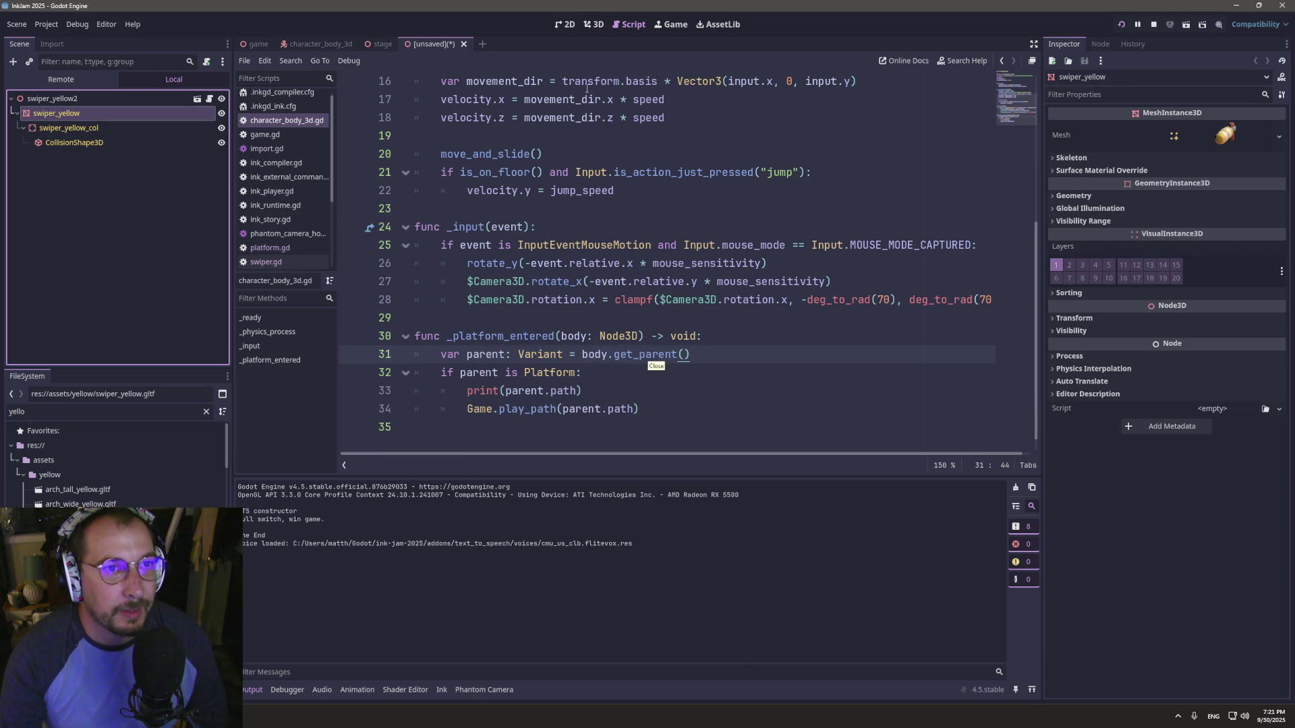
{"action": "left_click", "coordinate": [283, 150]}
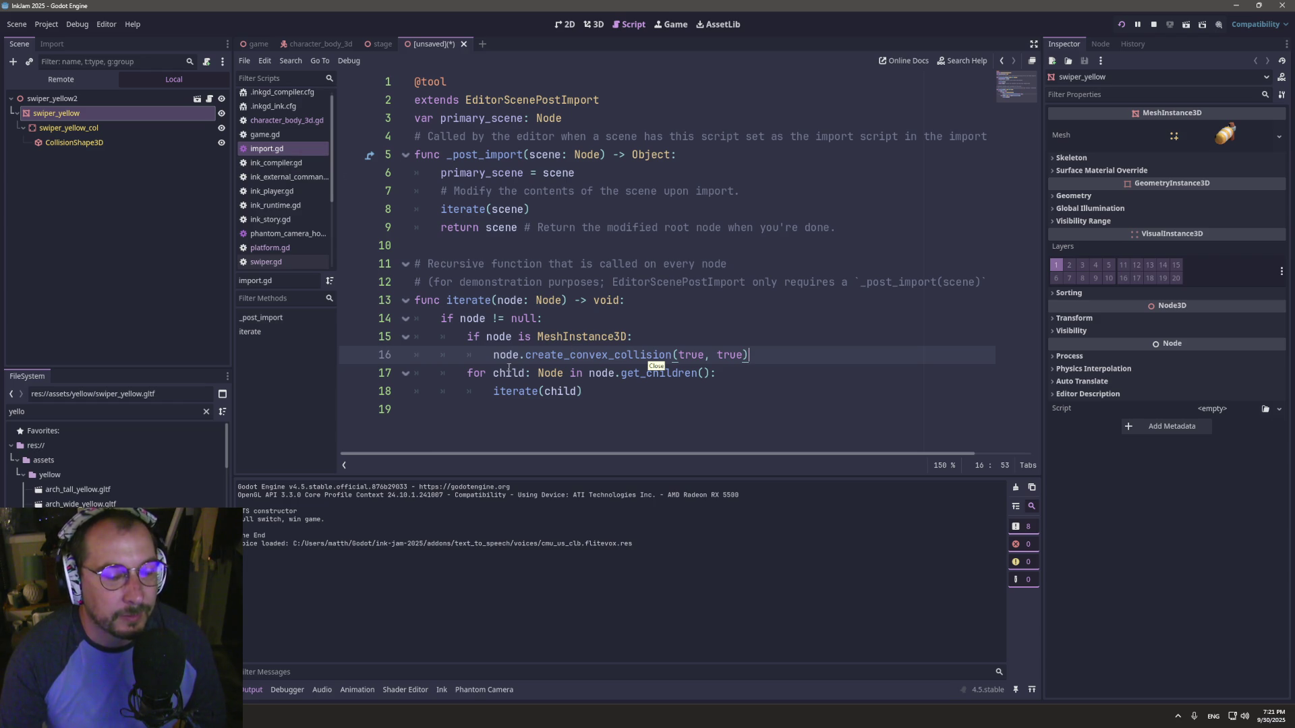
- Restore the collision_body get_child/remove_child/add_child lines in import.gd and save it
{"action": "left_click_drag", "start_coordinate": [499, 363], "coordinate": [500, 373]}
{"action": "left_click", "coordinate": [670, 400]}
{"action": "key", "text": "ctrl+z"}
{"action": "left_click", "coordinate": [665, 373]}
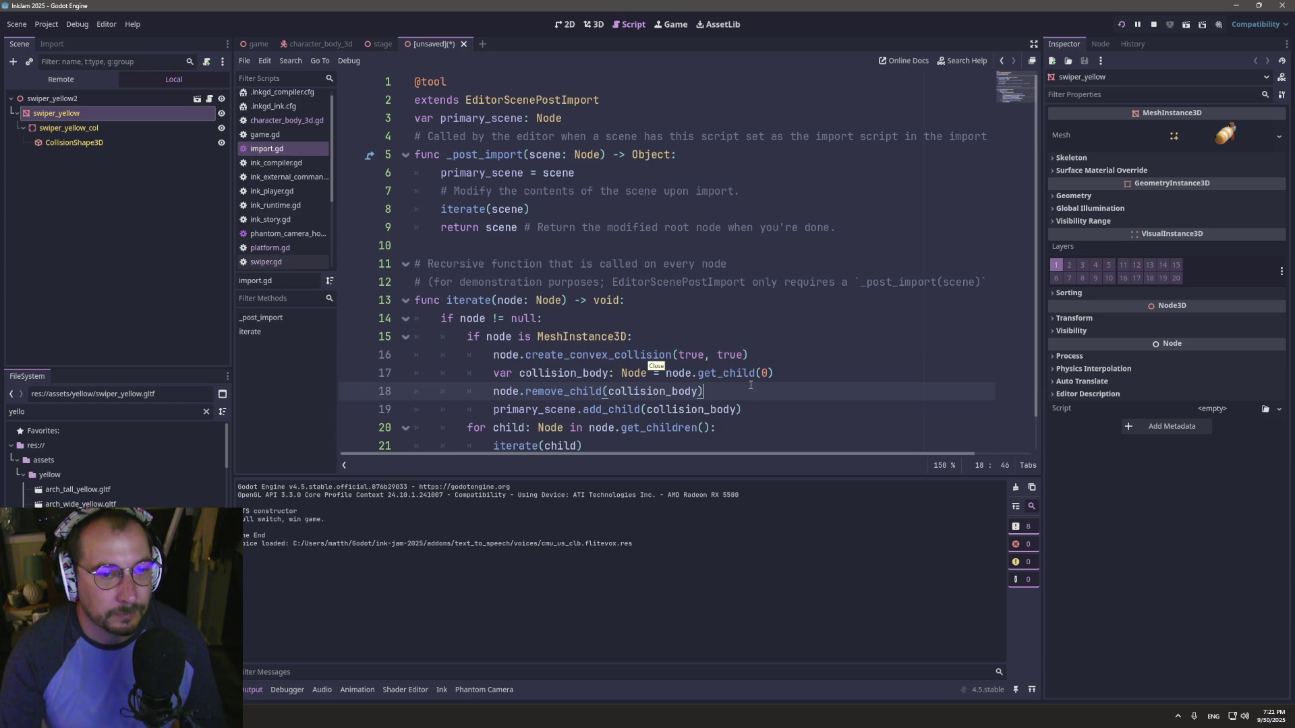
{"action": "key", "text": "ctrl+s"}
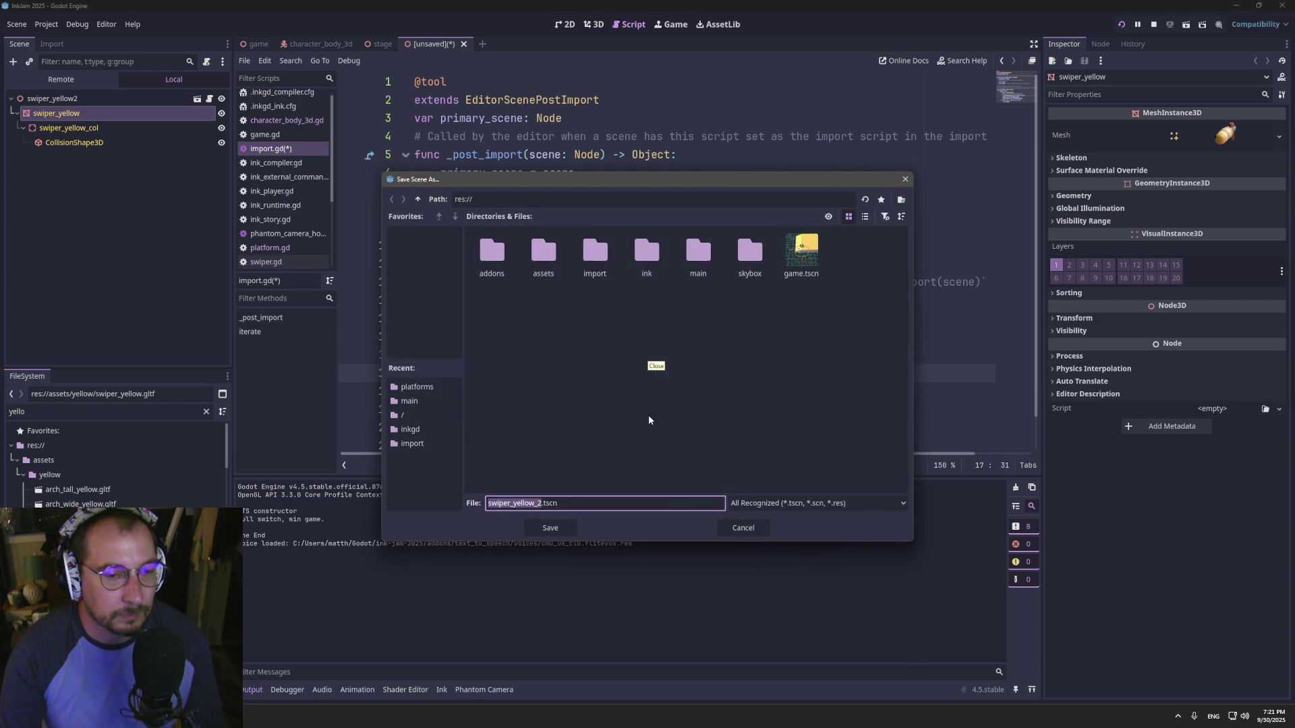
{"action": "key", "text": "Escape"}
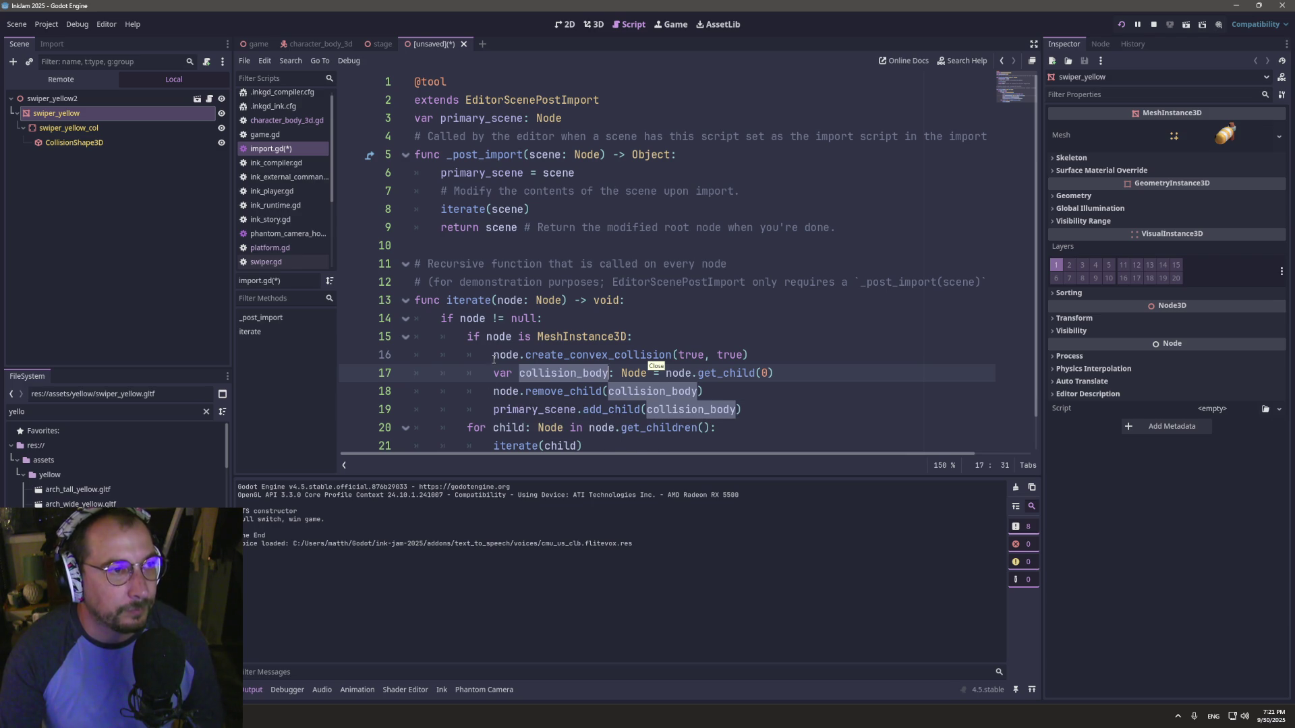
{"action": "left_click", "coordinate": [509, 393]}
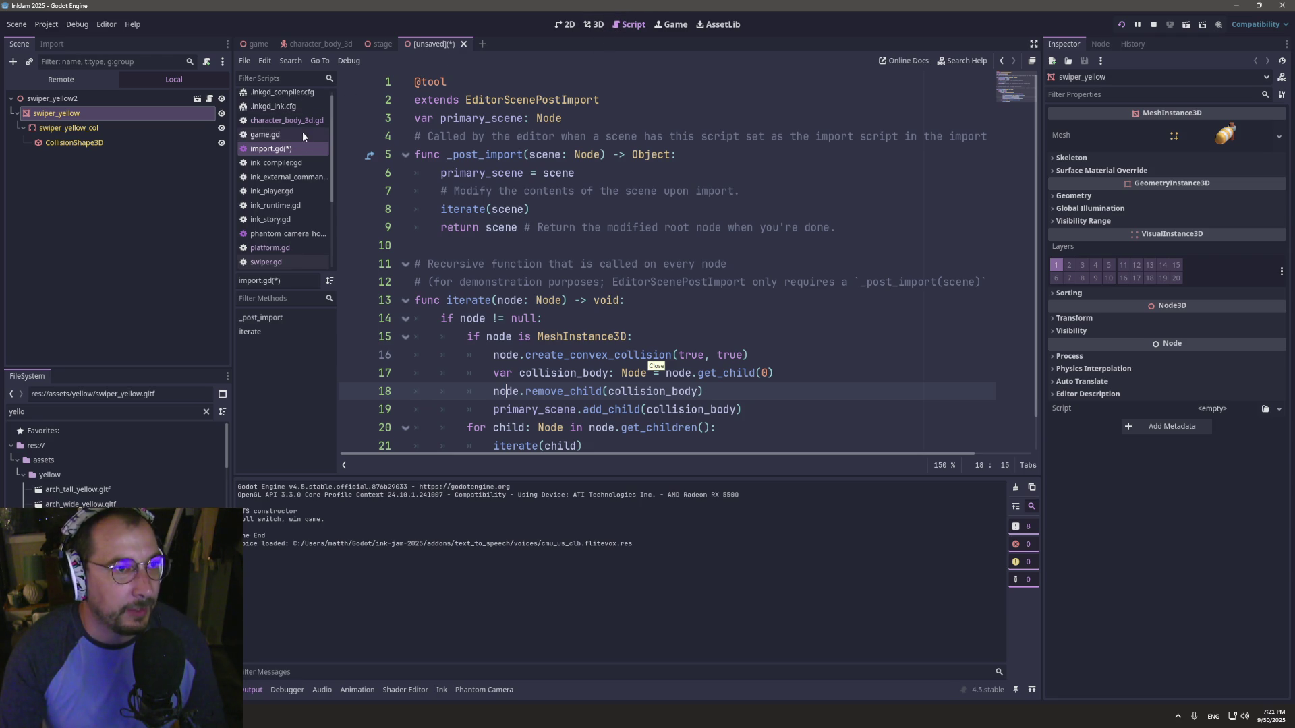
- Add 'var parent: Platform = self' as line 5 of platform.gd
{"action": "left_click", "coordinate": [274, 248]}
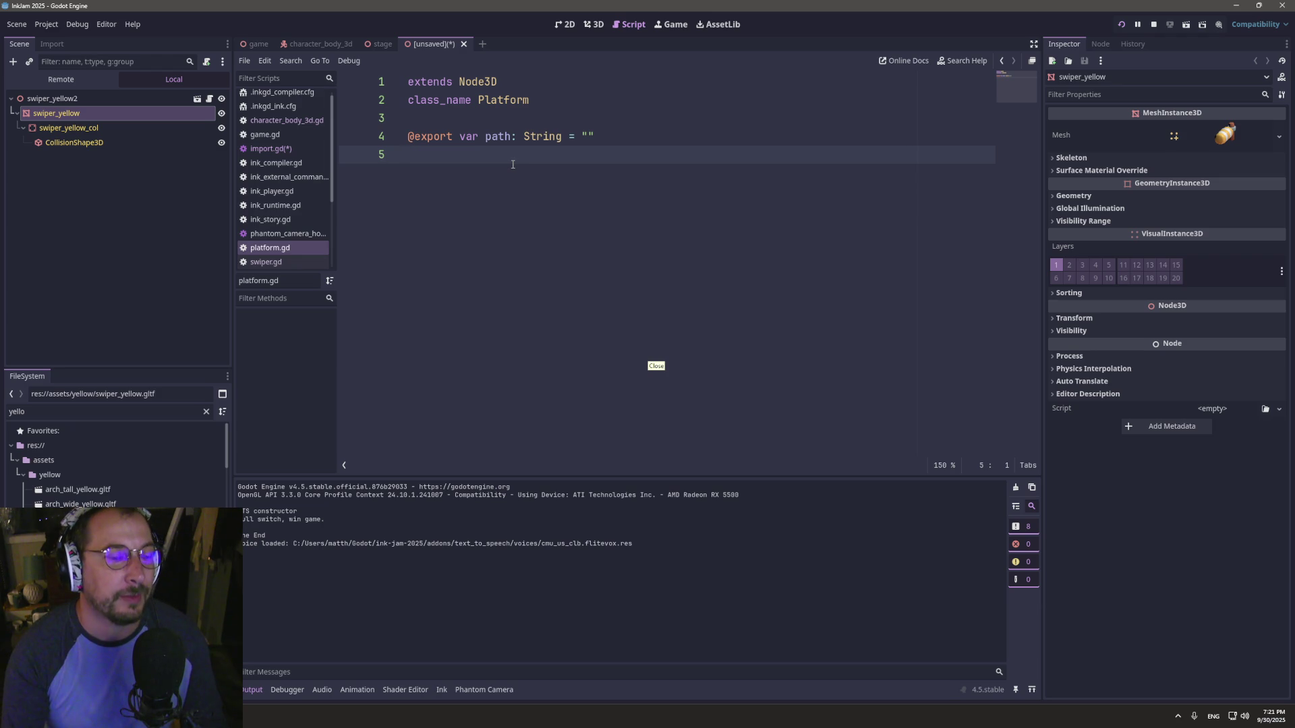
{"action": "type", "text": "varlev"}
{"action": "key", "text": "BackSpace"}
{"action": "key", "text": "BackSpace"}
{"action": "key", "text": "BackSpace"}
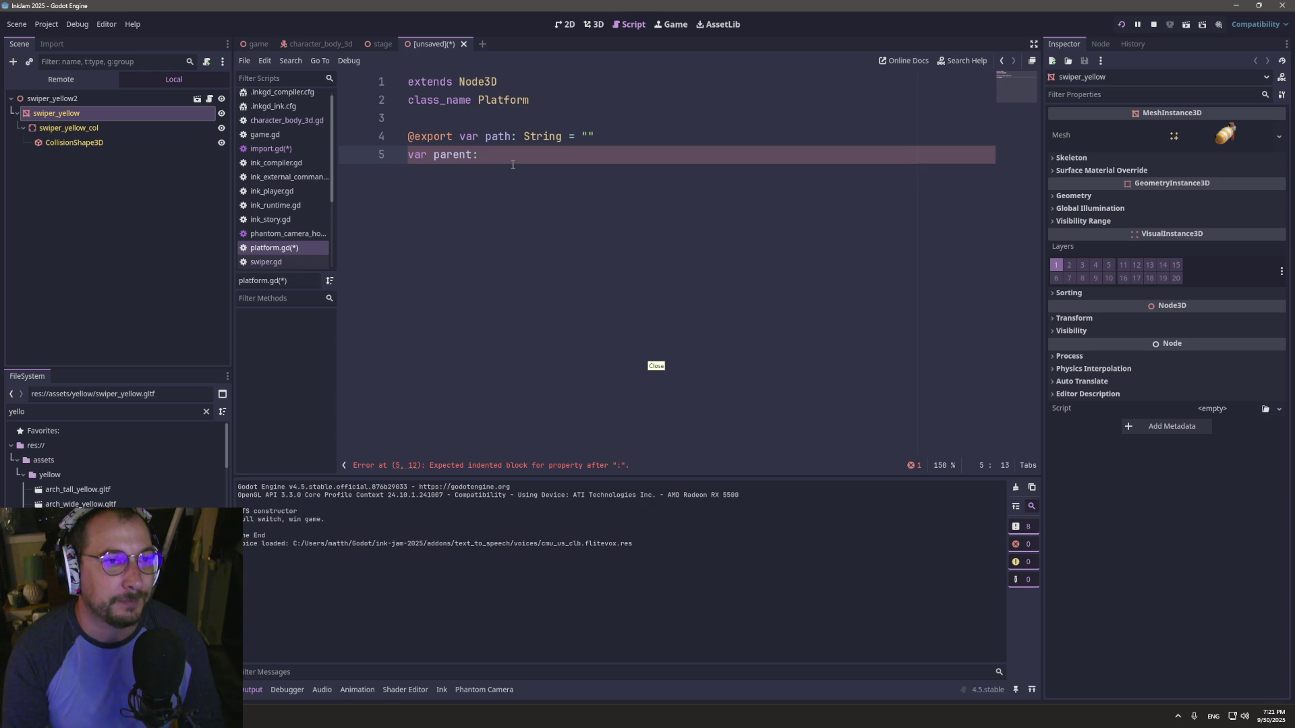
{"action": "type", "text": "Platform = se"}
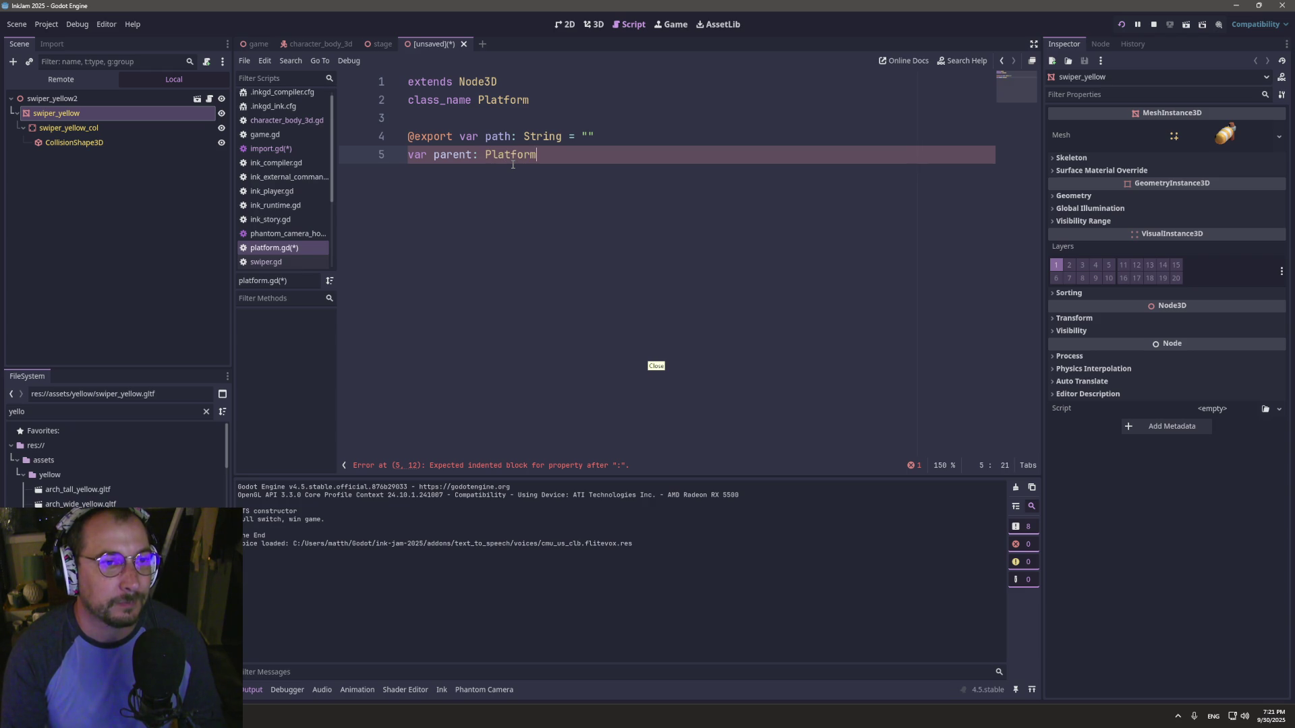
{"action": "type", "text": "lf"}
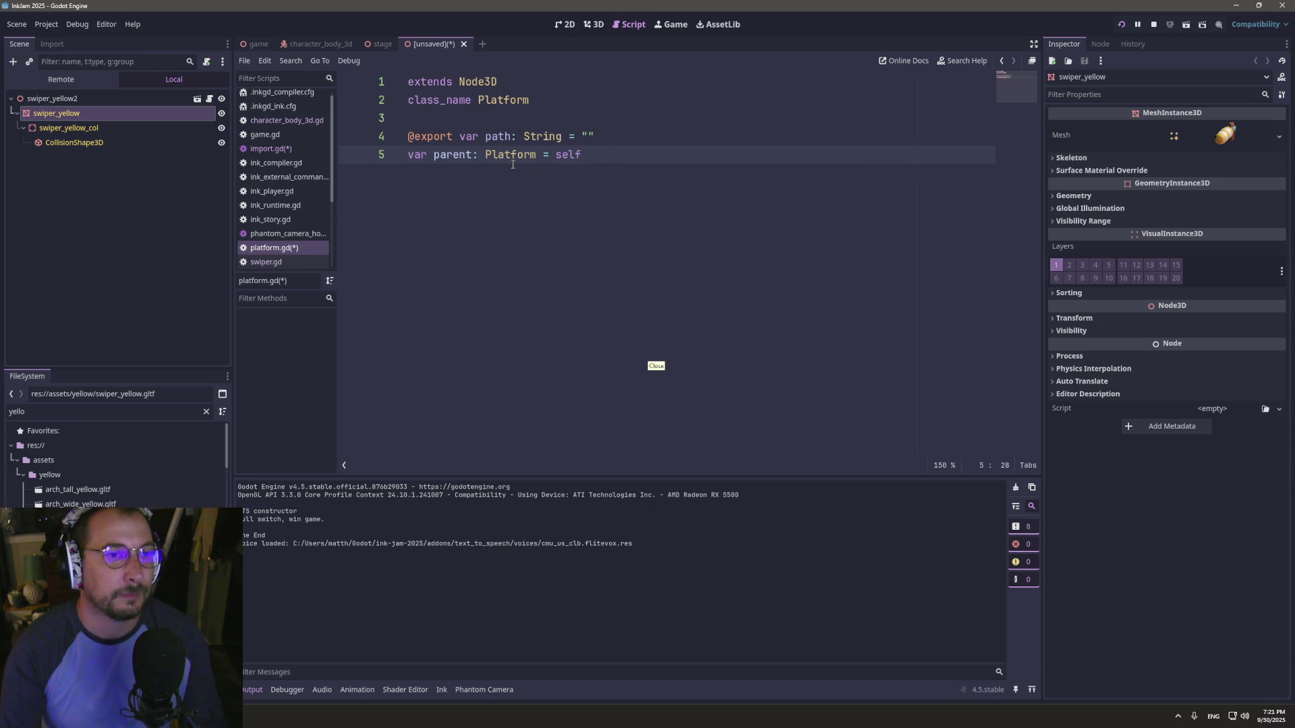
{"action": "key", "text": "ctrl+s"}
{"action": "key", "text": "Escape"}
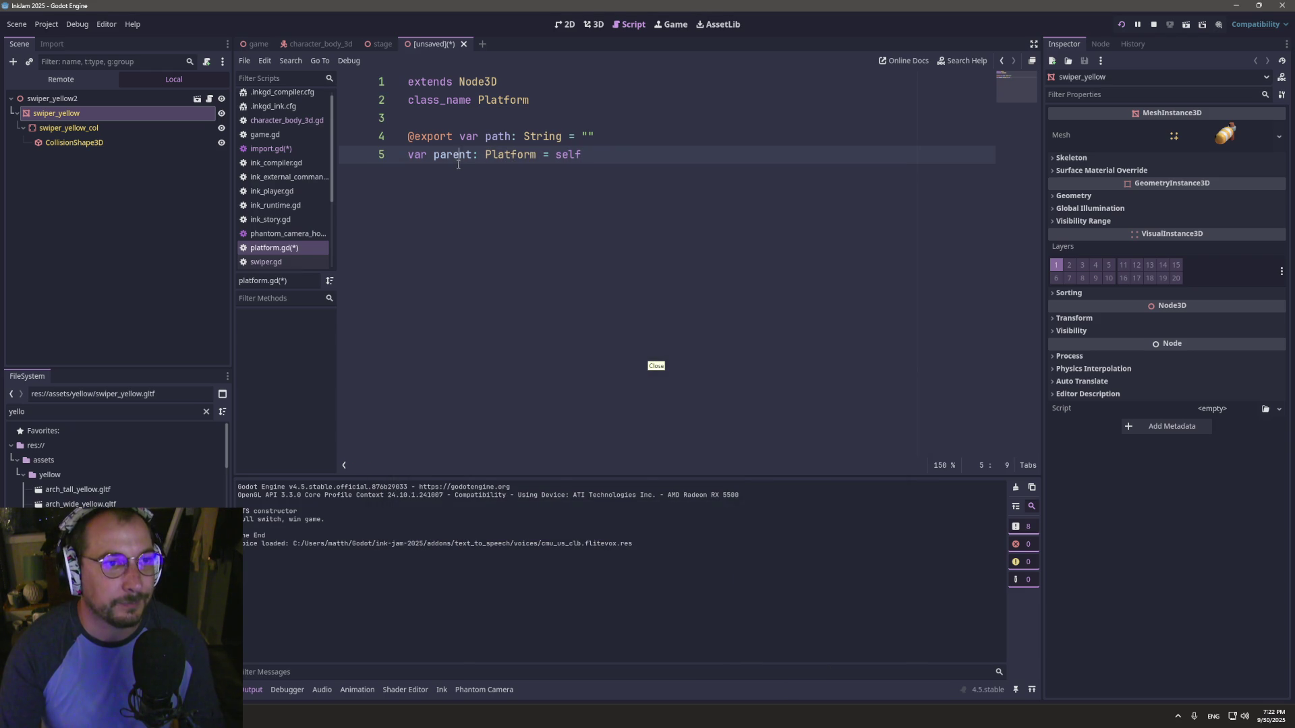
- Attempt another save of platform.gd, then switch back to import.gd in the script list
{"action": "double_click", "coordinate": [458, 165]}
{"action": "key", "text": "ctrl+s"}
{"action": "key", "text": "Escape"}
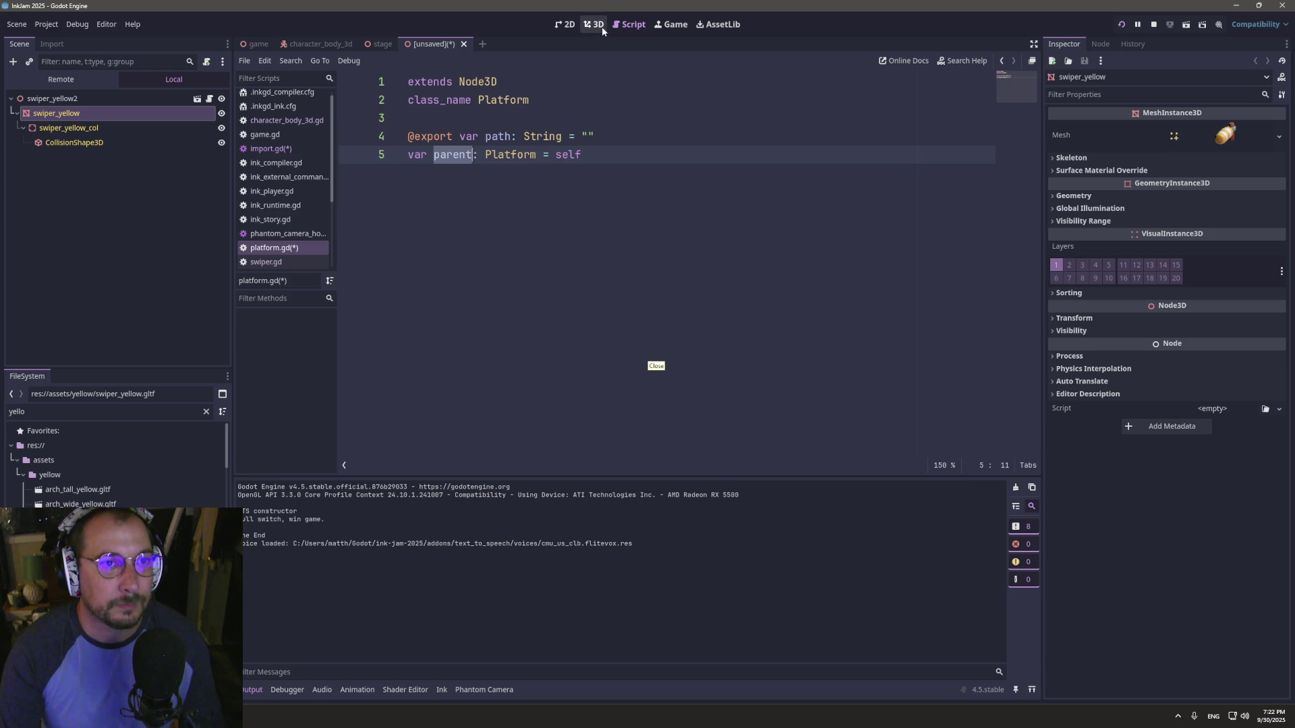
{"action": "left_click", "coordinate": [596, 25]}
{"action": "left_click", "coordinate": [633, 27]}
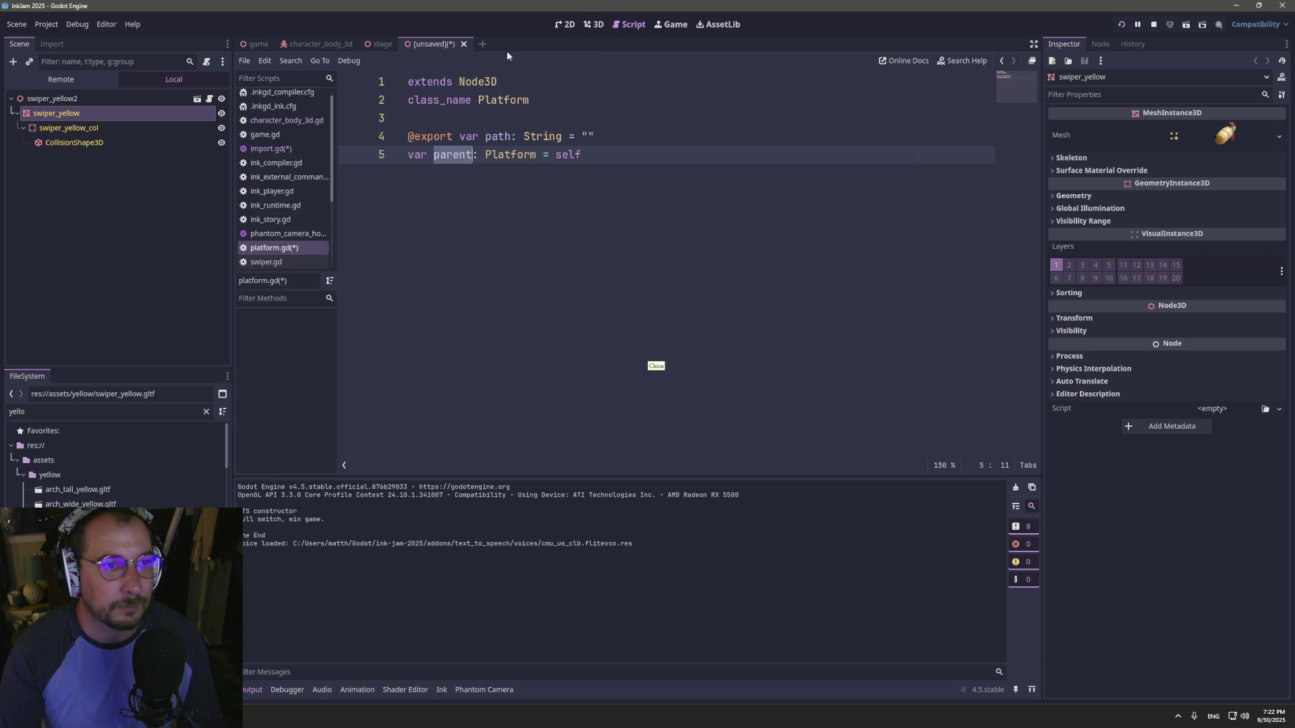
{"action": "left_click", "coordinate": [283, 137]}
{"action": "left_click", "coordinate": [282, 150]}
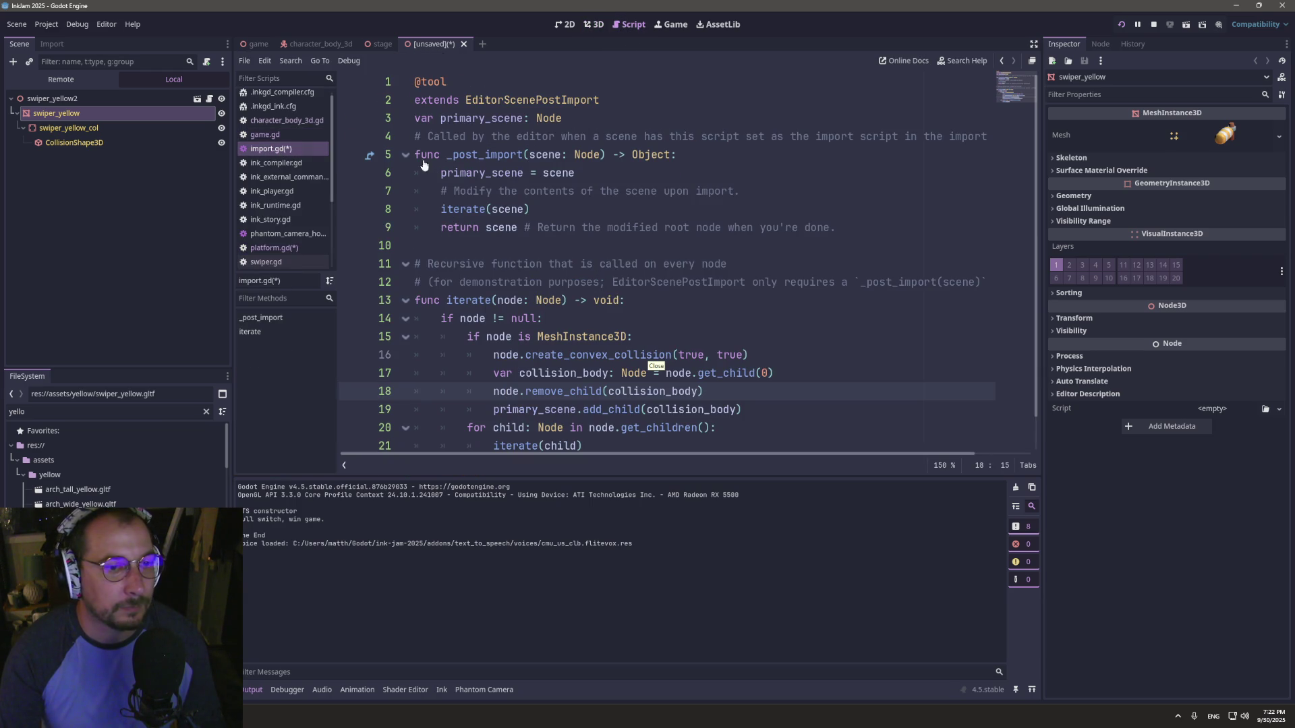
- Undo the collision_body lines in import.gd, save it, and close the unsaved scene without saving
{"action": "key", "text": "ctrl+z"}
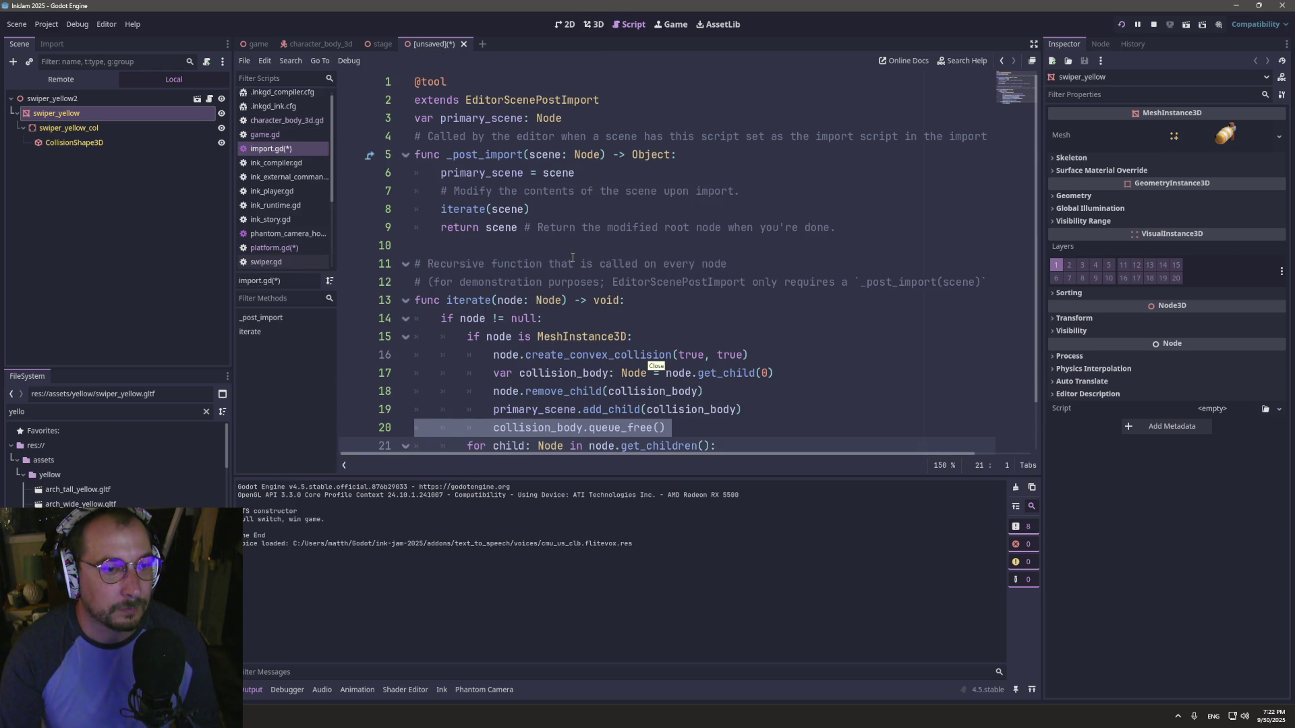
{"action": "key", "text": "ctrl+z"}
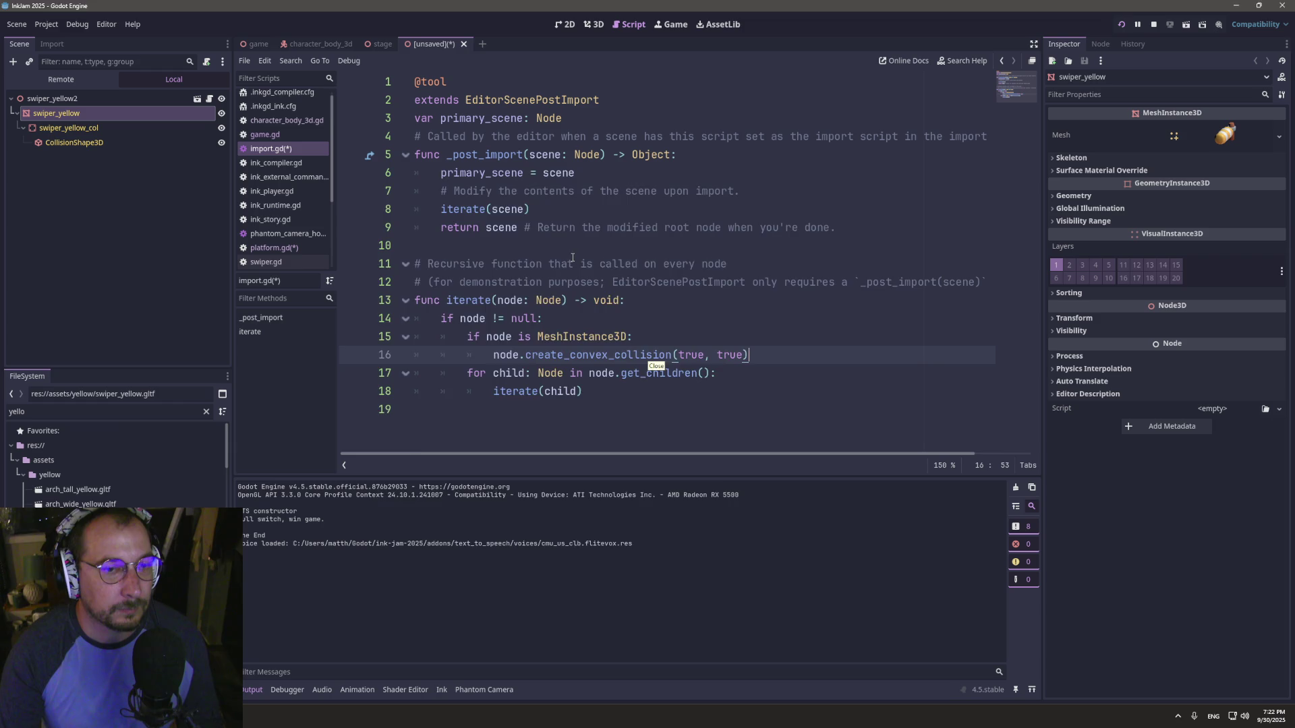
{"action": "key", "text": "ctrl+s"}
{"action": "left_click", "coordinate": [511, 155]}
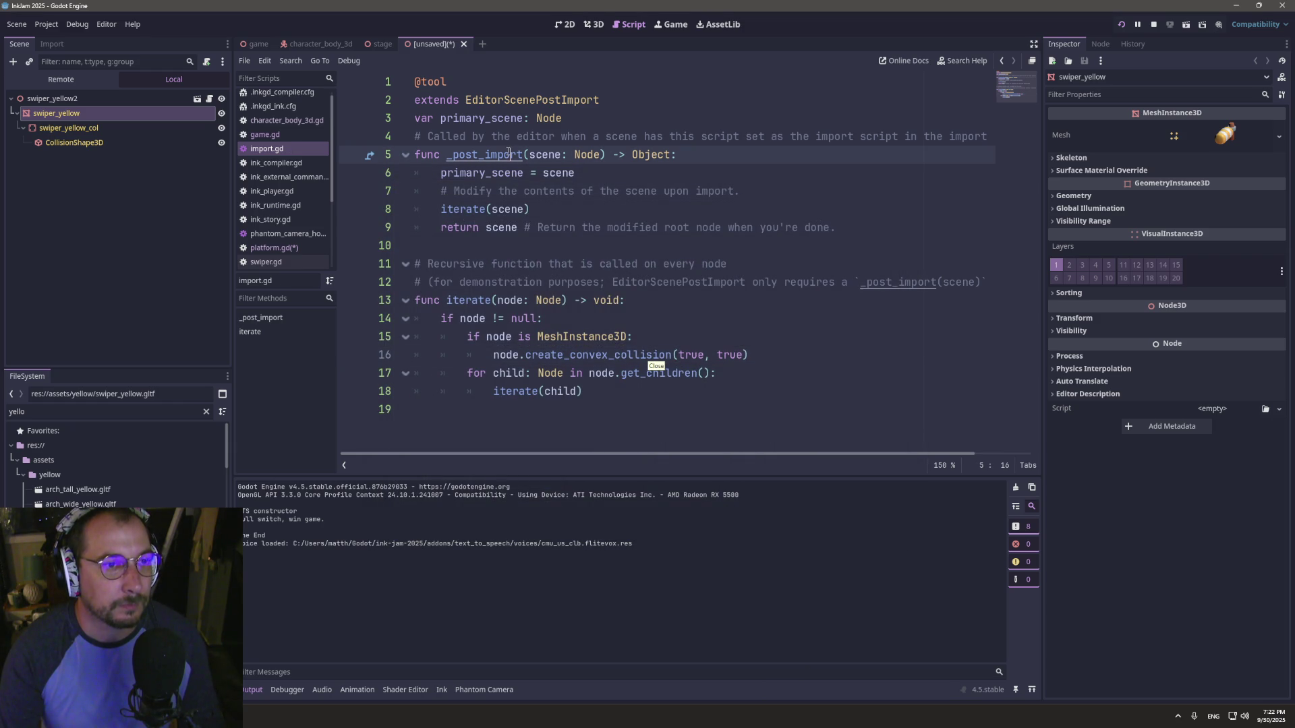
{"action": "left_click", "coordinate": [463, 44]}
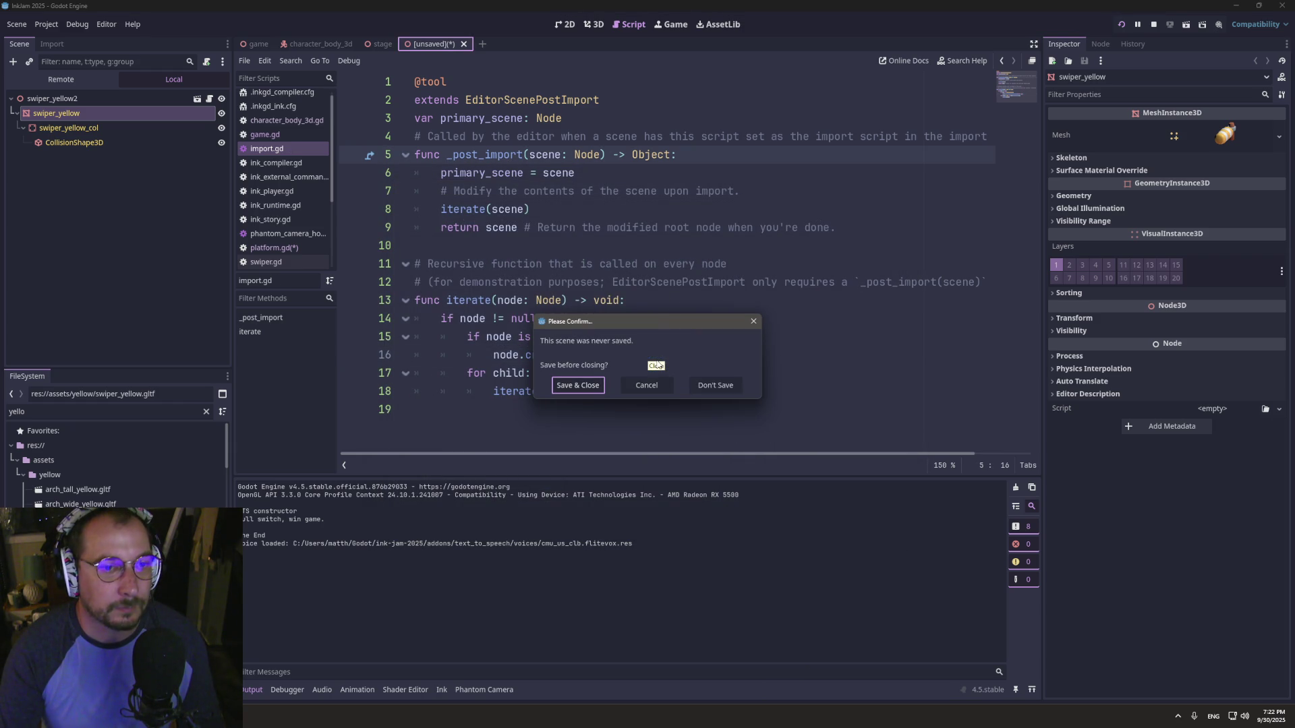
{"action": "left_click", "coordinate": [729, 385]}
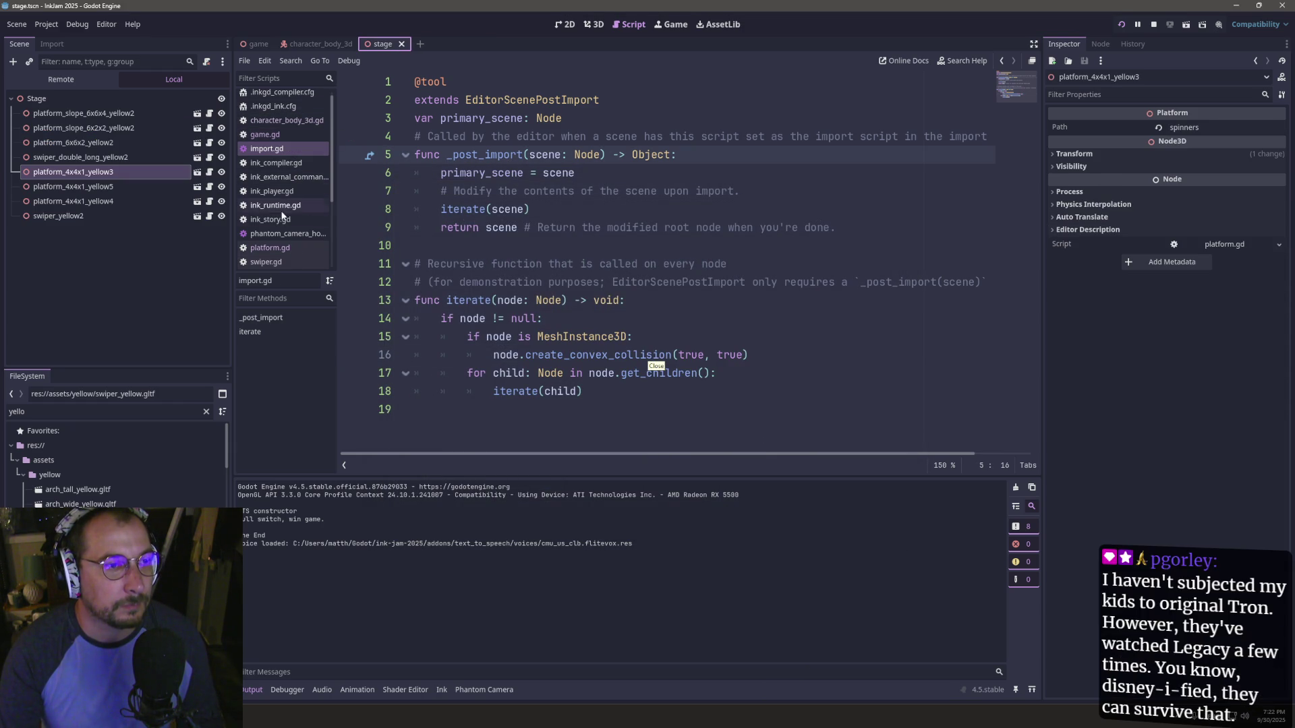
- Open character_body_3d.gd and delete the 'var parent = body.get_parent()' line
{"action": "left_click", "coordinate": [274, 251]}
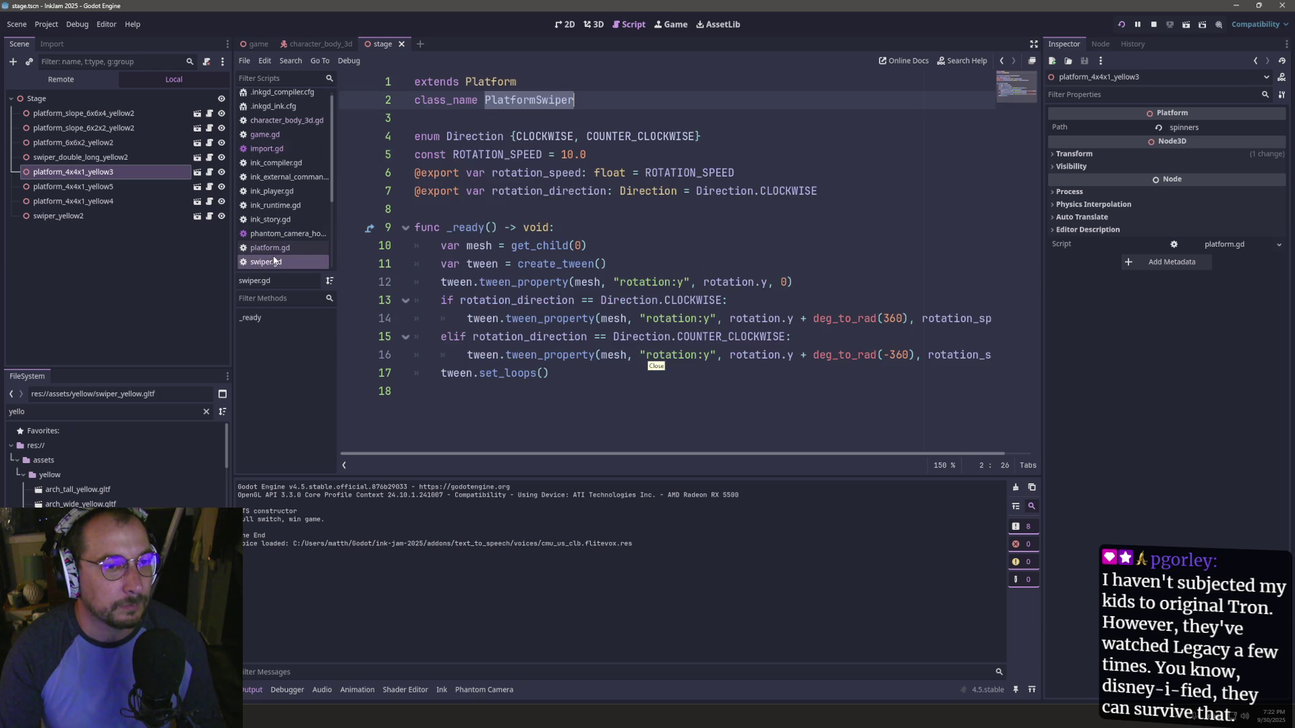
{"action": "left_click", "coordinate": [290, 122]}
{"action": "double_click", "coordinate": [499, 356]}
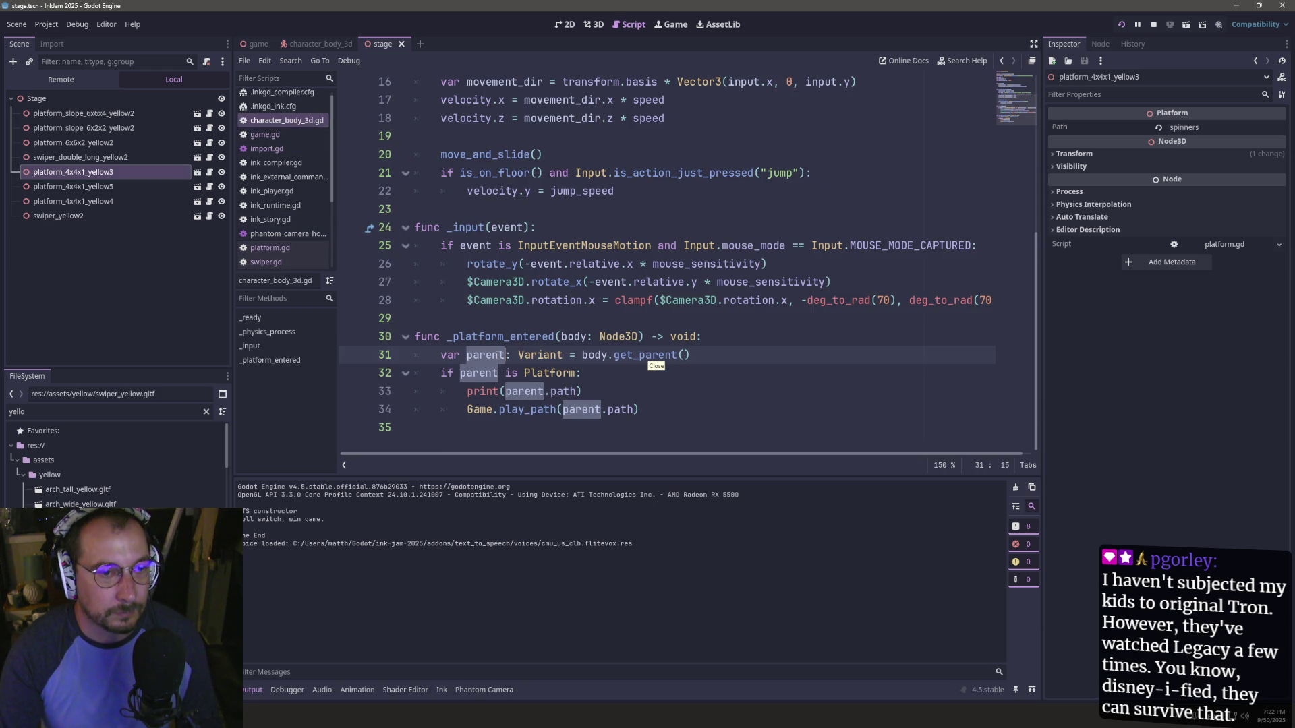
{"action": "double_click", "coordinate": [570, 337]}
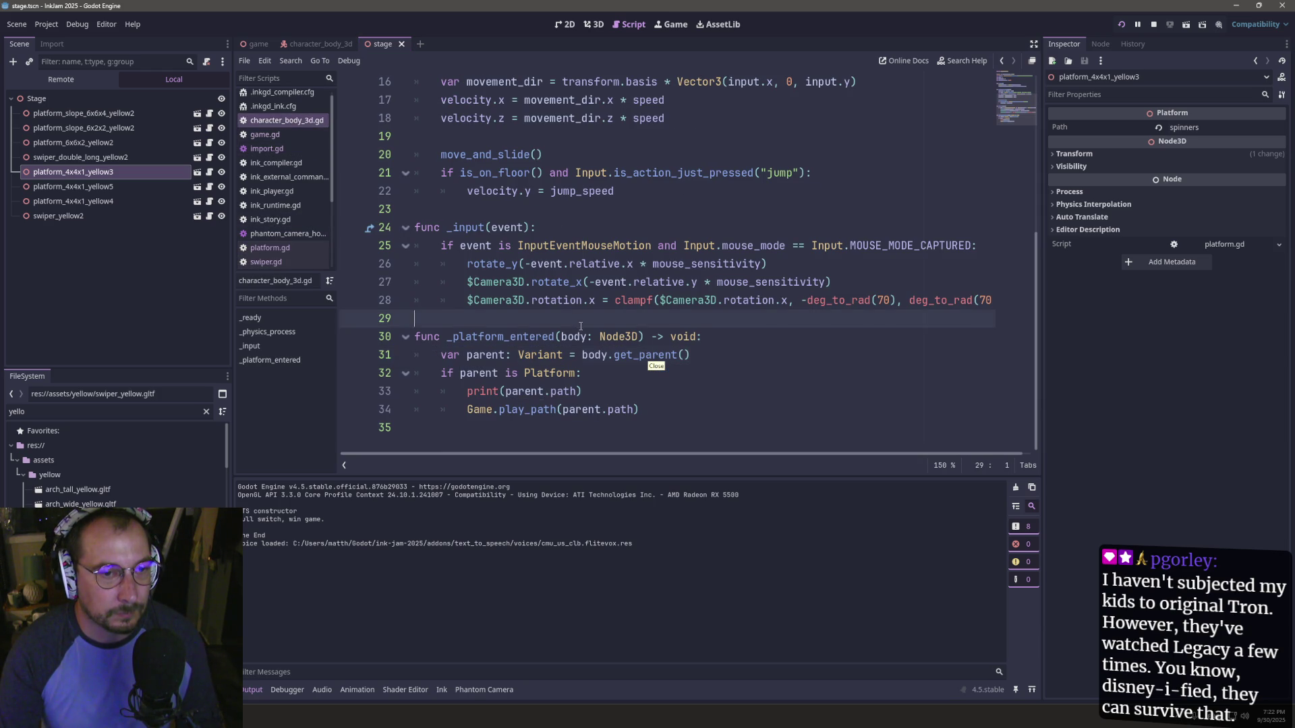
{"action": "left_click", "coordinate": [582, 355]}
{"action": "triple_click", "coordinate": [590, 356]}
{"action": "key", "text": "ctrl+c"}
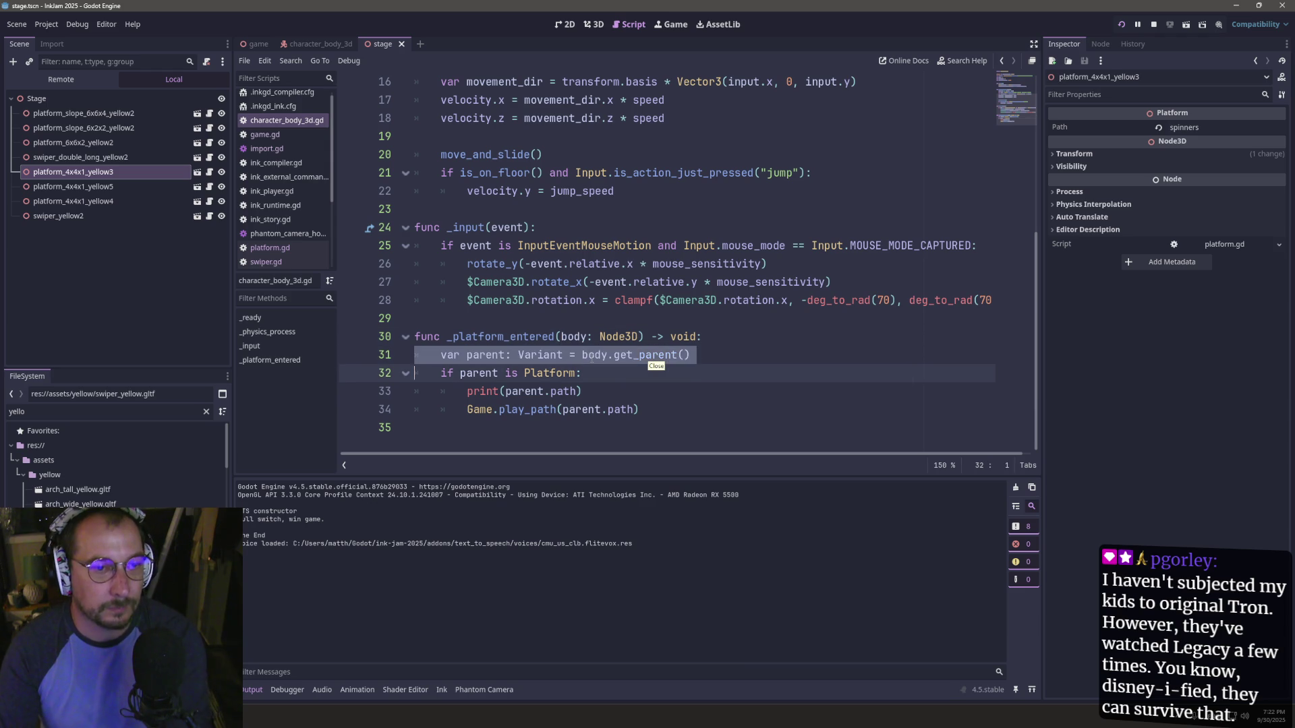
{"action": "key", "text": "ctrl+shift+k"}
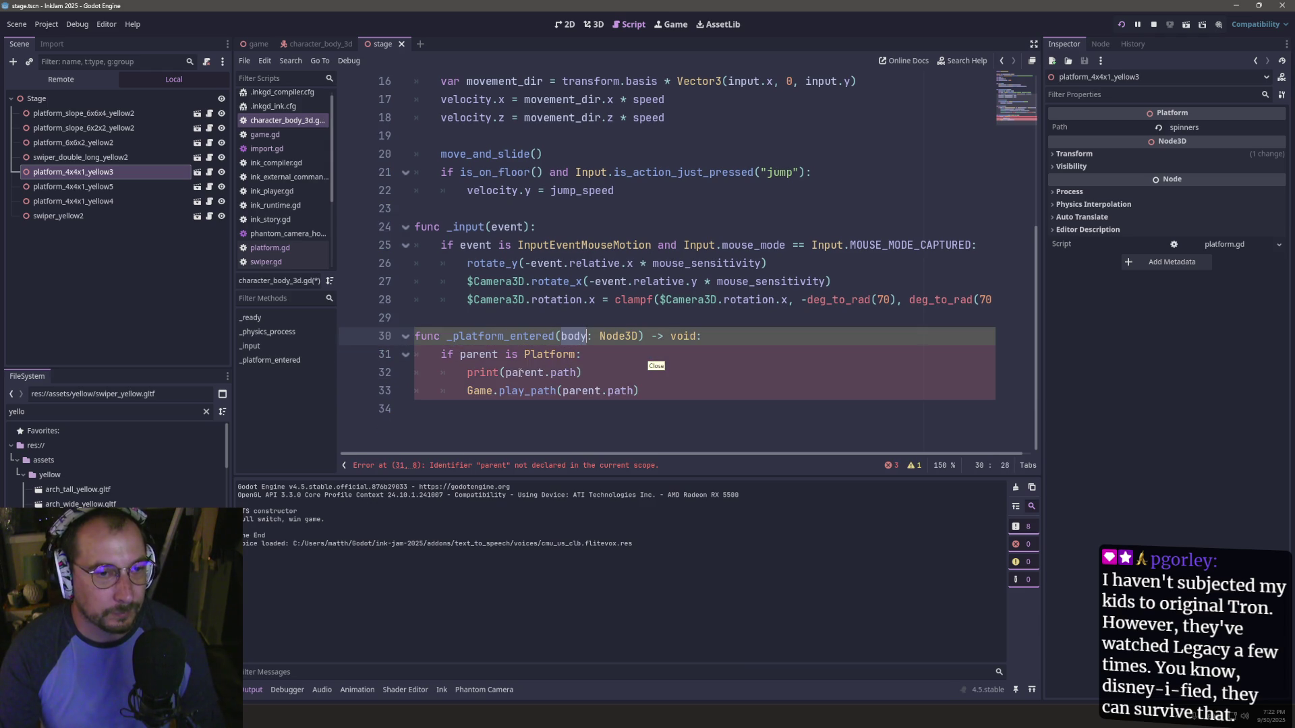
- Try body.parent in the Platform check, then revert to parent and paste back the get_parent line
{"action": "left_click", "coordinate": [499, 356]}
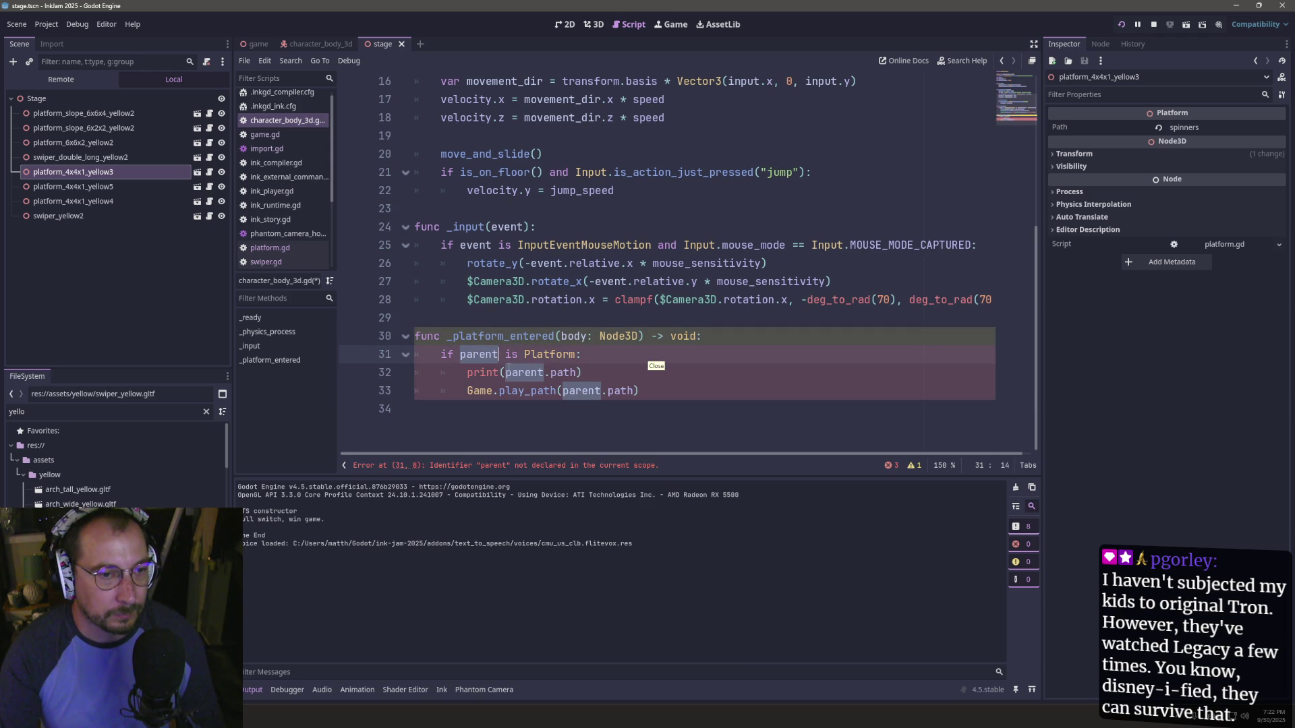
{"action": "key", "text": "ctrl+BackSpace"}
{"action": "type", "text": "body.pae"}
{"action": "key", "text": "BackSpace"}
{"action": "type", "text": "rent"}
{"action": "key", "text": "Escape"}
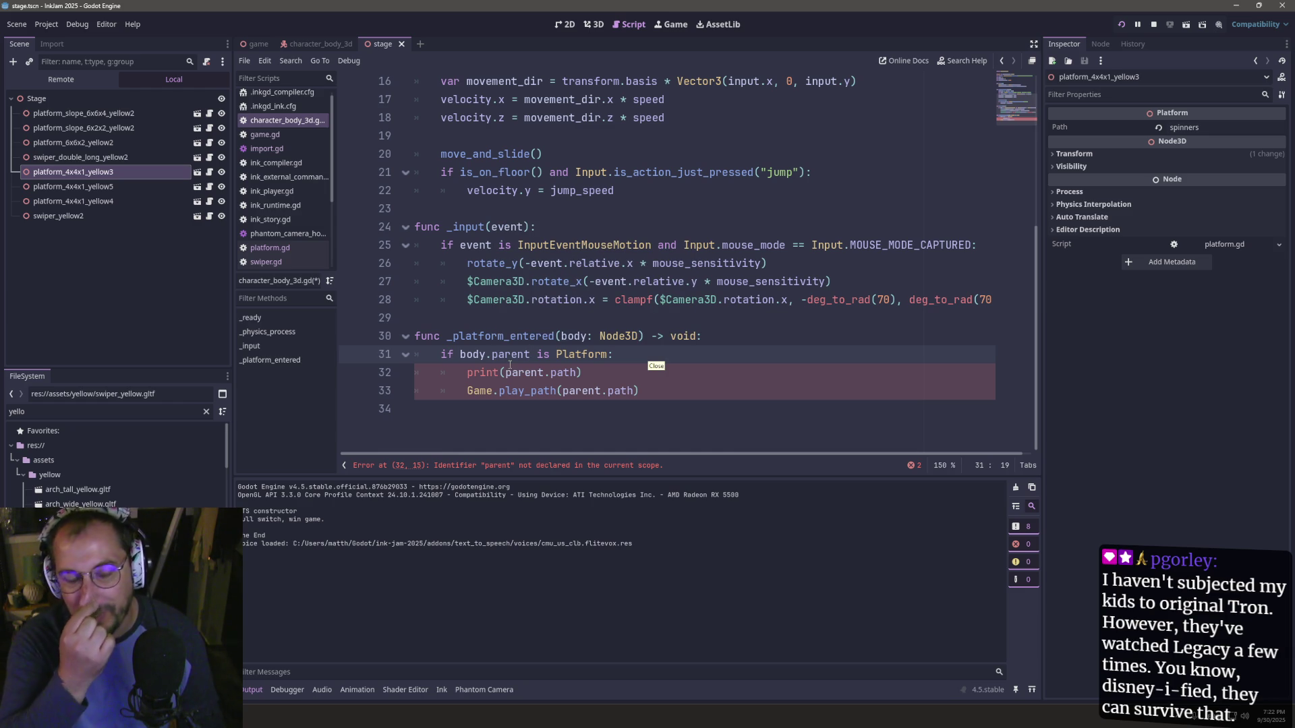
{"action": "key", "text": "BackSpace"}
{"action": "key", "text": "BackSpace"}
{"action": "key", "text": "BackSpace"}
{"action": "key", "text": "BackSpace"}
{"action": "key", "text": "BackSpace"}
{"action": "key", "text": "BackSpace"}
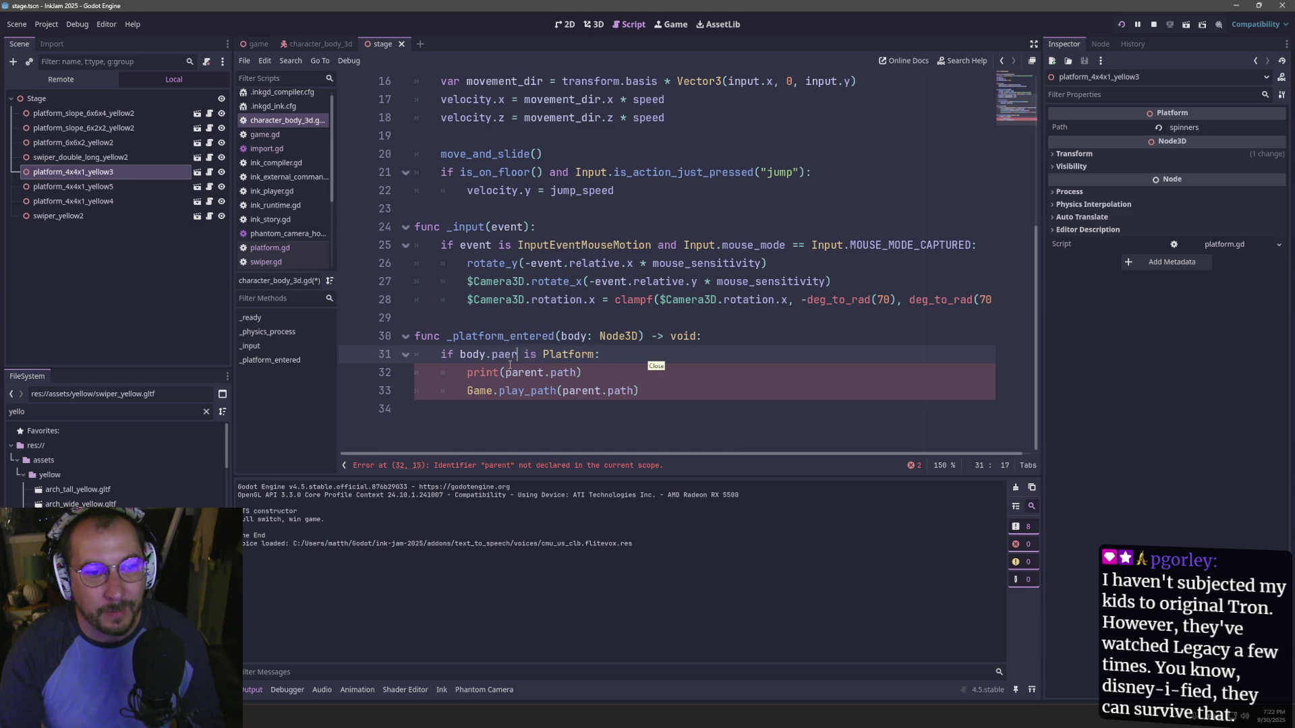
{"action": "key", "text": "ctrl+BackSpace"}
{"action": "type", "text": "parent"}
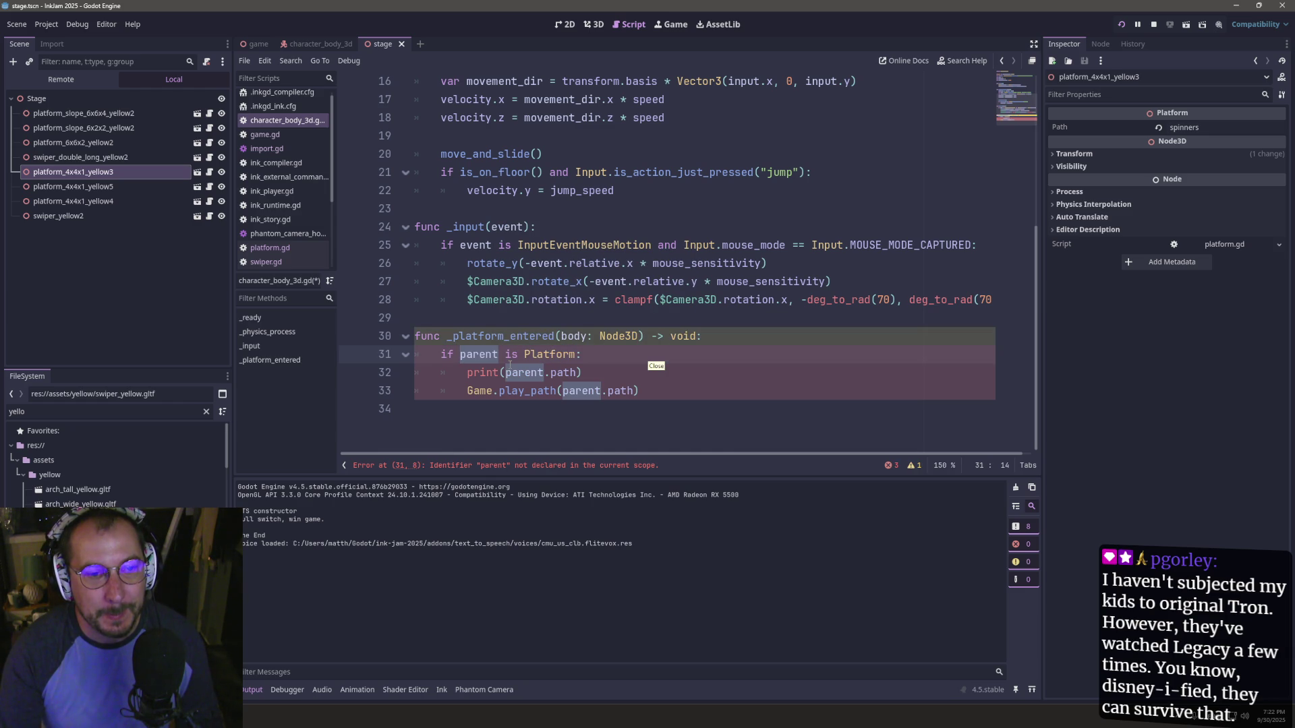
{"action": "key", "text": "ctrl+v"}
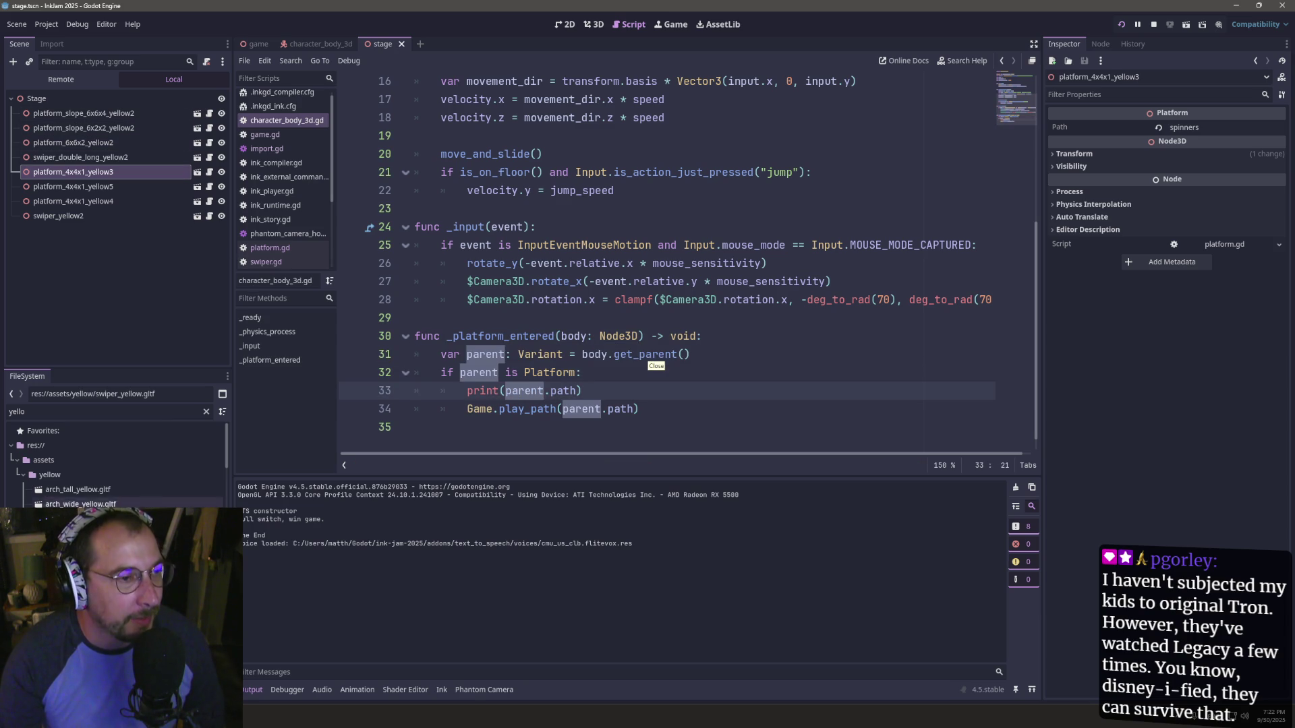
- Open Project Settings at General > Layer Names > 3D Physics
{"action": "left_click", "coordinate": [42, 23]}
{"action": "left_click", "coordinate": [88, 40]}
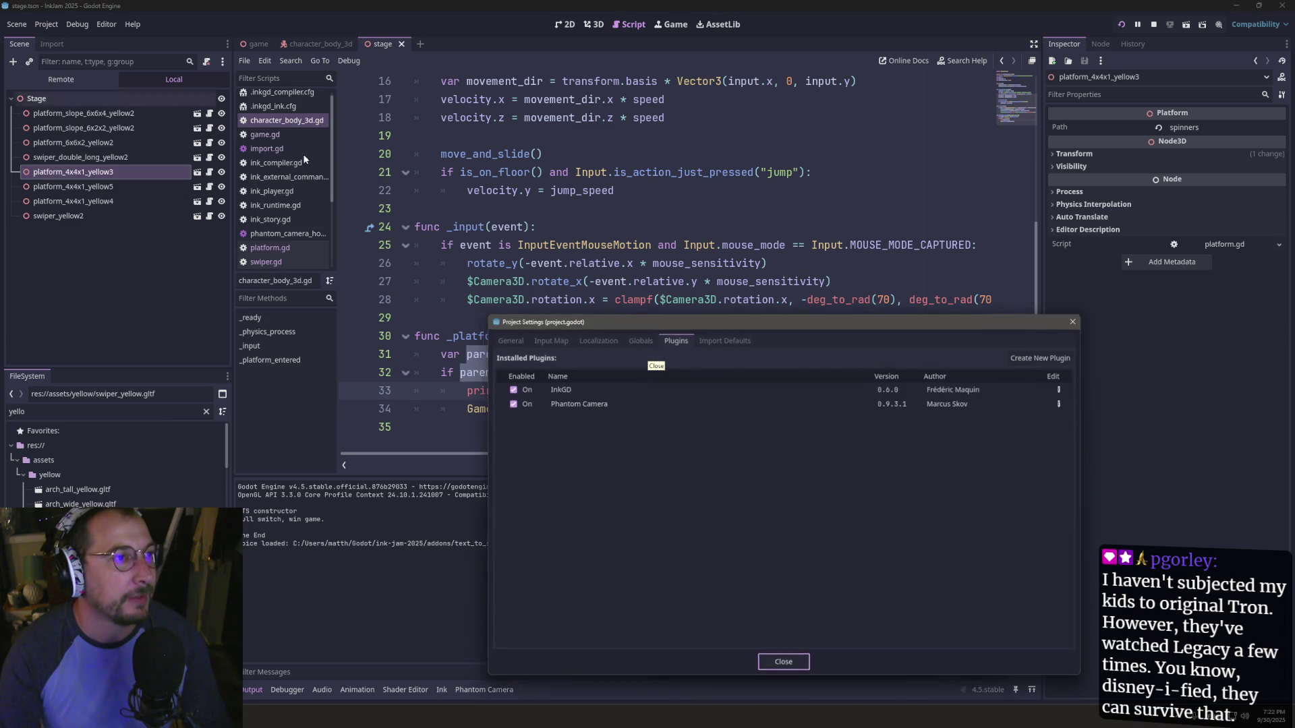
{"action": "left_click", "coordinate": [545, 337]}
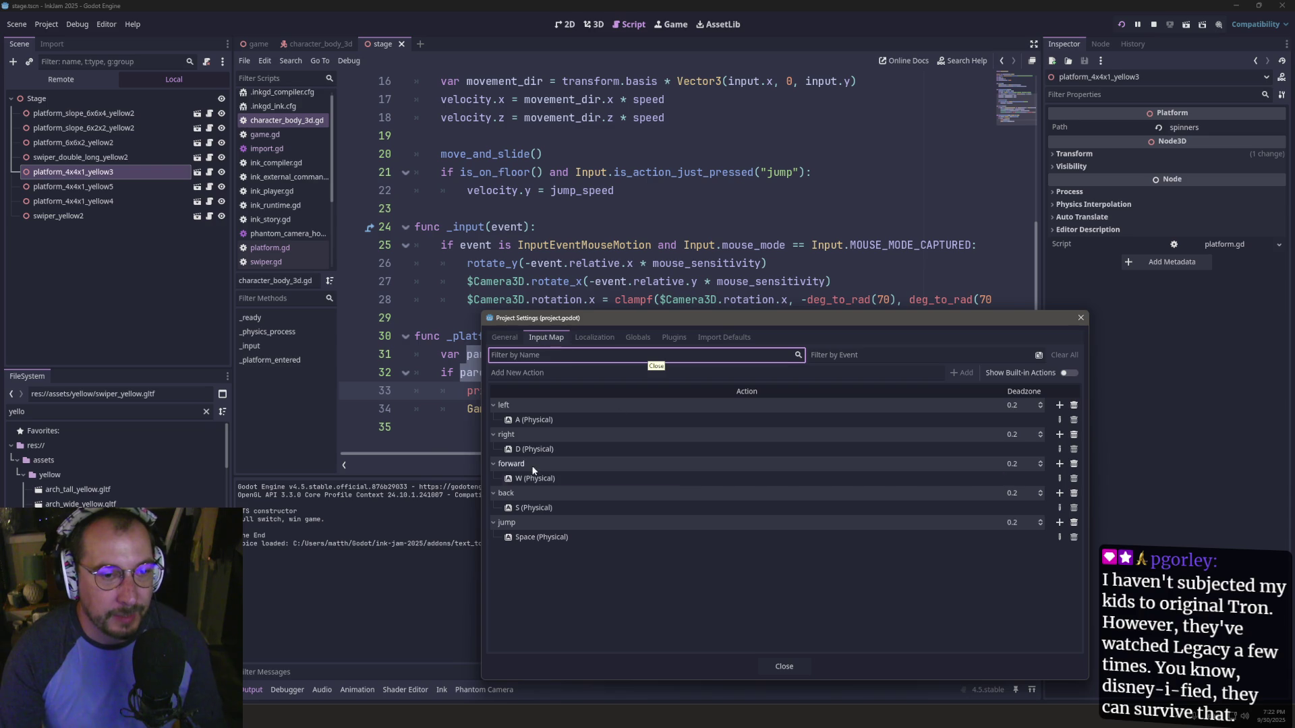
{"action": "left_click", "coordinate": [505, 337]}
{"action": "scroll", "coordinate": [557, 466], "scroll_direction": "down", "scroll_amount": 3}
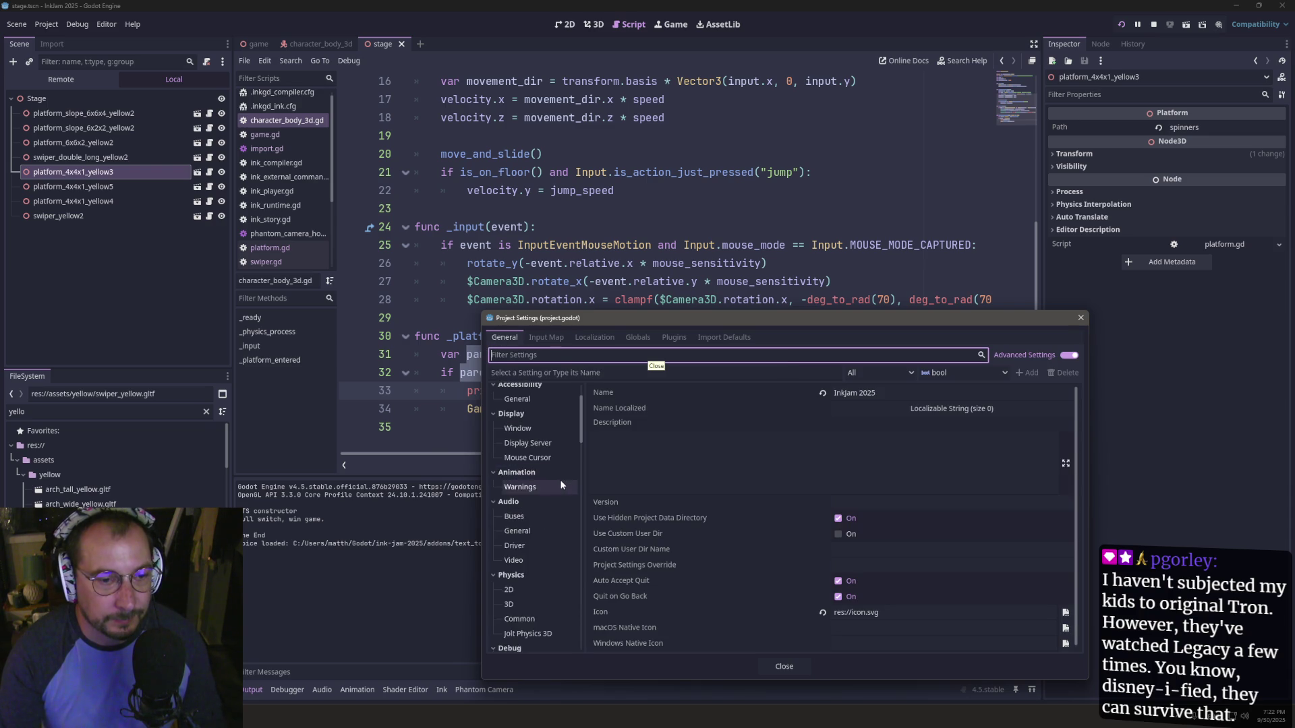
{"action": "scroll", "coordinate": [560, 480], "scroll_direction": "up", "scroll_amount": 3}
{"action": "left_click_drag", "start_coordinate": [579, 401], "coordinate": [594, 649]}
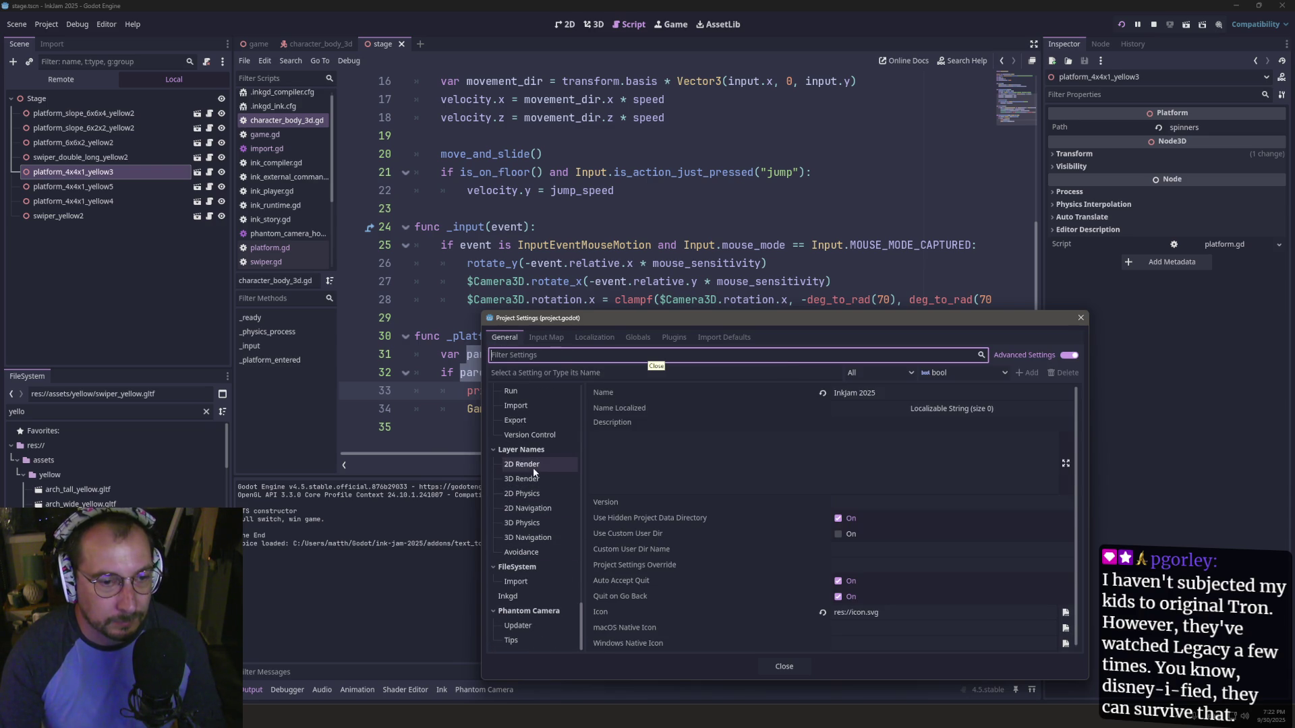
{"action": "left_click", "coordinate": [539, 523]}
- Name 3D physics layer 1 'player' and layer 2 'platform', then close Project Settings
{"action": "left_click", "coordinate": [874, 391]}
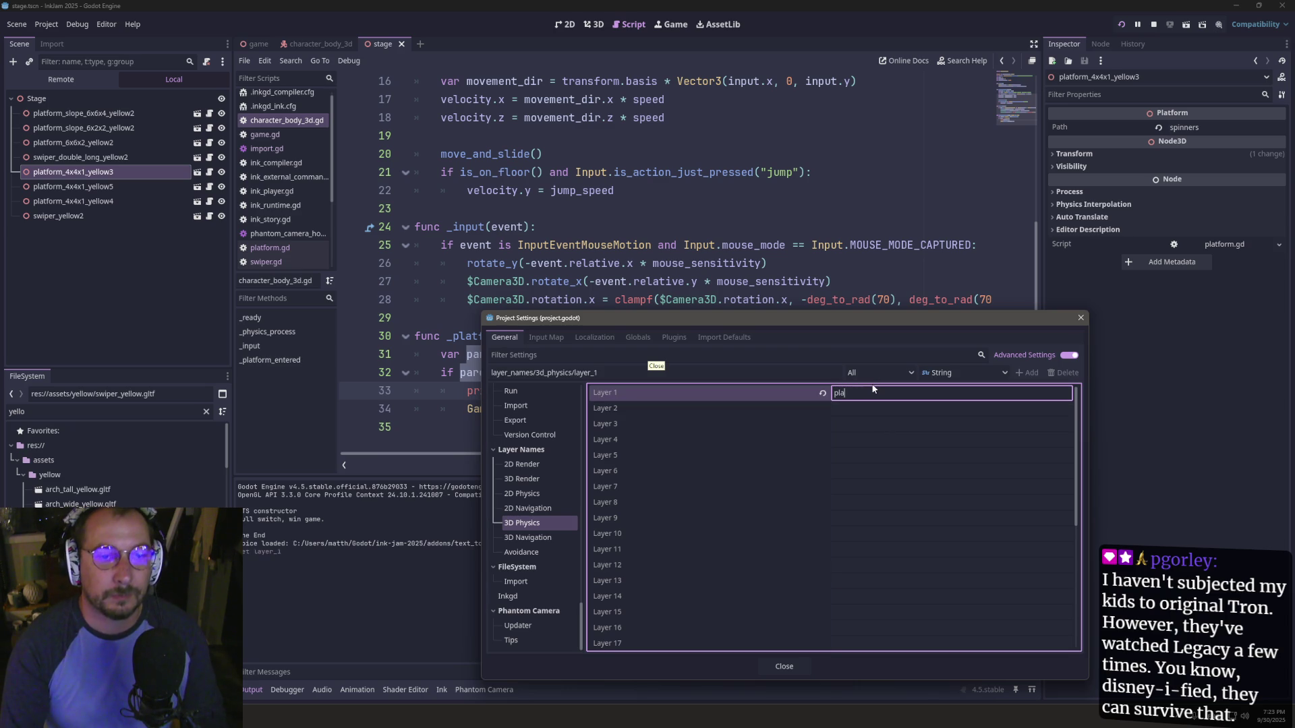
{"action": "type", "text": "player"}
{"action": "key", "text": "Tab"}
{"action": "type", "text": "platform"}
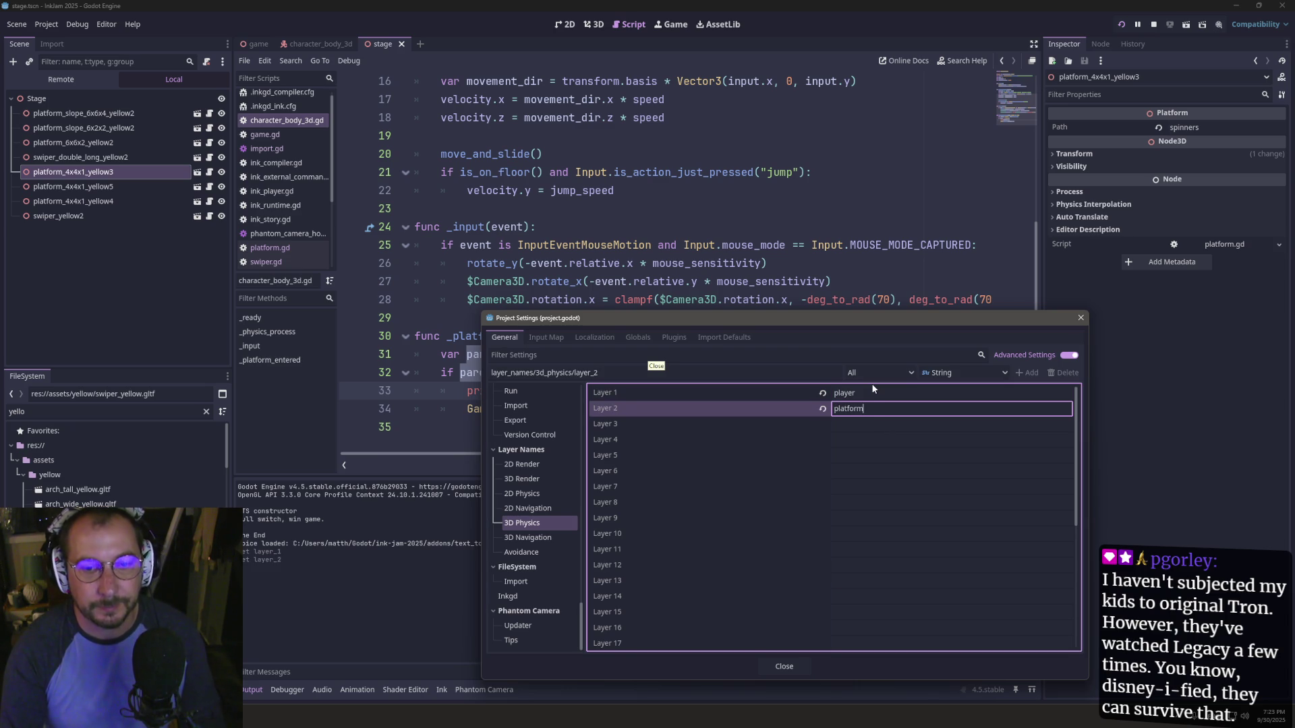
{"action": "left_click", "coordinate": [871, 417]}
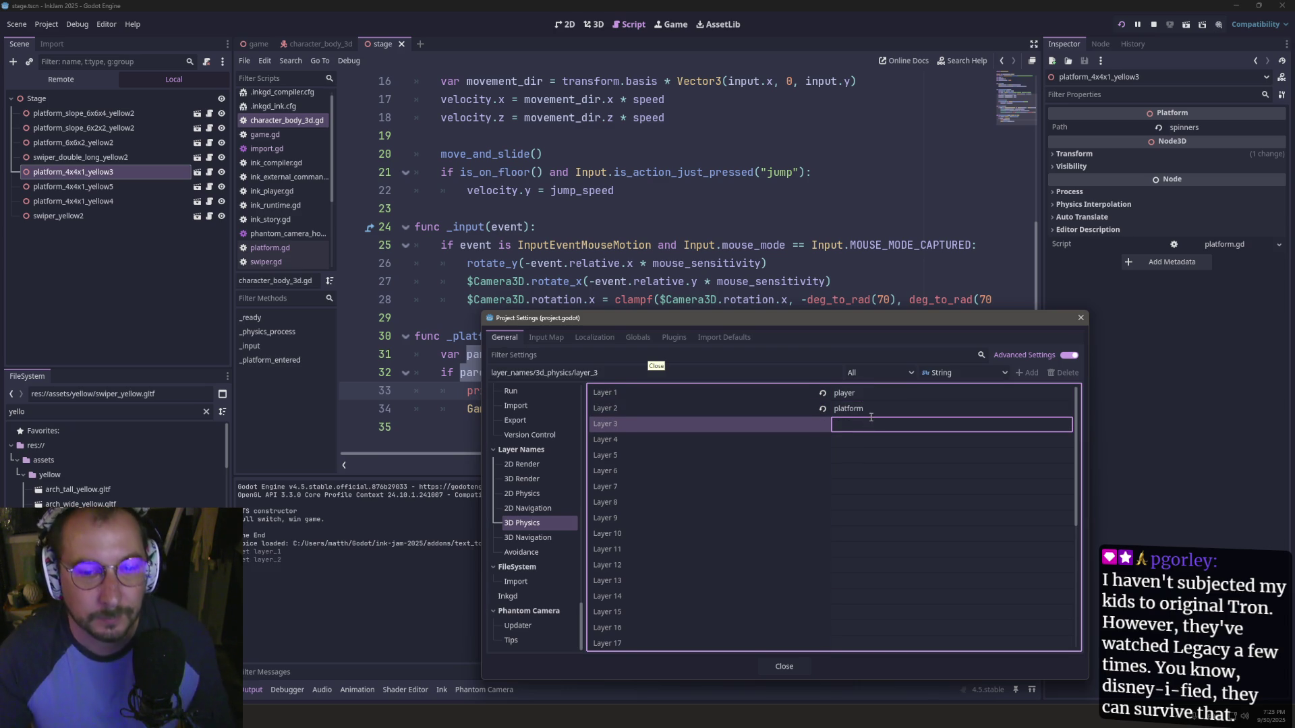
{"action": "double_click", "coordinate": [870, 416]}
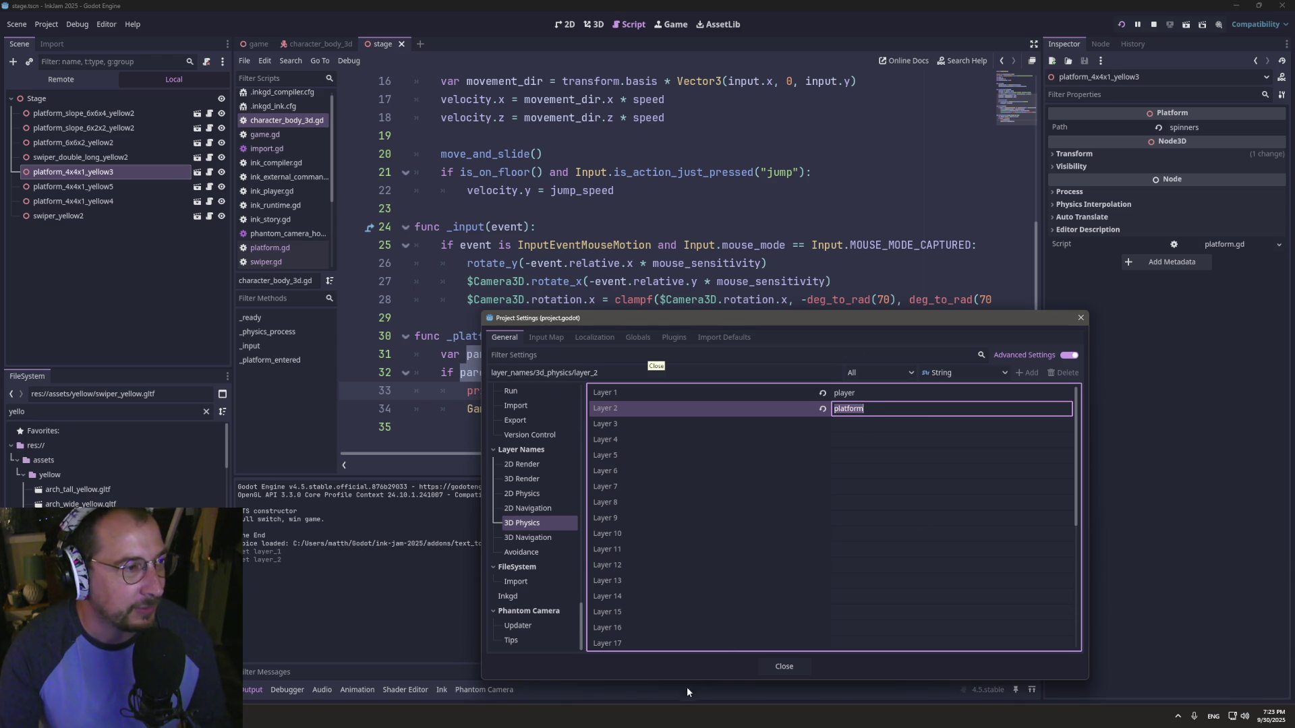
{"action": "left_click", "coordinate": [779, 667]}
{"action": "left_click", "coordinate": [649, 370]}
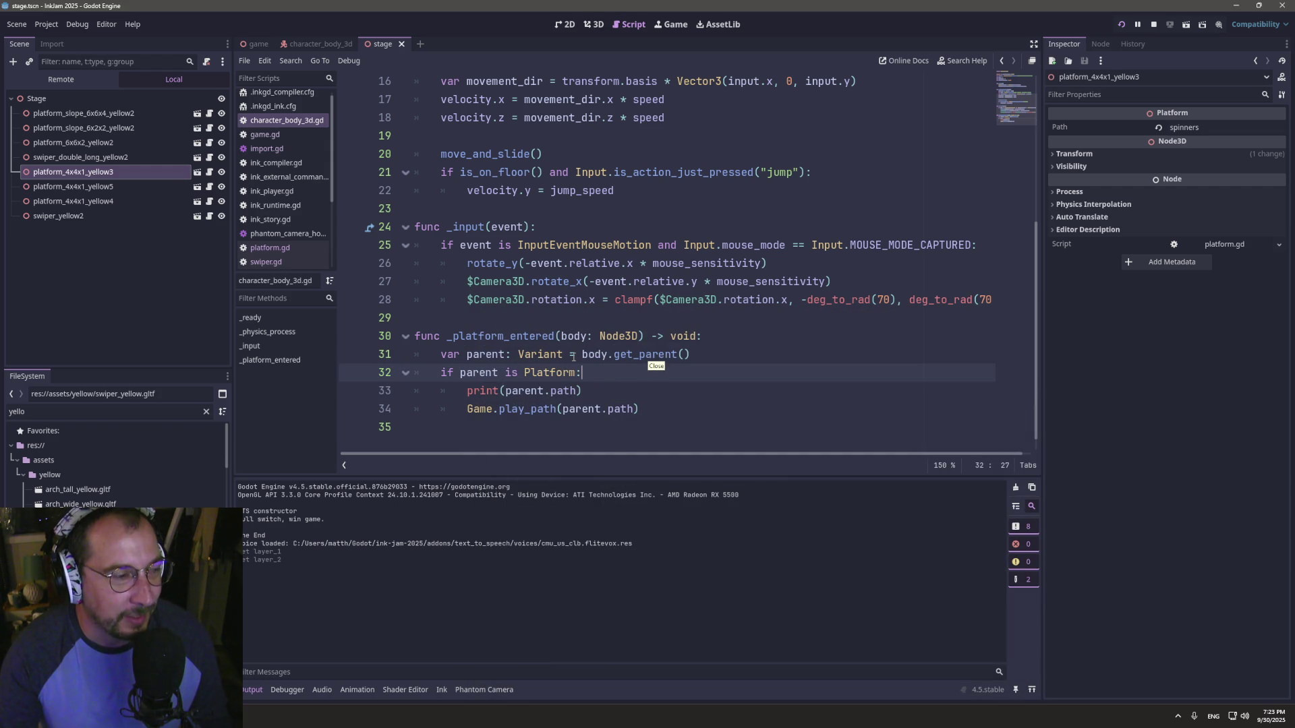
- Highlight the uses of the parent variable in _platform_entered
{"action": "left_click", "coordinate": [587, 263]}
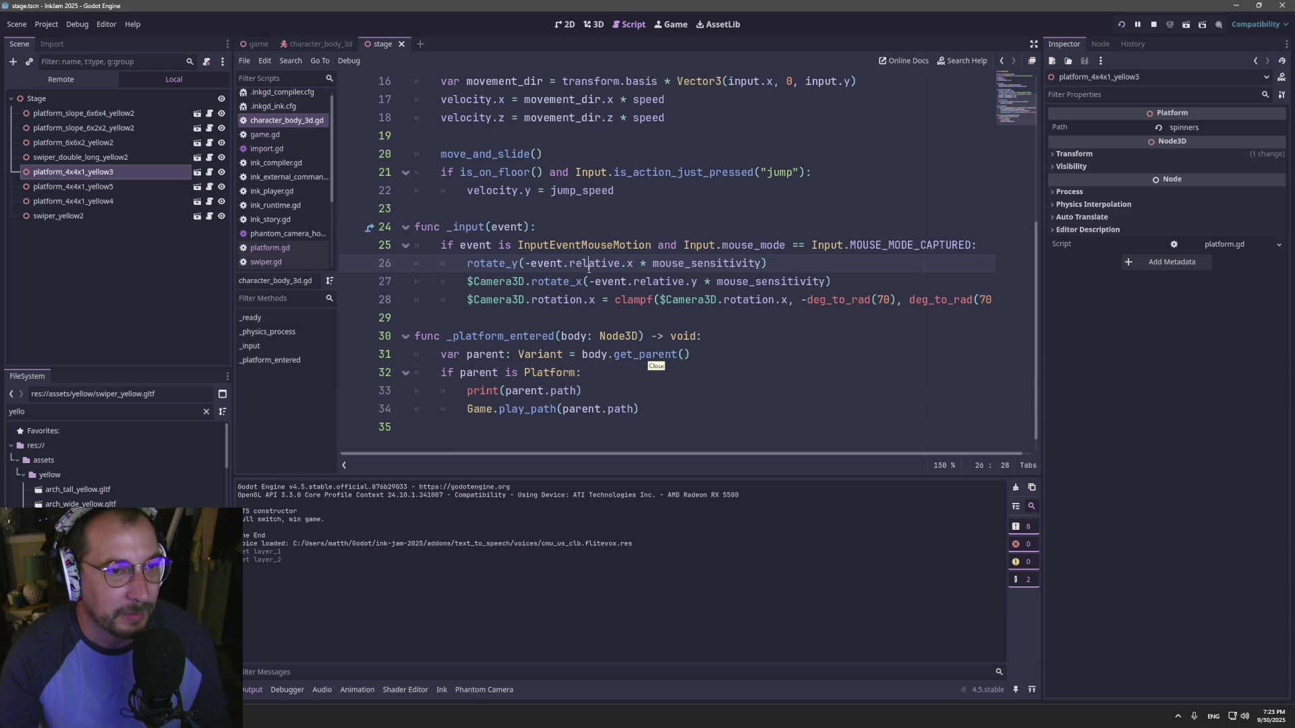
{"action": "left_click", "coordinate": [540, 391]}
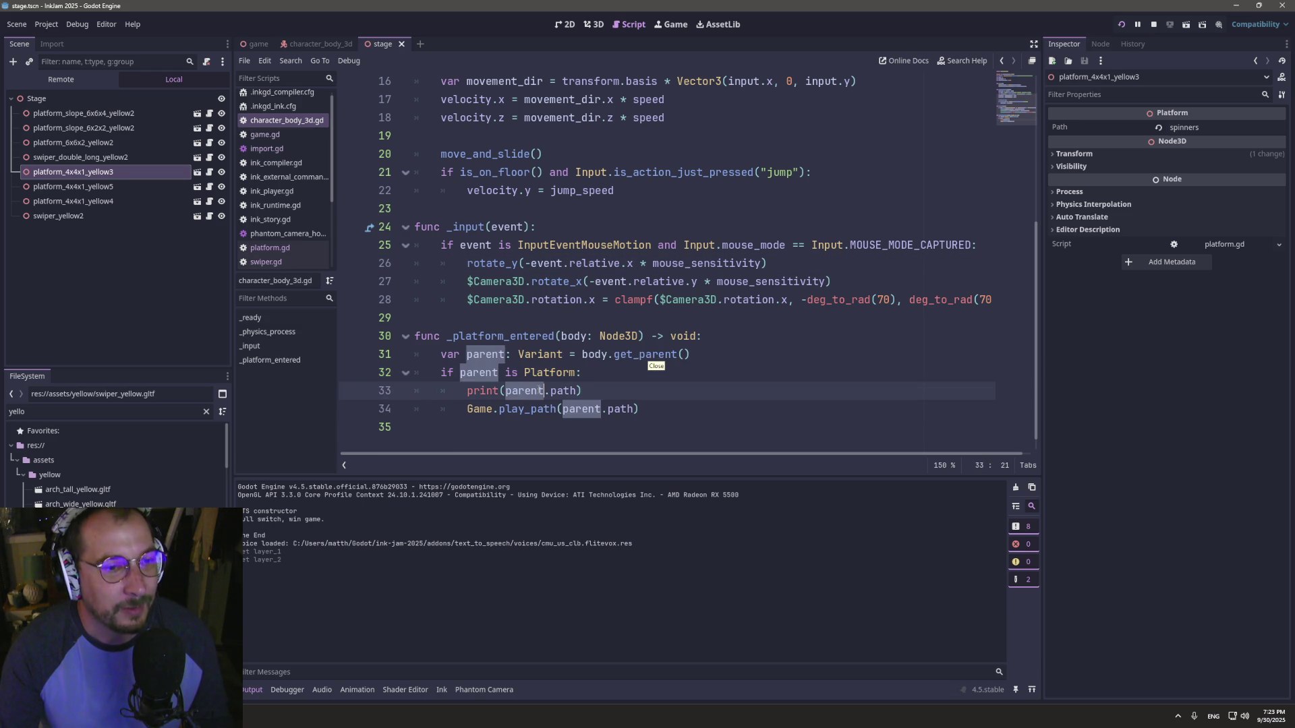
{"action": "mouse_move", "coordinate": [561, 391]}
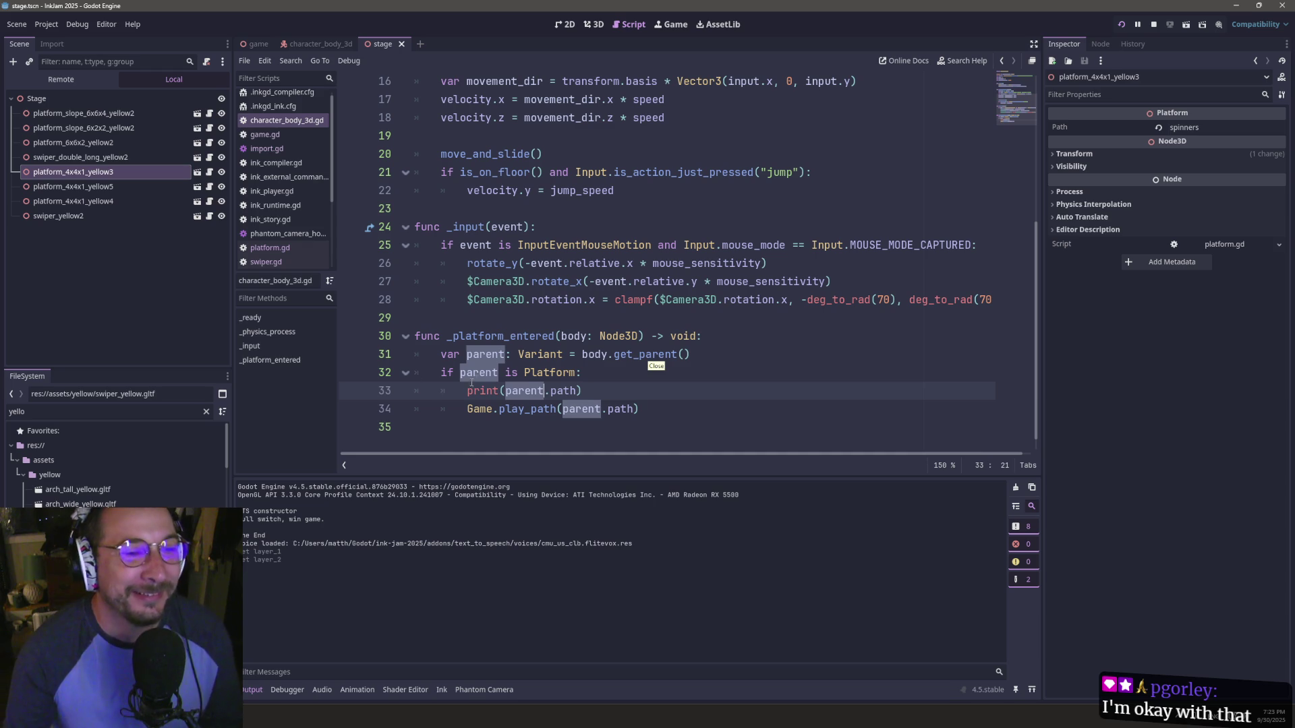
{"action": "mouse_move", "coordinate": [487, 383]}
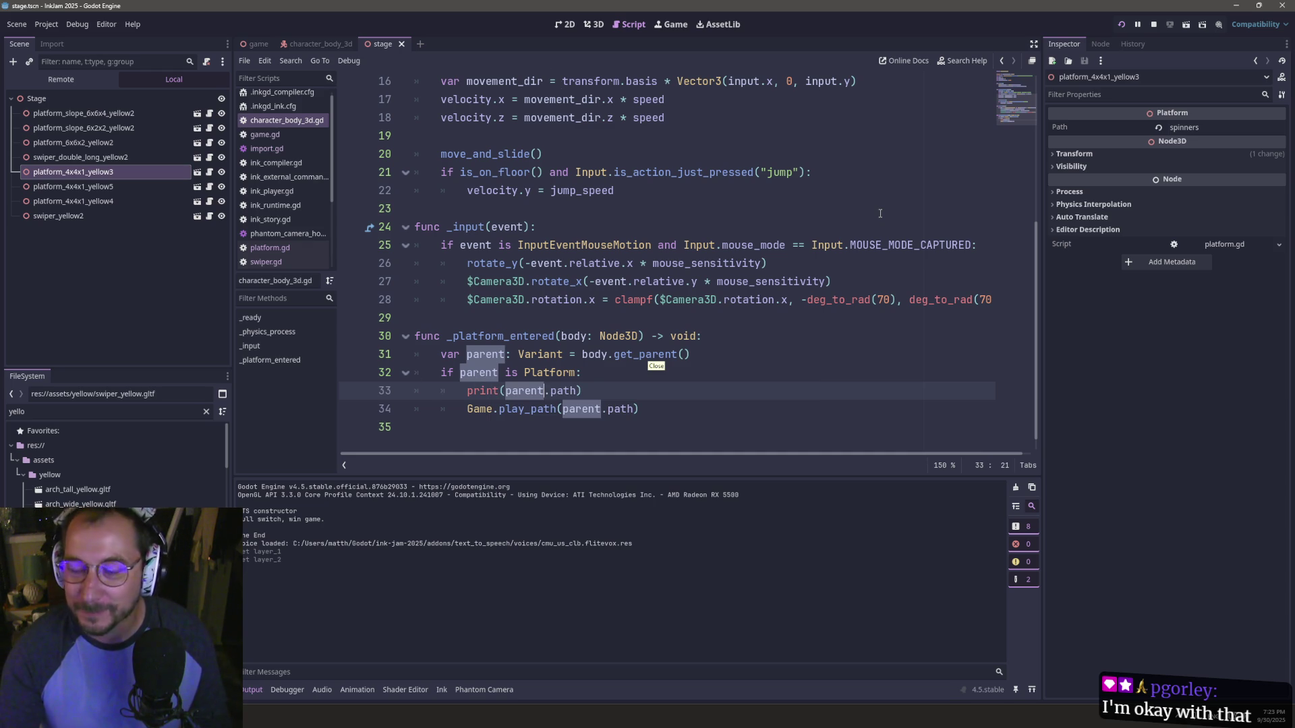
{"action": "left_click", "coordinate": [86, 176]}
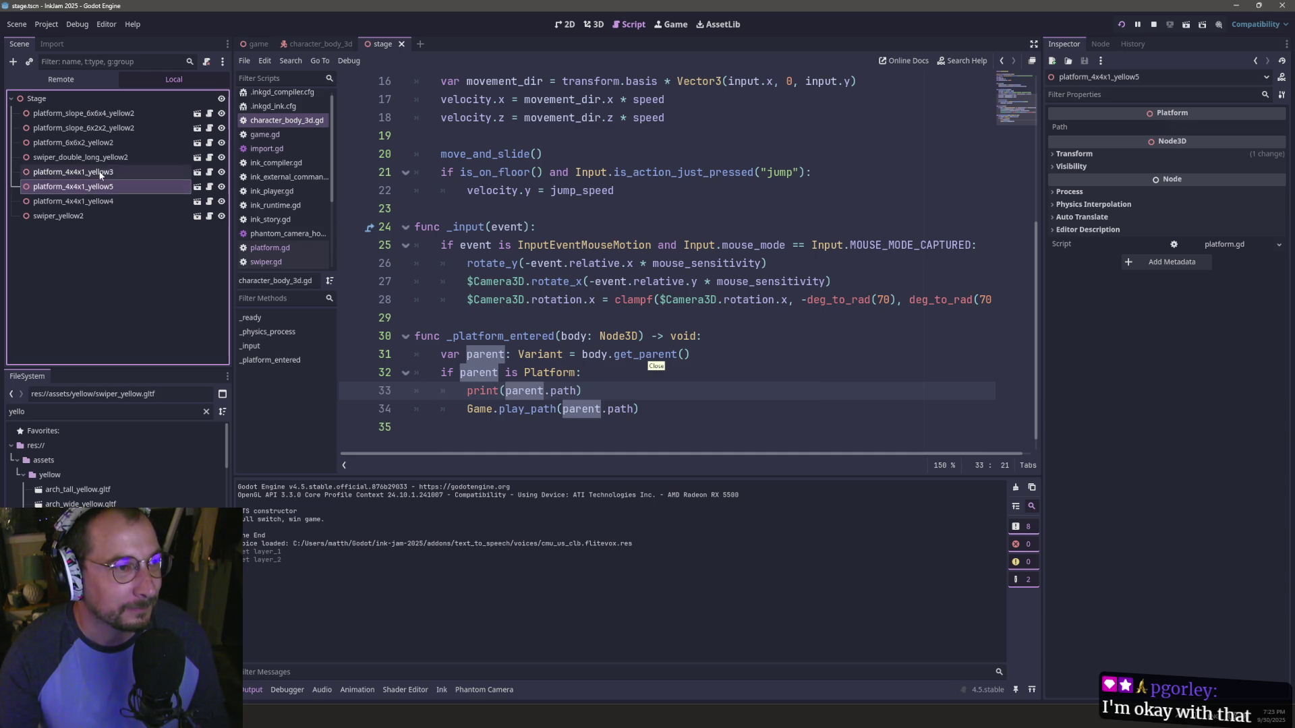
- Delete the print(parent.path) debug line from _platform_entered
{"action": "triple_click", "coordinate": [540, 384]}
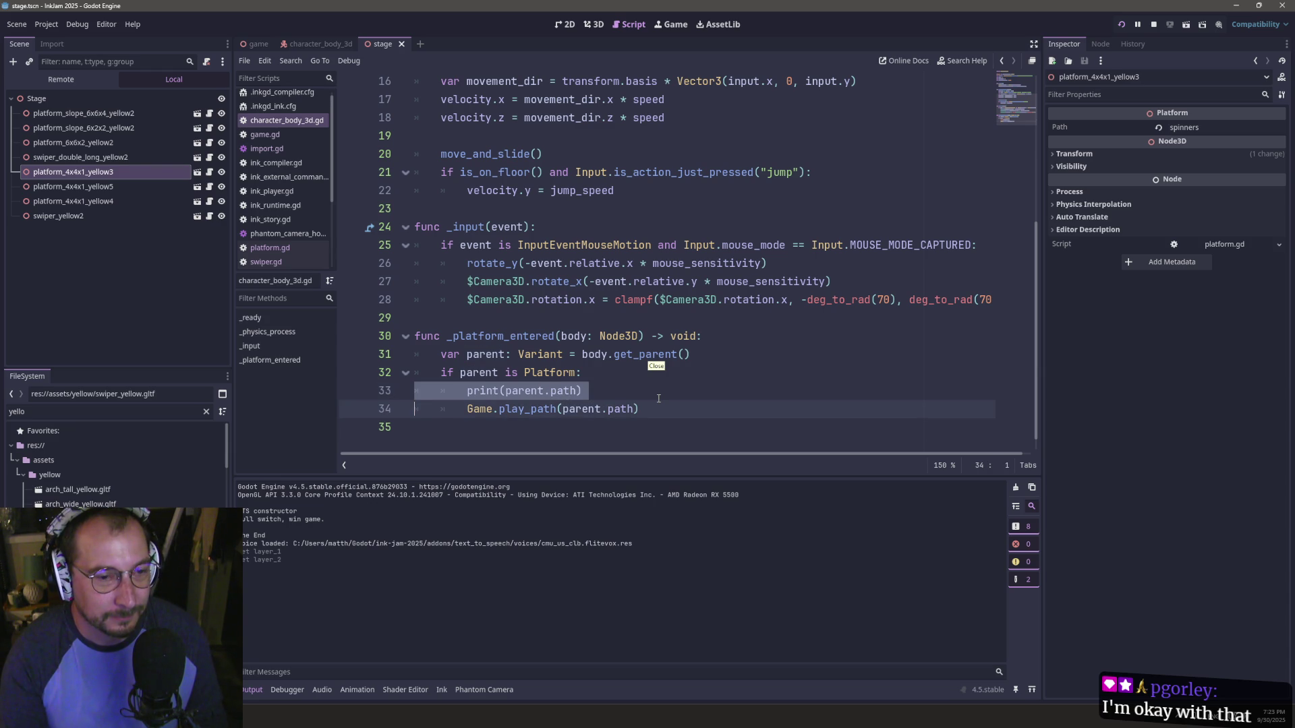
{"action": "key", "text": "BackSpace"}
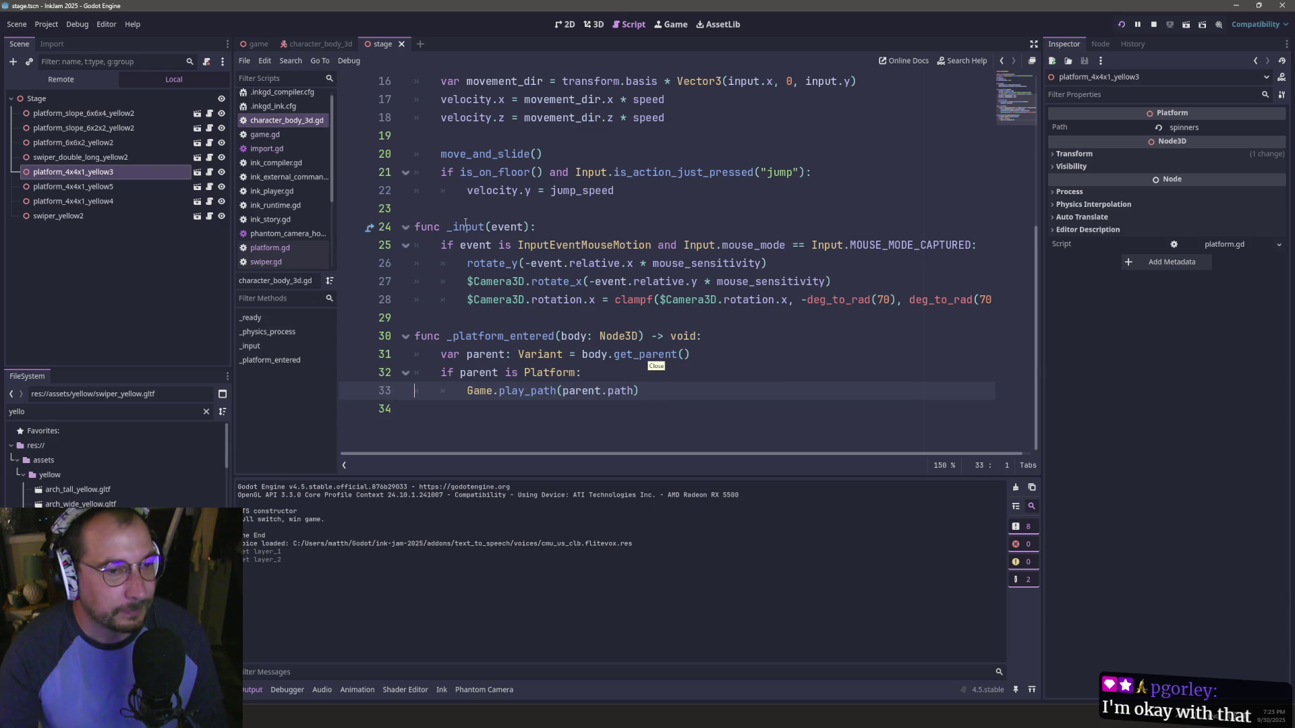
{"action": "double_click", "coordinate": [523, 378]}
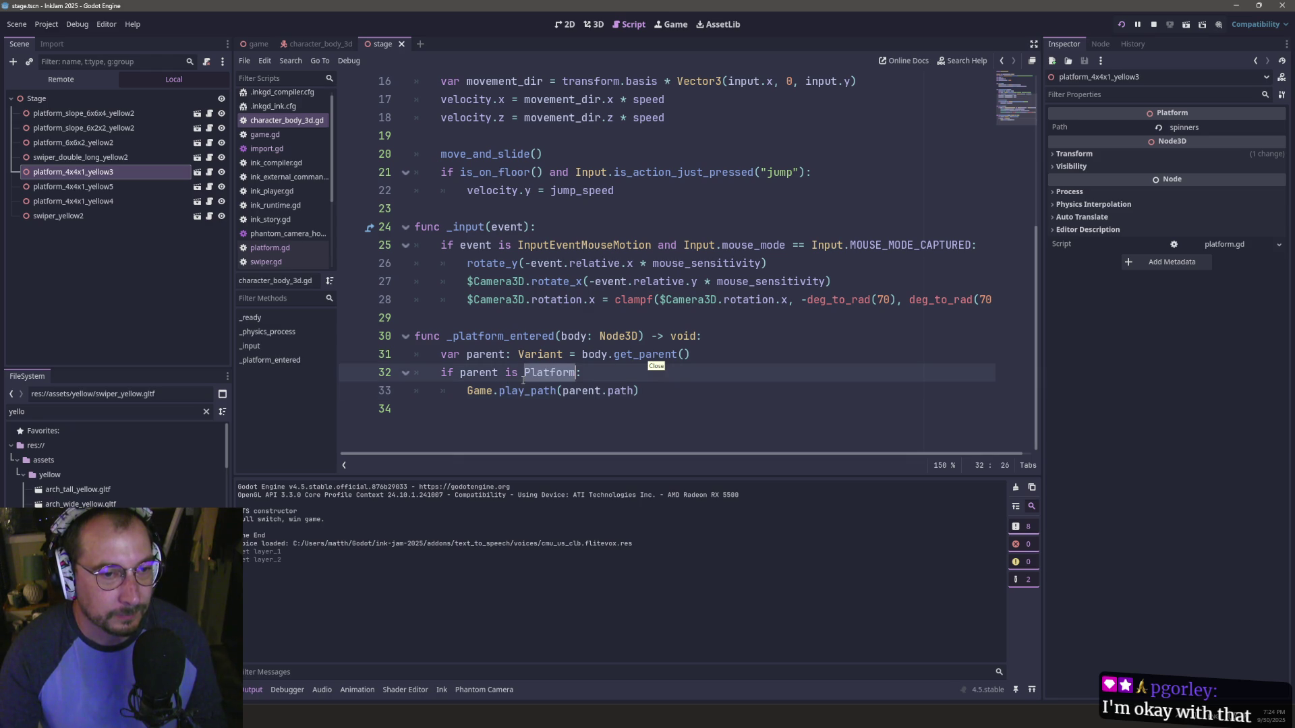
{"action": "left_click", "coordinate": [586, 336]}
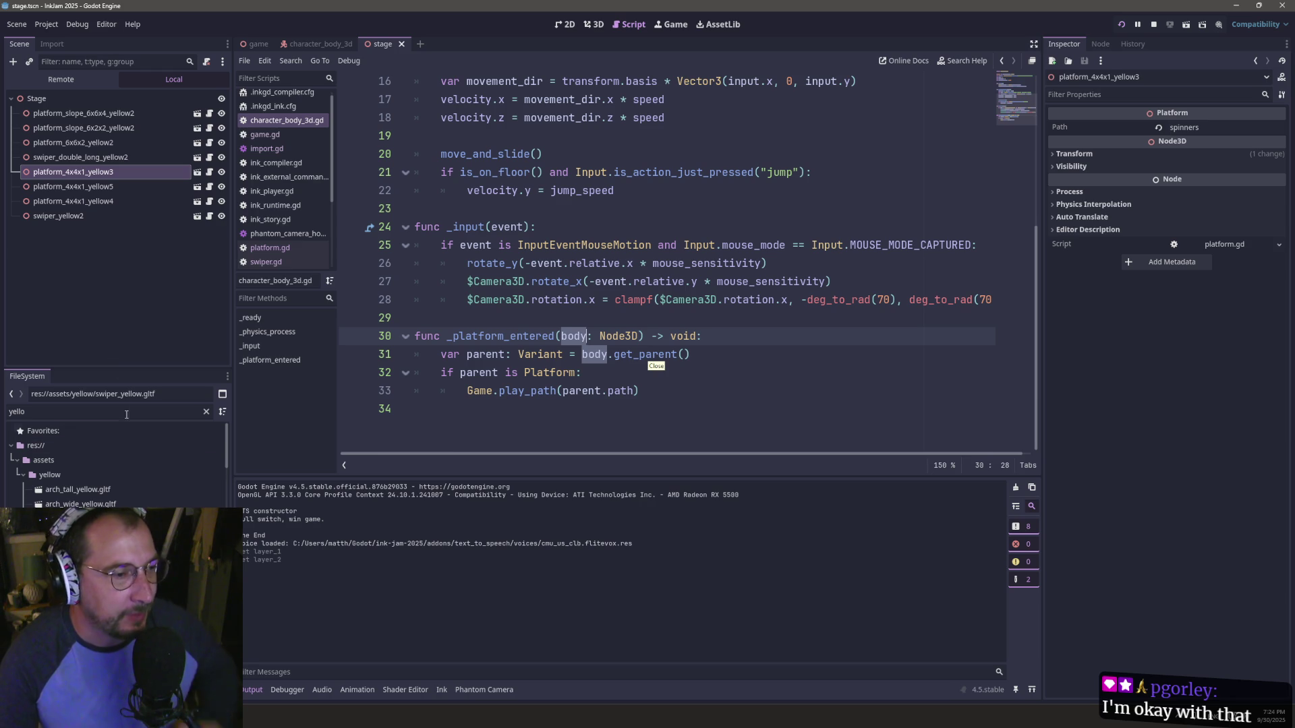
{"action": "left_click", "coordinate": [46, 23]}
- Recheck the 3D physics layer names, then bring up import.gd
{"action": "left_click", "coordinate": [74, 39]}
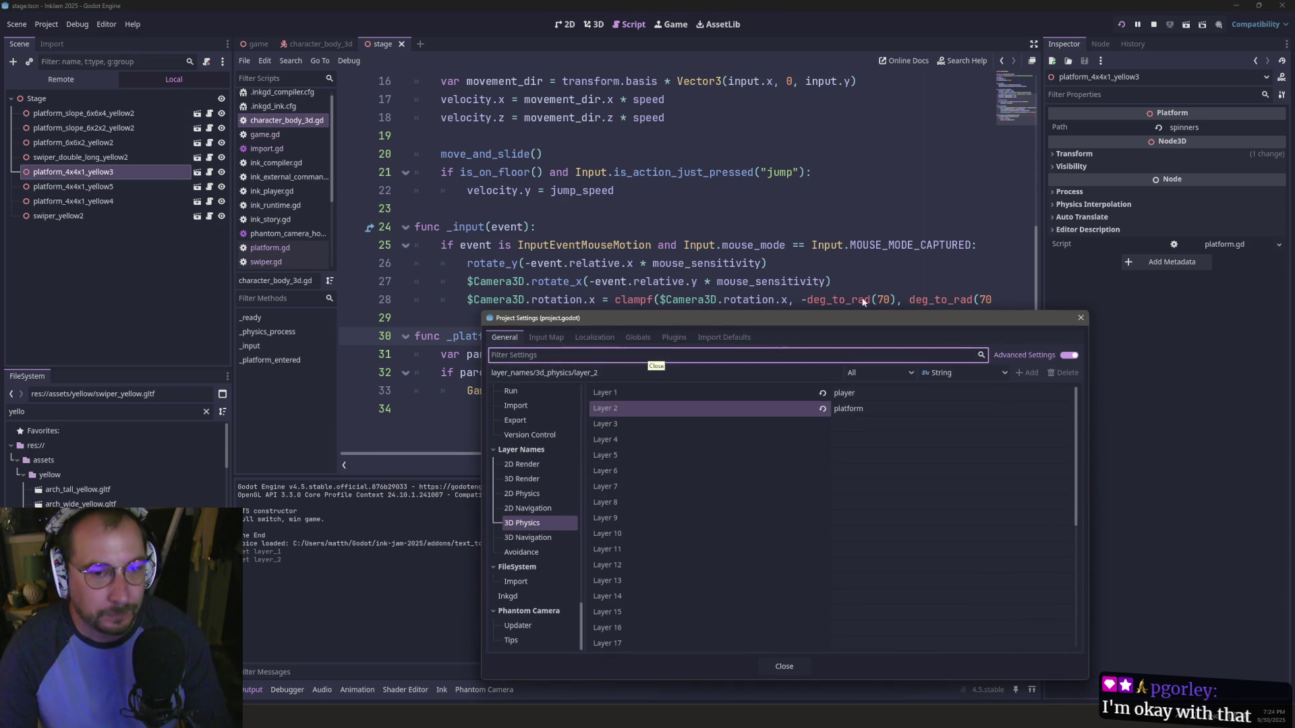
{"action": "key", "text": "Escape"}
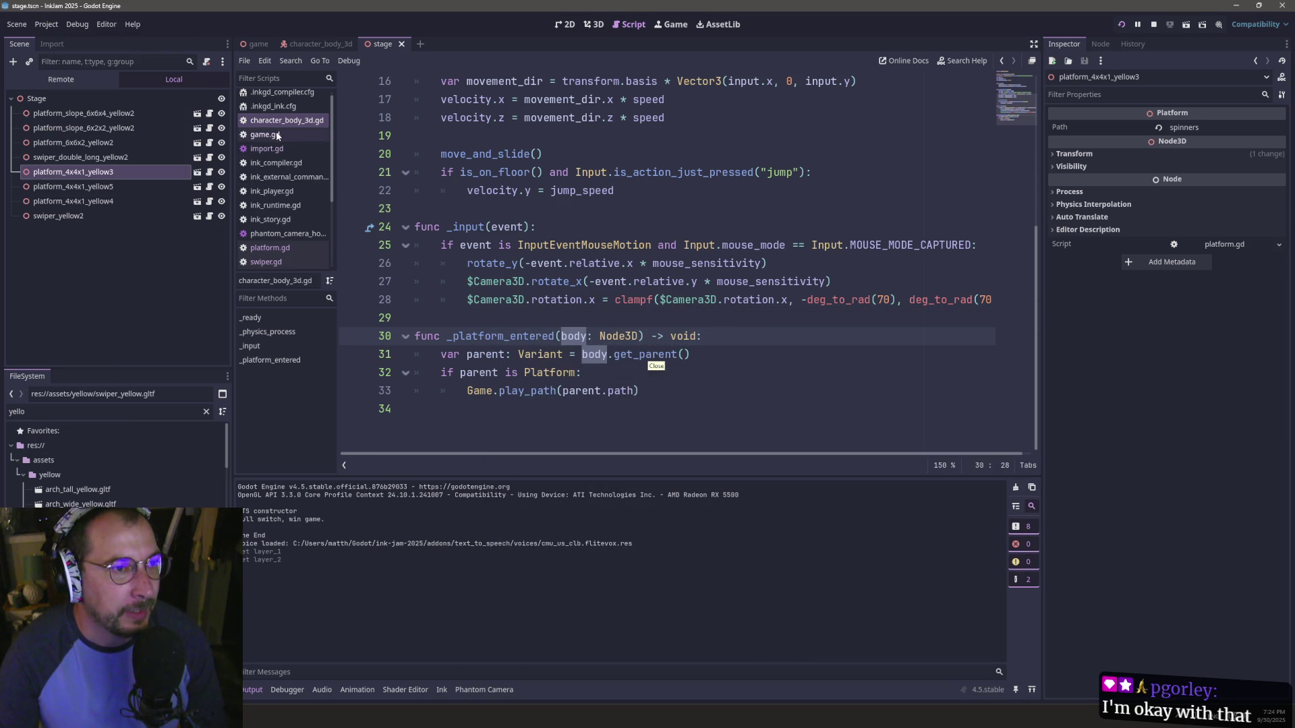
{"action": "left_click", "coordinate": [281, 148]}
{"action": "left_click", "coordinate": [550, 360]}
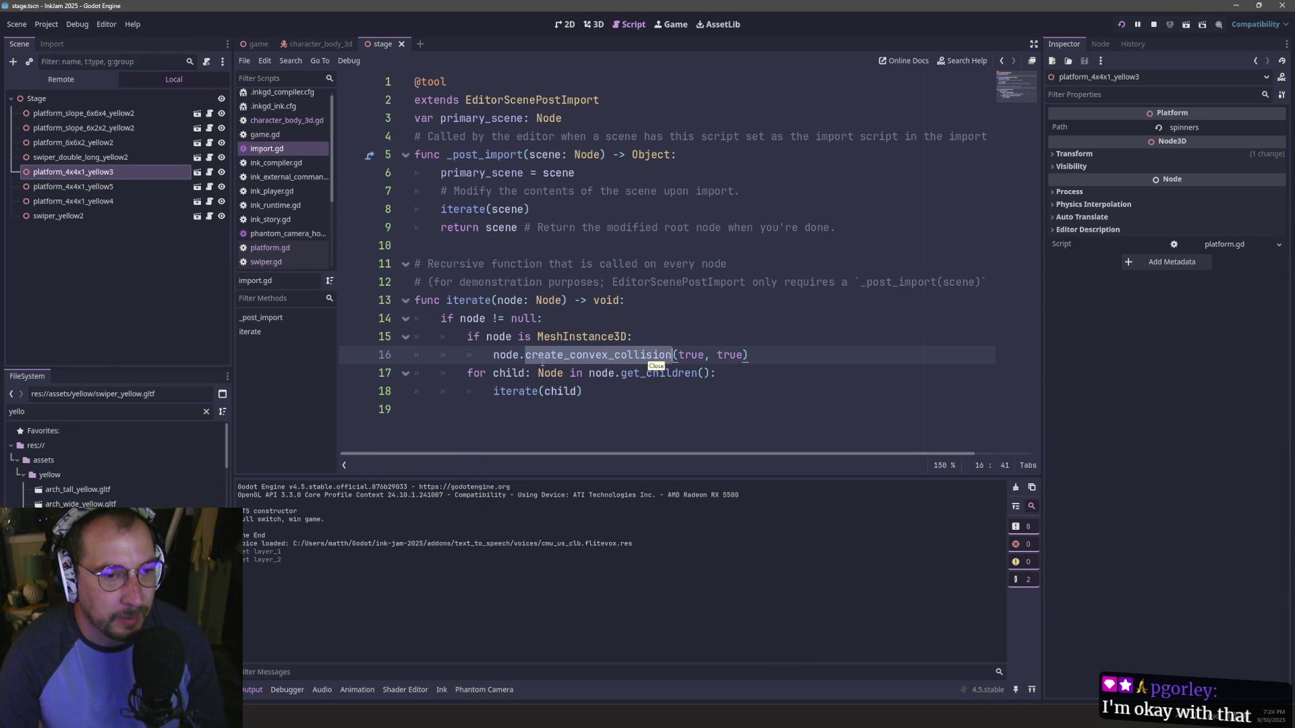
- Restore the three collision_body lines in import.gd with undo
{"action": "key", "text": "ctrl+z"}
{"action": "left_click", "coordinate": [608, 373]}
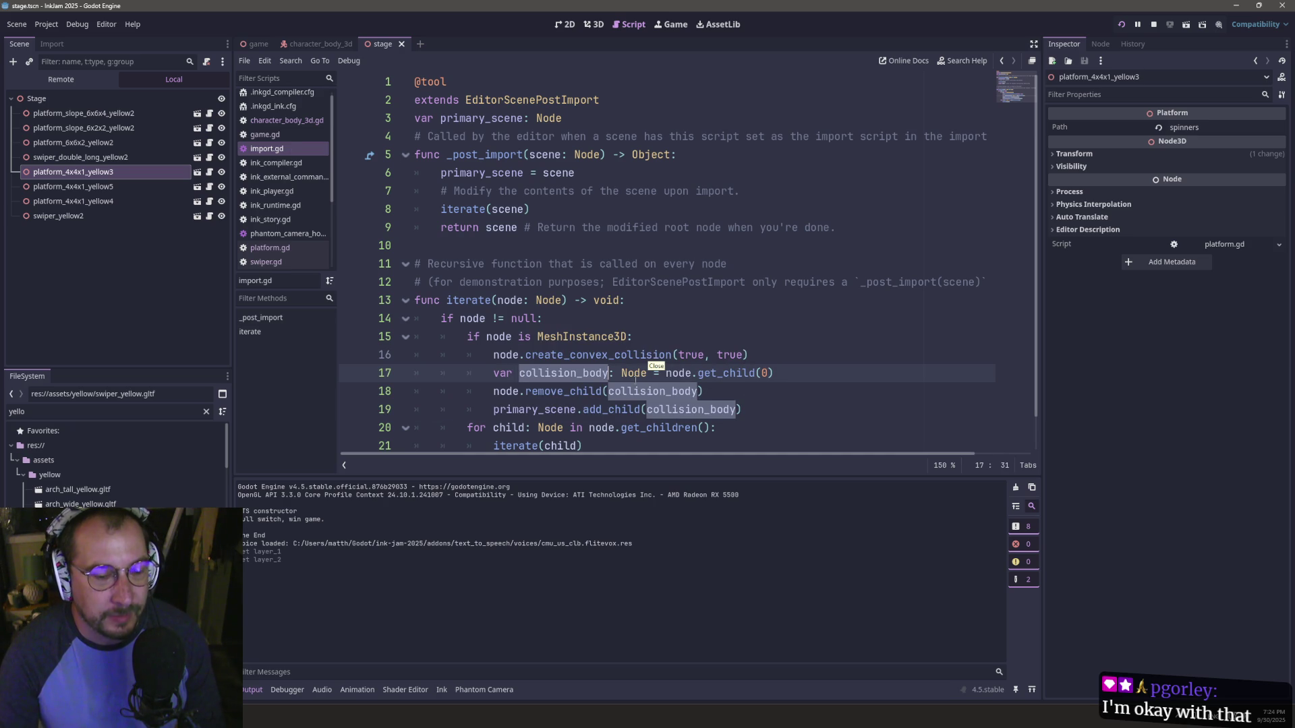
{"action": "left_click", "coordinate": [619, 358]}
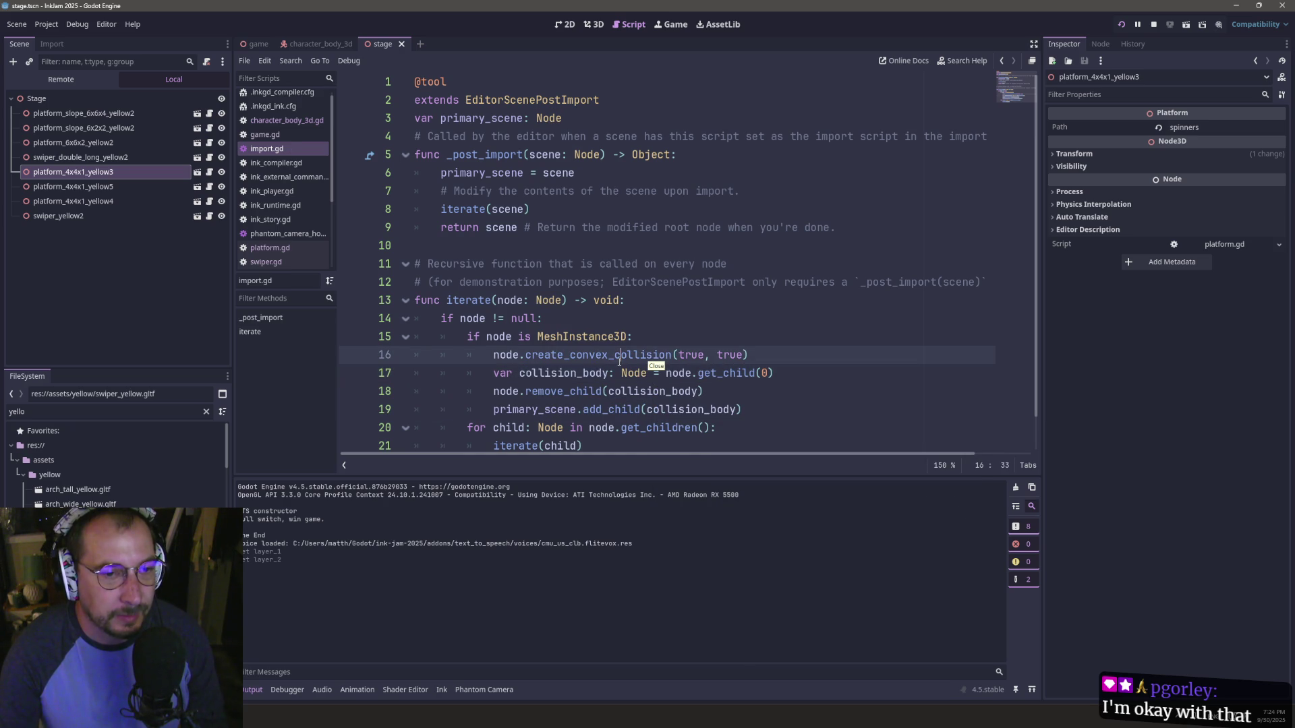
{"action": "left_click", "coordinate": [196, 173]}
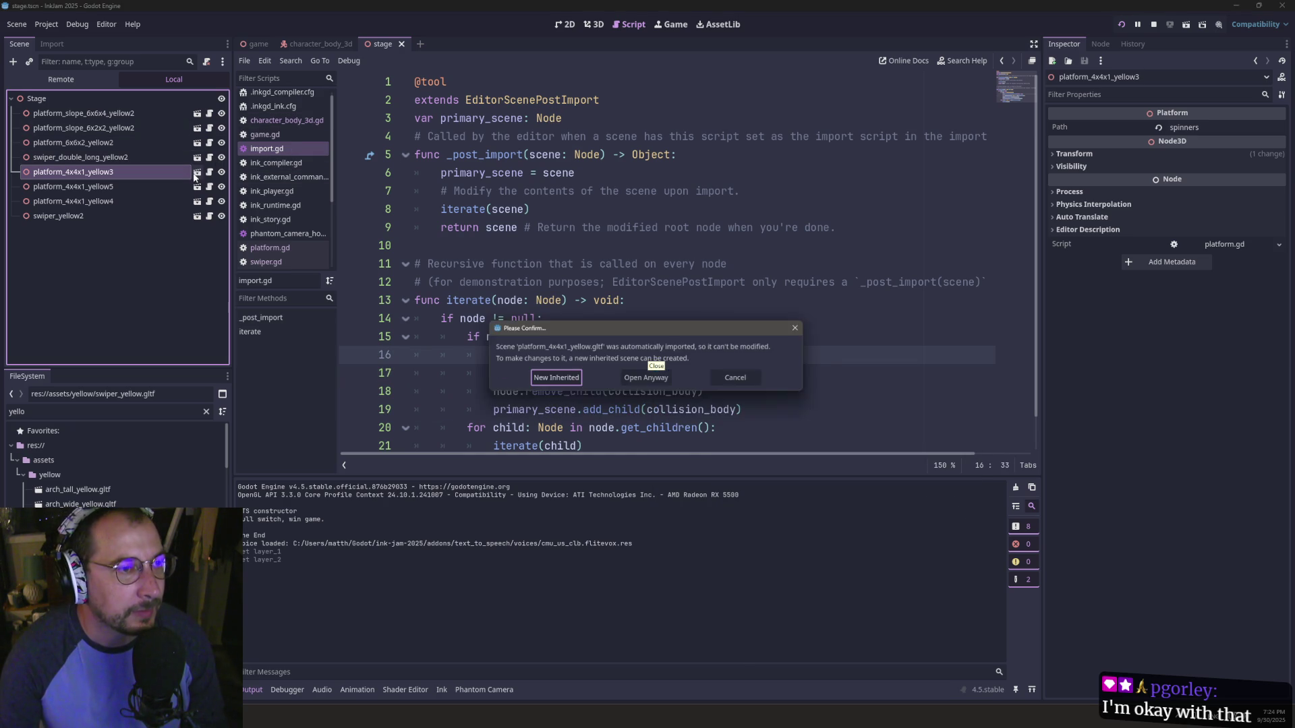
- Create a new inherited scene from platform_4x4x1_yellow and view its collision body's layer and mask
{"action": "key", "text": "Return"}
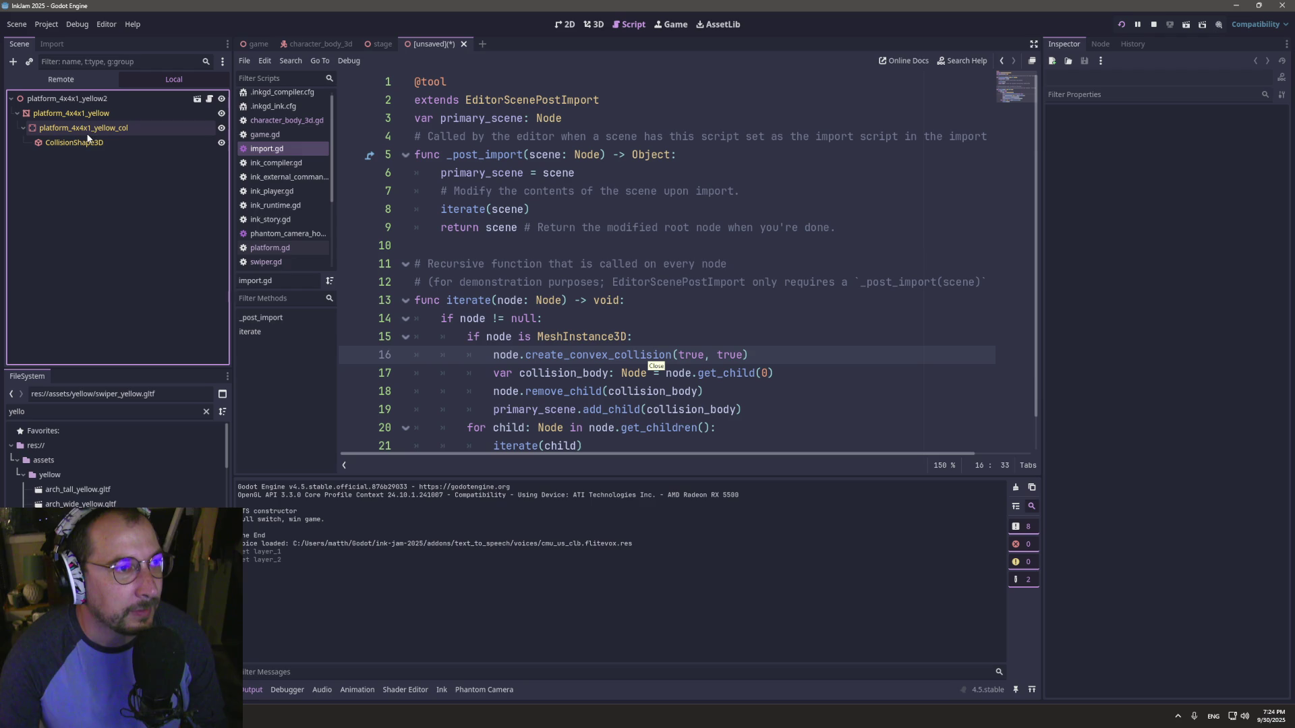
{"action": "left_click", "coordinate": [72, 128]}
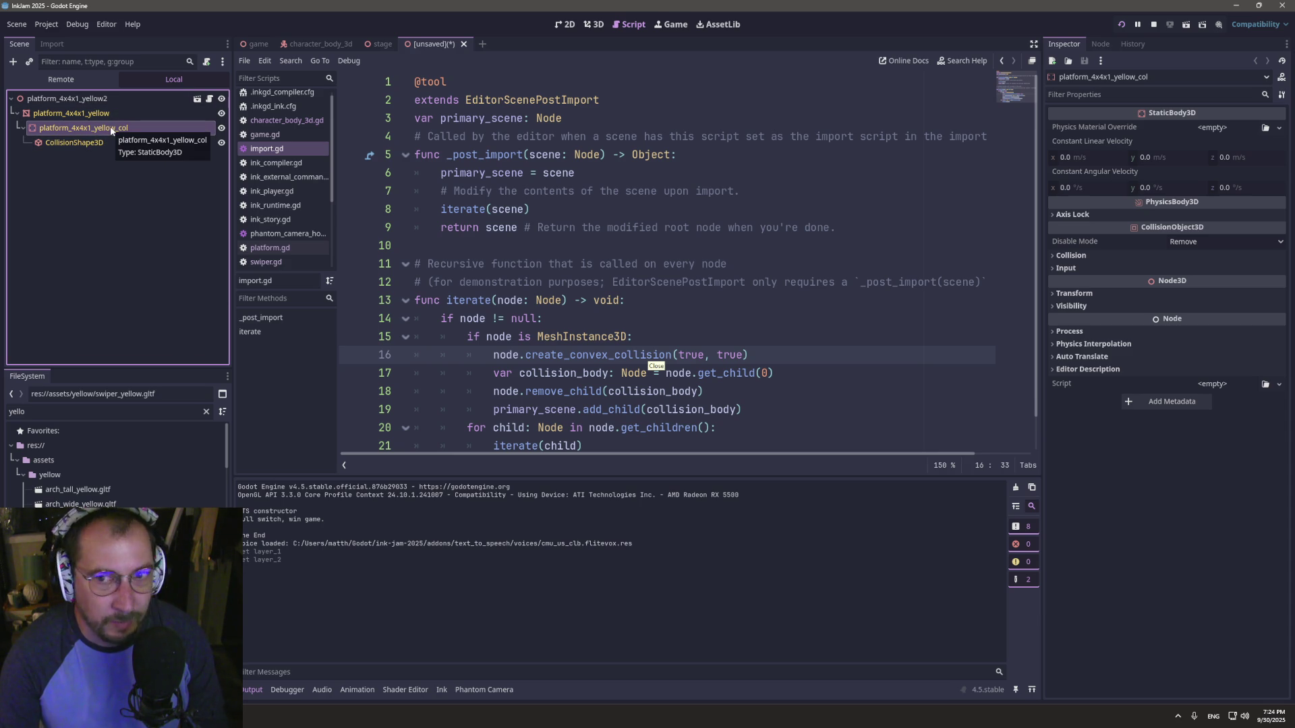
{"action": "left_click", "coordinate": [1100, 256]}
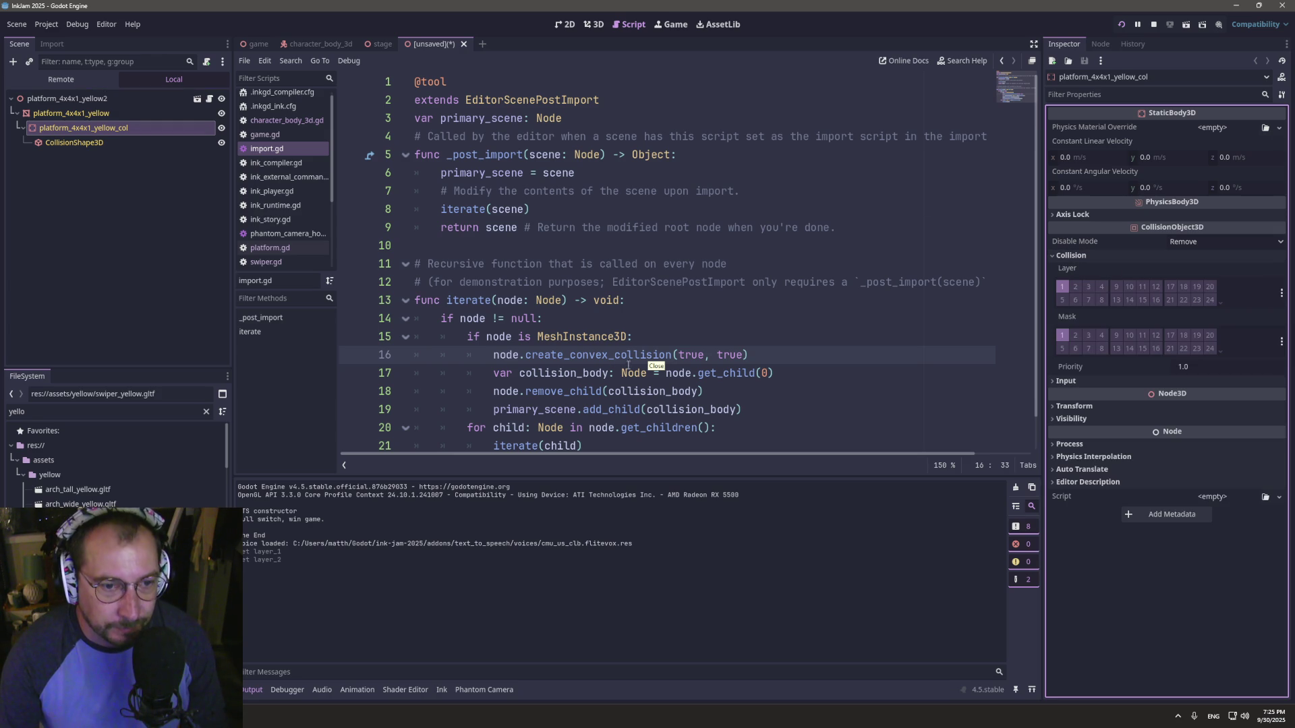
{"action": "double_click", "coordinate": [634, 371]}
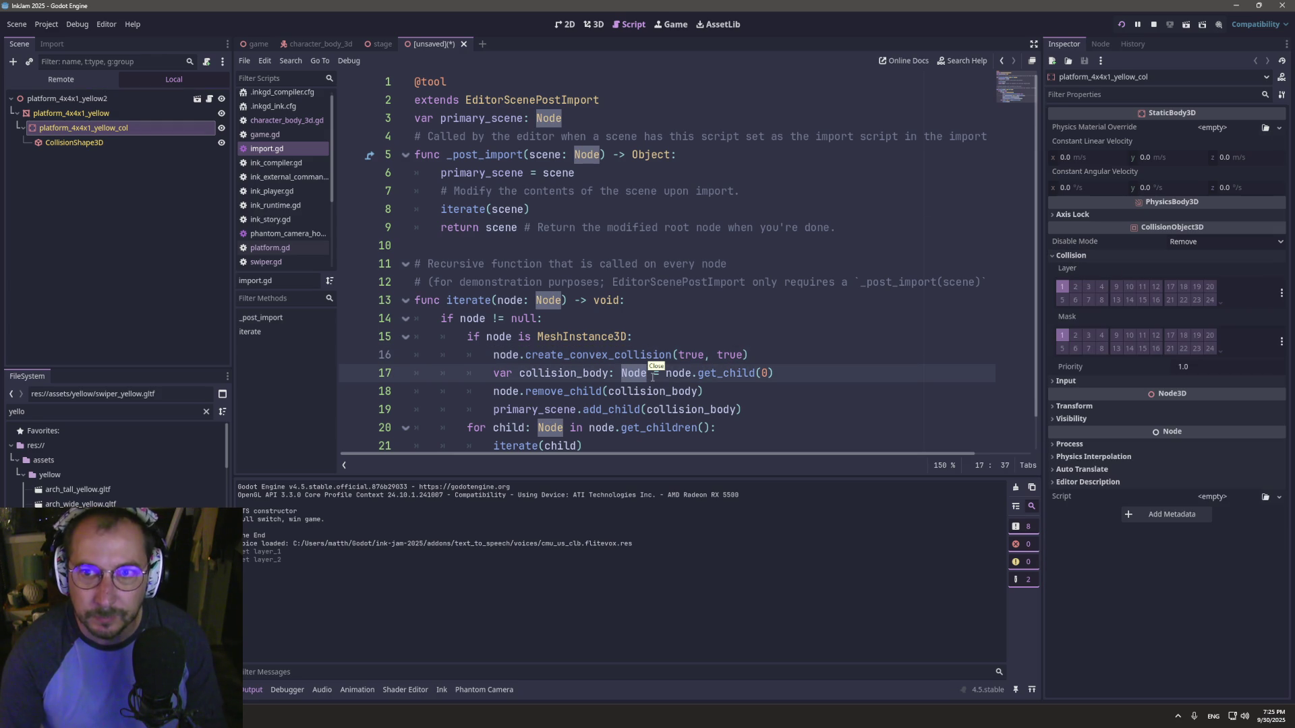
- Type the variable as StaticBody3D and rename it static_body
{"action": "type", "text": "Static"}
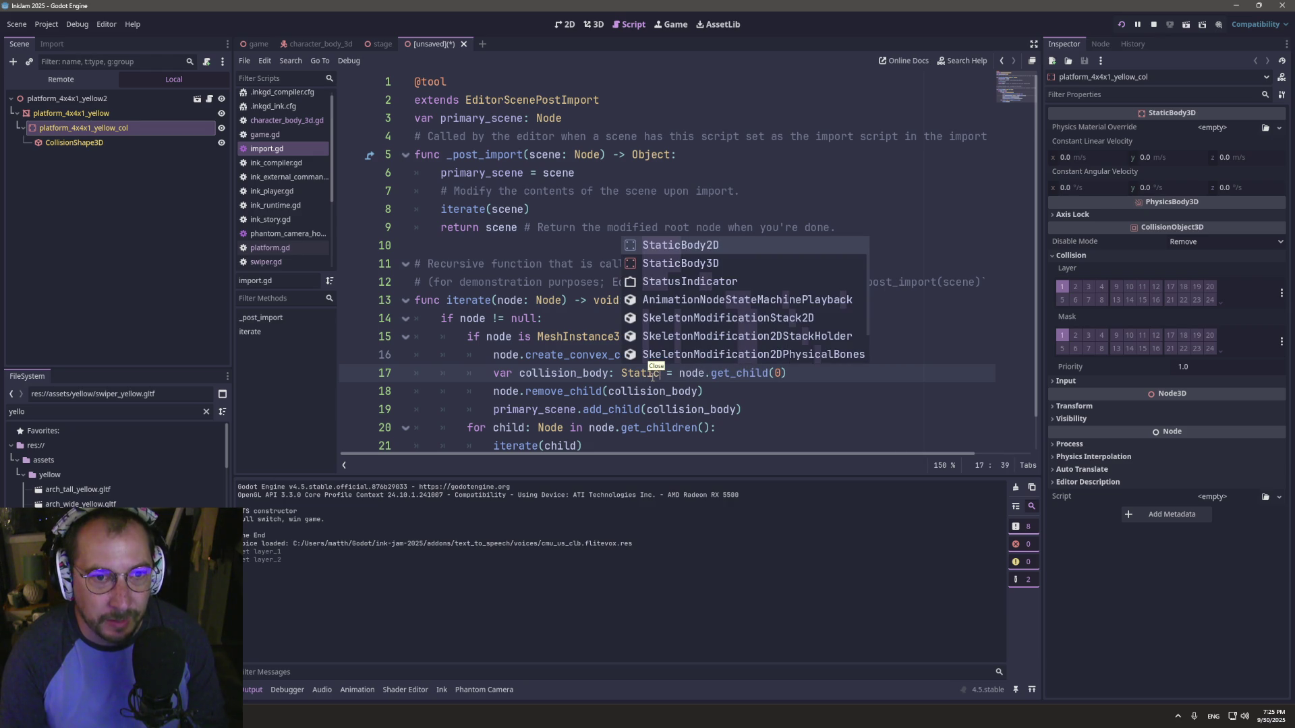
{"action": "key", "text": "Down"}
{"action": "key", "text": "Return"}
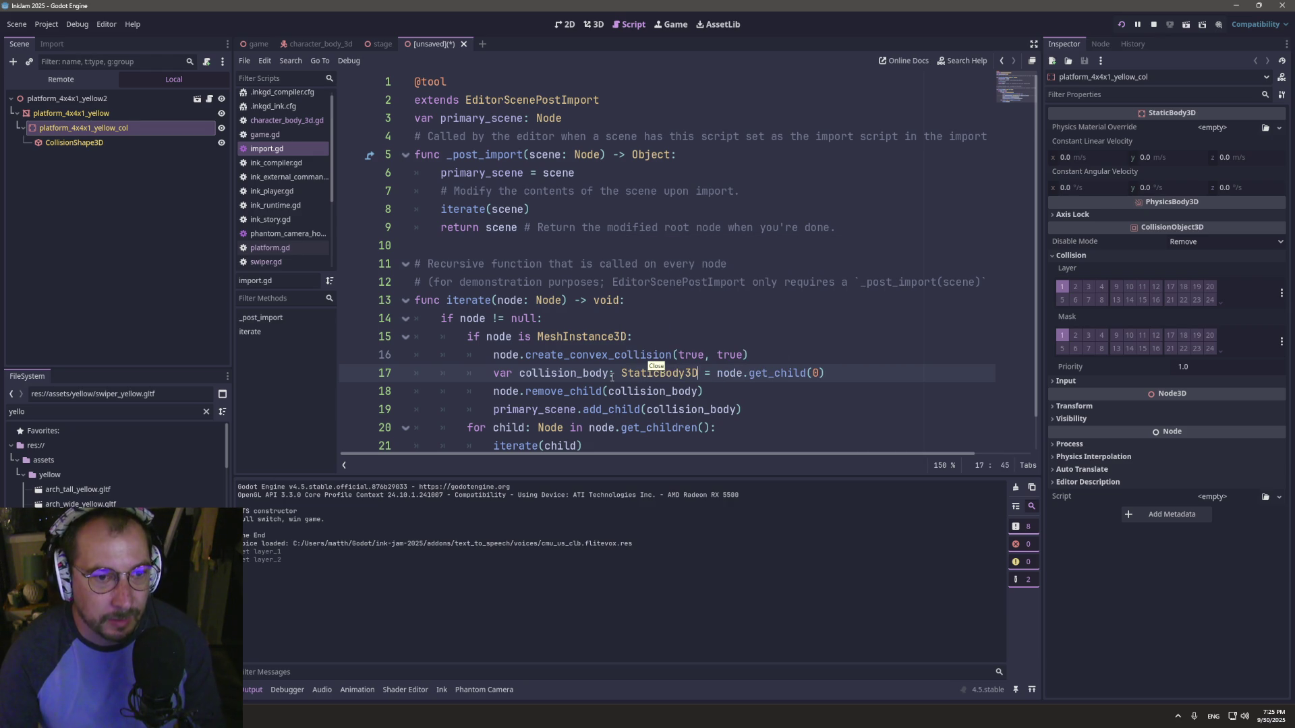
{"action": "left_click_drag", "start_coordinate": [579, 373], "coordinate": [520, 375]}
{"action": "type", "text": "static"}
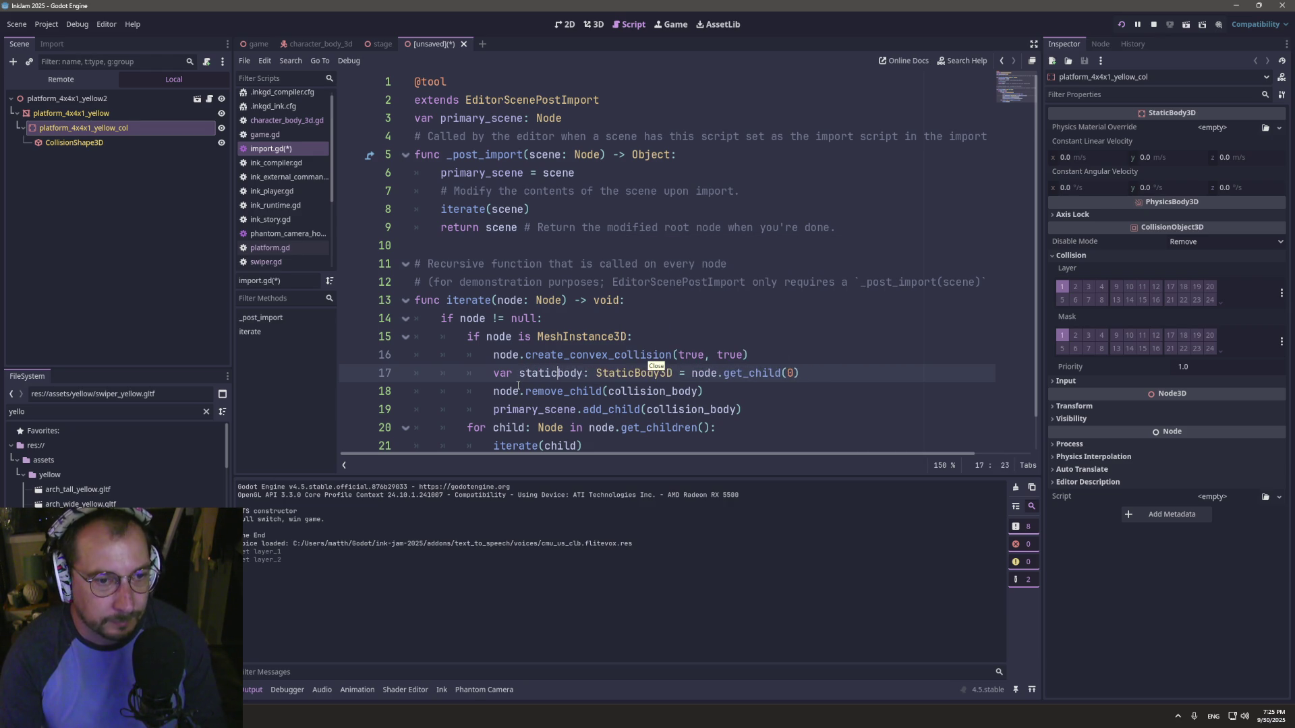
{"action": "type", "text": "_"}
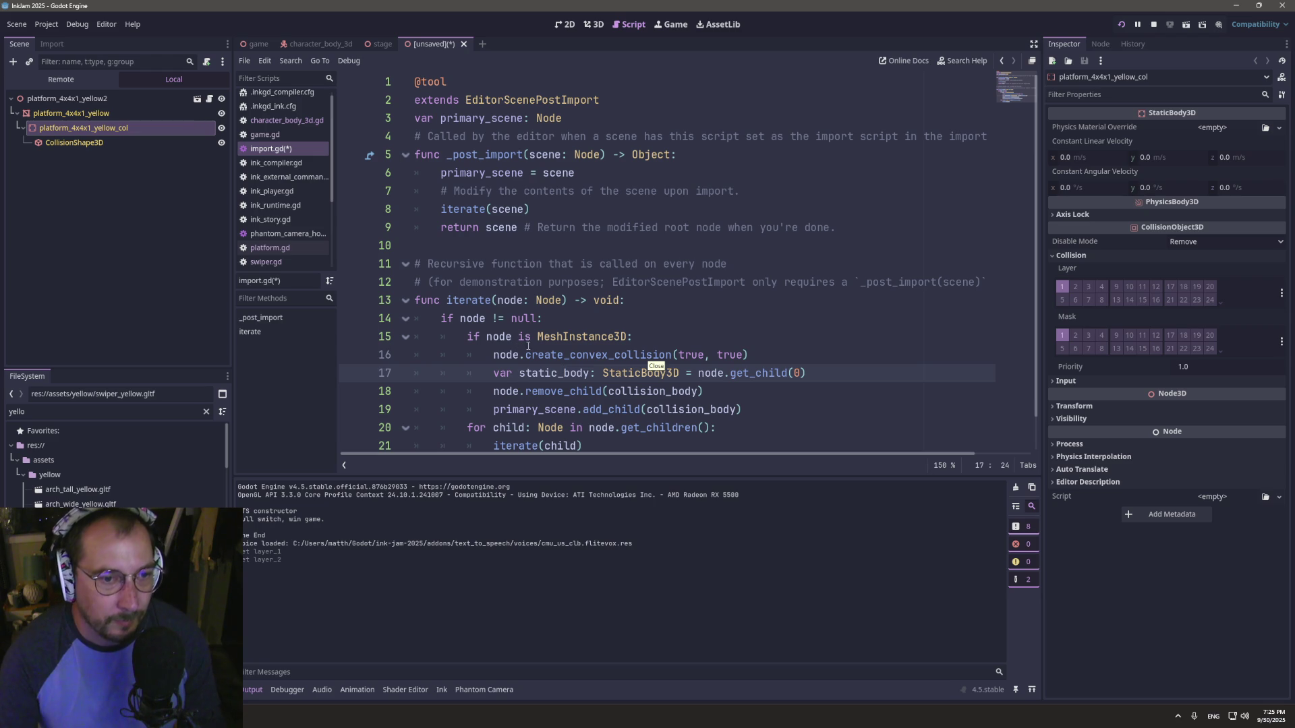
{"action": "double_click", "coordinate": [554, 373]}
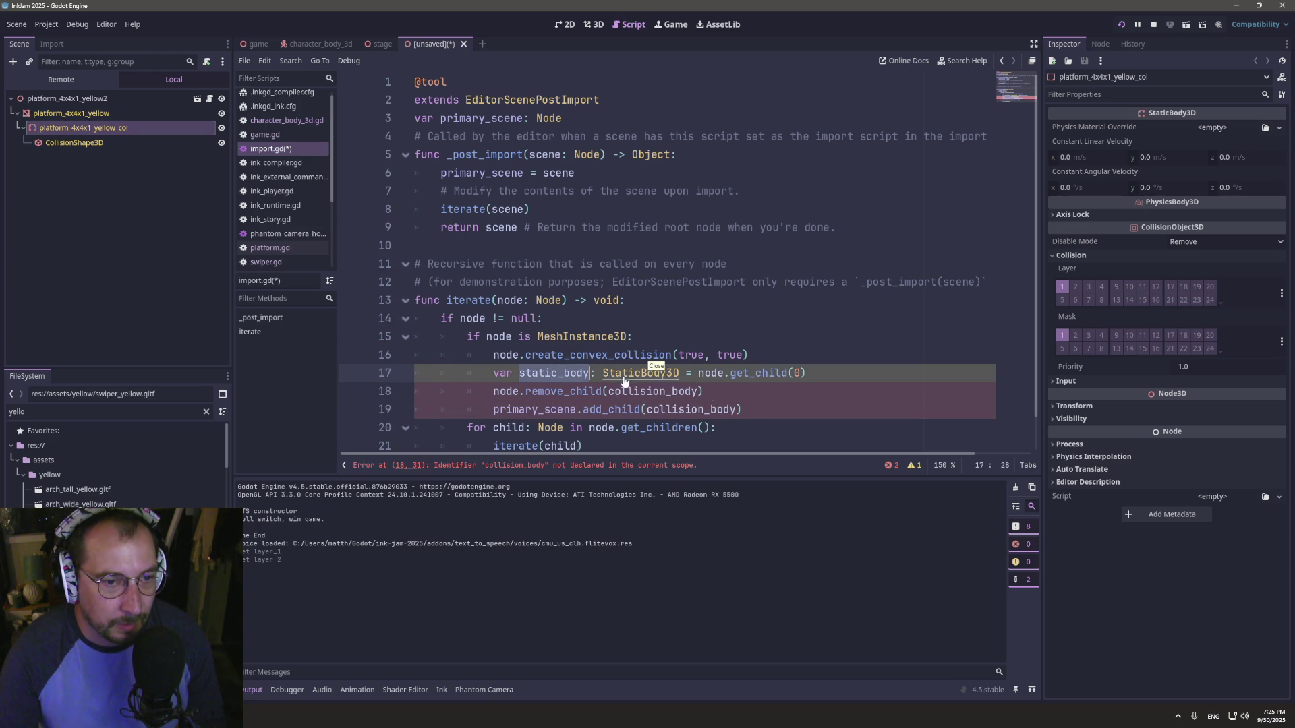
{"action": "key", "text": "ctrl+c"}
- Replace the old collision_body lines with static_body.collision_layer = 2
{"action": "left_click_drag", "start_coordinate": [745, 418], "coordinate": [493, 391]}
{"action": "key", "text": "ctrl+v"}
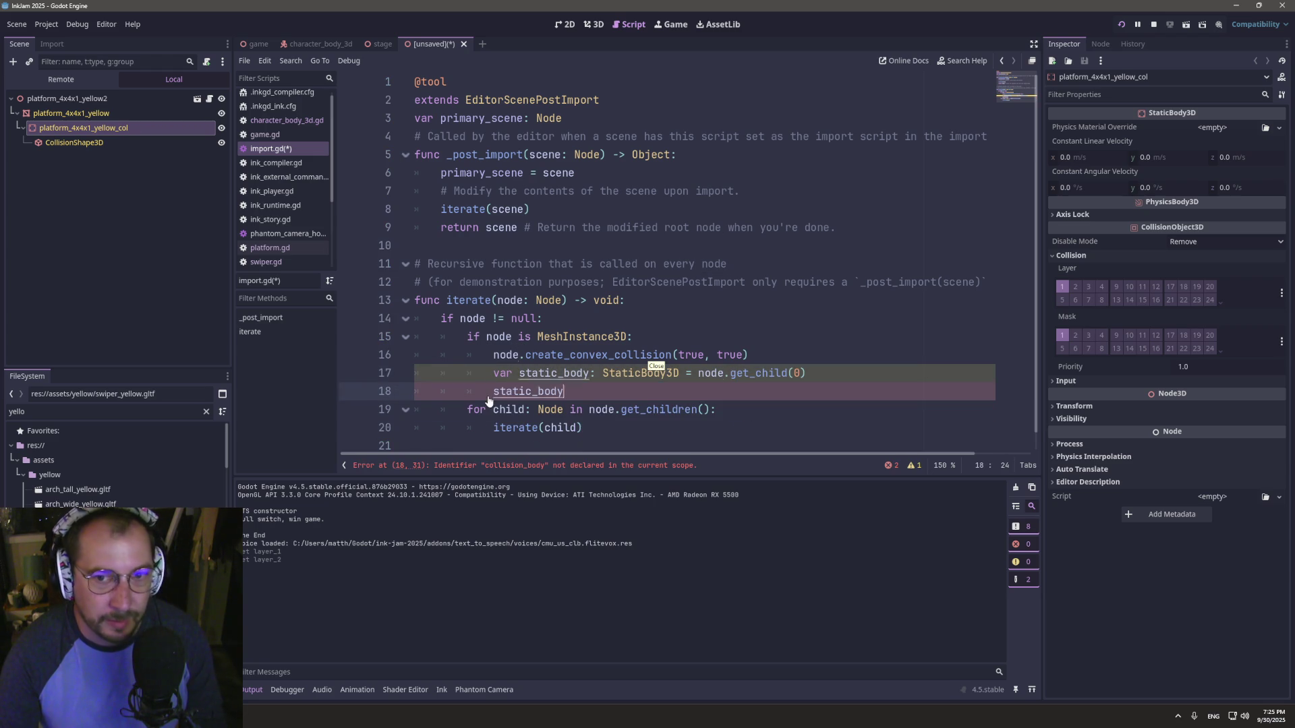
{"action": "type", "text": ".coll"}
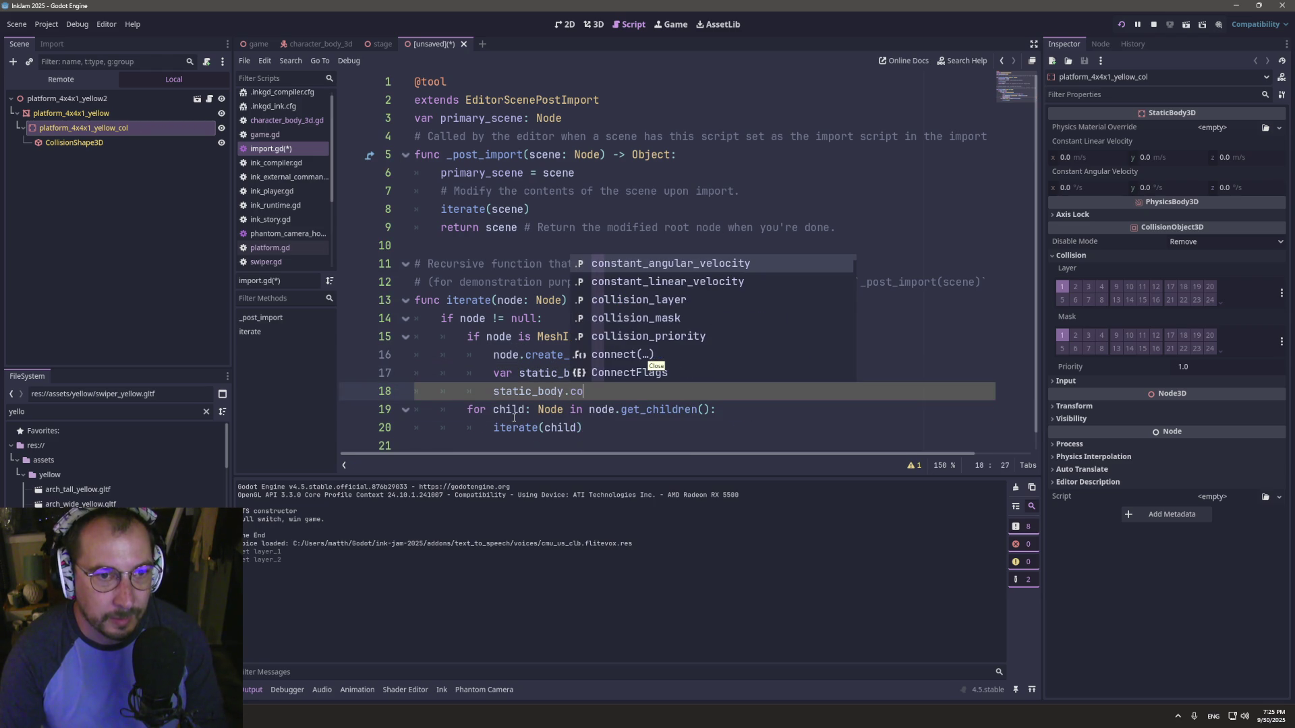
{"action": "key", "text": "Return"}
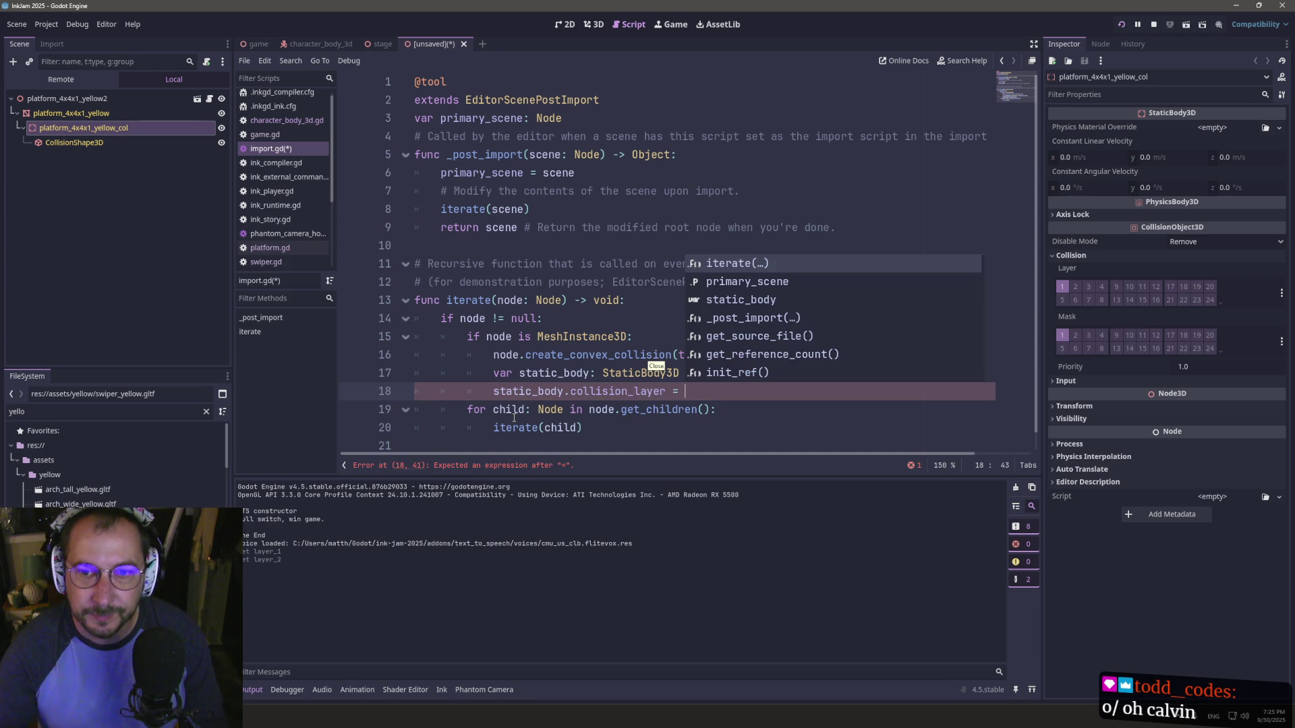
{"action": "key", "text": "Escape"}
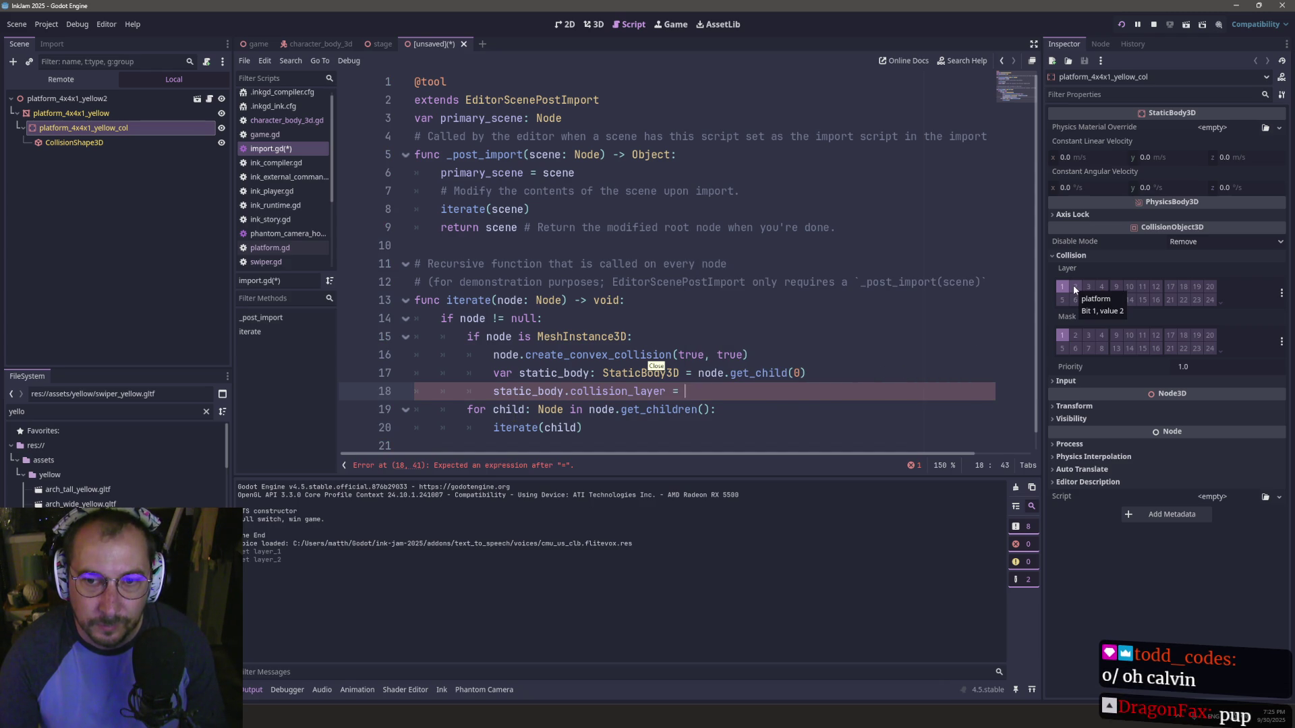
{"action": "type", "text": "2"}
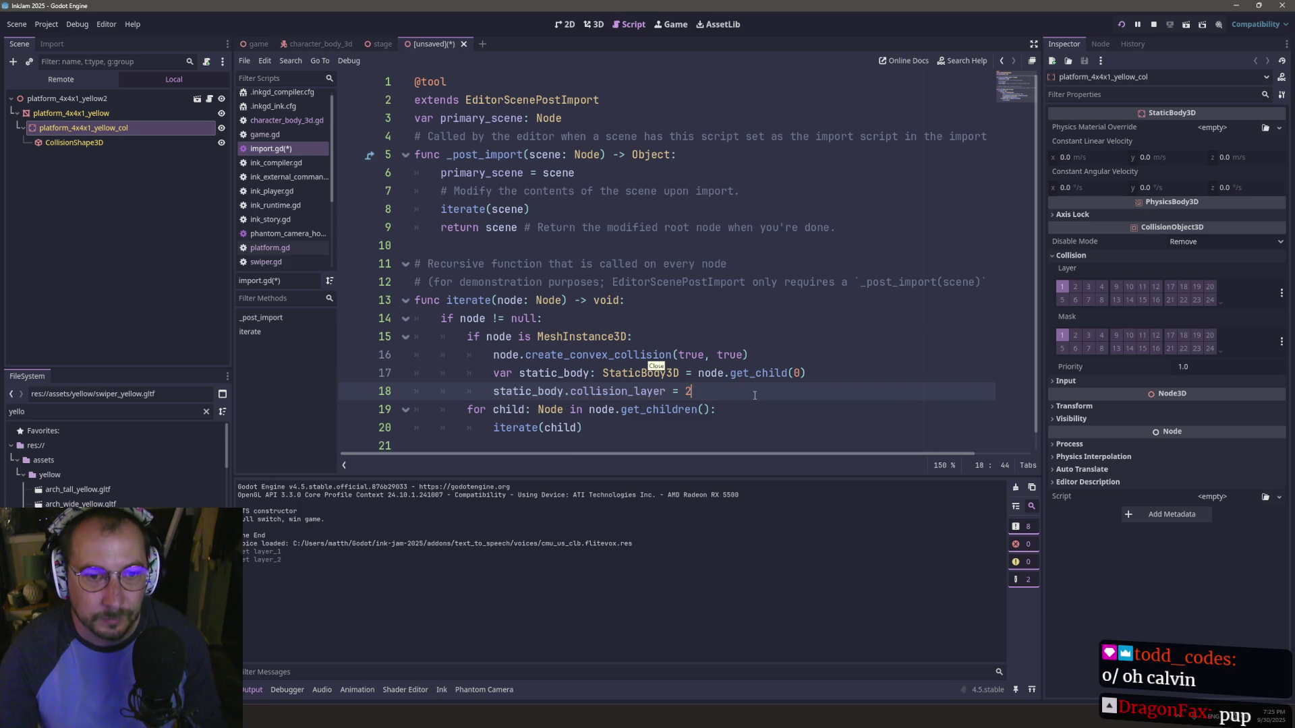
- Attempt a save, browse the yellow files, and close the unsaved platform scene
{"action": "key", "text": "ctrl+s"}
{"action": "key", "text": "Escape"}
{"action": "left_click", "coordinate": [121, 490]}
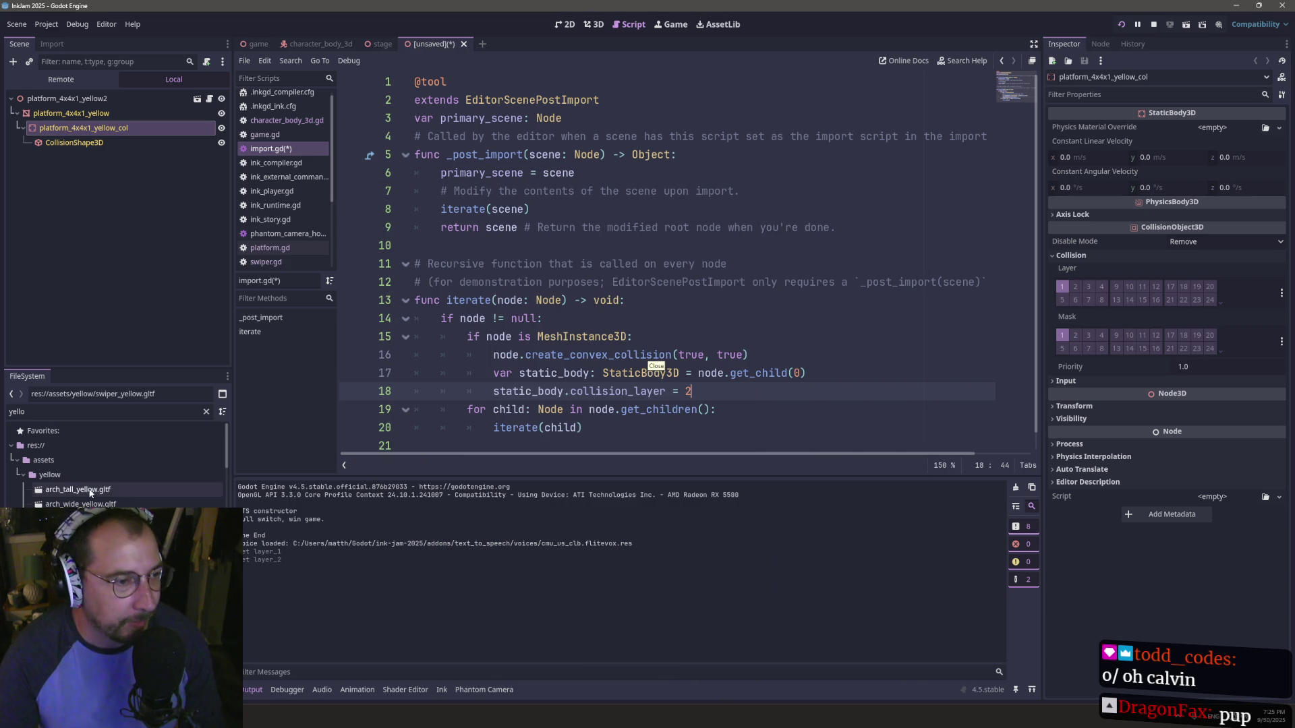
{"action": "scroll", "coordinate": [126, 496], "scroll_direction": "down", "scroll_amount": 5}
{"action": "scroll", "coordinate": [118, 465], "scroll_direction": "down", "scroll_amount": 10}
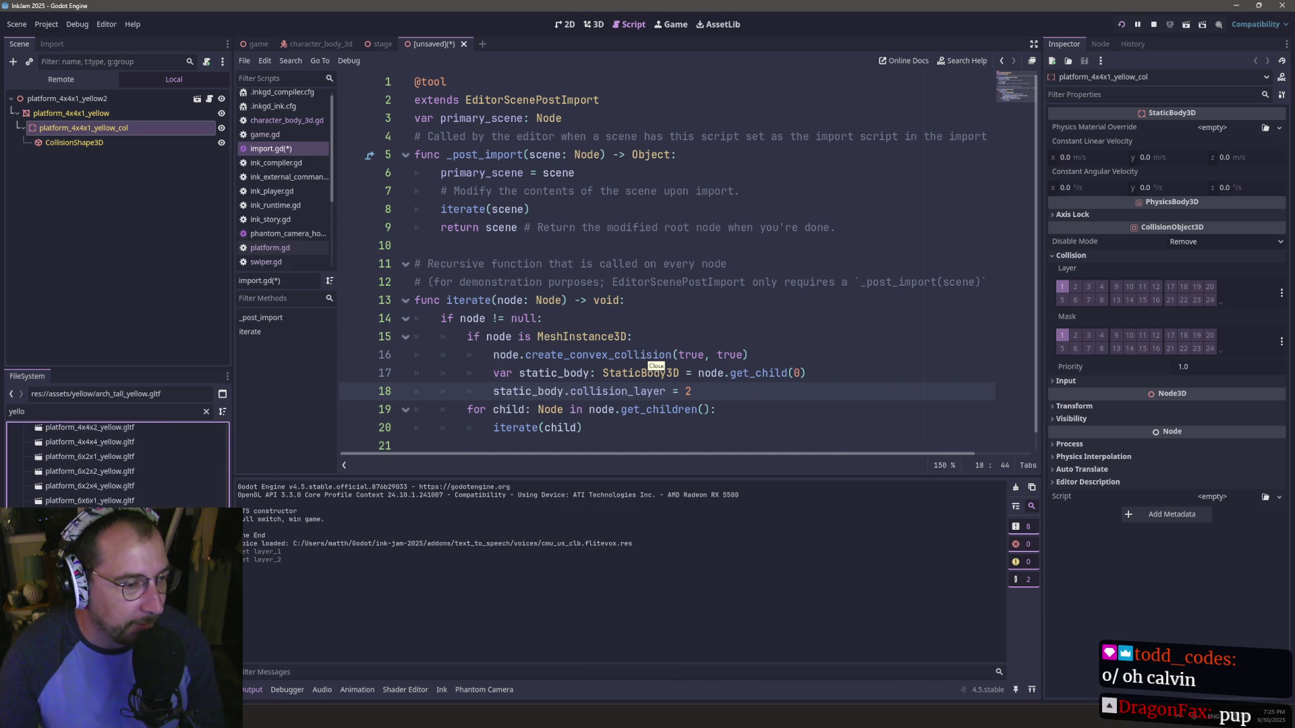
{"action": "scroll", "coordinate": [118, 466], "scroll_direction": "down", "scroll_amount": 8}
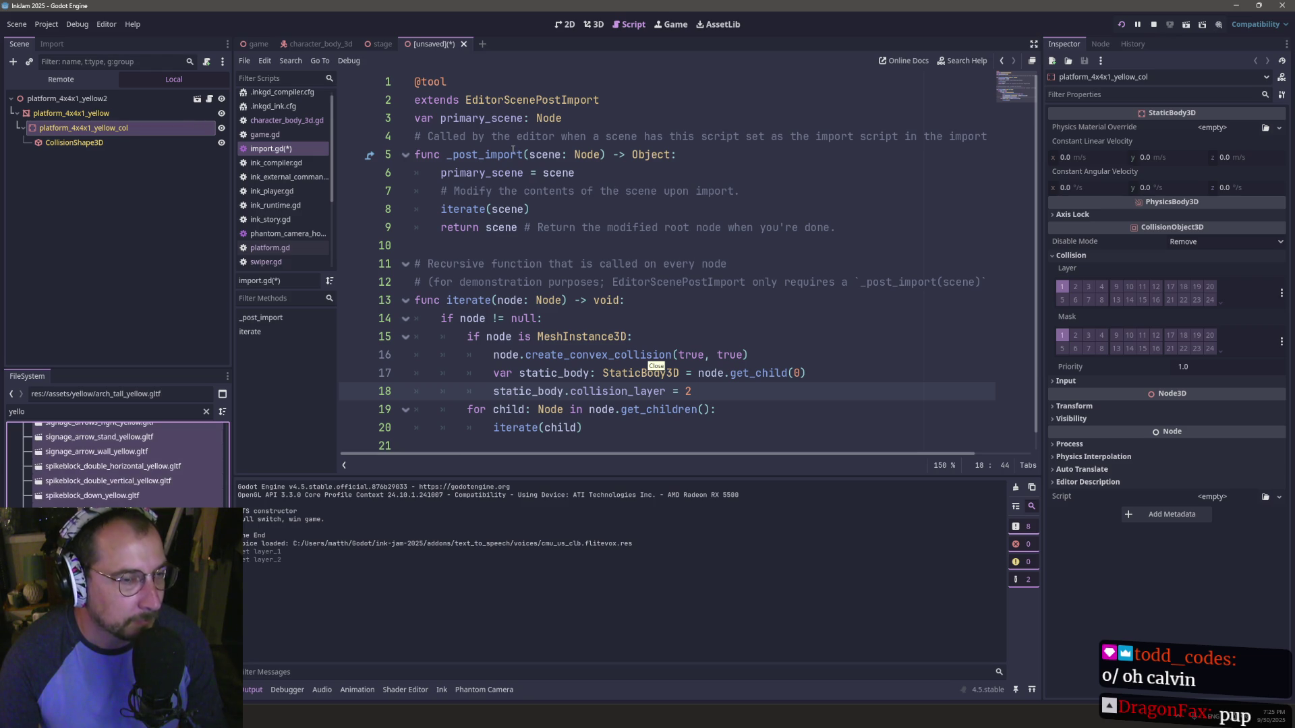
{"action": "left_click", "coordinate": [464, 44]}
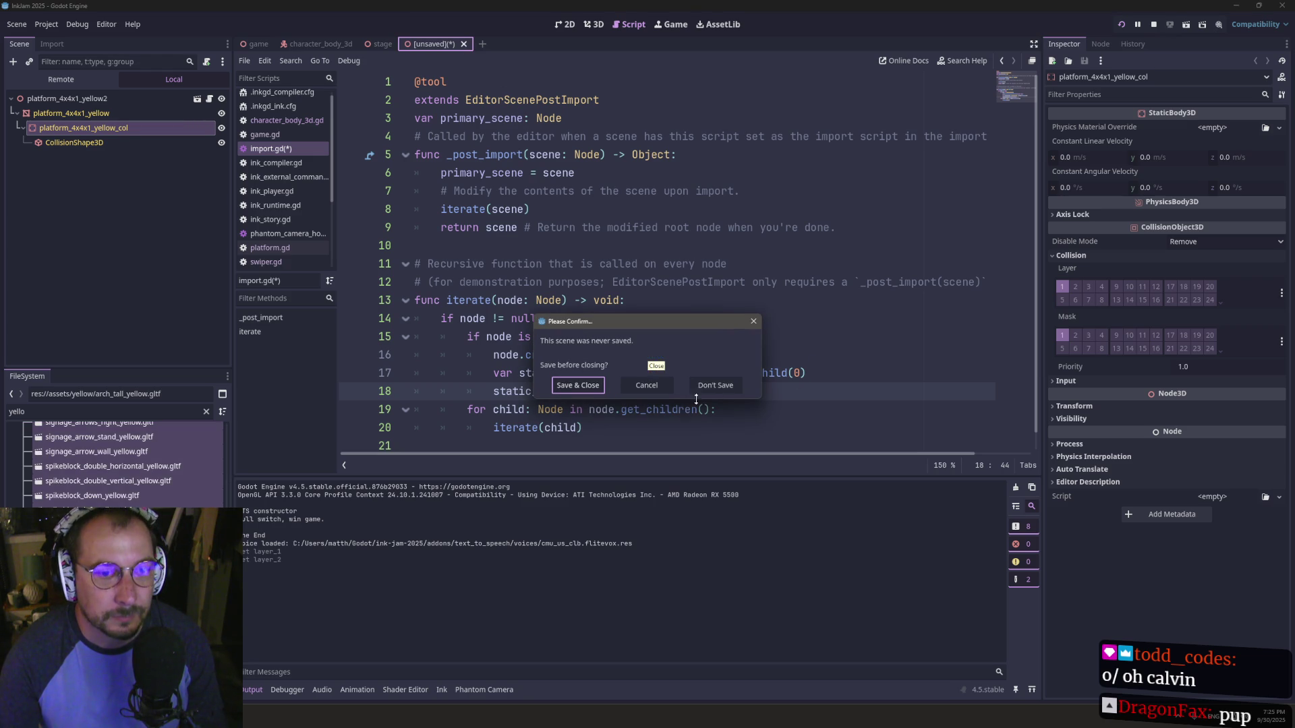
- Discard the unsaved scene and select the yellow .gltf files from arch_tall_yellow to the spikeblocks
{"action": "left_click", "coordinate": [714, 386]}
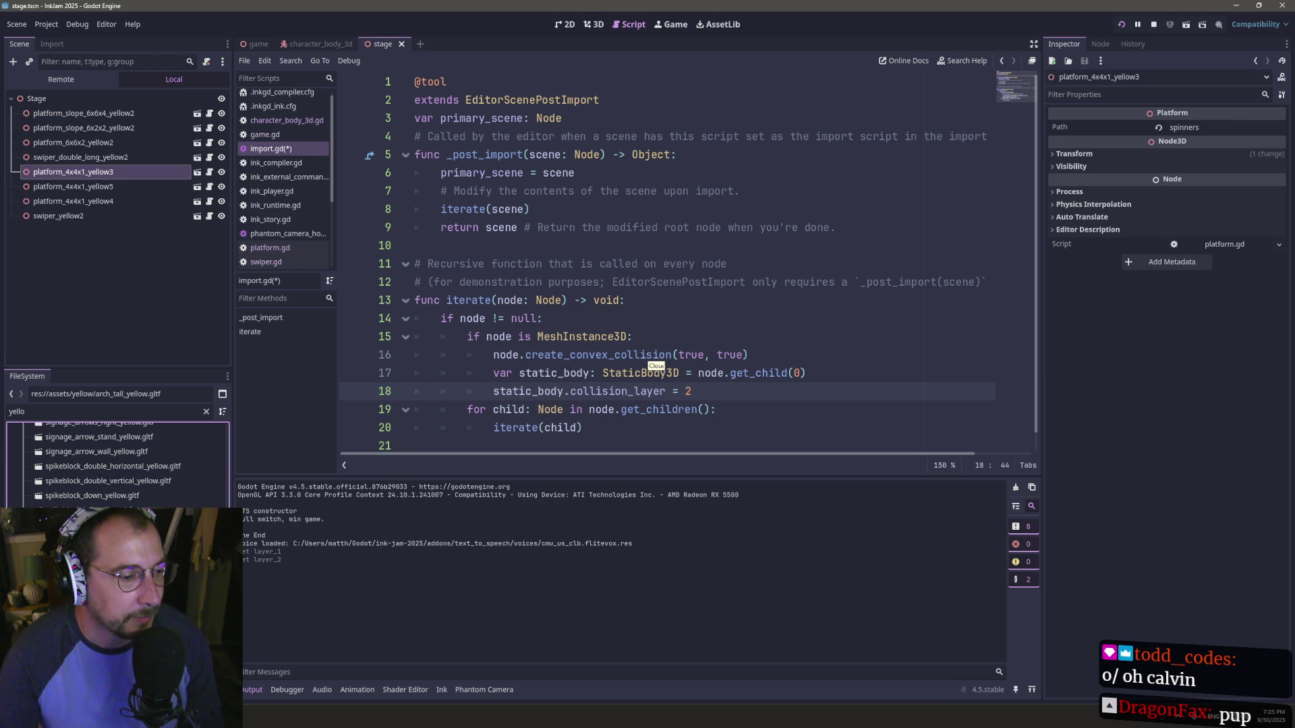
{"action": "scroll", "coordinate": [212, 471], "scroll_direction": "up", "scroll_amount": 10}
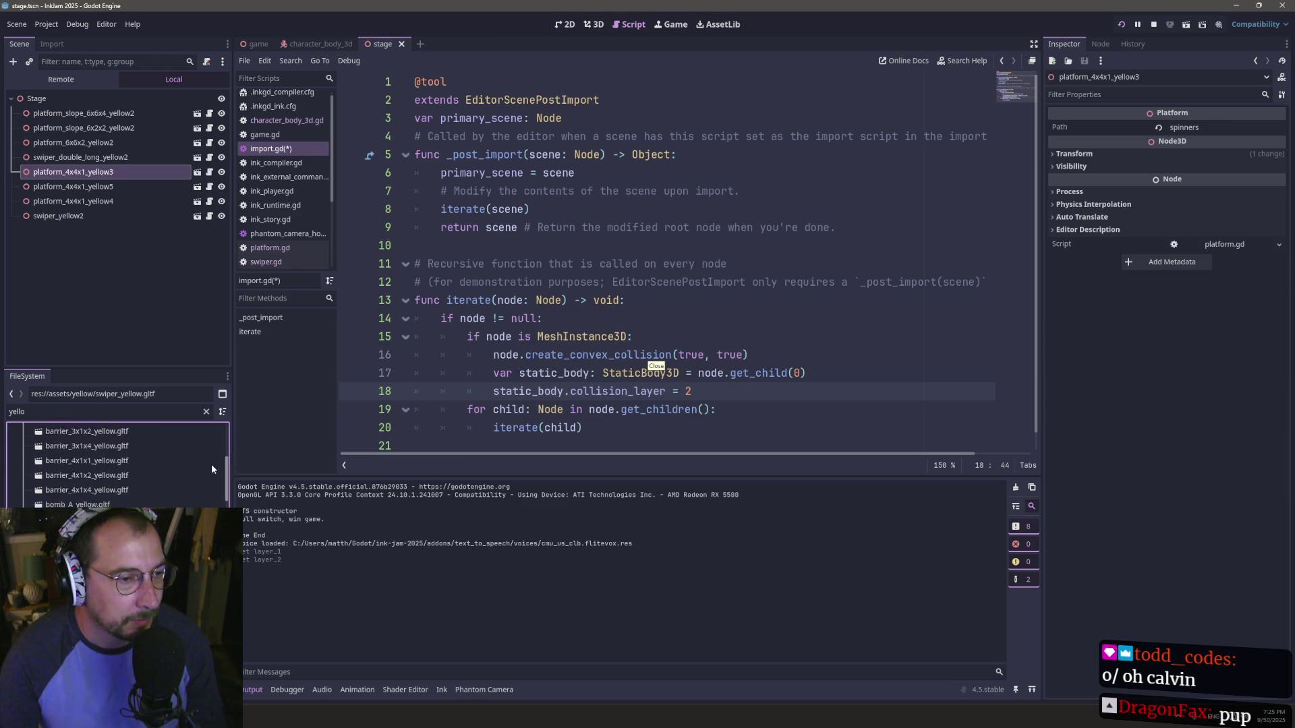
{"action": "left_click", "coordinate": [128, 476]}
{"action": "left_click", "coordinate": [80, 465], "text": "shift"}
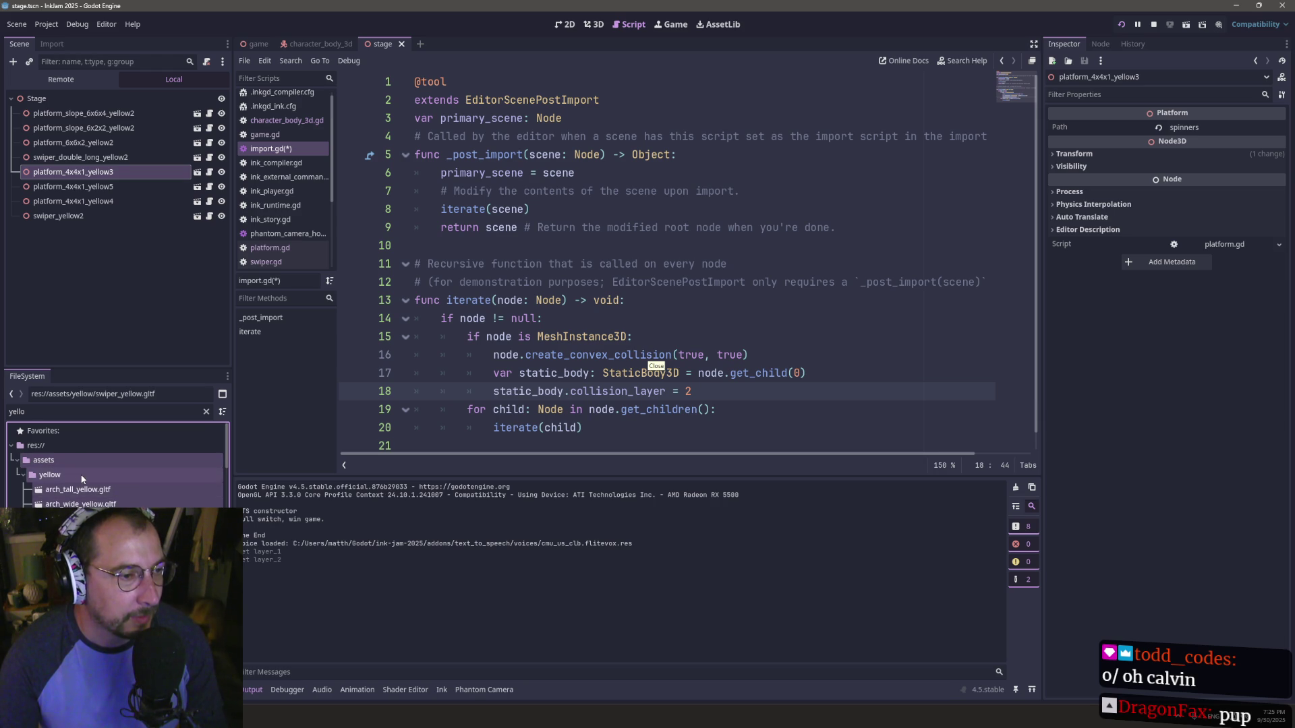
{"action": "left_click", "coordinate": [78, 490]}
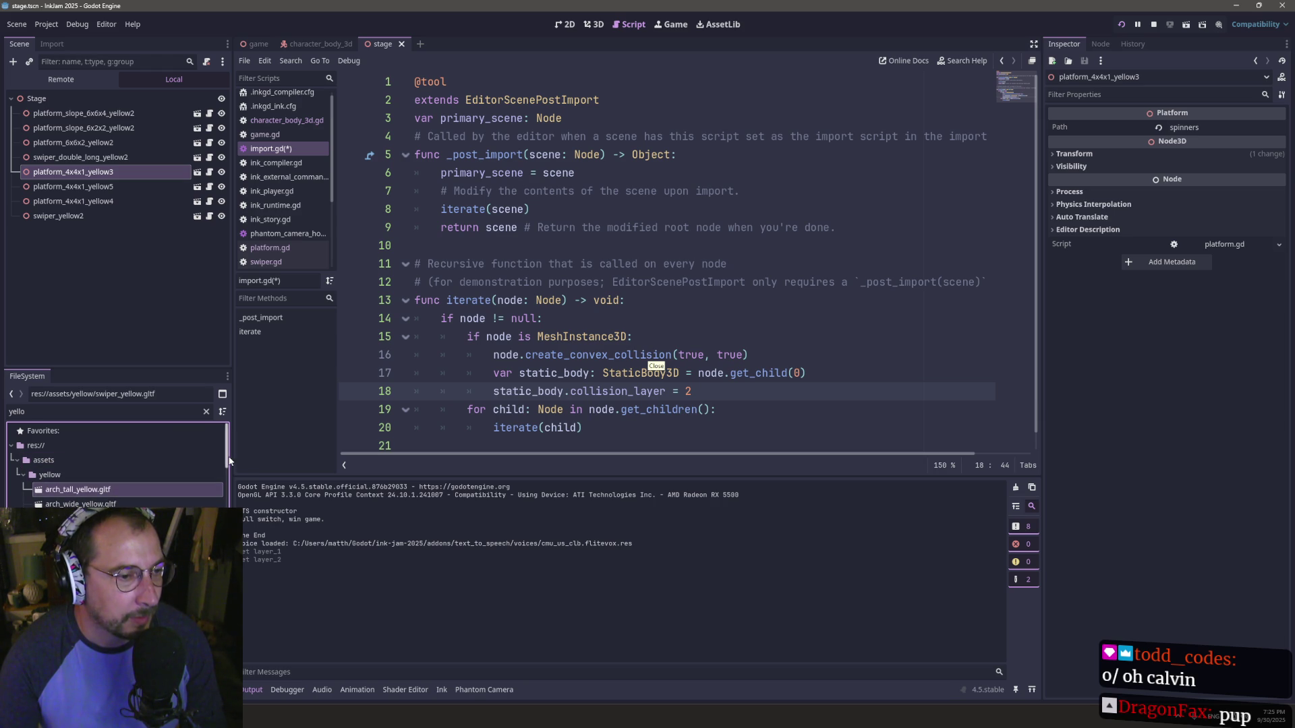
{"action": "scroll", "coordinate": [229, 461], "scroll_direction": "down", "scroll_amount": 5}
{"action": "left_click", "coordinate": [101, 540], "text": "shift"}
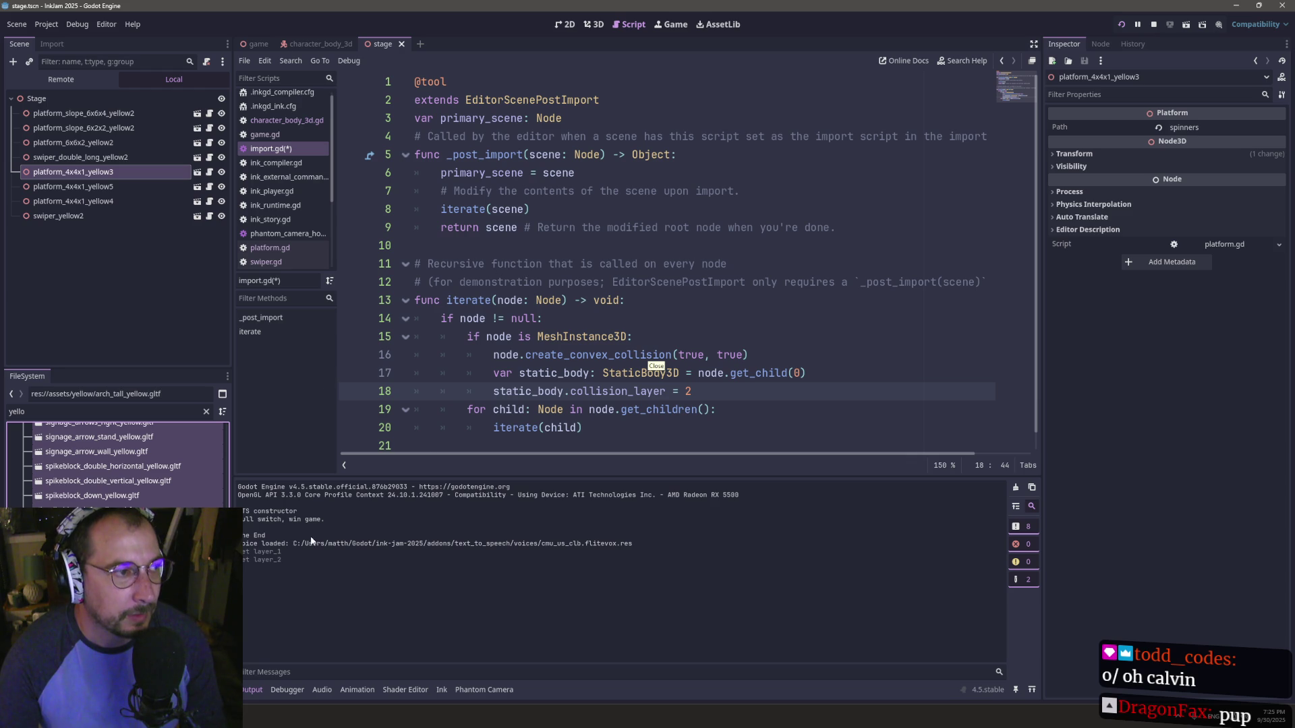
{"action": "scroll", "coordinate": [229, 430], "scroll_direction": "up", "scroll_amount": 10}
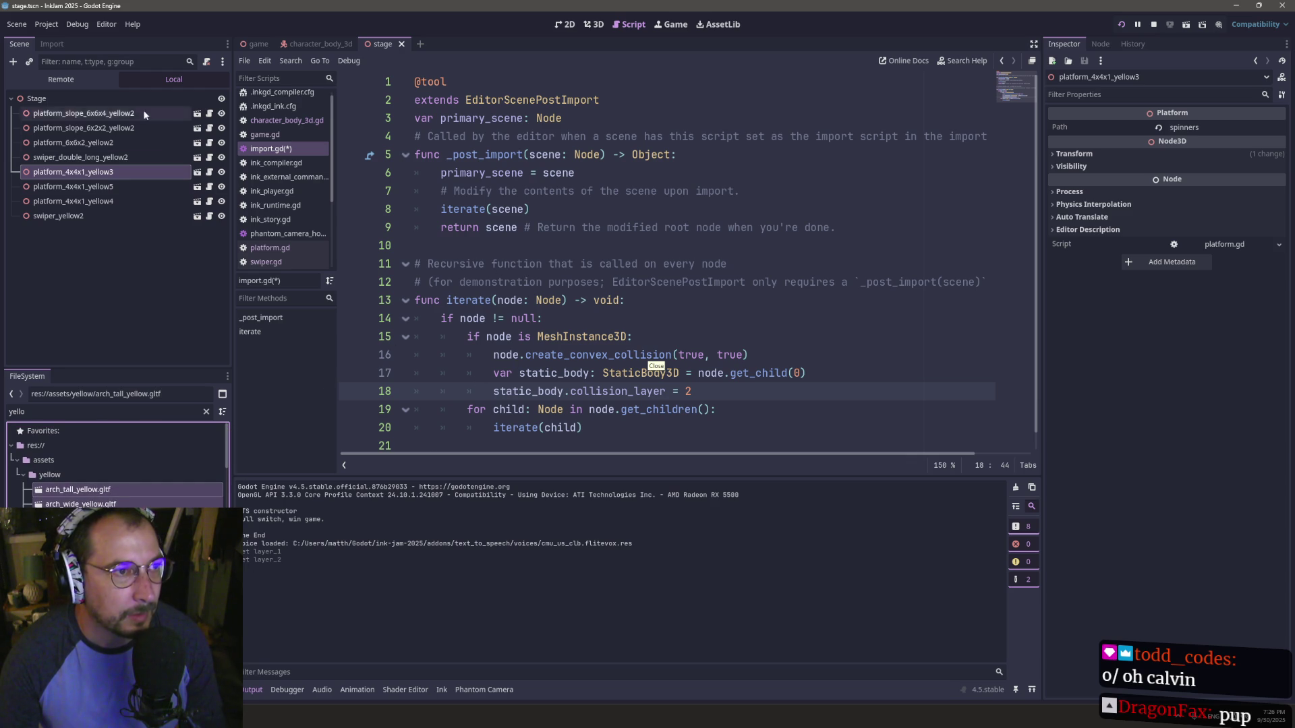
- Reimport all selected yellow assets from the Import dock
{"action": "left_click", "coordinate": [51, 43]}
{"action": "left_click", "coordinate": [116, 357]}
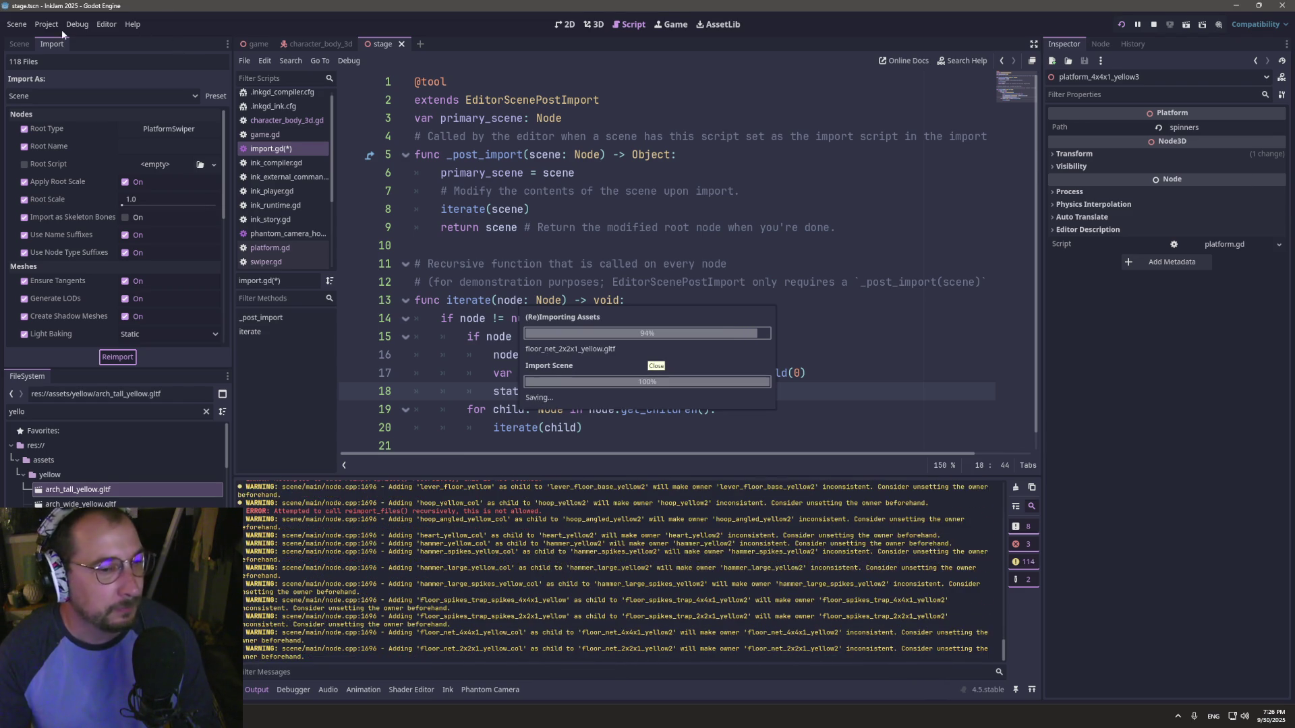
{"action": "left_click", "coordinate": [19, 44]}
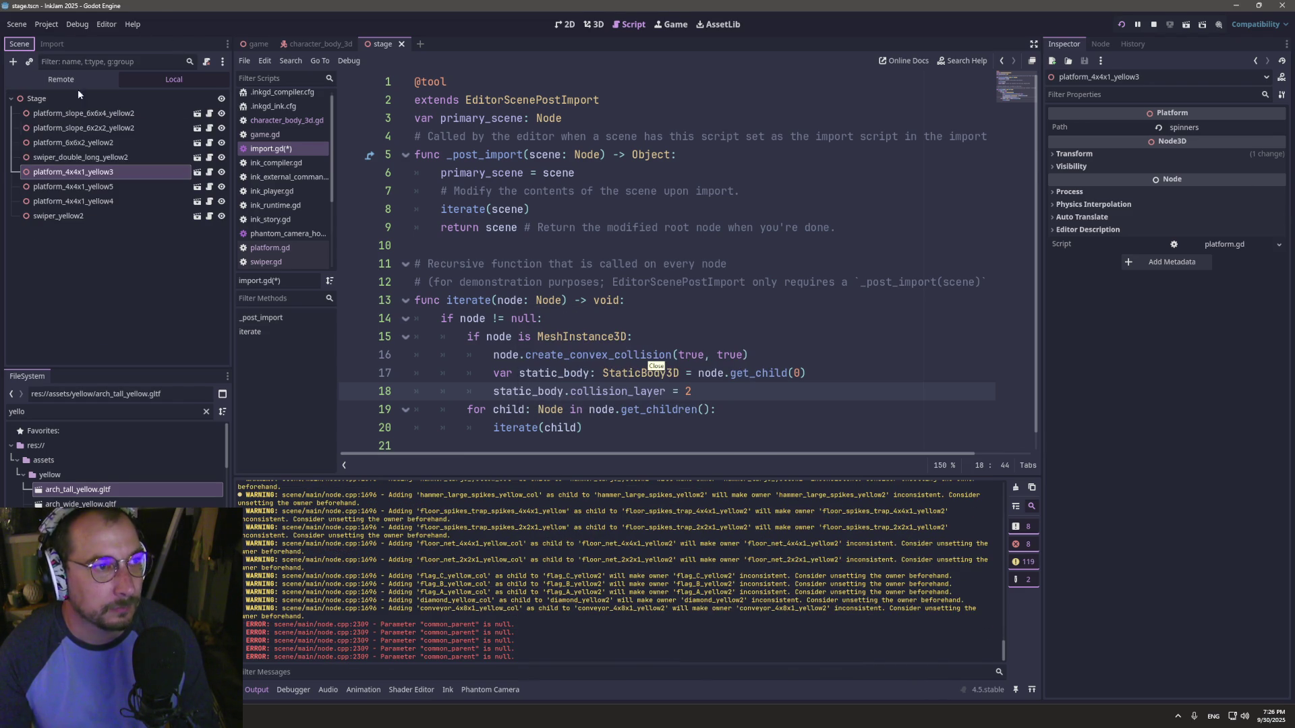
- Open platform_4x4x1_yellow.gltf anyway, check its _col node's collision layer and mask, then close it
{"action": "left_click", "coordinate": [197, 172]}
{"action": "left_click", "coordinate": [652, 376]}
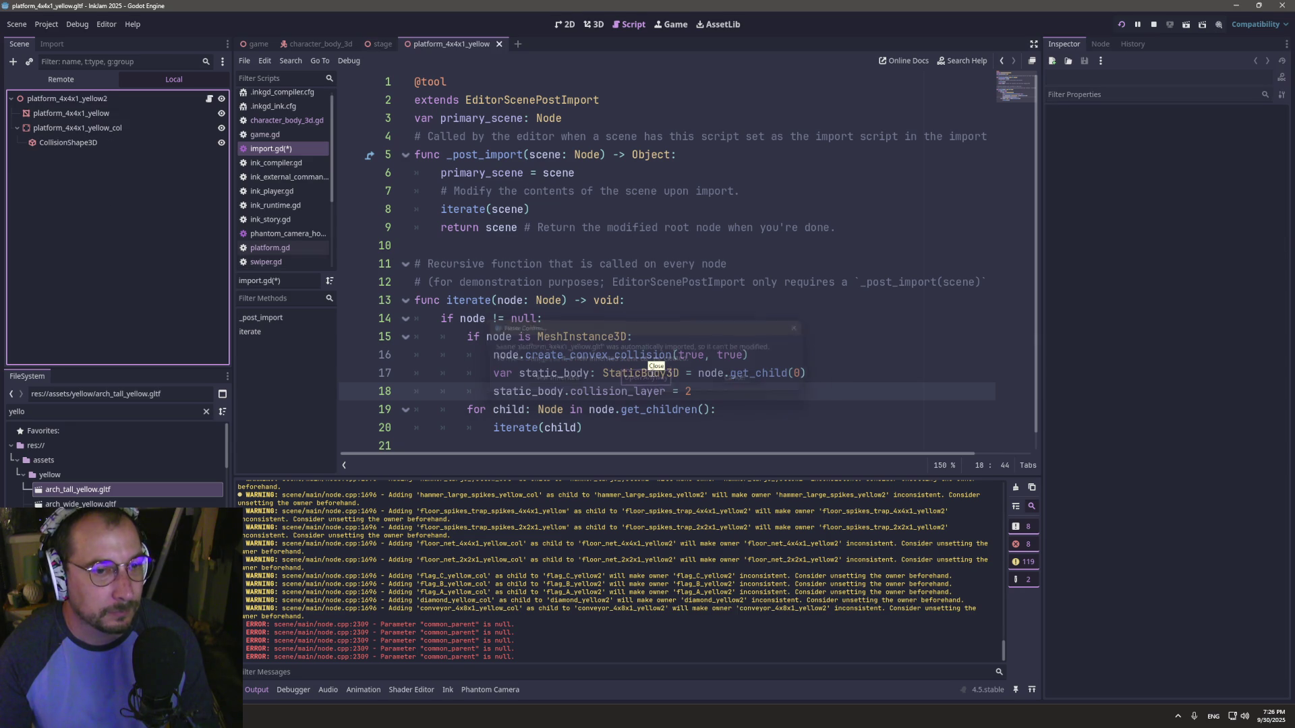
{"action": "left_click", "coordinate": [90, 134]}
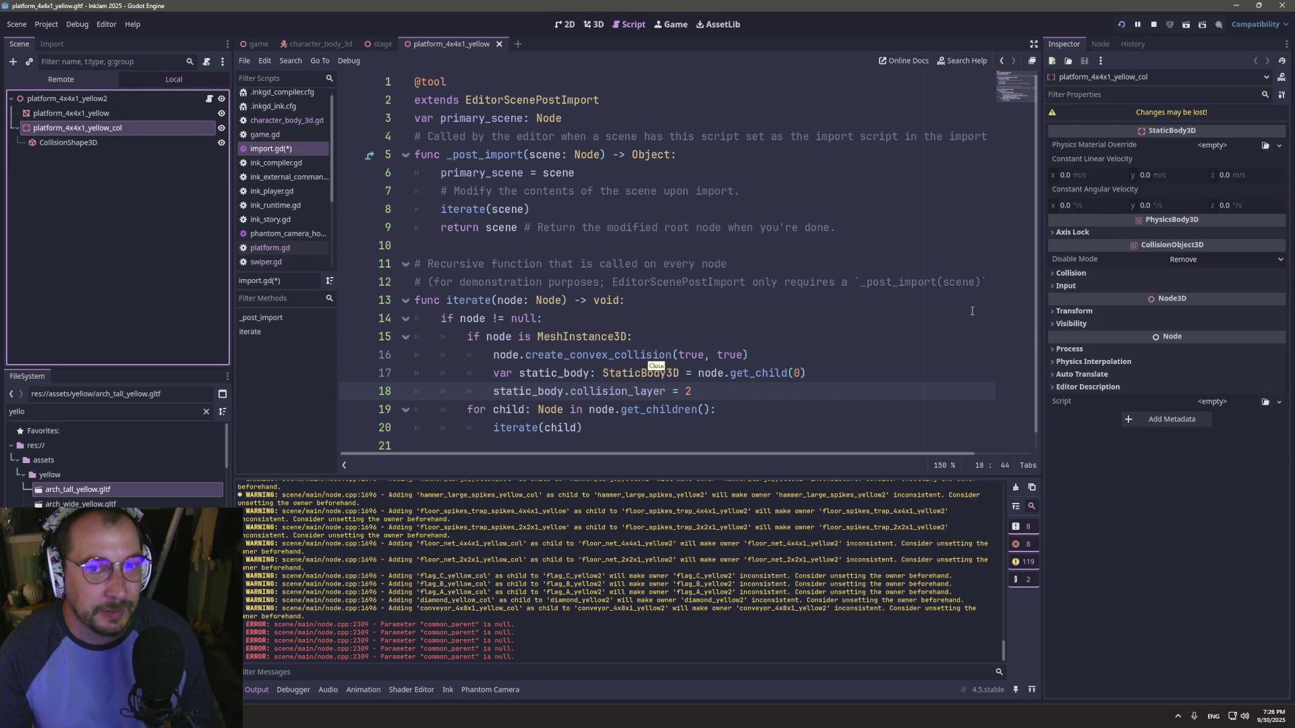
{"action": "left_click", "coordinate": [1056, 274]}
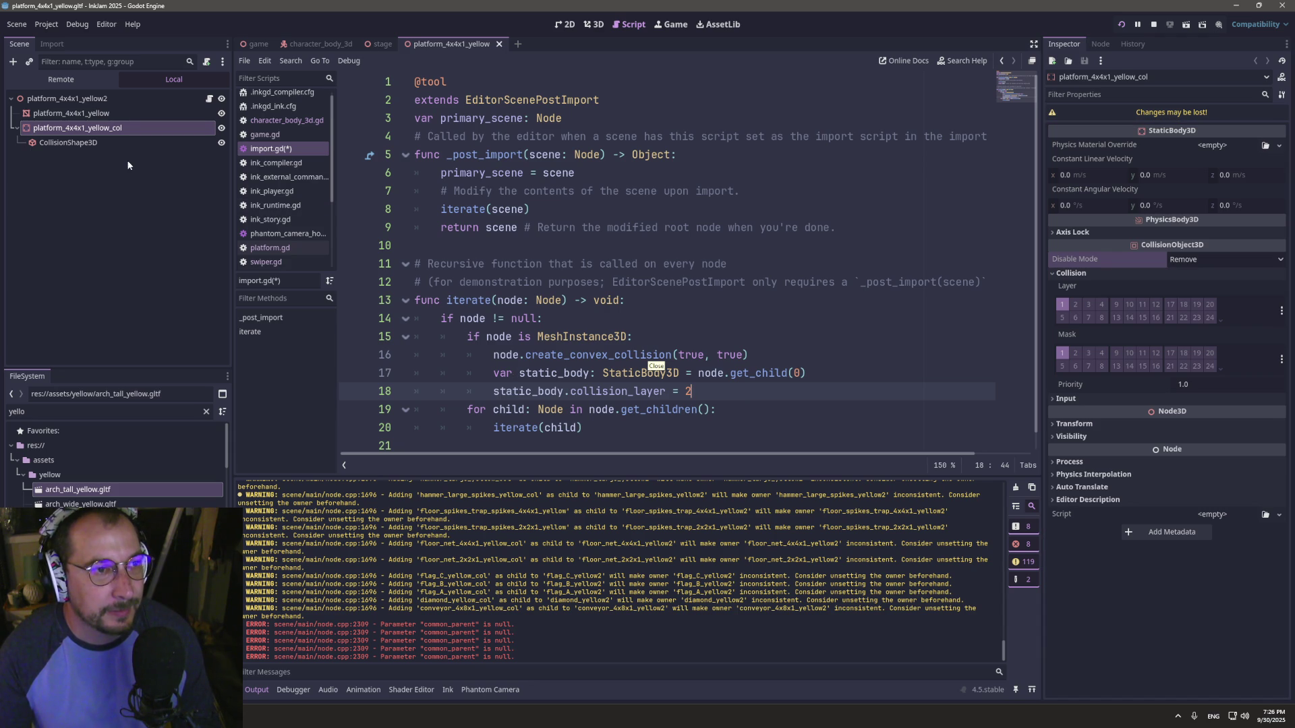
{"action": "key", "text": "ctrl+shift+w"}
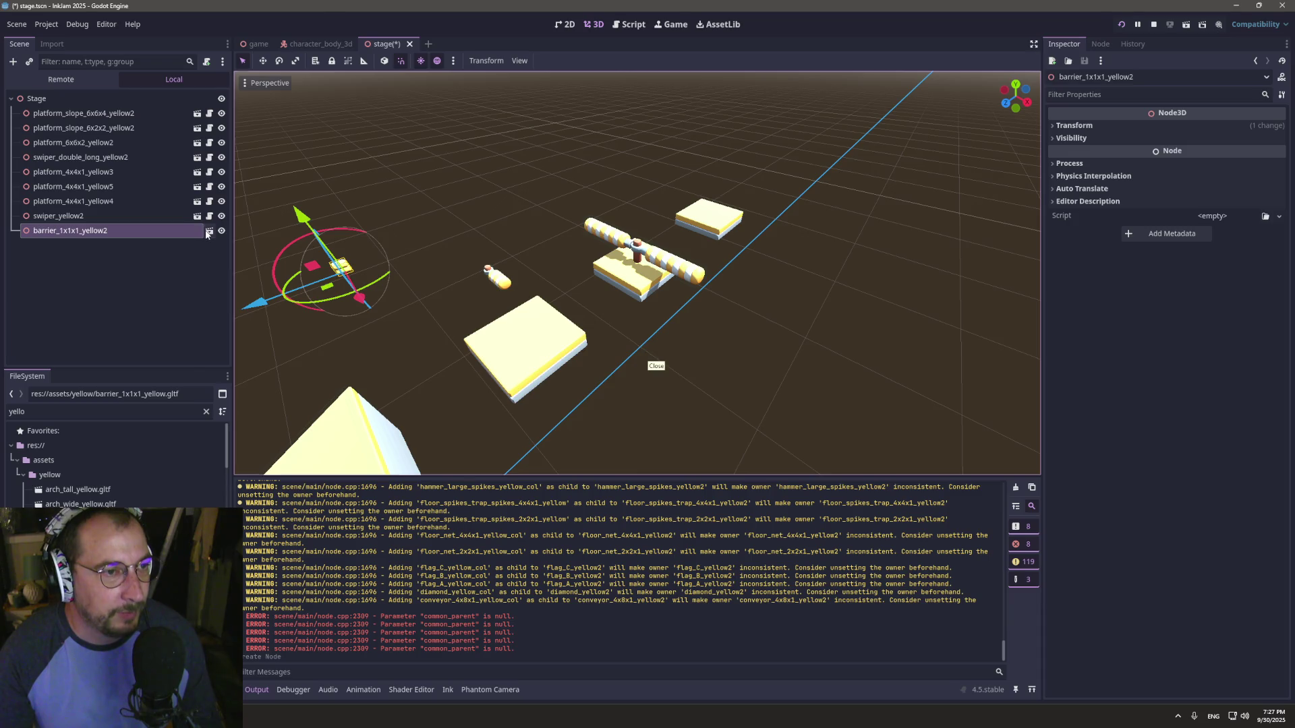
- Open the barrier as a new inherited scene and inspect its collision body node
{"action": "left_click", "coordinate": [559, 381]}
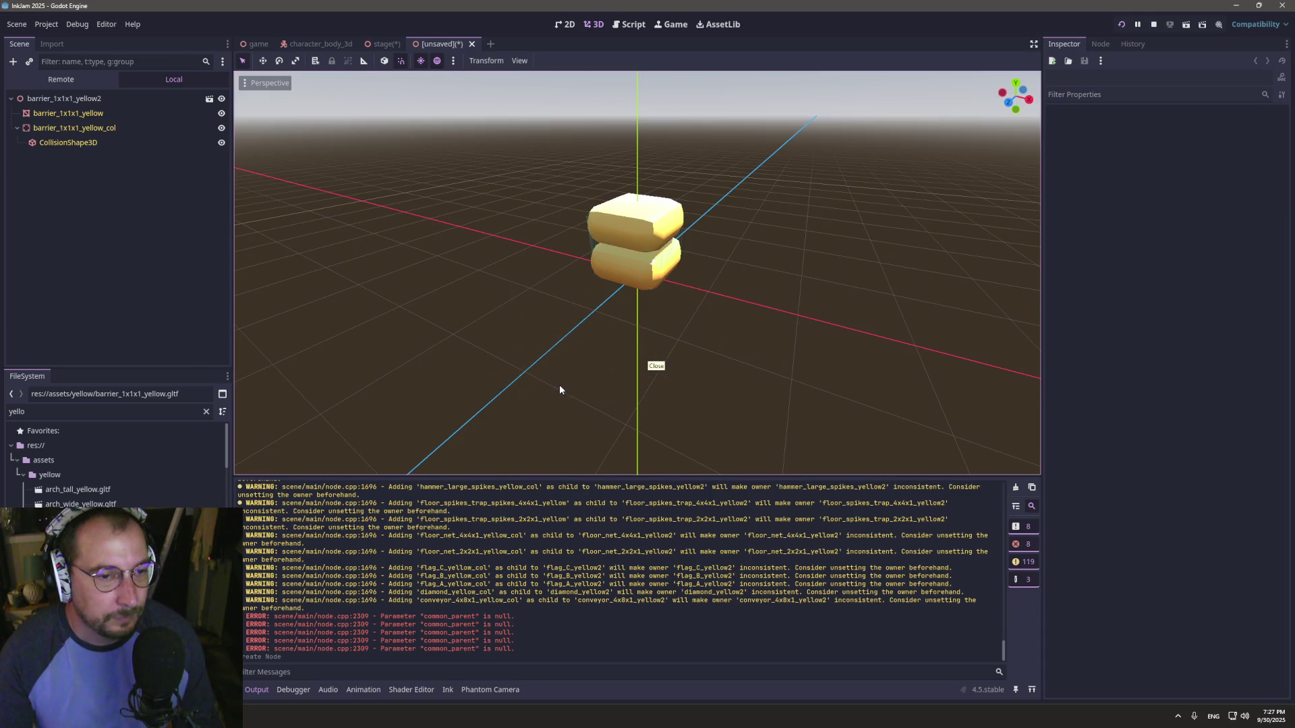
{"action": "left_click", "coordinate": [67, 127]}
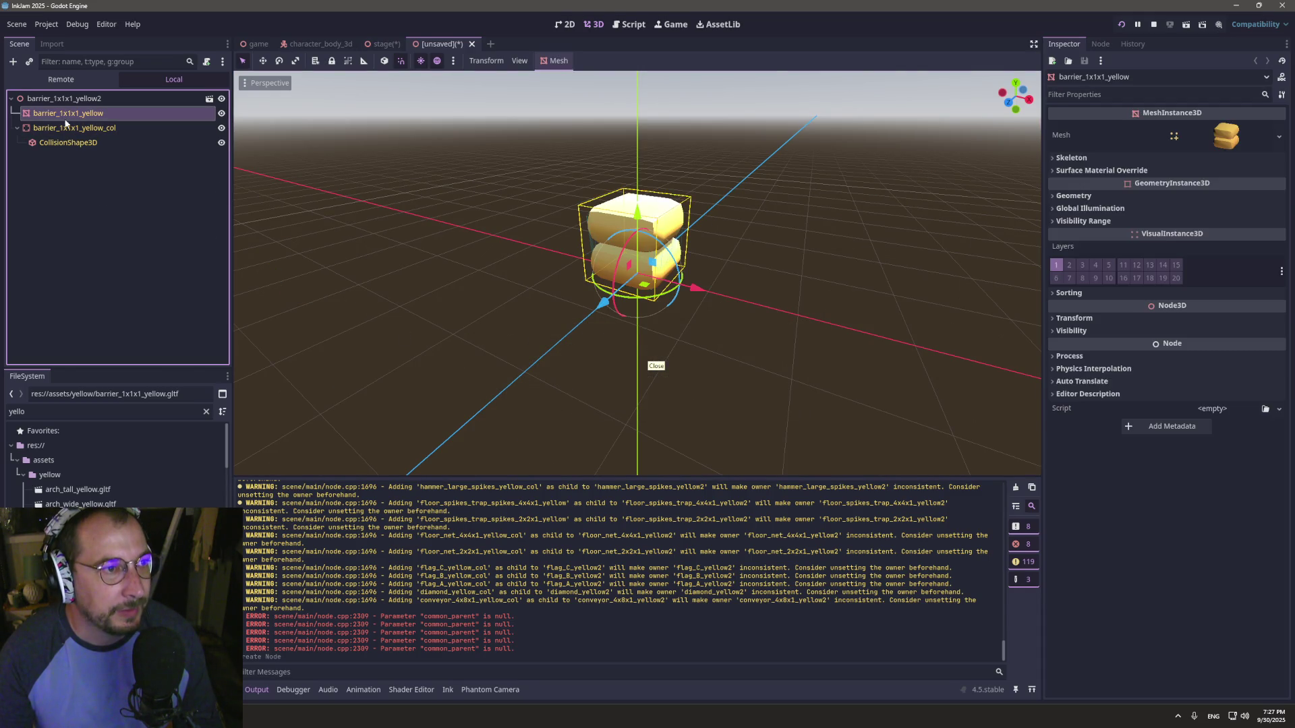
{"action": "key", "text": "Up"}
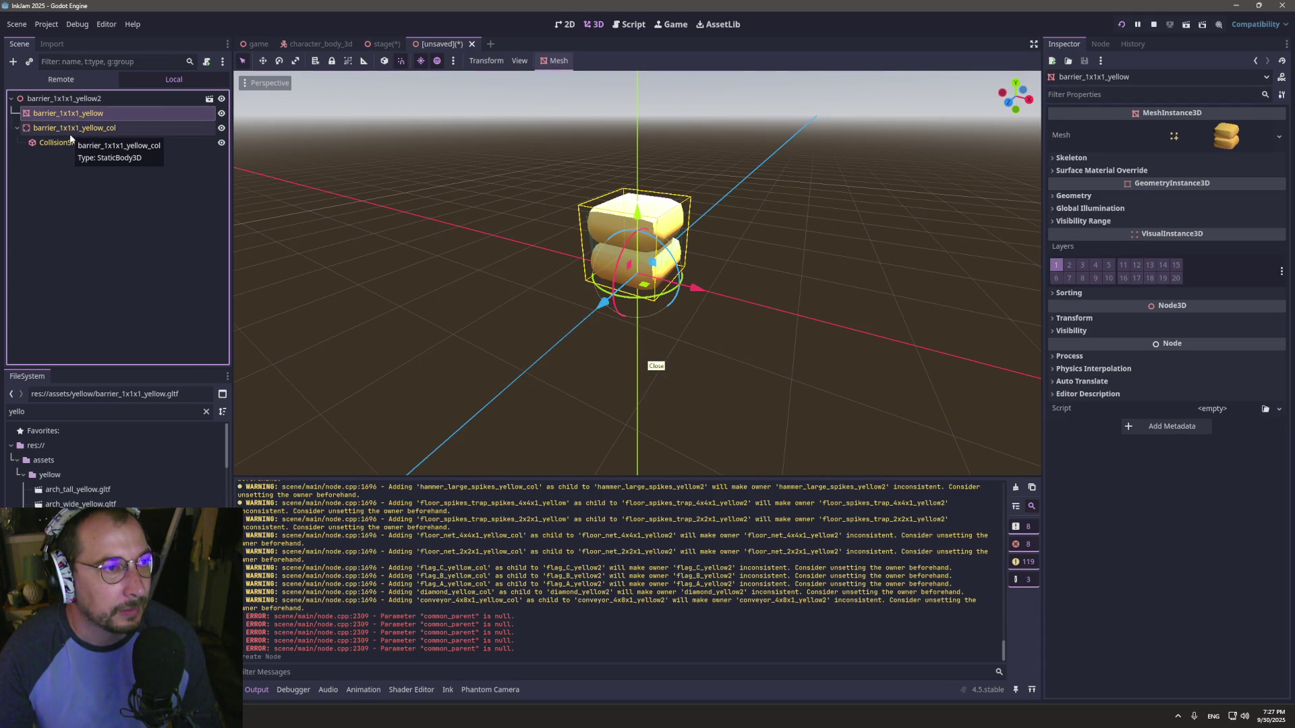
{"action": "left_click", "coordinate": [640, 25]}
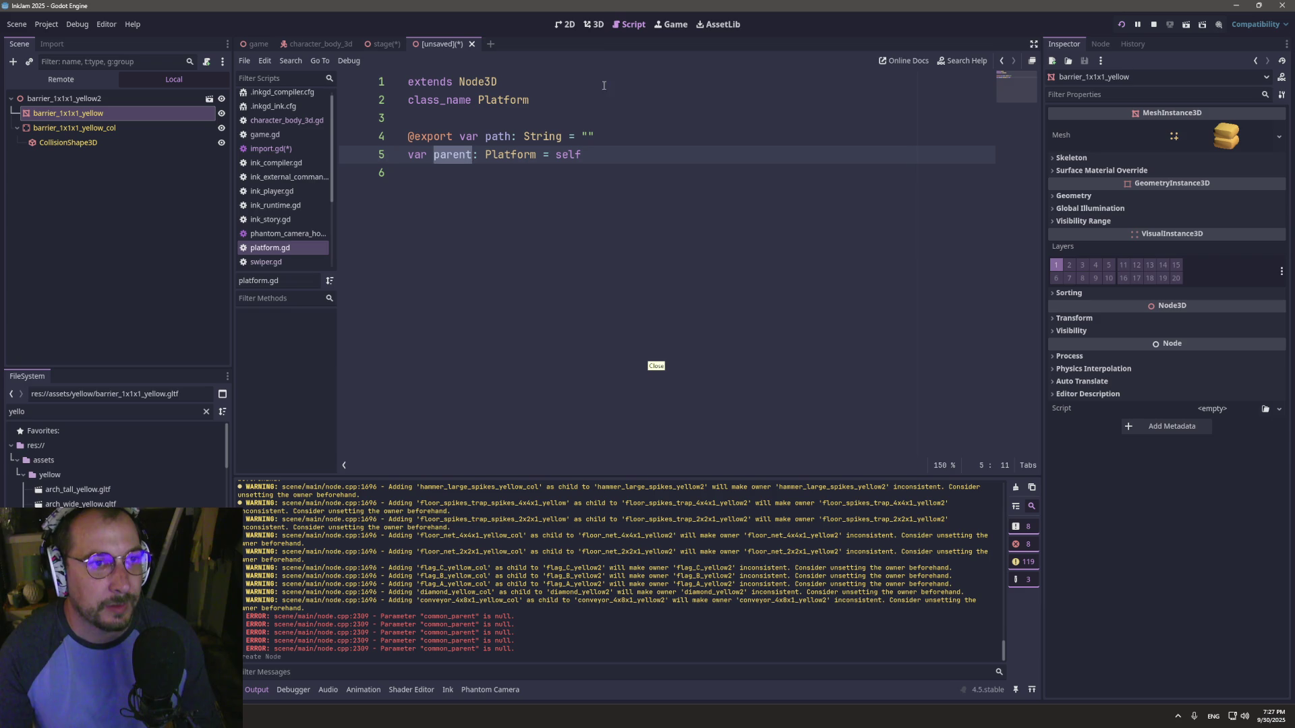
{"action": "left_click", "coordinate": [593, 25]}
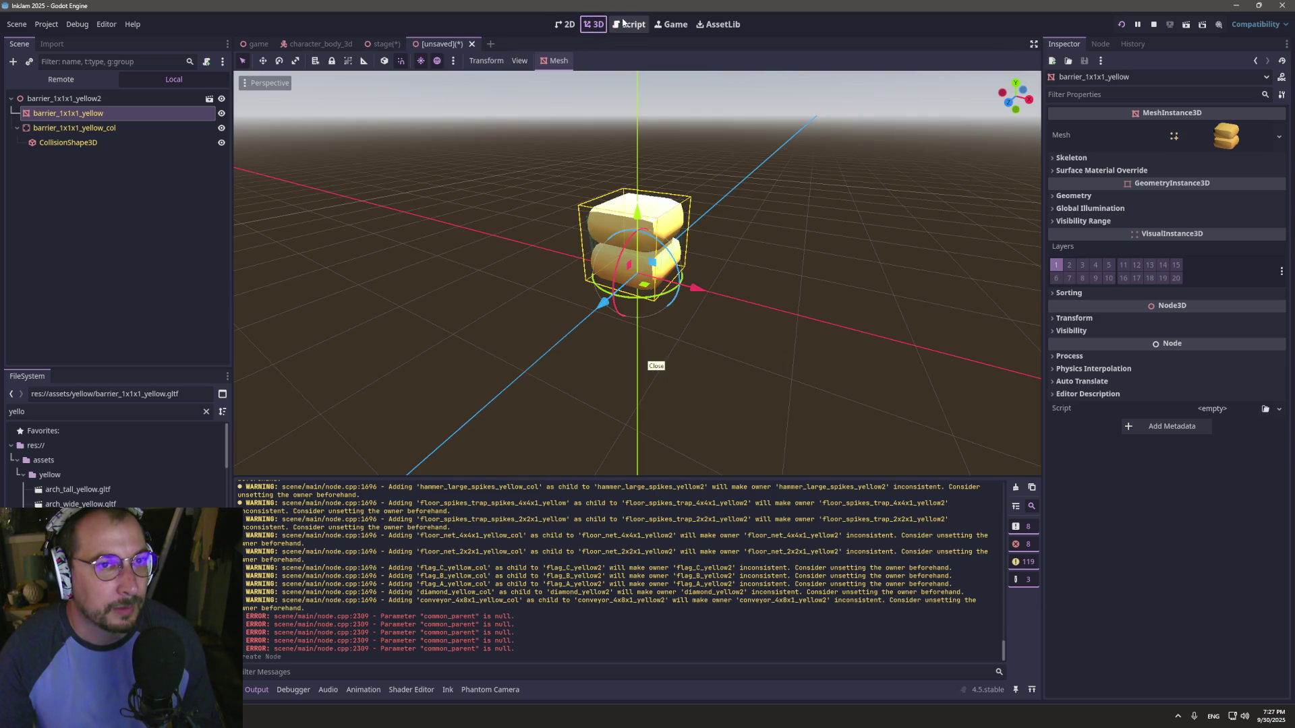
{"action": "left_click", "coordinate": [626, 24]}
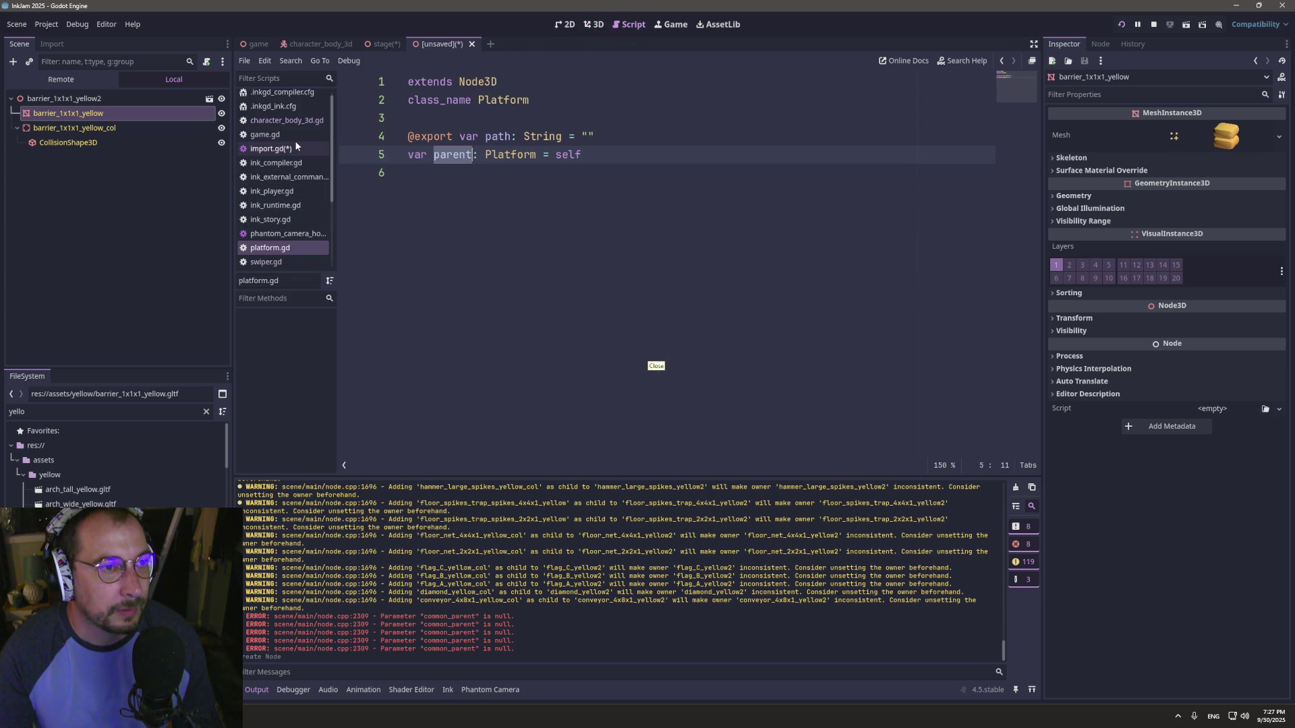
{"action": "left_click", "coordinate": [63, 128]}
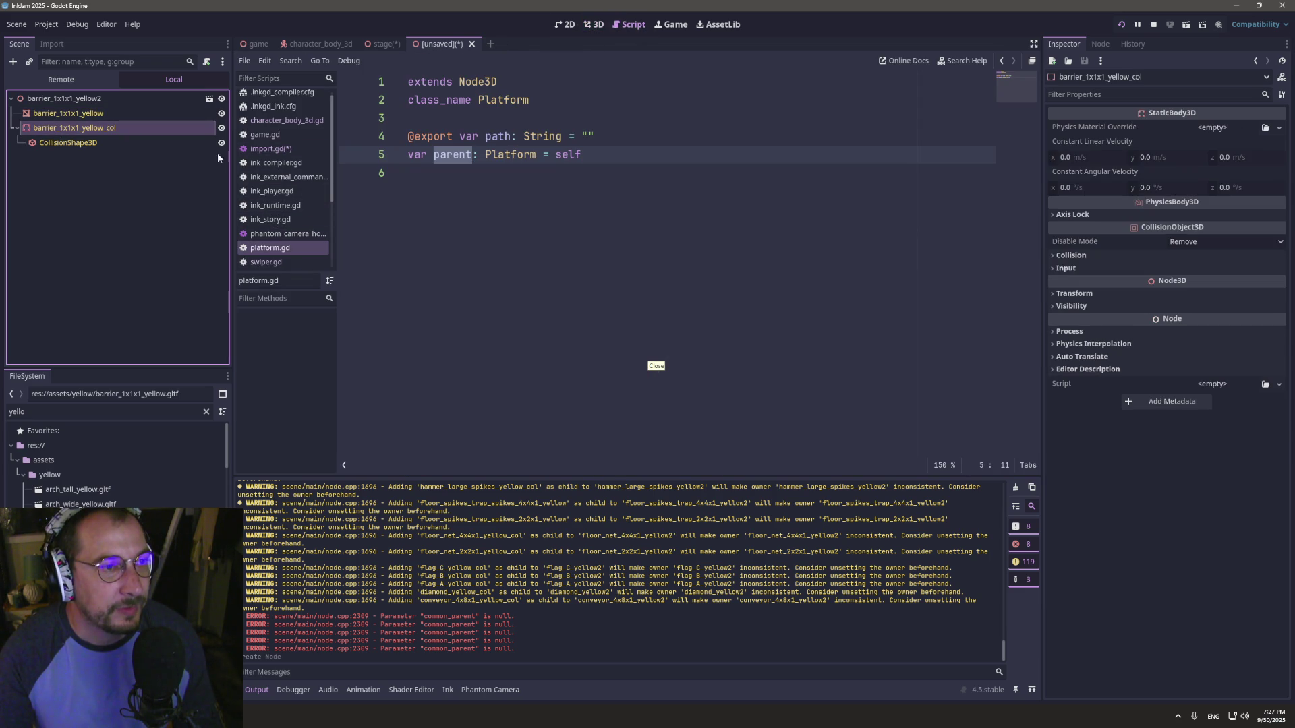
- Open import.gd and remove the value from the collision_layer line
{"action": "left_click", "coordinate": [270, 149]}
{"action": "left_click", "coordinate": [565, 366]}
{"action": "left_click", "coordinate": [689, 392]}
{"action": "key", "text": "BackSpace"}
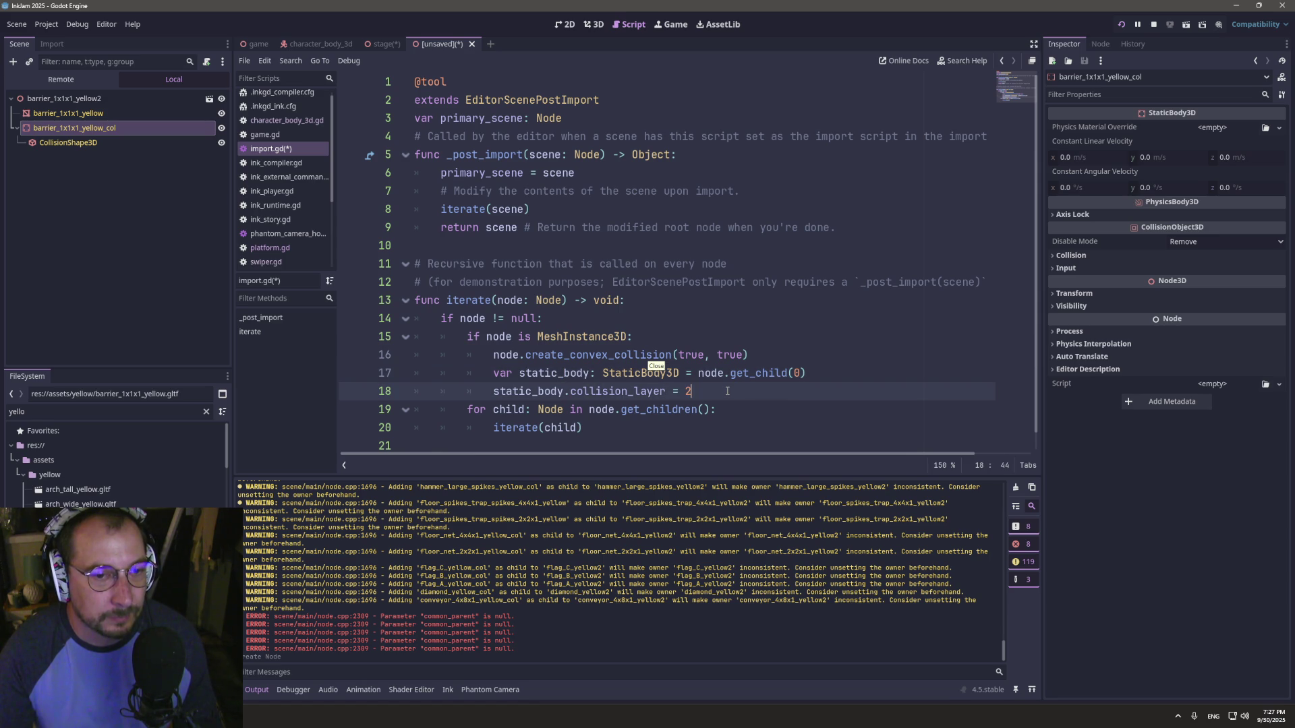
- Replace the old collision_body declaration with the static_body and collision_layer = 2 lines, fixing indentation
{"action": "left_click_drag", "start_coordinate": [609, 383], "coordinate": [351, 375]}
{"action": "key", "text": "ctrl+c"}
{"action": "key", "text": "ctrl+z"}
{"action": "key", "text": "ctrl+z"}
{"action": "key", "text": "ctrl+z"}
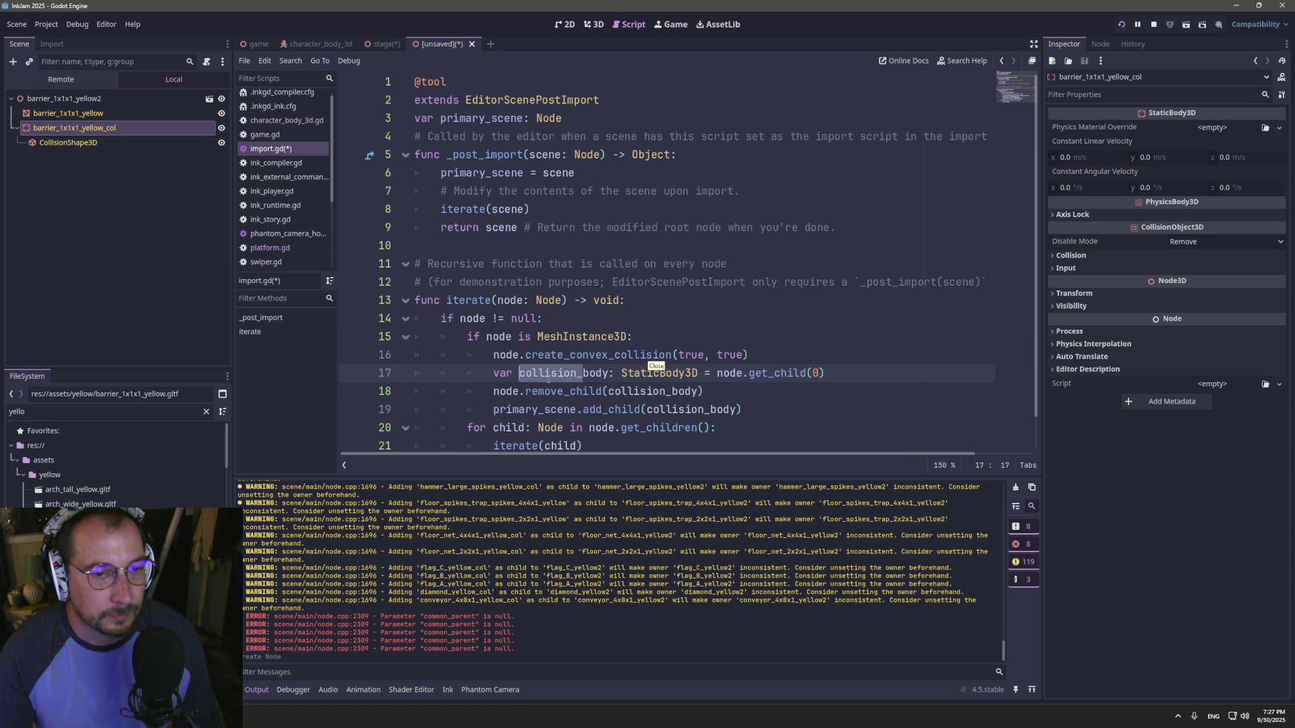
{"action": "left_click_drag", "start_coordinate": [825, 377], "coordinate": [505, 370]}
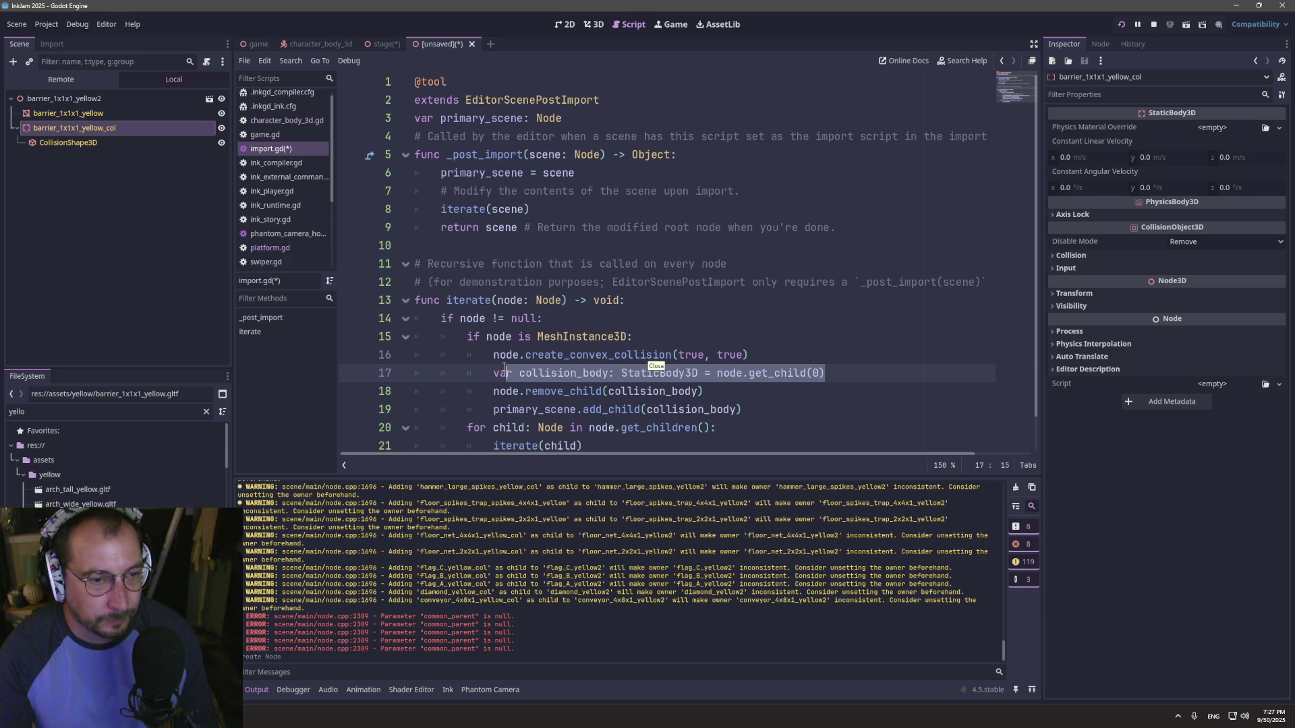
{"action": "key", "text": "ctrl+v"}
{"action": "left_click", "coordinate": [575, 373]}
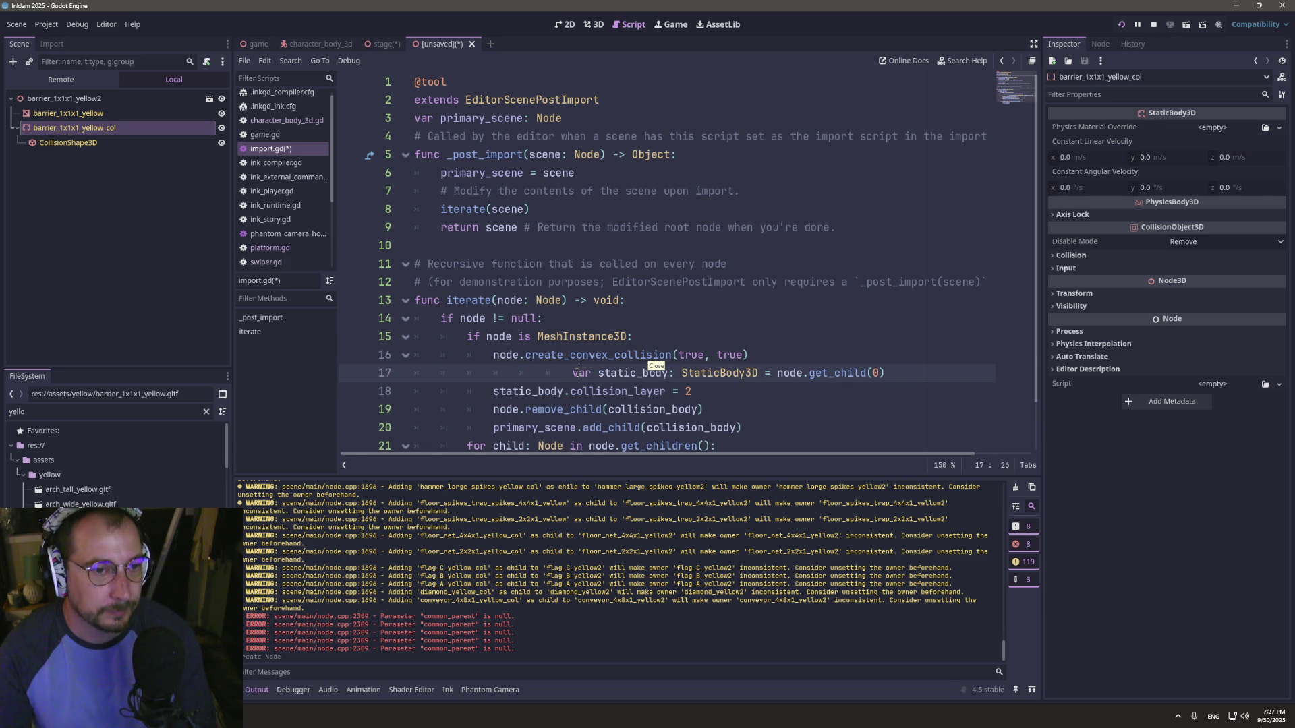
{"action": "key", "text": "BackSpace"}
{"action": "key", "text": "BackSpace"}
{"action": "key", "text": "BackSpace"}
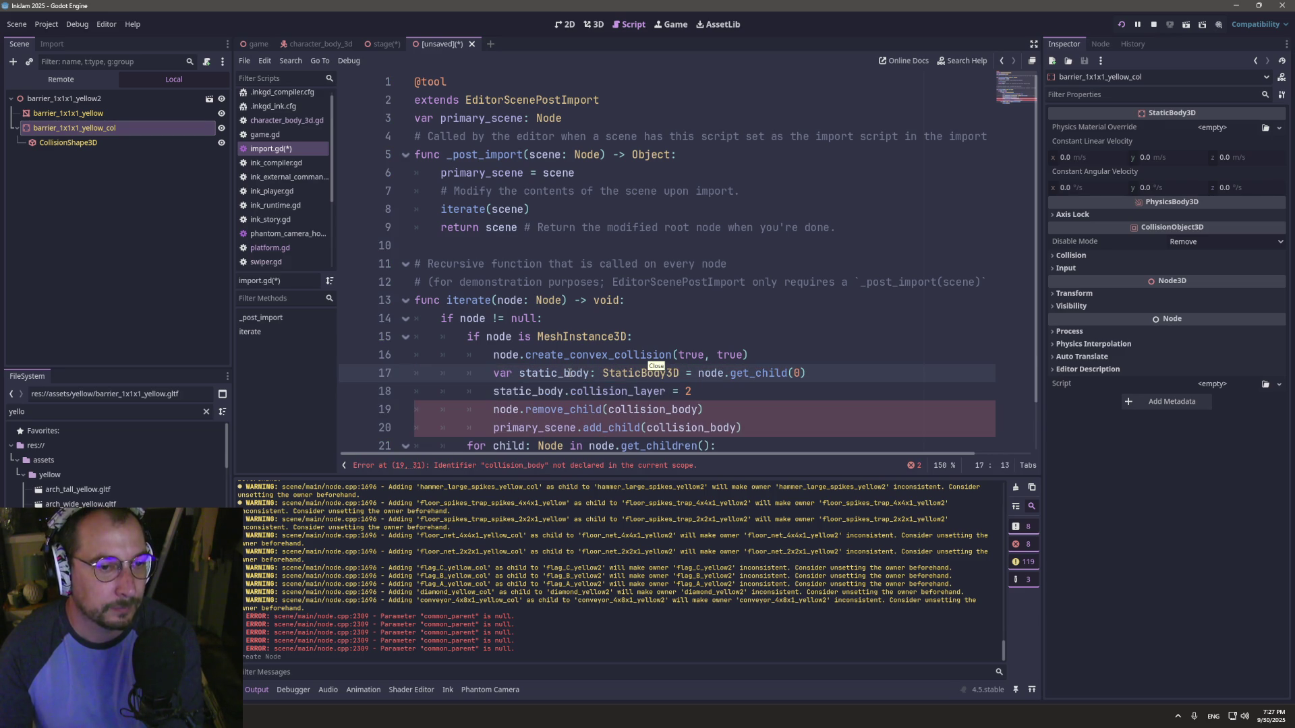
{"action": "double_click", "coordinate": [565, 375]}
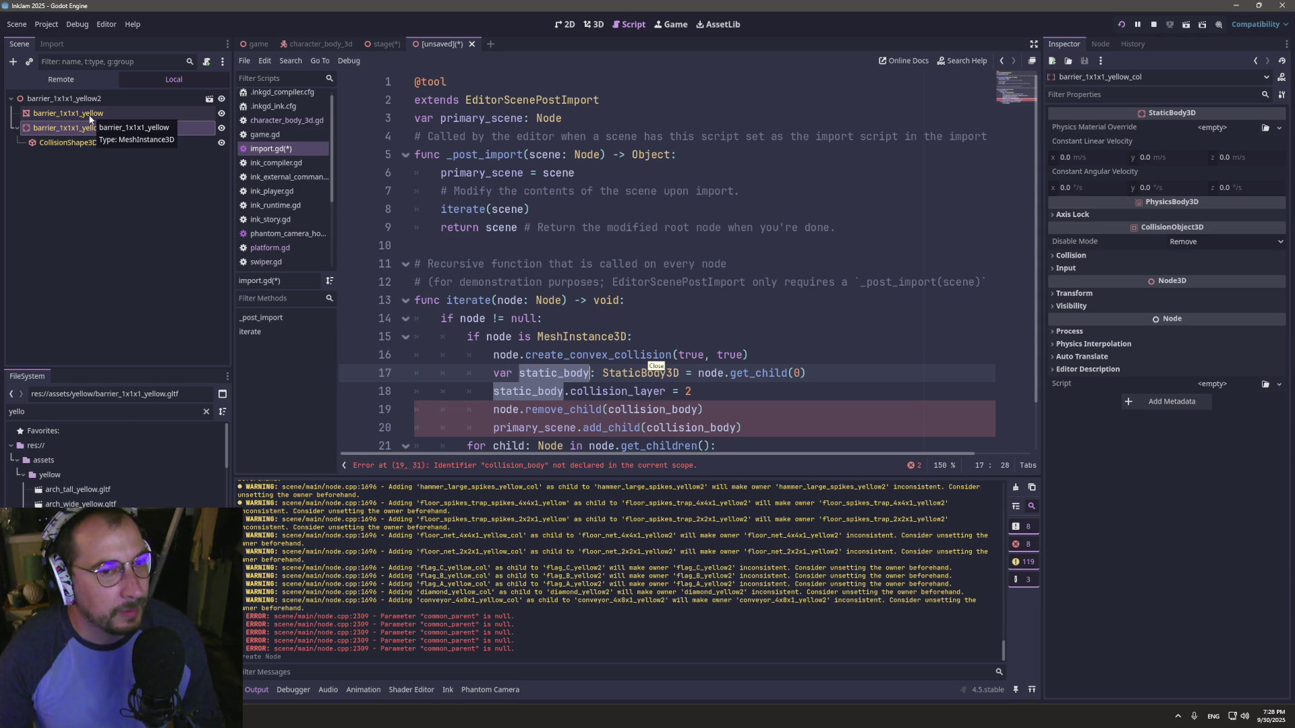
- After checking the docs, change create_convex_collision's second argument to false and save
{"action": "left_click", "coordinate": [624, 355], "text": "ctrl"}
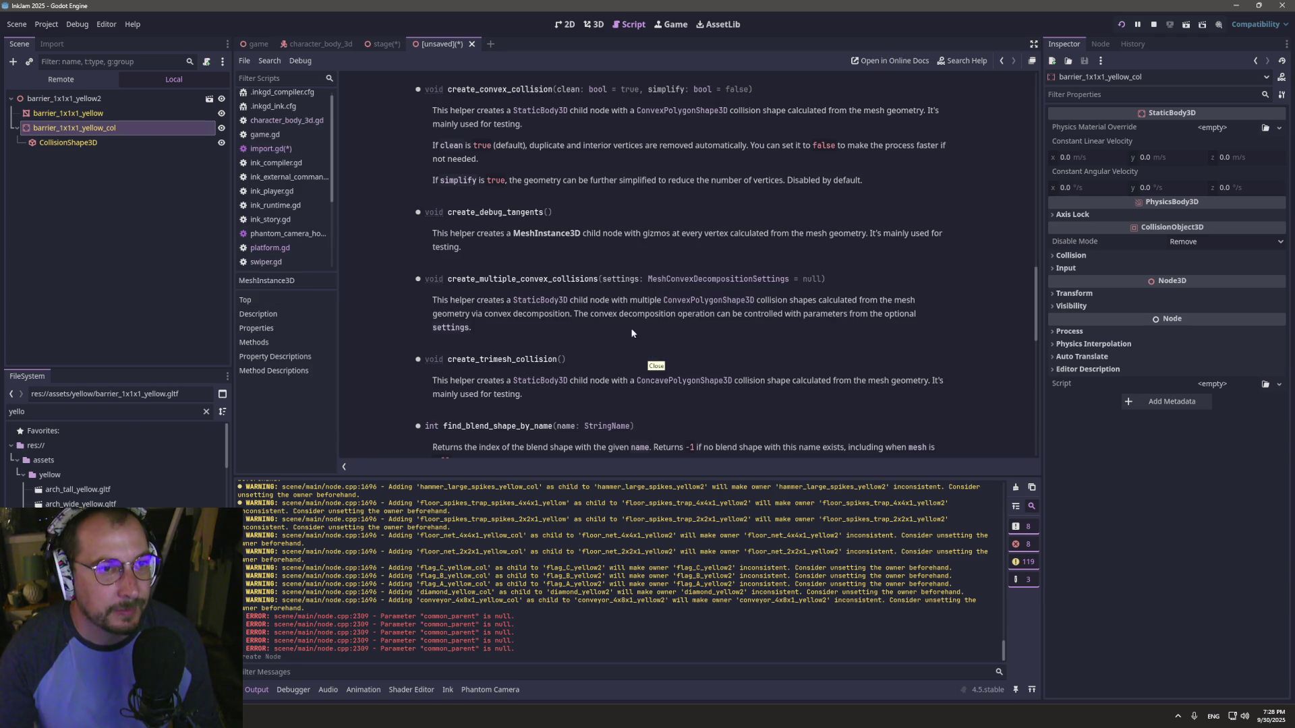
{"action": "left_click", "coordinate": [1005, 61]}
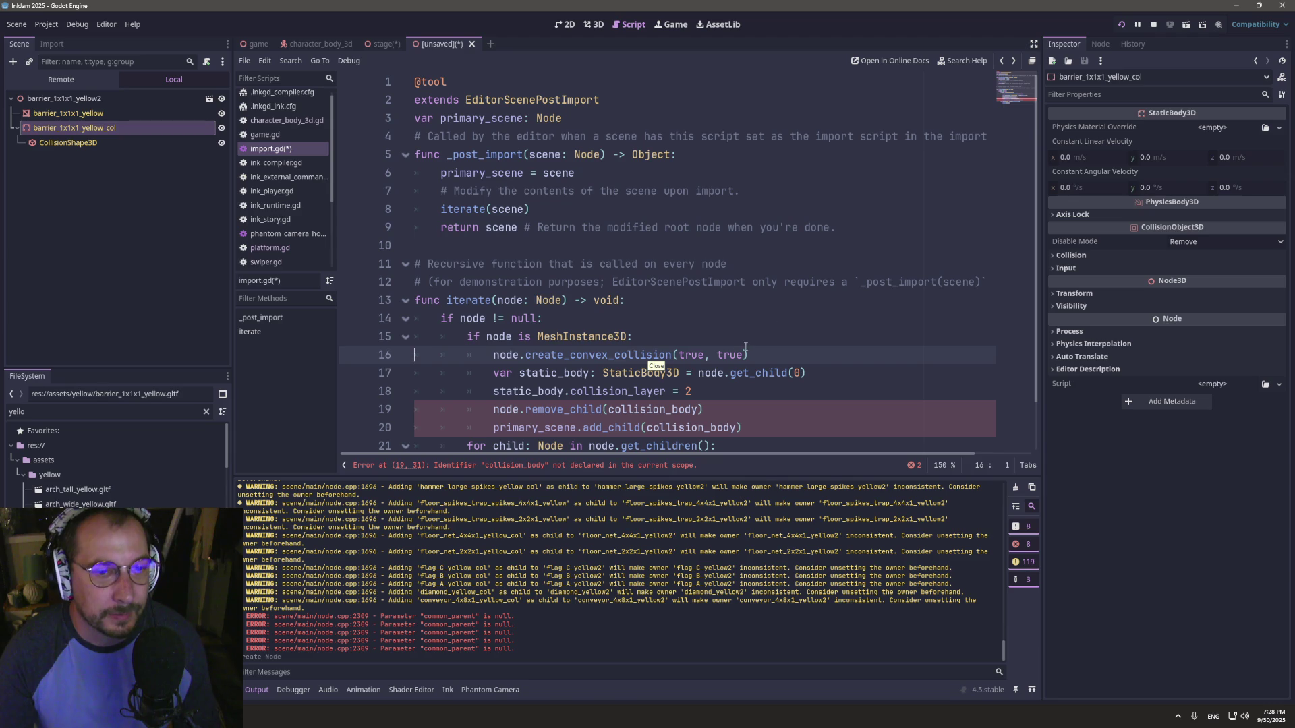
{"action": "type", "text": "false"}
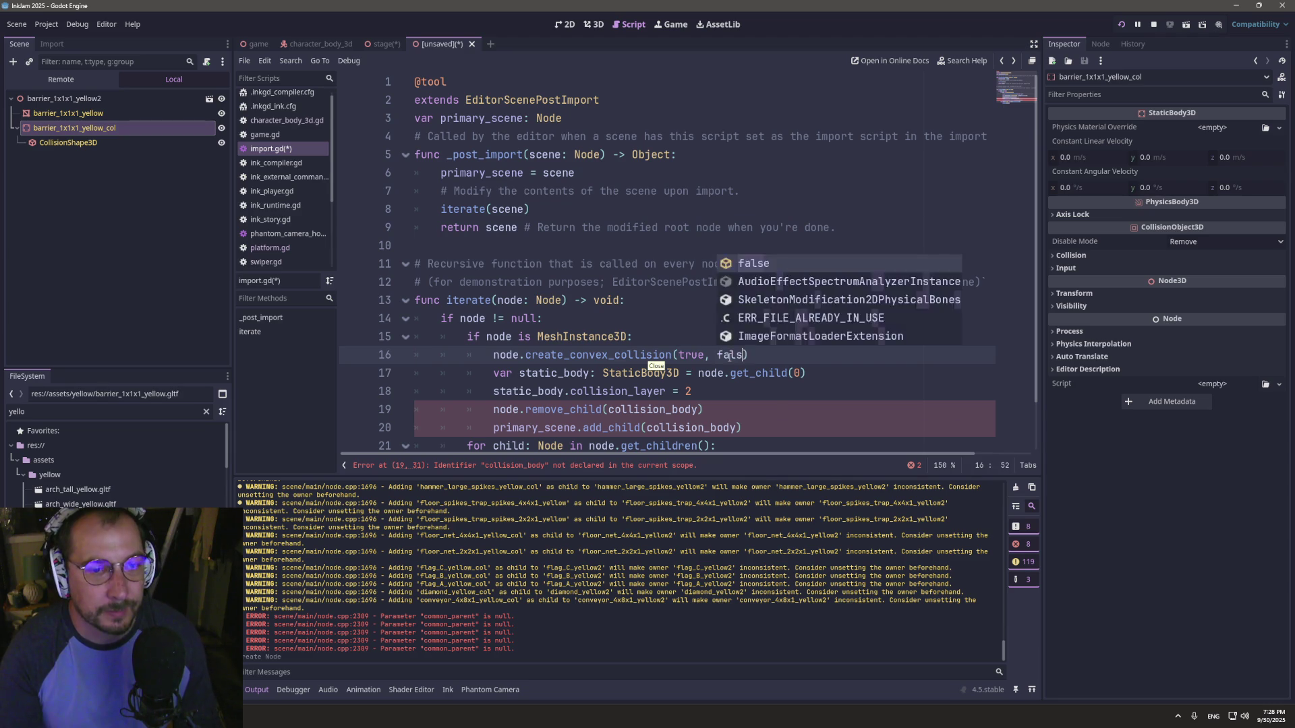
{"action": "key", "text": "ctrl+s"}
{"action": "key", "text": "Escape"}
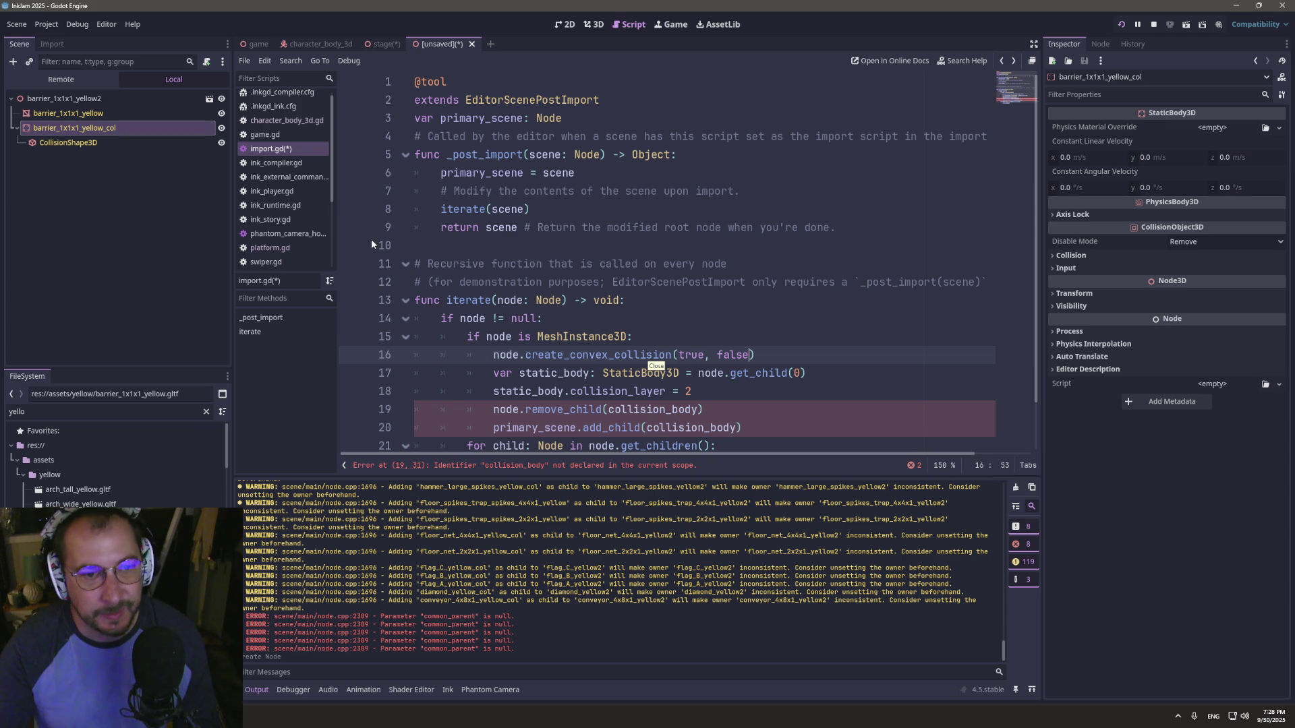
- Delete the leftover remove_child/add_child lines, save import.gd, and discard the unsaved scene
{"action": "left_click", "coordinate": [758, 421]}
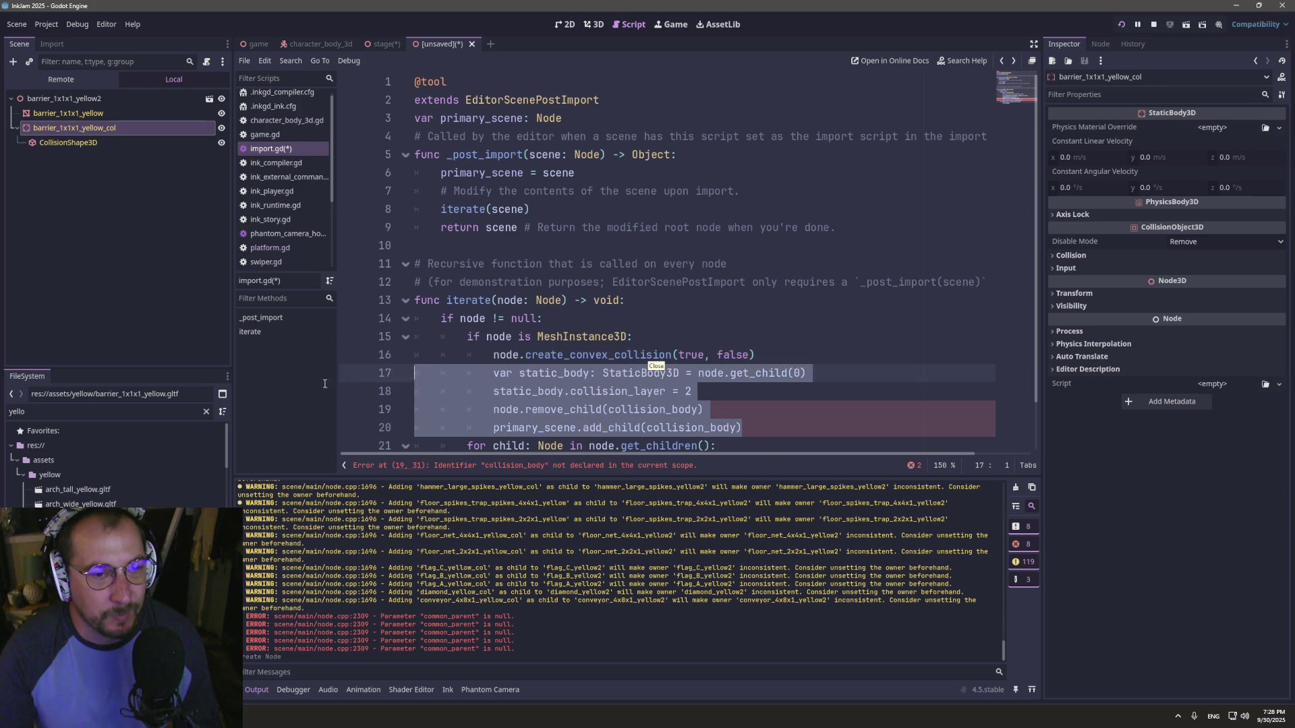
{"action": "key", "text": "BackSpace"}
{"action": "key", "text": "ctrl+s"}
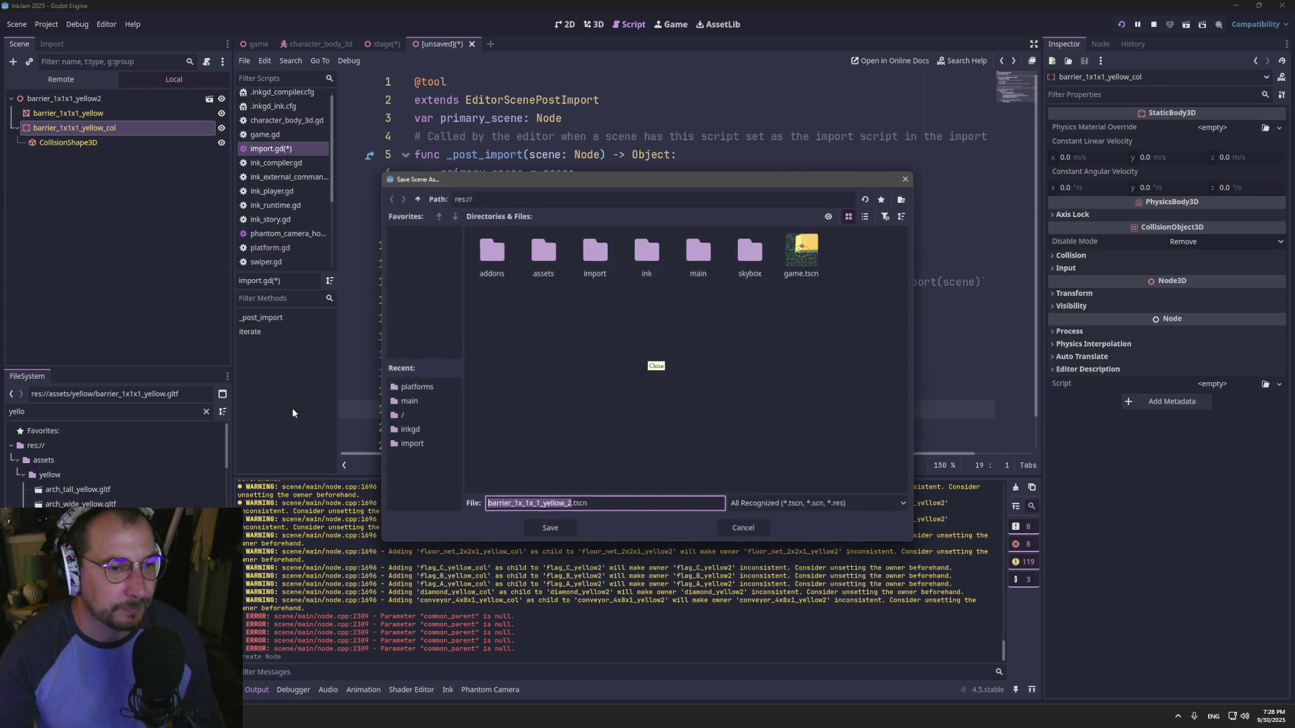
{"action": "key", "text": "Escape"}
{"action": "key", "text": "BackSpace"}
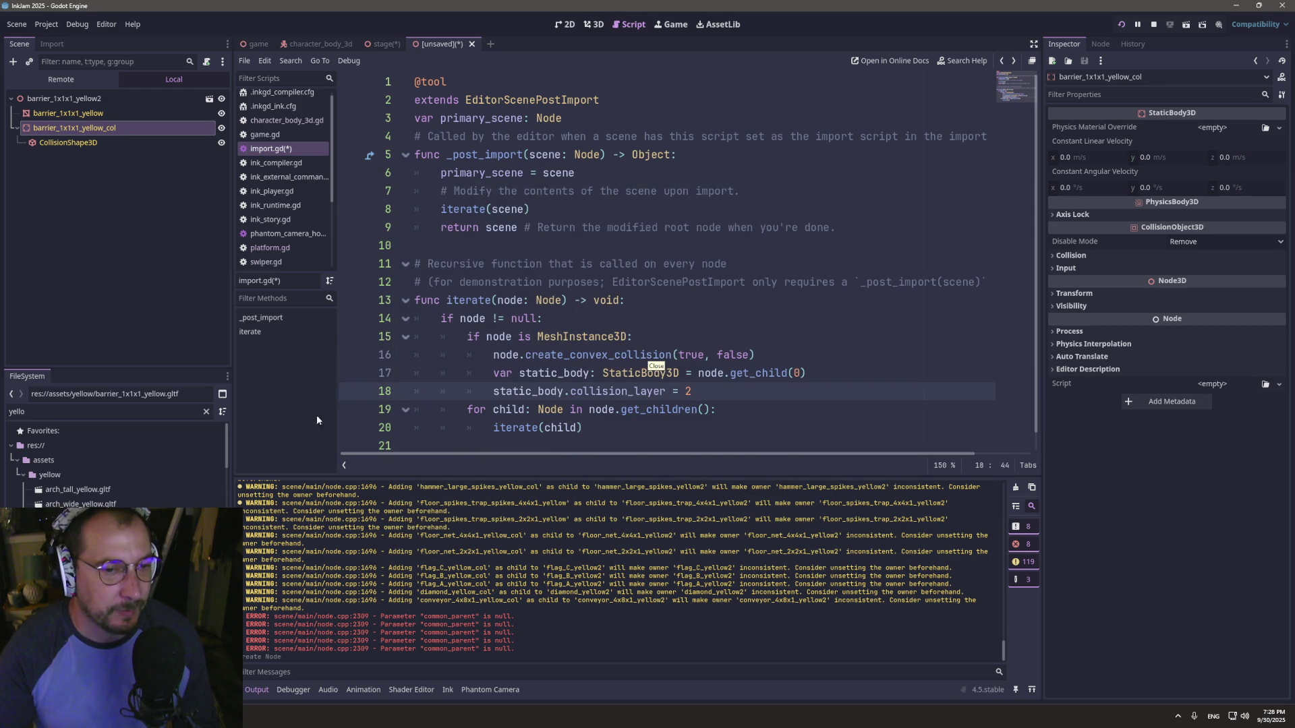
{"action": "left_click", "coordinate": [471, 44]}
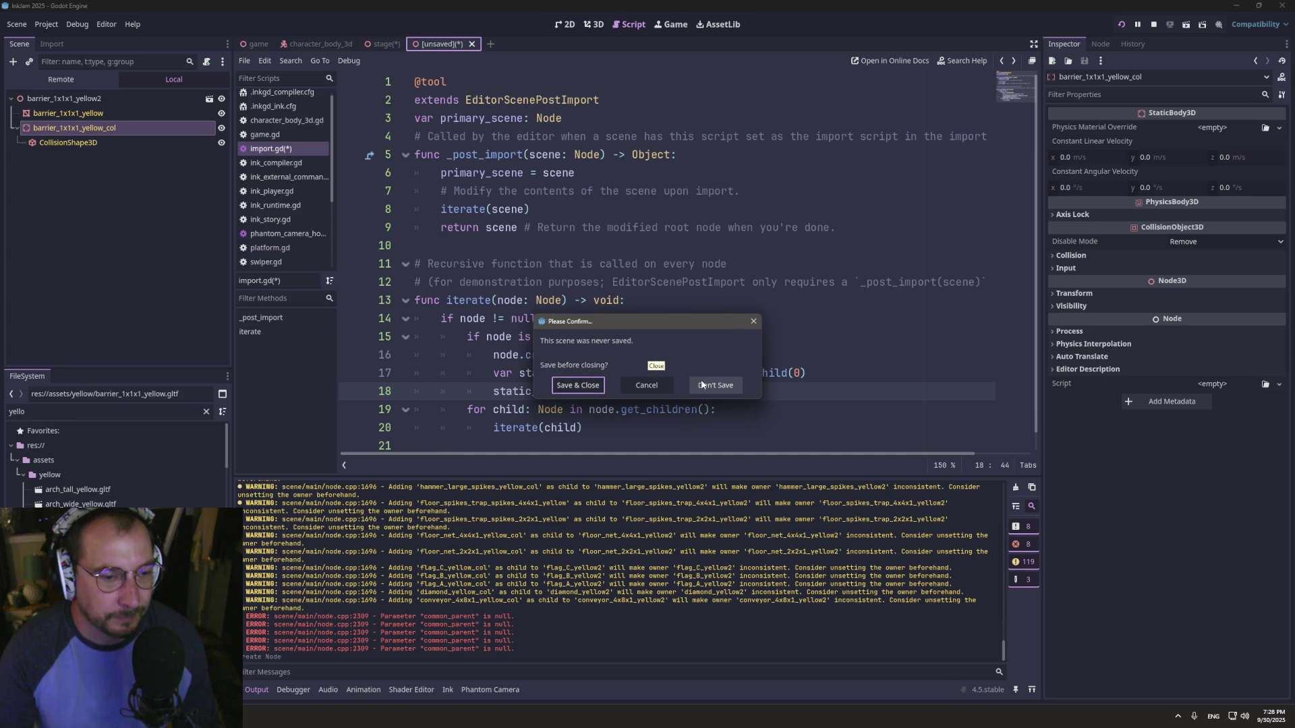
{"action": "left_click", "coordinate": [690, 392]}
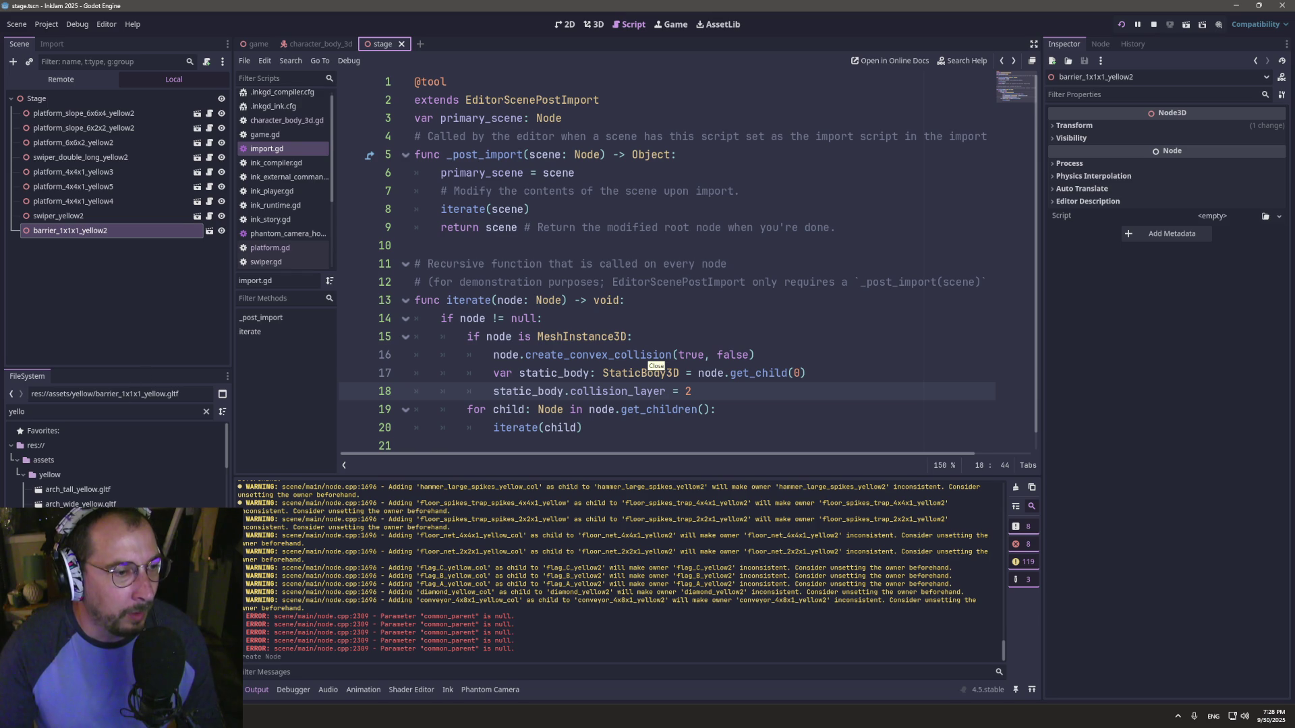
- Show the gltf import settings and select the range of yellow .gltf files from arch_tall_yellow.gltf
{"action": "left_click", "coordinate": [49, 45]}
{"action": "left_click", "coordinate": [164, 357]}
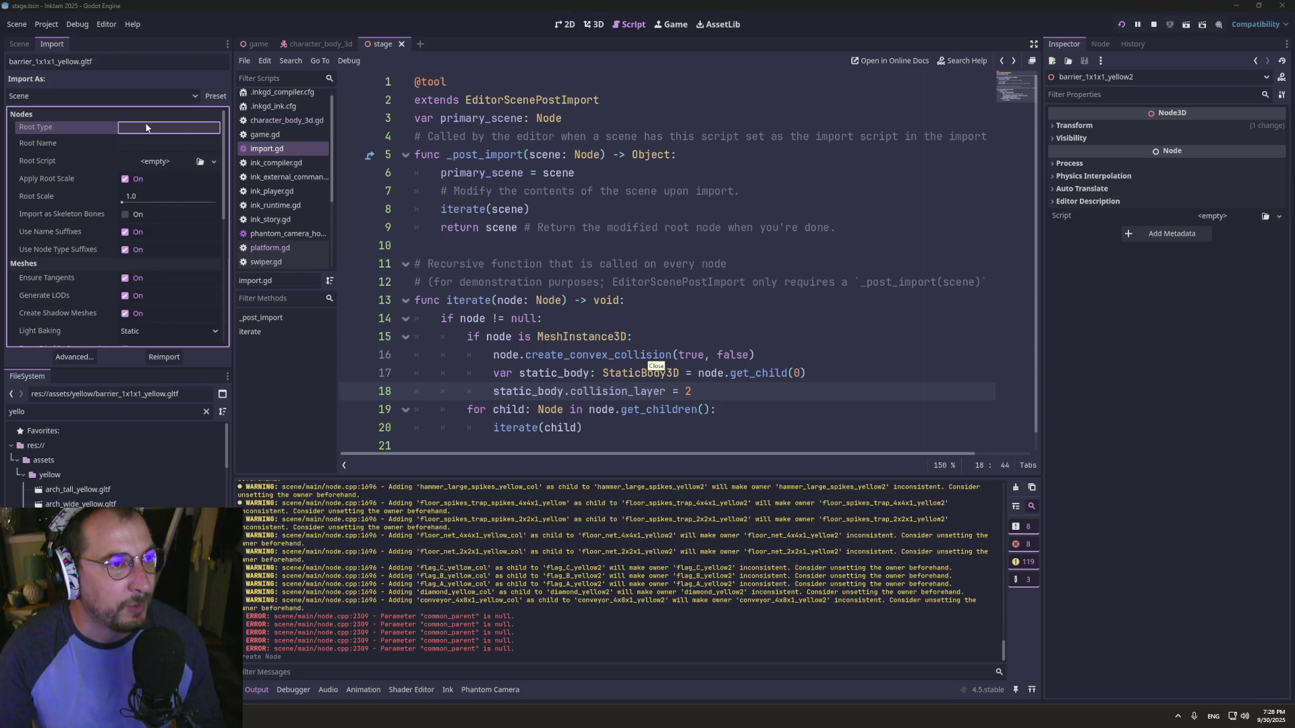
{"action": "left_click", "coordinate": [168, 127]}
{"action": "key", "text": "Escape"}
{"action": "left_click", "coordinate": [78, 490]}
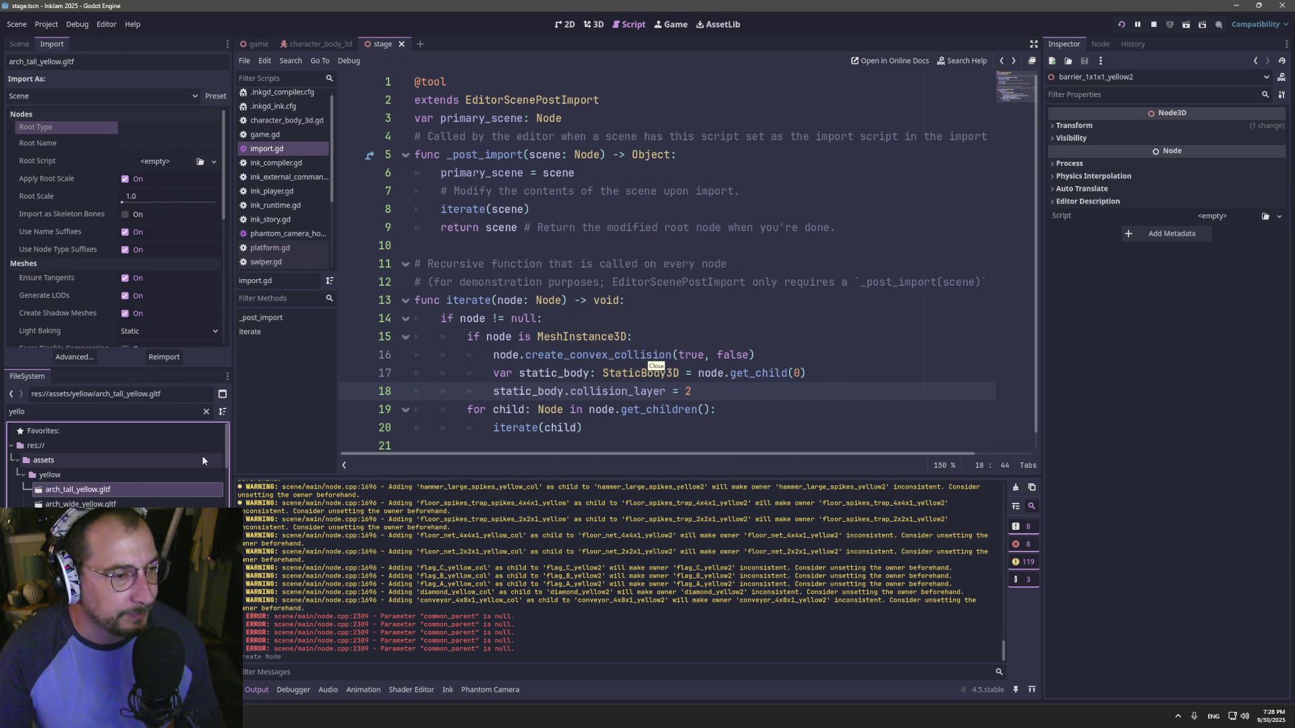
{"action": "scroll", "coordinate": [121, 472], "scroll_direction": "down", "scroll_amount": 5}
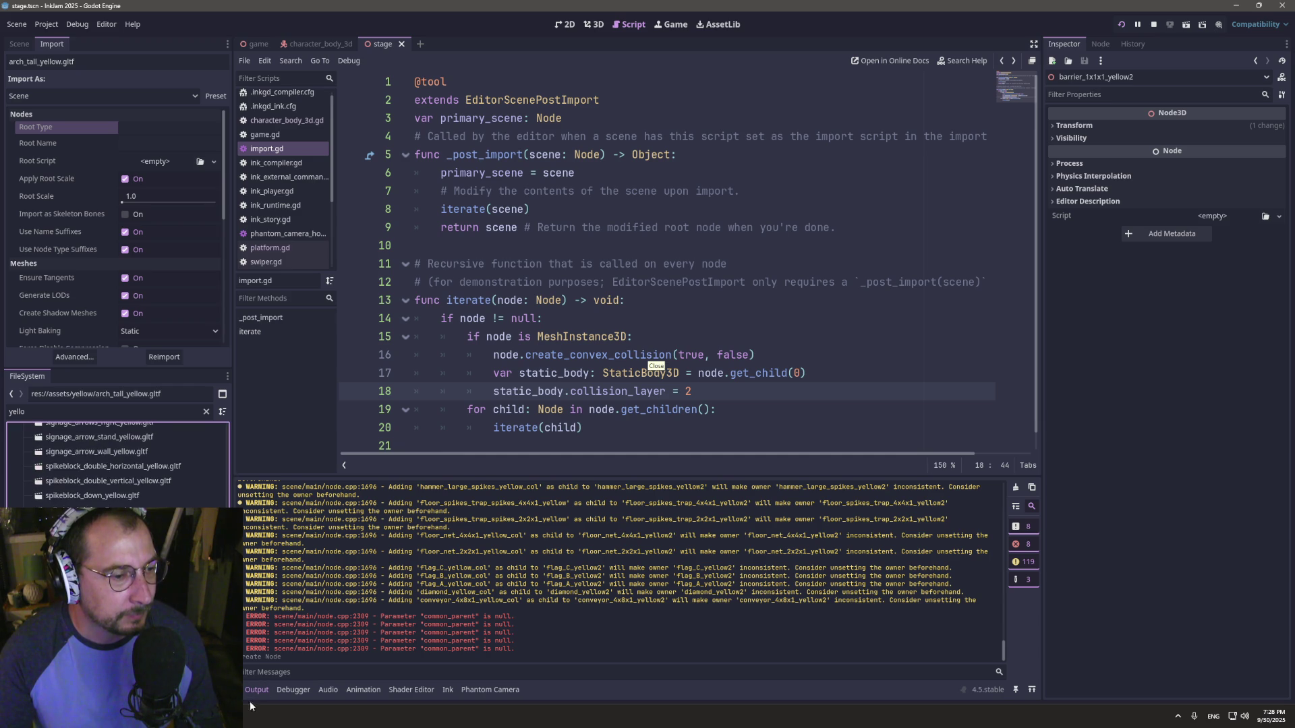
{"action": "key", "text": "ctrl+a"}
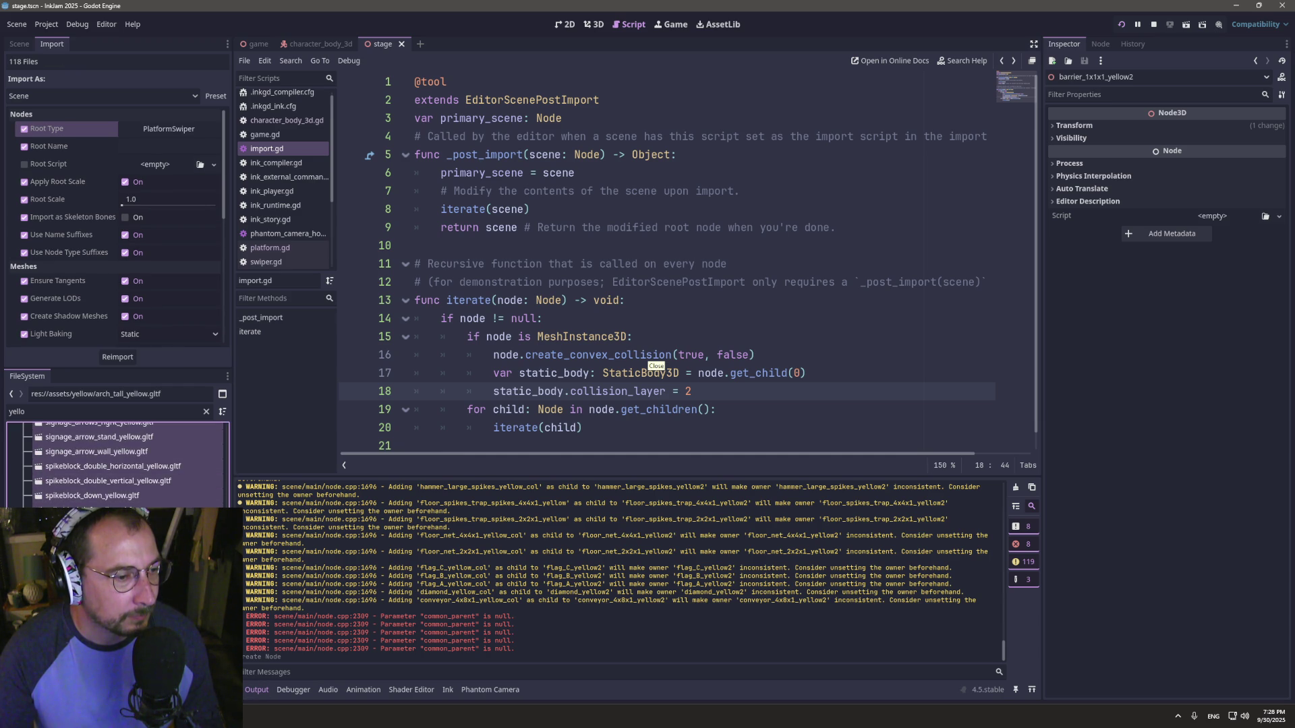
{"action": "left_click", "coordinate": [95, 526]}
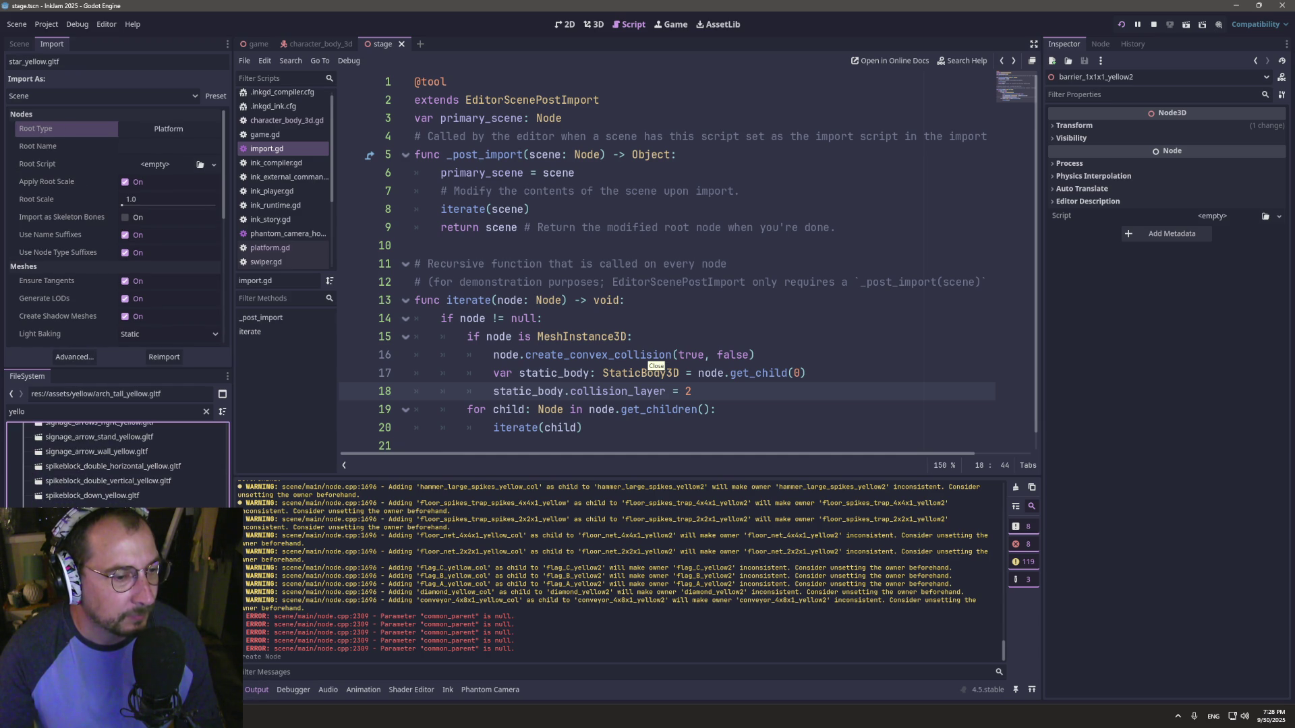
{"action": "scroll", "coordinate": [183, 457], "scroll_direction": "up", "scroll_amount": 15}
{"action": "left_click", "coordinate": [136, 487], "text": "shift"}
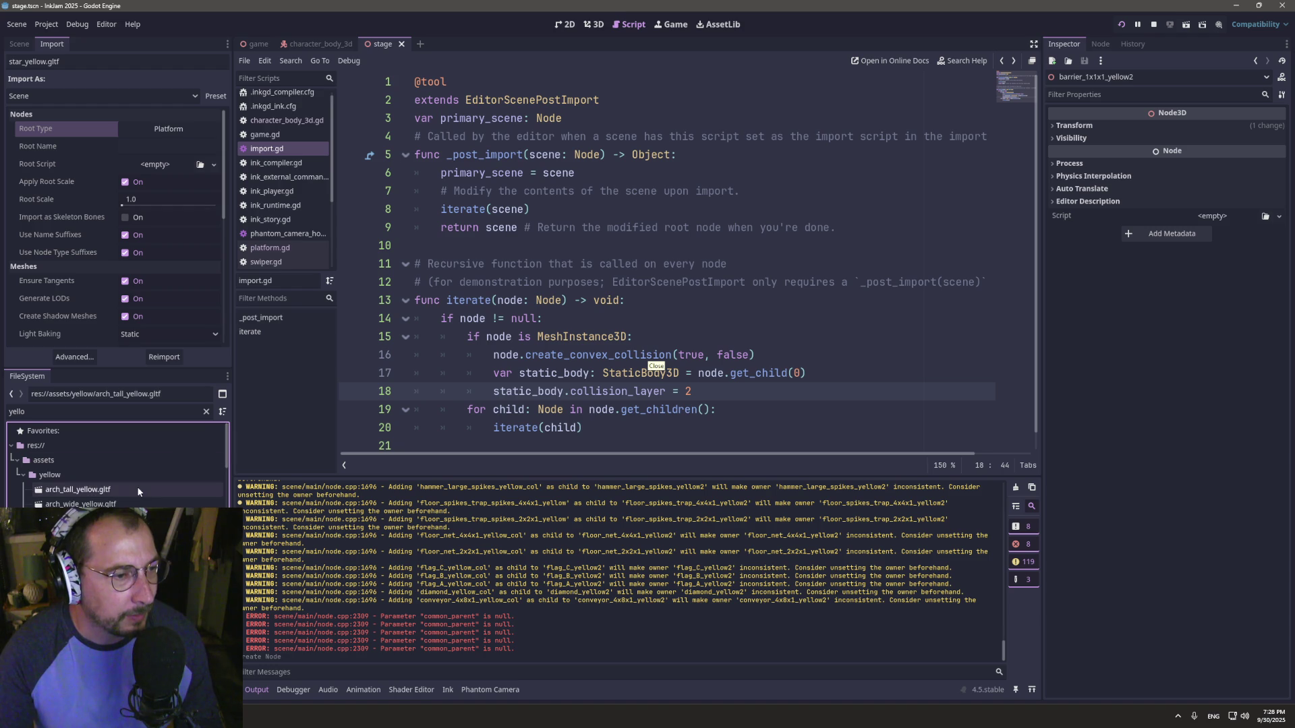
- Set the Root Type to Platform and reimport the 112 selected yellow assets
{"action": "left_click", "coordinate": [145, 128]}
{"action": "left_click", "coordinate": [555, 279]}
{"action": "double_click", "coordinate": [555, 280]}
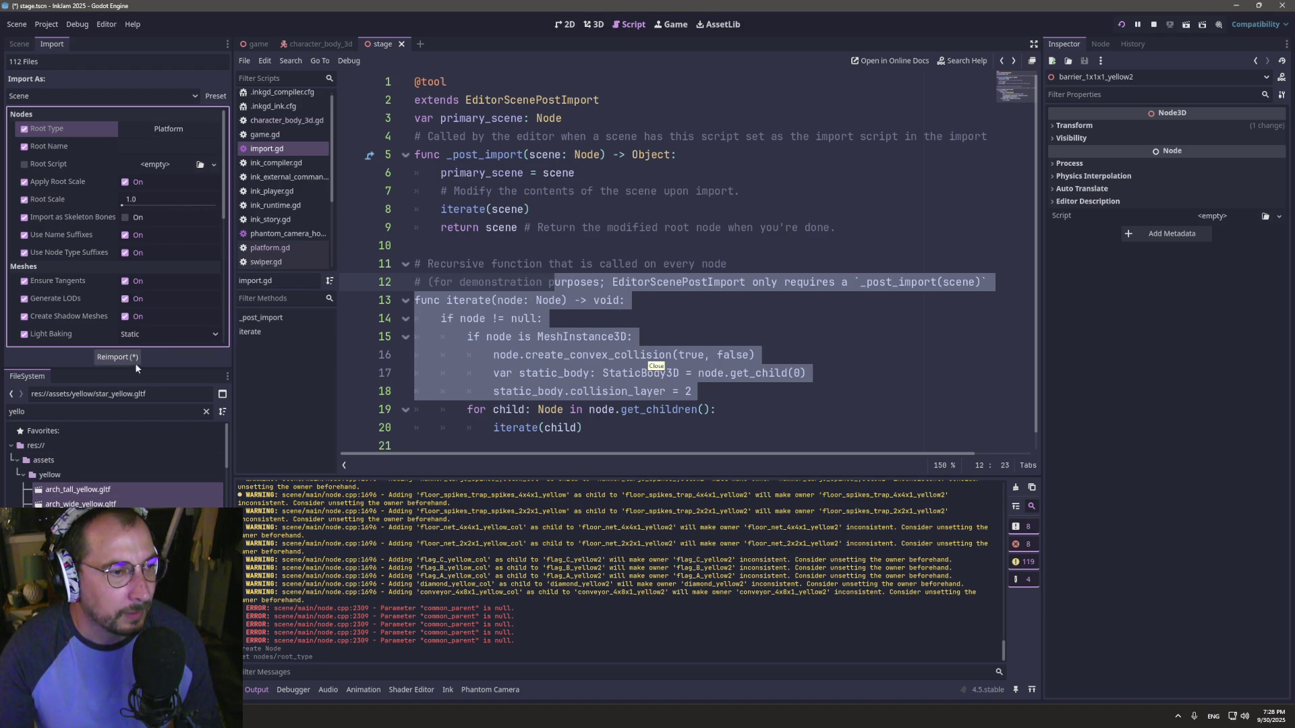
{"action": "left_click", "coordinate": [128, 362]}
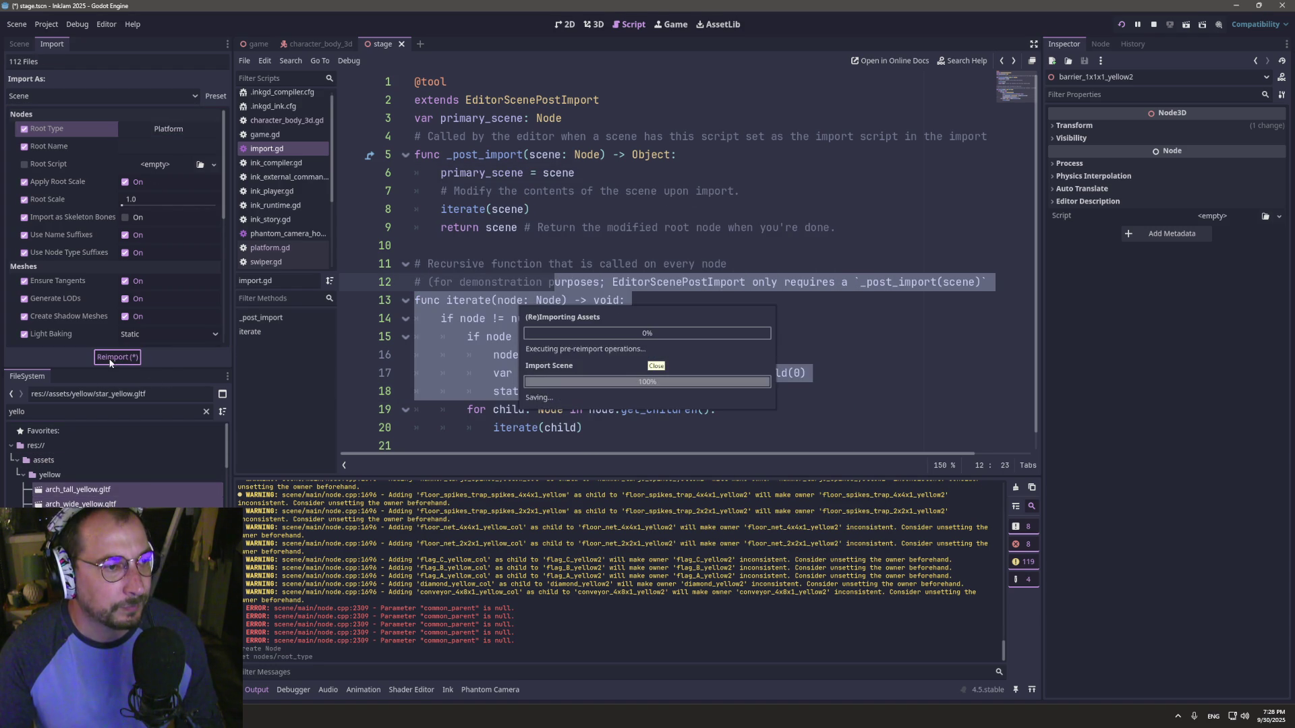
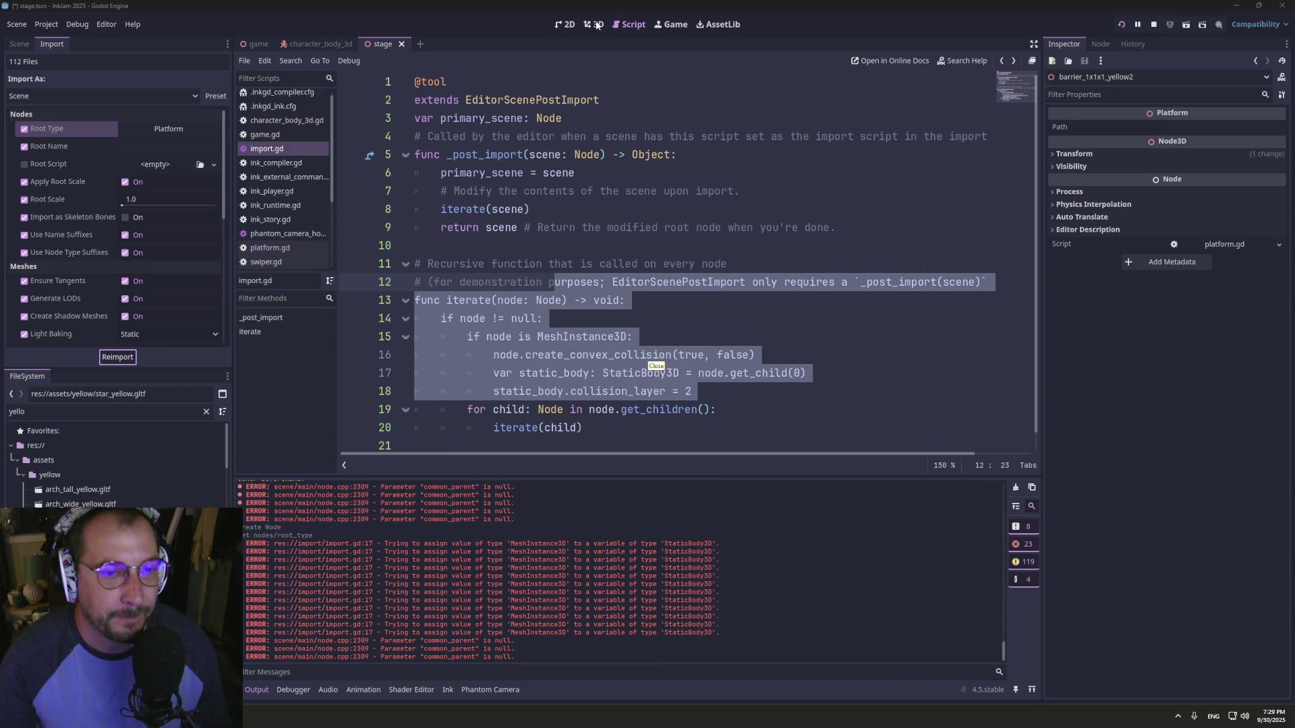
- In the 3D view, drag barrier_1x1x2_yellow into the stage near the ramp
{"action": "left_click", "coordinate": [597, 25]}
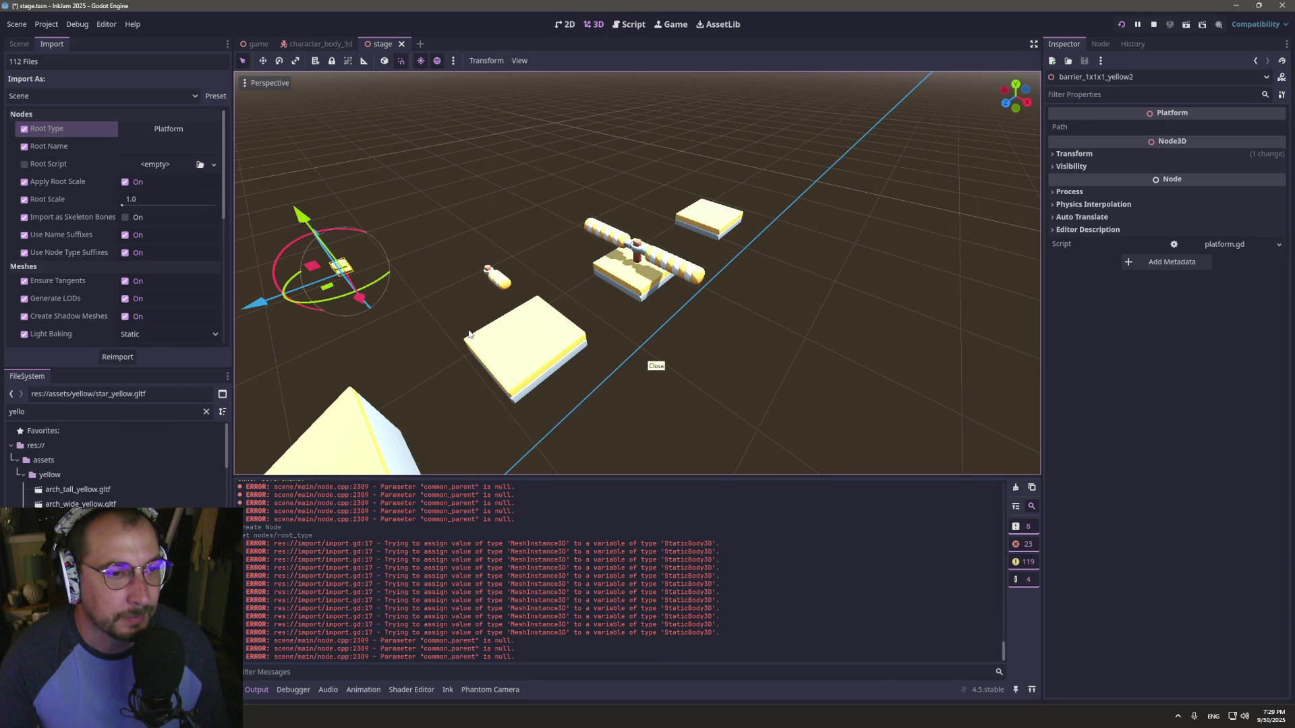
{"action": "left_click", "coordinate": [19, 43]}
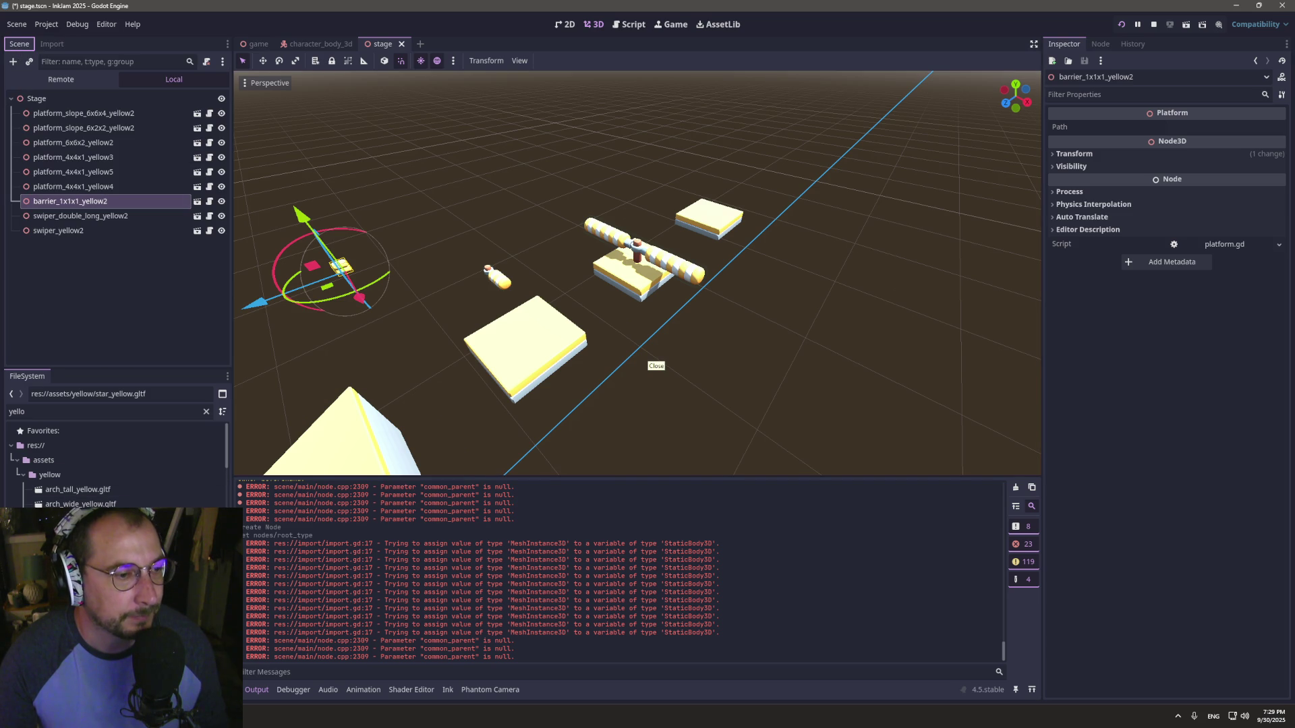
{"action": "left_click", "coordinate": [48, 44]}
{"action": "left_click", "coordinate": [19, 43]}
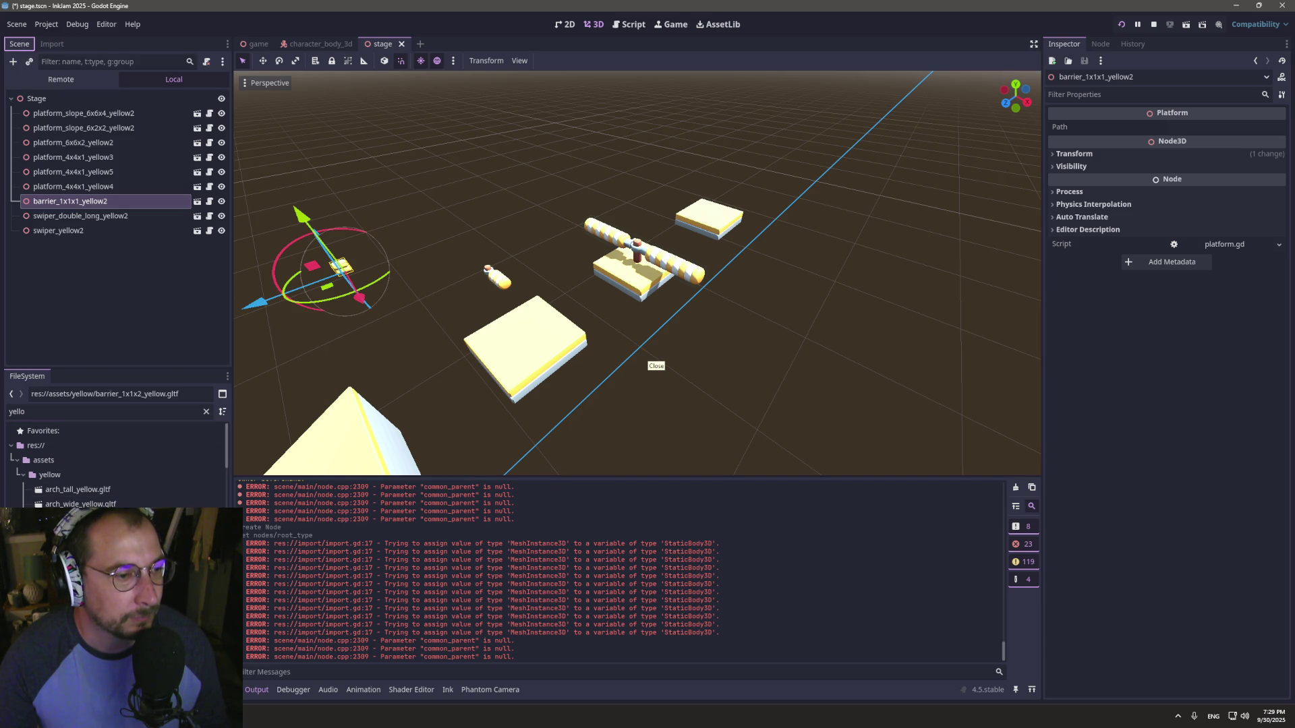
{"action": "left_click_drag", "start_coordinate": [74, 499], "coordinate": [424, 365]}
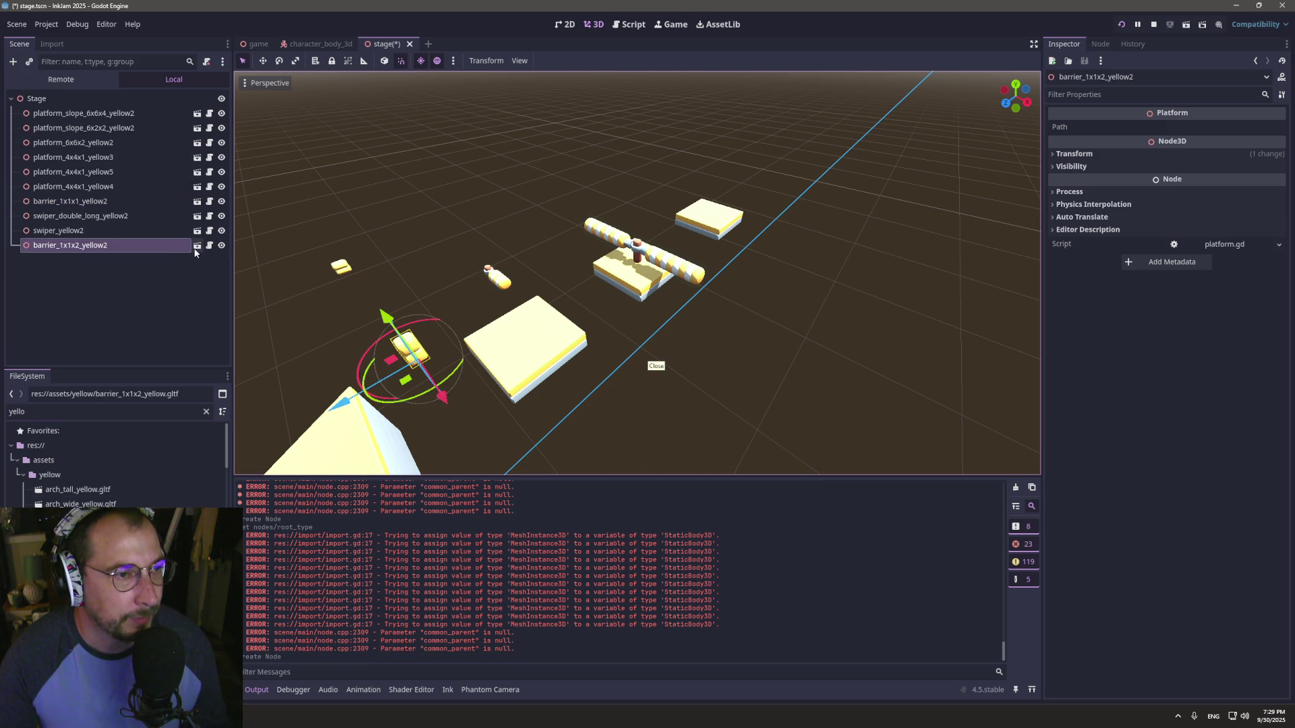
- Open the barrier as a new inherited scene, discard it unsaved, and bring up import.gd
{"action": "left_click", "coordinate": [197, 246]}
{"action": "left_click", "coordinate": [556, 381]}
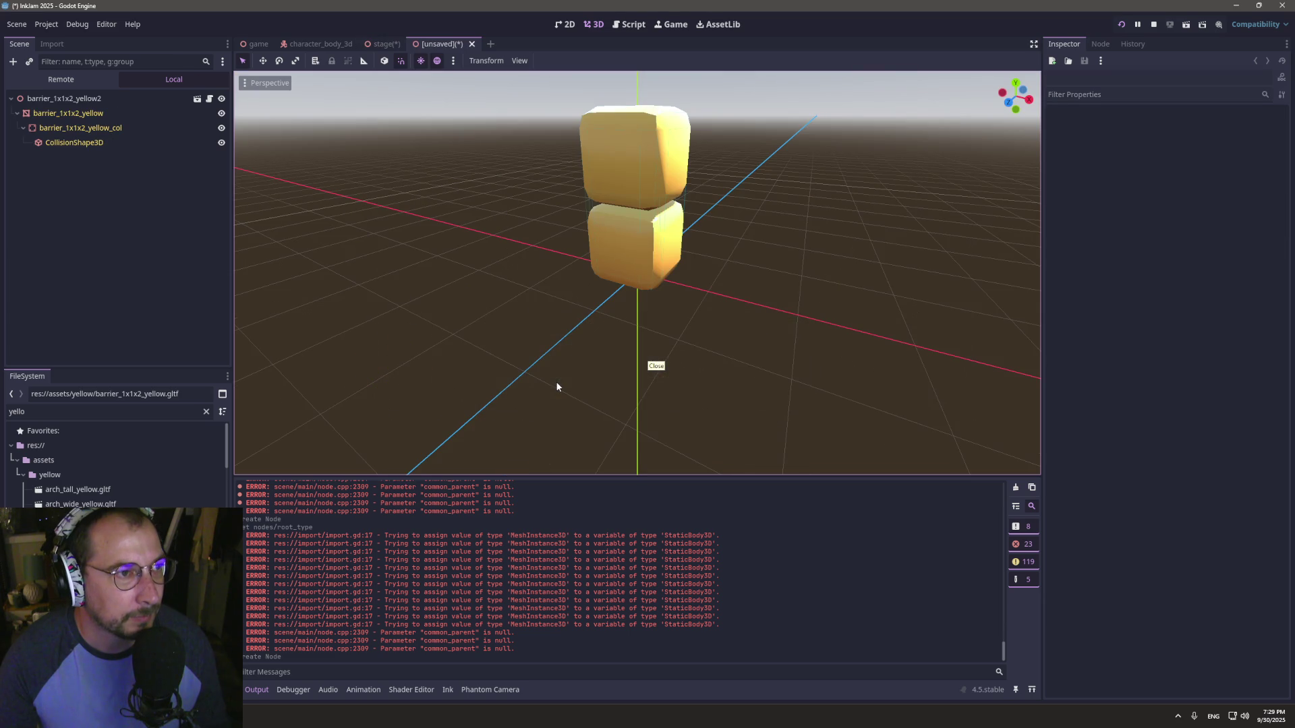
{"action": "left_click", "coordinate": [472, 44]}
{"action": "left_click", "coordinate": [715, 386]}
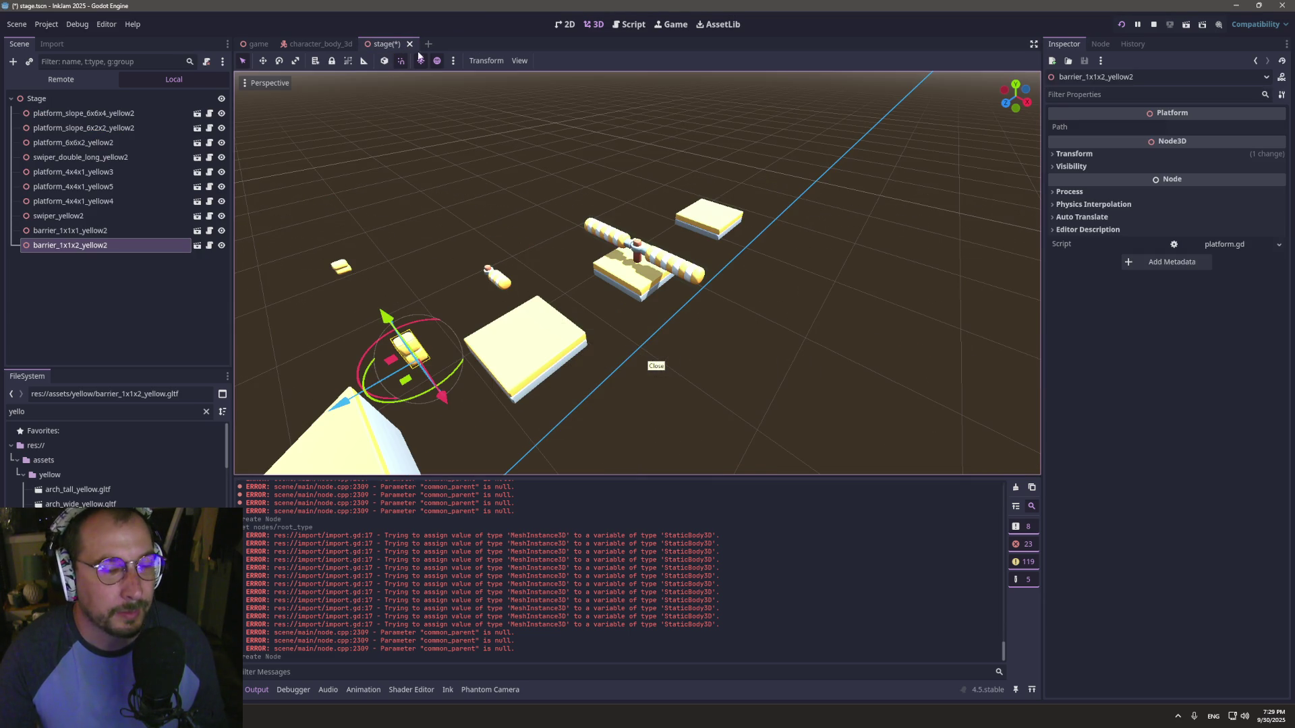
{"action": "left_click", "coordinate": [621, 30]}
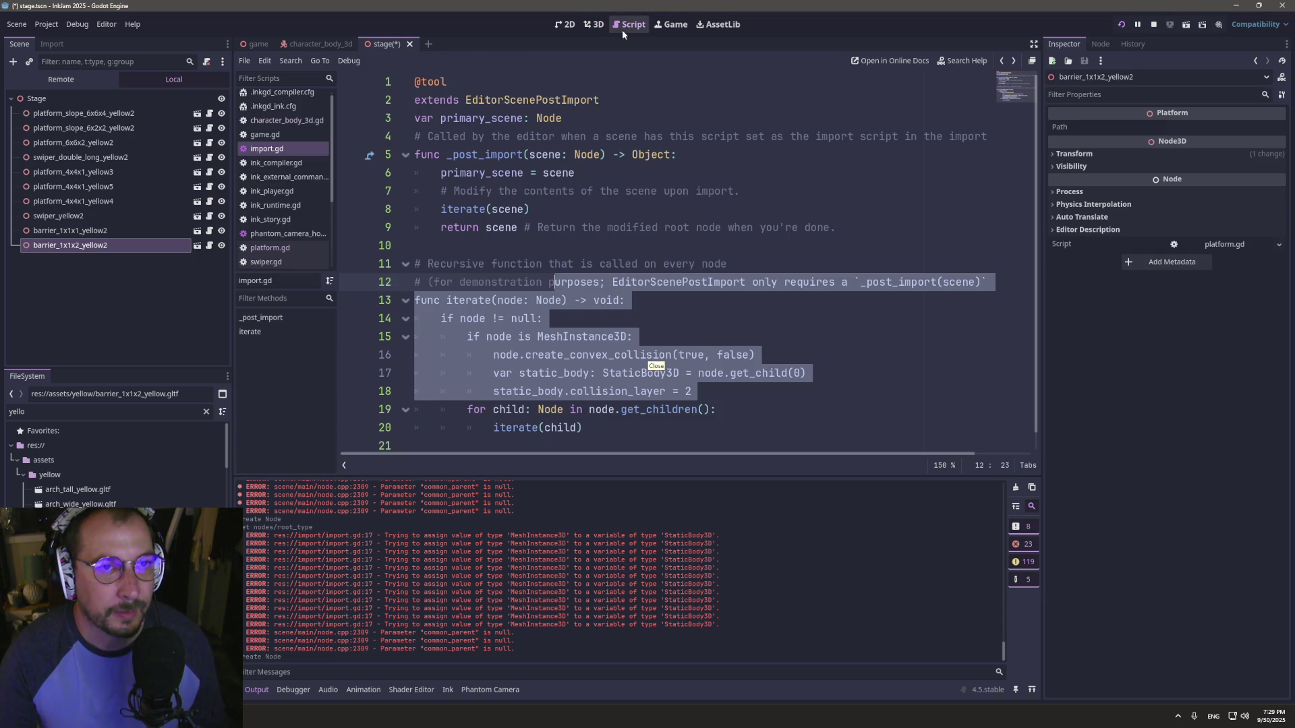
- Check collision_layer in import.gd, then inspect barrier_1x1x2_yellow_col's Collision settings in an inherited barrier scene
{"action": "left_click", "coordinate": [526, 376]}
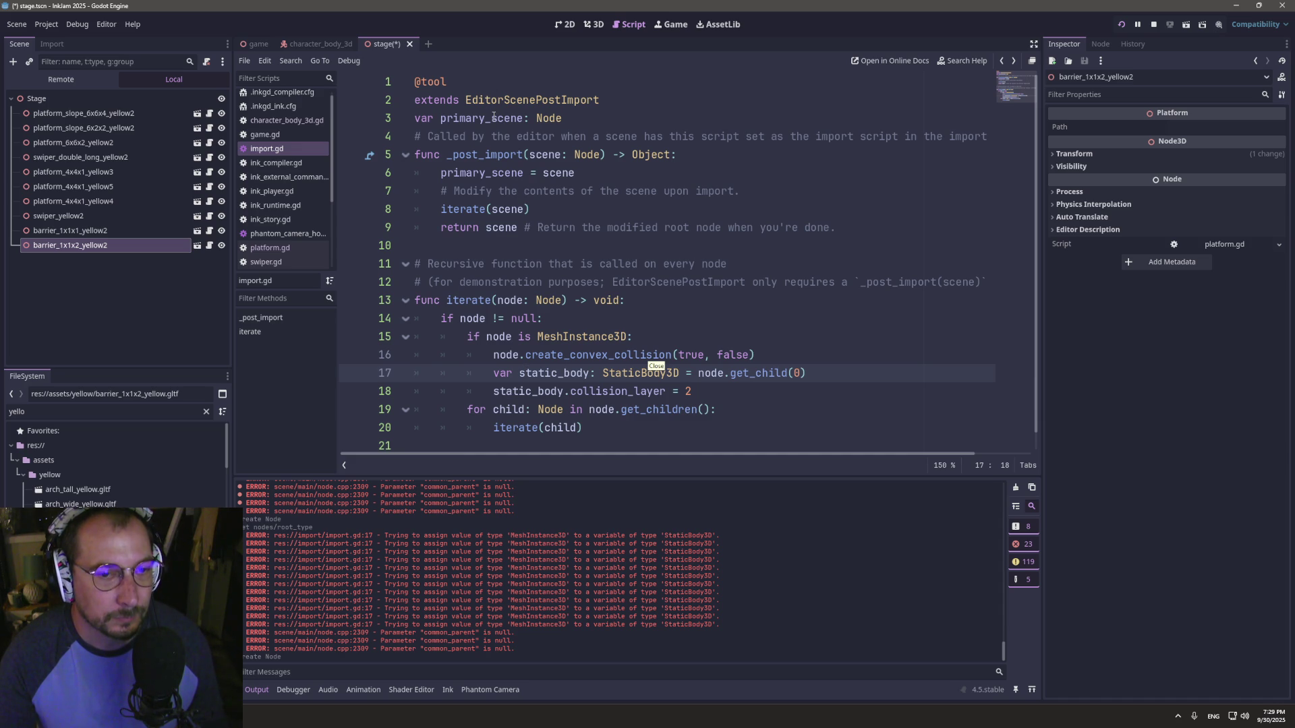
{"action": "double_click", "coordinate": [611, 393]}
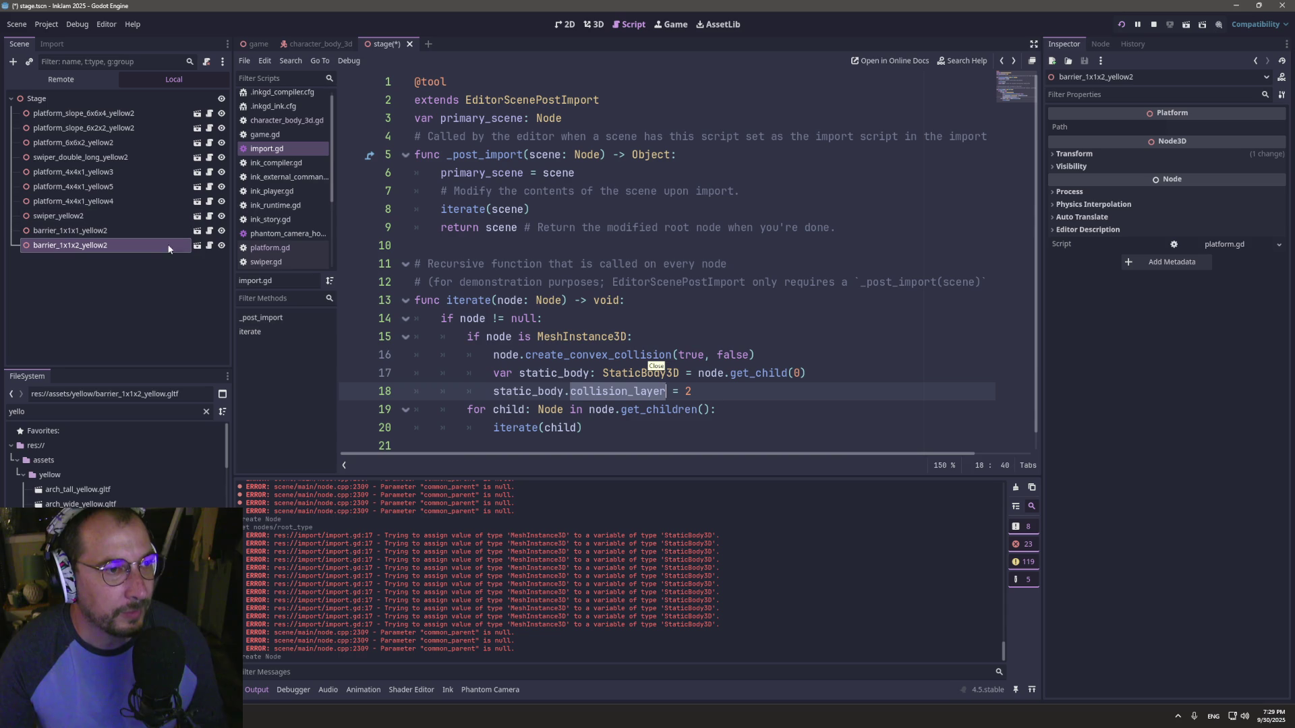
{"action": "left_click", "coordinate": [198, 245]}
{"action": "left_click", "coordinate": [558, 379]}
{"action": "left_click", "coordinate": [87, 129]}
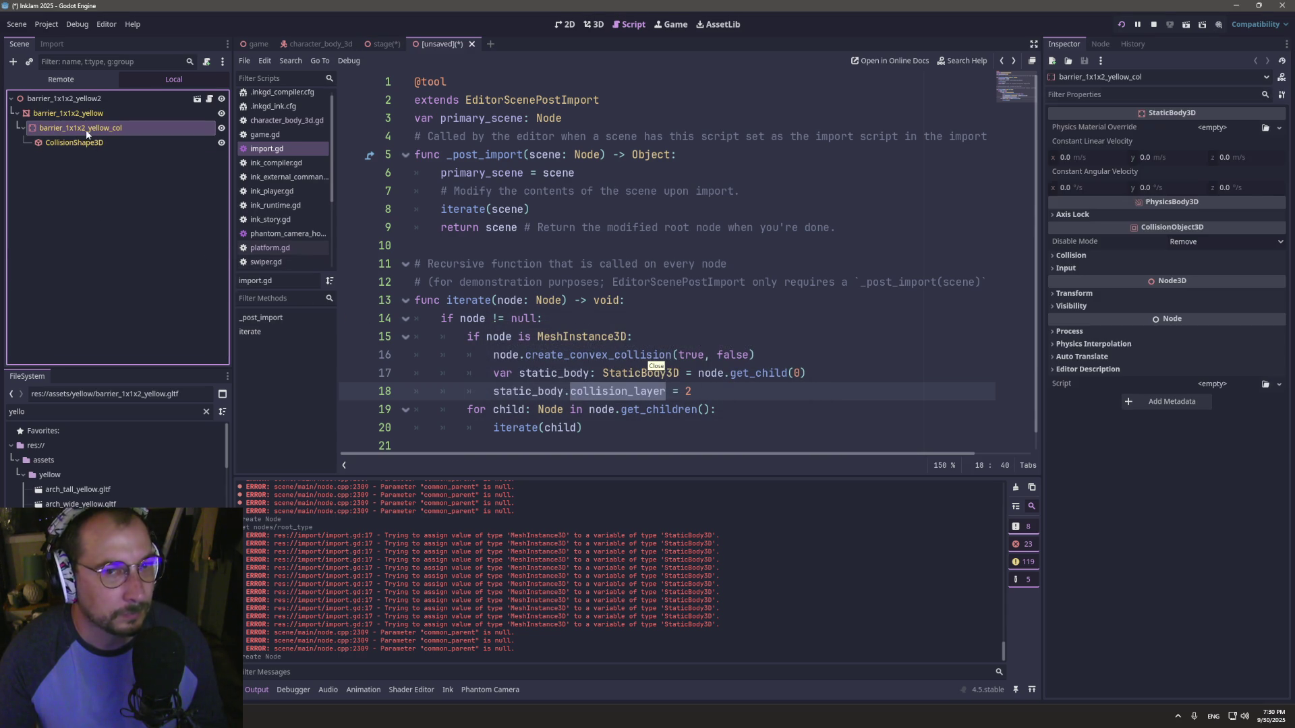
{"action": "left_click", "coordinate": [1066, 255]}
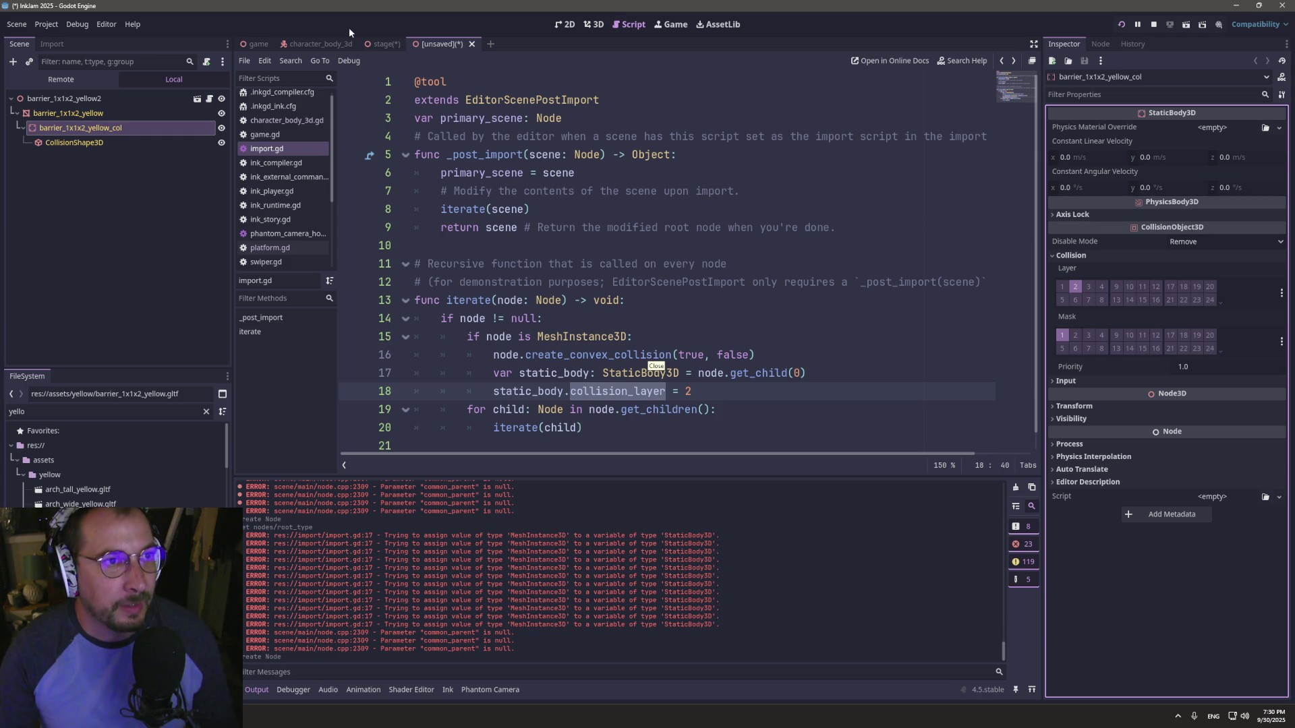
- Enable collision Mask bit 2 on the CharacterBody3D and save the character_body_3d scene
{"action": "left_click", "coordinate": [336, 43]}
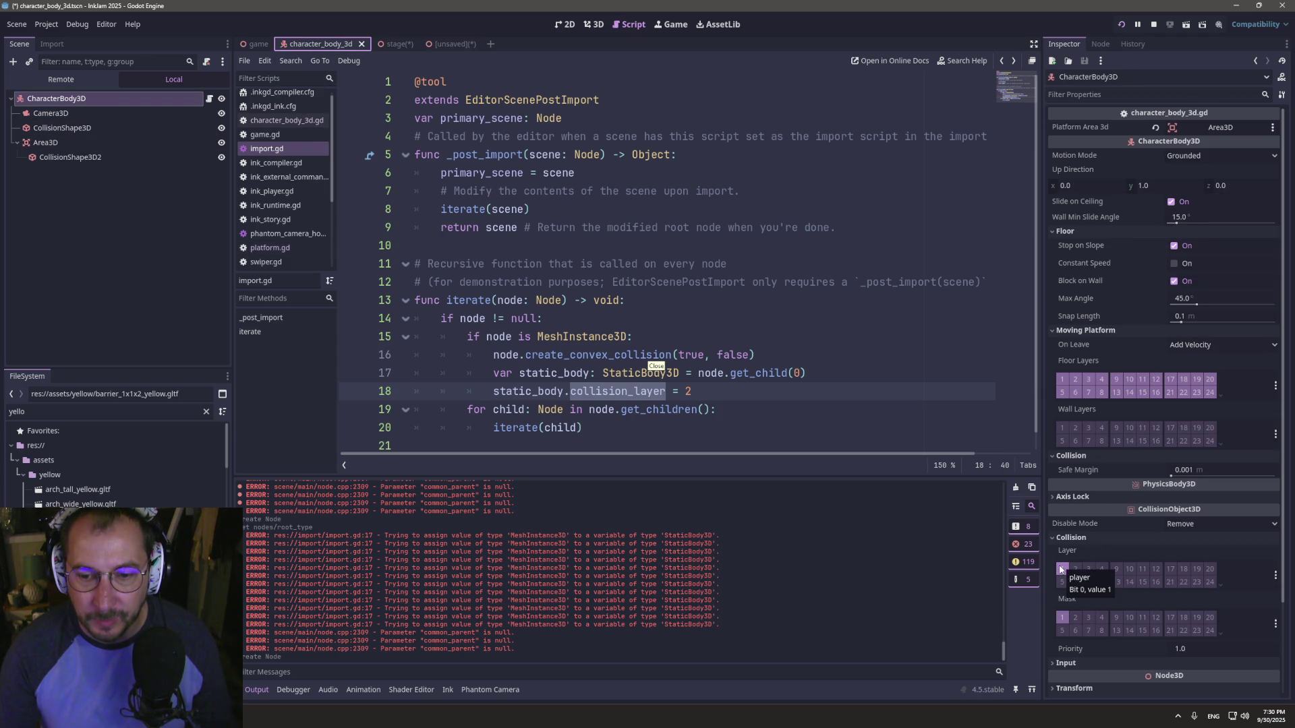
{"action": "left_click", "coordinate": [1076, 618]}
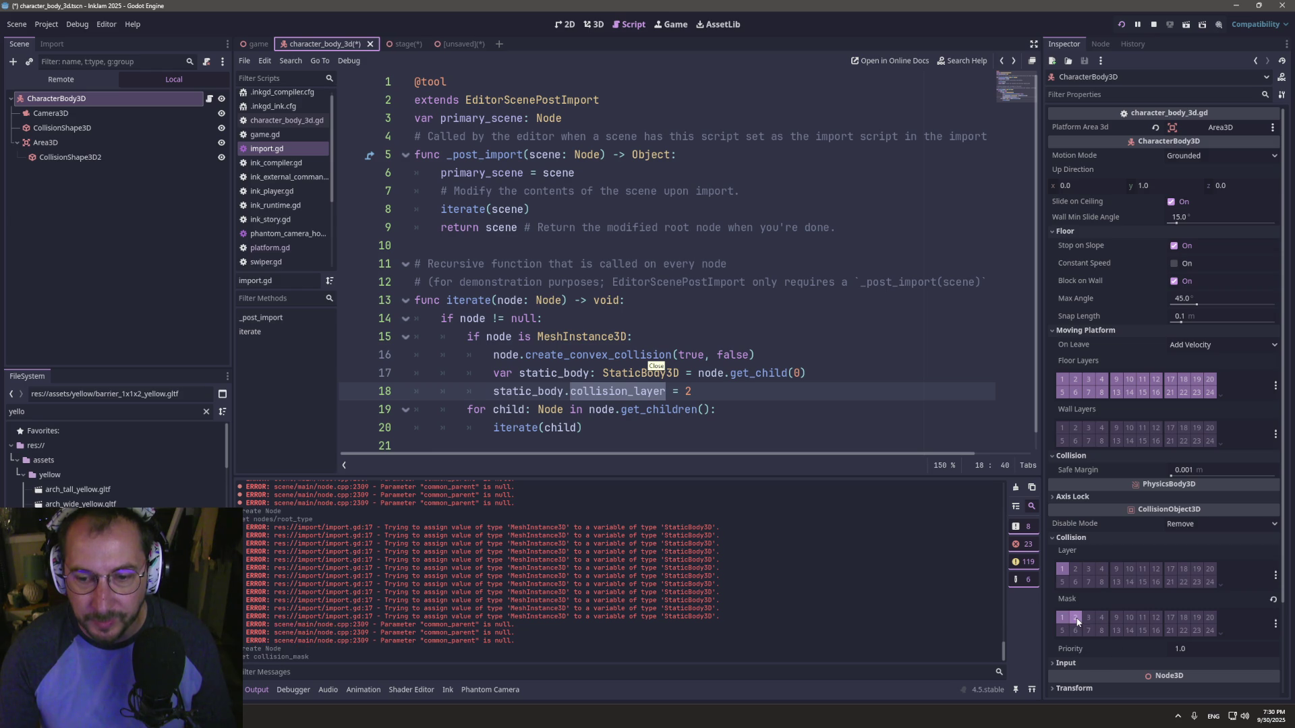
{"action": "left_click", "coordinate": [711, 269]}
{"action": "key", "text": "ctrl+s"}
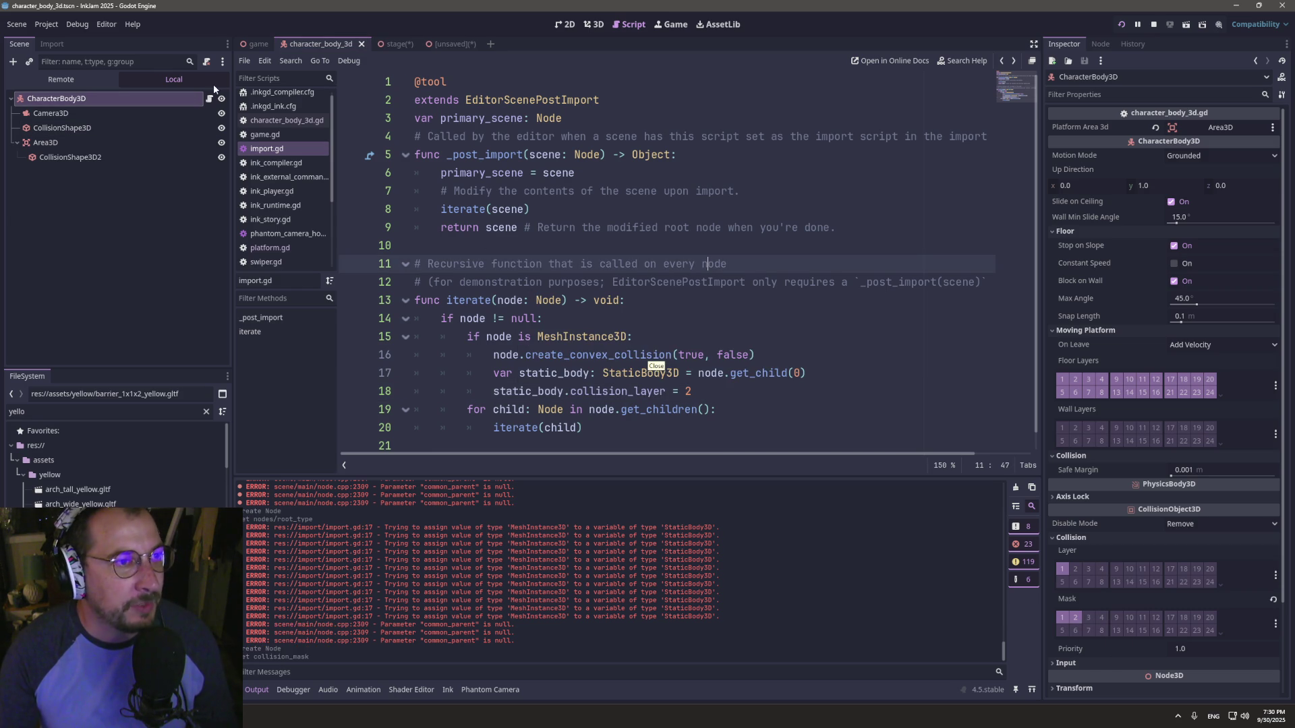
- Open the character_body_3d.gd script and place the caret near the _platform_entered function
{"action": "left_click", "coordinate": [212, 93]}
{"action": "left_click", "coordinate": [211, 98]}
{"action": "left_click", "coordinate": [563, 372]}
{"action": "left_click", "coordinate": [563, 354]}
{"action": "left_click", "coordinate": [508, 345]}
{"action": "scroll", "coordinate": [508, 347], "scroll_direction": "up", "scroll_amount": 5}
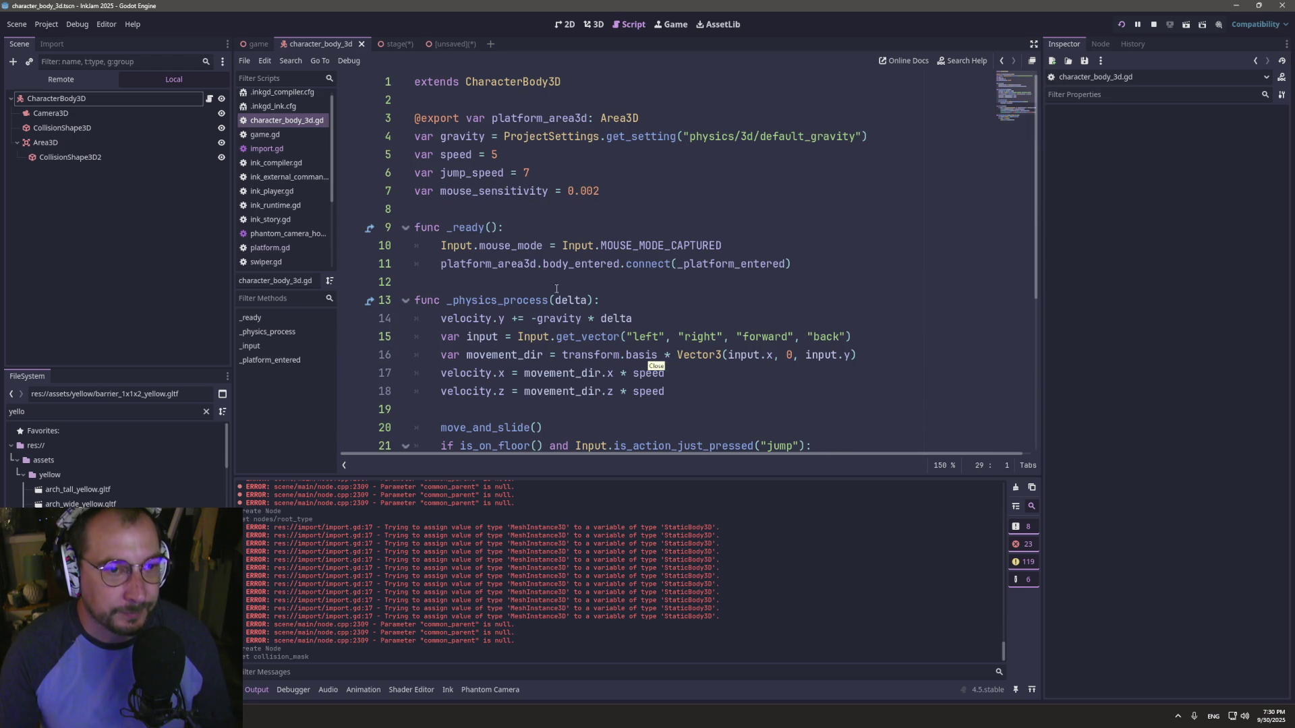
- Start a new line inside _platform_entered for a check on the body's collision layer
{"action": "left_click", "coordinate": [142, 101]}
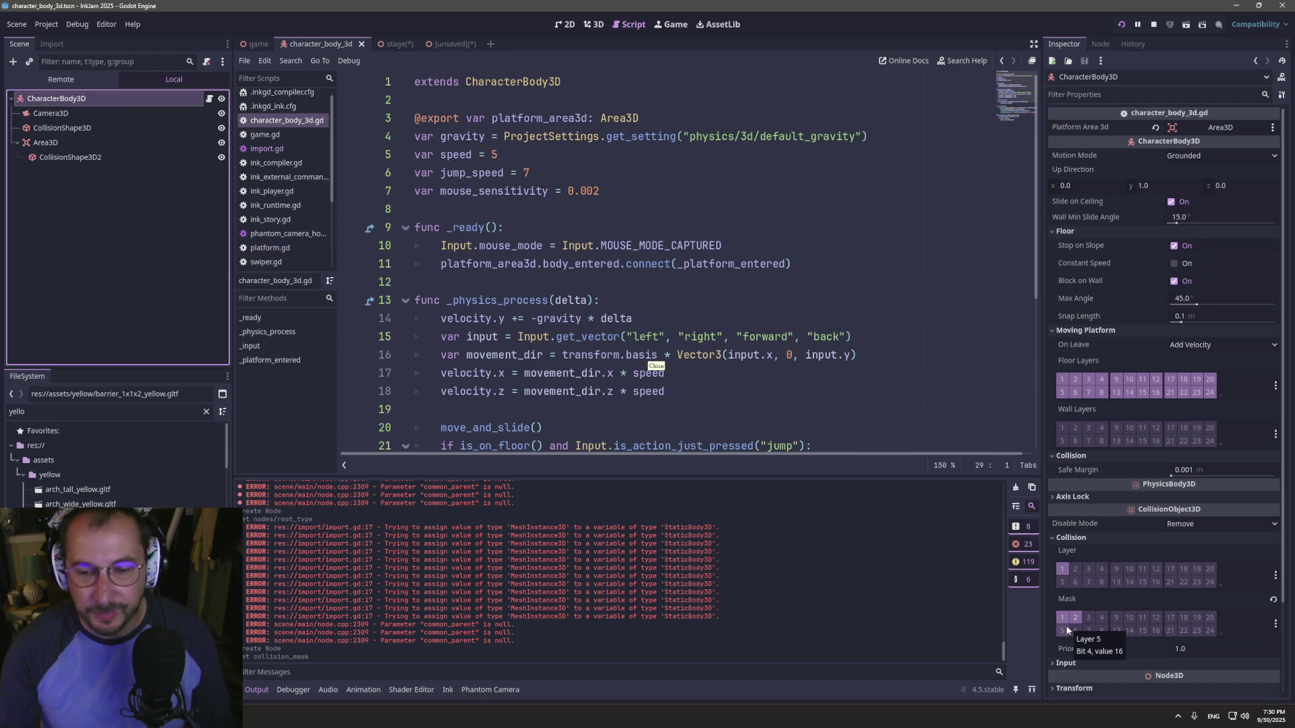
{"action": "scroll", "coordinate": [557, 221], "scroll_direction": "down", "scroll_amount": 5}
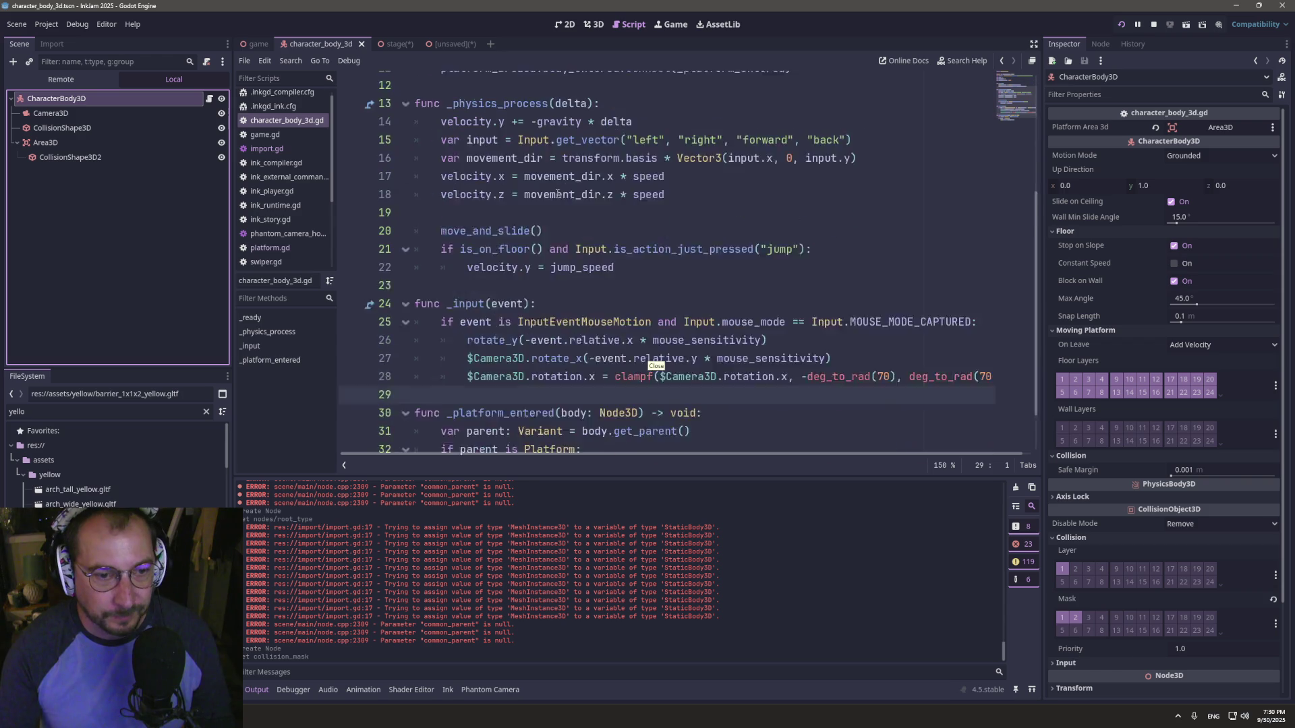
{"action": "double_click", "coordinate": [570, 355]}
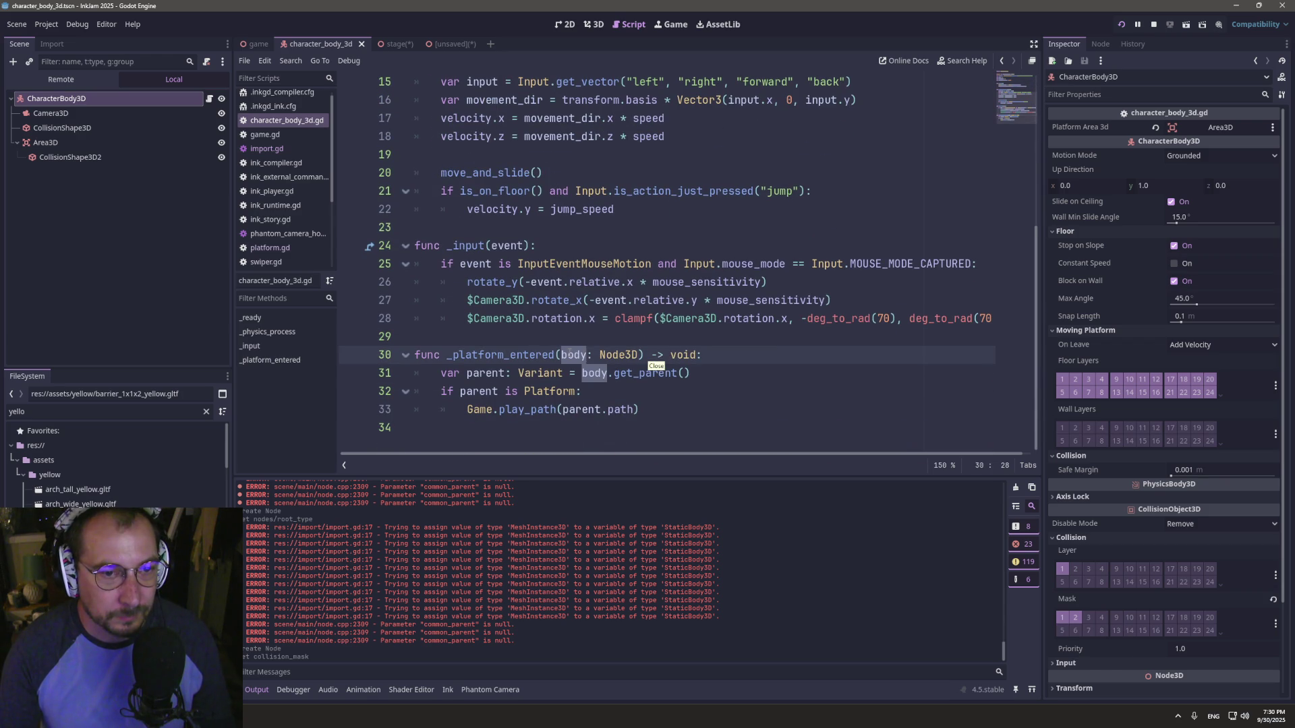
{"action": "left_click", "coordinate": [731, 355]}
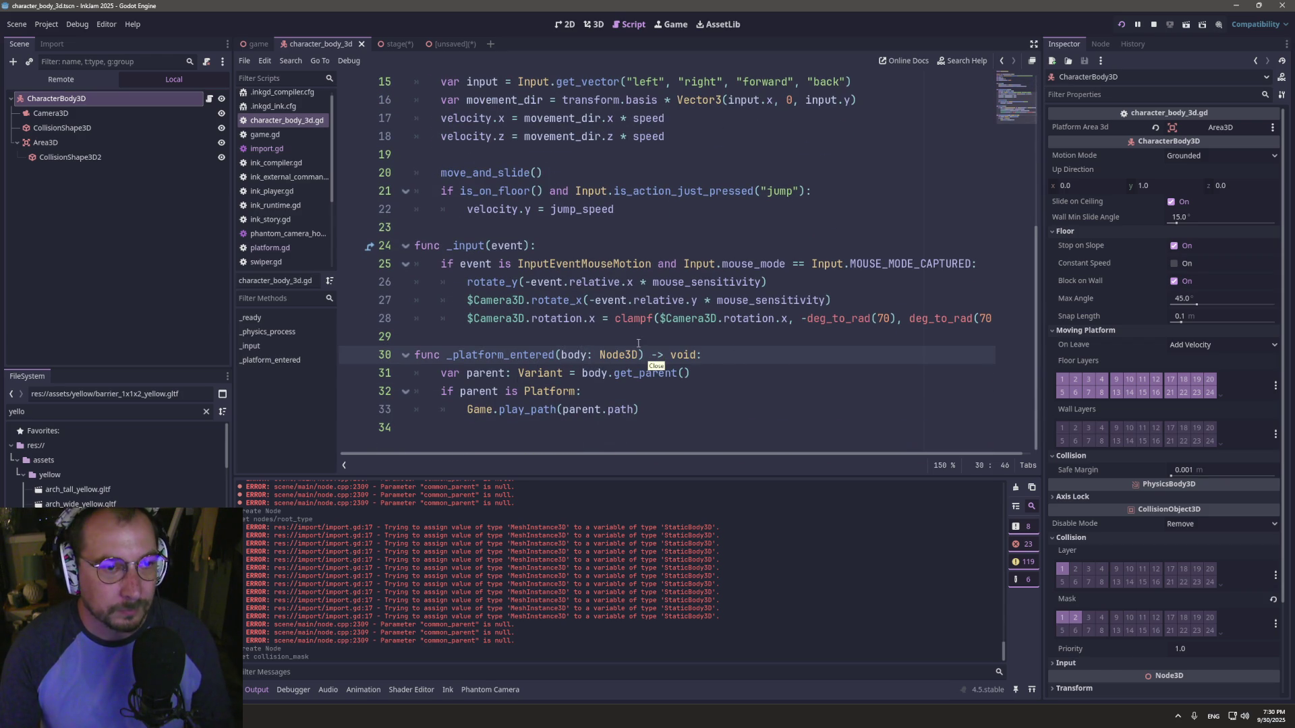
{"action": "key", "text": "Return"}
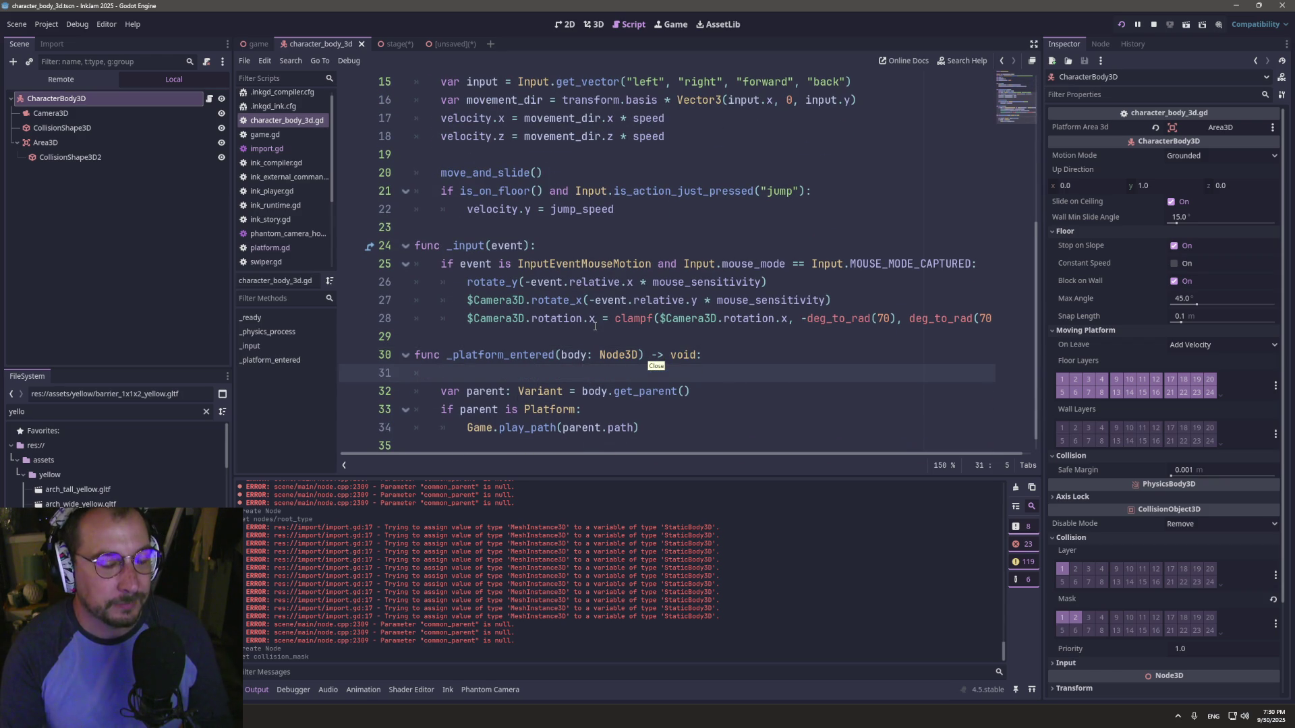
{"action": "type", "text": "ifbody."}
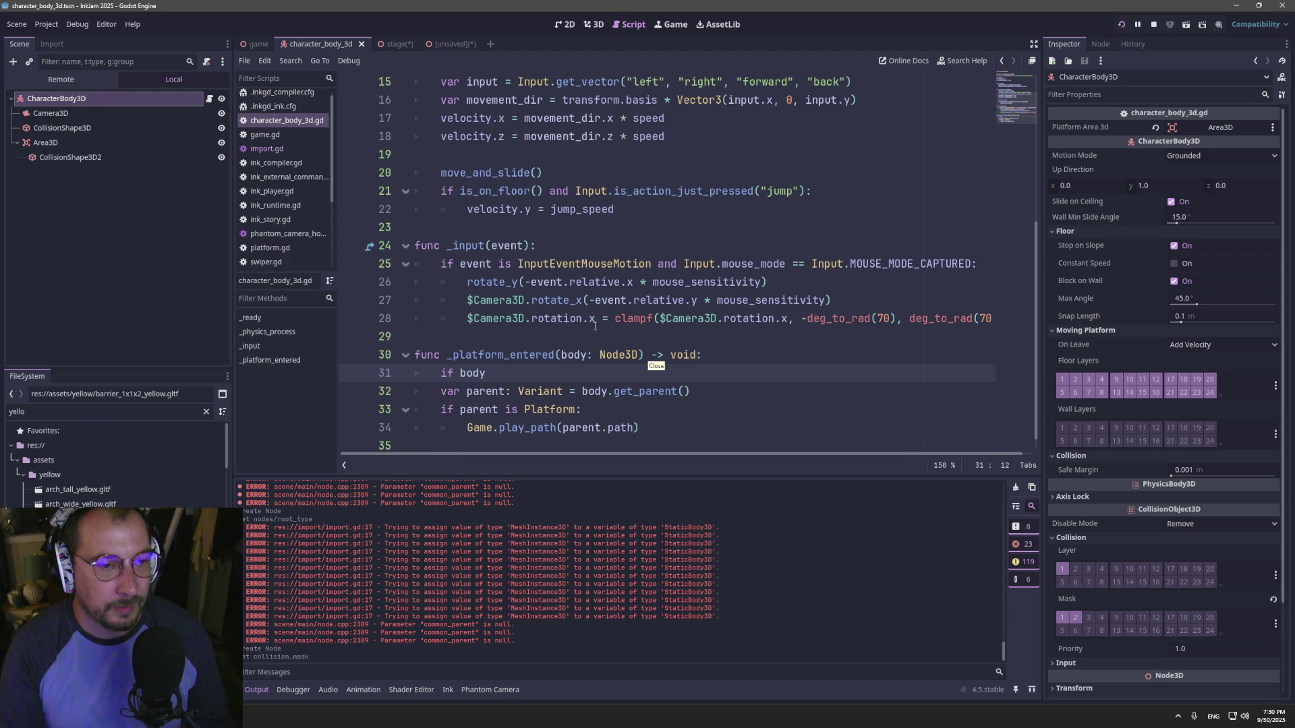
{"action": "type", "text": "coll"}
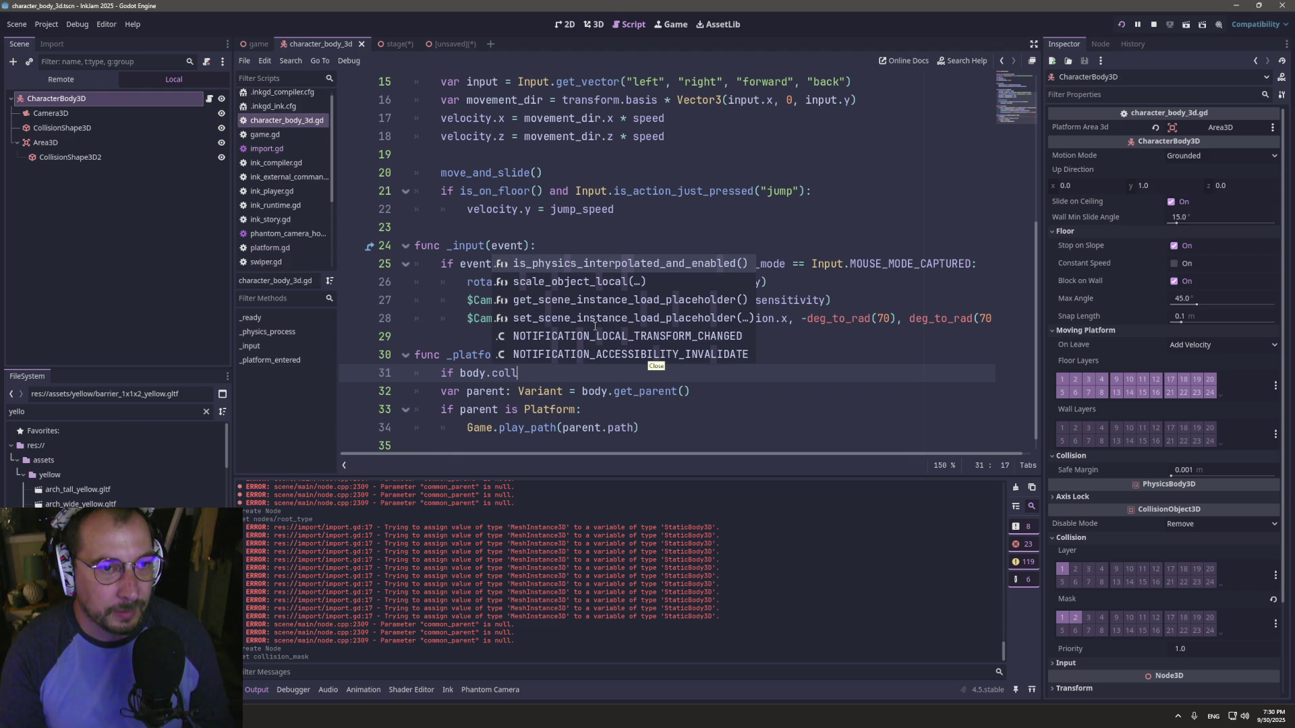
{"action": "key", "text": "BackSpace"}
{"action": "key", "text": "BackSpace"}
{"action": "key", "text": "BackSpace"}
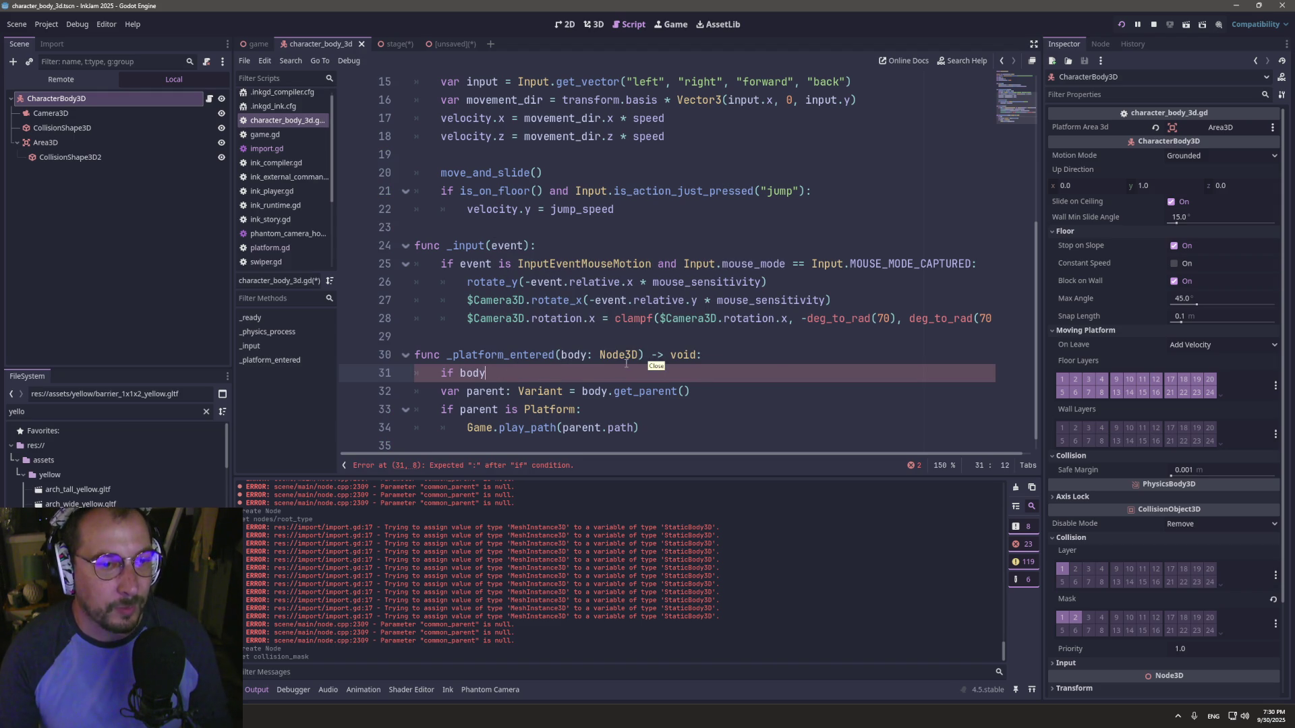
- After confirming the barrier is a StaticBody3D, write 'StaticBody3D and body.collis' into the line 31 condition
{"action": "left_click", "coordinate": [433, 46]}
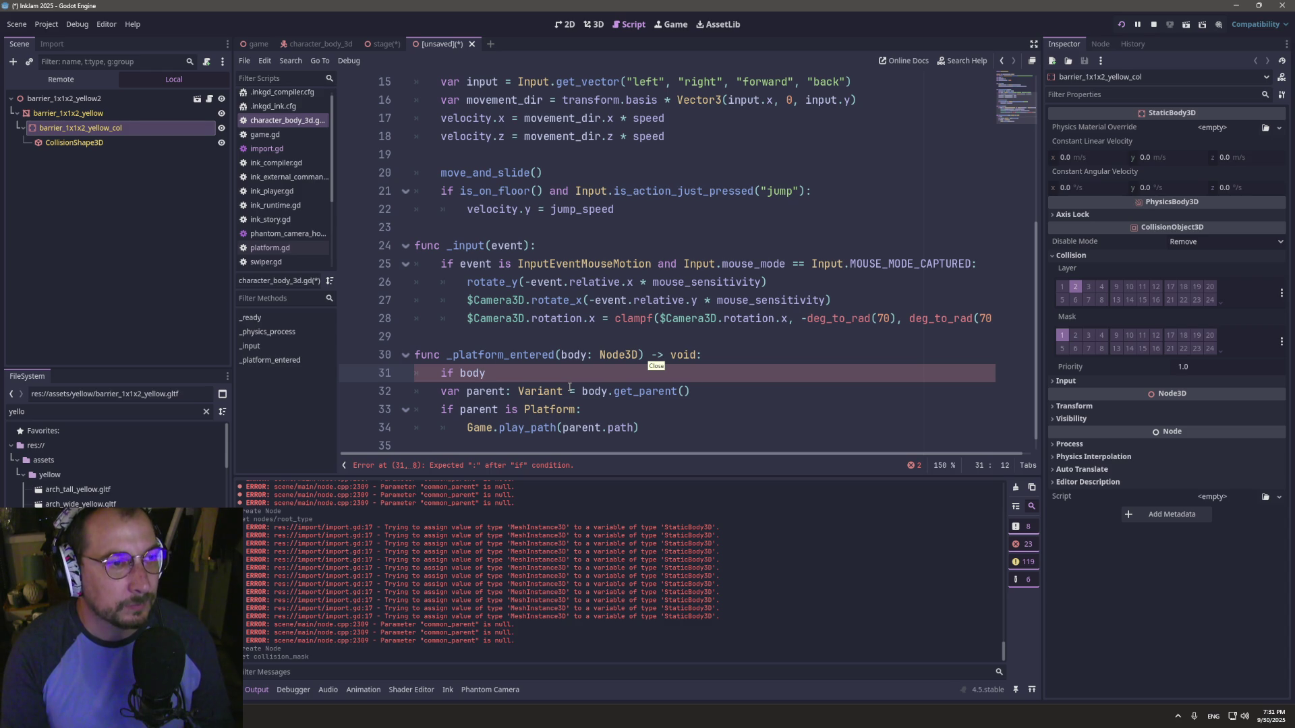
{"action": "type", "text": "isStaticBody"}
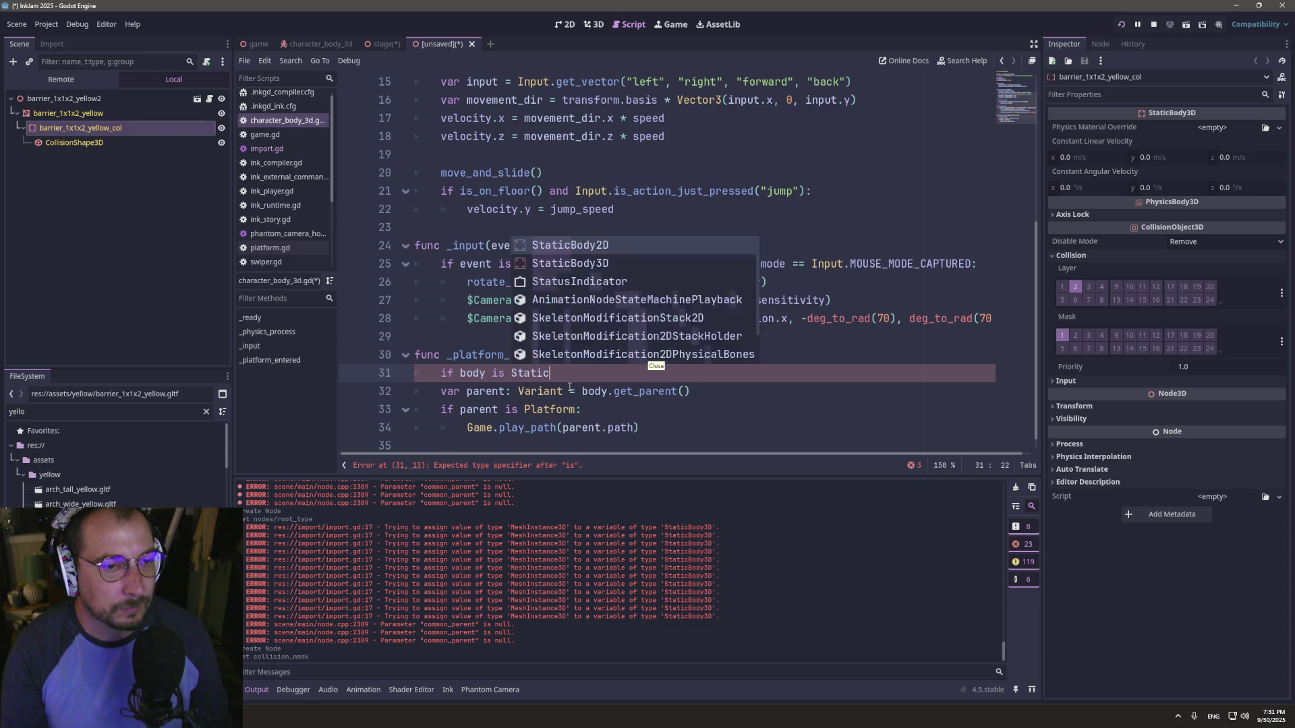
{"action": "type", "text": "3D"}
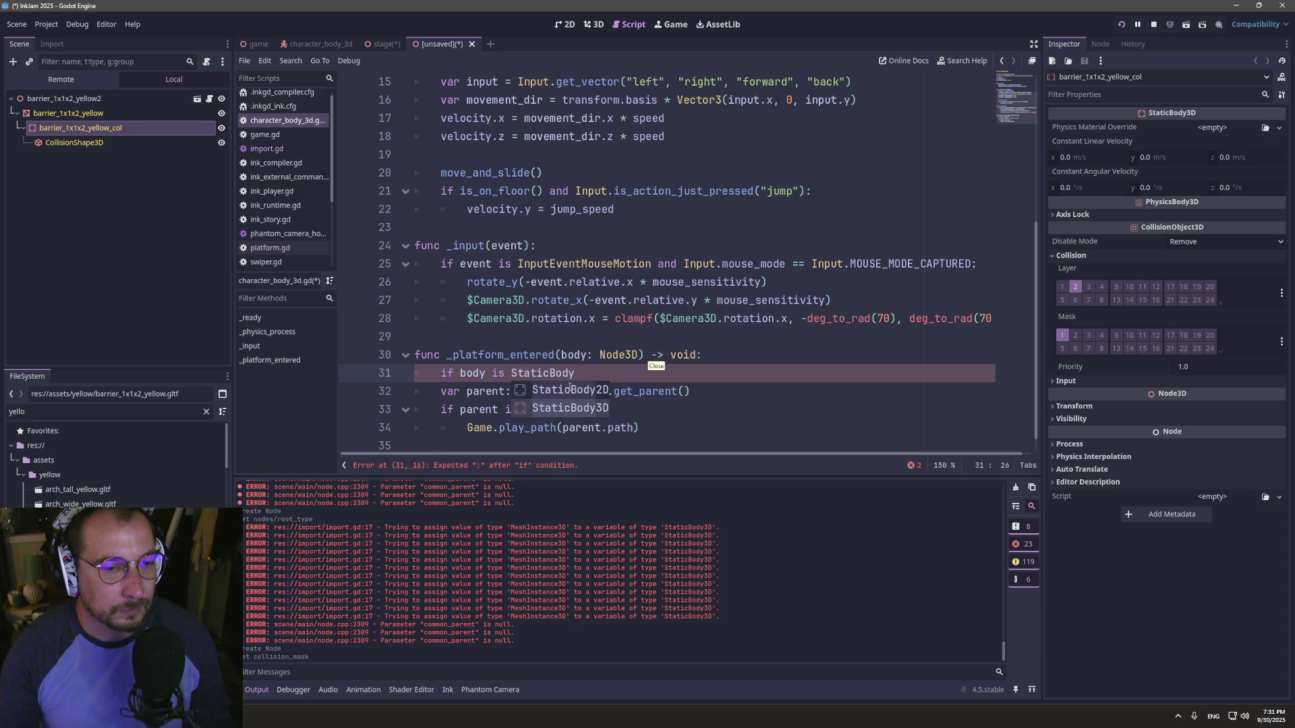
{"action": "type", "text": " and bo"}
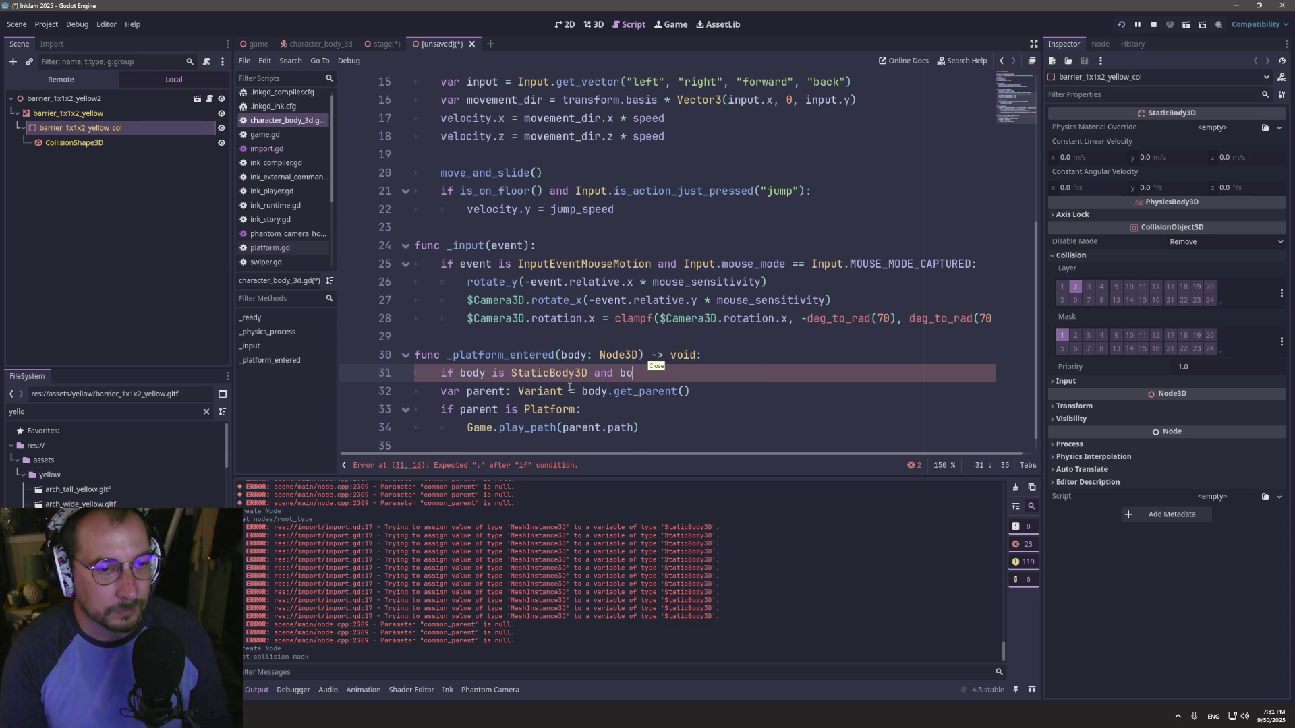
{"action": "type", "text": "dy.co"}
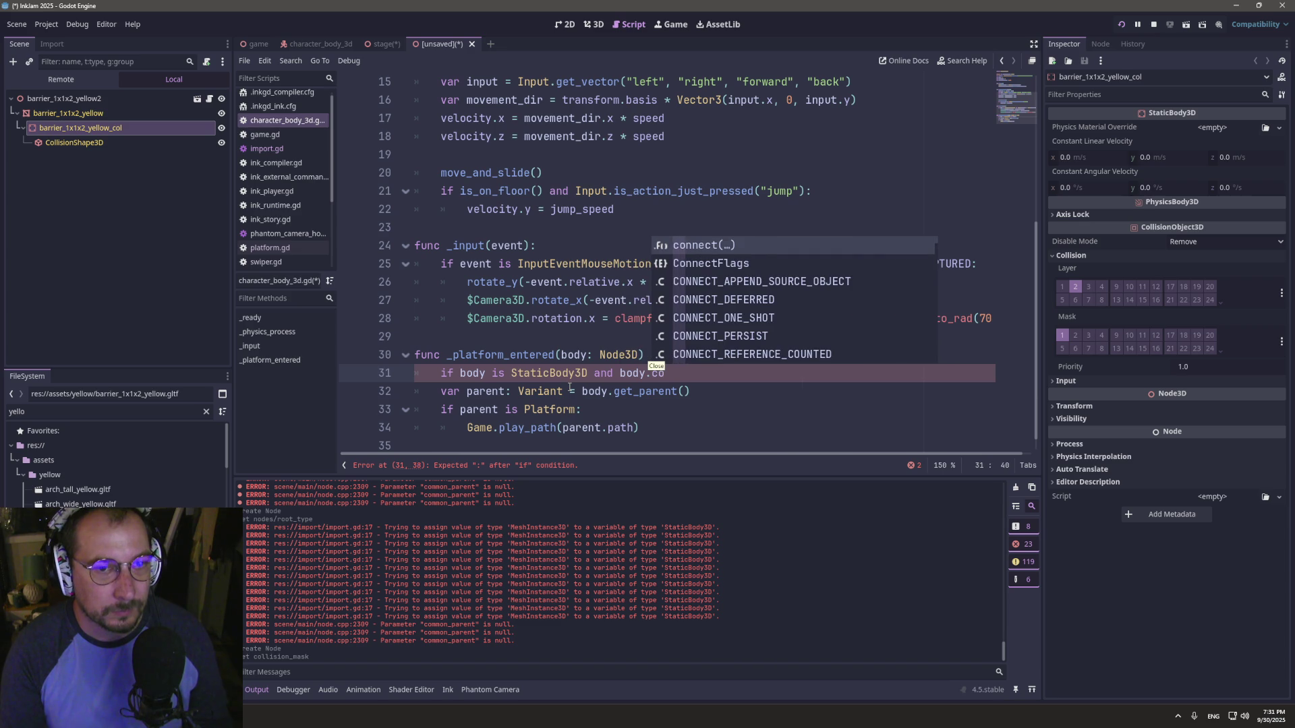
{"action": "type", "text": "llis"}
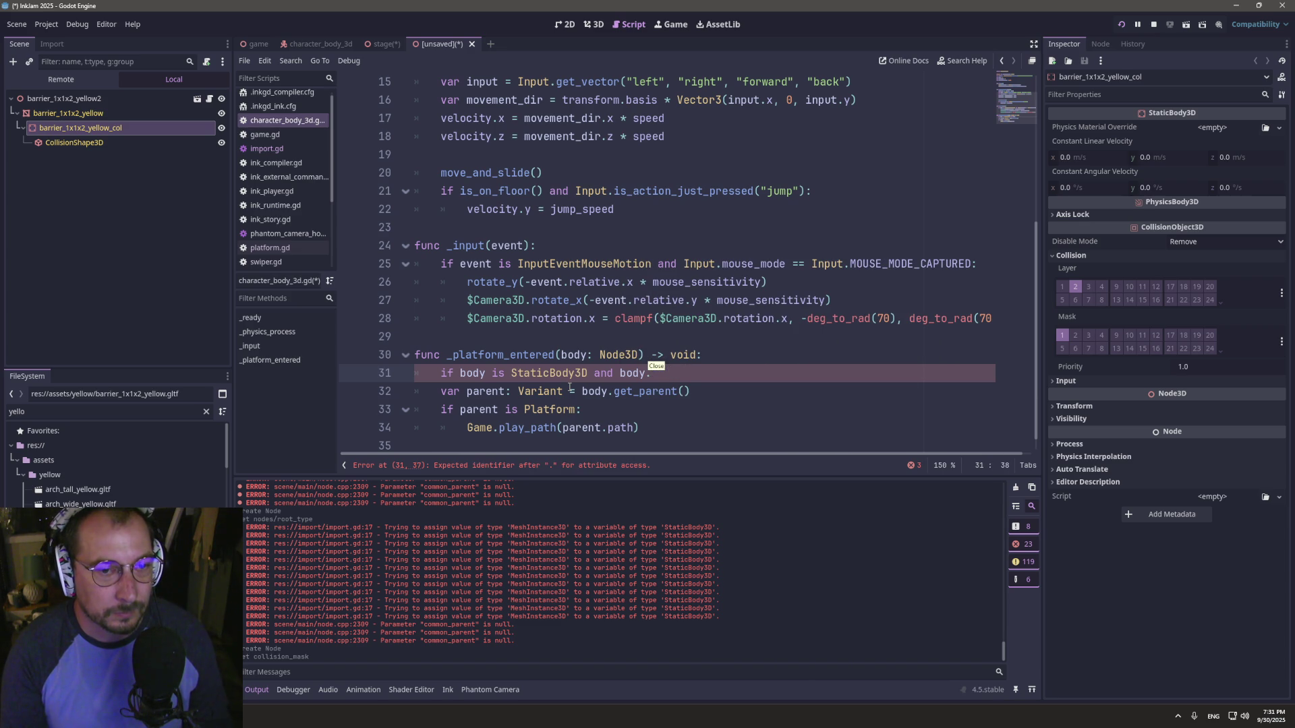
{"action": "key", "text": "ctrl+space"}
{"action": "type", "text": "co"}
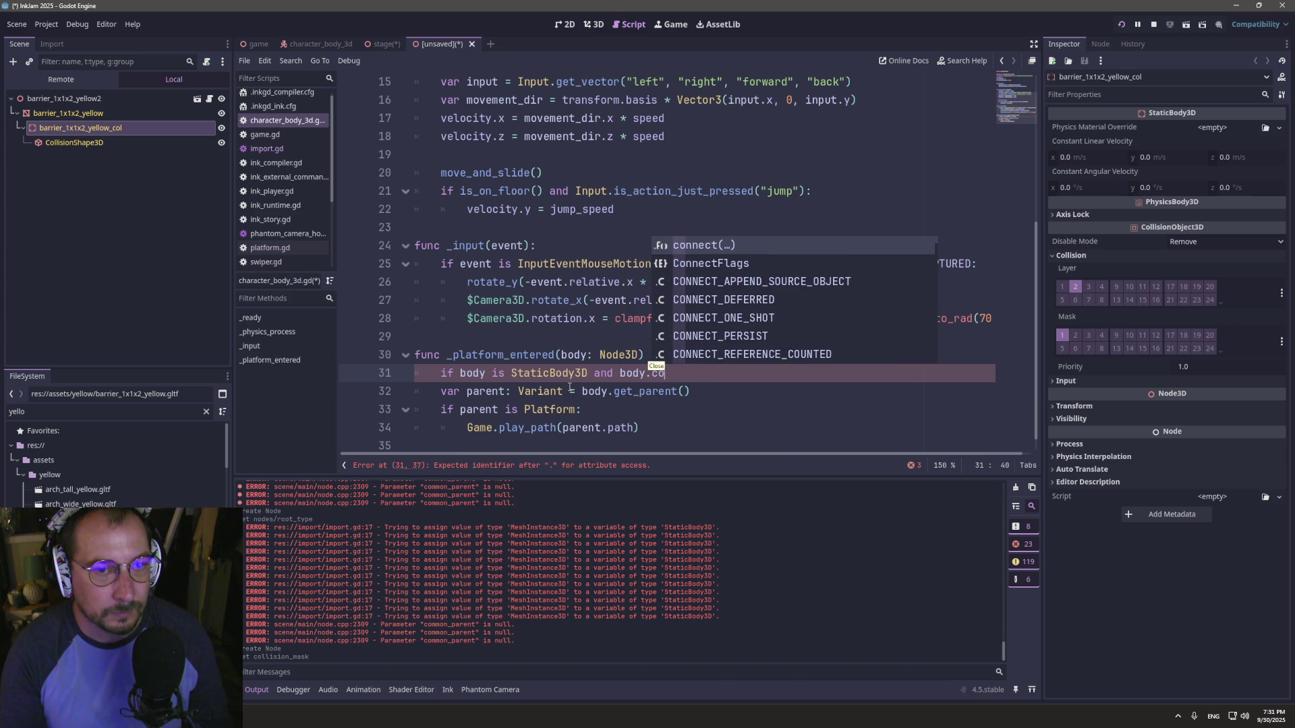
{"action": "type", "text": "llisio"}
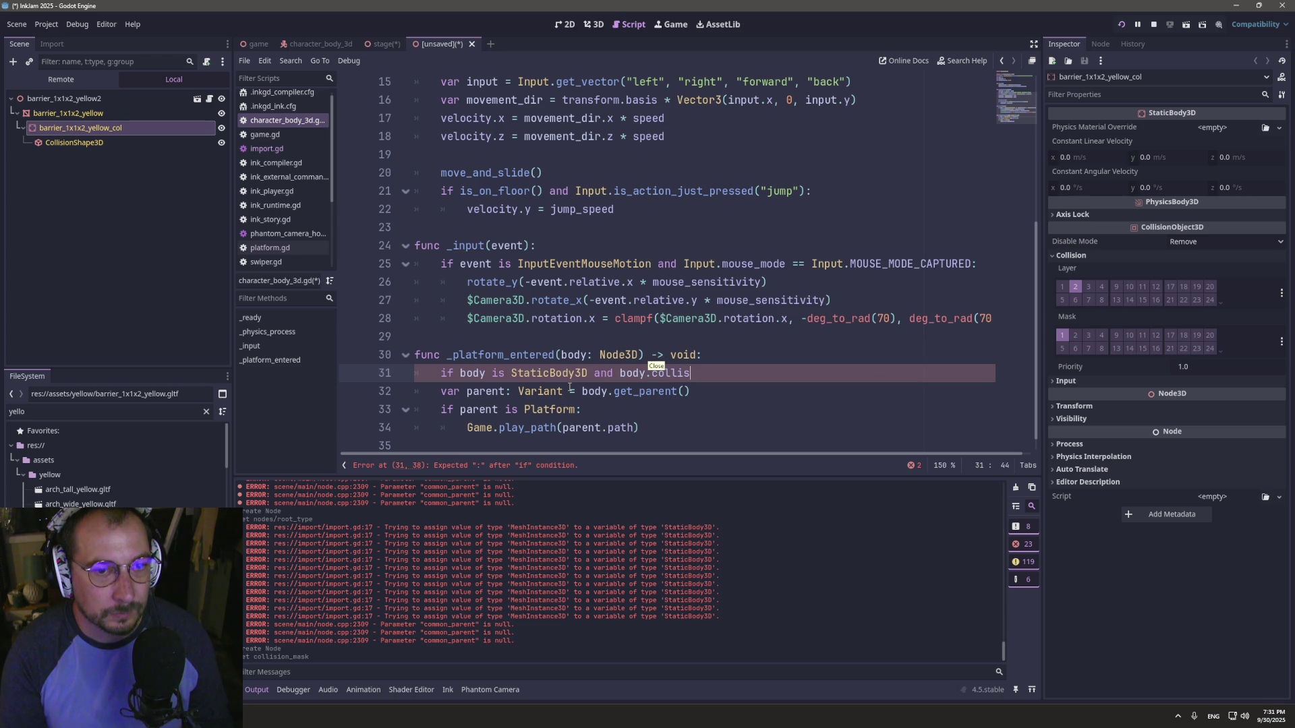
{"action": "double_click", "coordinate": [470, 375]}
{"action": "left_click", "coordinate": [648, 375]}
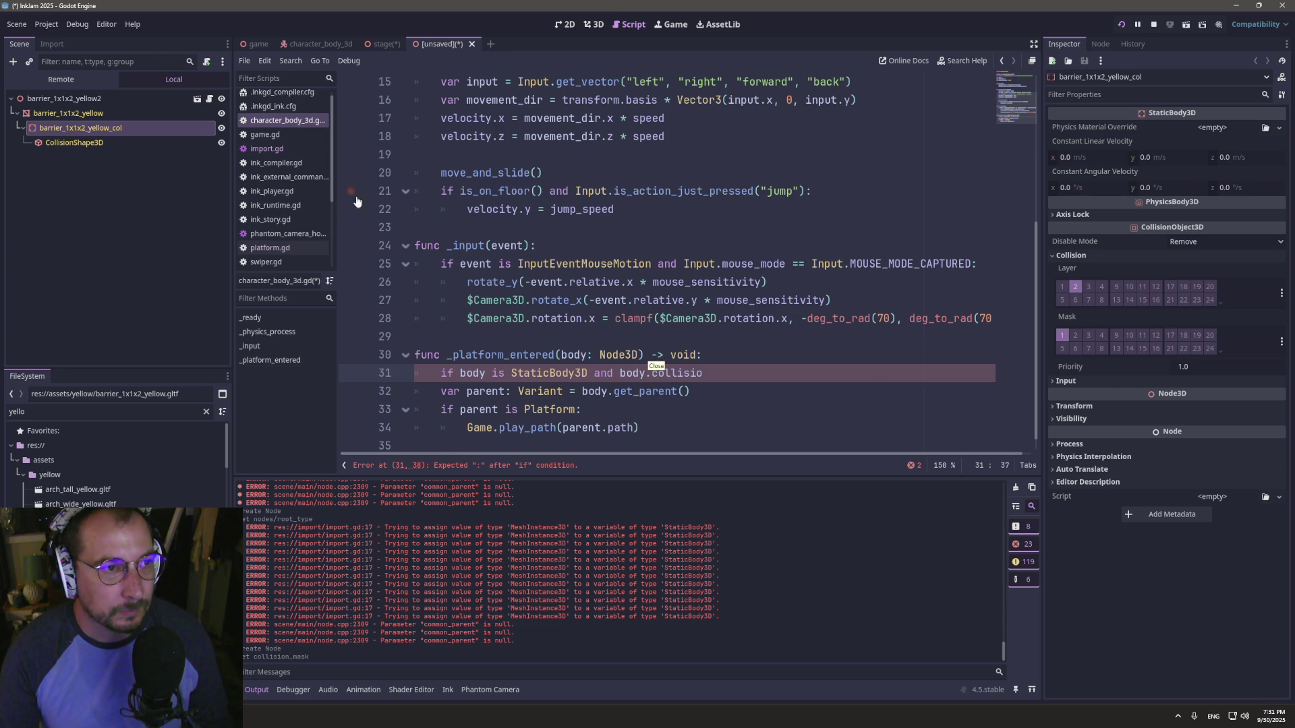
- Review the collision_layer line in import.gd, cancel the save prompt, and return to the script
{"action": "left_click", "coordinate": [301, 148]}
{"action": "left_click", "coordinate": [630, 392]}
{"action": "key", "text": "ctrl+s"}
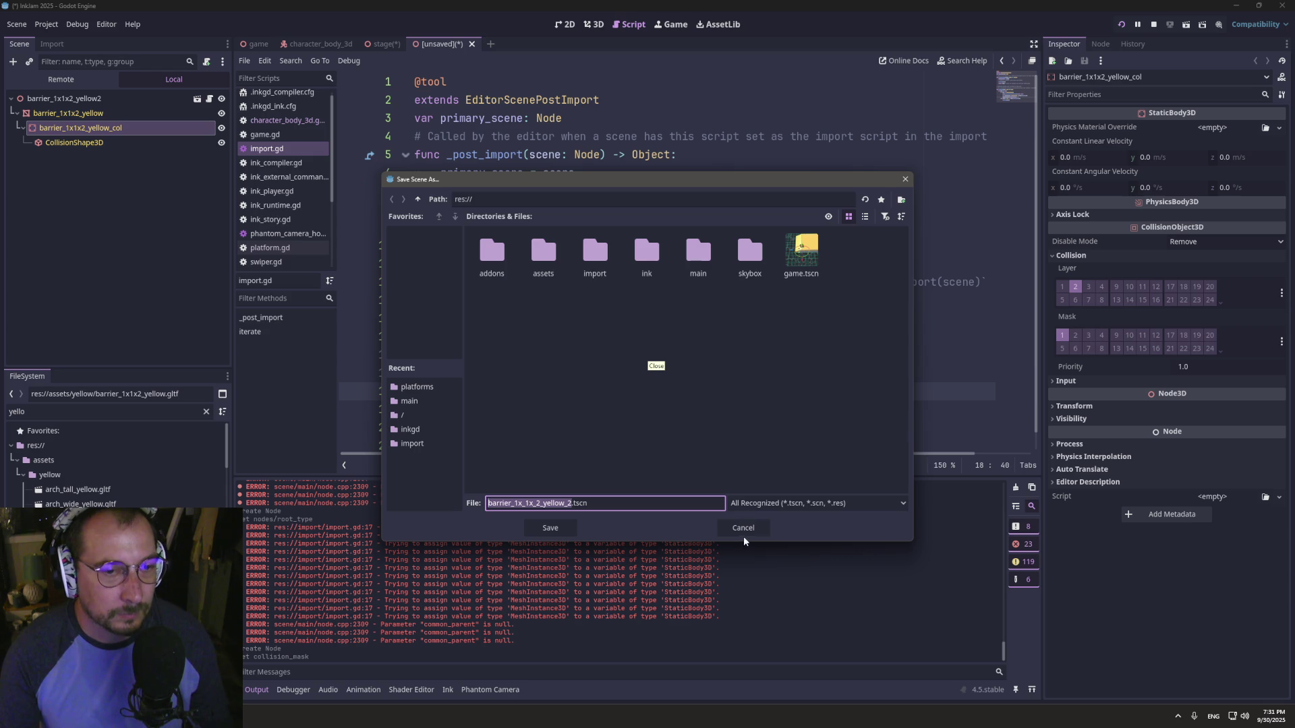
{"action": "left_click", "coordinate": [742, 527]}
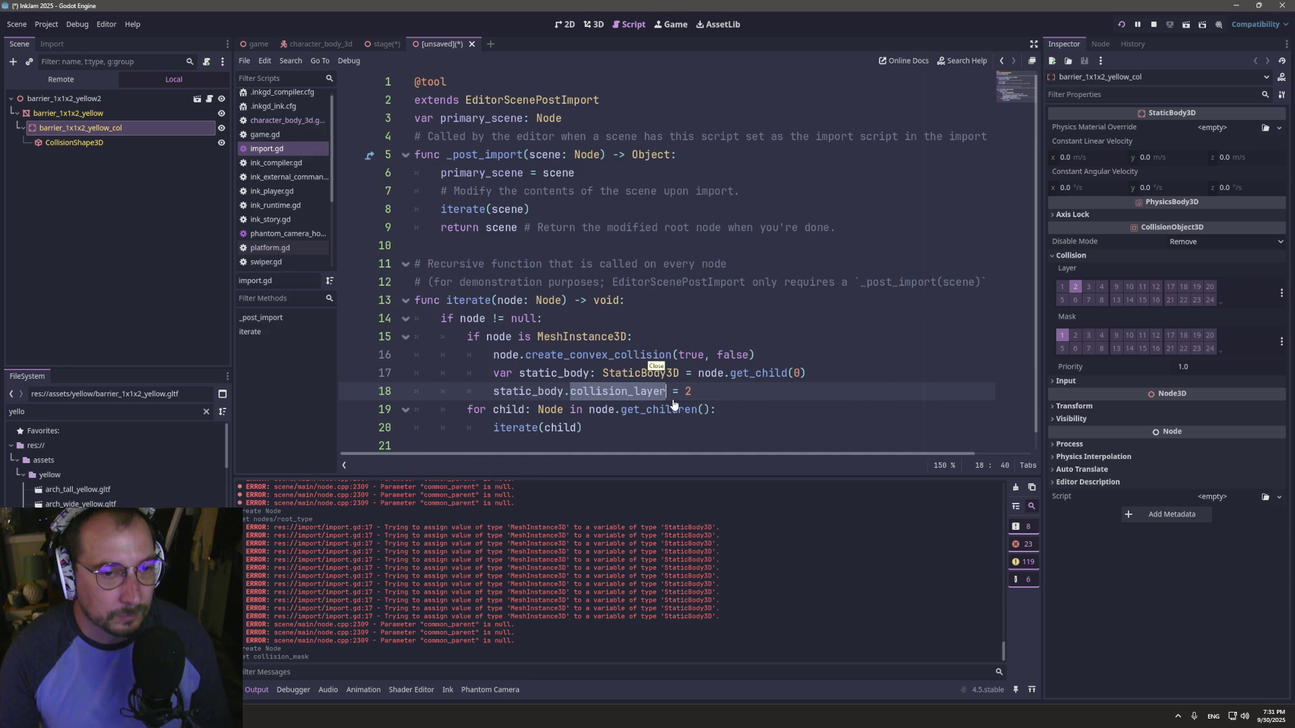
{"action": "left_click", "coordinate": [284, 120]}
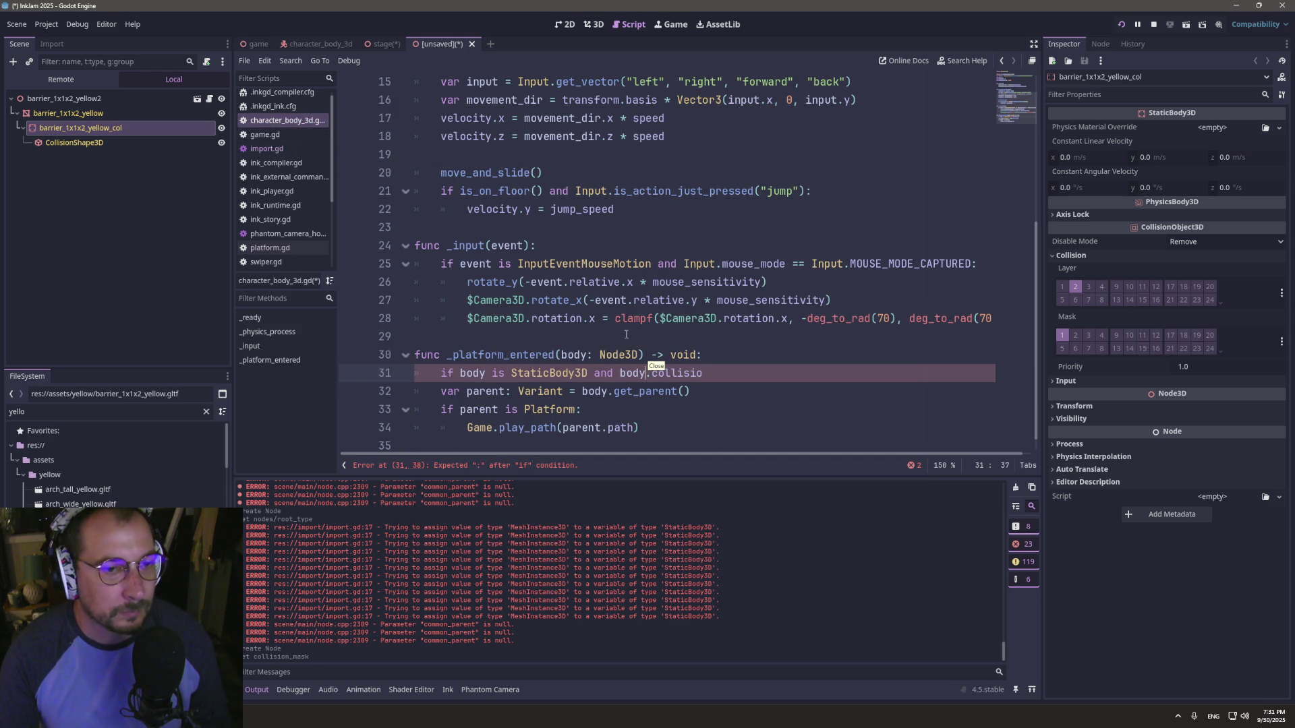
- Finish the condition as body.collision_layer == 2 with a print("yo") line, then close the unsaved scene
{"action": "type", "text": "n_layer ="}
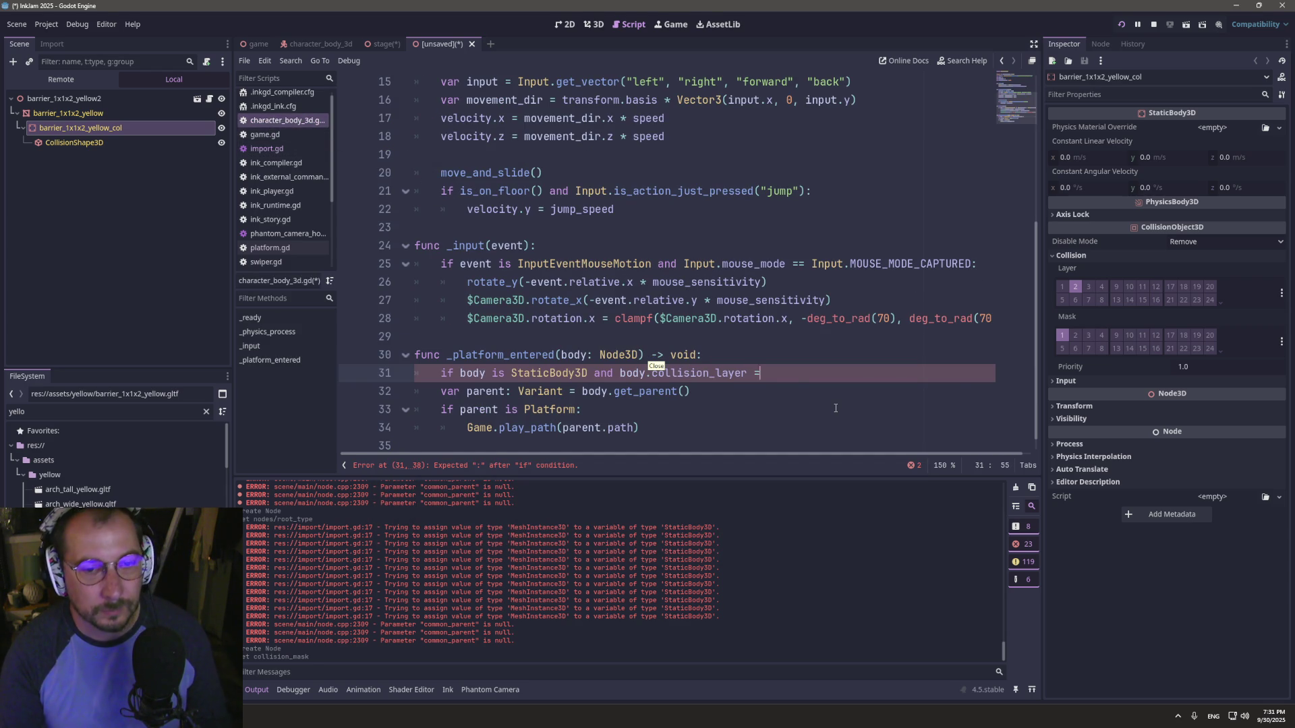
{"action": "type", "text": "= 2:"}
{"action": "key", "text": "Return"}
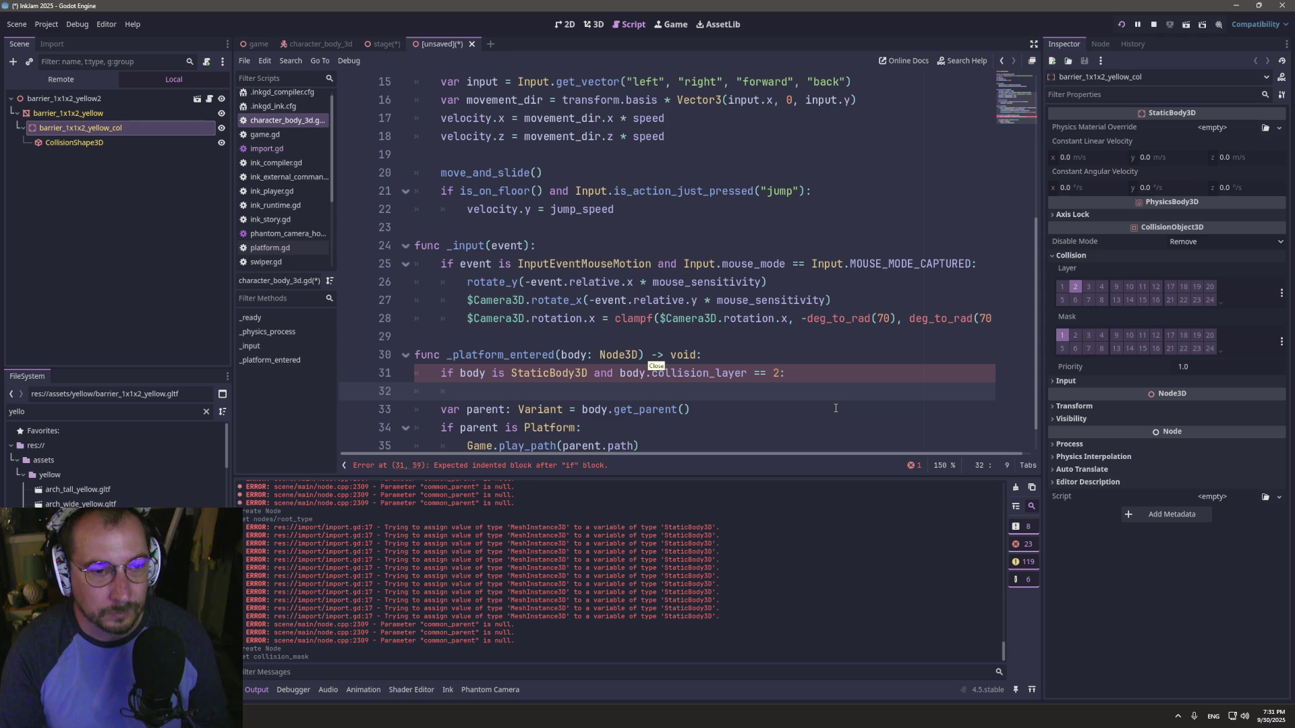
{"action": "type", "text": "print(\"yo"}
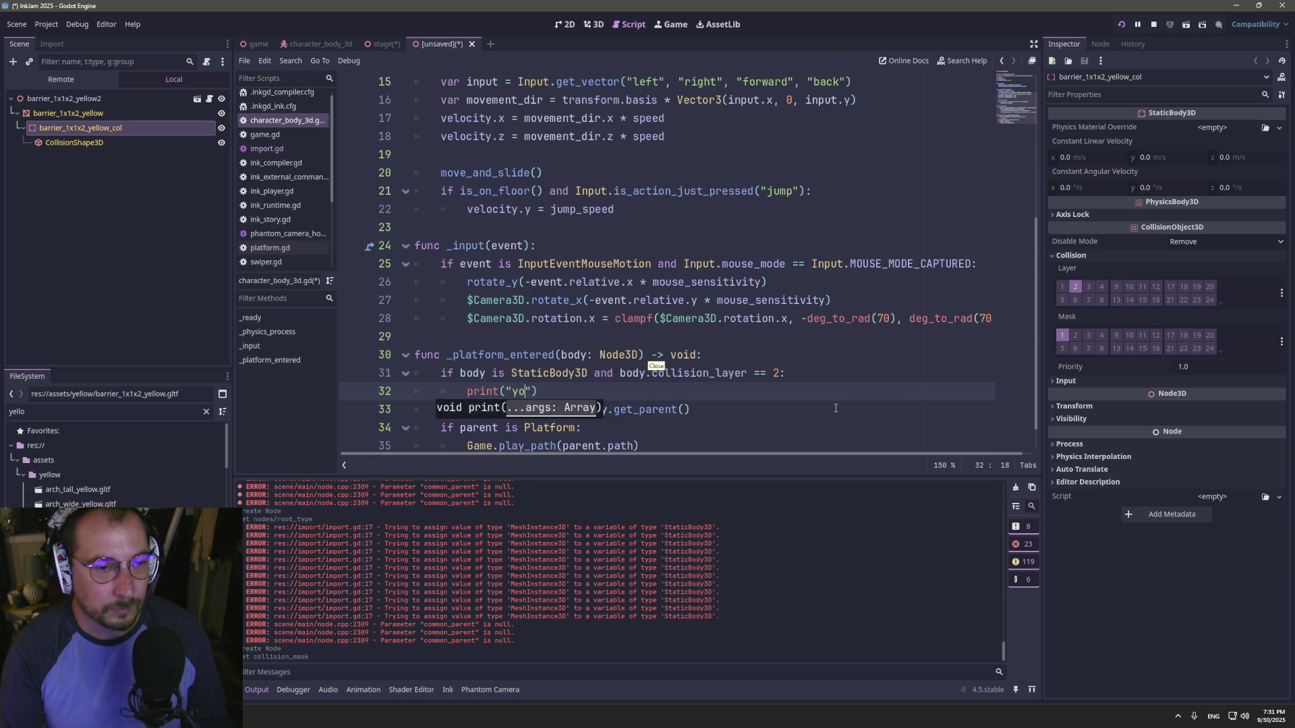
{"action": "key", "text": "ctrl+s"}
{"action": "key", "text": "Escape"}
{"action": "left_click", "coordinate": [476, 44]}
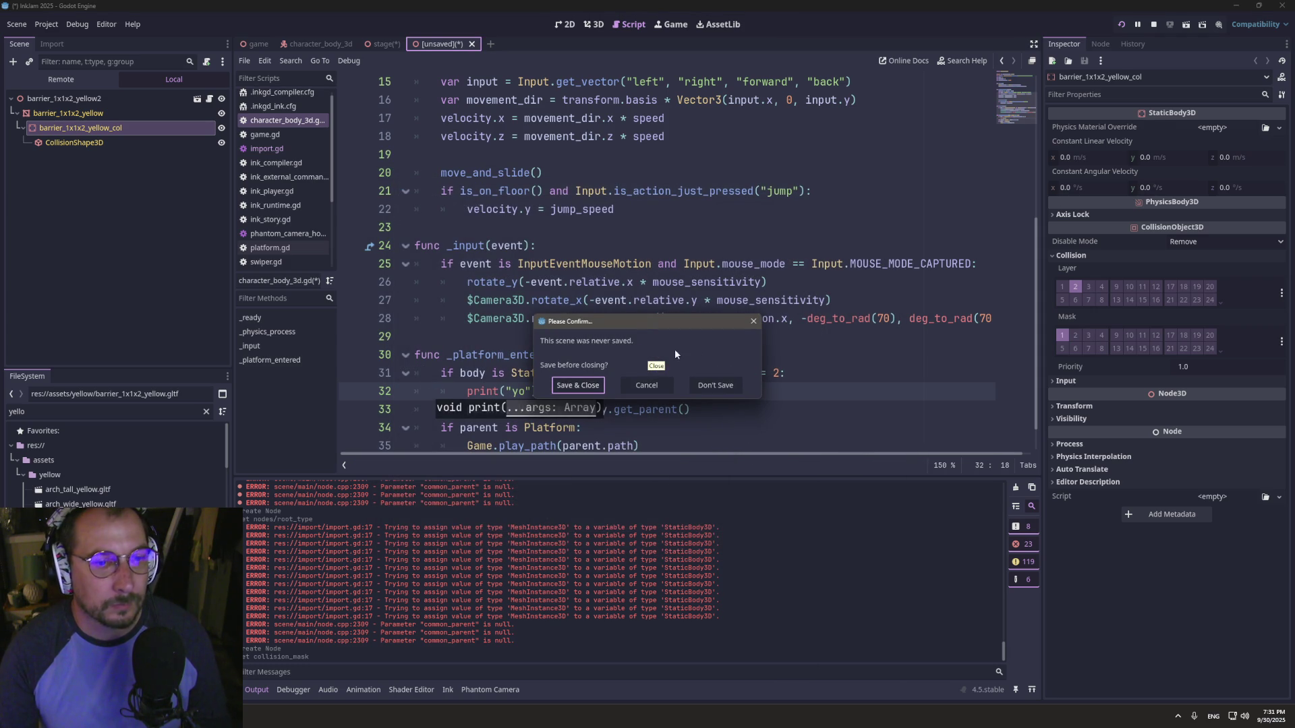
- Discard the never-saved scene, save the stage, and run the project to test it
{"action": "left_click", "coordinate": [717, 386]}
{"action": "left_click", "coordinate": [725, 411]}
{"action": "key", "text": "ctrl+s"}
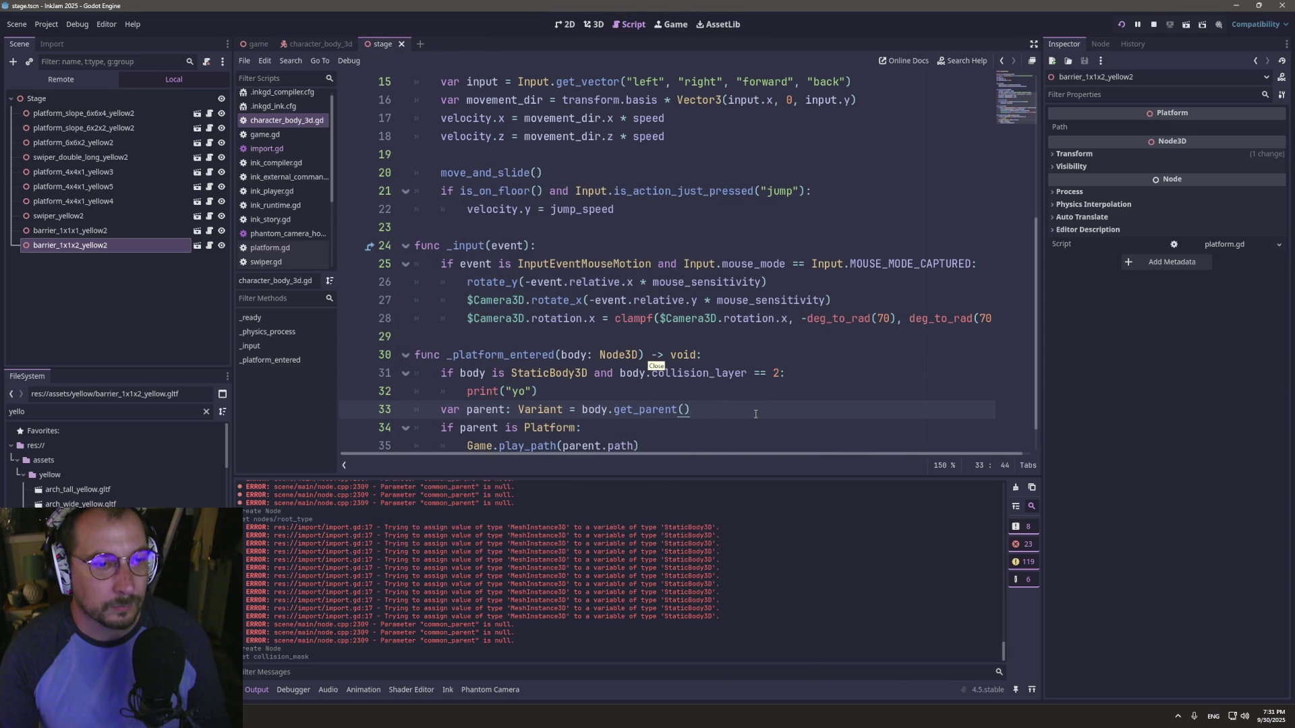
{"action": "left_click", "coordinate": [322, 45]}
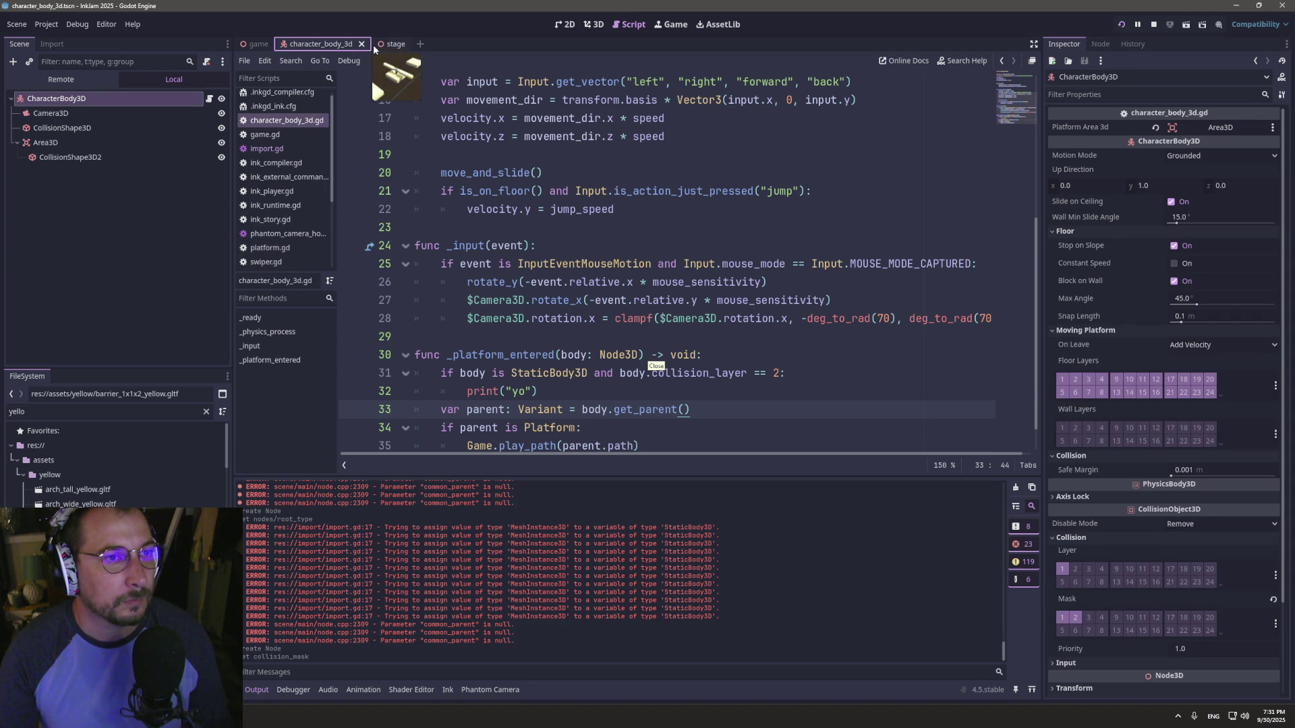
{"action": "left_click", "coordinate": [392, 44]}
{"action": "left_click", "coordinate": [595, 24]}
{"action": "left_click", "coordinate": [1122, 25]}
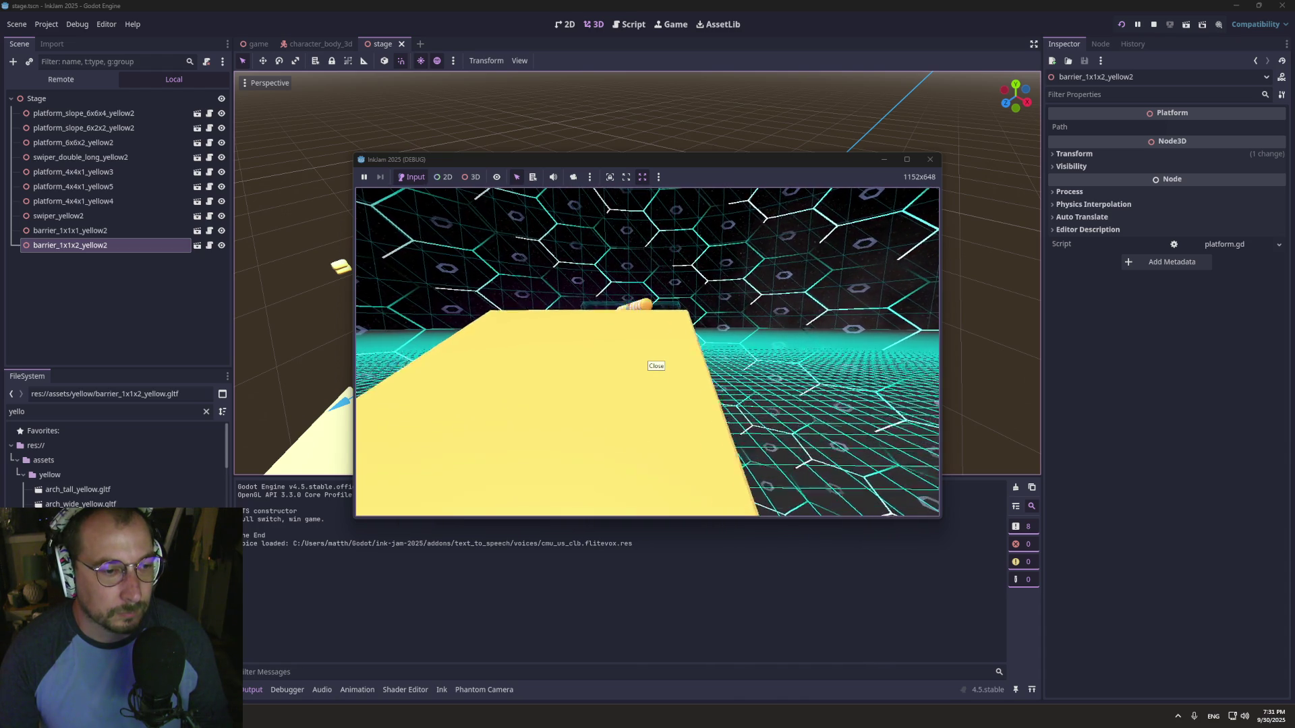
{"action": "key", "text": "super+Tab"}
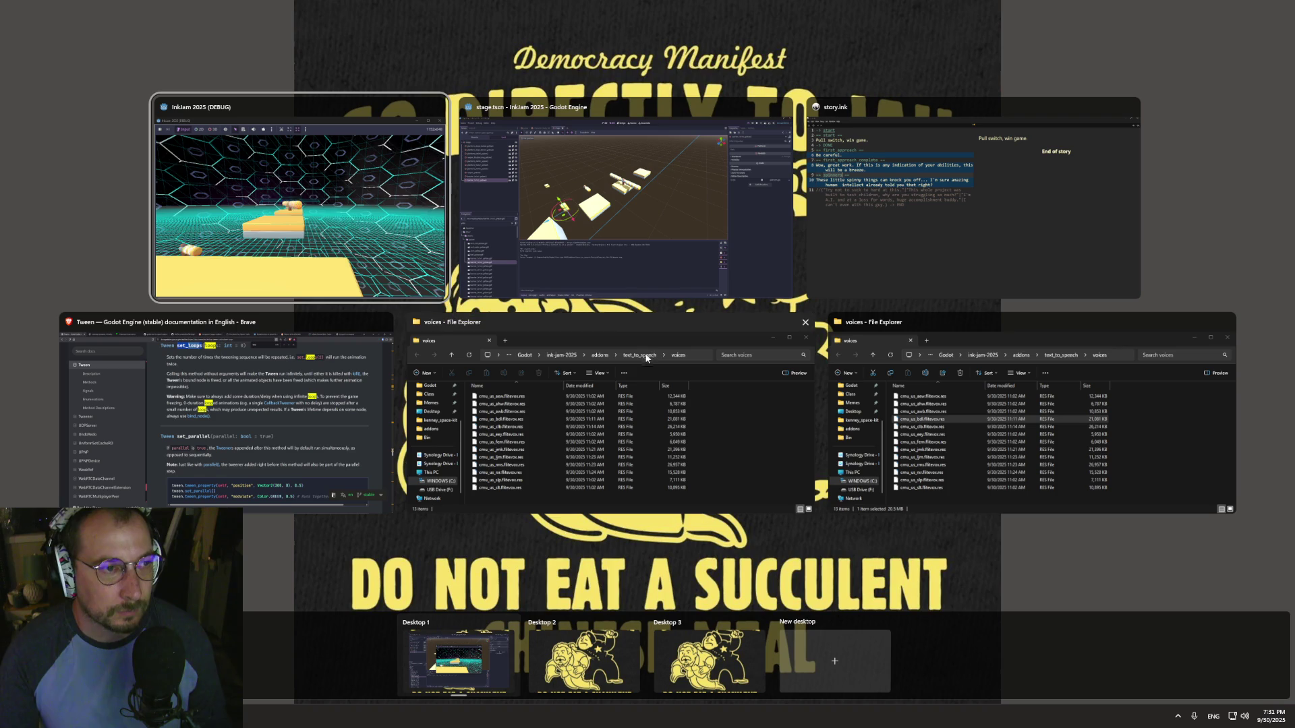
{"action": "left_click", "coordinate": [493, 205]}
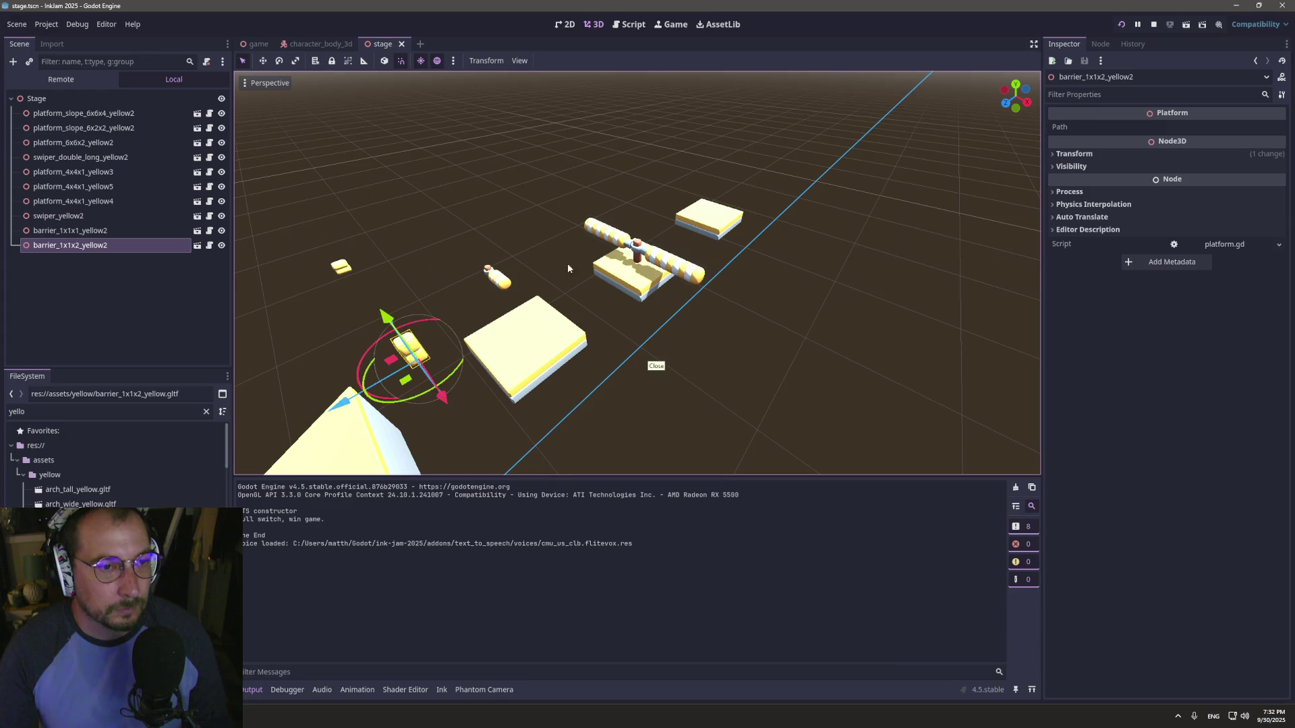
- Delete the "if body is StaticBody3D and" check from line 31 of character_body_3d.gd
{"action": "left_click", "coordinate": [615, 25]}
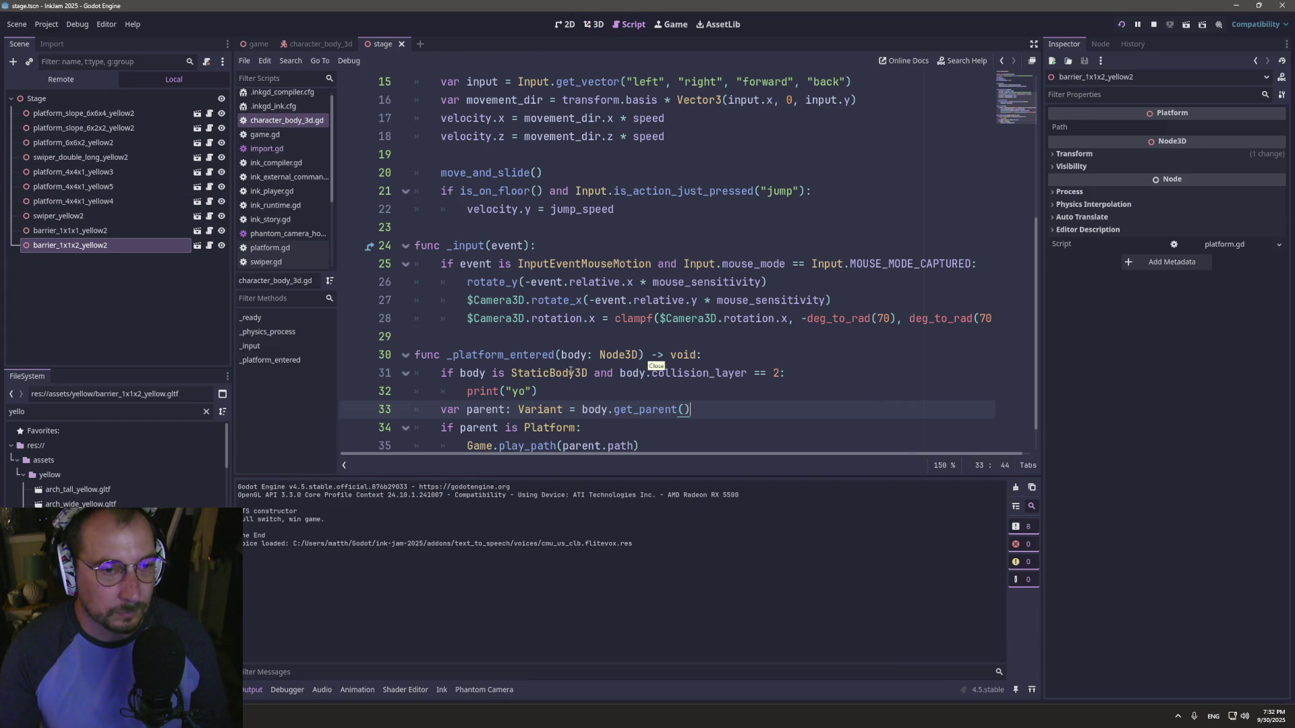
{"action": "left_click_drag", "start_coordinate": [613, 373], "coordinate": [437, 374]}
{"action": "key", "text": "BackSpace"}
- Replace the collision_layer == 2 check and its print("yo") line with print(body.name)
{"action": "key", "text": "Delete"}
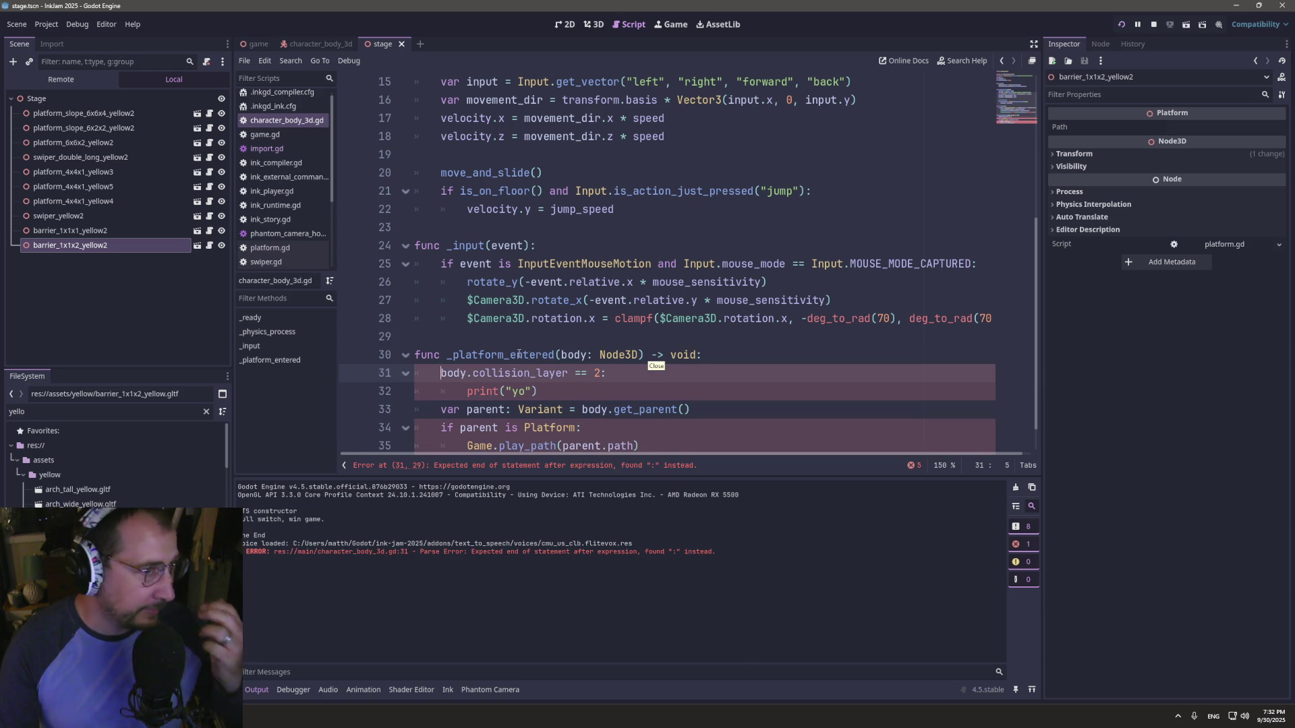
{"action": "double_click", "coordinate": [574, 355]}
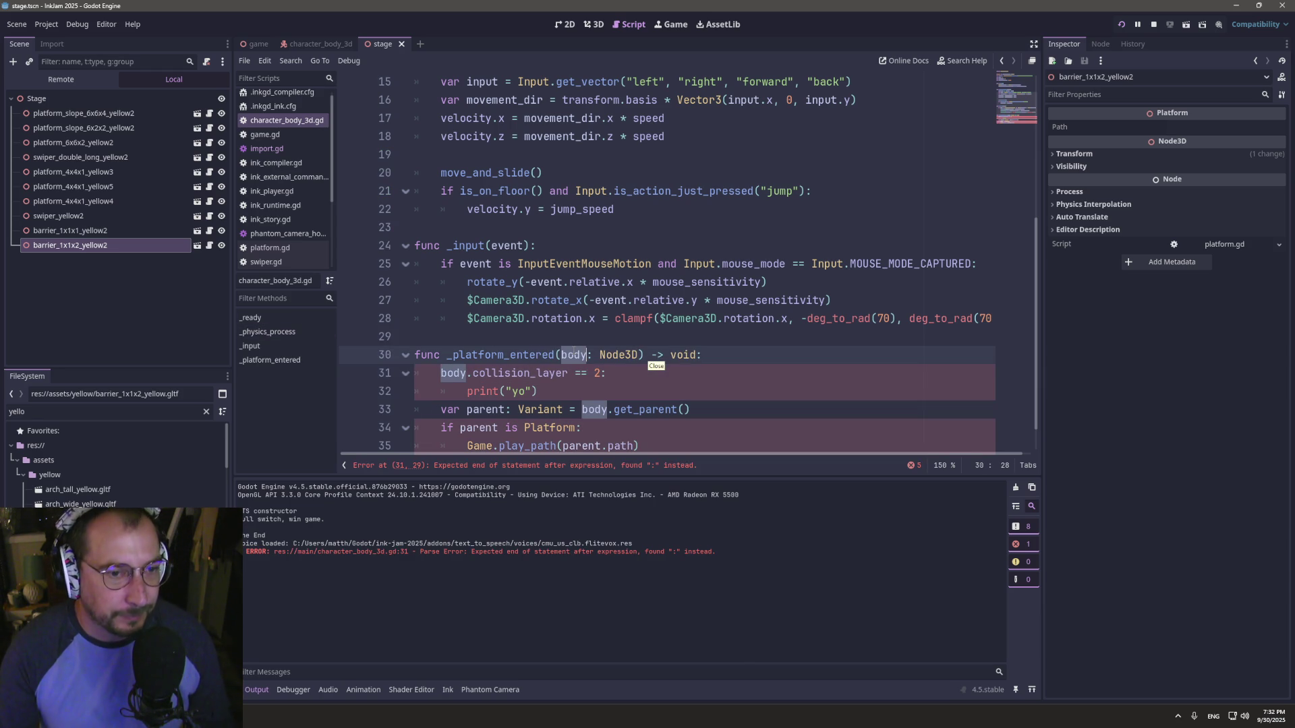
{"action": "left_click_drag", "start_coordinate": [538, 398], "coordinate": [440, 373]}
{"action": "key", "text": "BackSpace"}
{"action": "type", "text": "pr"}
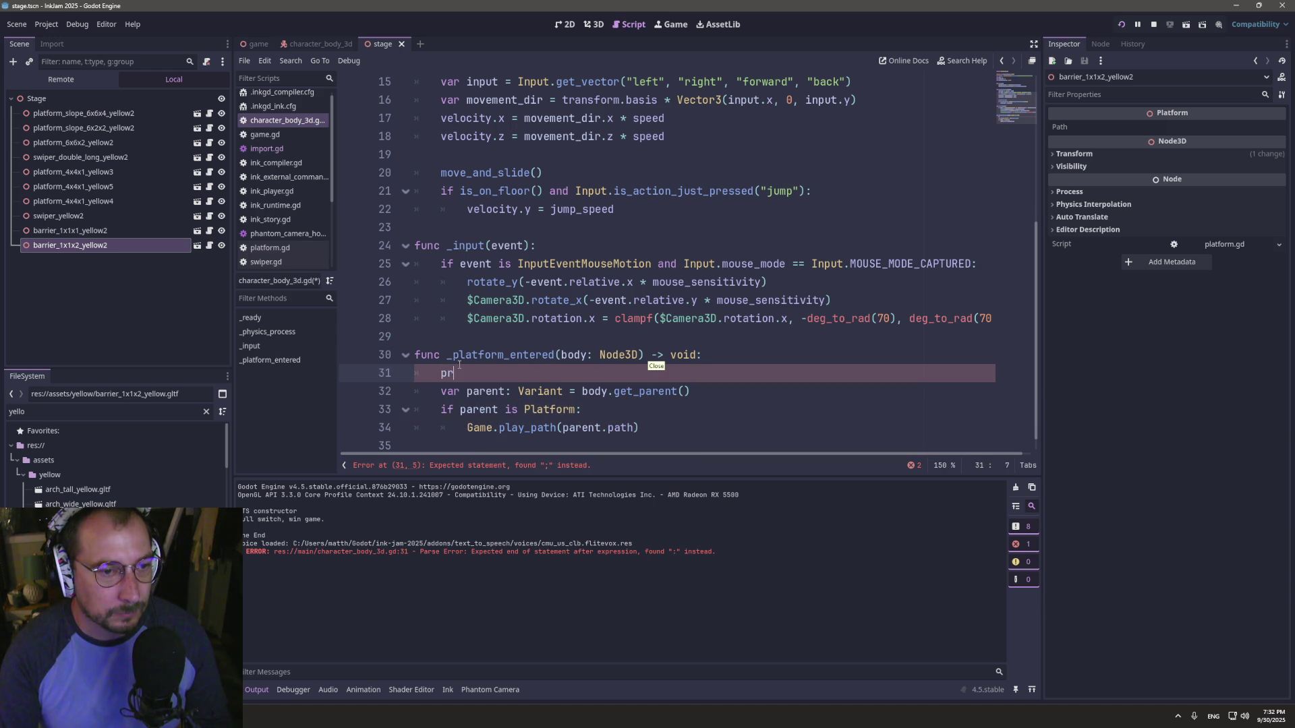
{"action": "type", "text": "int(body."}
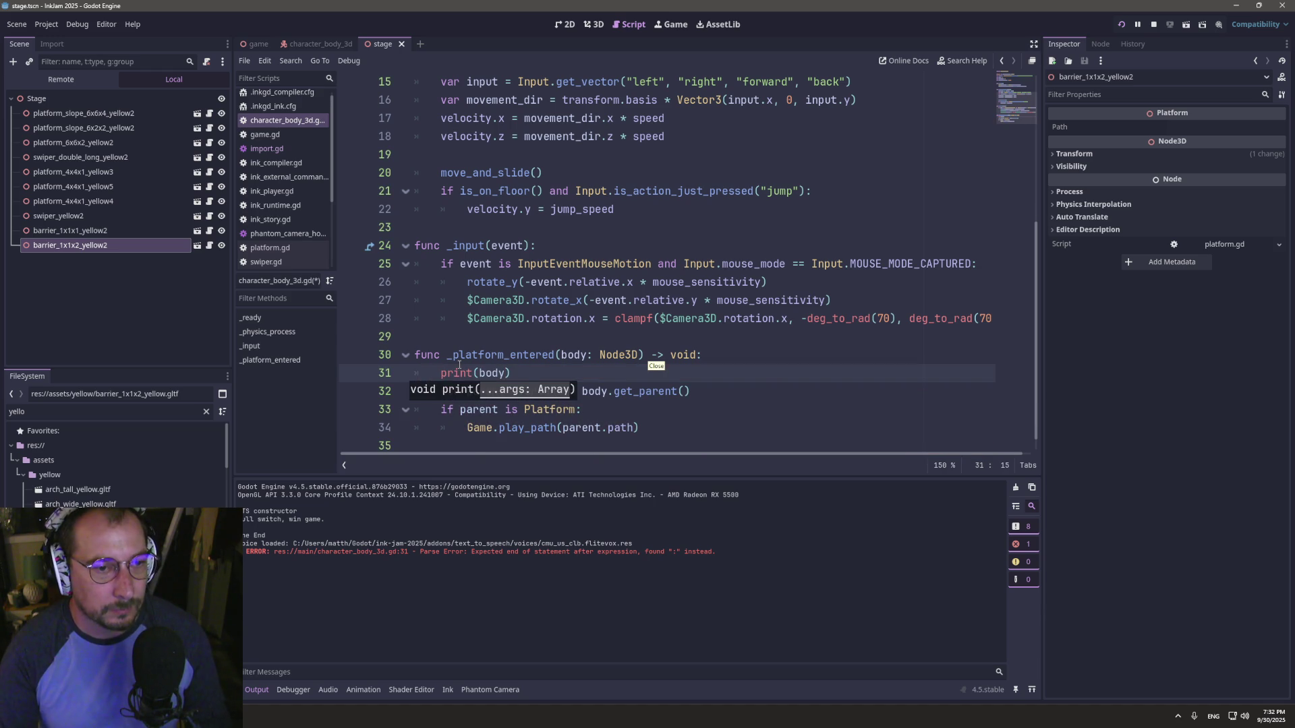
{"action": "type", "text": "name"}
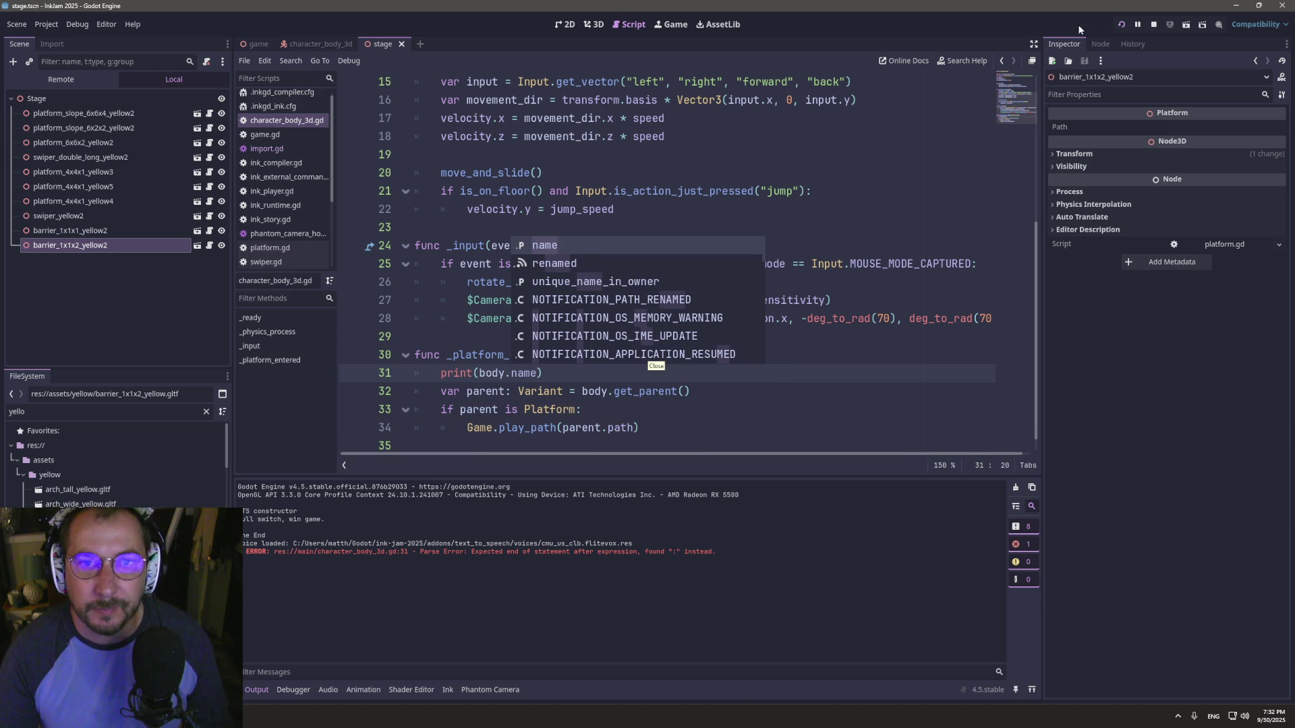
- Run the game with WASD onto the yellow platform, confirming FloorStaticBody3D appears in the Output
{"action": "key", "text": "F5"}
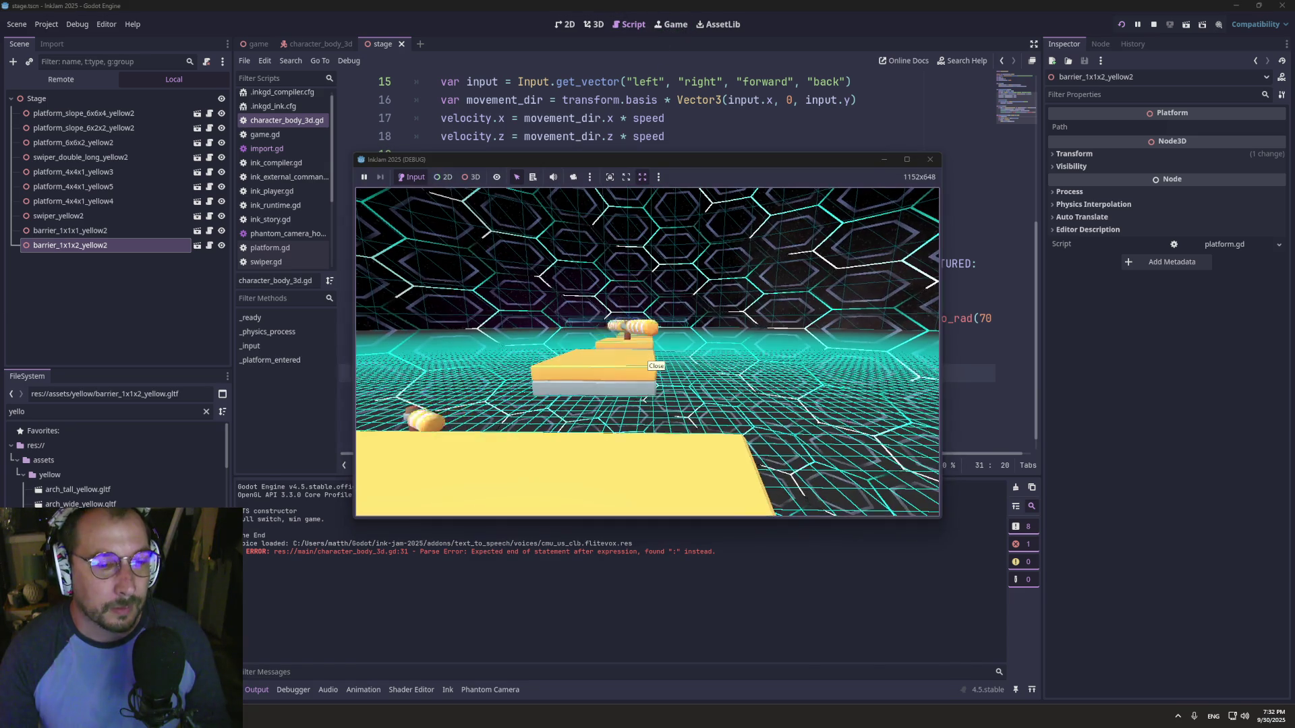
{"action": "key", "text": "w"}
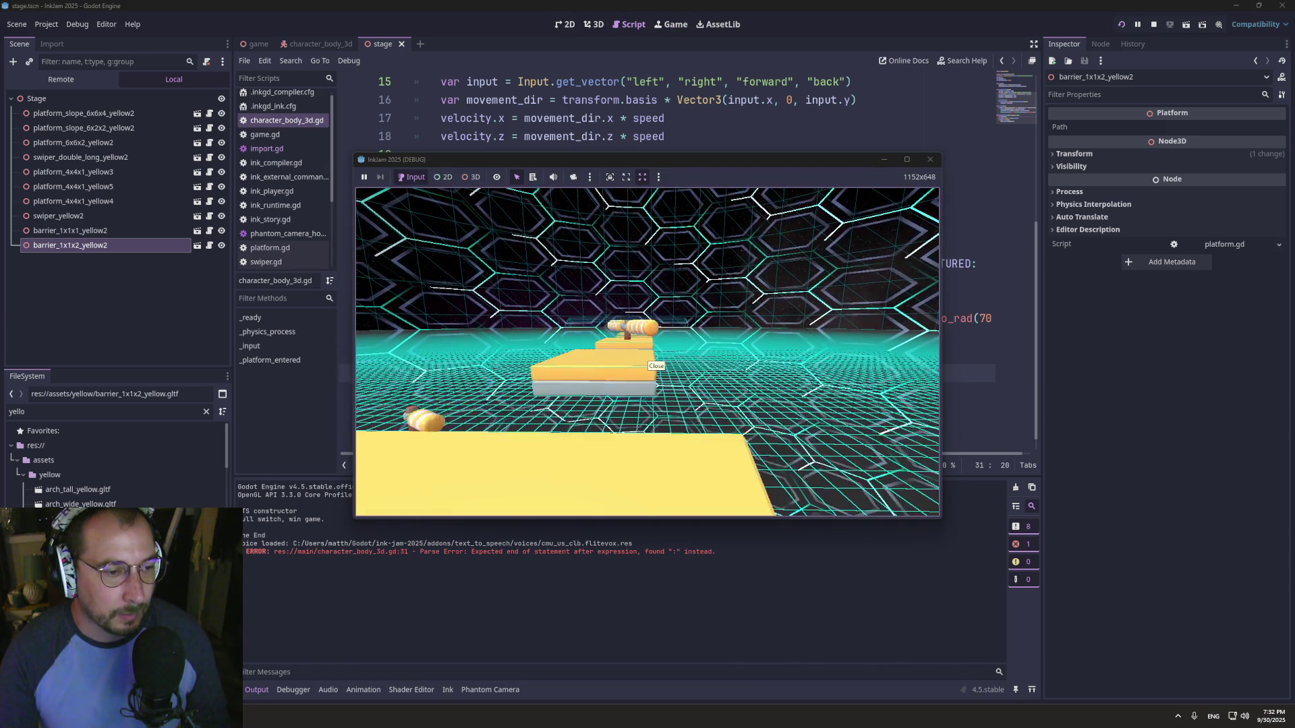
{"action": "key", "text": "d"}
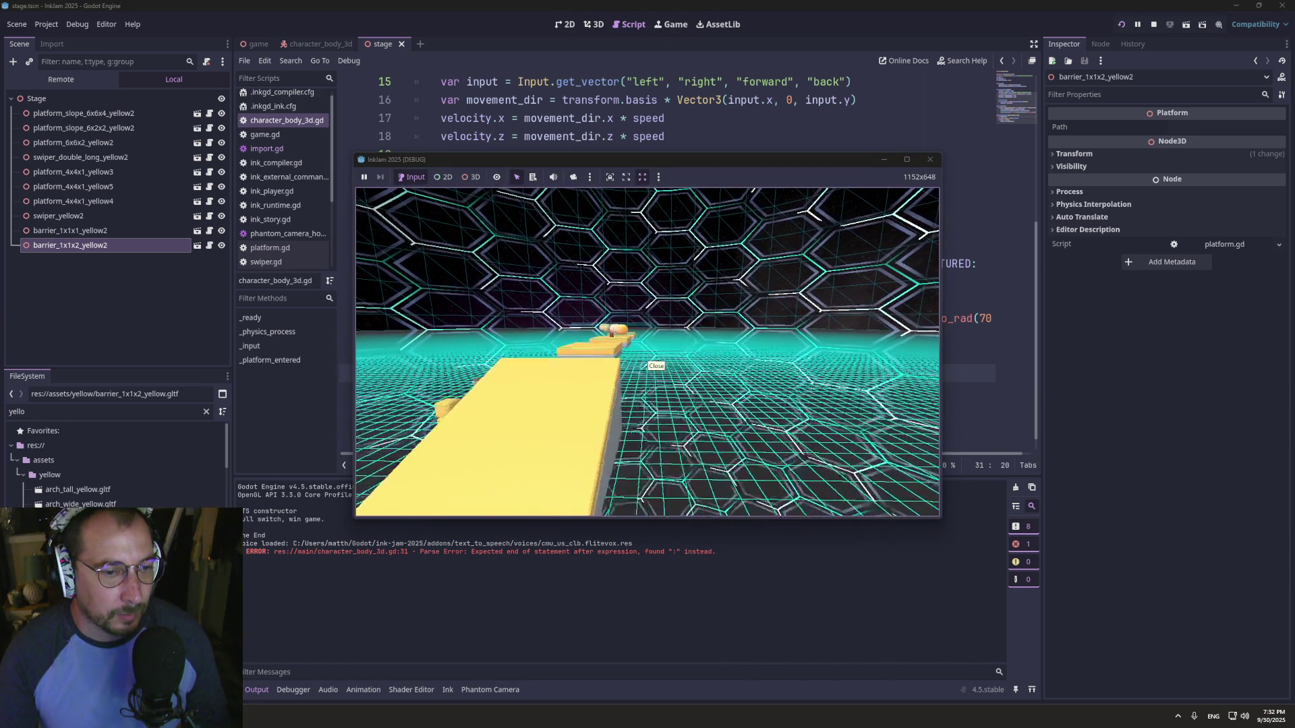
{"action": "key", "text": "a"}
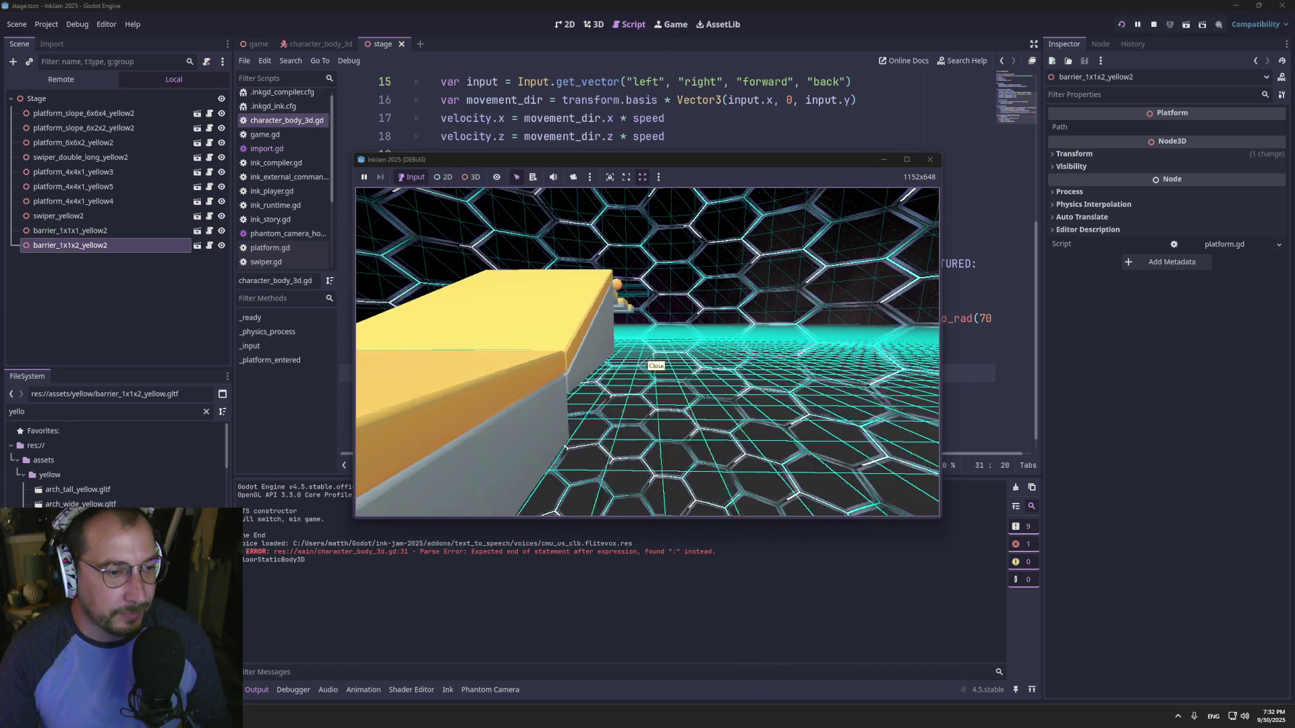
{"action": "key", "text": "a"}
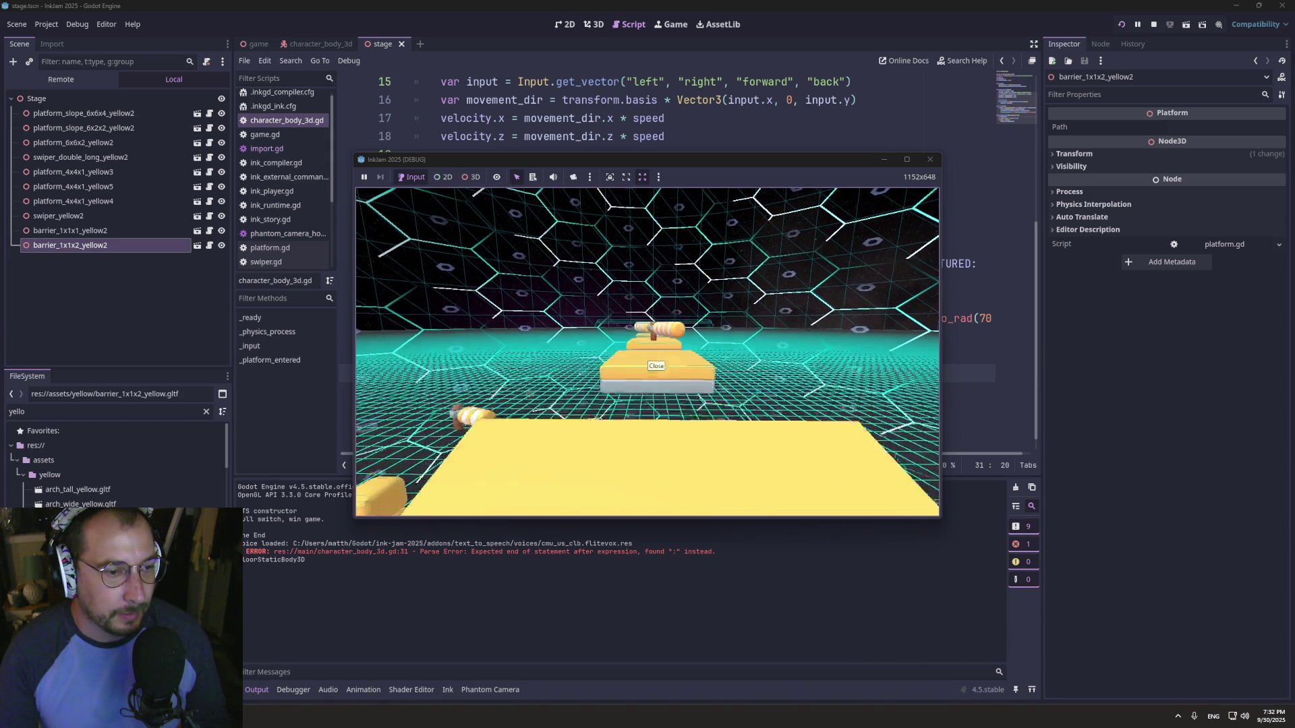
{"action": "key", "text": "super+Tab"}
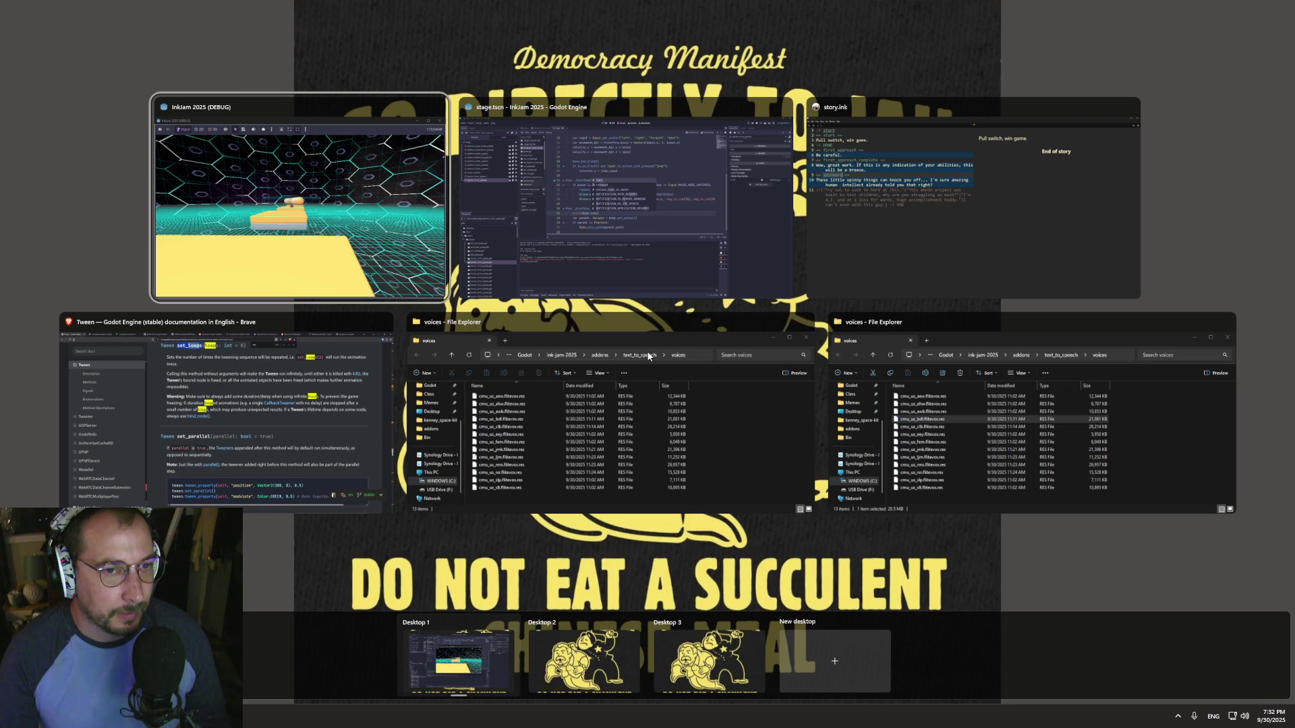
{"action": "left_click", "coordinate": [539, 247]}
{"action": "left_click", "coordinate": [520, 210]}
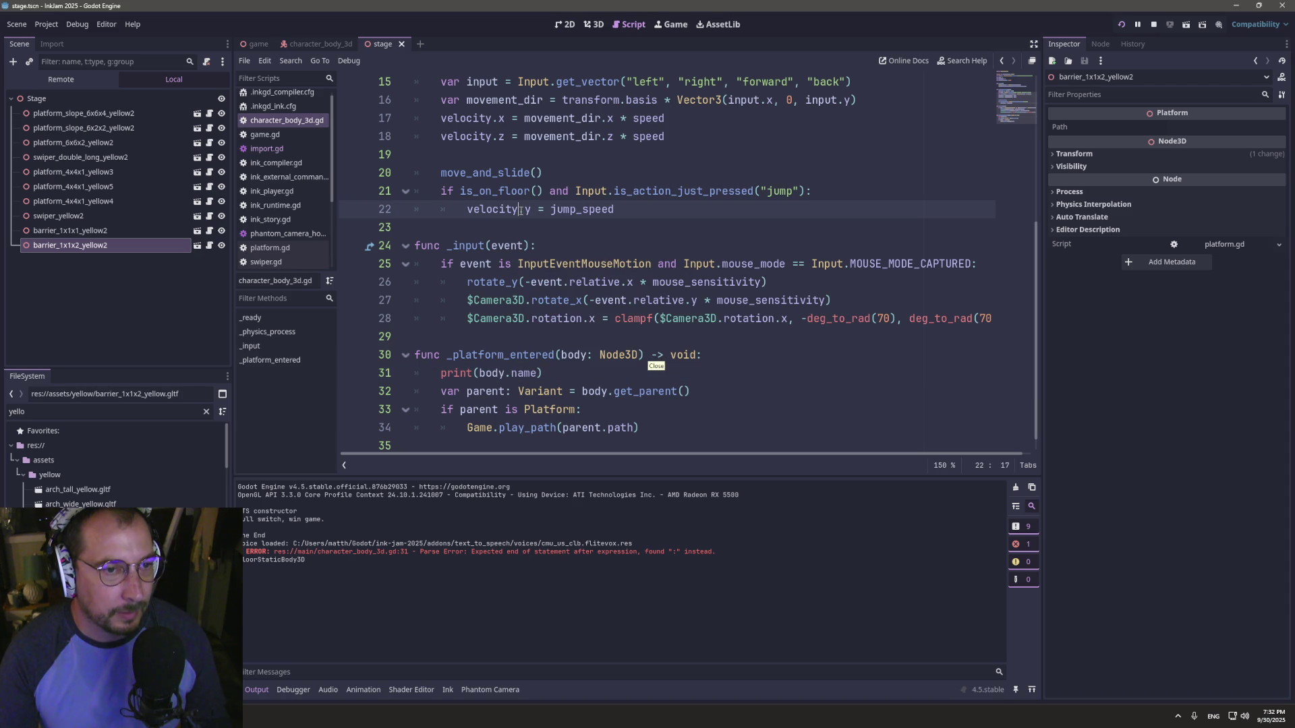
- In the character_body_3d scene, turn off collision mask bit 2 on the CharacterBody3D
{"action": "scroll", "coordinate": [587, 244], "scroll_direction": "up", "scroll_amount": 5}
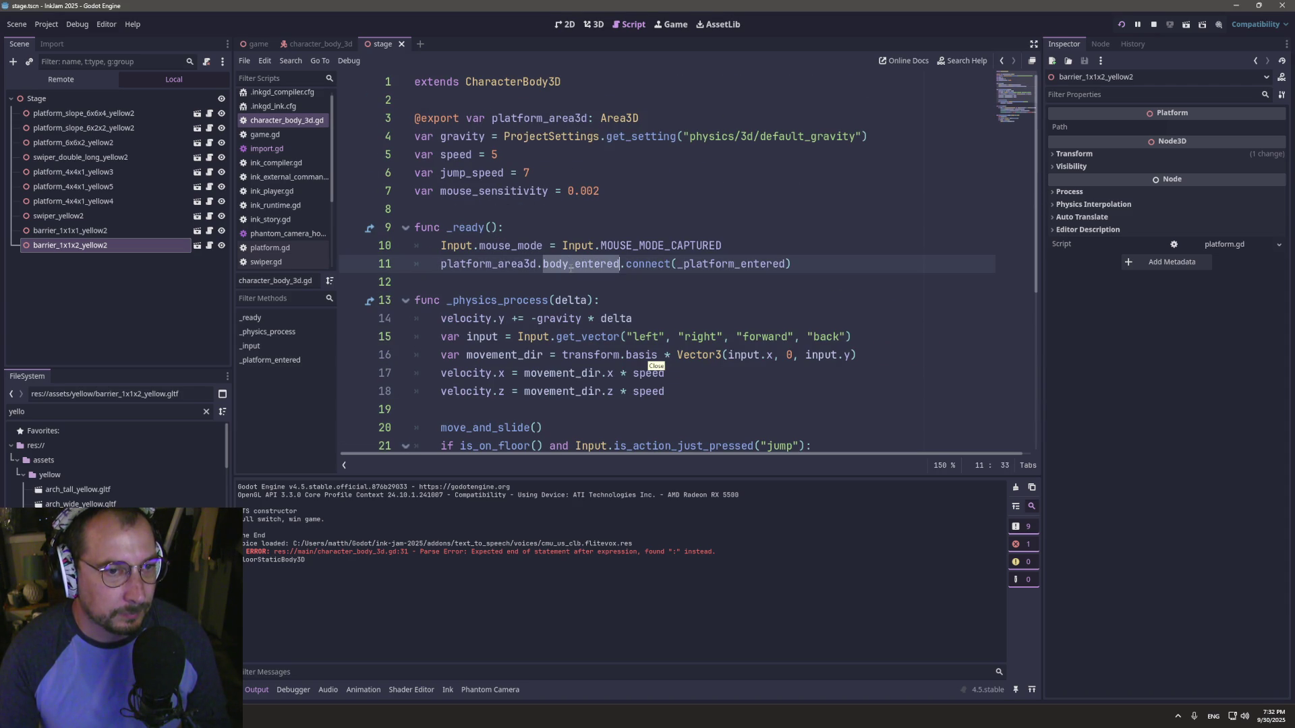
{"action": "left_click", "coordinate": [525, 278]}
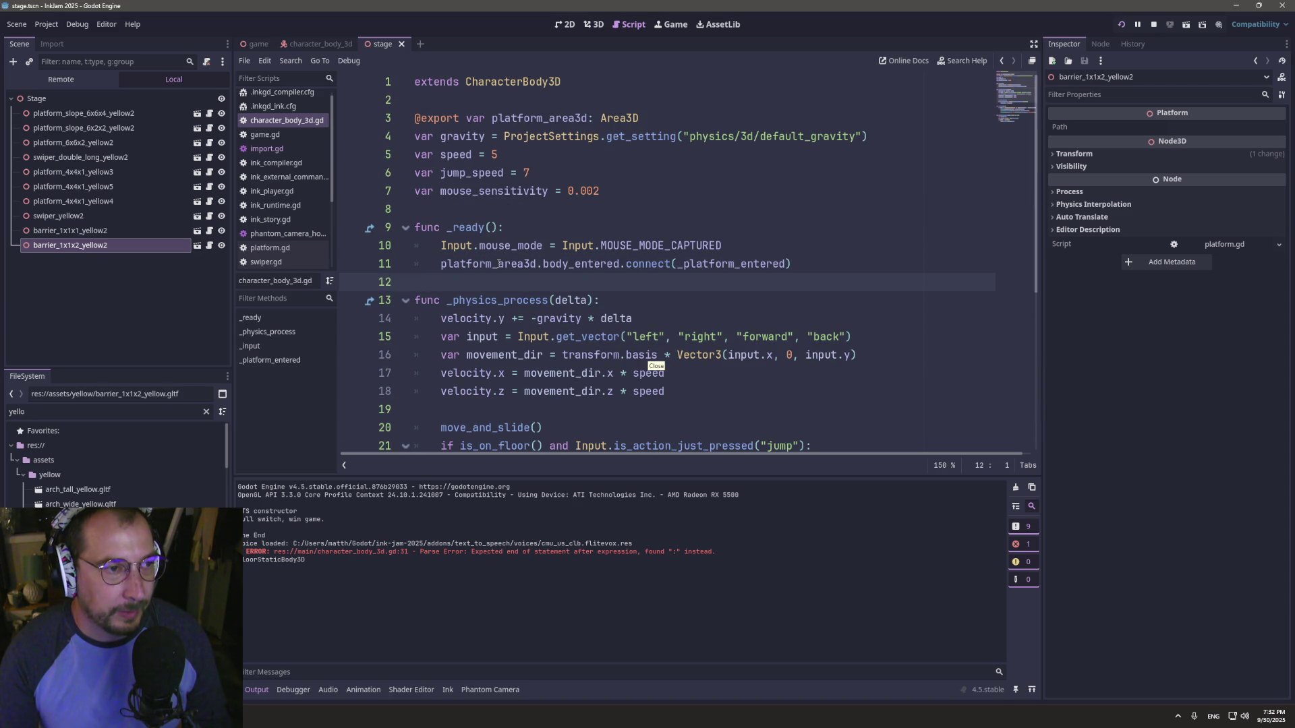
{"action": "left_click", "coordinate": [318, 42]}
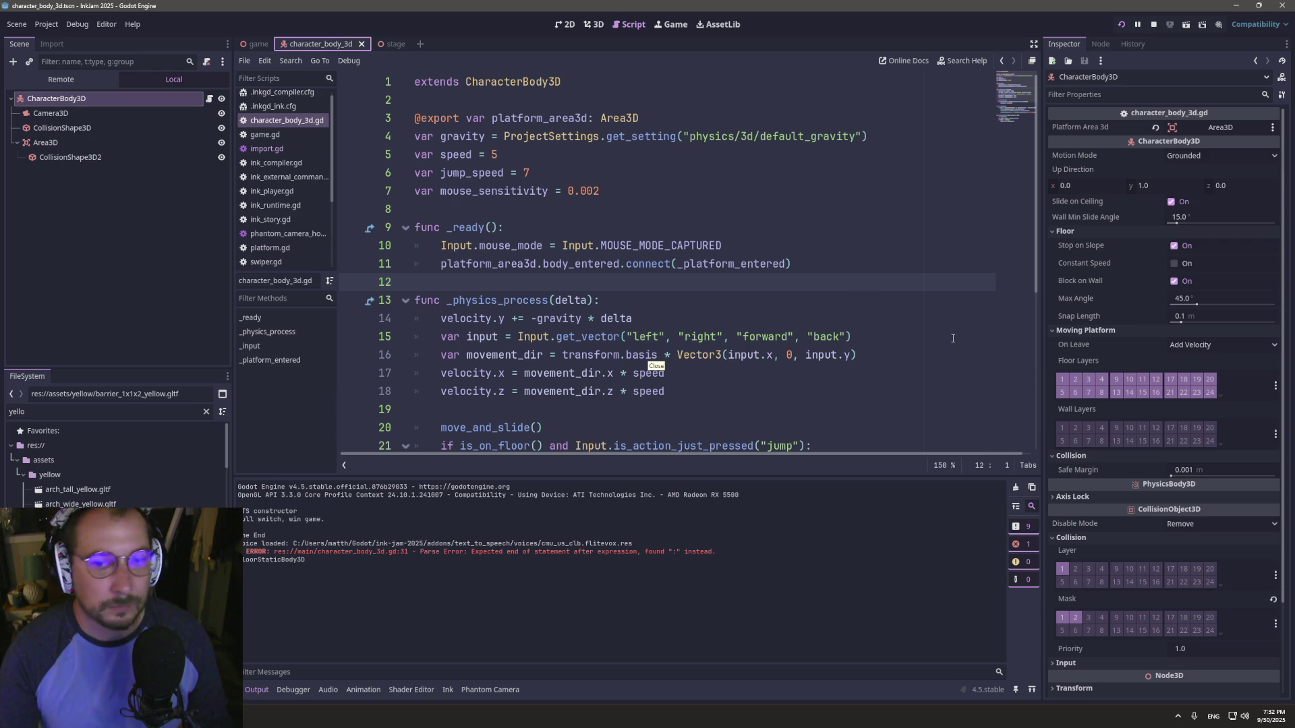
{"action": "left_click", "coordinate": [1075, 616]}
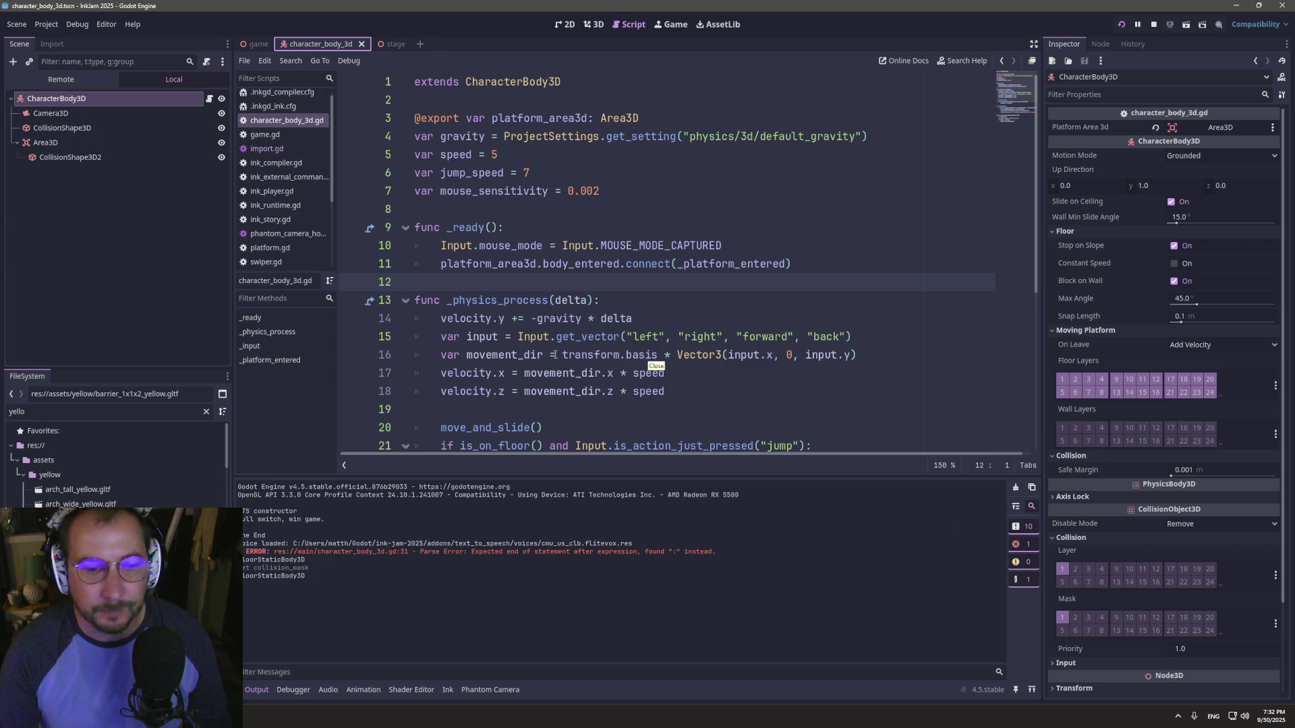
- Set the Area3D to mask layer 2 only, clear layer 1 and Monitorable, save, and run
{"action": "left_click", "coordinate": [38, 143]}
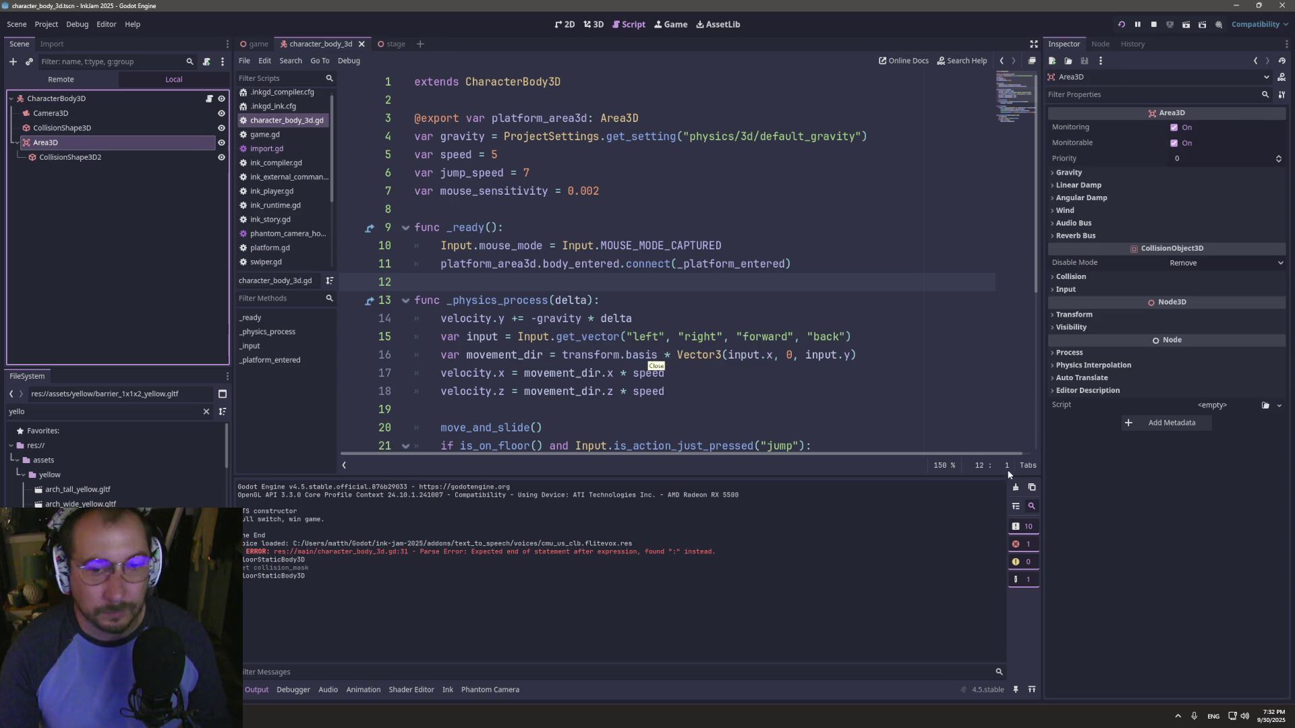
{"action": "left_click", "coordinate": [1087, 281]}
{"action": "left_click", "coordinate": [1074, 356]}
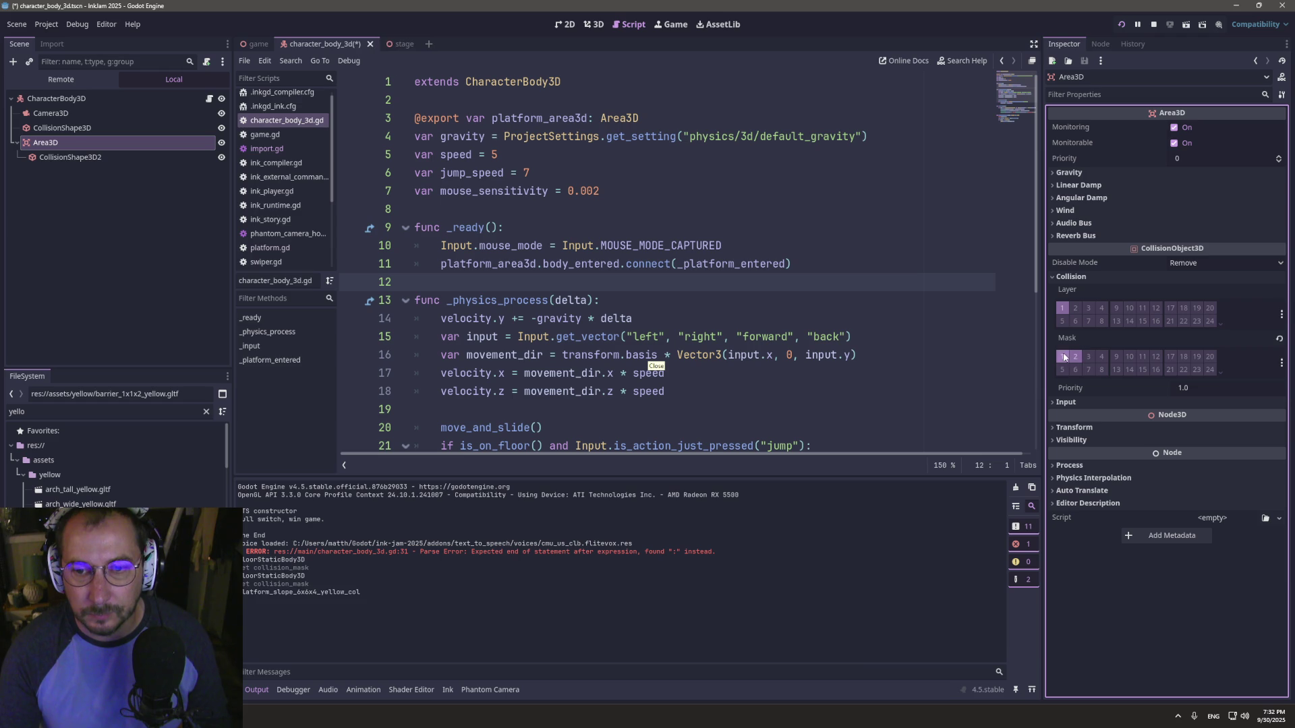
{"action": "key", "text": "ctrl+s"}
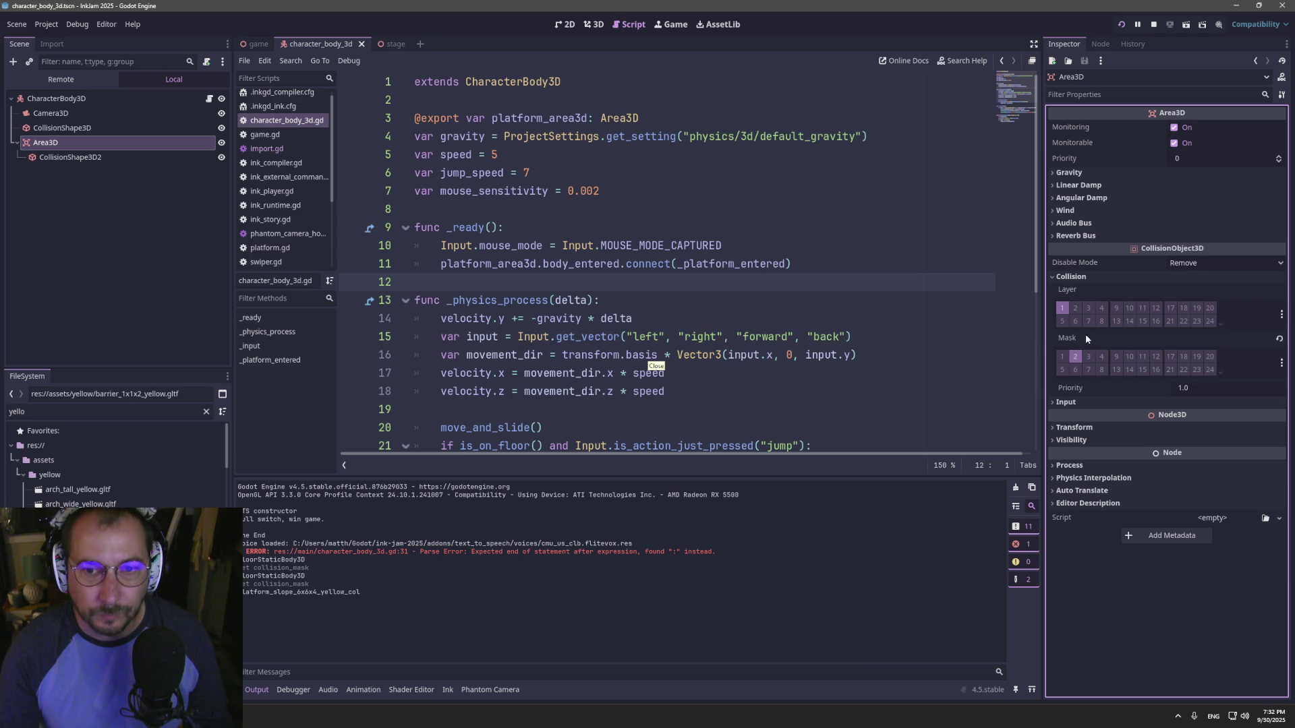
{"action": "left_click", "coordinate": [1063, 308]}
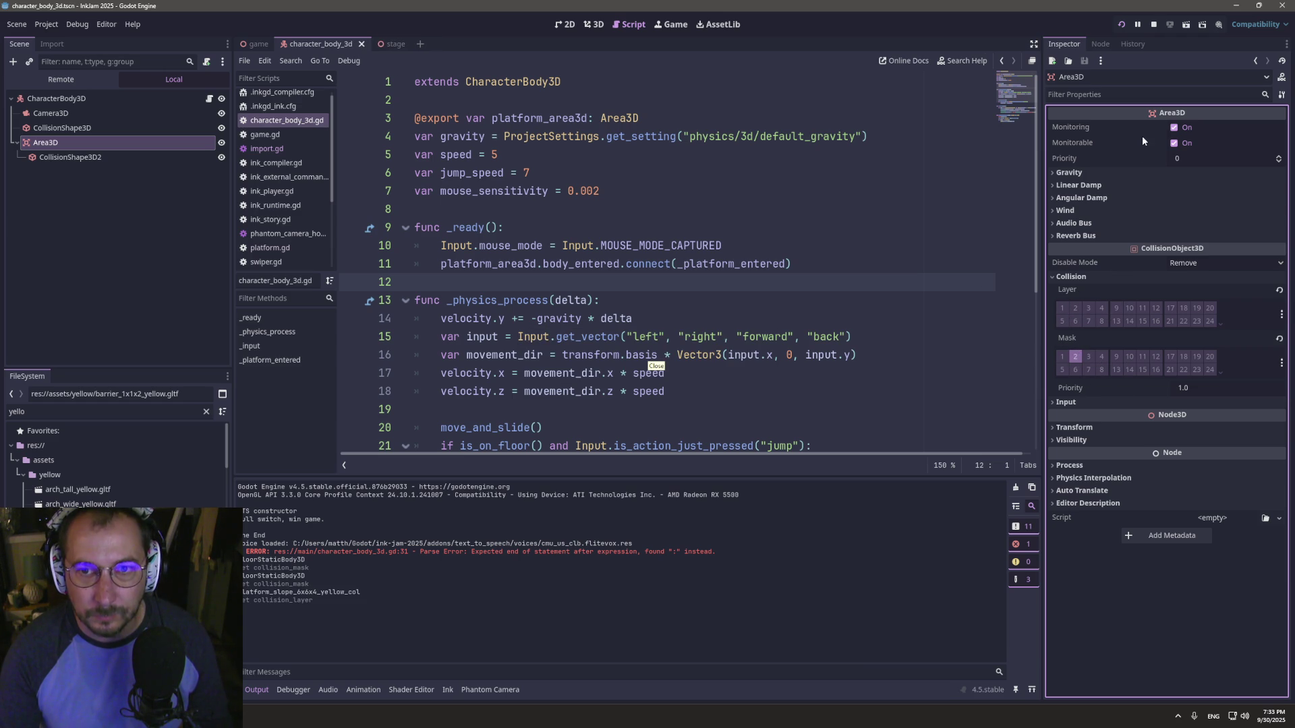
{"action": "left_click", "coordinate": [1173, 143]}
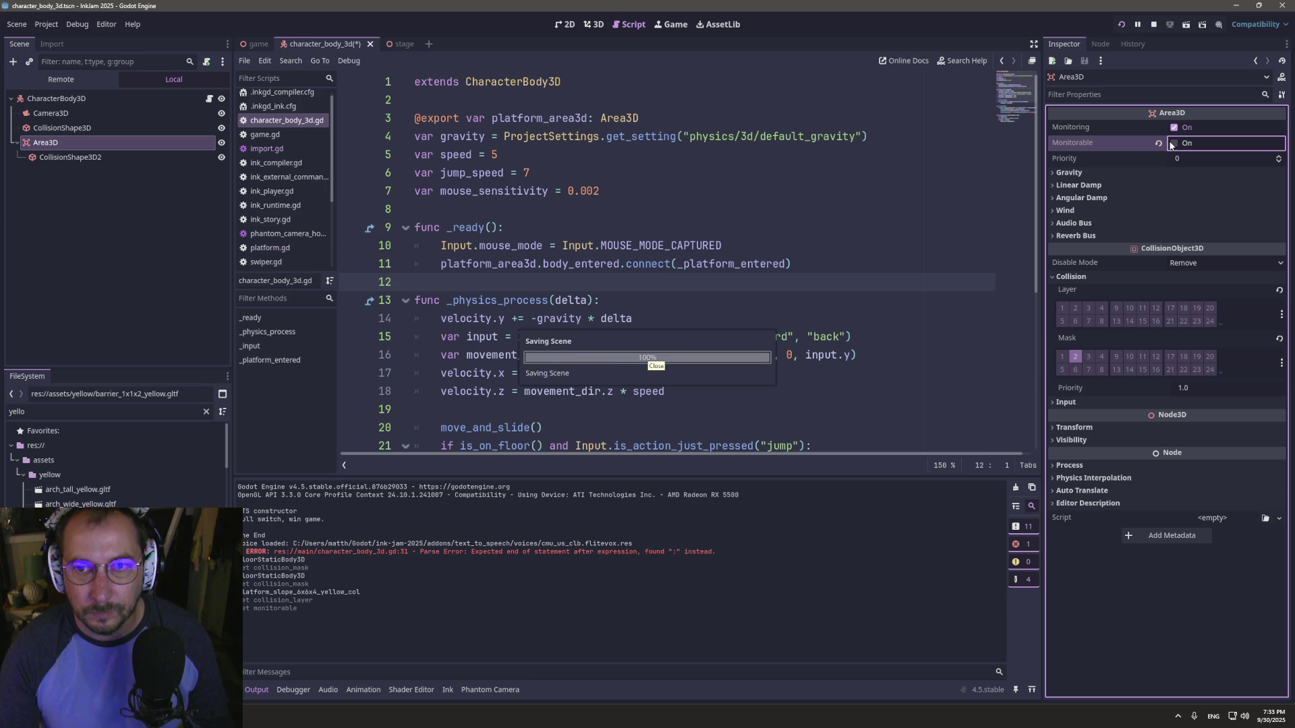
{"action": "left_click", "coordinate": [1121, 24]}
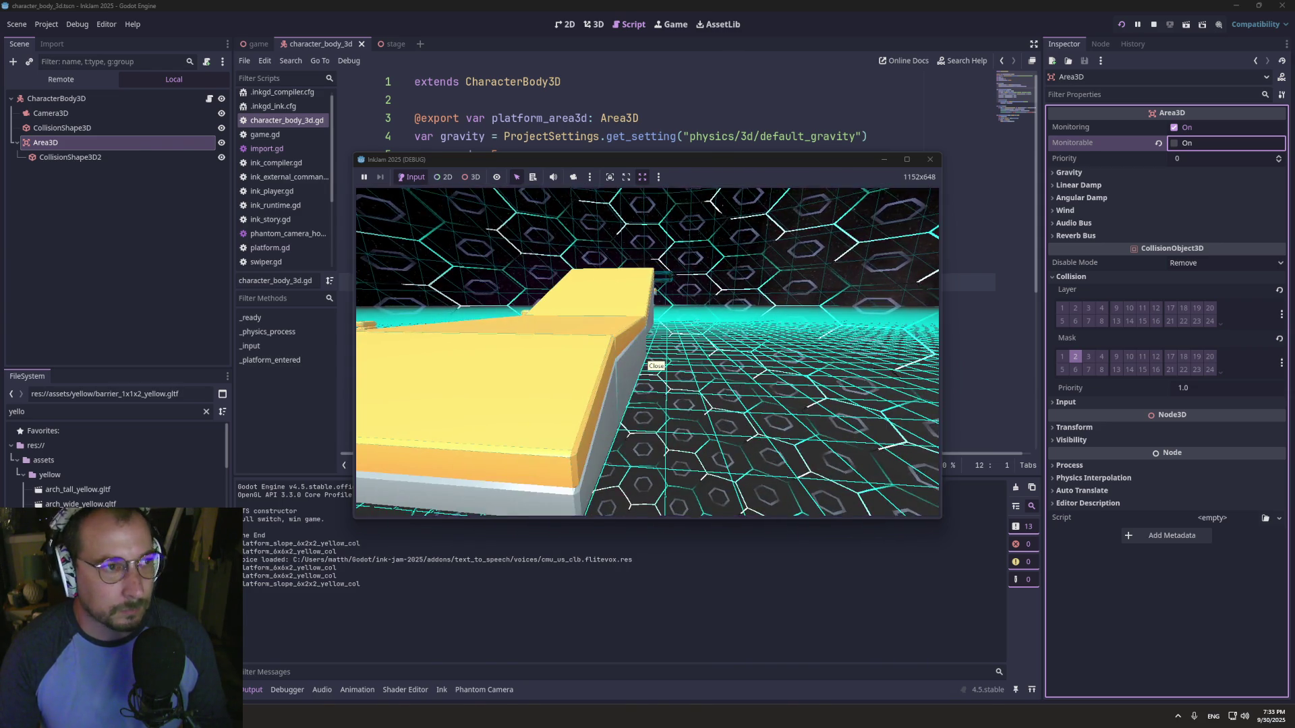
- Add the CharacterBody3D to collision layer 2 and run the game to test
{"action": "key", "text": "super+Tab"}
{"action": "left_click", "coordinate": [557, 252]}
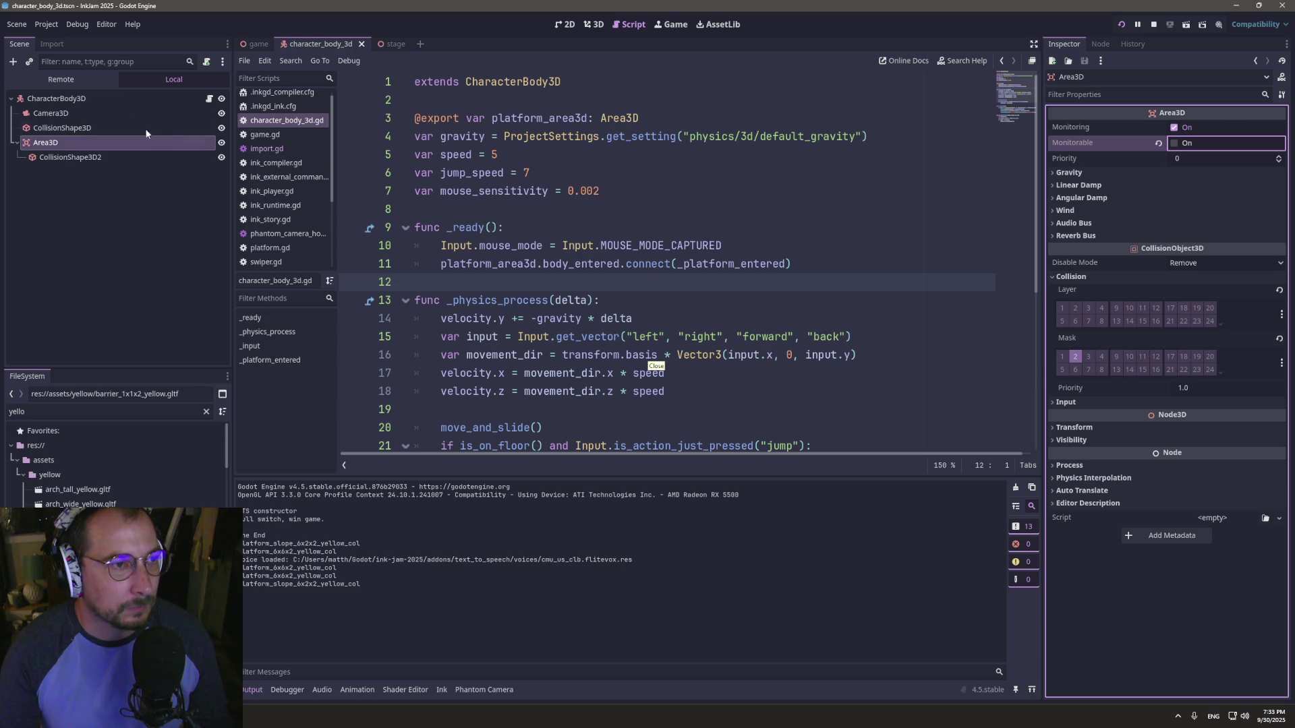
{"action": "left_click", "coordinate": [98, 100]}
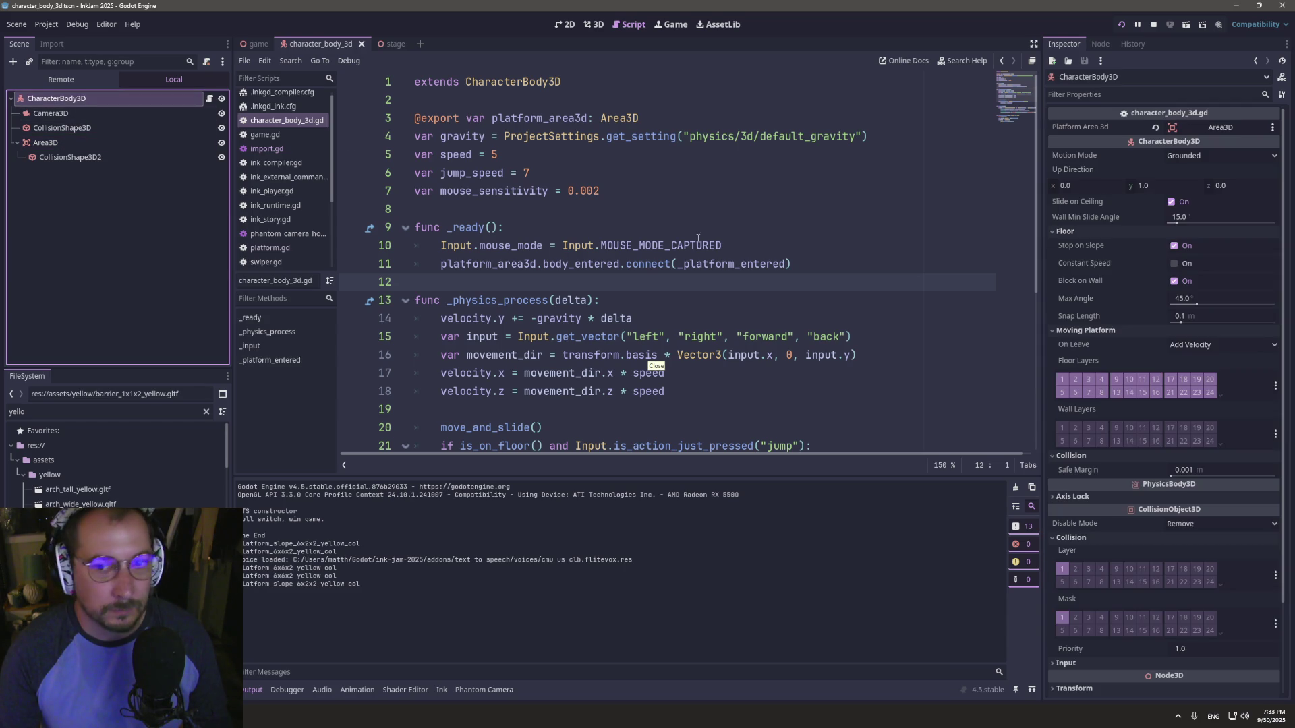
{"action": "left_click", "coordinate": [1076, 569]}
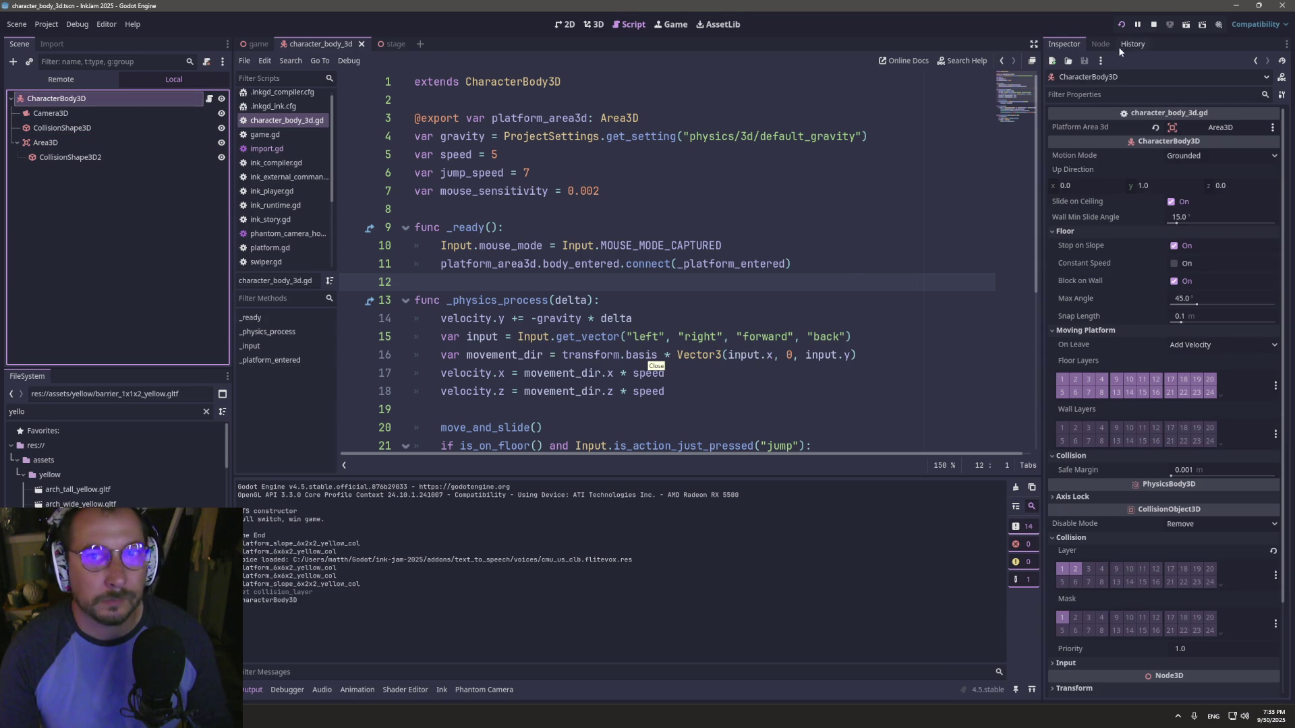
{"action": "left_click", "coordinate": [1122, 28]}
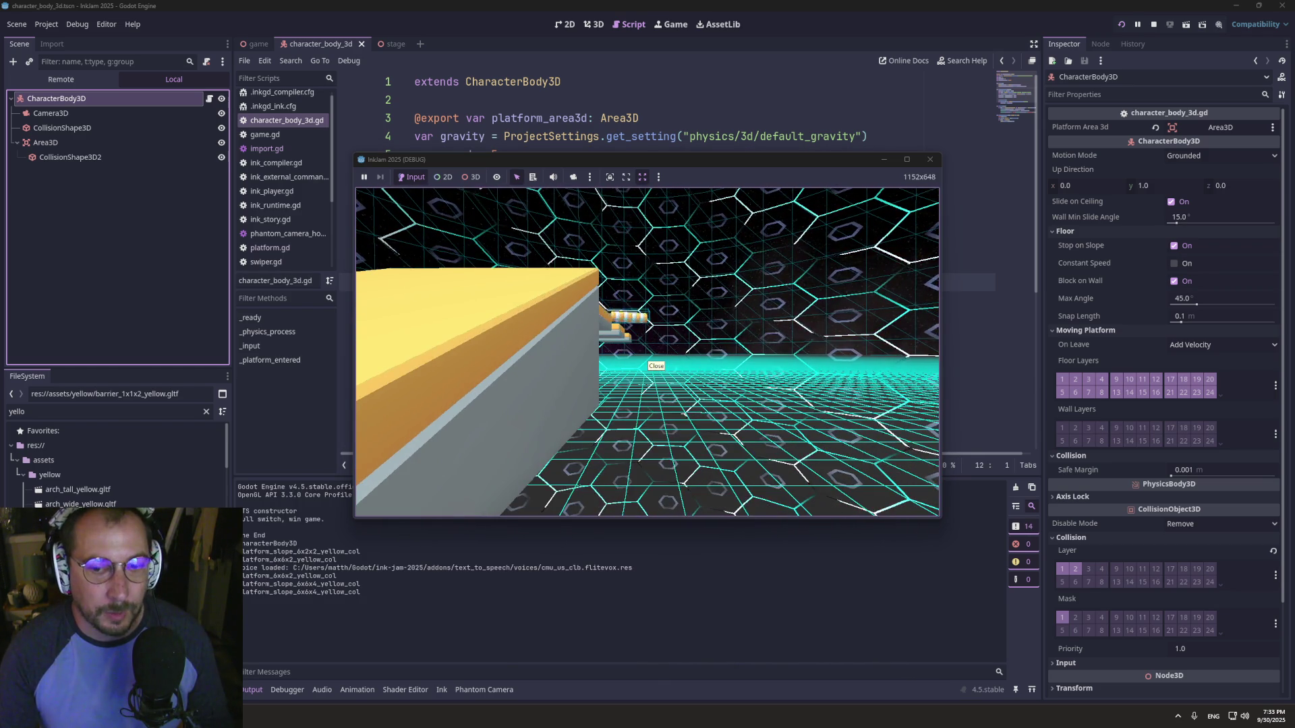
- Move the CharacterBody3D off layer 2 and onto mask layer 2 instead, then save
{"action": "key", "text": "super+Tab"}
{"action": "left_click", "coordinate": [472, 222]}
{"action": "left_click", "coordinate": [120, 113]}
{"action": "left_click", "coordinate": [119, 96]}
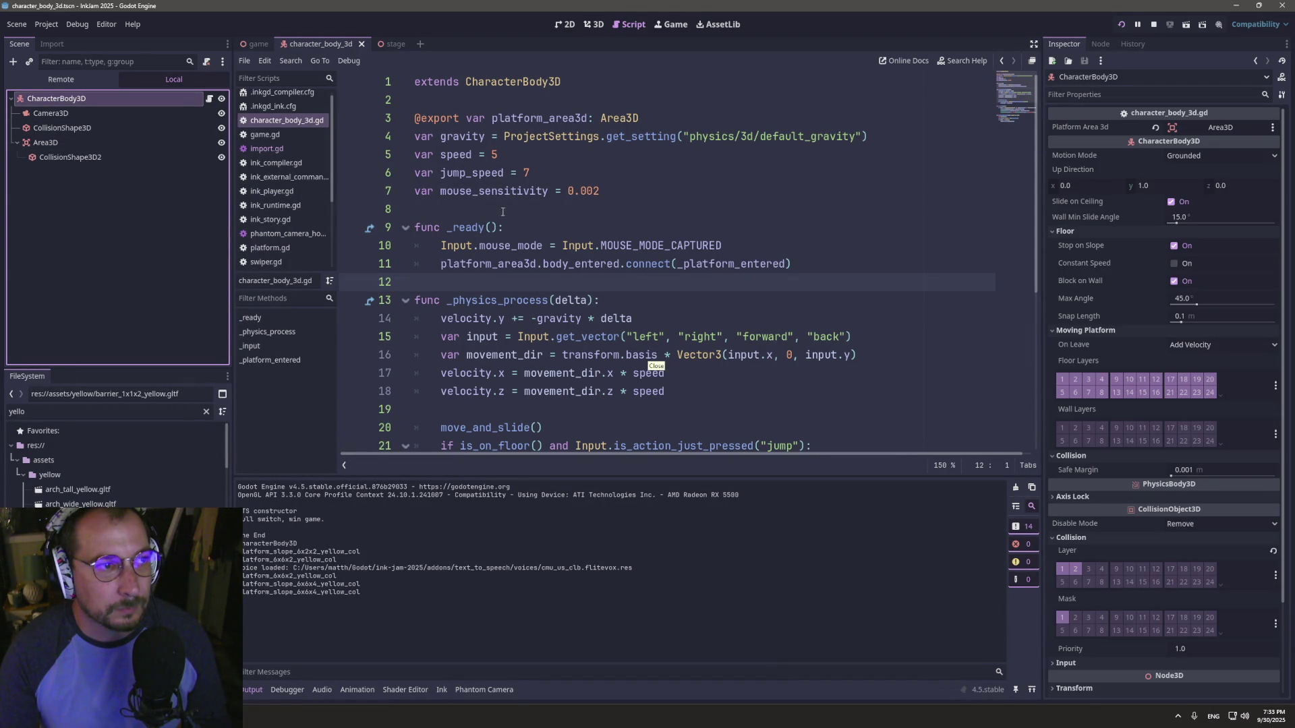
{"action": "left_click", "coordinate": [1077, 568]}
{"action": "left_click", "coordinate": [1076, 618]}
{"action": "key", "text": "ctrl+s"}
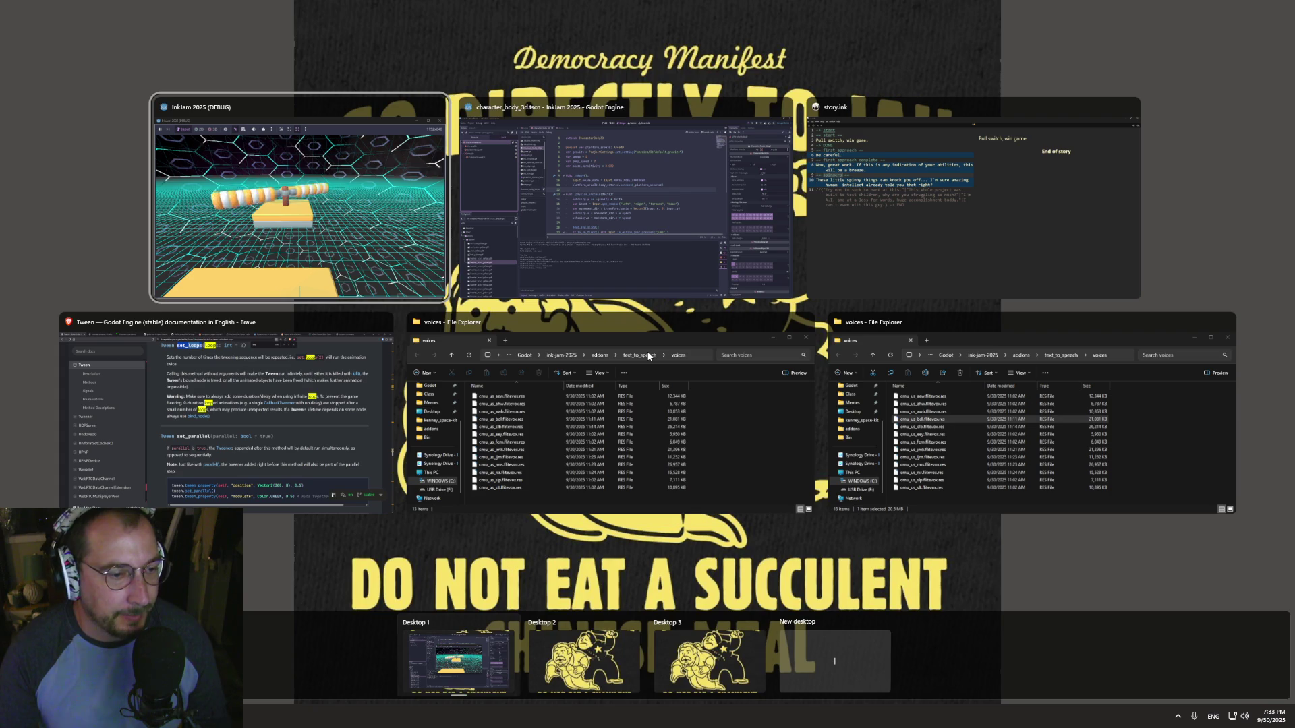
- After the retest, return to the editor and open the game scene
{"action": "key", "text": "super+Tab"}
{"action": "left_click", "coordinate": [701, 216]}
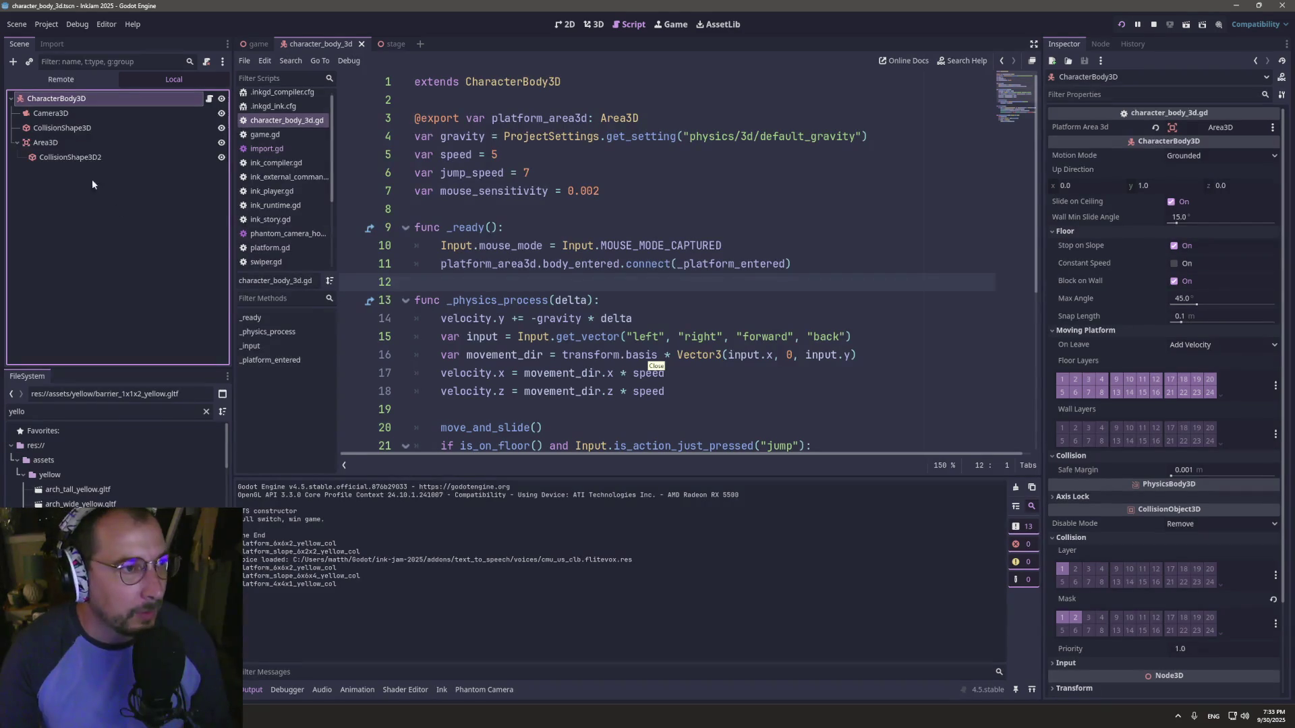
{"action": "left_click", "coordinate": [257, 45]}
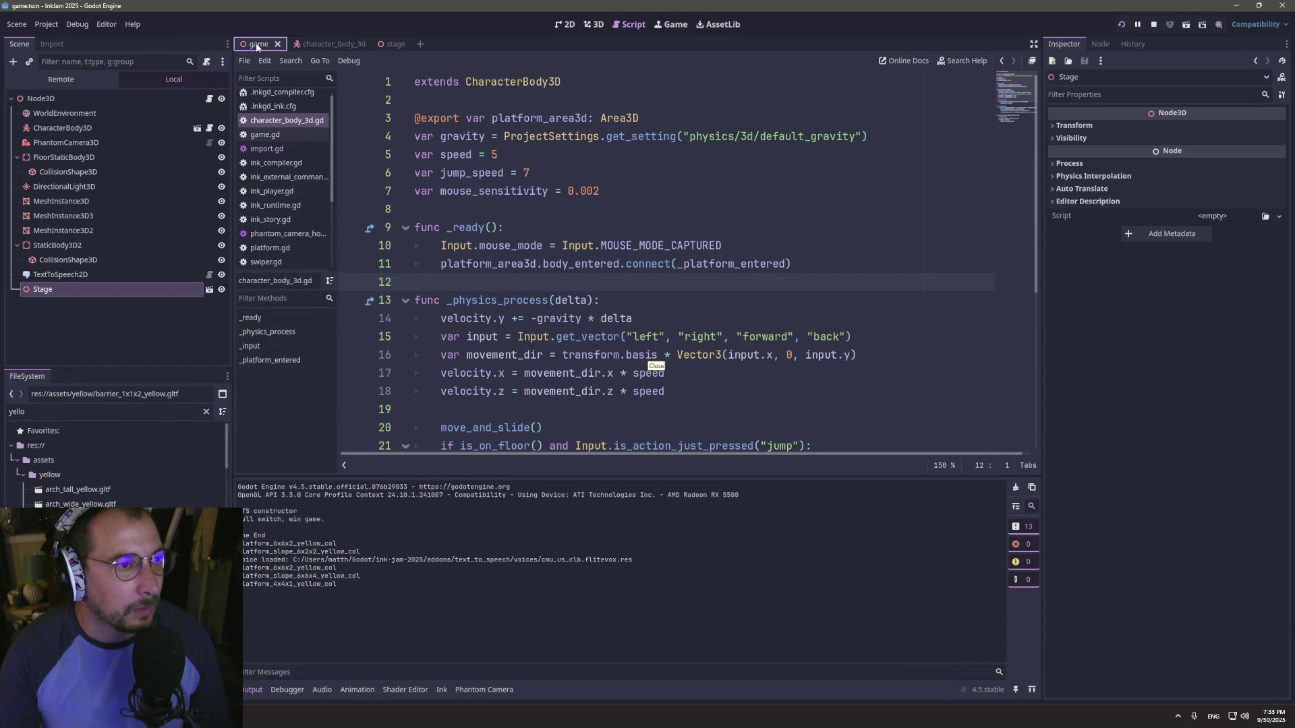
- From the stage, open barrier_1x1x2_yellow2 as a new inherited scene, then return to the stage
{"action": "left_click", "coordinate": [383, 44]}
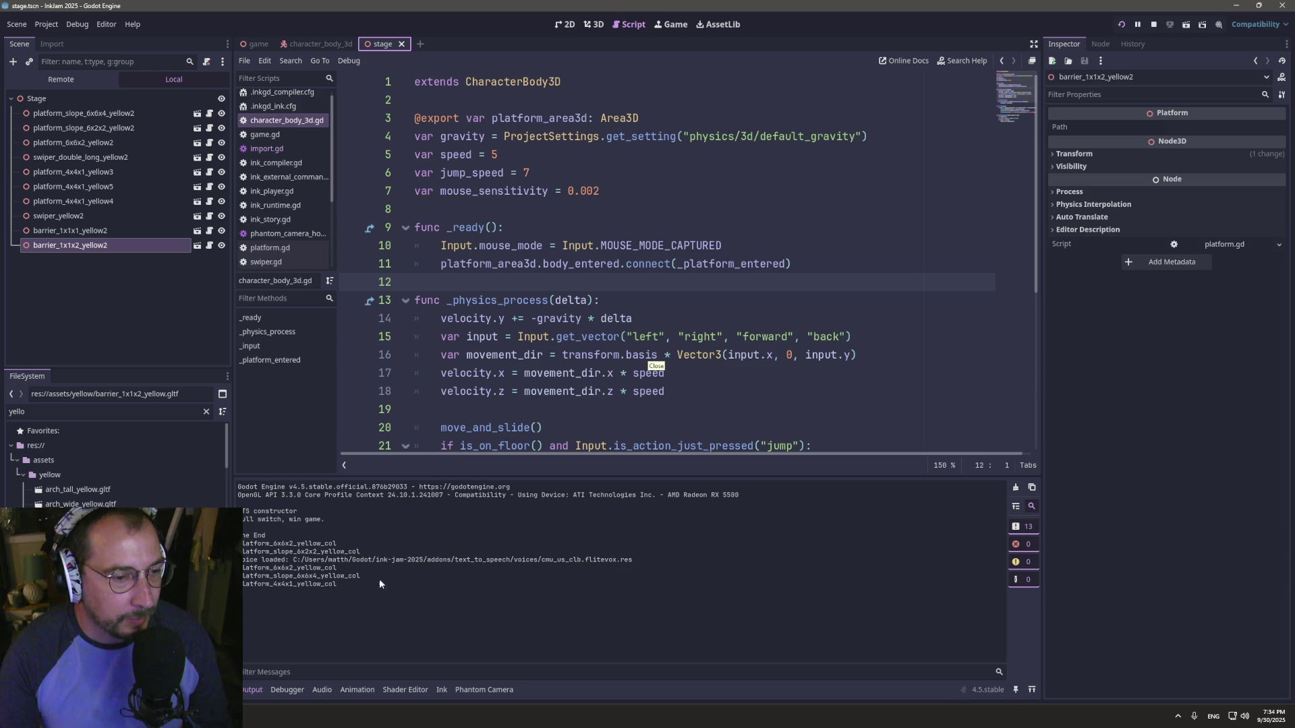
{"action": "left_click", "coordinate": [197, 247]}
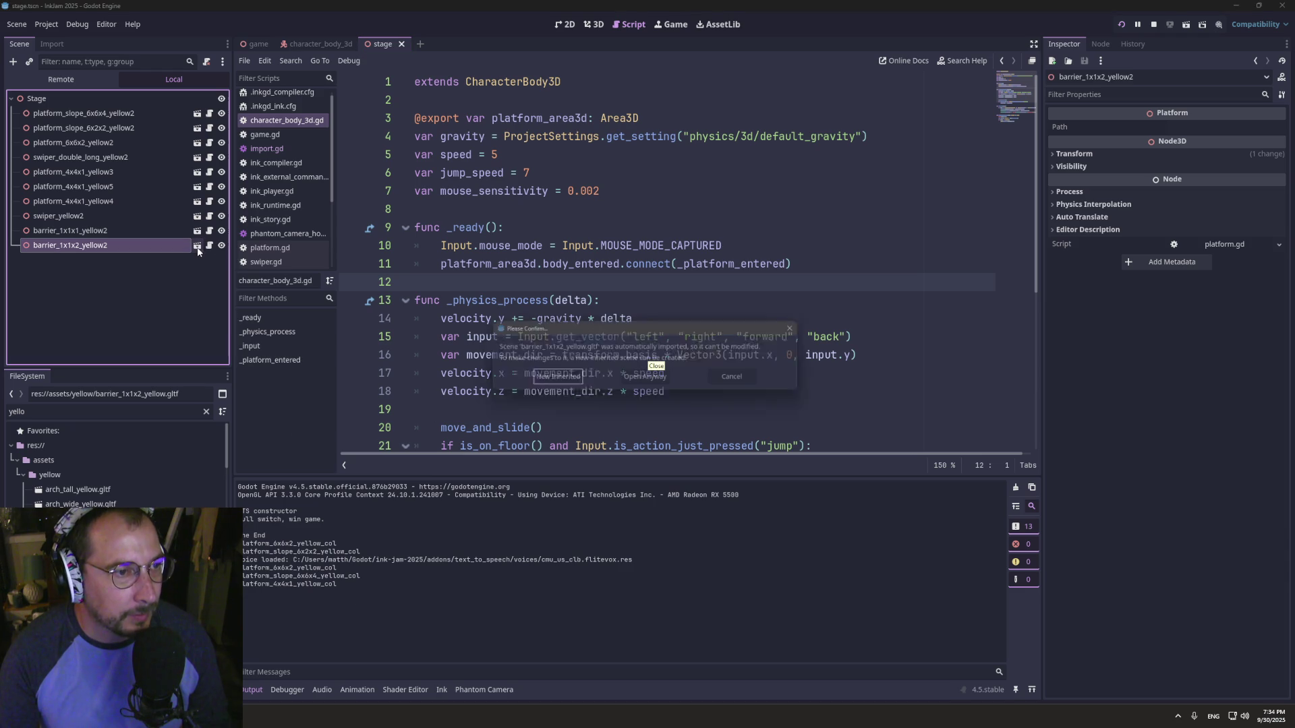
{"action": "left_click", "coordinate": [554, 380]}
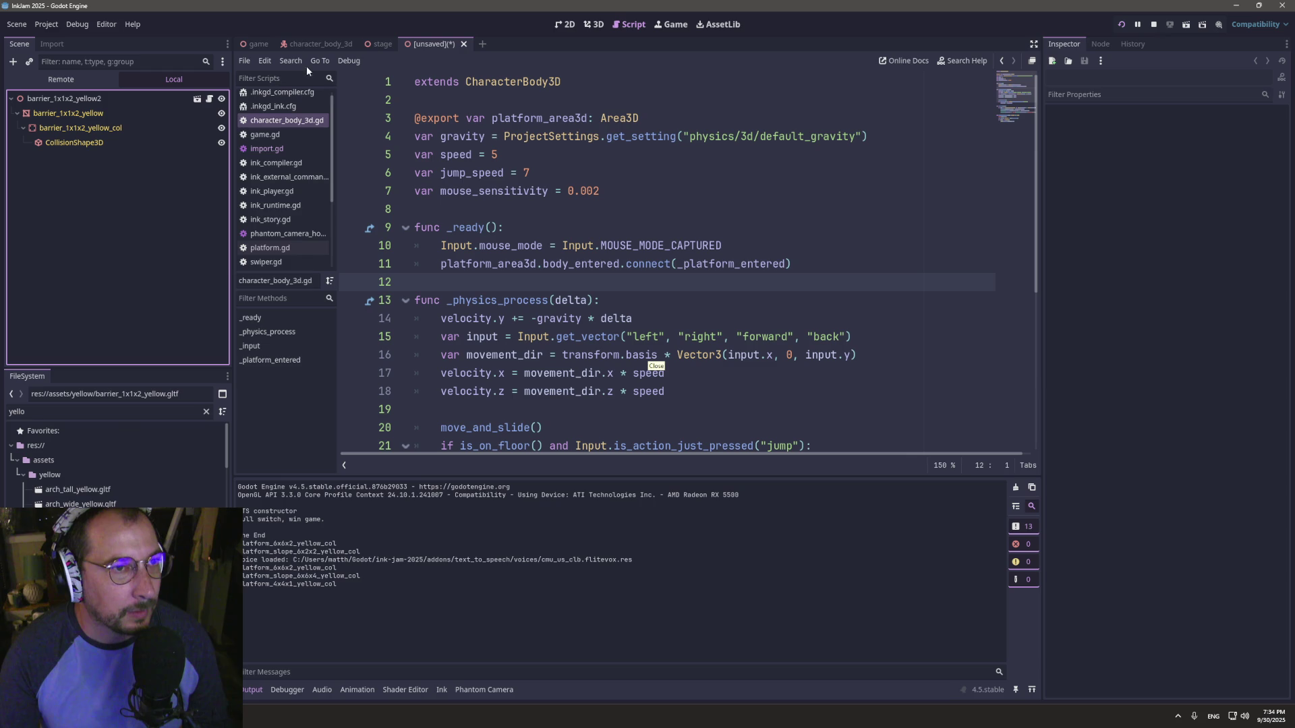
{"action": "left_click", "coordinate": [201, 101]}
{"action": "left_click", "coordinate": [742, 381]}
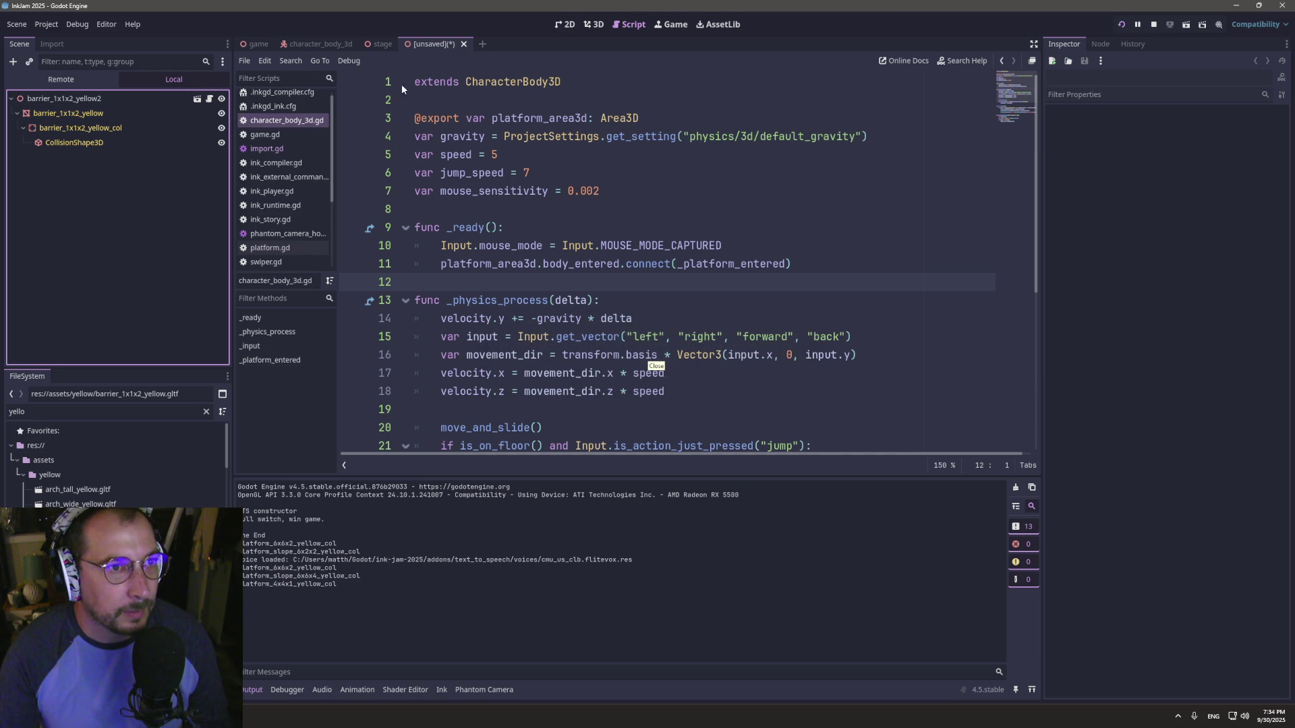
{"action": "left_click", "coordinate": [374, 43]}
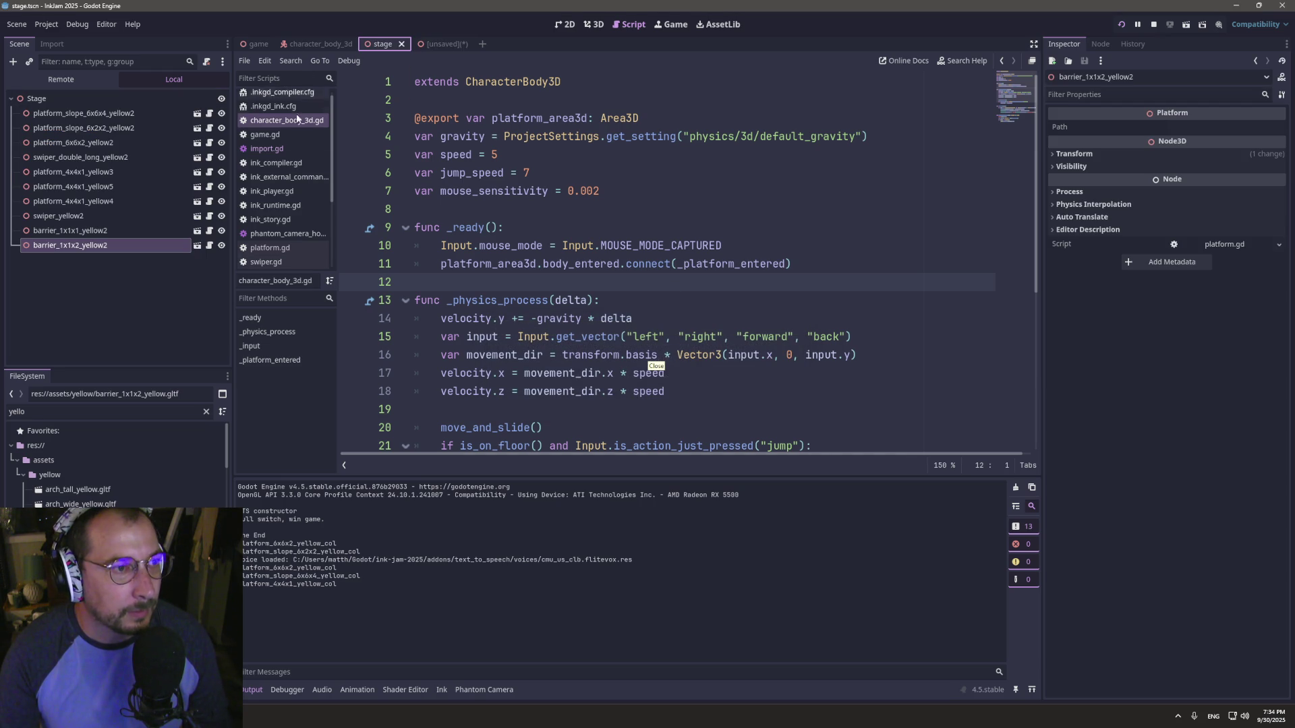
- Open platform_4x4x1_yellow3 as a new inherited scene and inspect its platform_4x4x1_yellow_col body
{"action": "left_click", "coordinate": [120, 172]}
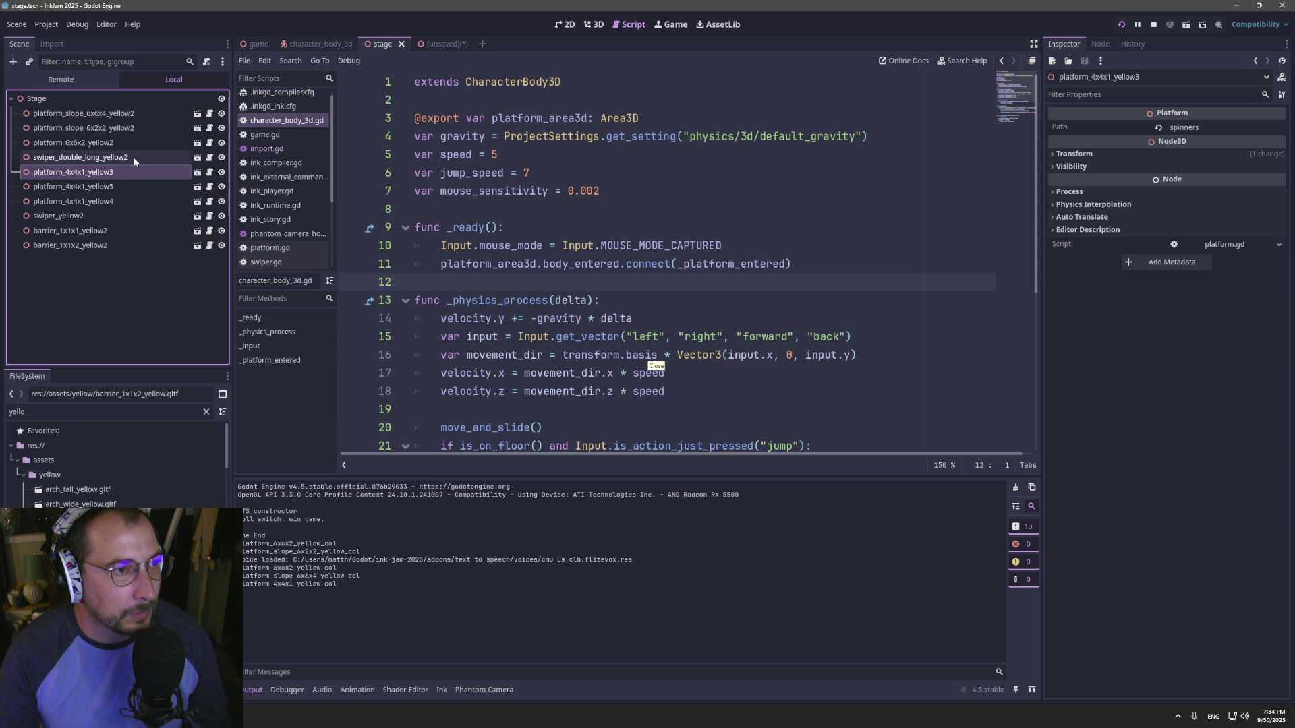
{"action": "left_click", "coordinate": [199, 173]}
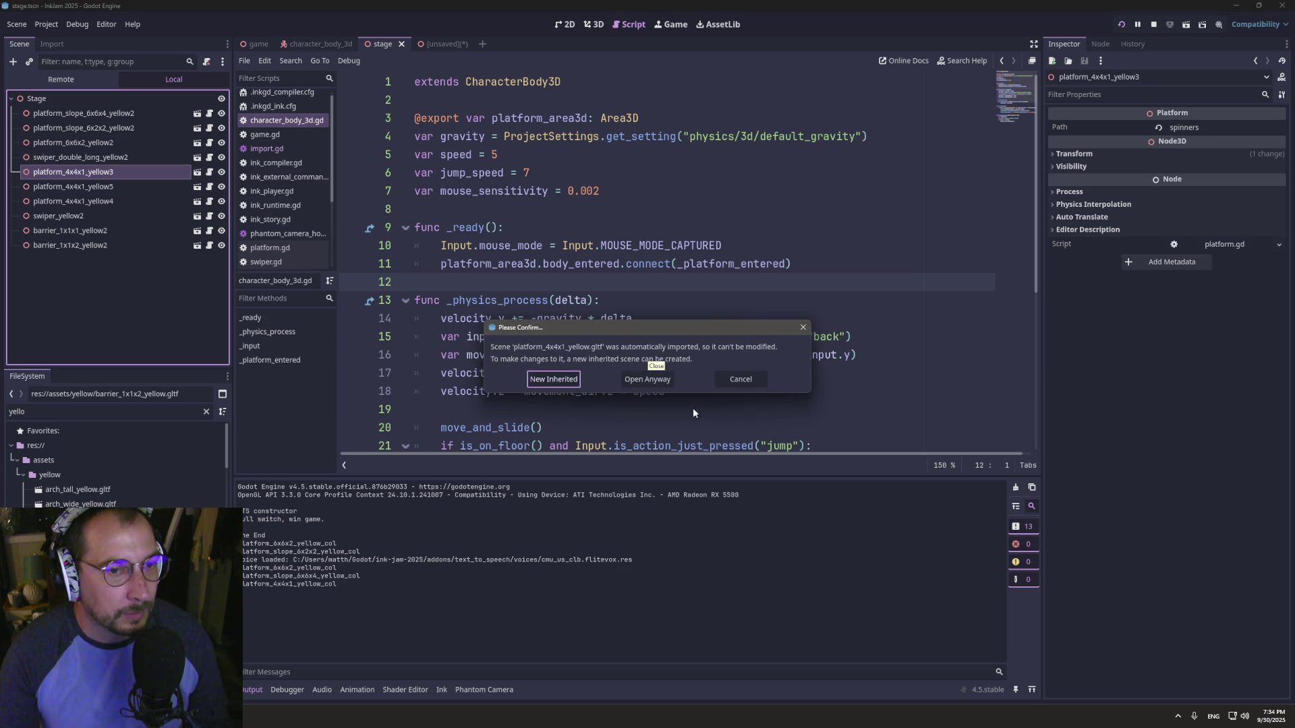
{"action": "left_click", "coordinate": [559, 376]}
{"action": "left_click", "coordinate": [75, 128]}
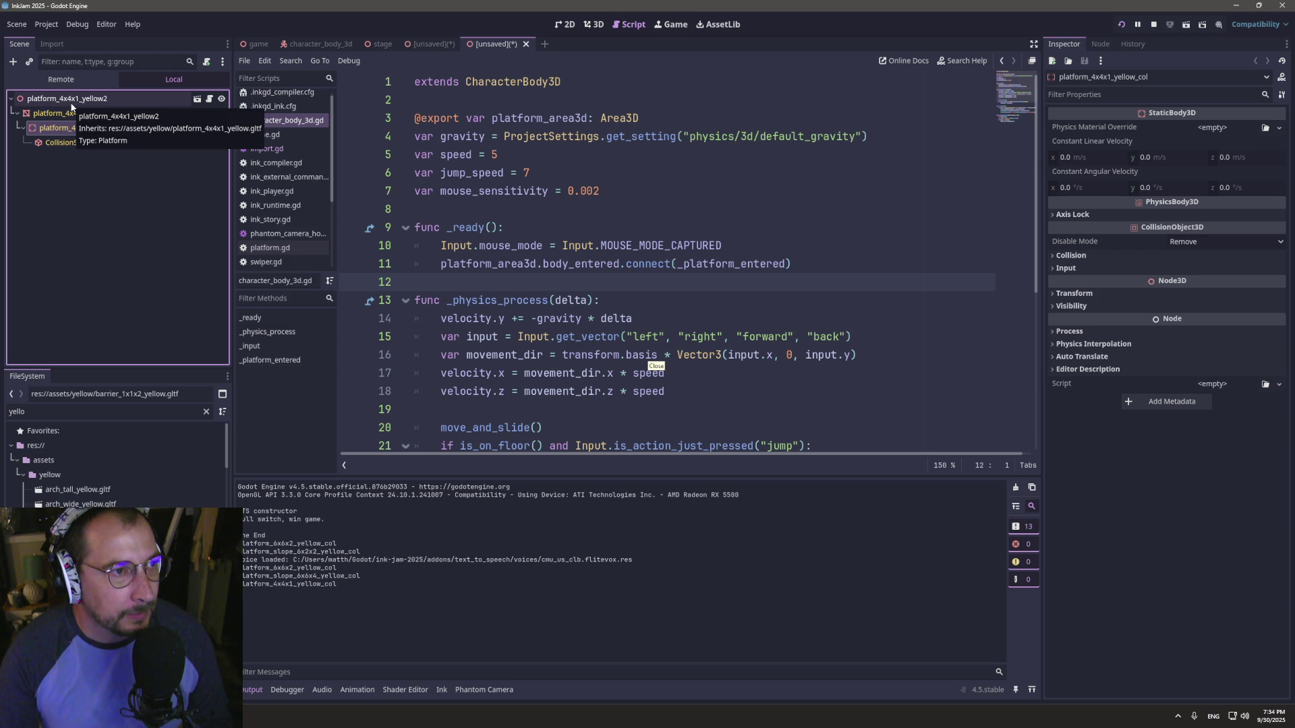
{"action": "scroll", "coordinate": [553, 333], "scroll_direction": "down", "scroll_amount": 5}
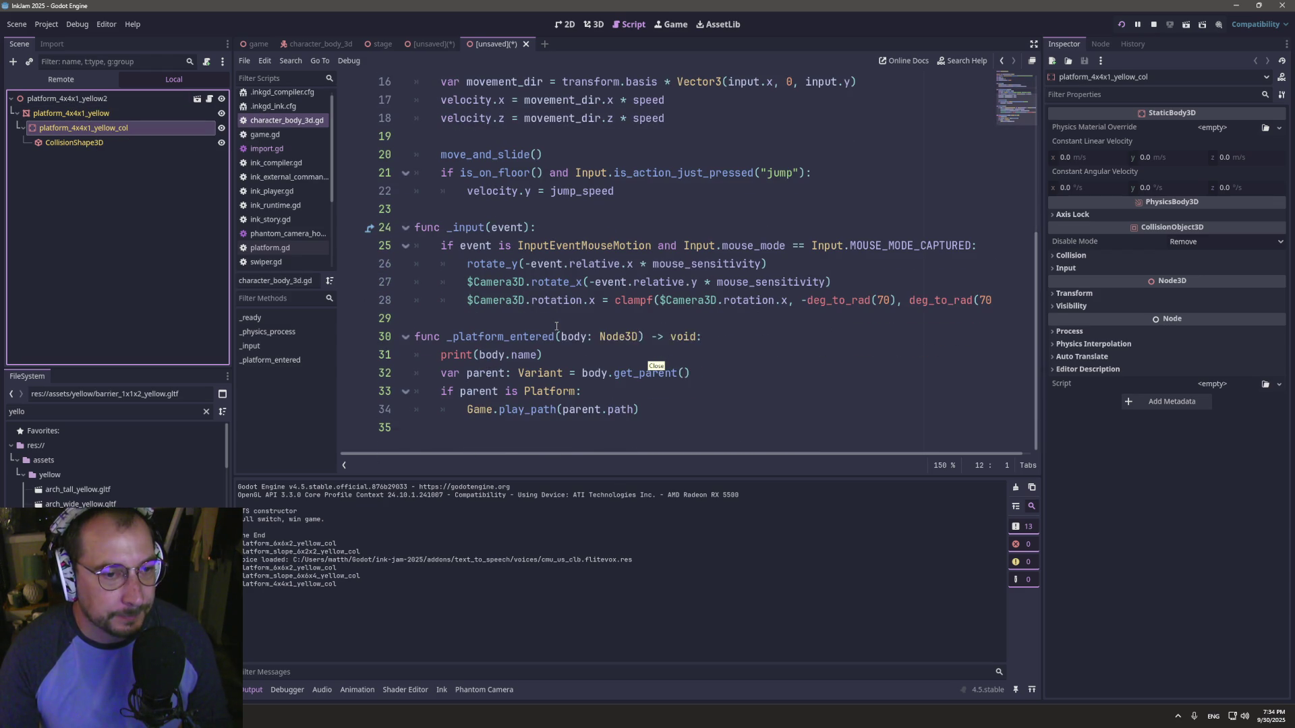
- Replace the print(body.name) statement on line 31 with a get_parent() call
{"action": "left_click", "coordinate": [559, 367]}
{"action": "mouse_move", "coordinate": [543, 356]}
{"action": "left_mouse_down"}
{"action": "mouse_move", "coordinate": [473, 355]}
{"action": "mouse_move", "coordinate": [439, 337]}
{"action": "mouse_move", "coordinate": [430, 356]}
{"action": "left_mouse_up"}
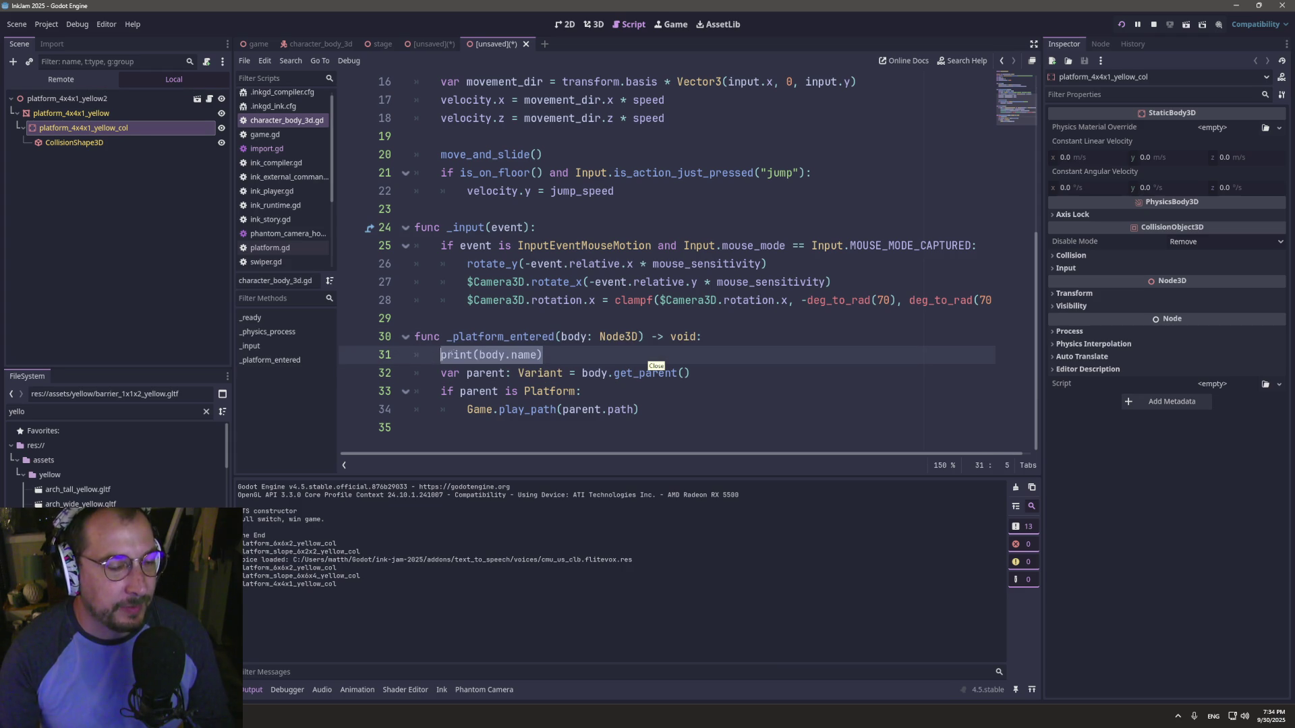
{"action": "type", "text": "get_pa"}
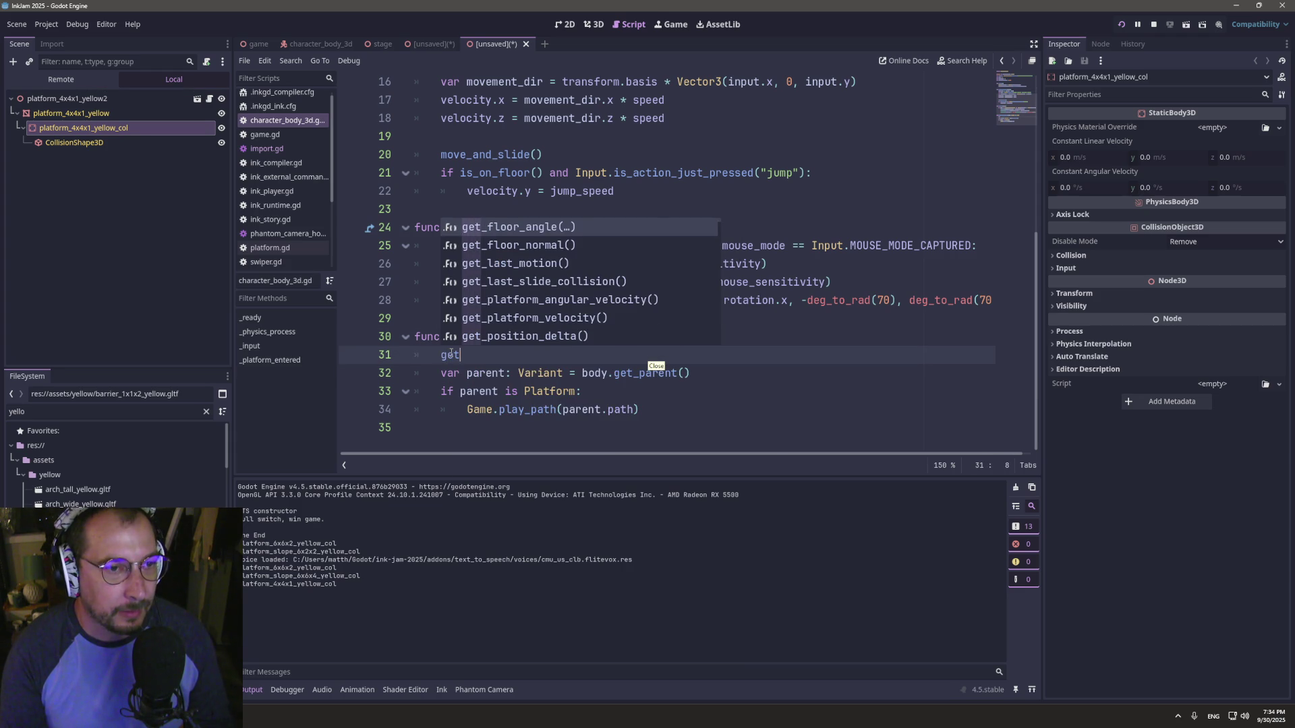
{"action": "type", "text": "r"}
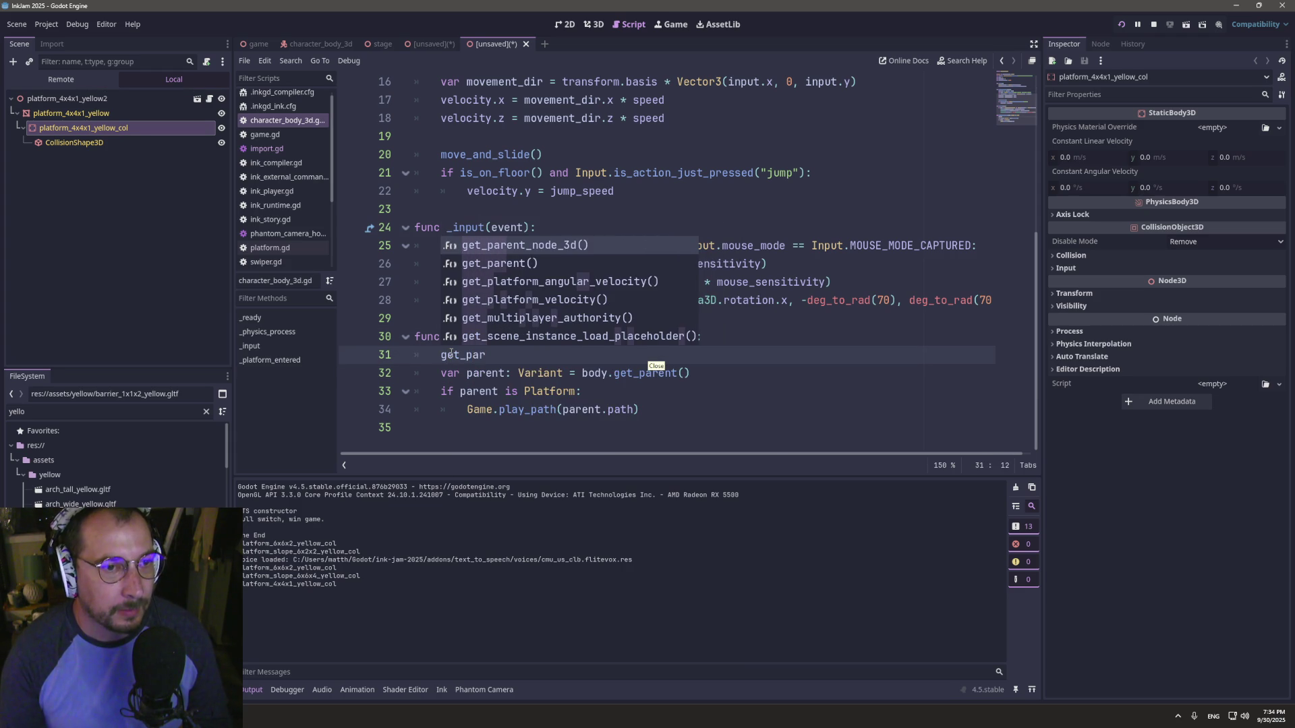
{"action": "key", "text": "Down"}
{"action": "key", "text": "Return"}
- Read the get_parent() docs, return to character_body_3d.gd, and view the platform scene in 3D
{"action": "left_click", "coordinate": [460, 356], "text": "ctrl"}
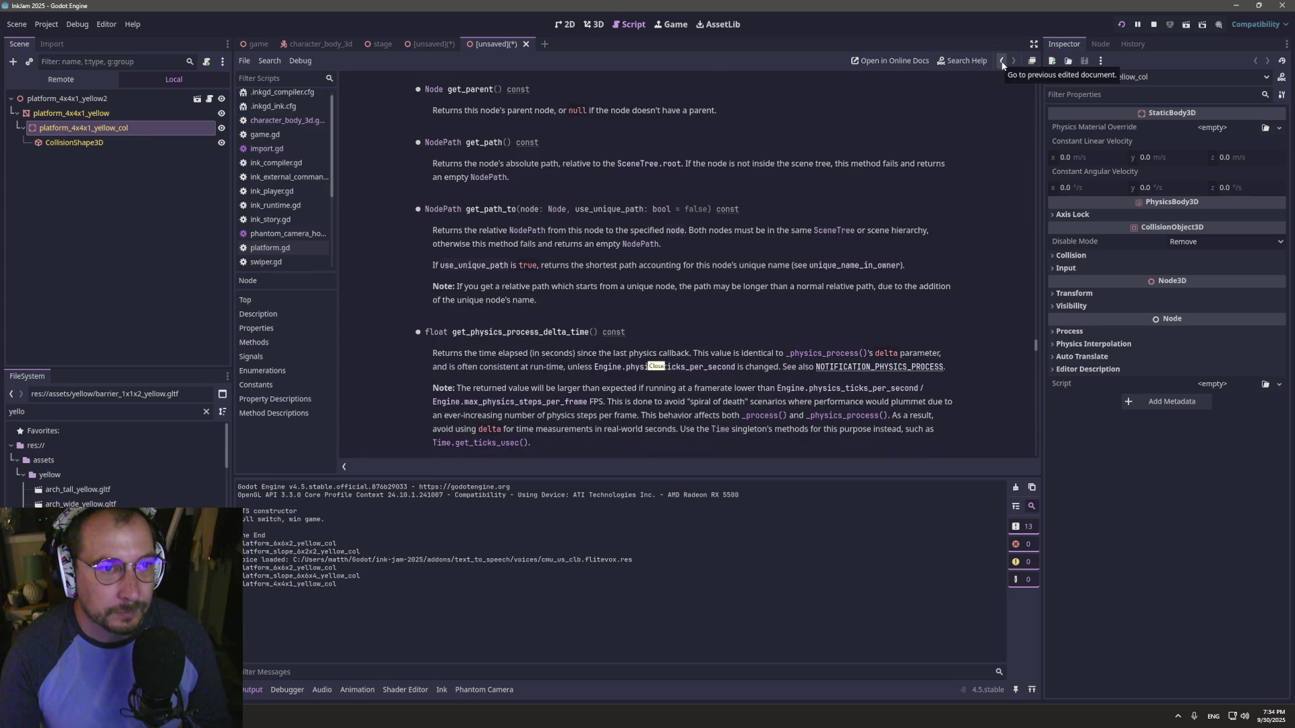
{"action": "left_click", "coordinate": [1003, 62]}
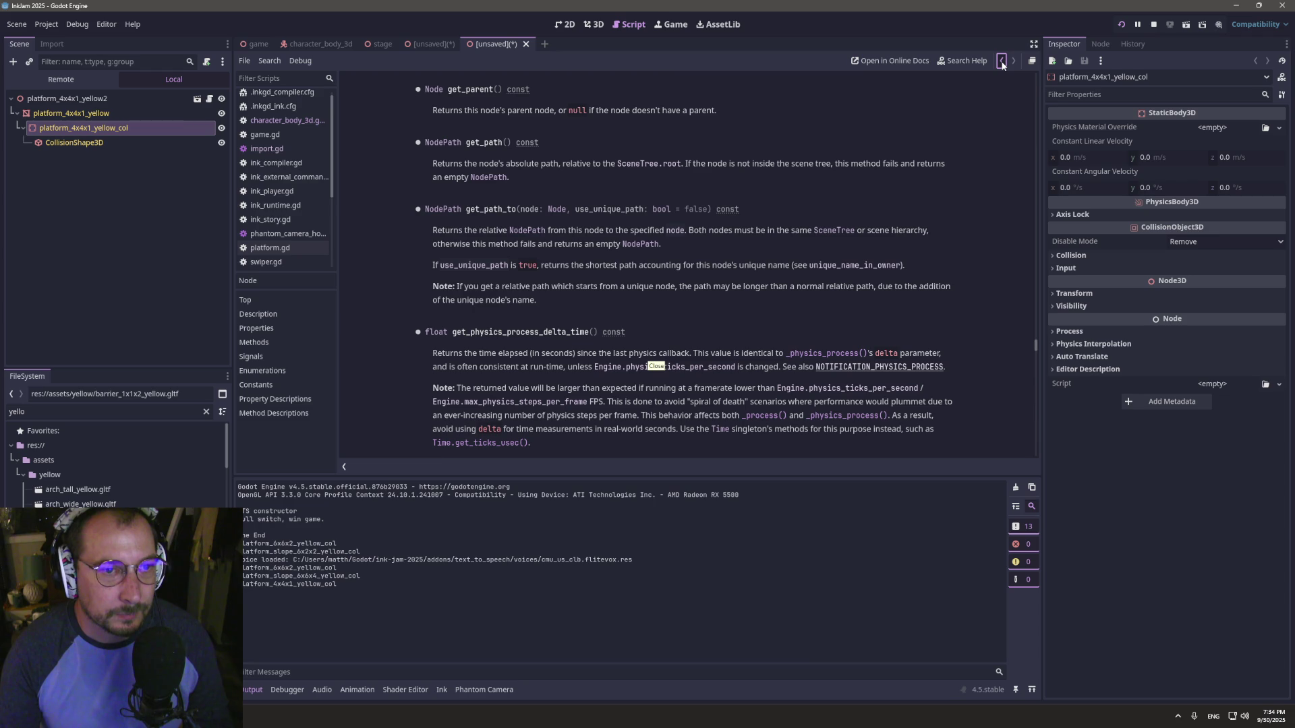
{"action": "left_click", "coordinate": [1003, 62]}
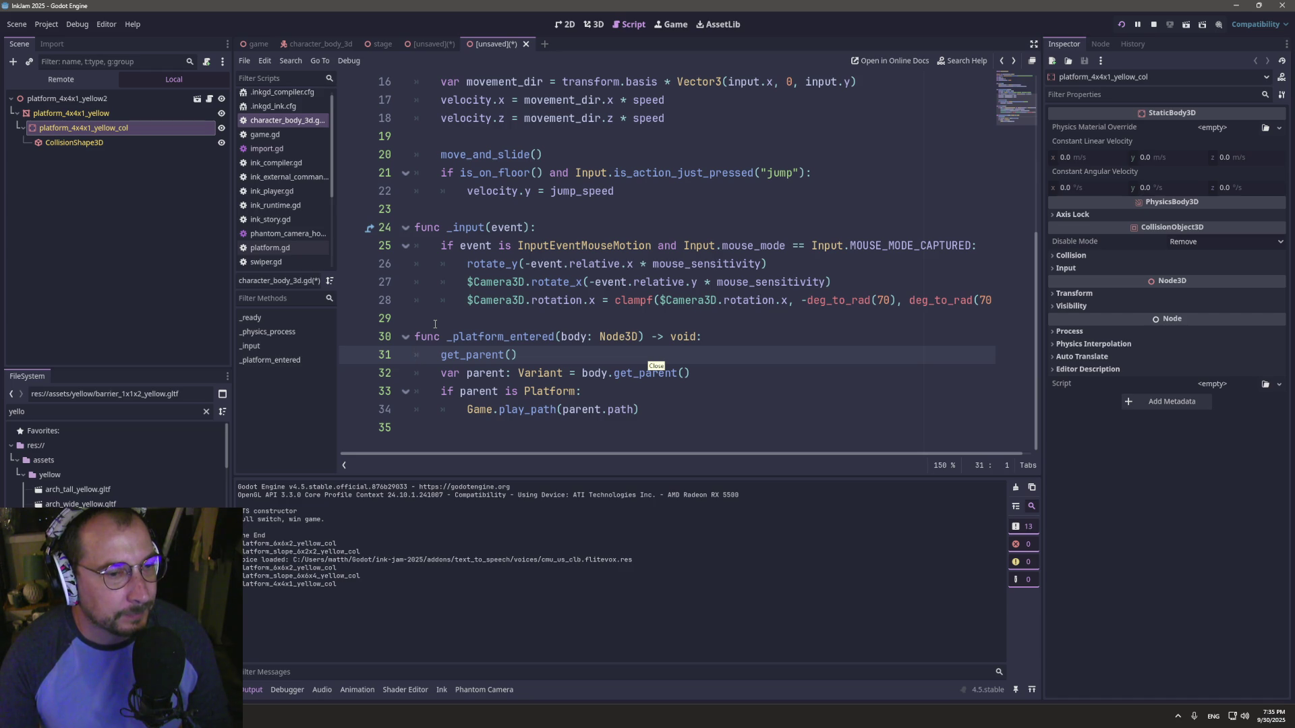
{"action": "scroll", "coordinate": [435, 324], "scroll_direction": "up", "scroll_amount": 5}
{"action": "scroll", "coordinate": [476, 314], "scroll_direction": "down", "scroll_amount": 5}
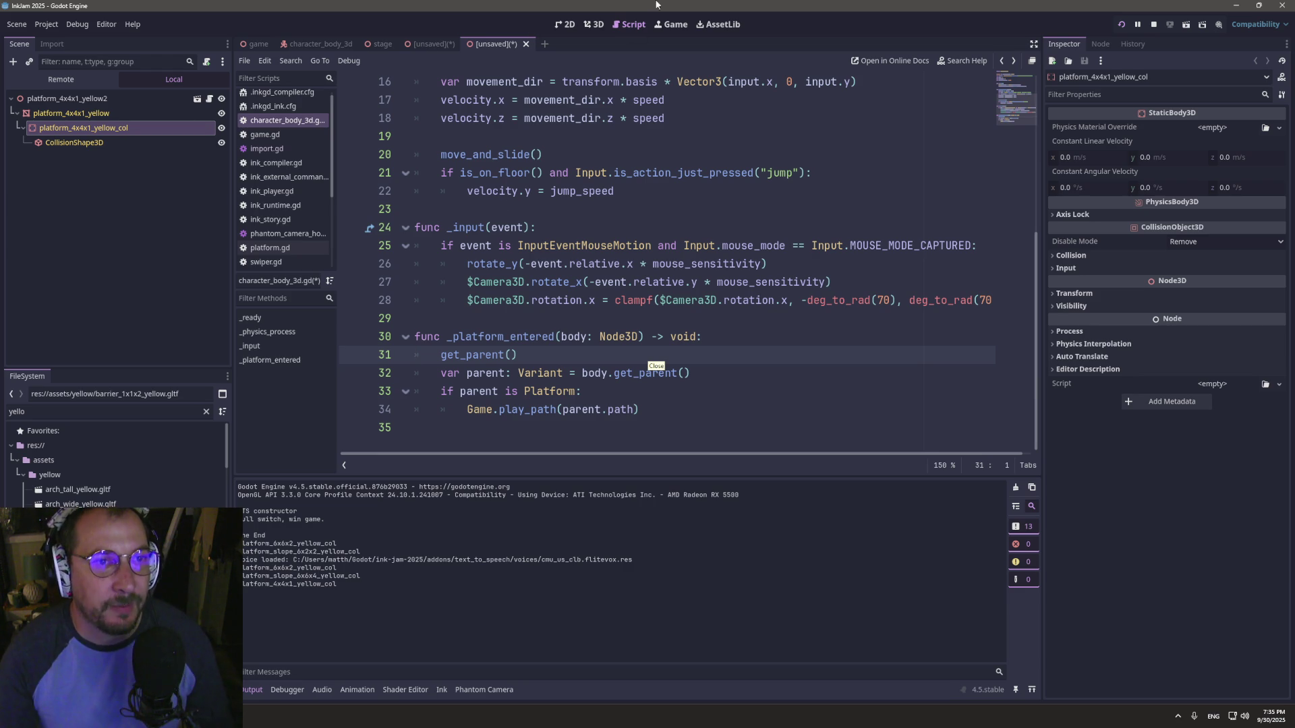
{"action": "left_click", "coordinate": [590, 24]}
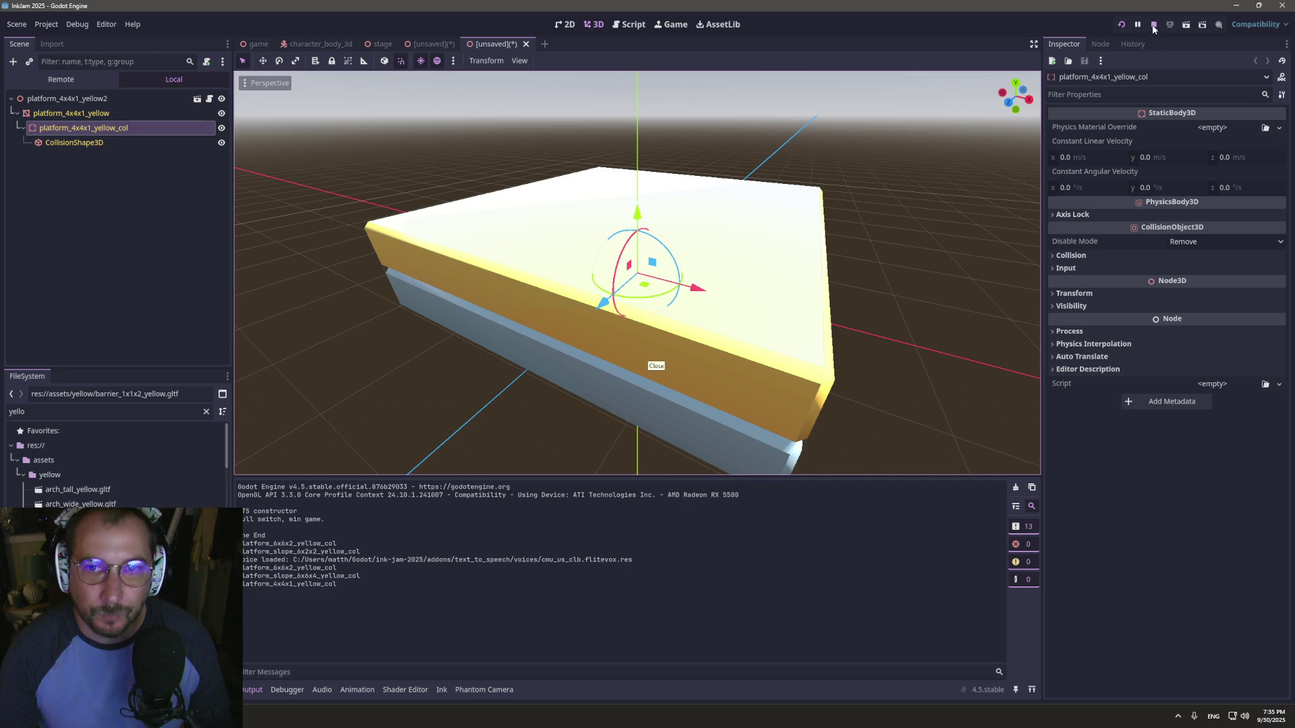
- Relaunch the game test, cancel the Save Scene As prompt, stop the run, and reopen the character script
{"action": "left_click", "coordinate": [1152, 24]}
{"action": "left_click", "coordinate": [672, 26]}
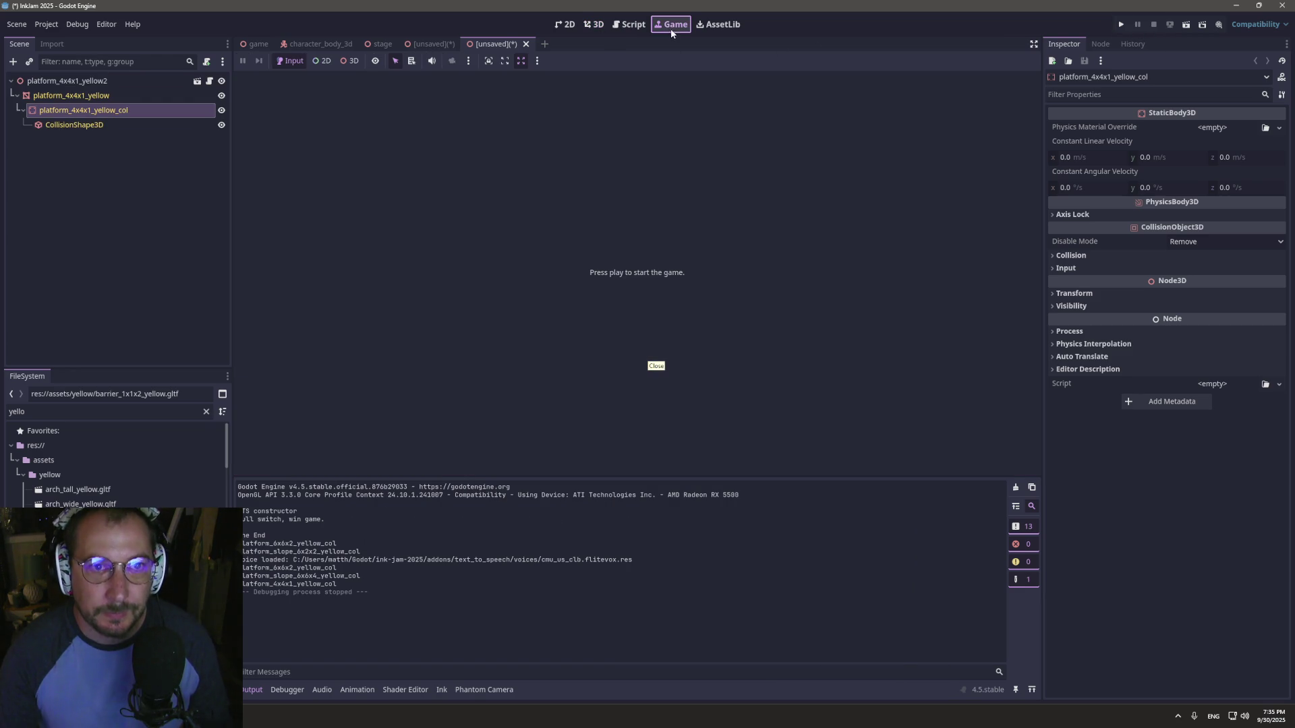
{"action": "left_click", "coordinate": [1119, 25]}
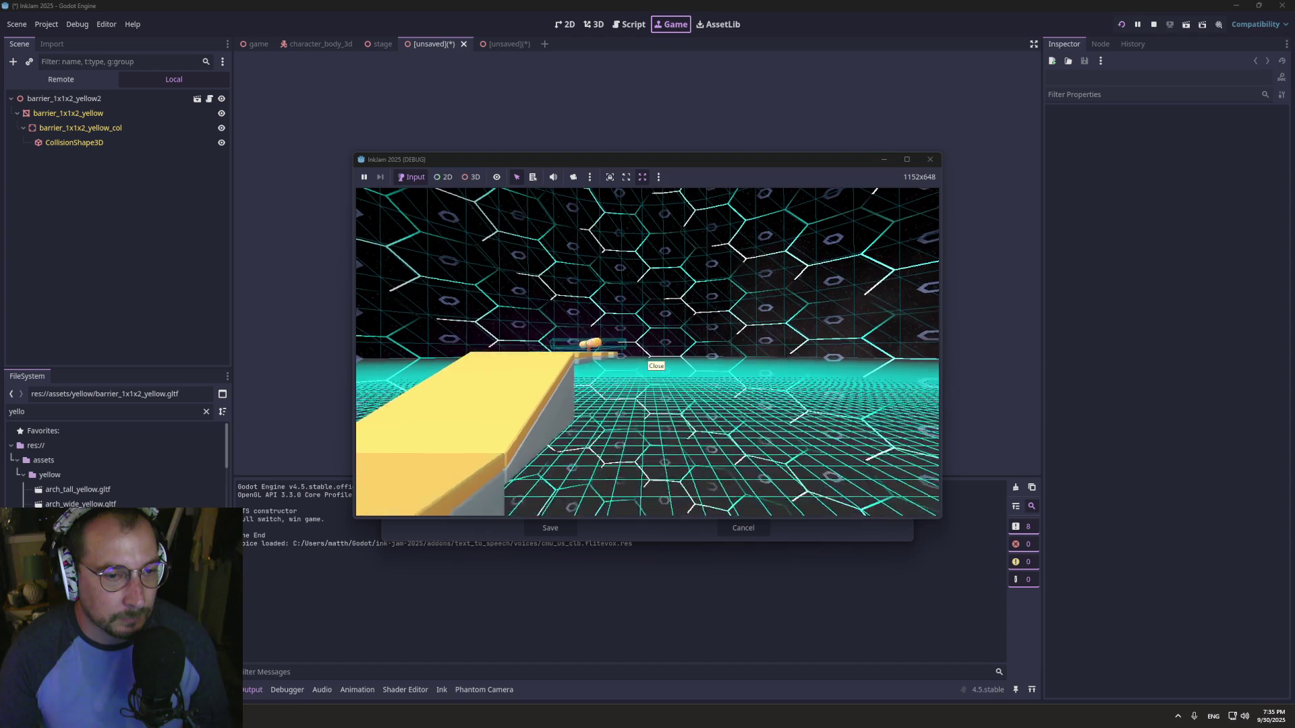
{"action": "key", "text": "super+Tab"}
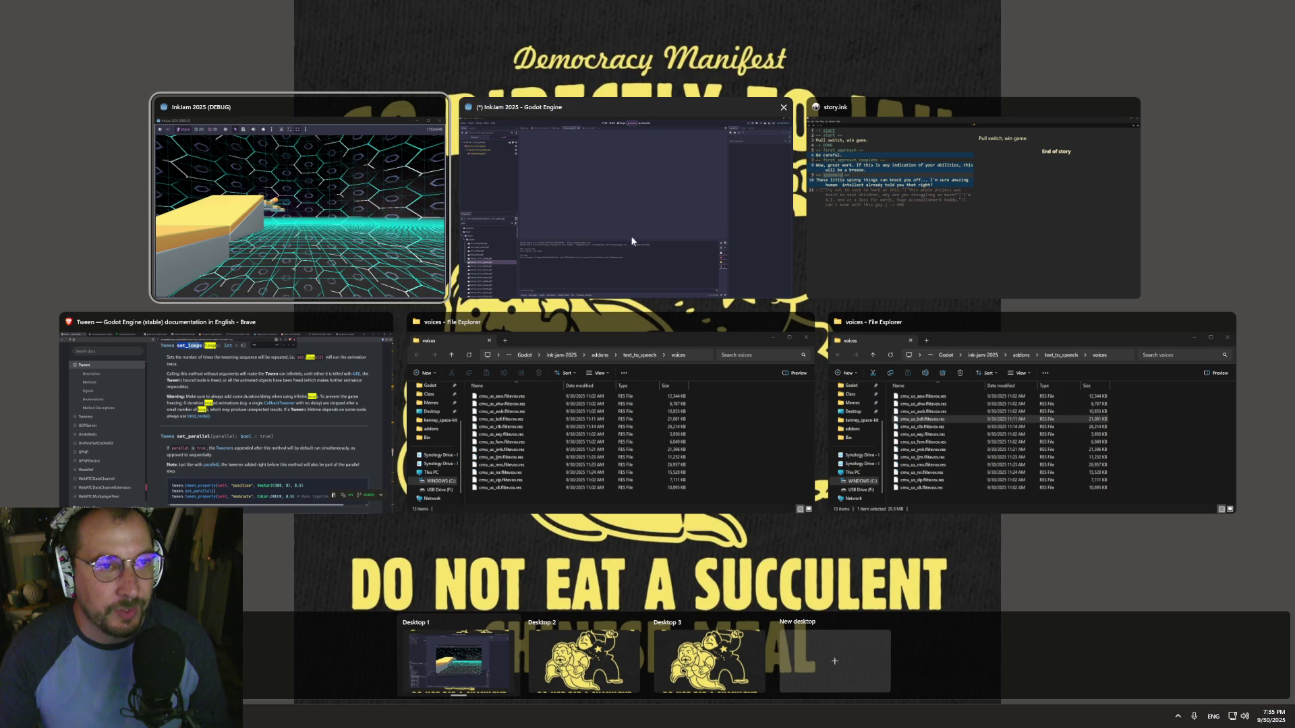
{"action": "left_click", "coordinate": [642, 203]}
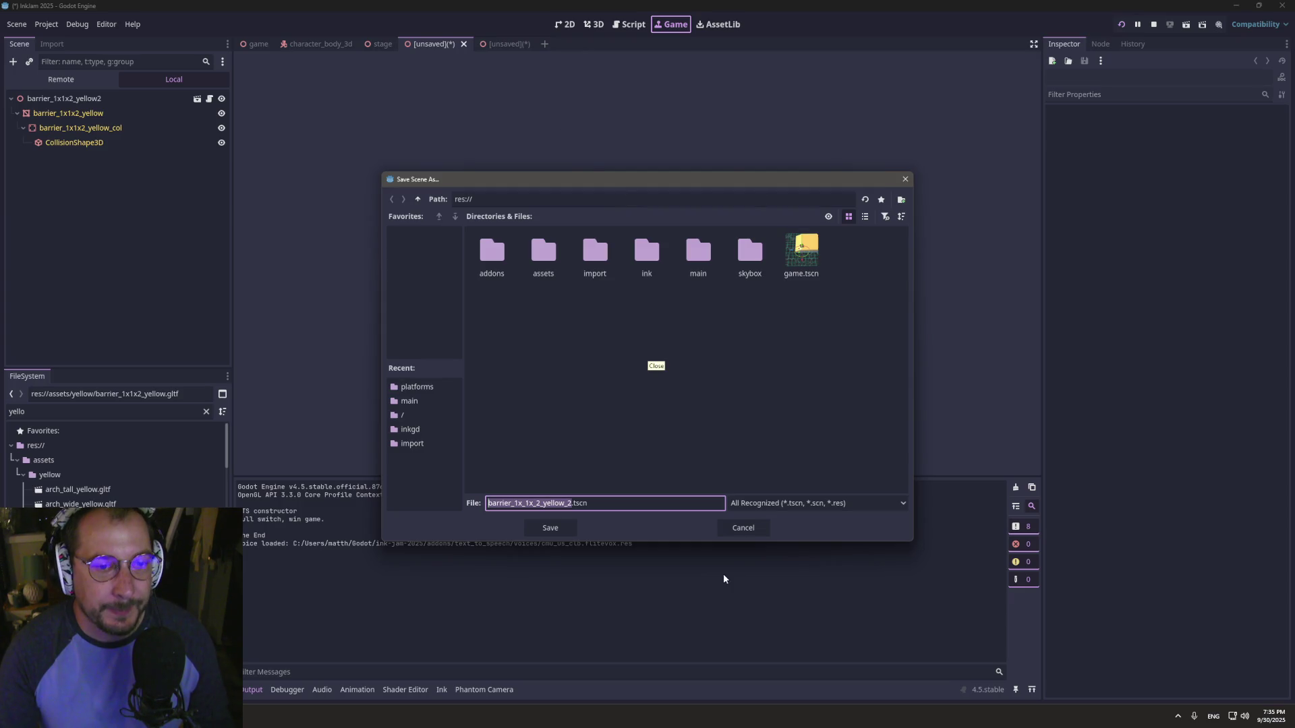
{"action": "left_click", "coordinate": [743, 528]}
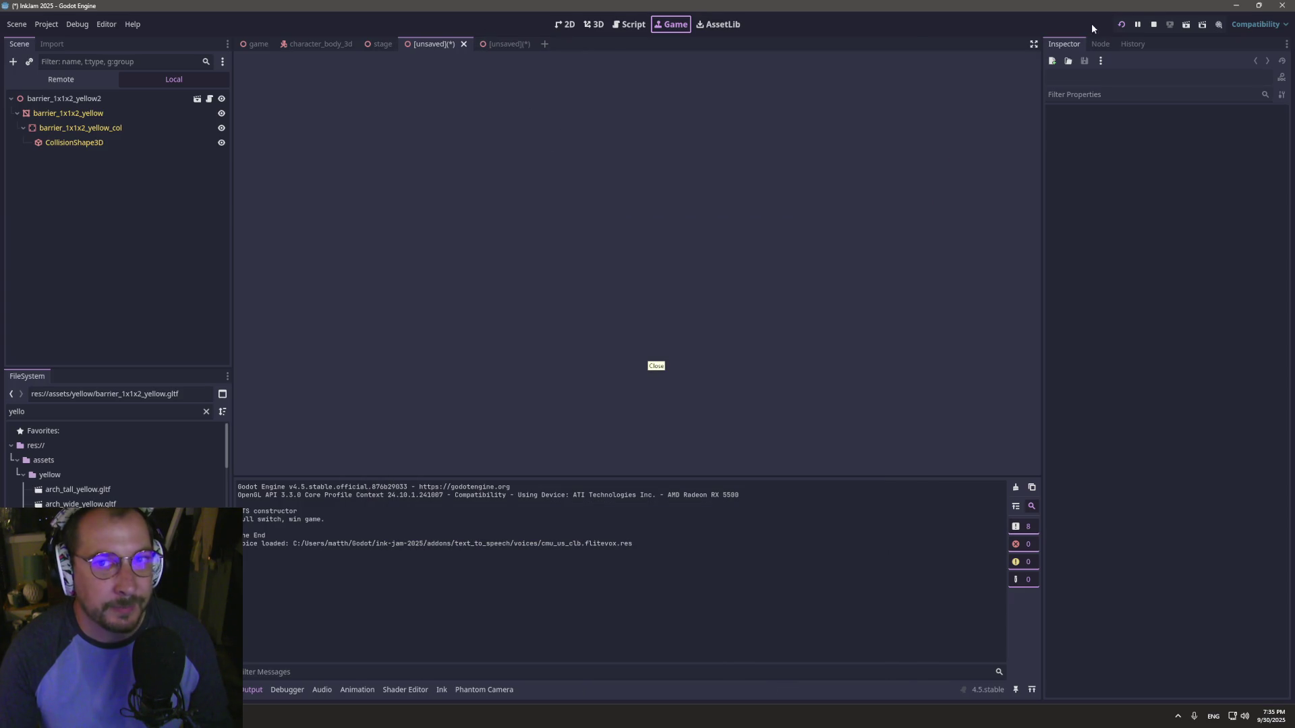
{"action": "left_click", "coordinate": [1154, 24]}
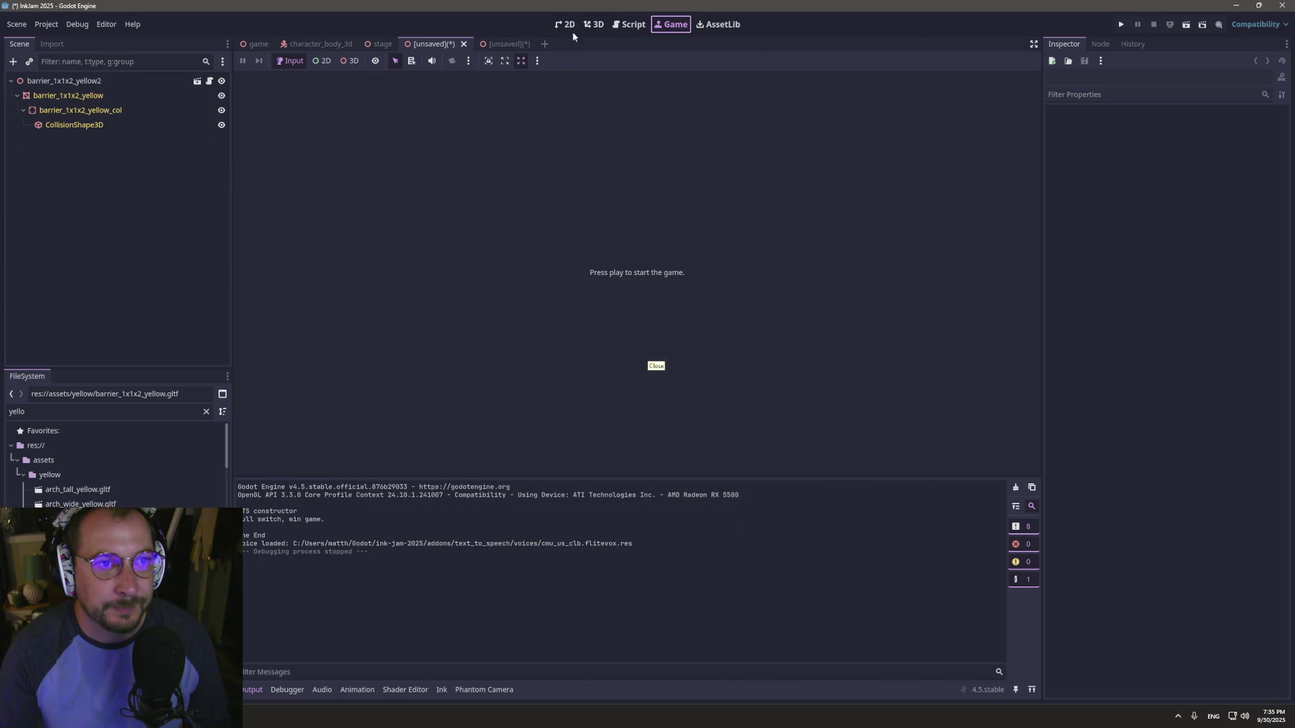
{"action": "left_click", "coordinate": [499, 44]}
{"action": "left_click", "coordinate": [647, 30]}
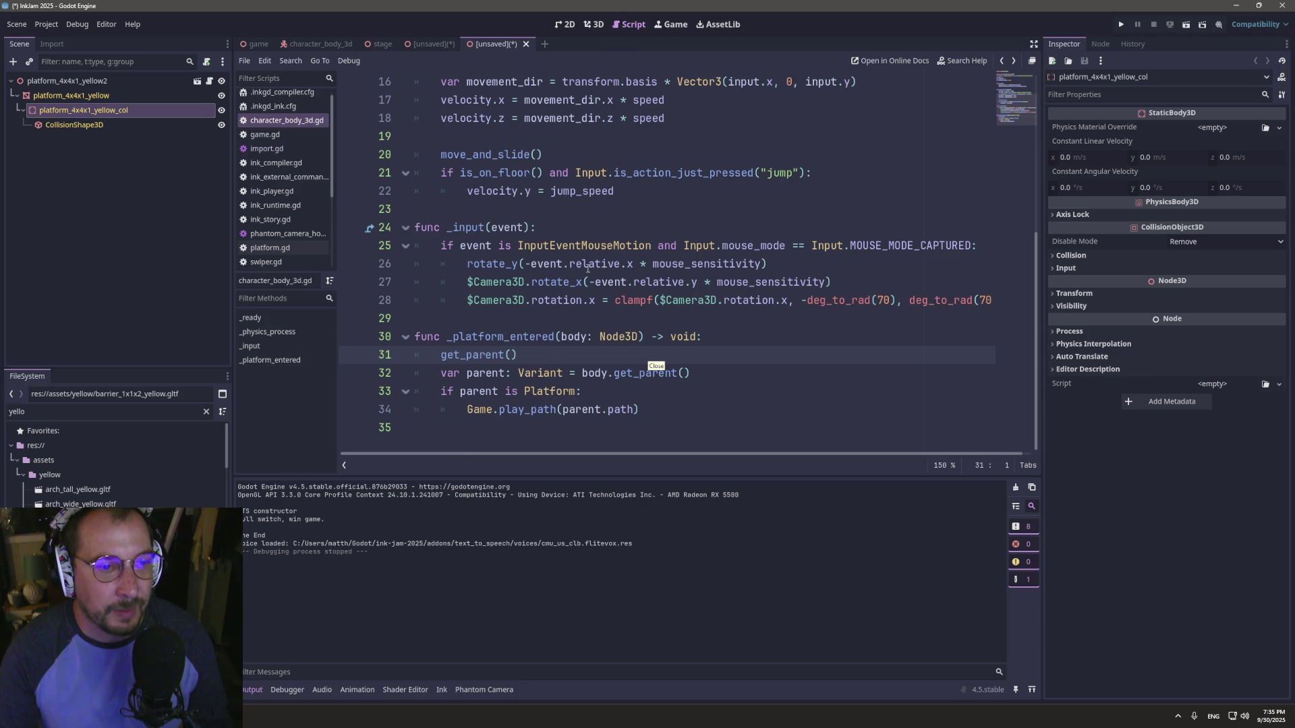
- Make parent body.get_parent().get_parent() and delete the stray get_parent() line 31
{"action": "left_click_drag", "start_coordinate": [518, 355], "coordinate": [439, 354]}
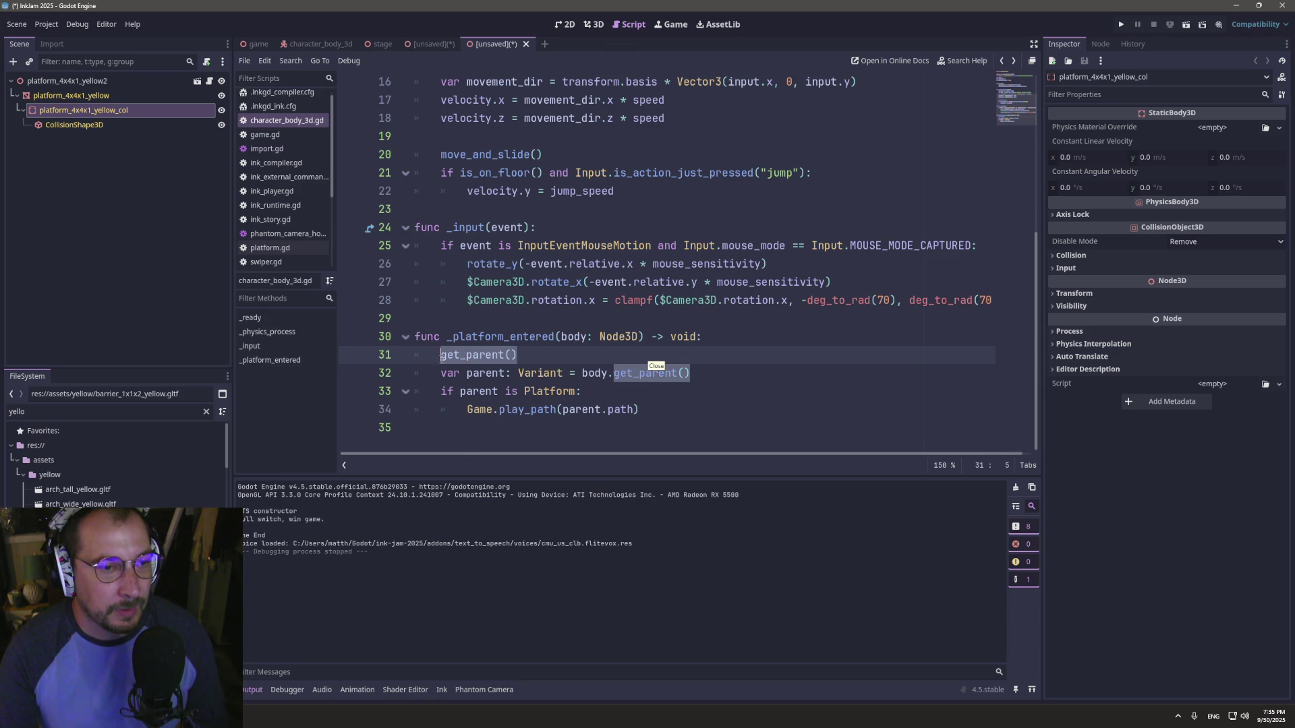
{"action": "left_click", "coordinate": [538, 347]}
{"action": "type", "text": "/get_parent("}
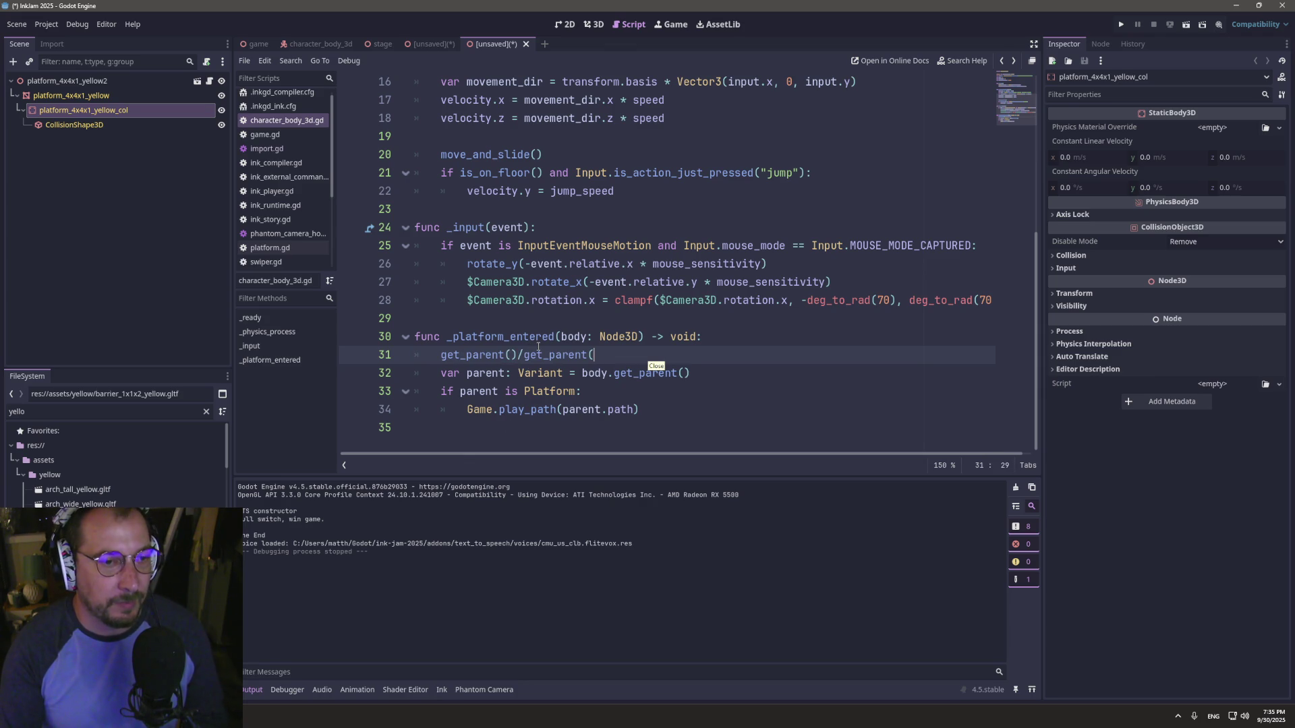
{"action": "left_click", "coordinate": [704, 380]}
{"action": "type", "text": ".get_parent()"}
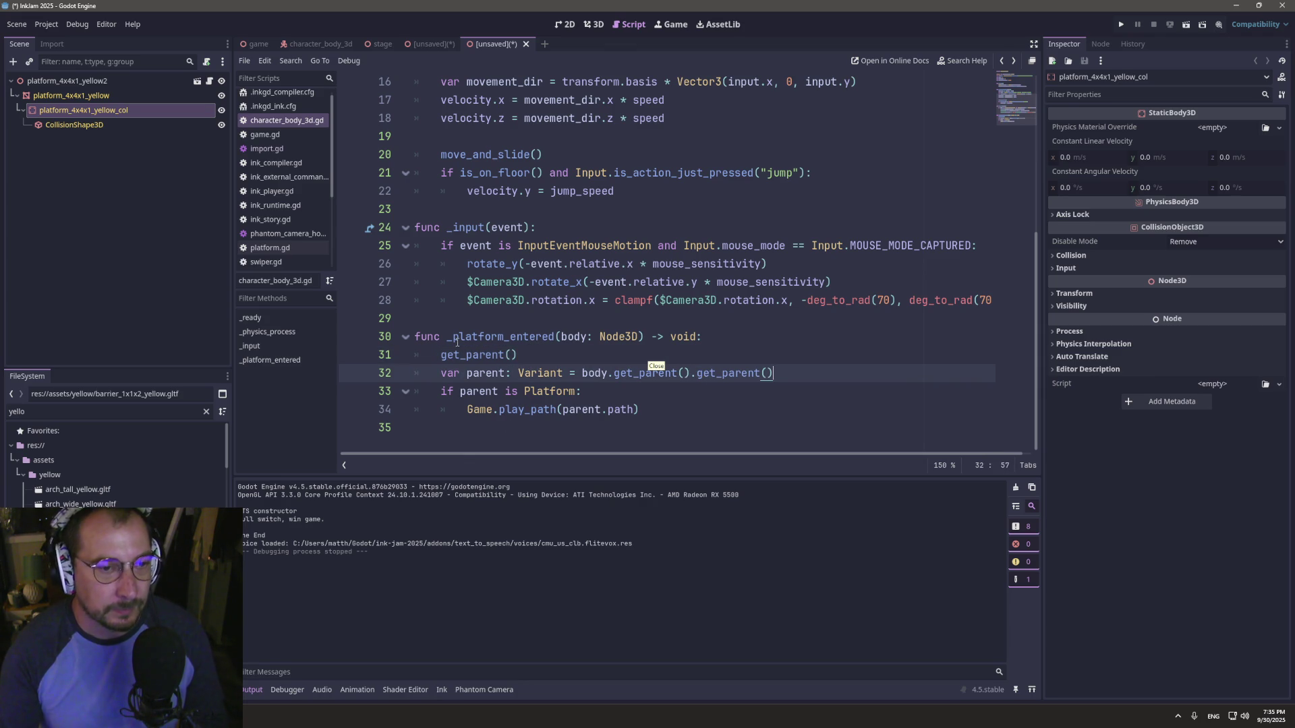
{"action": "triple_click", "coordinate": [462, 351]}
{"action": "key", "text": "BackSpace"}
- Close both unsaved scene tabs without saving and run the project
{"action": "key", "text": "ctrl+s"}
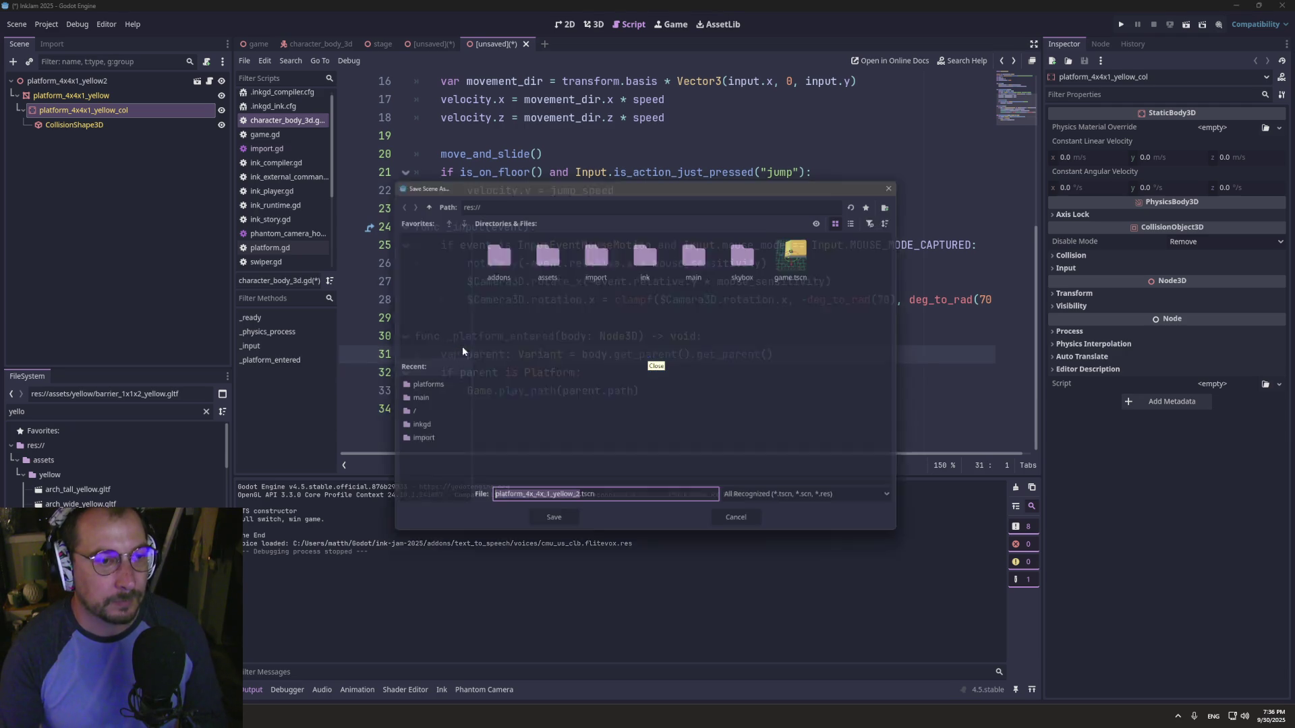
{"action": "key", "text": "Escape"}
{"action": "left_click", "coordinate": [525, 44]}
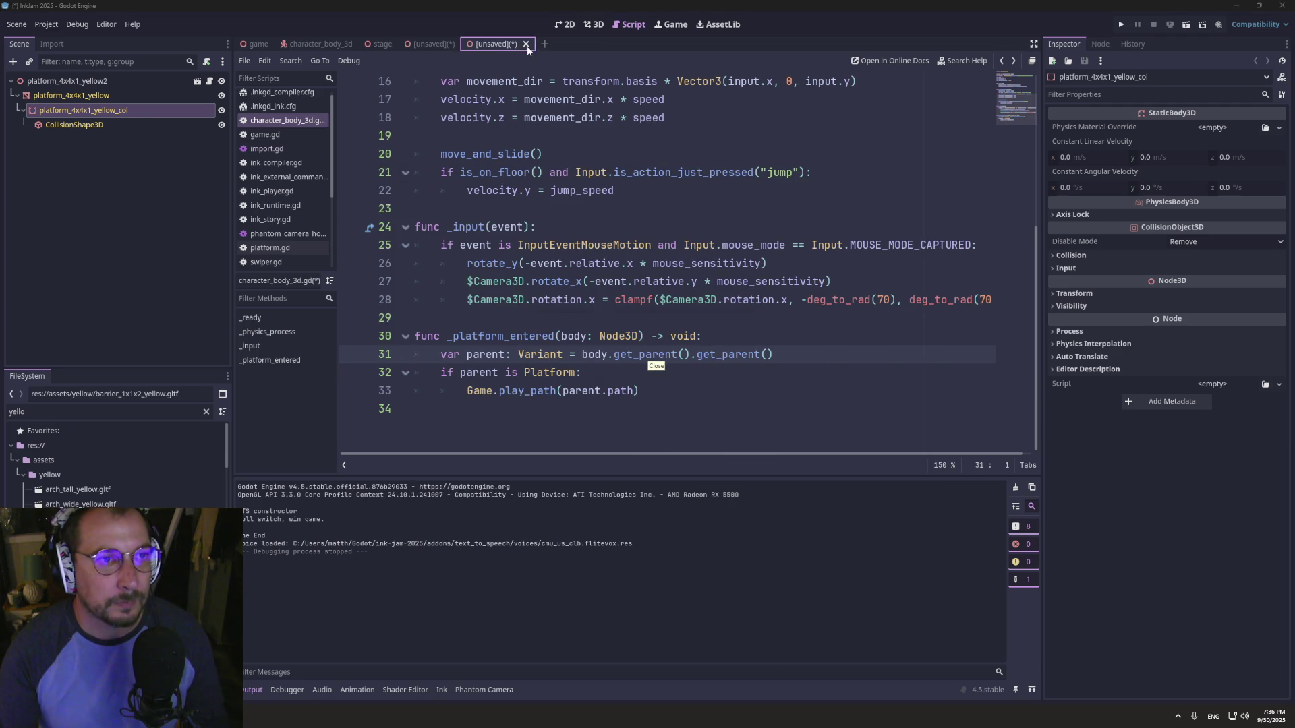
{"action": "left_click", "coordinate": [707, 385]}
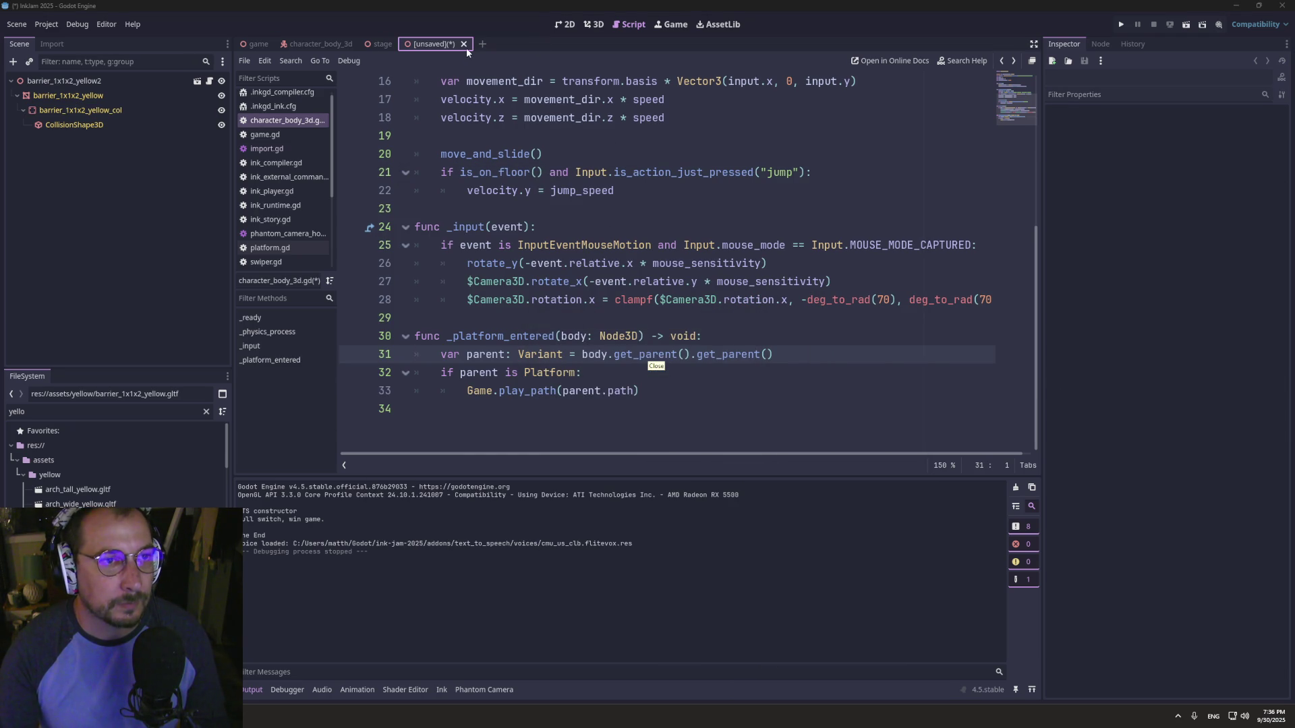
{"action": "left_click", "coordinate": [464, 44]}
{"action": "left_click", "coordinate": [710, 385]}
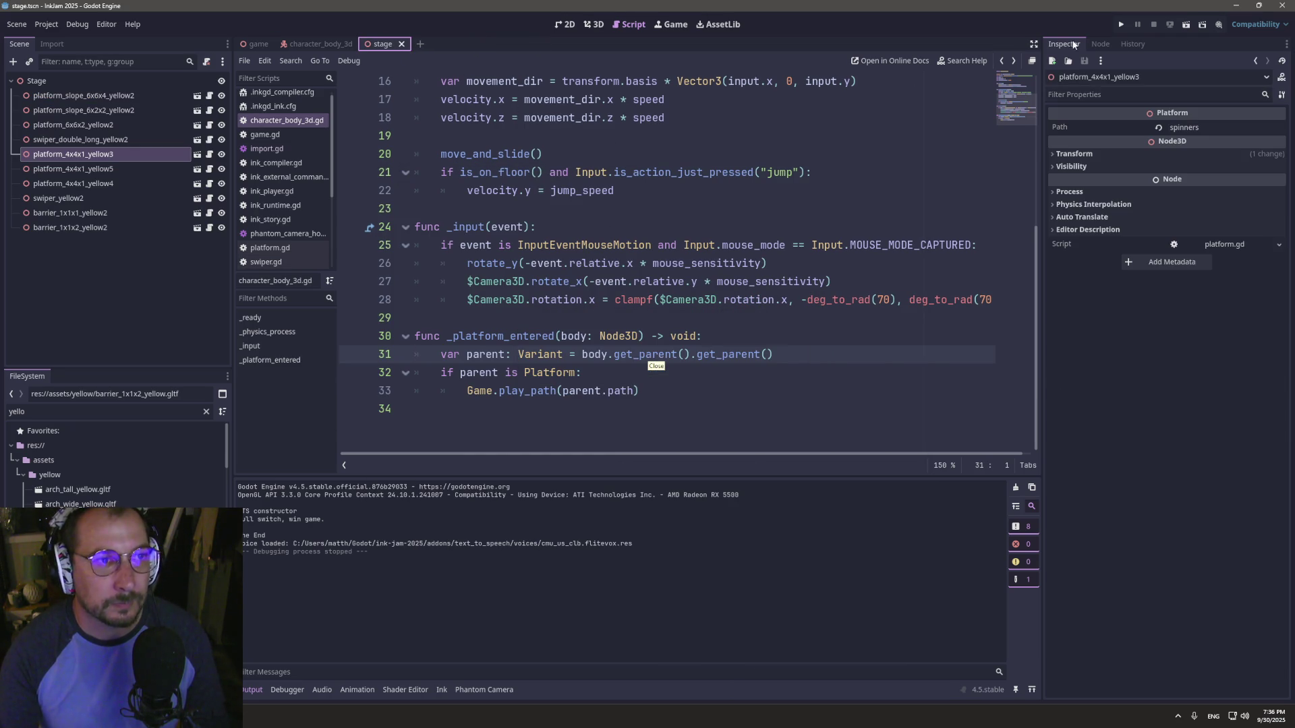
{"action": "left_click", "coordinate": [1120, 25]}
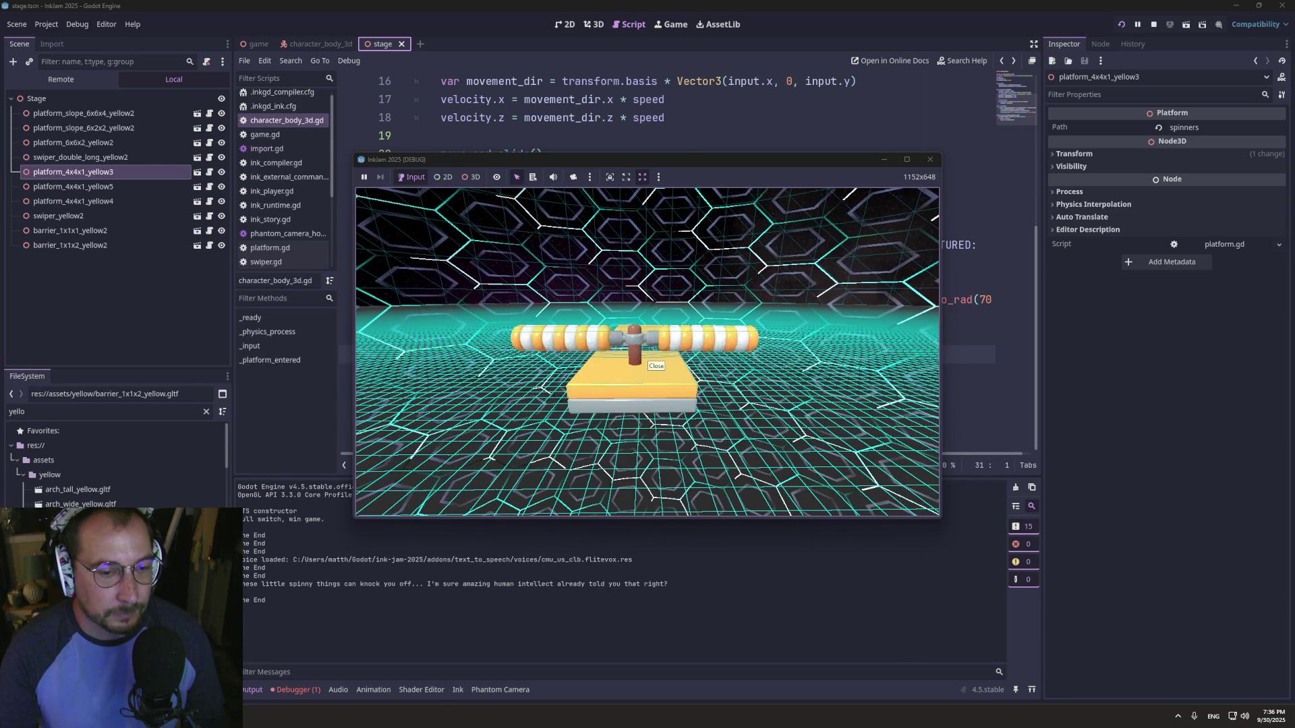
- Switch from the running game to the Inky story.ink window
{"action": "key", "text": "super+Tab"}
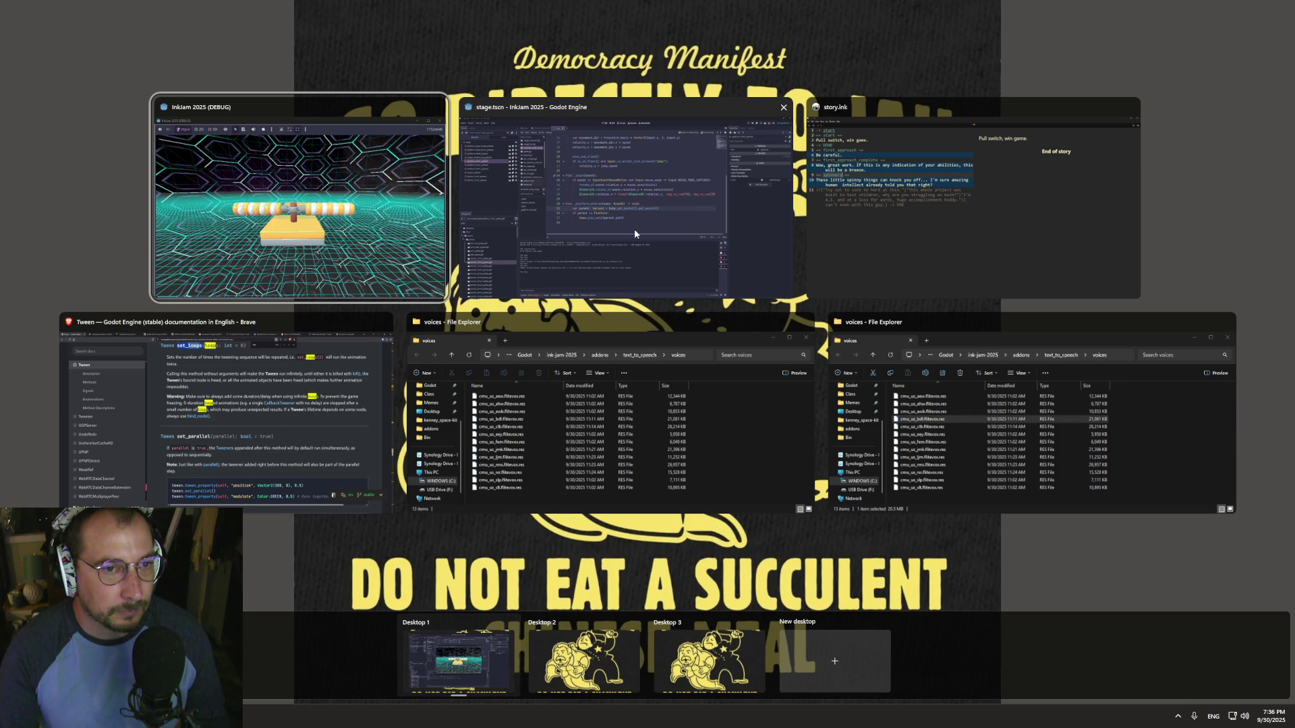
{"action": "left_click", "coordinate": [919, 230]}
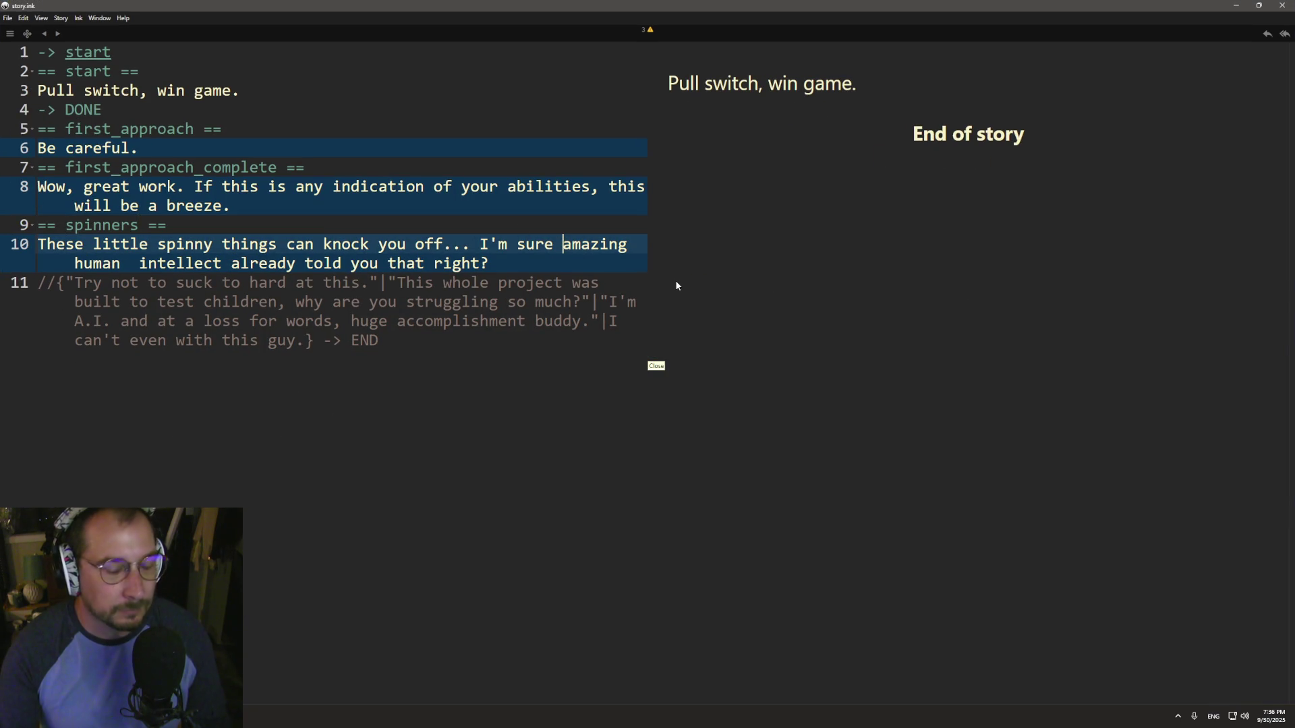
- Fix the spinners line's wording and spacing so it ends 'told you that... Right?'
{"action": "type", "text": "you're"}
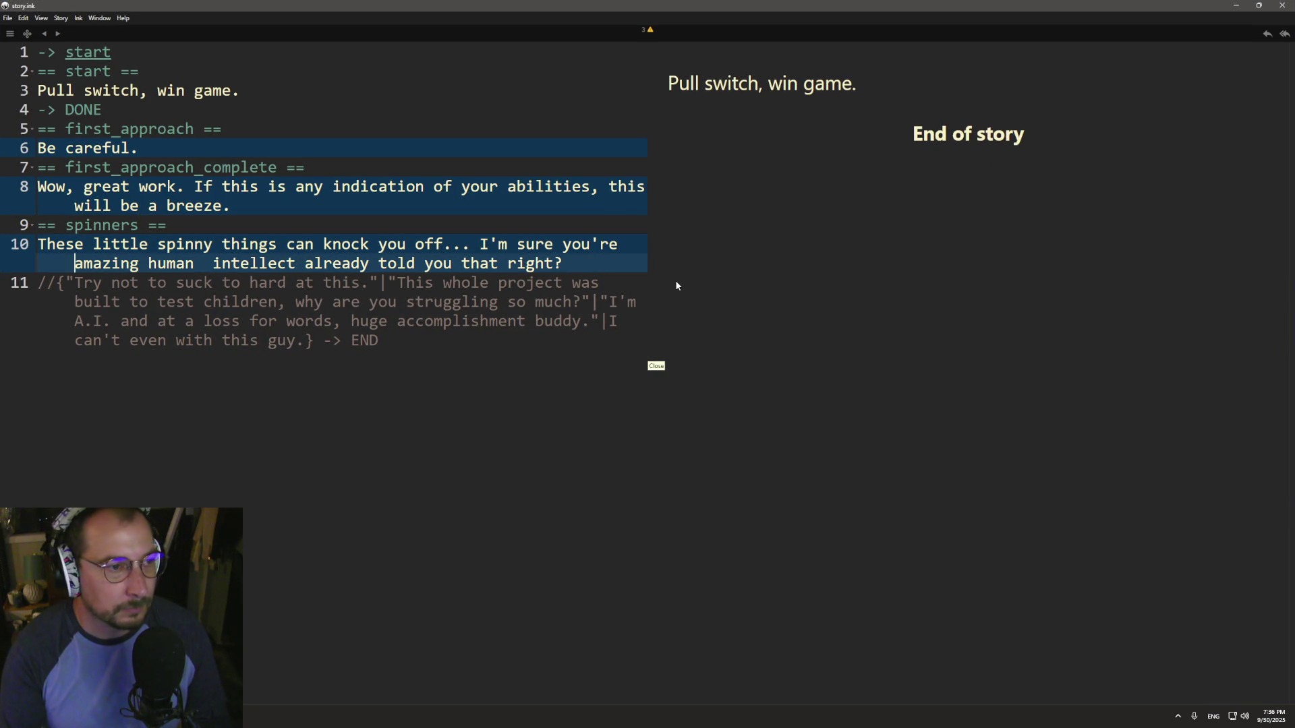
{"action": "left_click", "coordinate": [610, 246]}
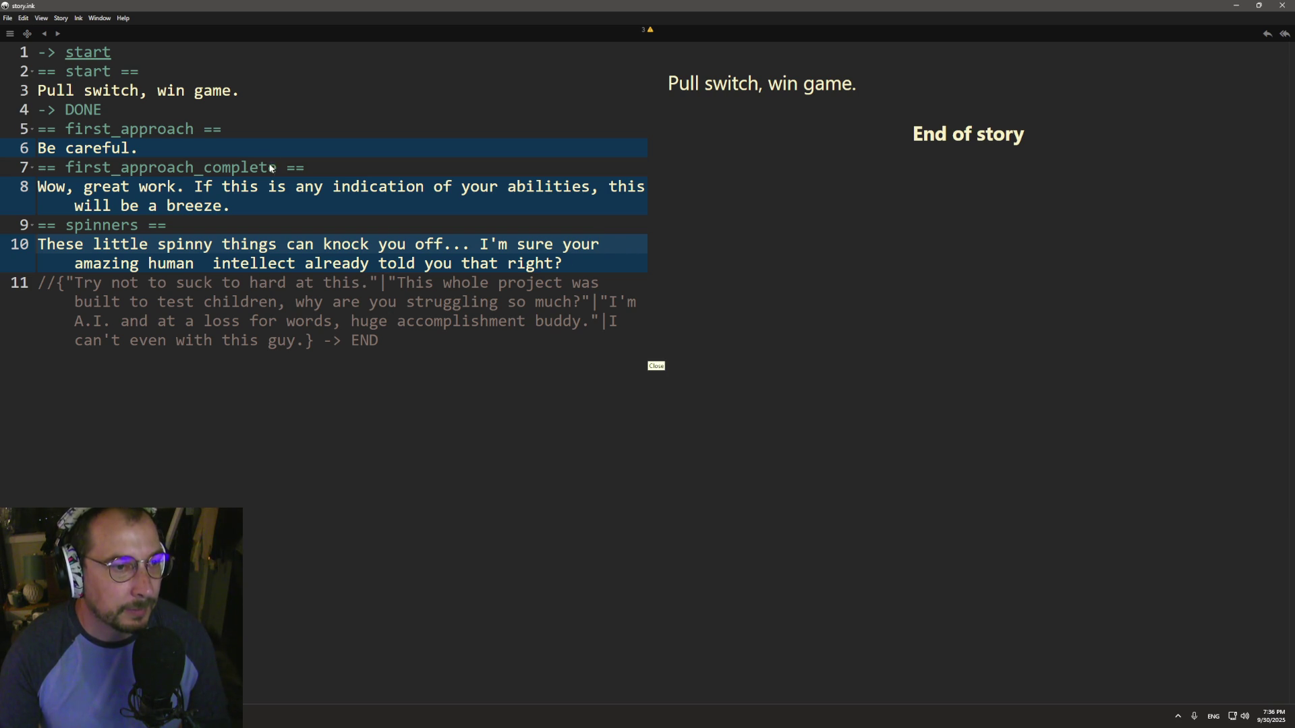
{"action": "left_click", "coordinate": [218, 268]}
{"action": "key", "text": "BackSpace"}
{"action": "key", "text": "BackSpace"}
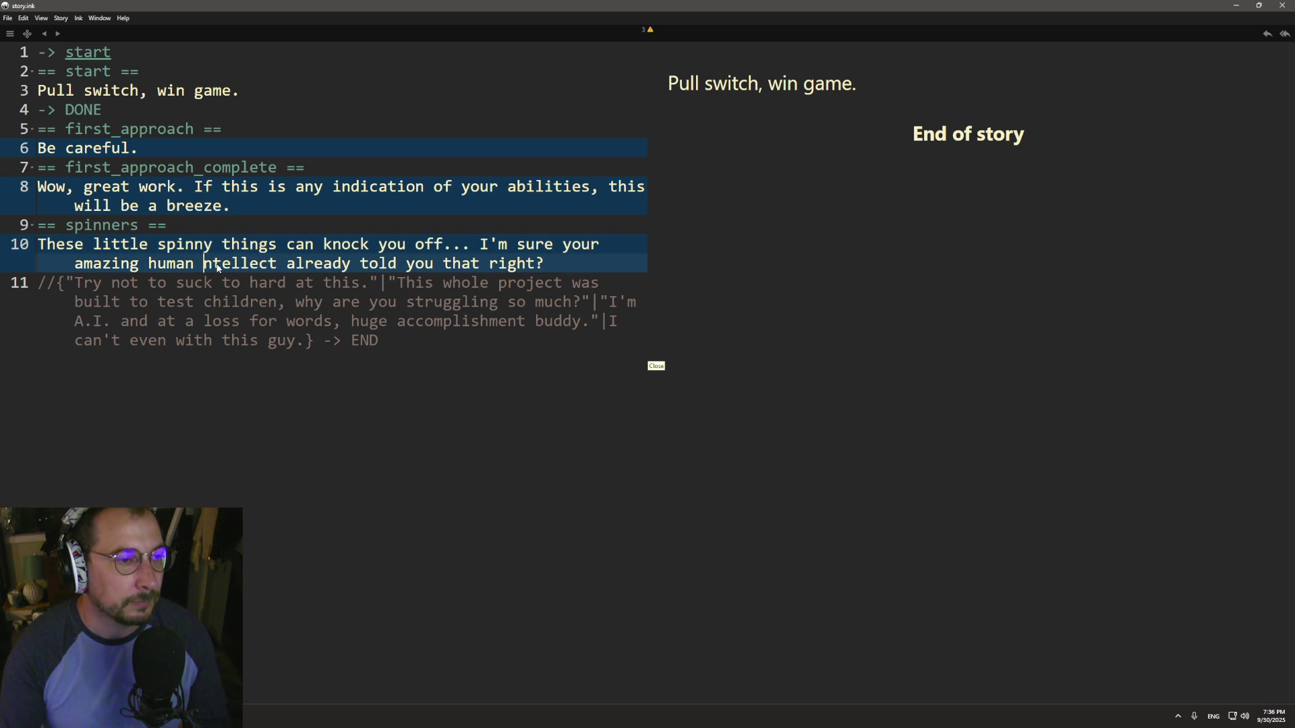
{"action": "type", "text": "i"}
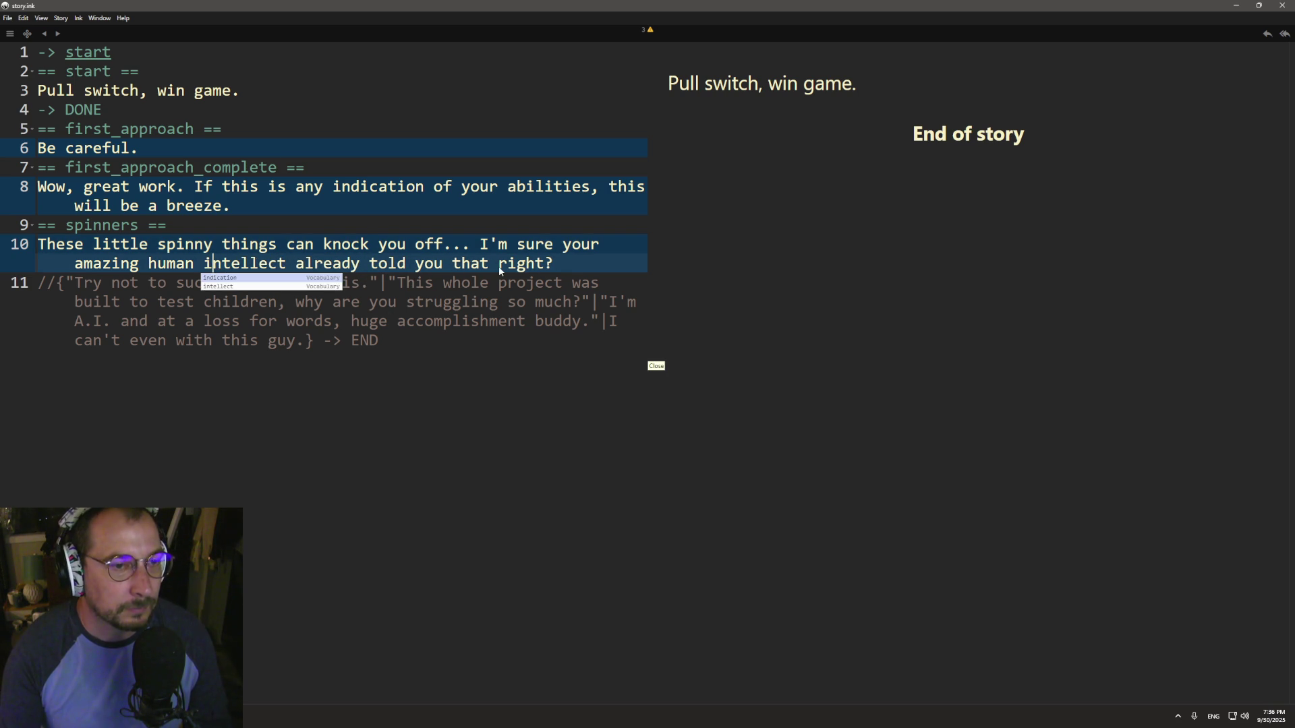
{"action": "left_click", "coordinate": [499, 269]}
{"action": "type", "text": ".."}
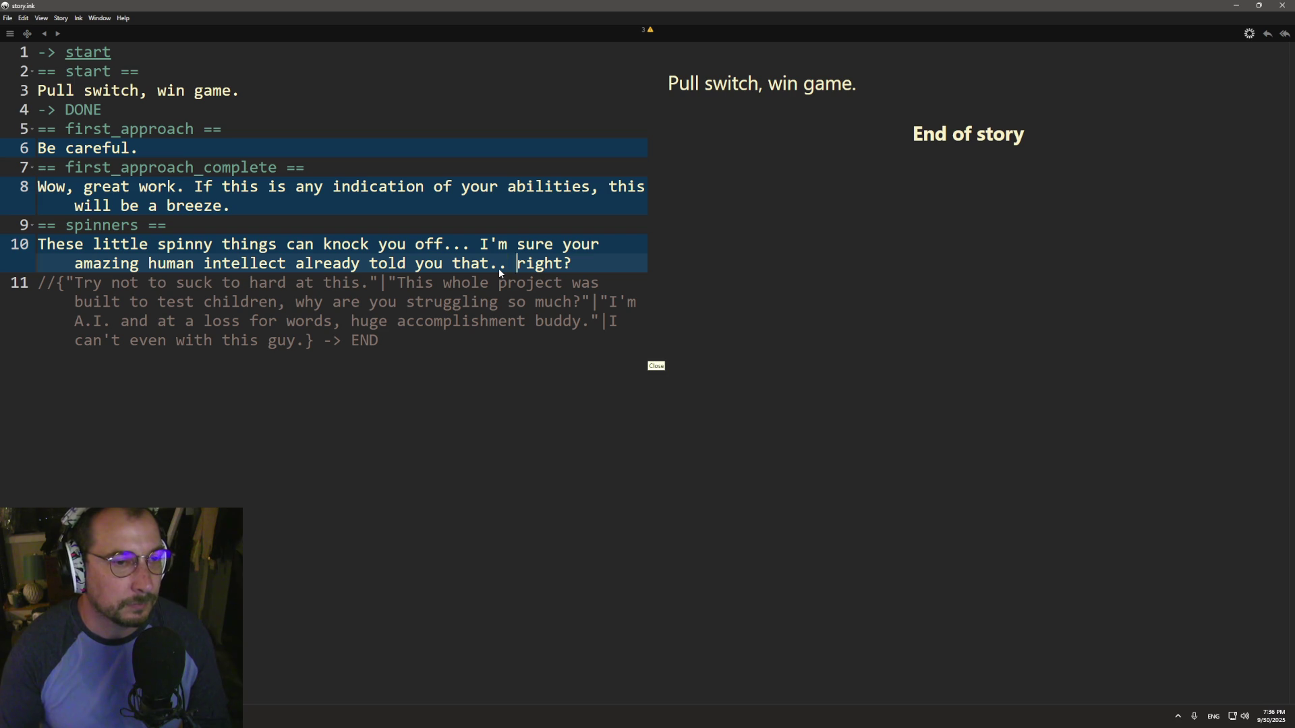
{"action": "key", "text": "Left"}
{"action": "type", "text": "."}
{"action": "key", "text": "Right"}
{"action": "key", "text": "Delete"}
{"action": "type", "text": "R"}
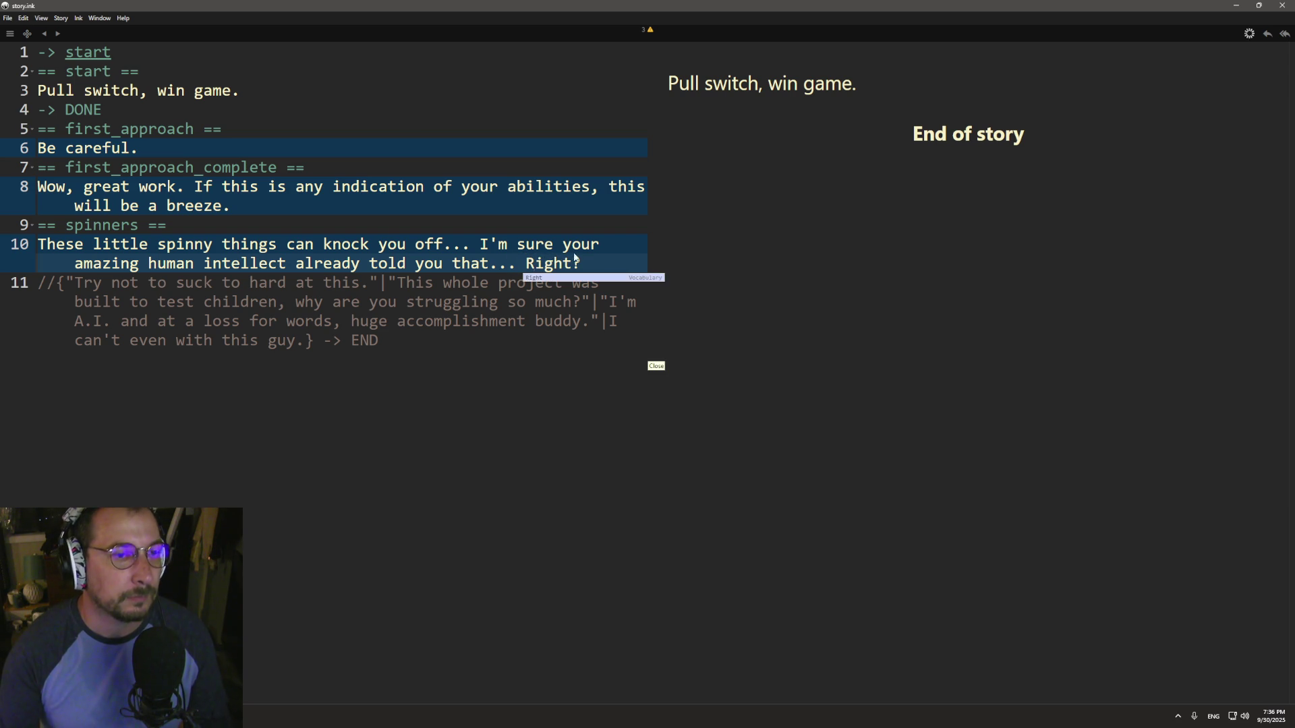
{"action": "left_click", "coordinate": [296, 118]}
- Export the story to JSON, replacing story.ink.json, and return to Godot
{"action": "left_click", "coordinate": [4, 17]}
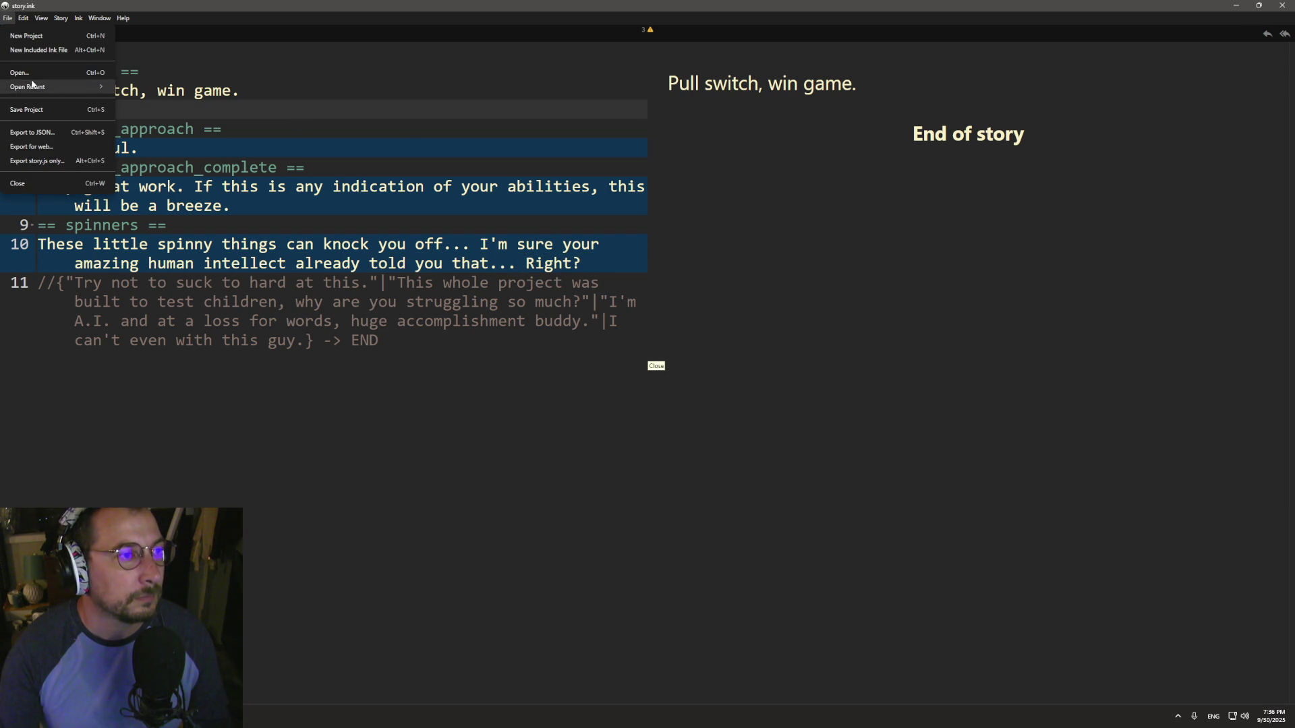
{"action": "left_click", "coordinate": [99, 143]}
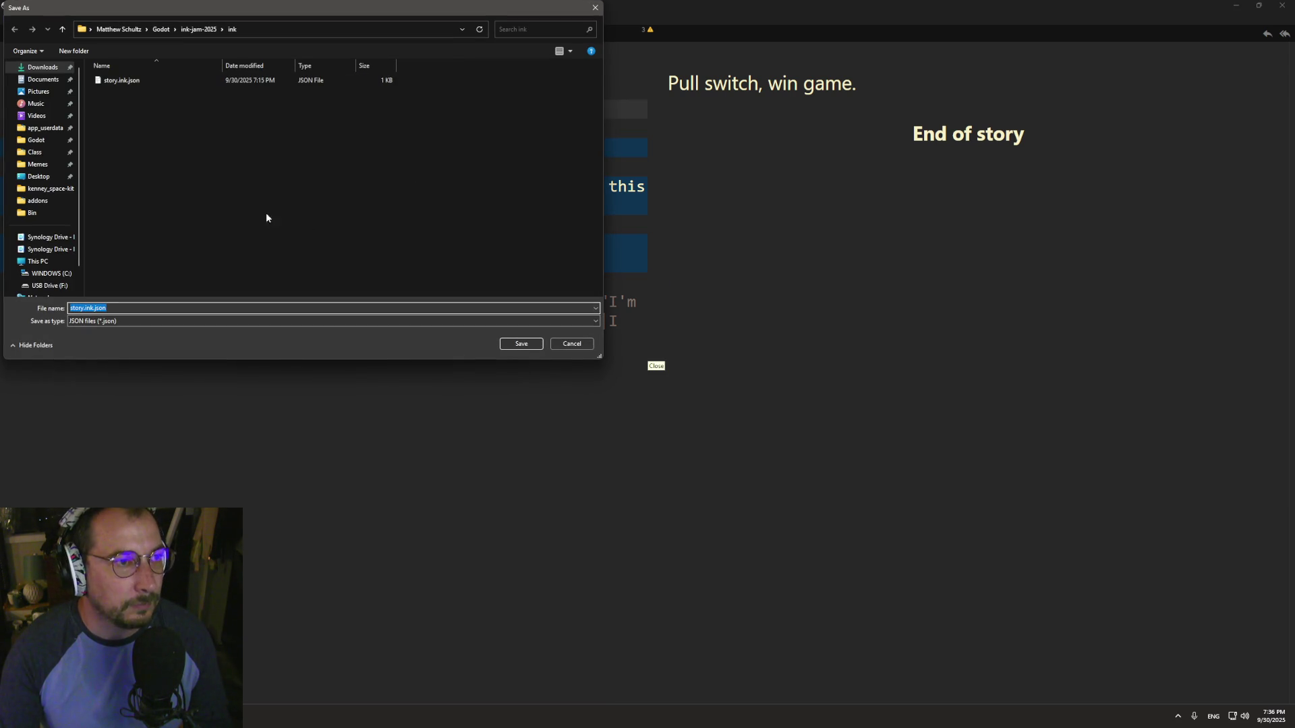
{"action": "left_click", "coordinate": [128, 81]}
{"action": "left_click", "coordinate": [528, 344]}
{"action": "left_click", "coordinate": [671, 358]}
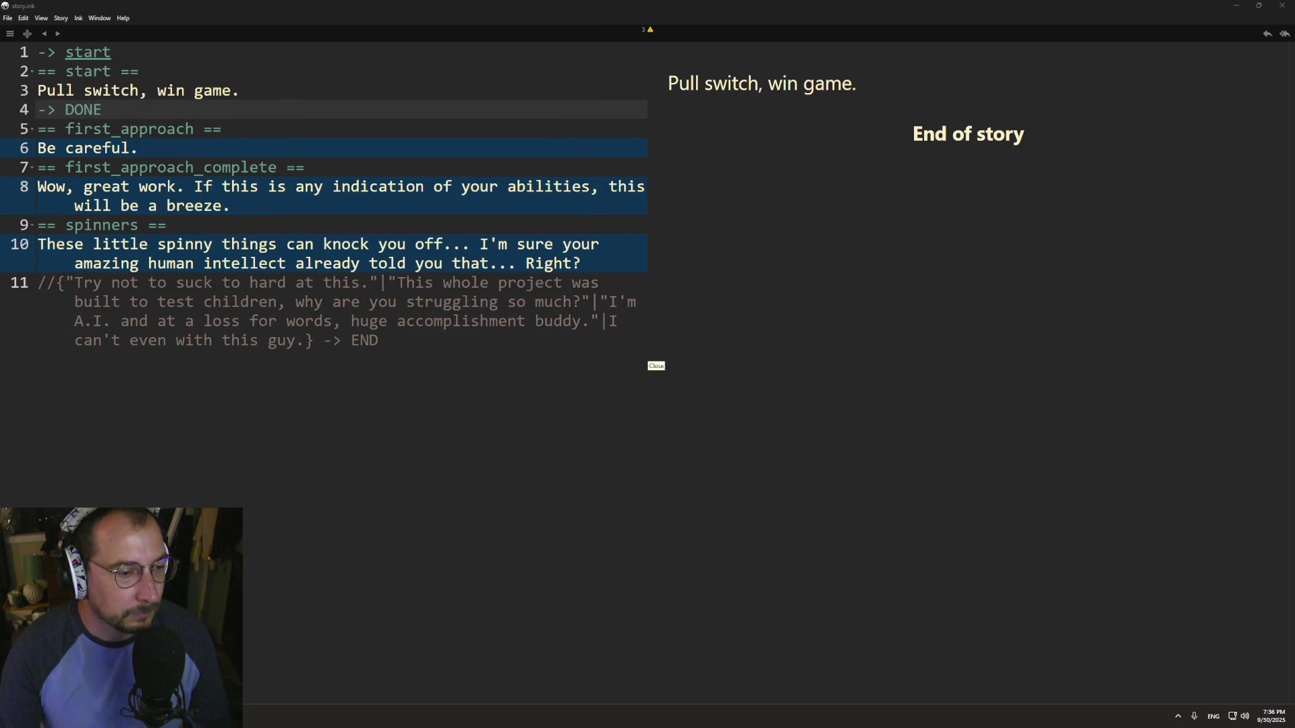
{"action": "key", "text": "alt+Tab"}
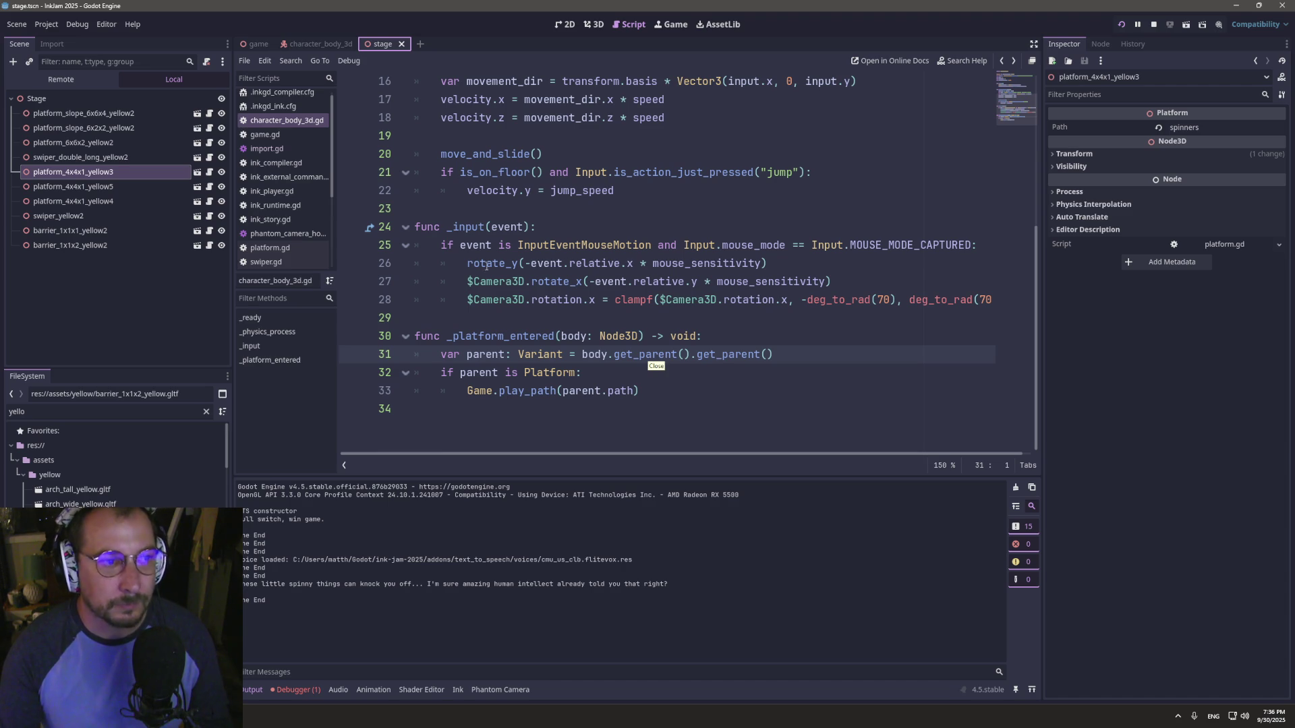
- Playtest to log the corrected spinners line, then select the double-long swiper in the 3D view
{"action": "left_click", "coordinate": [1121, 25]}
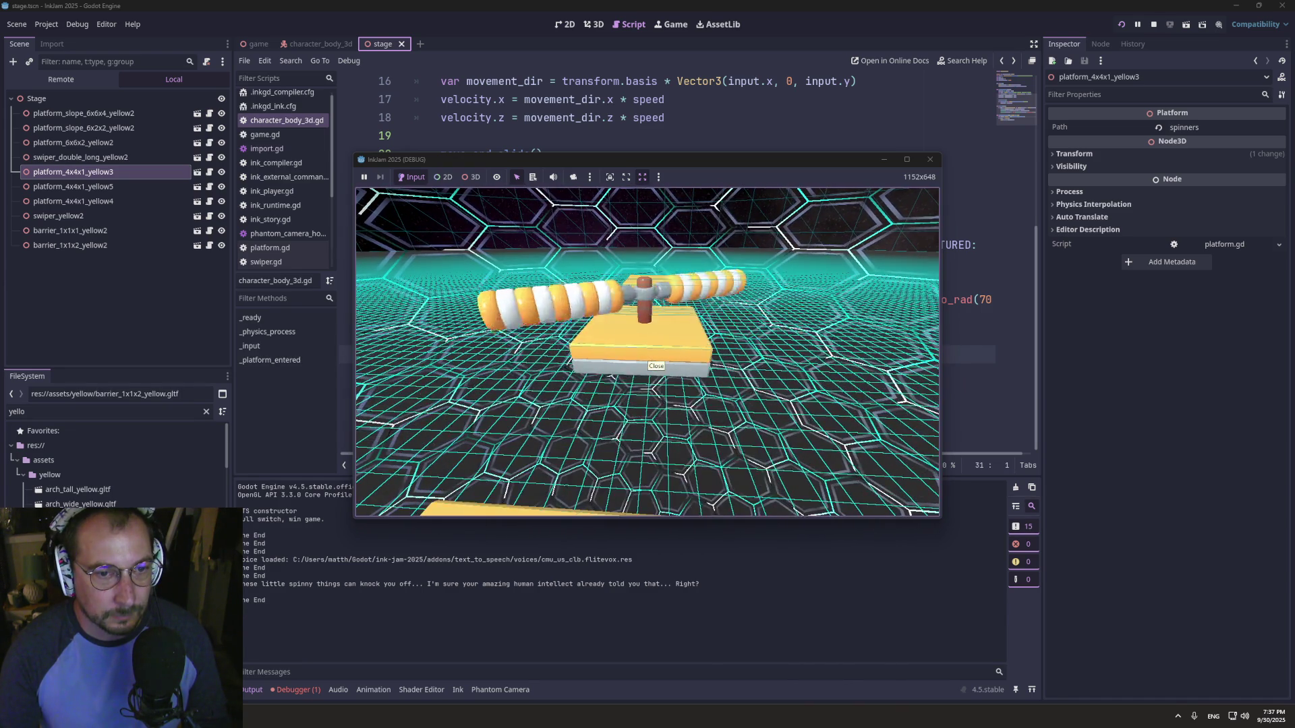
{"action": "key", "text": "super+Tab"}
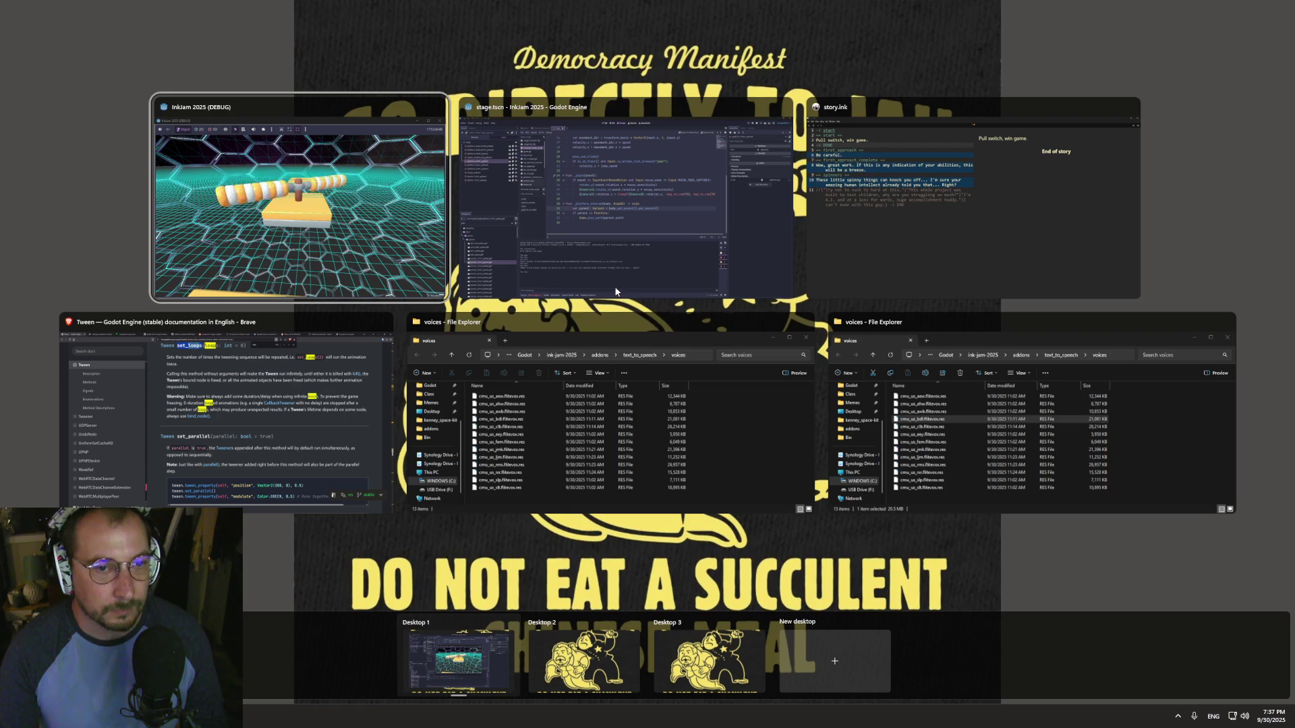
{"action": "left_click", "coordinate": [504, 182]}
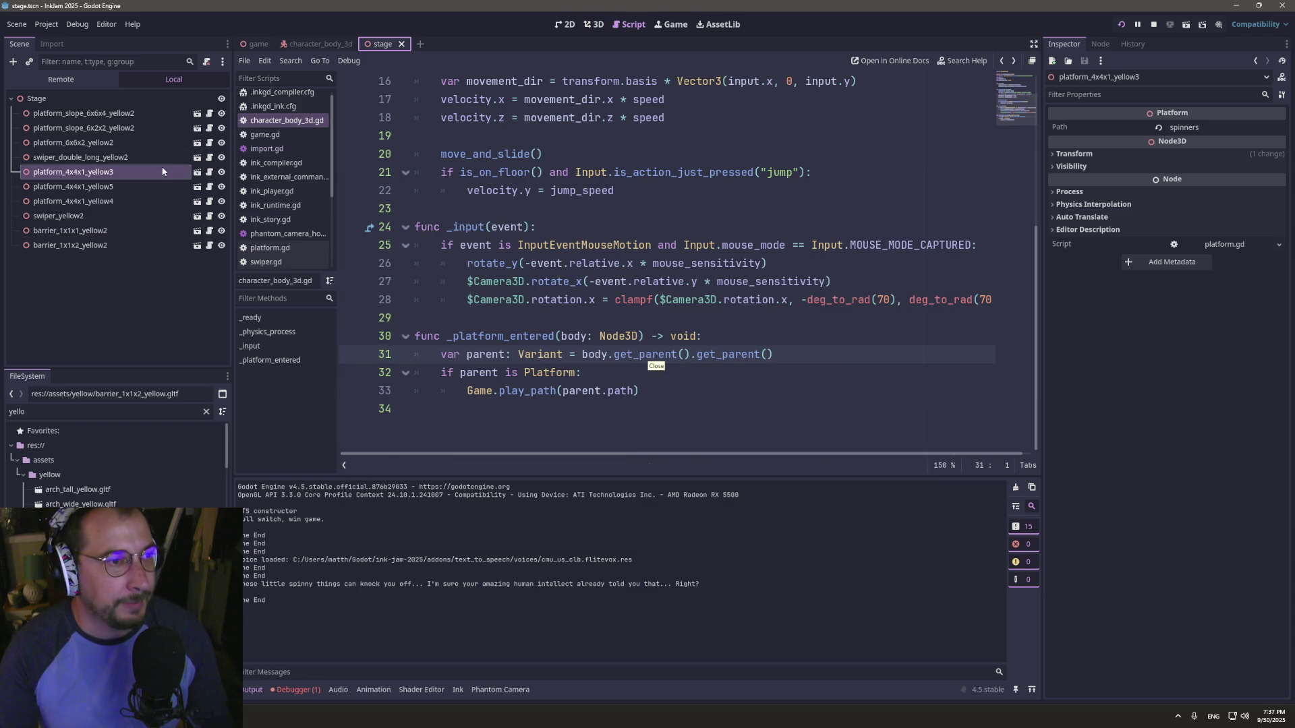
{"action": "left_click", "coordinate": [593, 24]}
{"action": "left_click", "coordinate": [655, 244]}
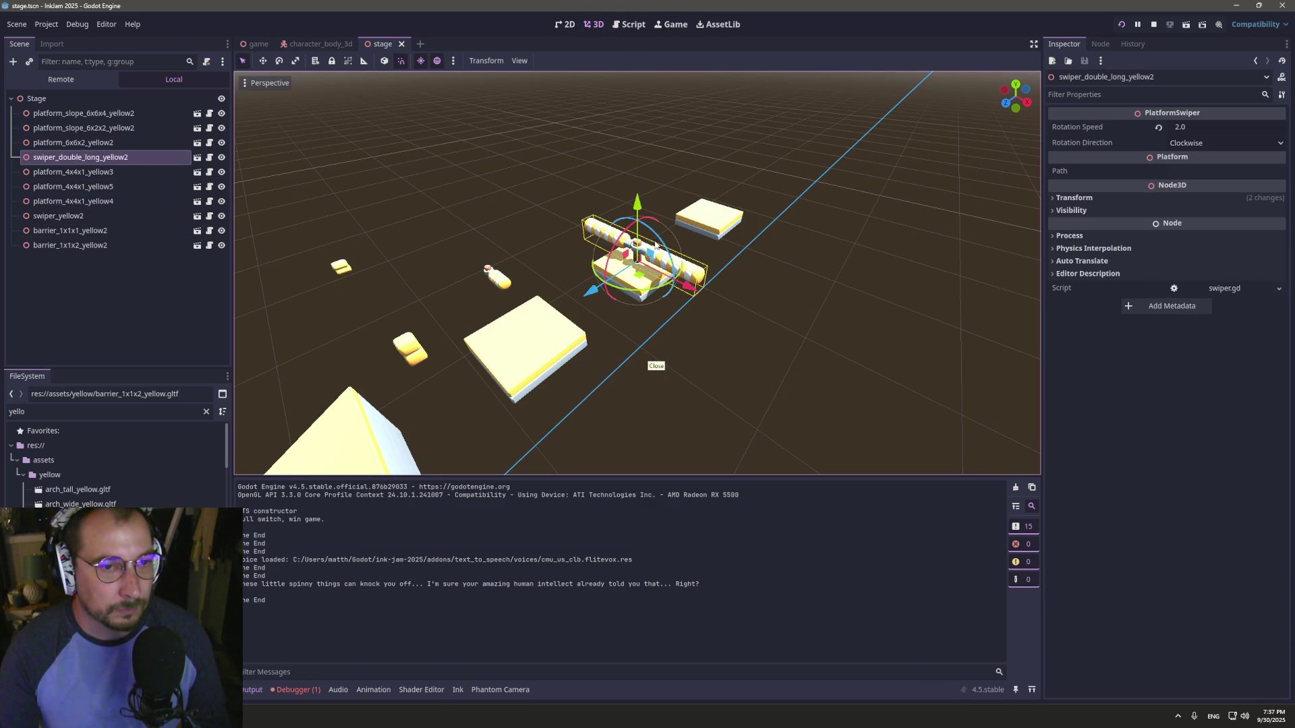
- Delete swiper_double_long_yellow2 from the stage
{"action": "key", "text": "Delete"}
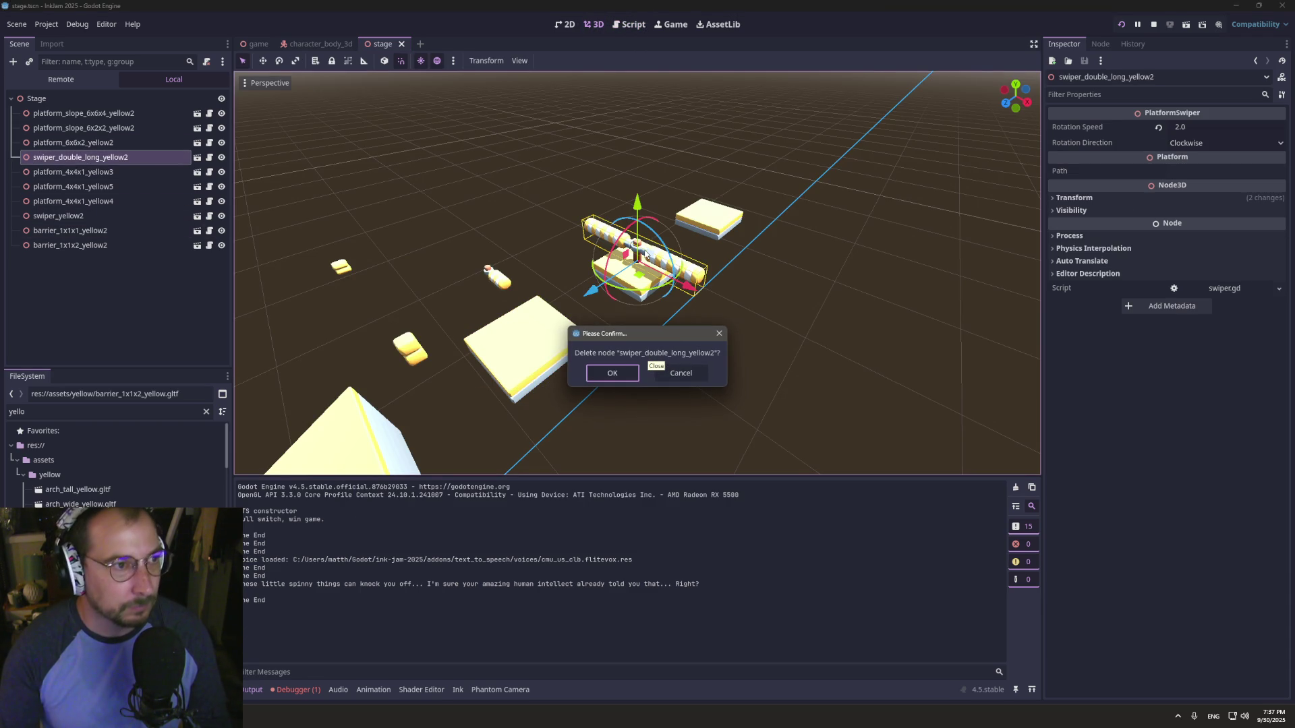
{"action": "left_click", "coordinate": [608, 378]}
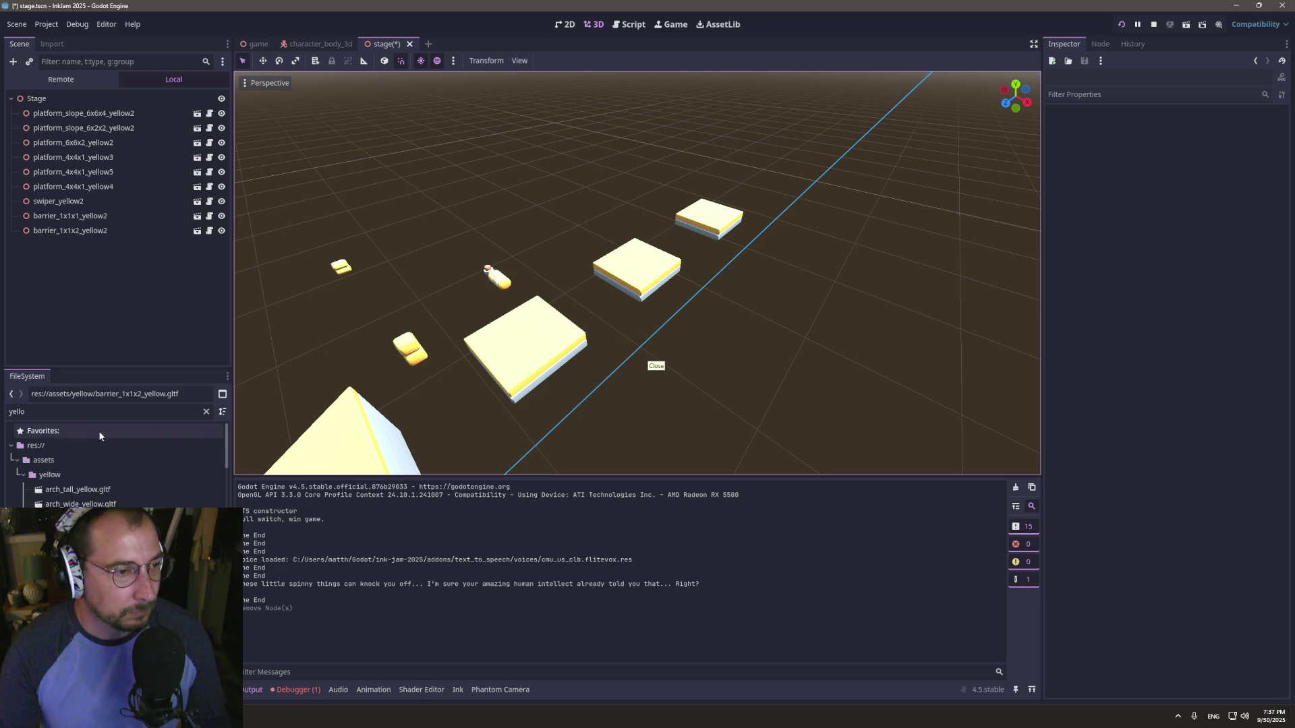
{"action": "scroll", "coordinate": [112, 472], "scroll_direction": "down", "scroll_amount": 5}
{"action": "scroll", "coordinate": [119, 499], "scroll_direction": "down", "scroll_amount": 10}
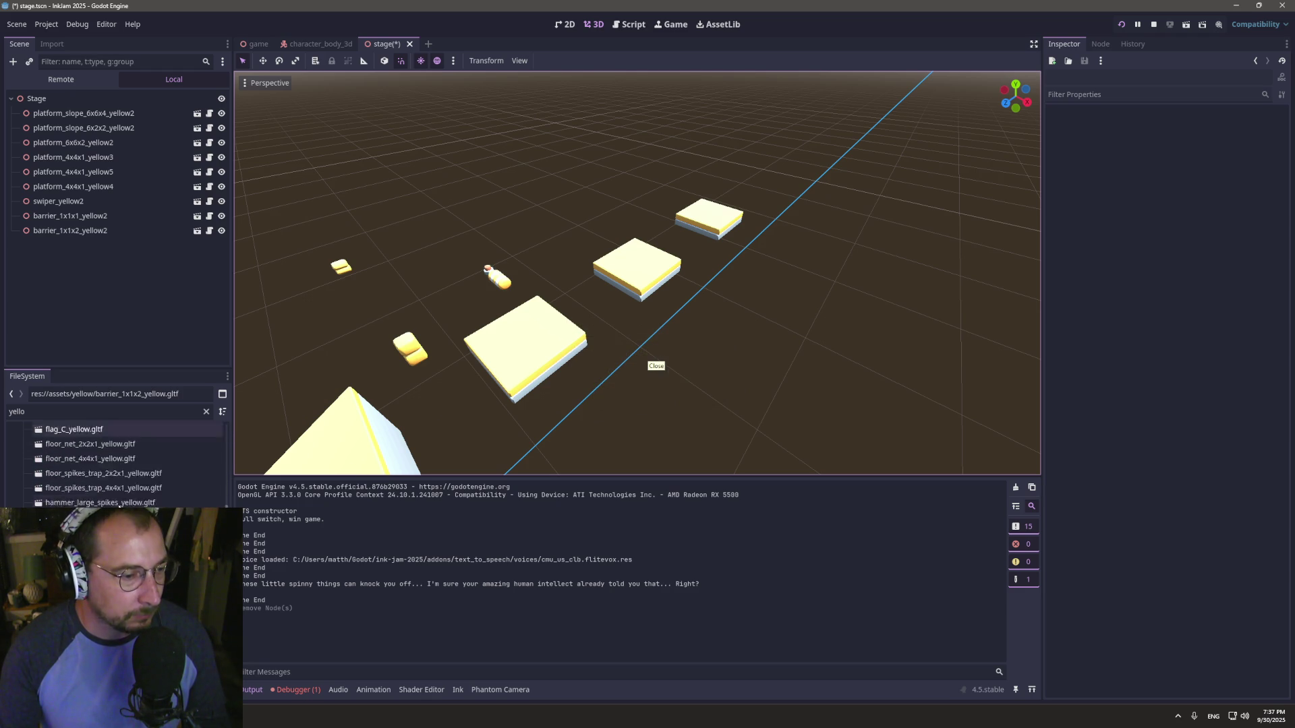
- Move swiper_yellow2 about 15 units on X and 6 on Z, in line with the platforms
{"action": "left_click", "coordinate": [494, 282]}
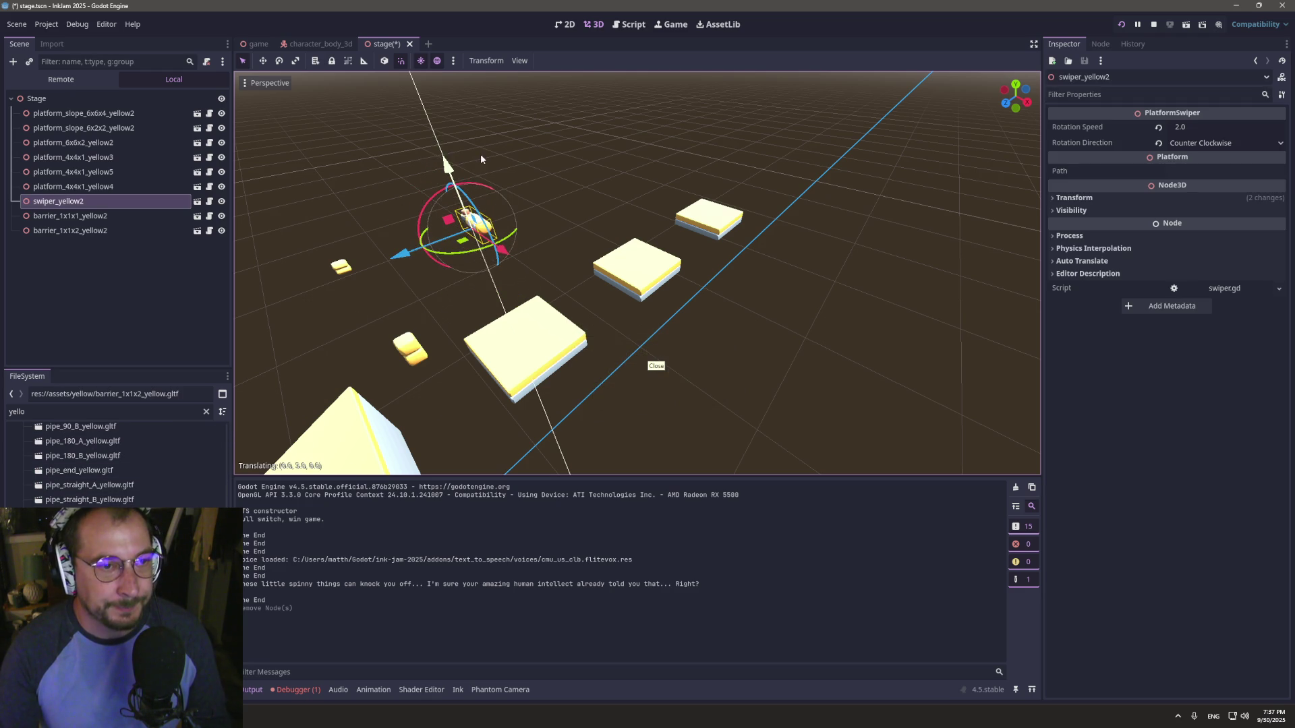
{"action": "mouse_move", "coordinate": [524, 309]}
{"action": "left_mouse_down"}
{"action": "mouse_move", "coordinate": [740, 321]}
{"action": "mouse_move", "coordinate": [702, 300]}
{"action": "left_mouse_up"}
{"action": "left_click_drag", "start_coordinate": [542, 357], "coordinate": [627, 290]}
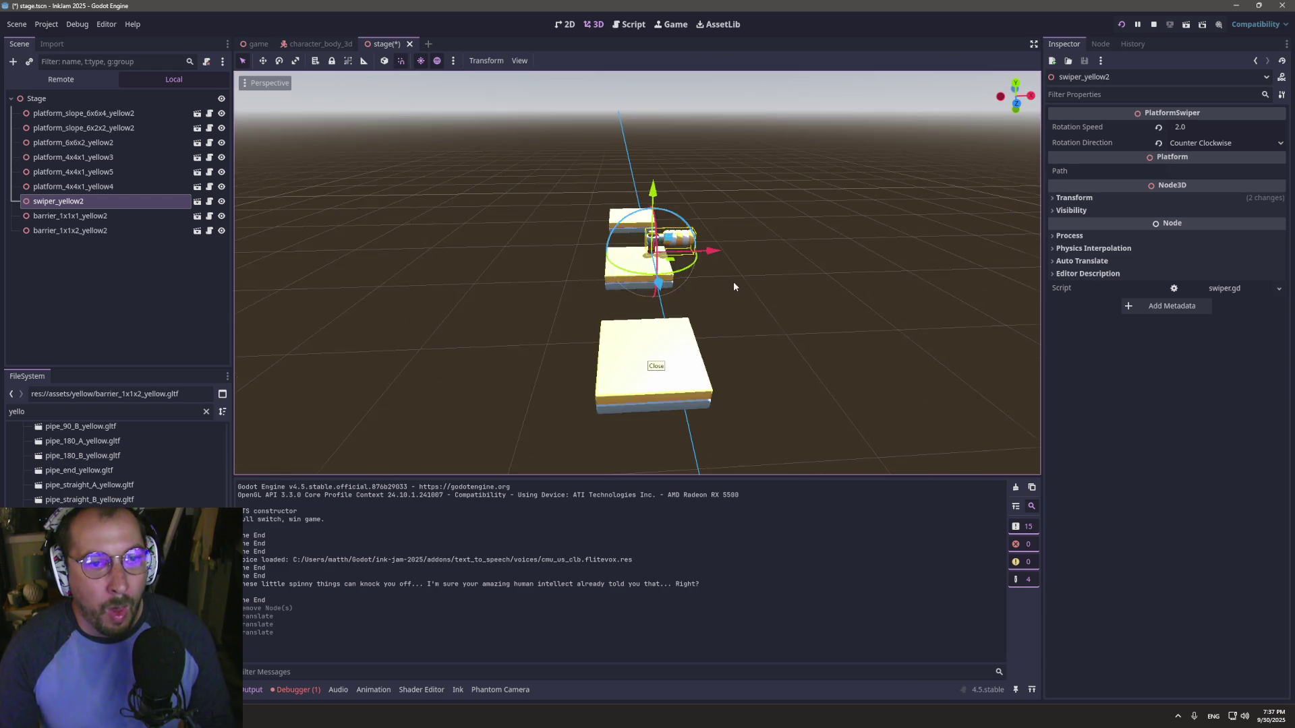
{"action": "scroll", "coordinate": [731, 282], "scroll_direction": "up", "scroll_amount": 3}
{"action": "left_click_drag", "start_coordinate": [730, 243], "coordinate": [646, 283]}
{"action": "scroll", "coordinate": [557, 425], "scroll_direction": "down", "scroll_amount": 5}
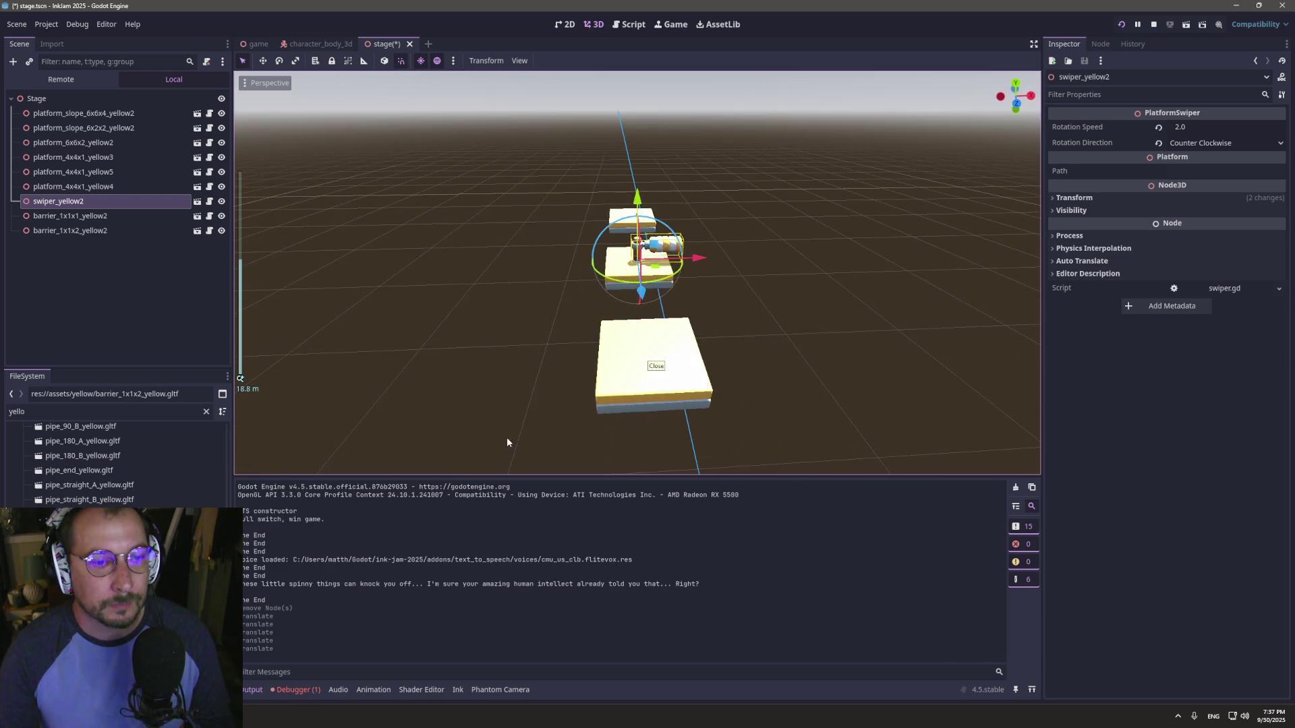
{"action": "left_click", "coordinate": [539, 379]}
- Delete both barrier nodes, save the stage, and open swiper_yellow2's script
{"action": "mouse_move", "coordinate": [577, 355]}
{"action": "left_mouse_down"}
{"action": "mouse_move", "coordinate": [376, 454]}
{"action": "mouse_move", "coordinate": [230, 485]}
{"action": "left_mouse_up"}
{"action": "key", "text": "Delete"}
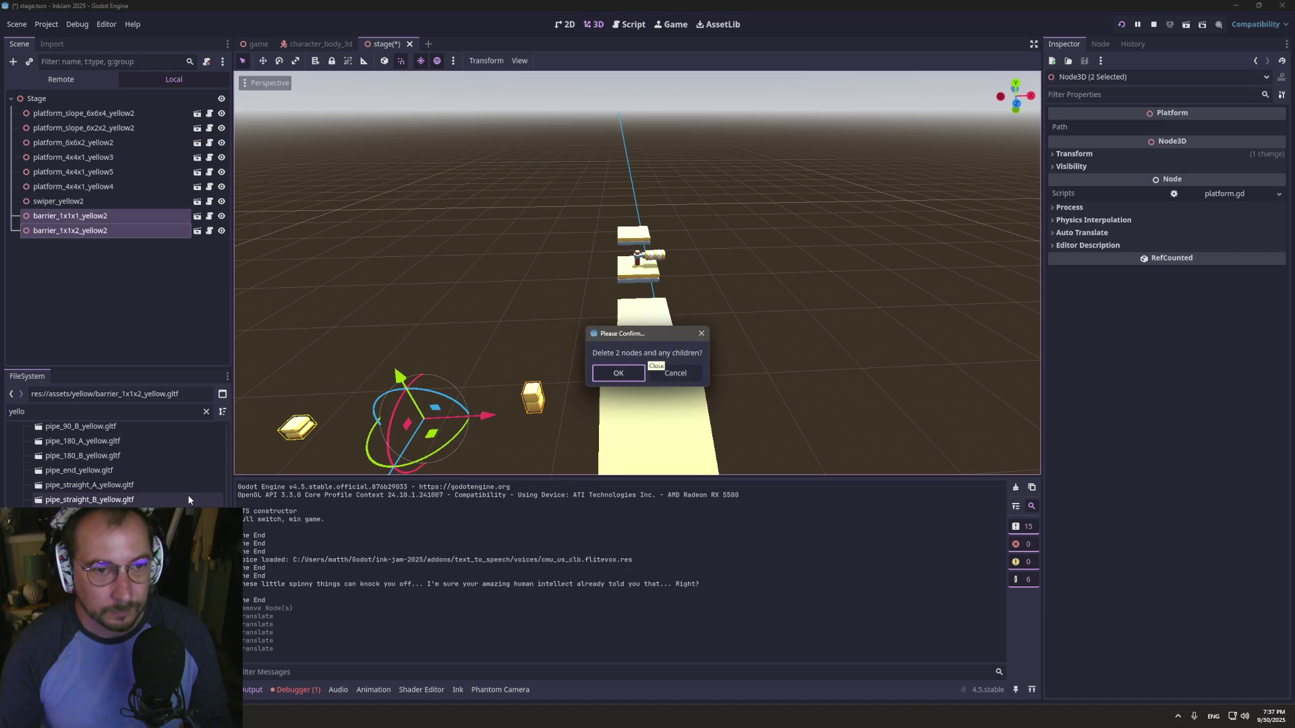
{"action": "key", "text": "Return"}
{"action": "key", "text": "ctrl+s"}
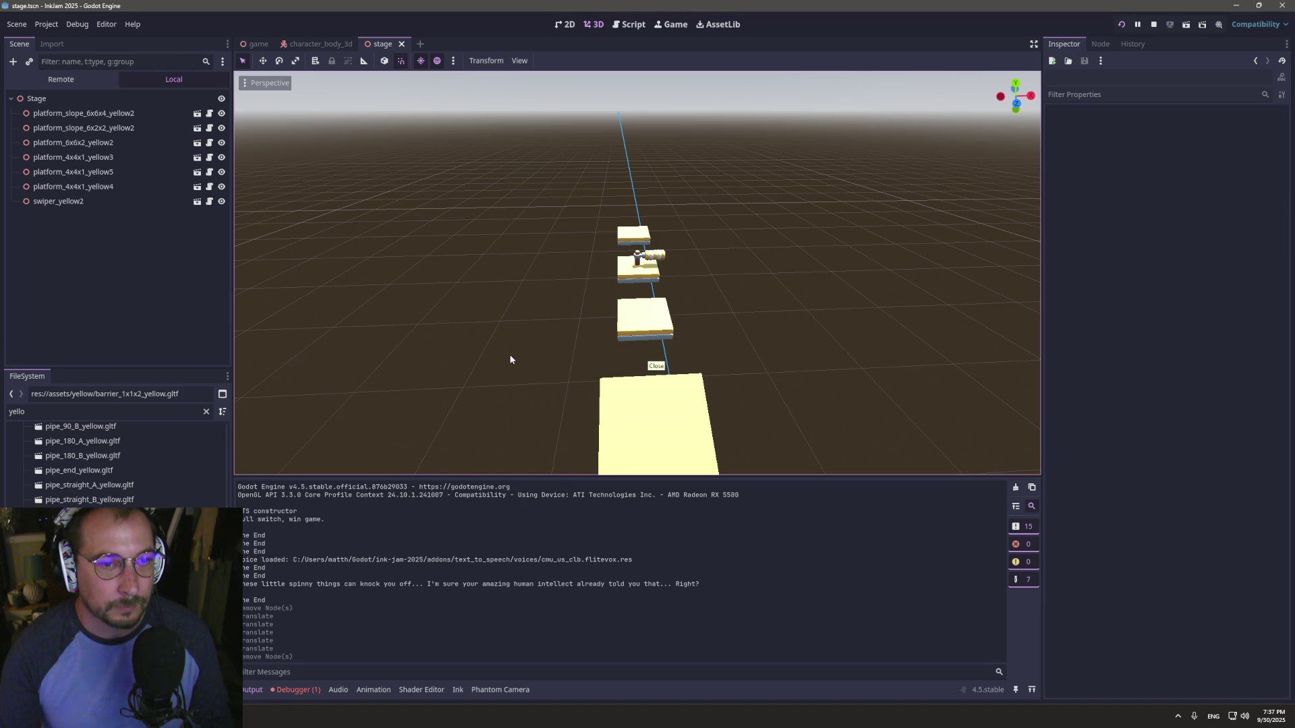
{"action": "left_click_drag", "start_coordinate": [537, 274], "coordinate": [504, 279]}
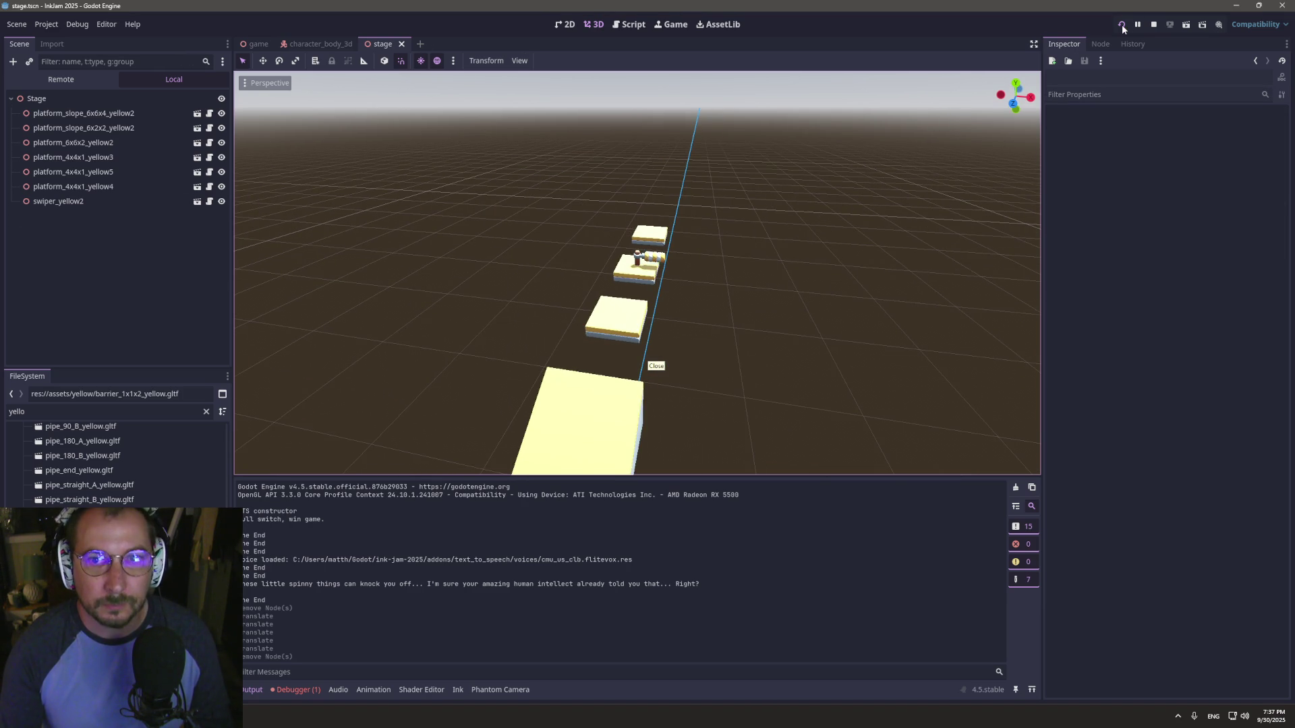
{"action": "left_click", "coordinate": [162, 201]}
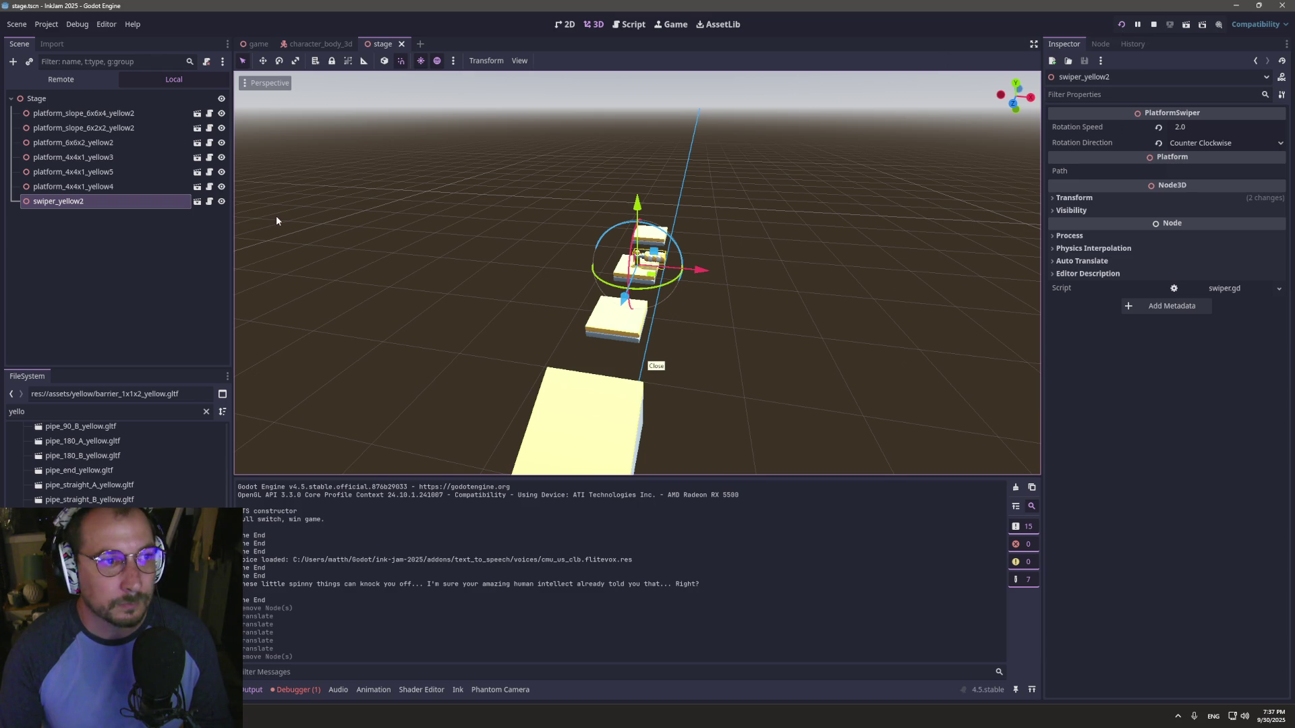
{"action": "left_click", "coordinate": [208, 201]}
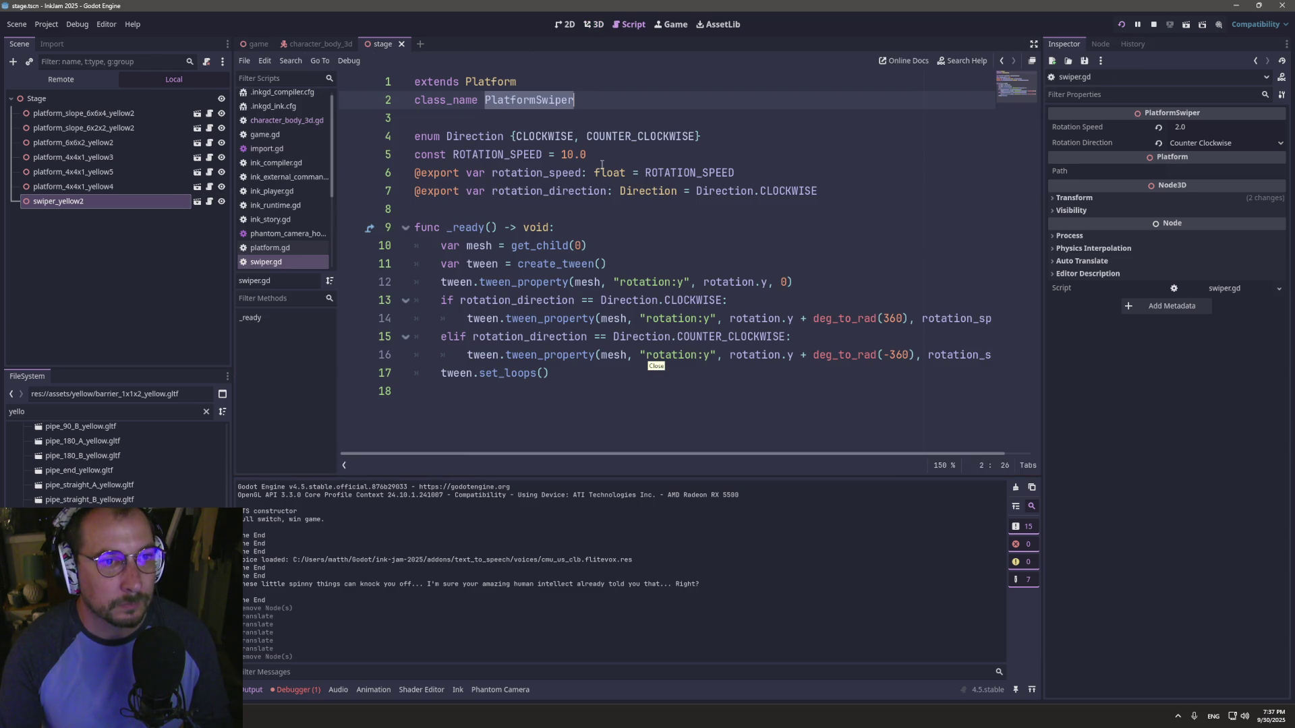
- Set ROTATION_SPEED to 2.0, playtest the slower swiper, and open swiper_yellow as New Inherited
{"action": "double_click", "coordinate": [565, 162]}
{"action": "type", "text": "2"}
{"action": "left_click", "coordinate": [1121, 24]}
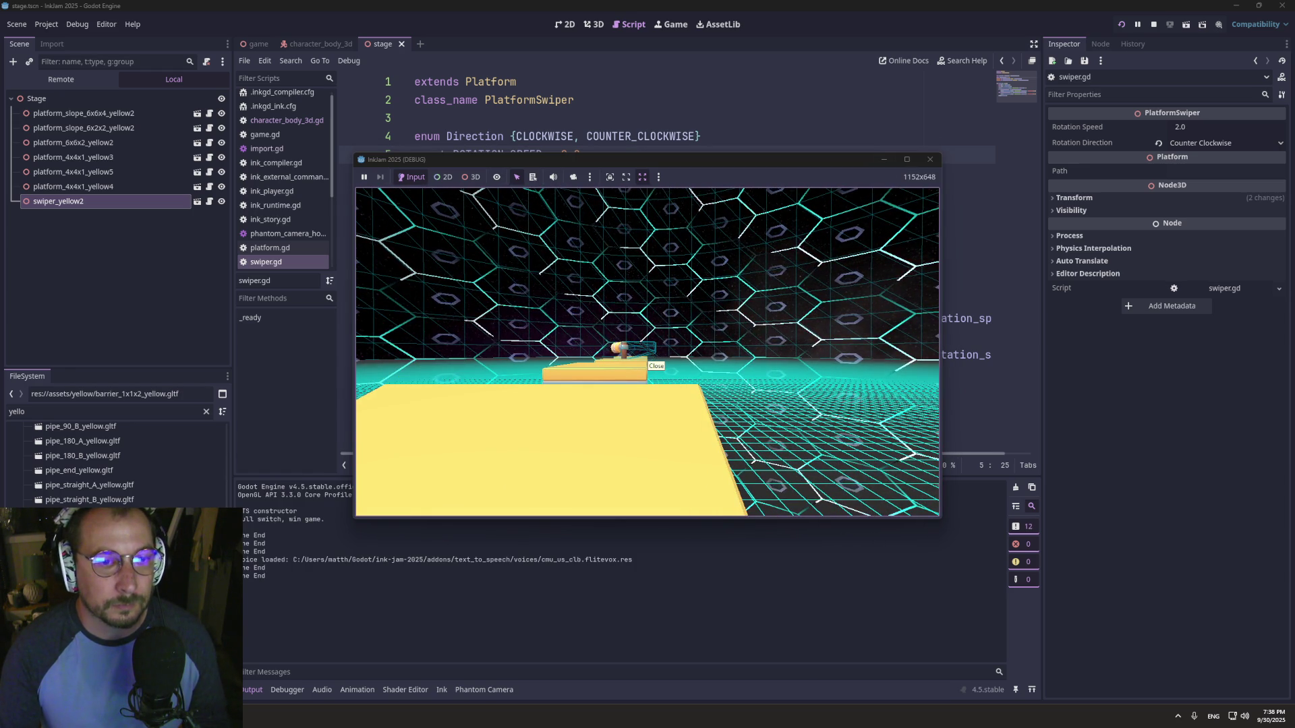
{"action": "key", "text": "alt+Tab"}
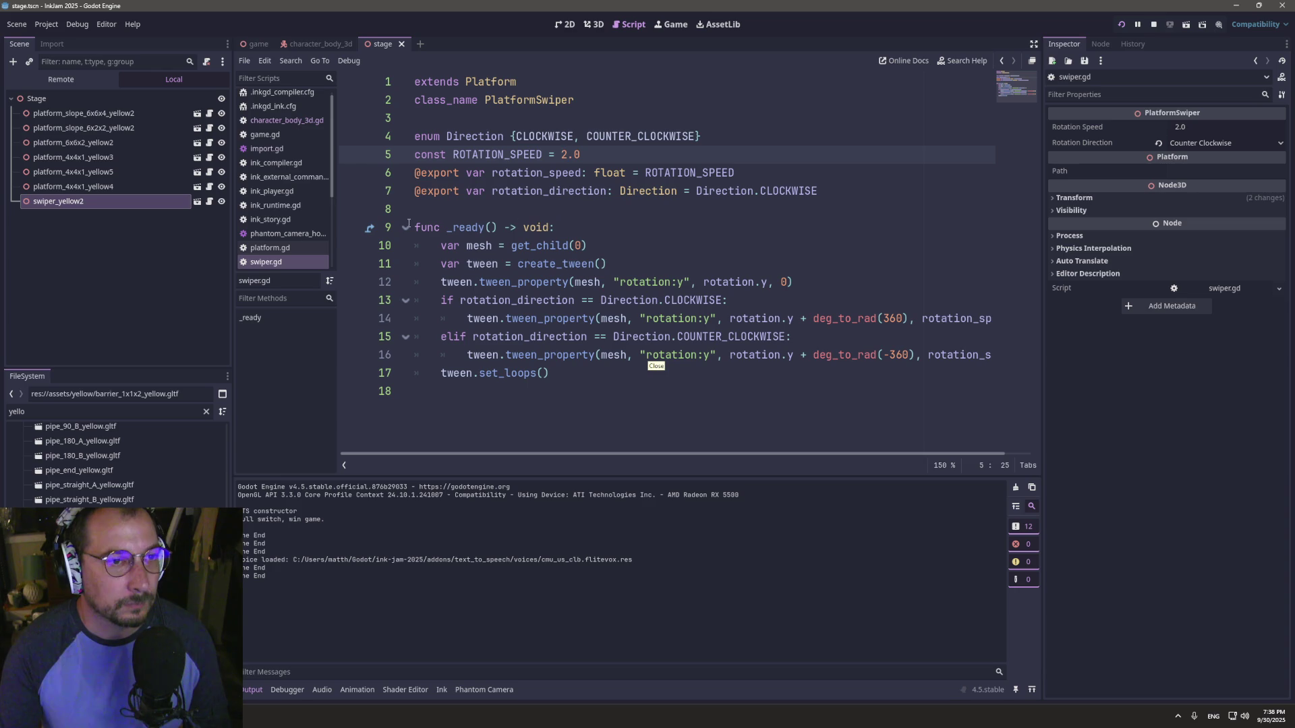
{"action": "left_click", "coordinate": [197, 202]}
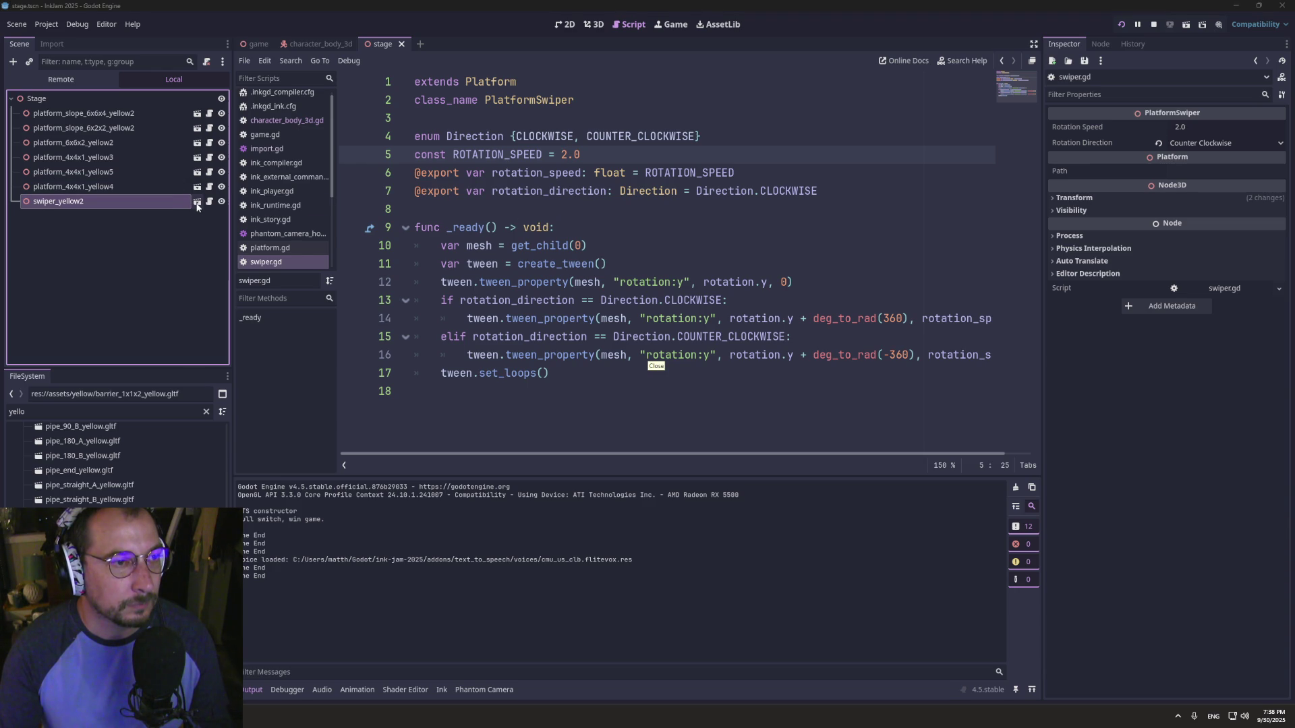
{"action": "left_click", "coordinate": [545, 381]}
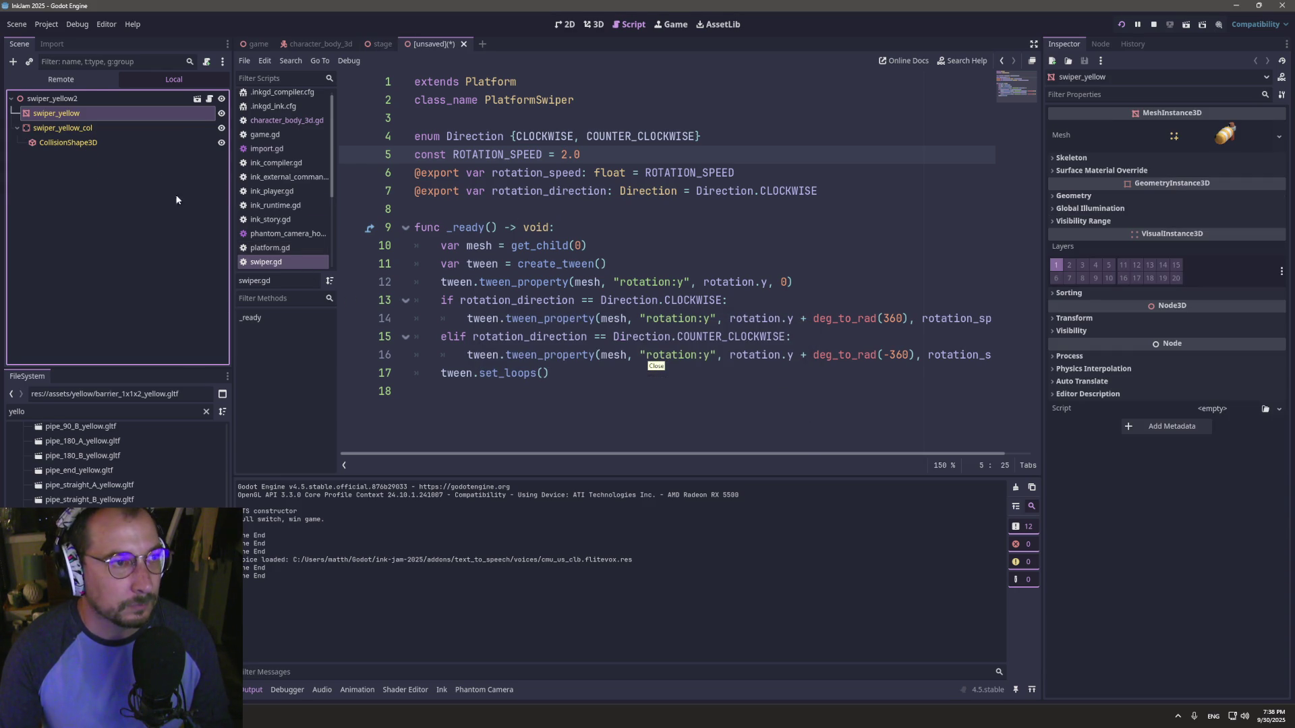
- Reimport the 118 glTF models from the Import dock, then return to the Scene dock
{"action": "scroll", "coordinate": [115, 466], "scroll_direction": "down", "scroll_amount": 5}
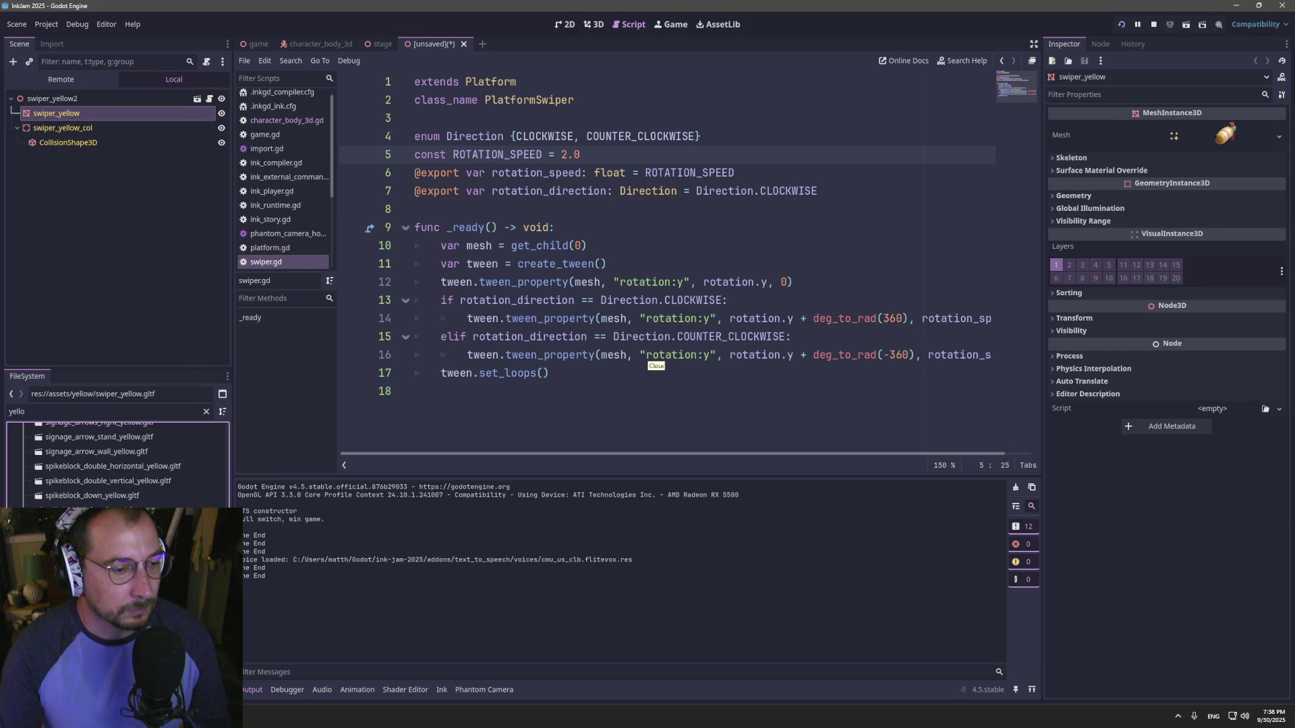
{"action": "scroll", "coordinate": [99, 490], "scroll_direction": "up", "scroll_amount": 10}
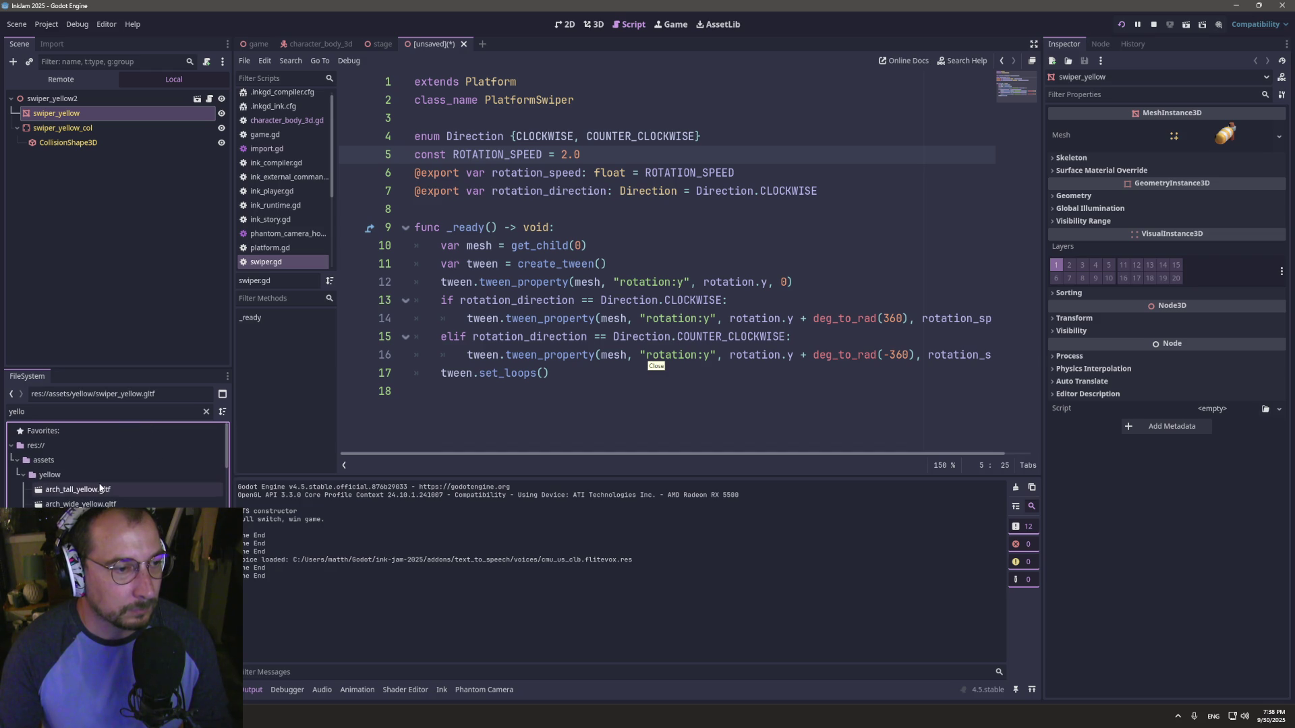
{"action": "left_click", "coordinate": [47, 45]}
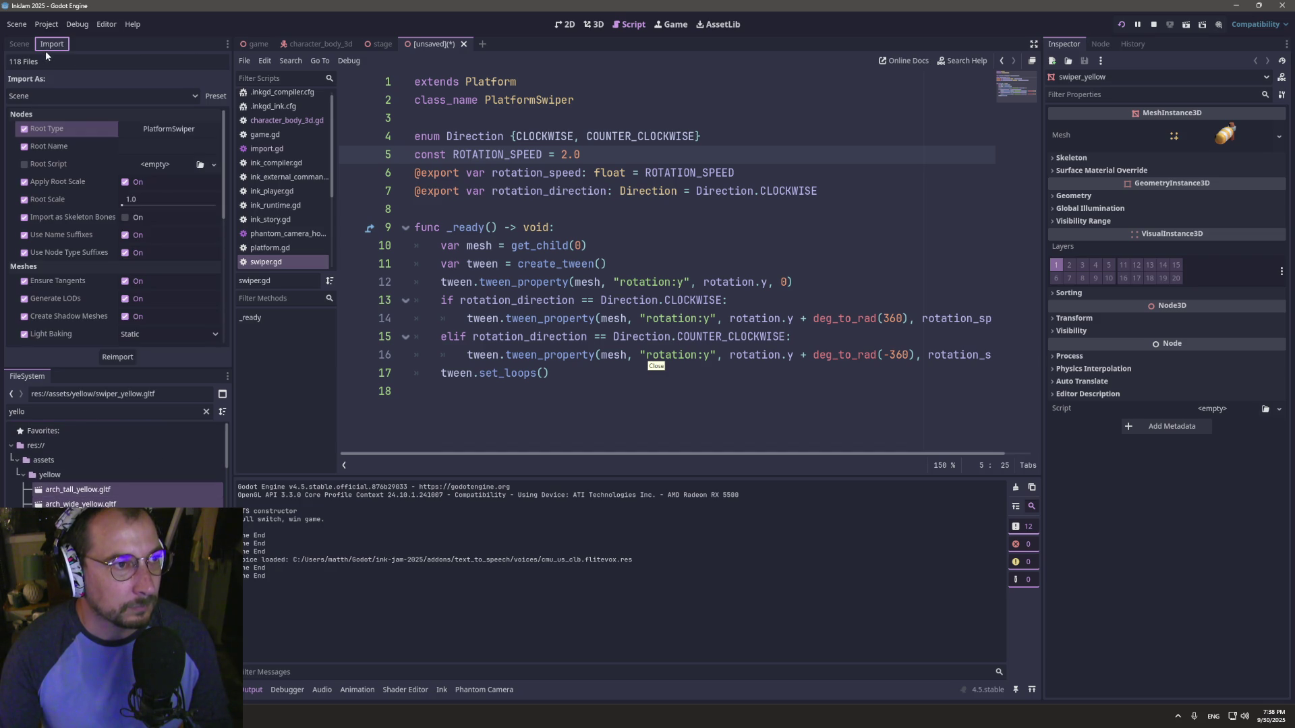
{"action": "scroll", "coordinate": [100, 290], "scroll_direction": "down", "scroll_amount": 5}
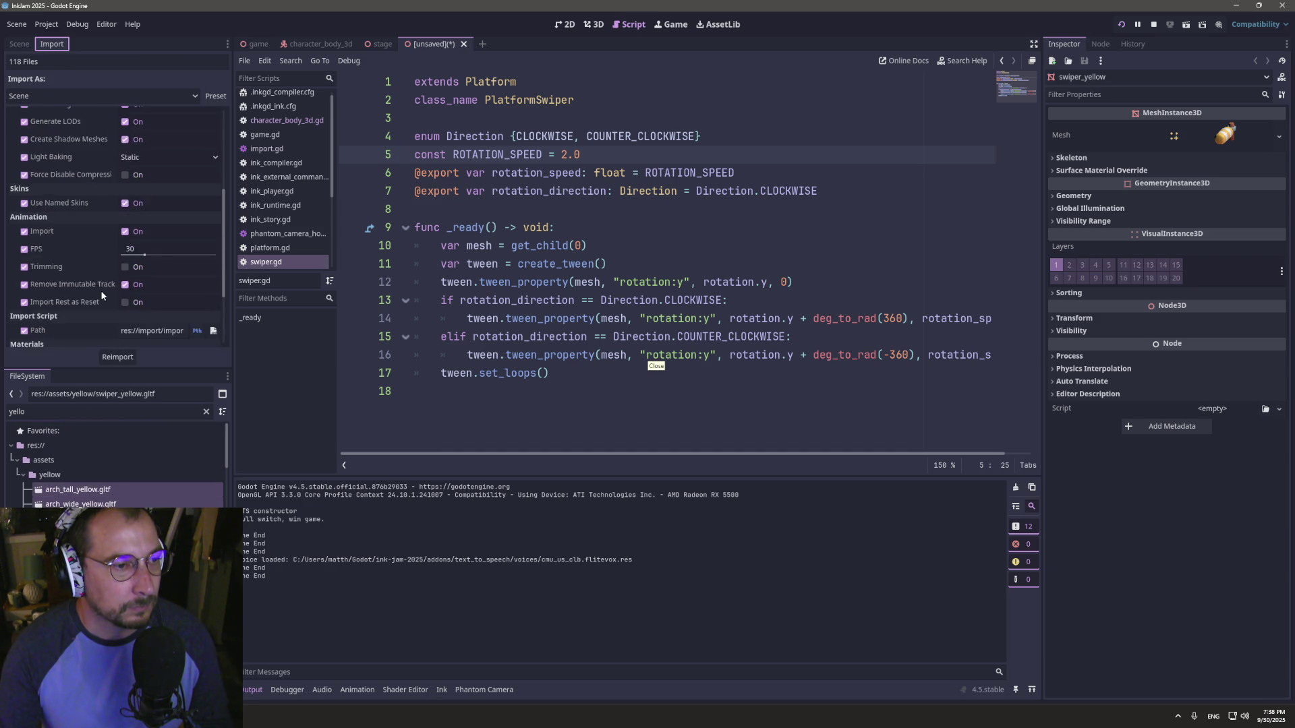
{"action": "left_click", "coordinate": [119, 358]}
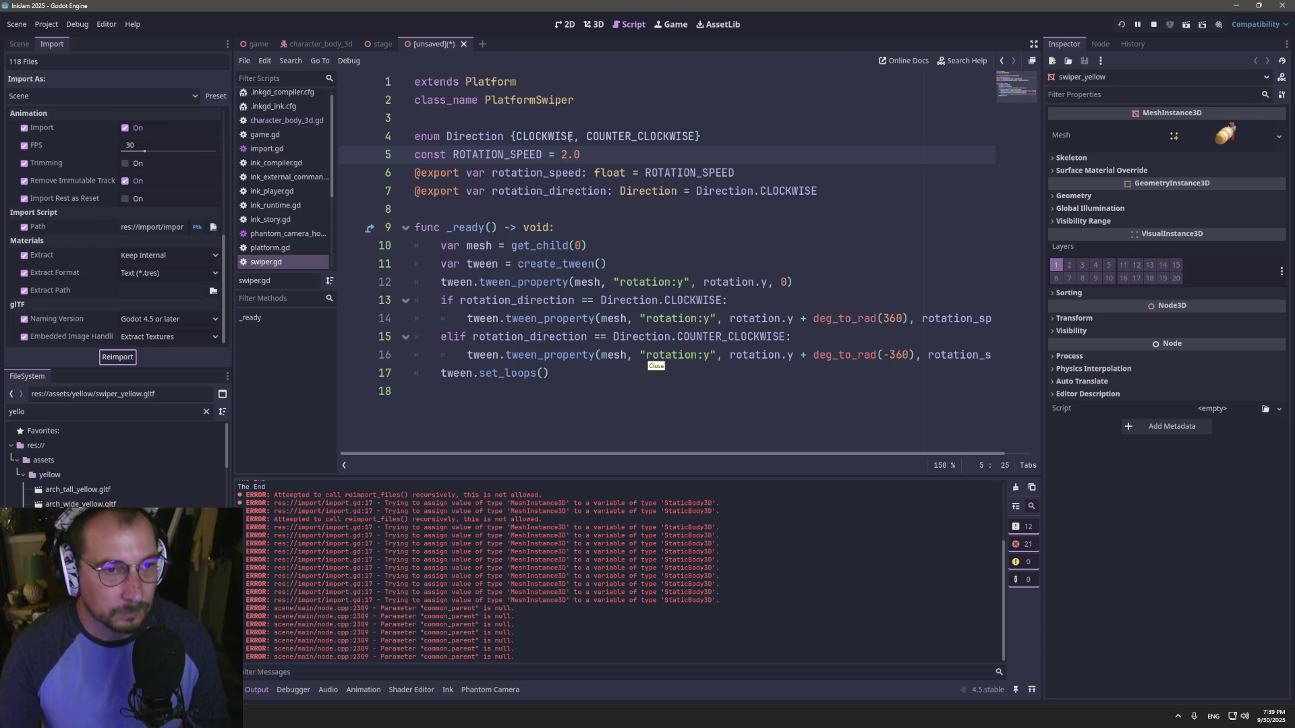
{"action": "left_click", "coordinate": [18, 48]}
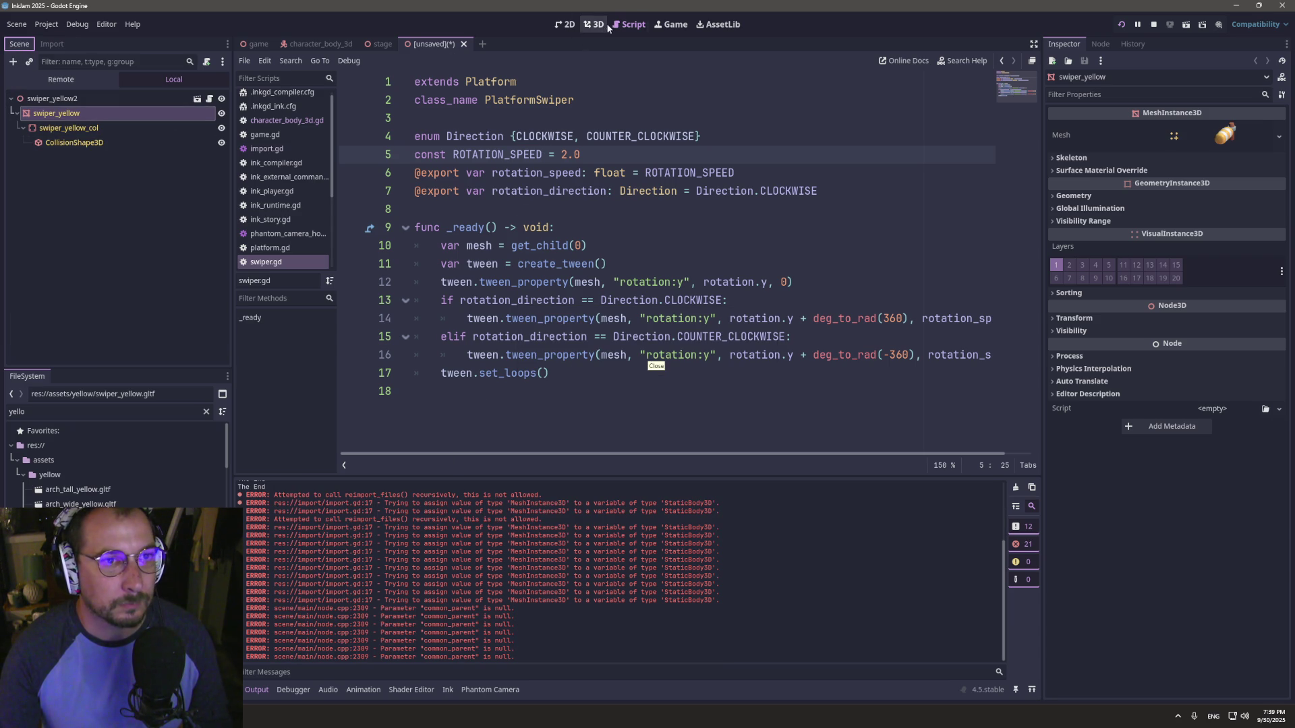
{"action": "left_click", "coordinate": [464, 43]}
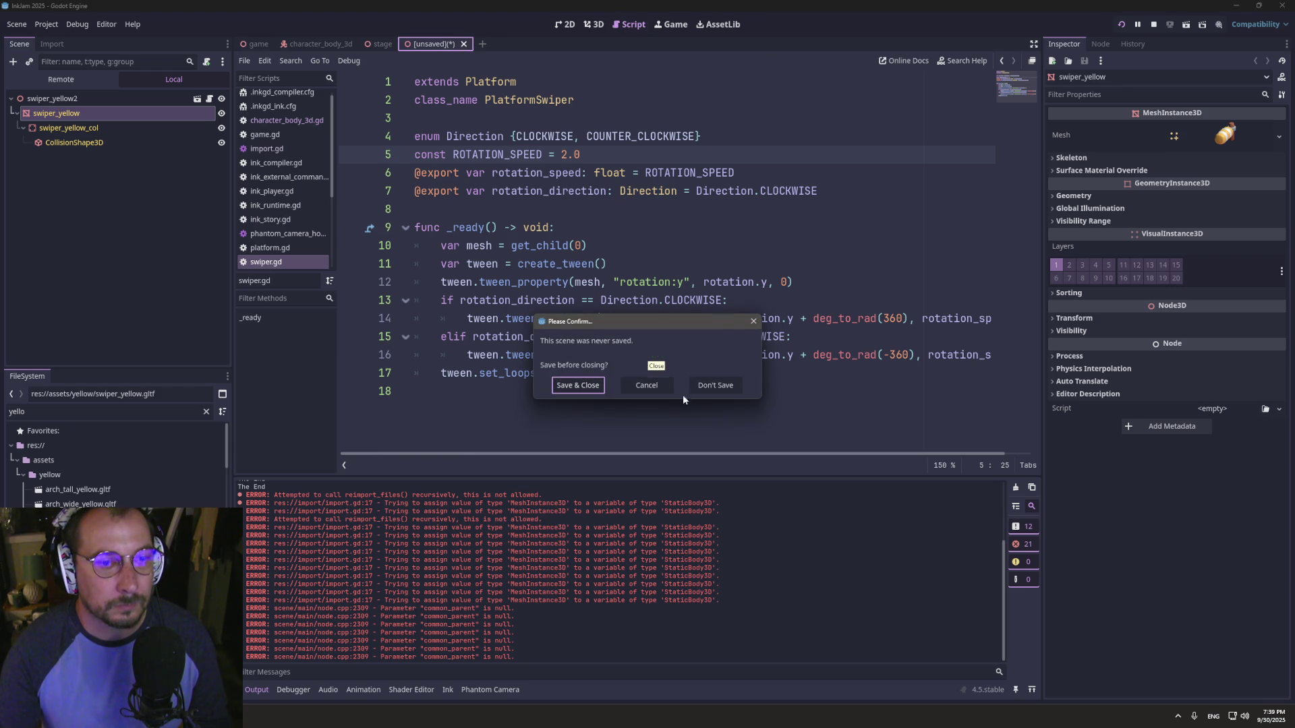
- Discard the unsaved script and playtest walking onto the swiper platform, then switch to Inky
{"action": "left_click", "coordinate": [725, 389]}
{"action": "left_click", "coordinate": [1120, 26]}
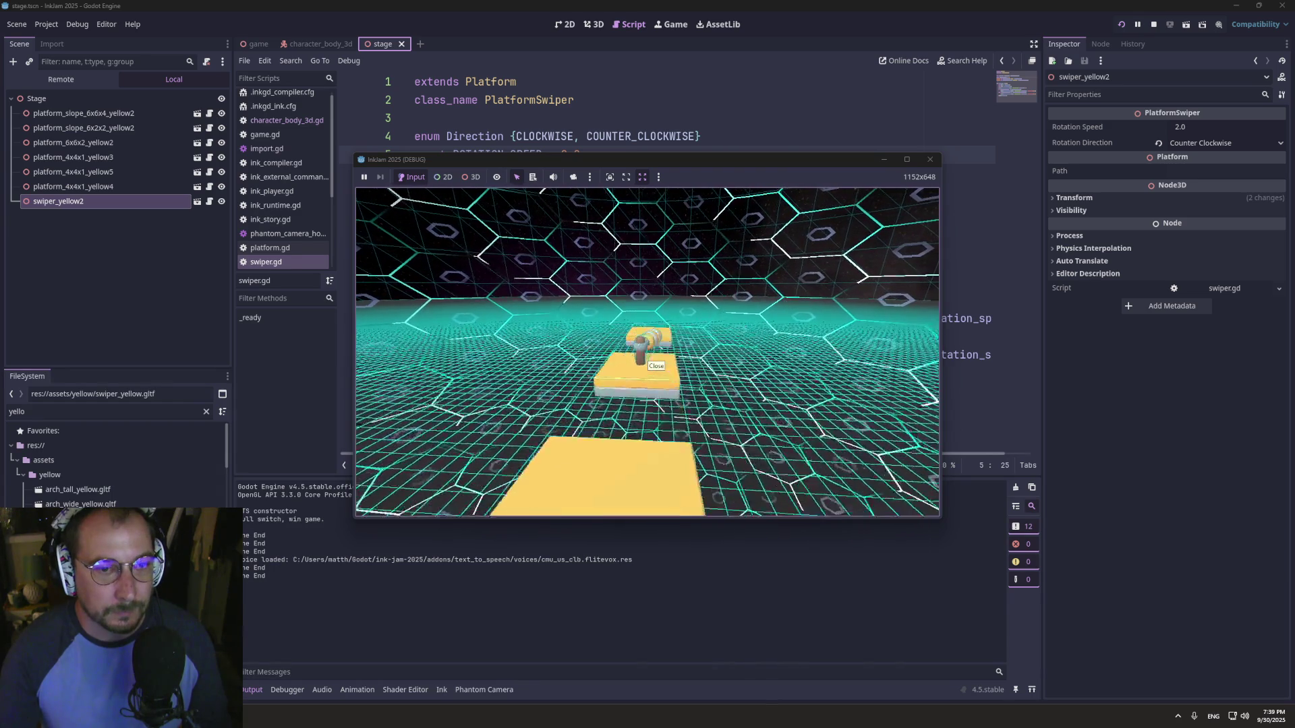
{"action": "key", "text": "w"}
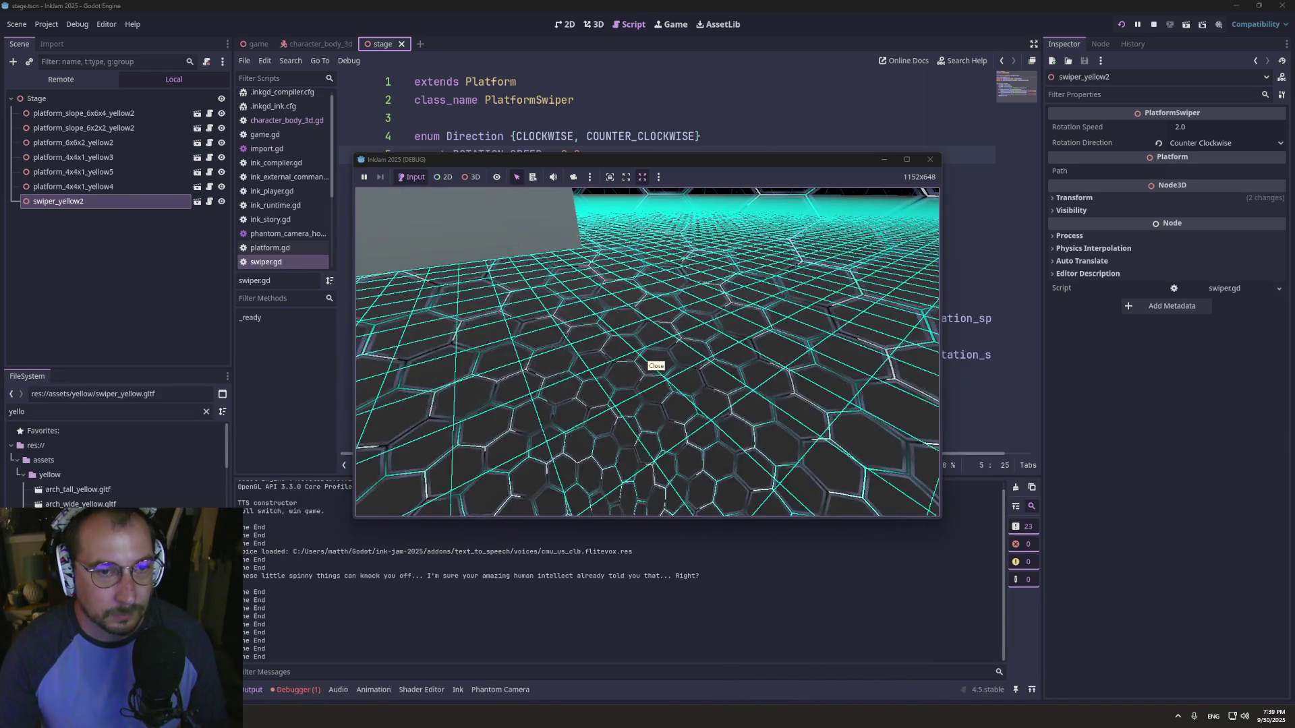
{"action": "key", "text": "super+Tab"}
{"action": "left_click", "coordinate": [627, 203]}
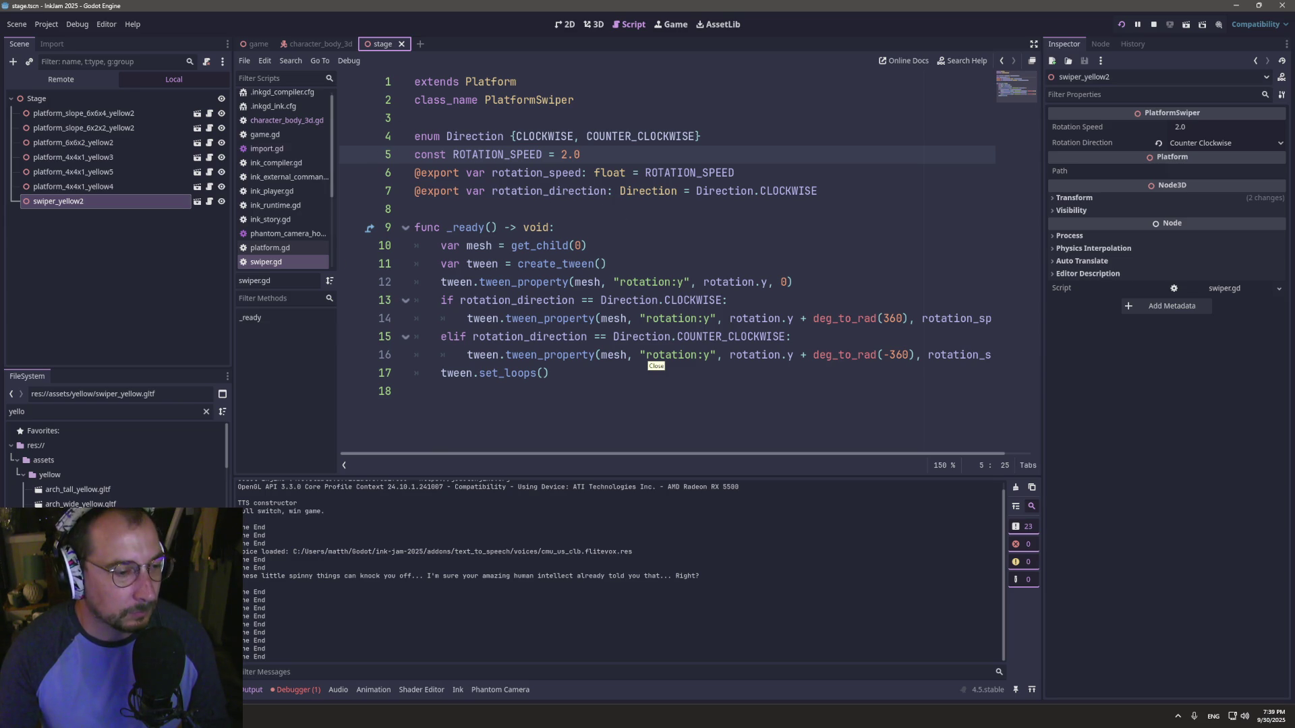
{"action": "key", "text": "alt+Tab"}
- Add a '== floor ==' knot on a new line after line 11 of story.ink in Inky
{"action": "left_click", "coordinate": [290, 424]}
{"action": "key", "text": "Return"}
{"action": "key", "text": "Return"}
{"action": "type", "text": "=="}
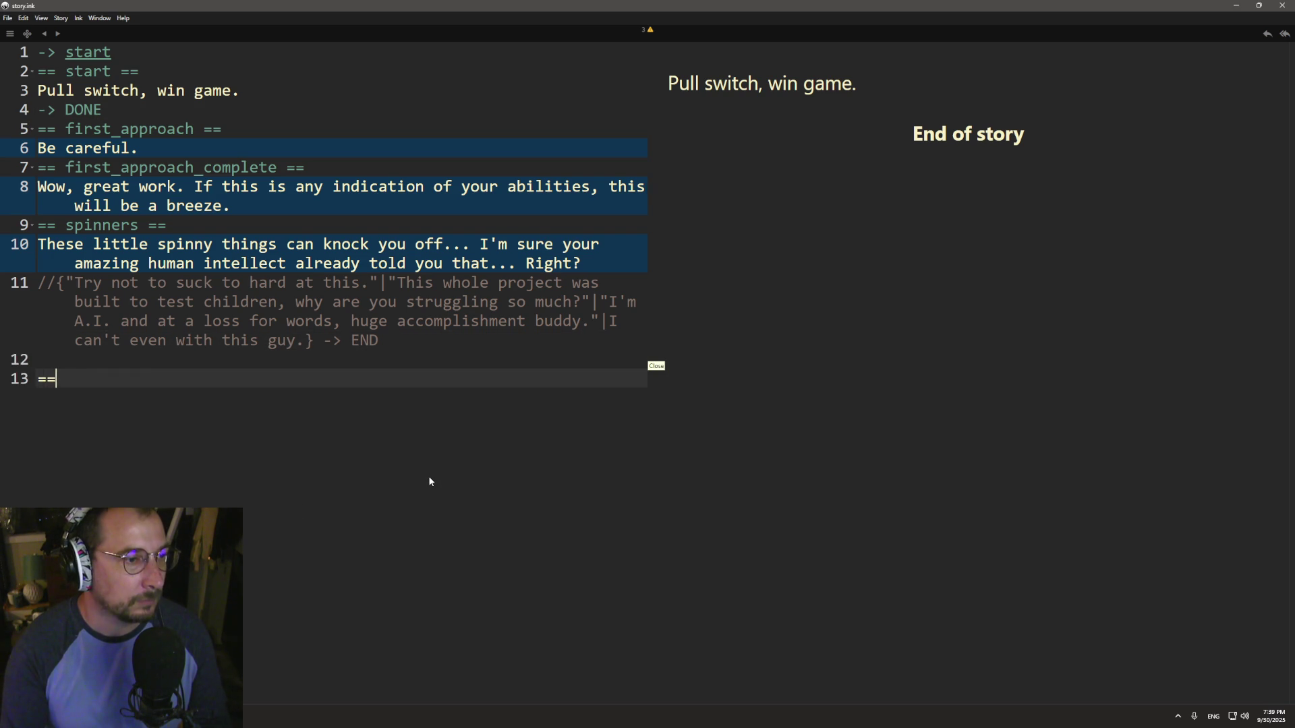
{"action": "type", "text": " floor =="}
{"action": "key", "text": "Return"}
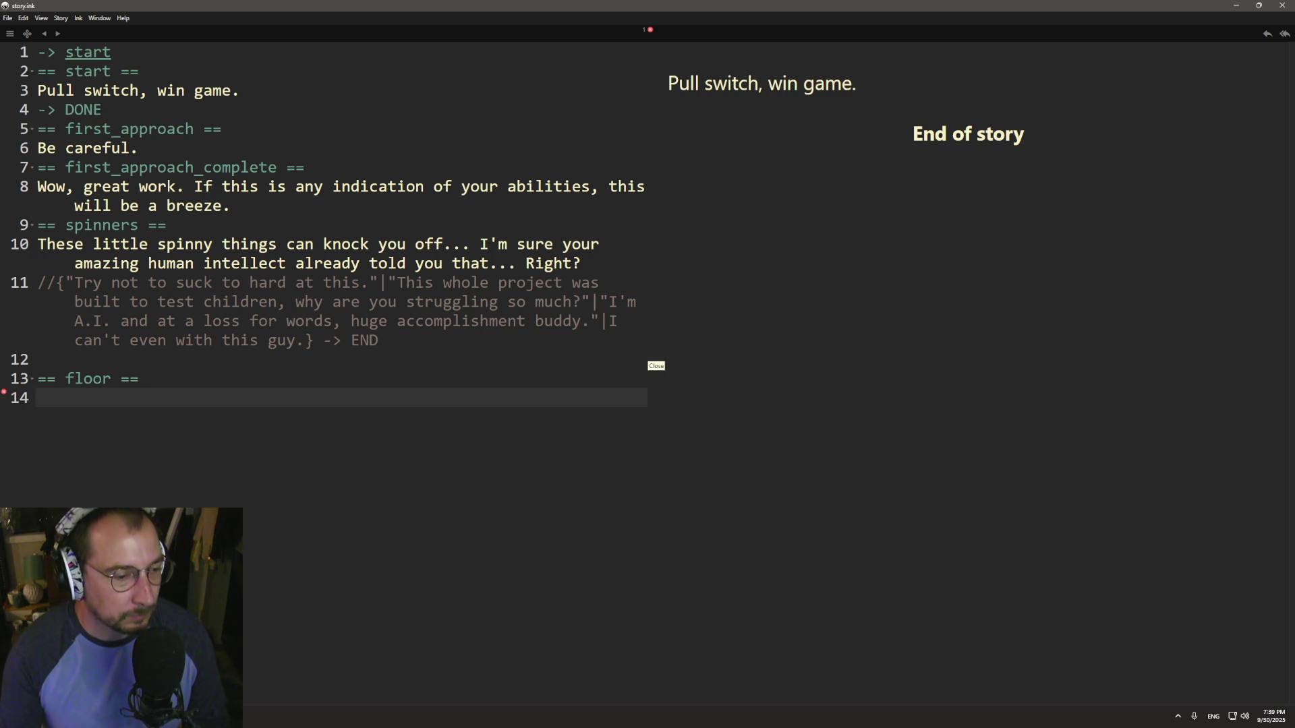
{"action": "key", "text": "alt+Tab"}
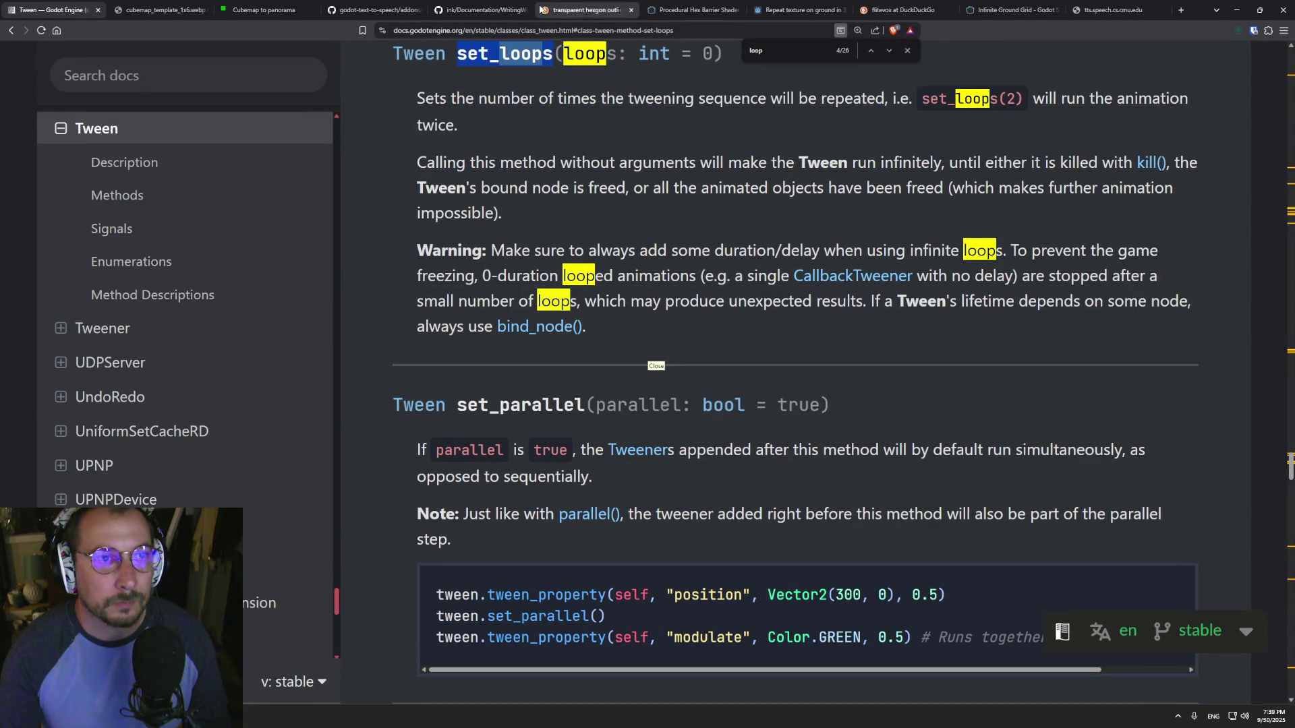
- Switch to the ink documentation tab, scroll to the top, and expand the Table of Contents
{"action": "left_click", "coordinate": [475, 10]}
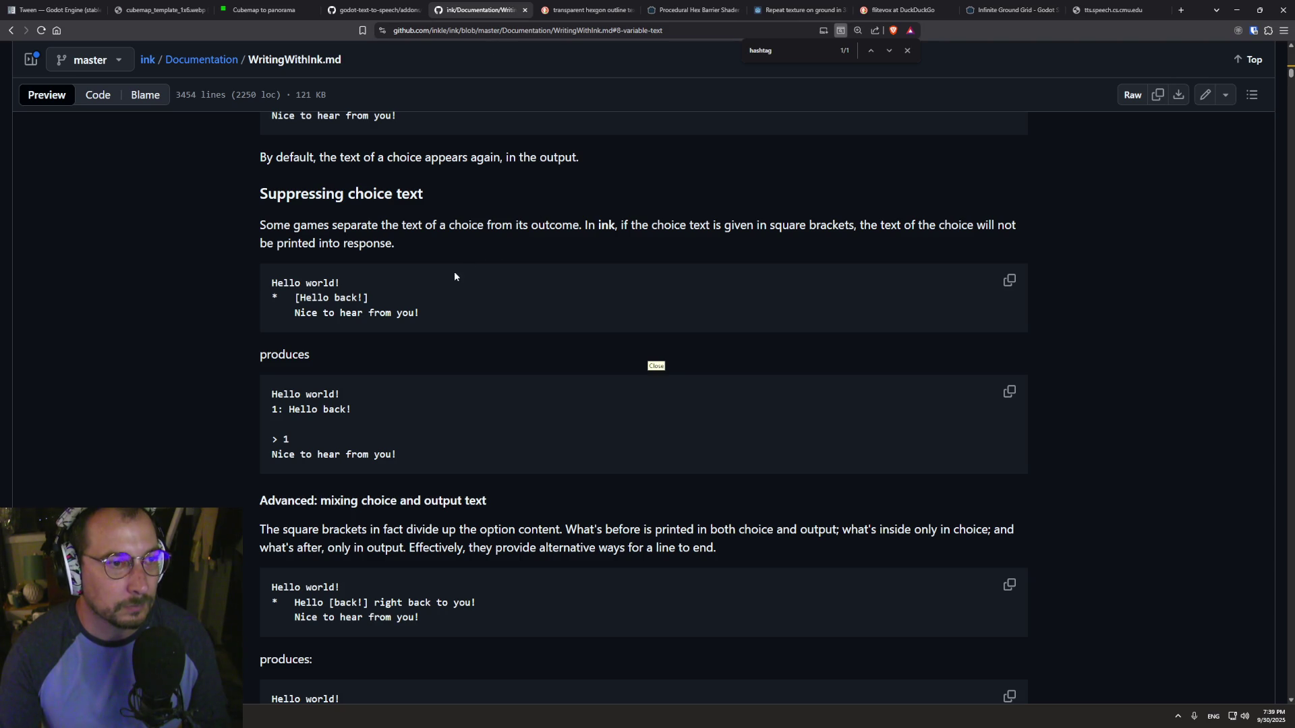
{"action": "scroll", "coordinate": [471, 254], "scroll_direction": "up", "scroll_amount": 3}
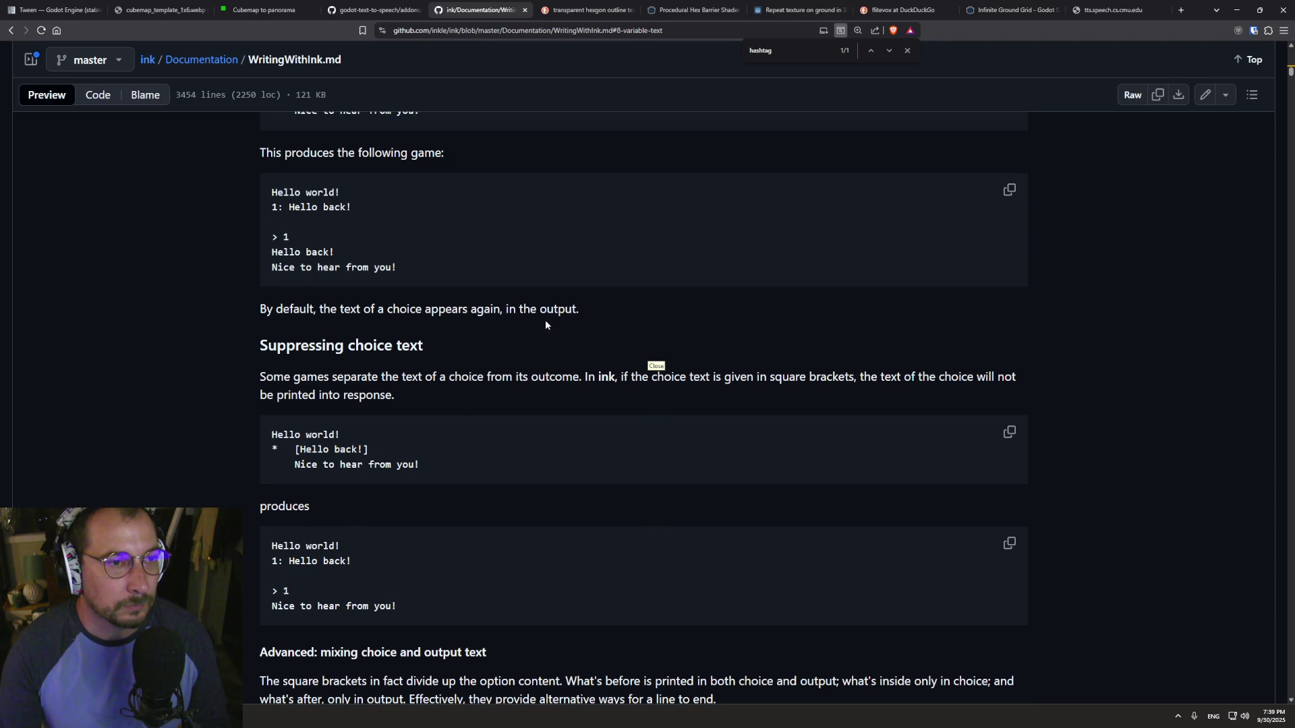
{"action": "scroll", "coordinate": [543, 324], "scroll_direction": "up", "scroll_amount": 6}
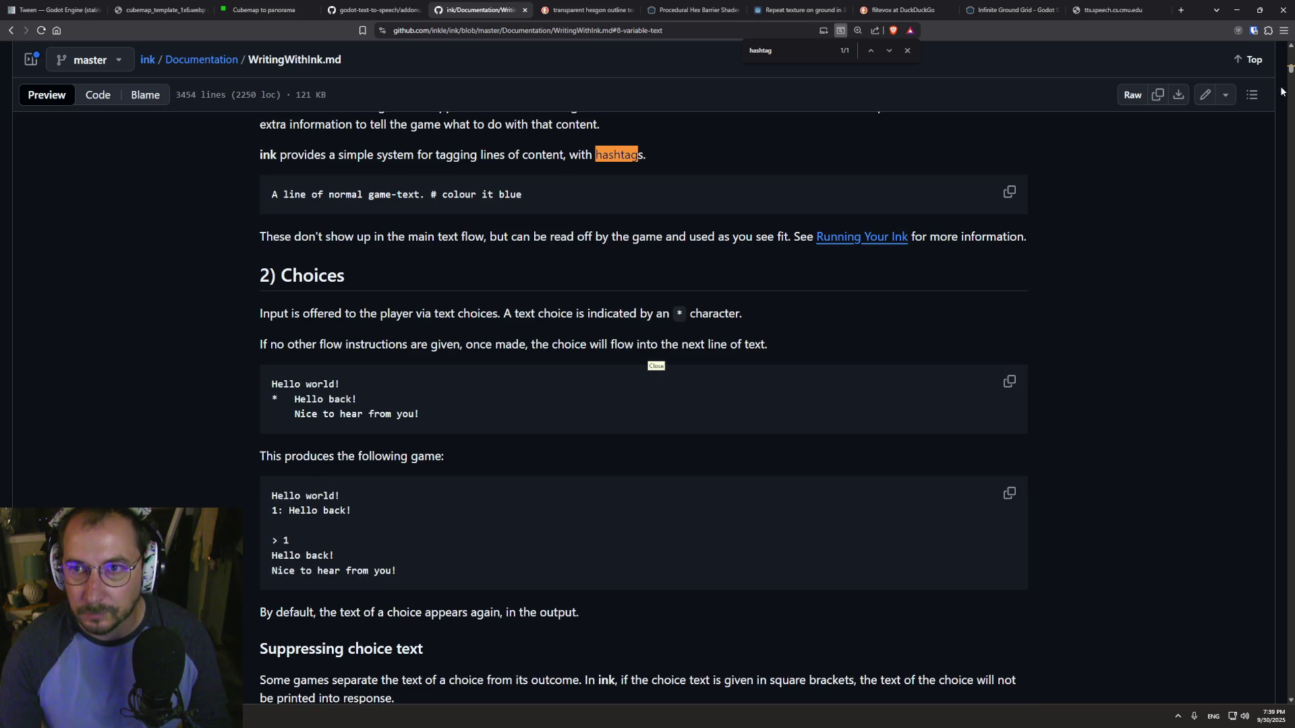
{"action": "left_click_drag", "start_coordinate": [1291, 70], "coordinate": [1275, 3]}
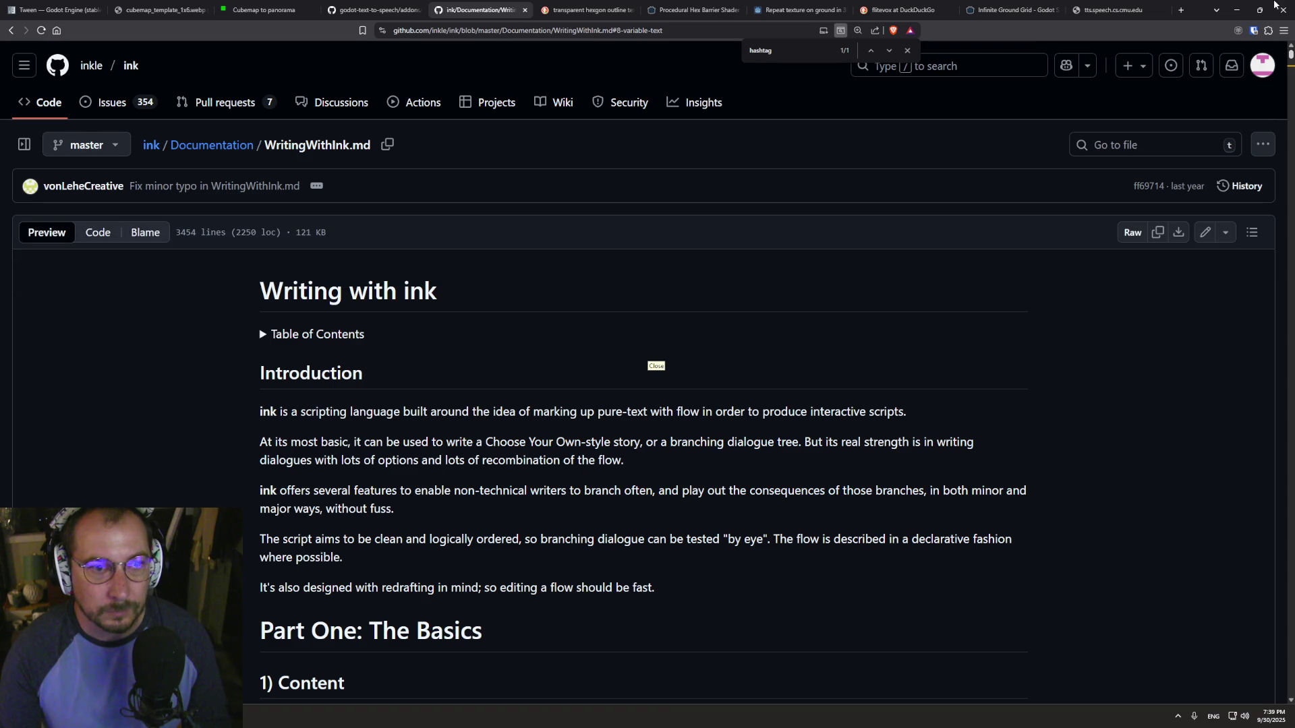
{"action": "left_click", "coordinate": [295, 334]}
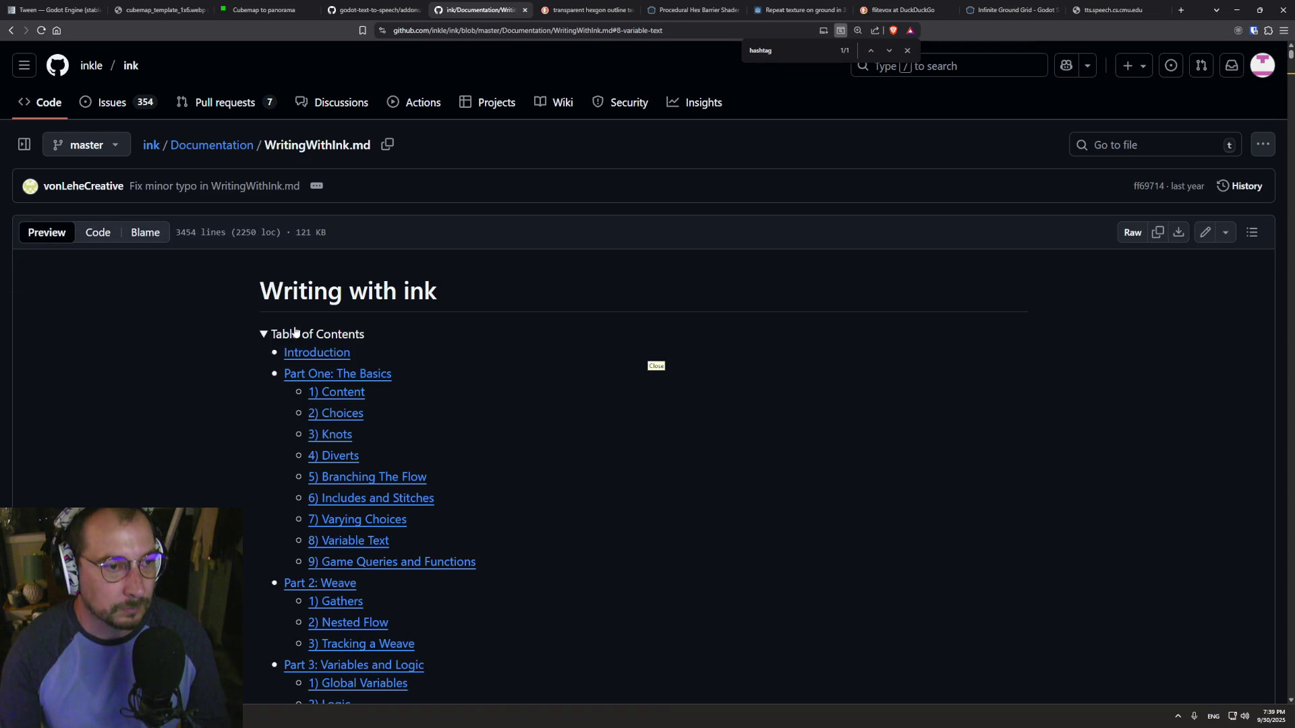
{"action": "scroll", "coordinate": [250, 357], "scroll_direction": "down", "scroll_amount": 3}
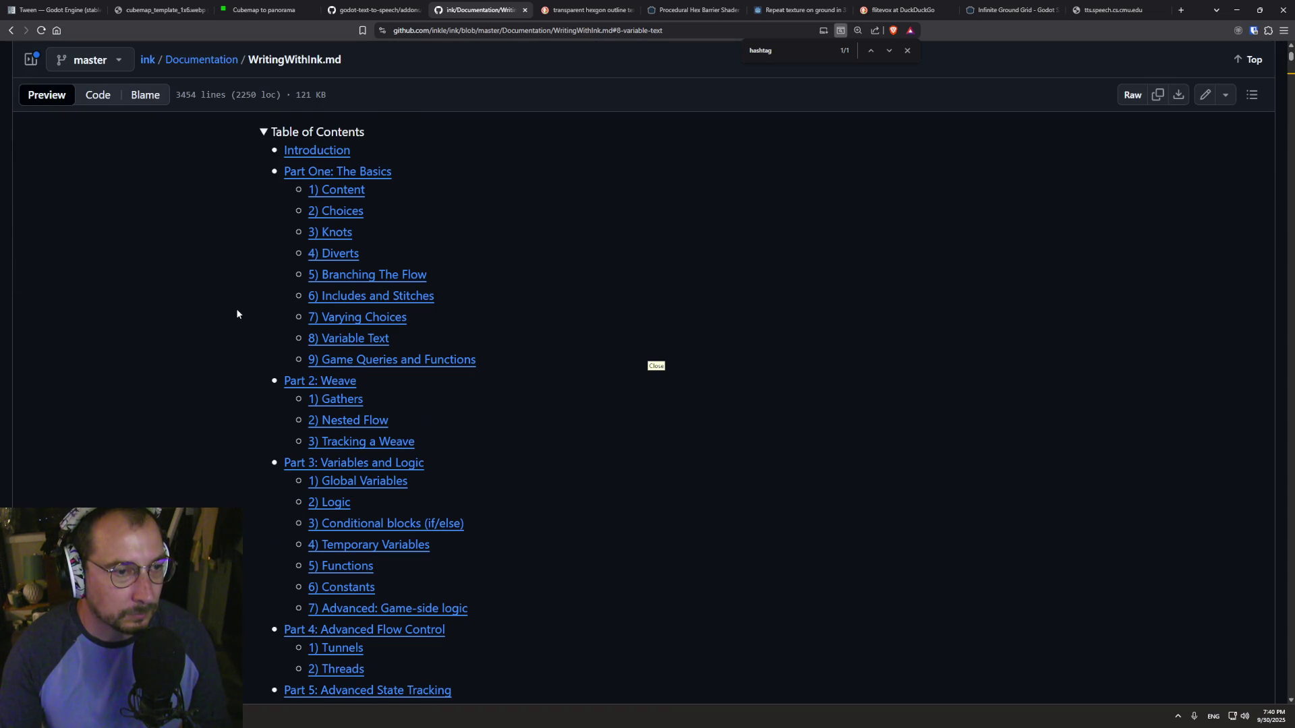
{"action": "scroll", "coordinate": [233, 327], "scroll_direction": "down", "scroll_amount": 3}
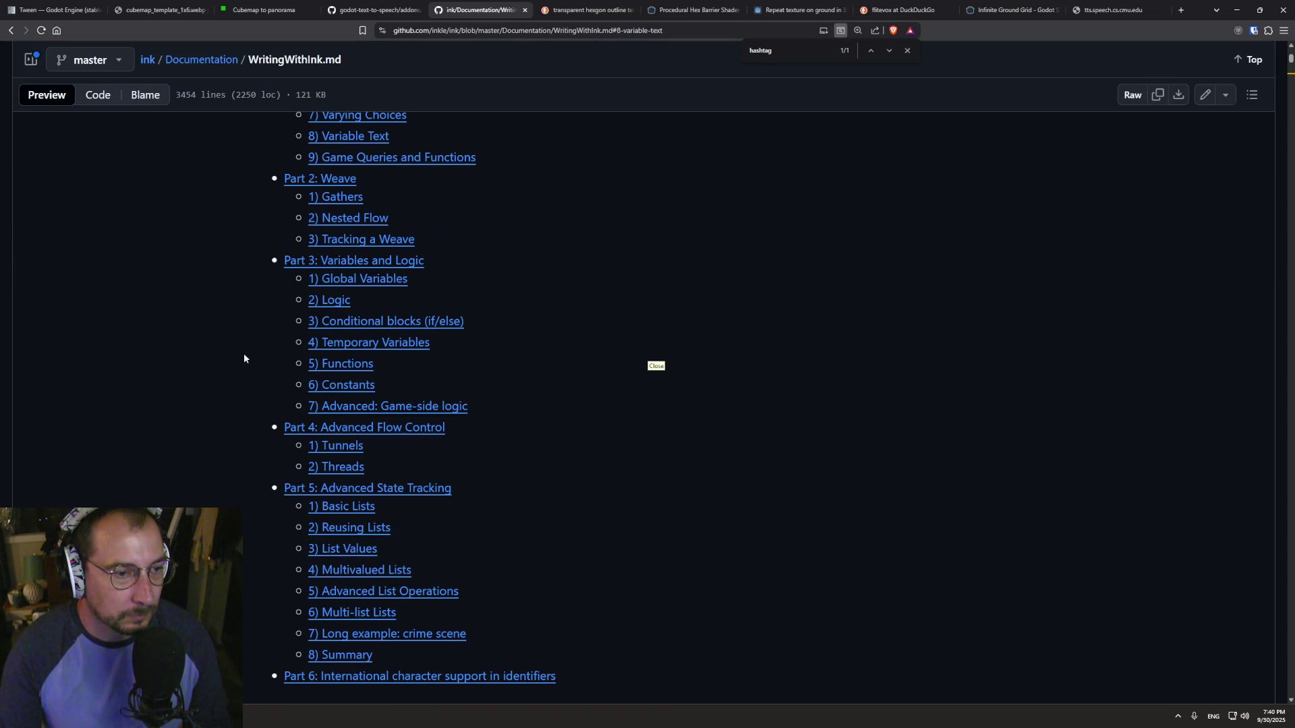
- Jump to Part 4: Advanced Flow Control and read down through Tunnels and Threads
{"action": "left_click", "coordinate": [357, 432]}
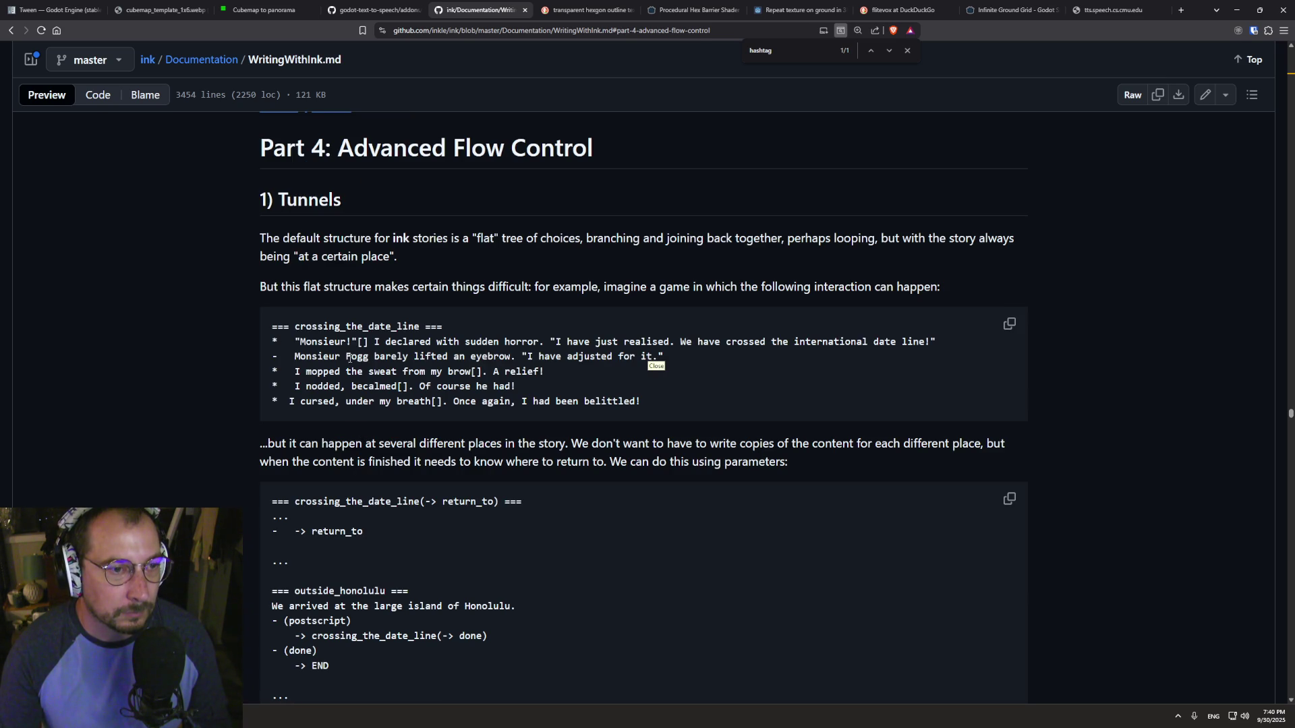
{"action": "scroll", "coordinate": [362, 440], "scroll_direction": "down", "scroll_amount": 3}
{"action": "scroll", "coordinate": [312, 442], "scroll_direction": "down", "scroll_amount": 3}
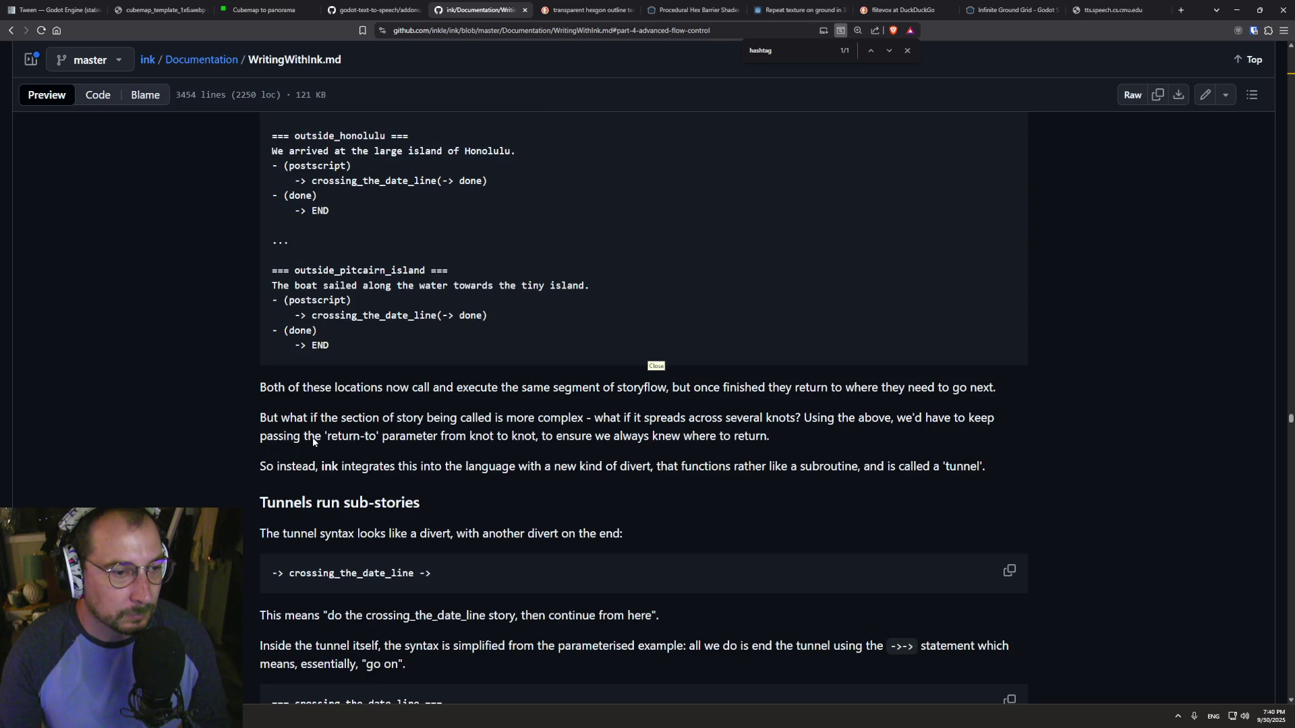
{"action": "scroll", "coordinate": [321, 480], "scroll_direction": "down", "scroll_amount": 2}
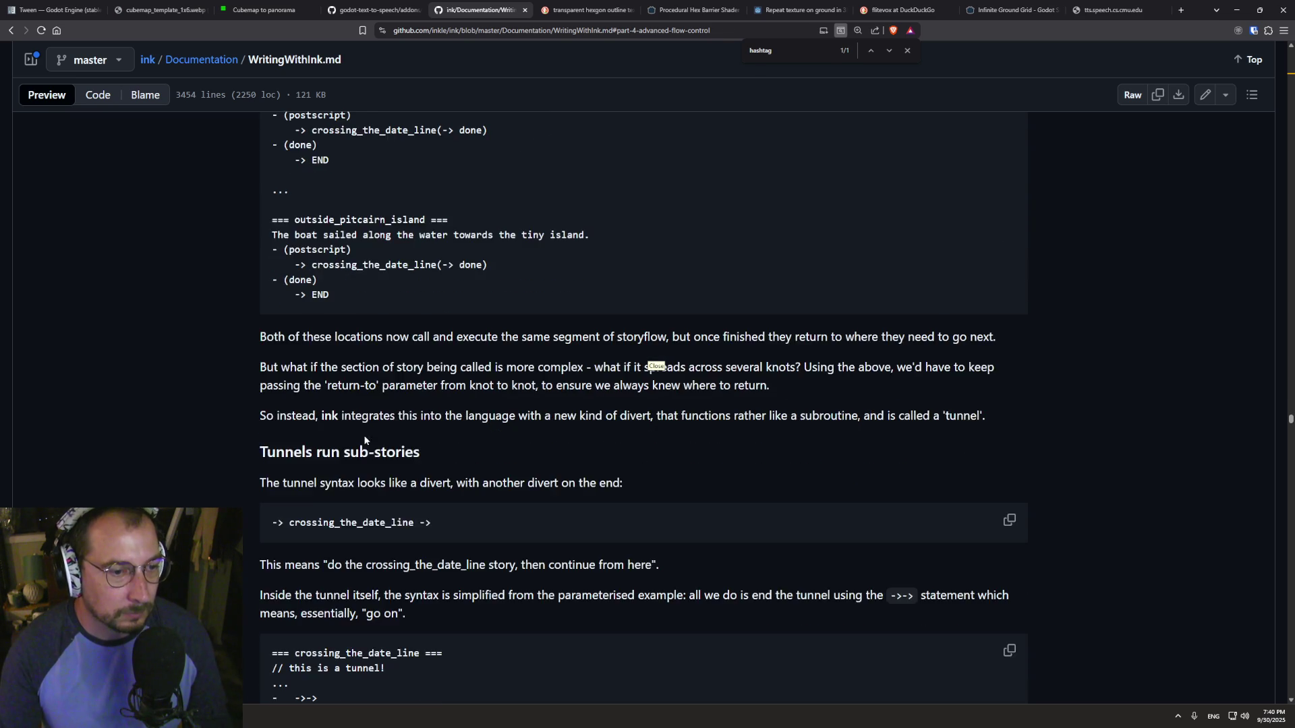
{"action": "scroll", "coordinate": [289, 366], "scroll_direction": "down", "scroll_amount": 5}
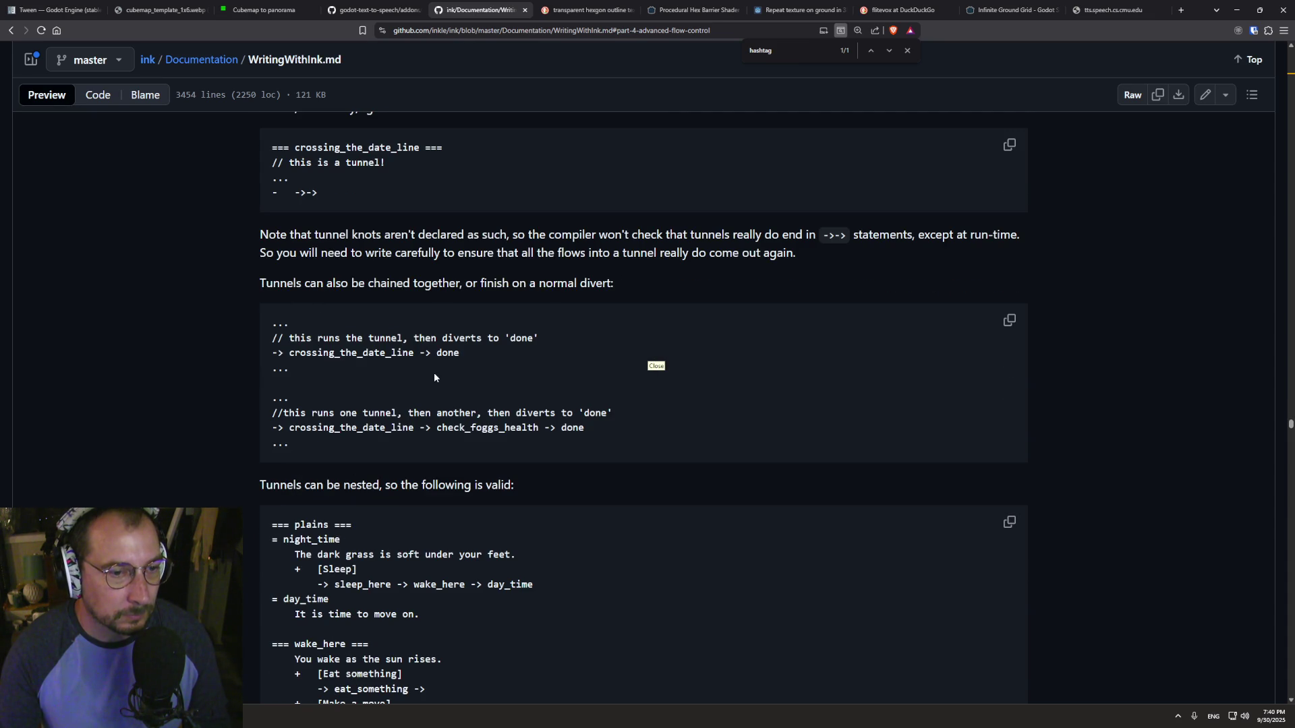
{"action": "scroll", "coordinate": [438, 374], "scroll_direction": "down", "scroll_amount": 1}
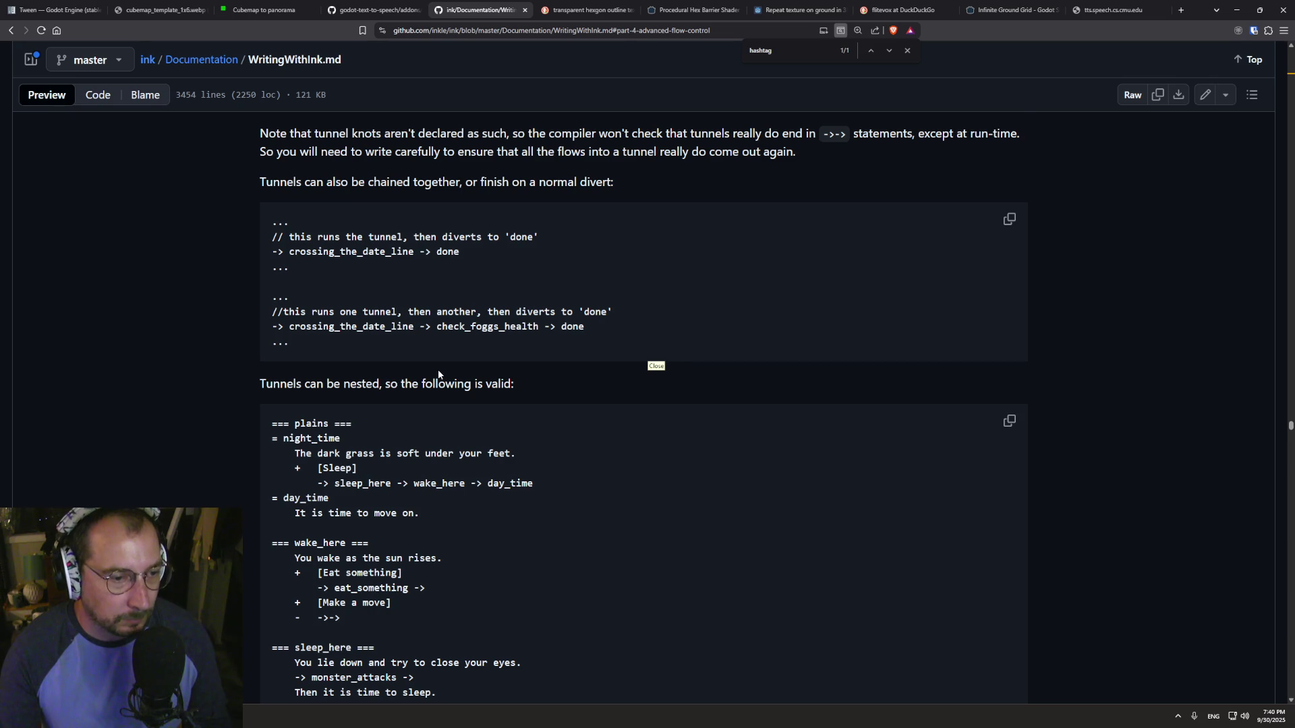
{"action": "scroll", "coordinate": [438, 374], "scroll_direction": "down", "scroll_amount": 4}
{"action": "scroll", "coordinate": [438, 372], "scroll_direction": "down", "scroll_amount": 4}
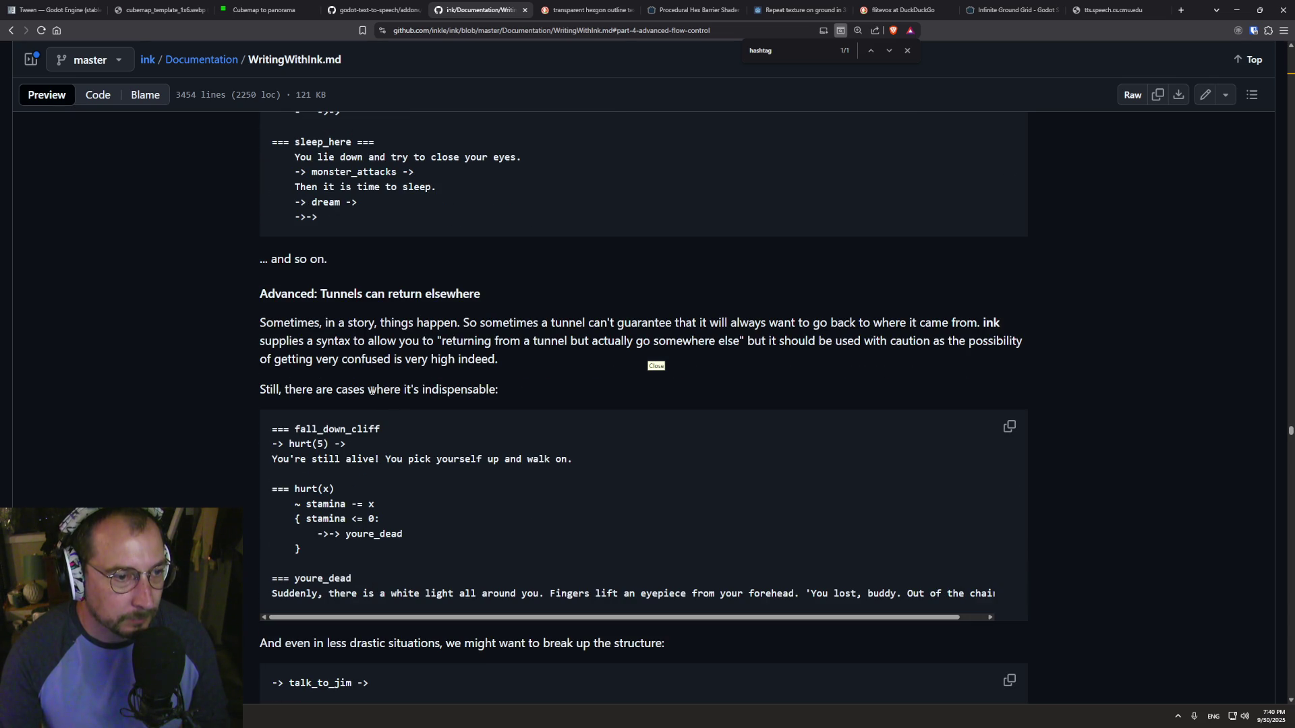
{"action": "scroll", "coordinate": [371, 385], "scroll_direction": "down", "scroll_amount": 13}
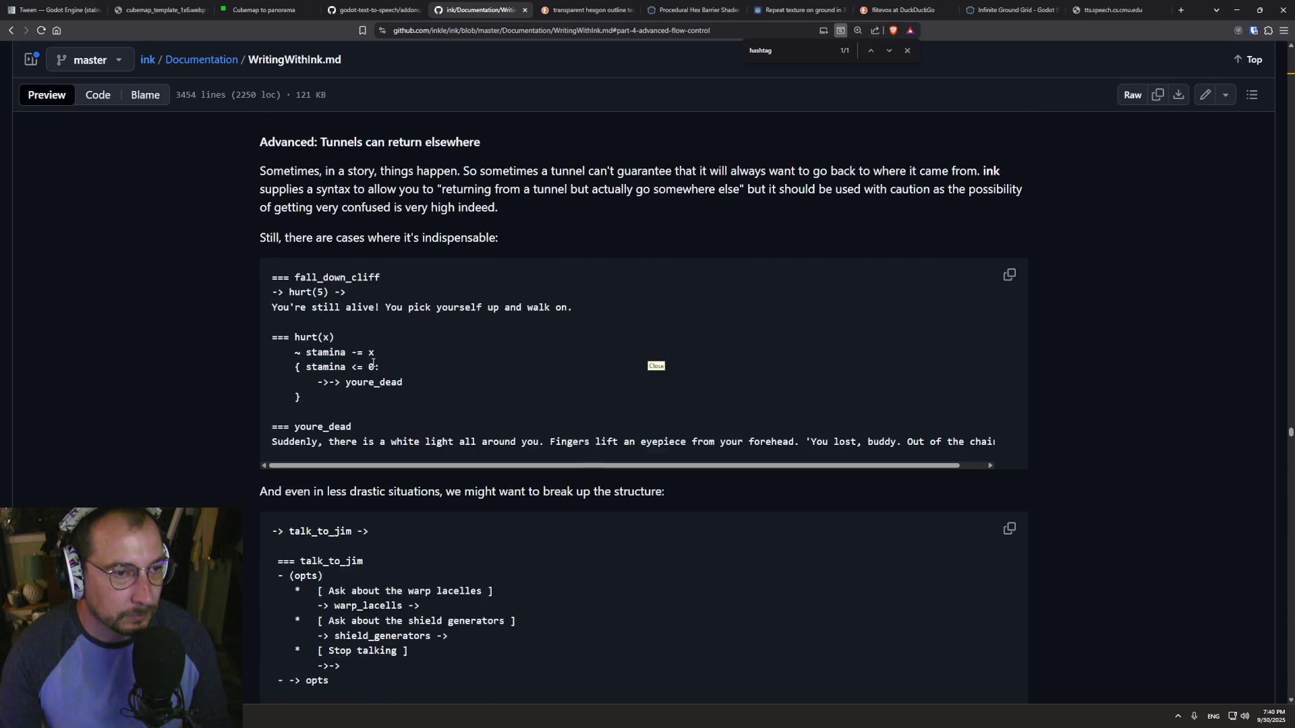
{"action": "scroll", "coordinate": [373, 363], "scroll_direction": "down", "scroll_amount": 1}
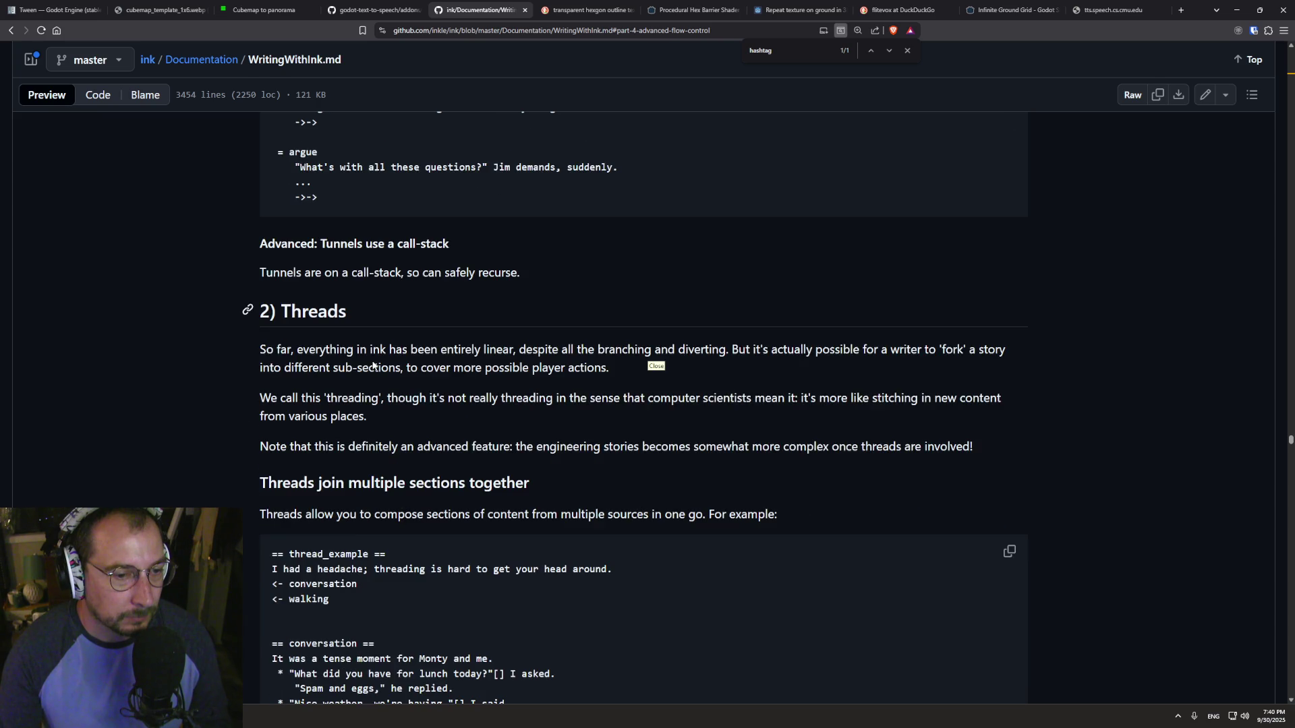
{"action": "scroll", "coordinate": [373, 363], "scroll_direction": "down", "scroll_amount": 4}
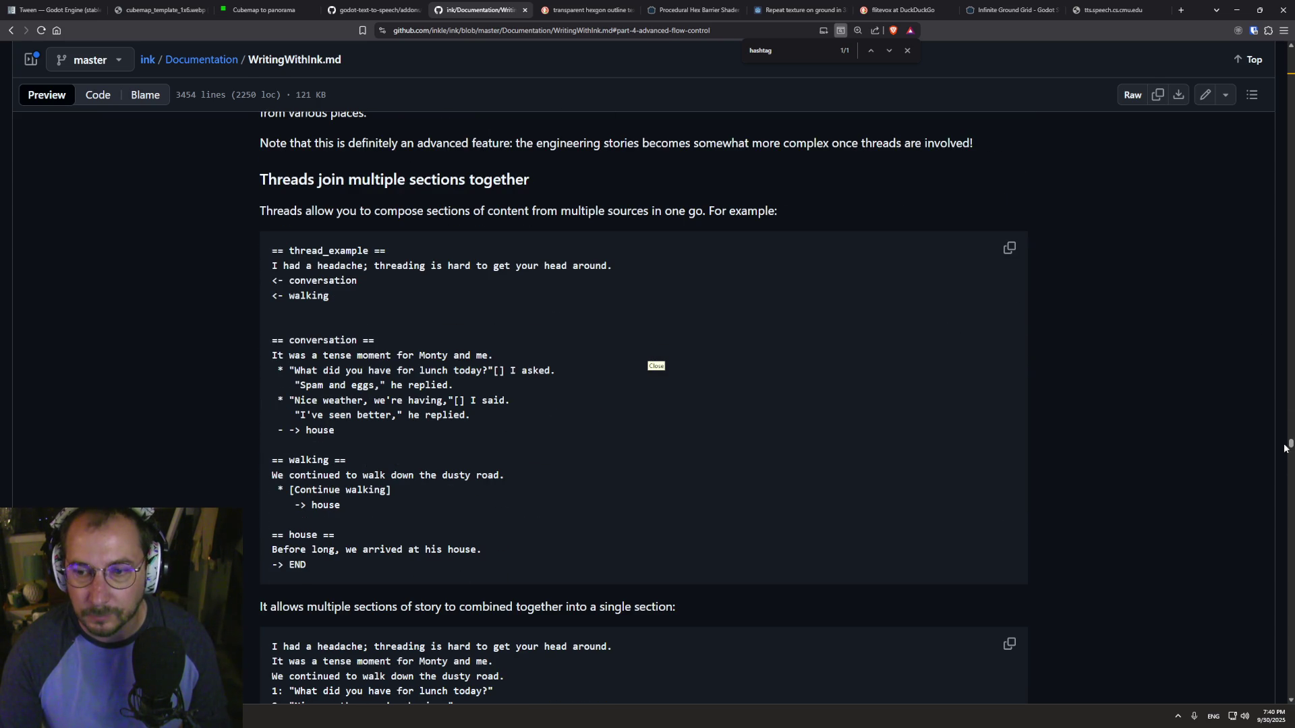
{"action": "mouse_move", "coordinate": [1289, 446]}
{"action": "left_mouse_down"}
{"action": "mouse_move", "coordinate": [1286, 114]}
{"action": "mouse_move", "coordinate": [1241, 42]}
{"action": "left_mouse_up"}
{"action": "scroll", "coordinate": [560, 353], "scroll_direction": "down", "scroll_amount": 3}
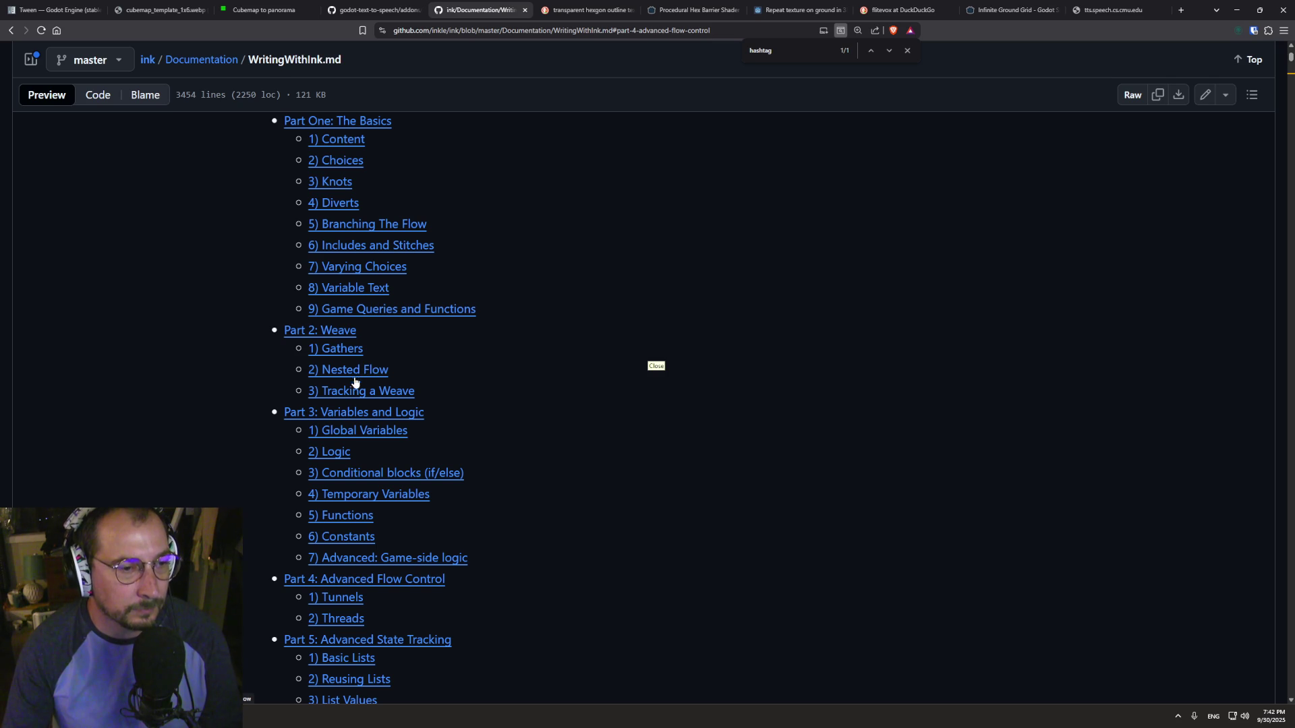
{"action": "left_click", "coordinate": [337, 332]}
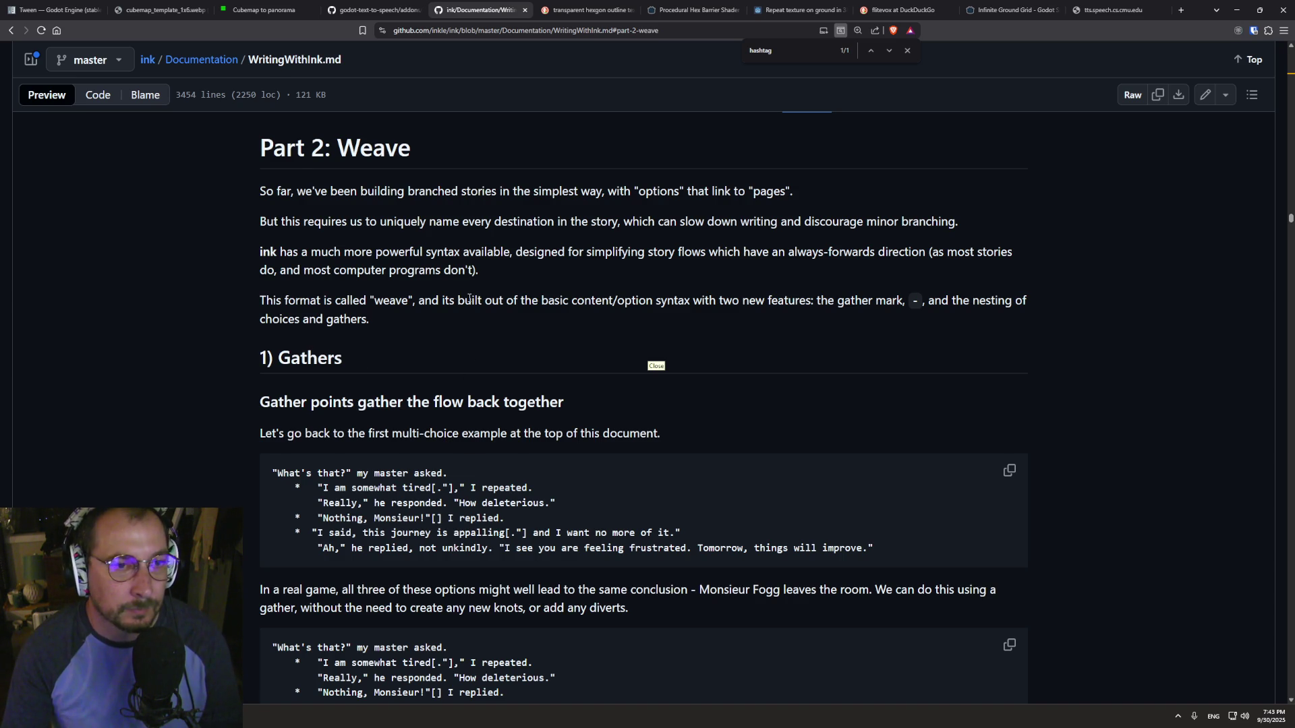
- Return to the Part 4 section and search the page for 'came from'
{"action": "scroll", "coordinate": [469, 299], "scroll_direction": "down", "scroll_amount": 2}
{"action": "scroll", "coordinate": [470, 299], "scroll_direction": "down", "scroll_amount": 15}
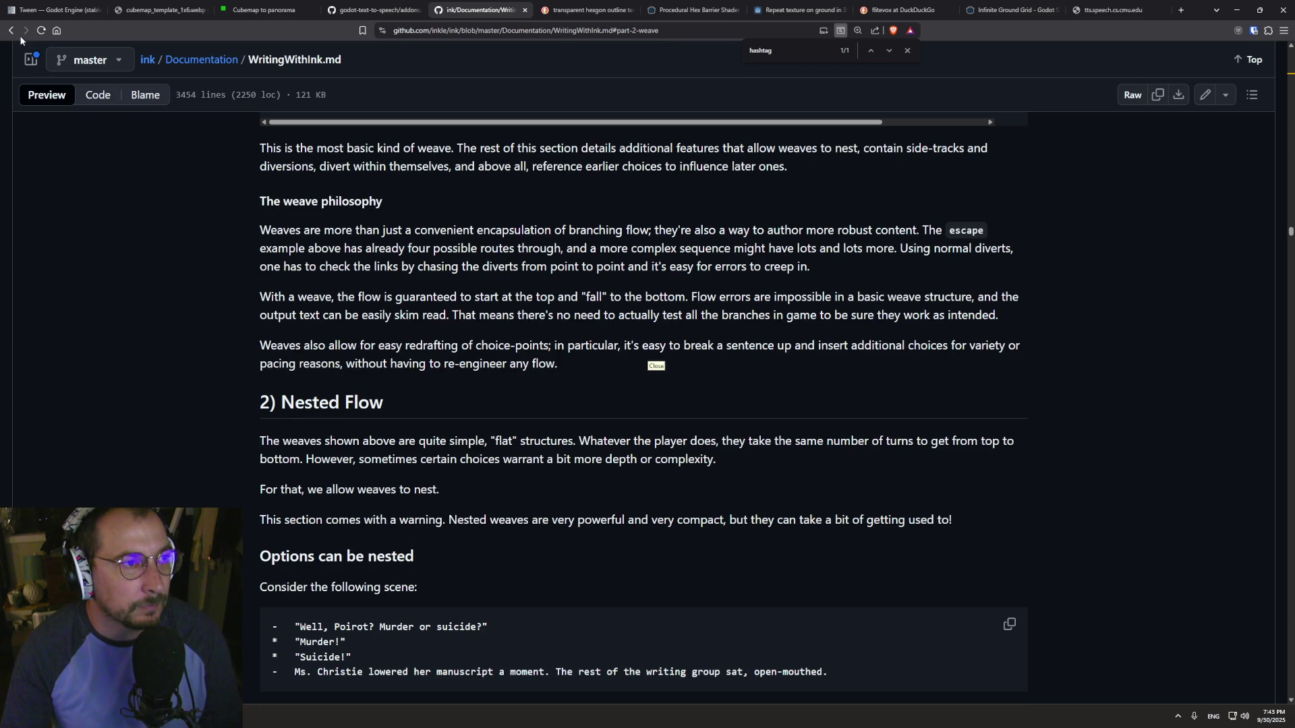
{"action": "left_click", "coordinate": [12, 30]}
{"action": "scroll", "coordinate": [365, 249], "scroll_direction": "up", "scroll_amount": 6}
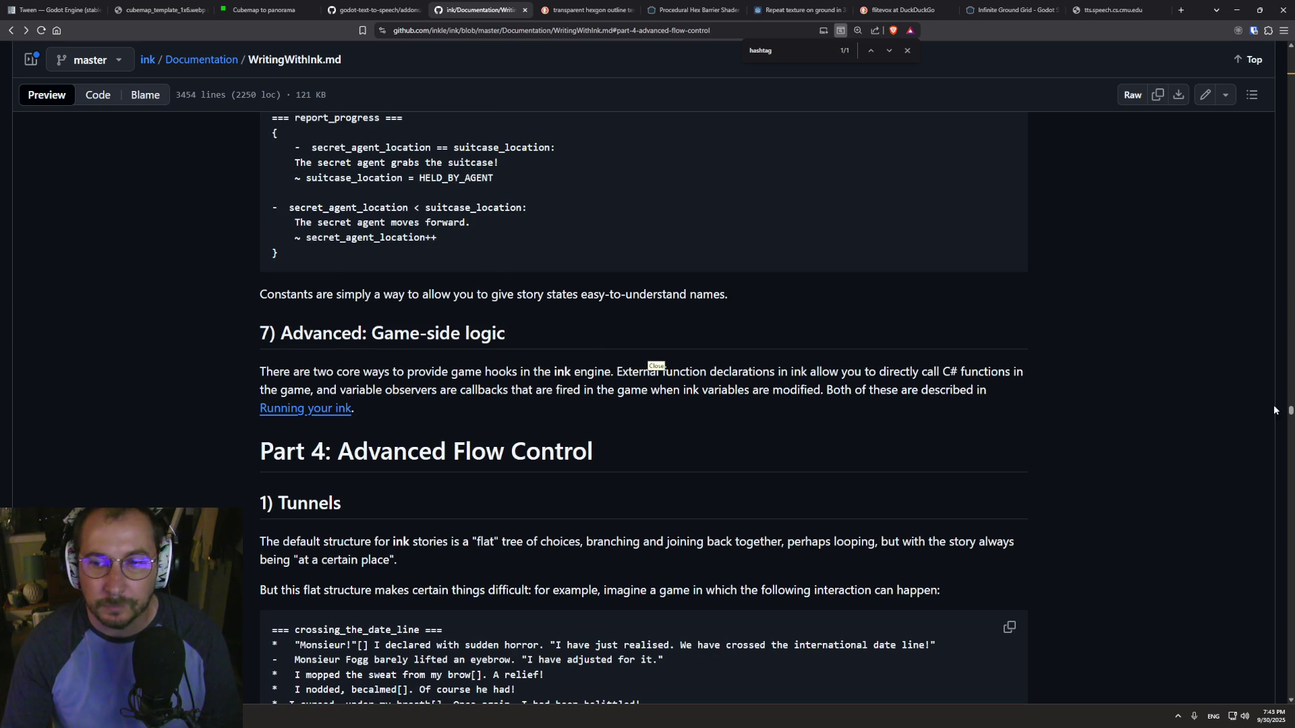
{"action": "left_click_drag", "start_coordinate": [1285, 412], "coordinate": [1229, 35]}
{"action": "key", "text": "ctrl+f"}
{"action": "type", "text": "came from"}
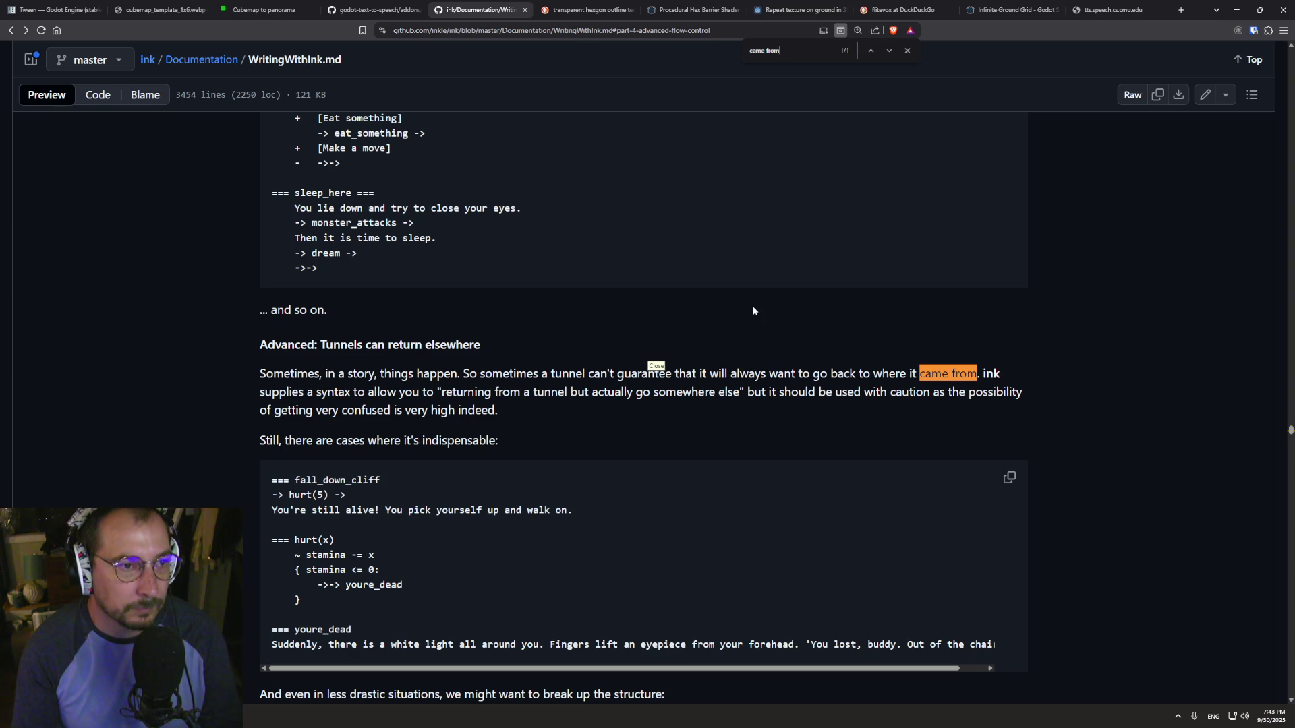
- Highlight the passage about stories spanning several knots
{"action": "scroll", "coordinate": [753, 310], "scroll_direction": "up", "scroll_amount": 12}
{"action": "scroll", "coordinate": [813, 354], "scroll_direction": "up", "scroll_amount": 13}
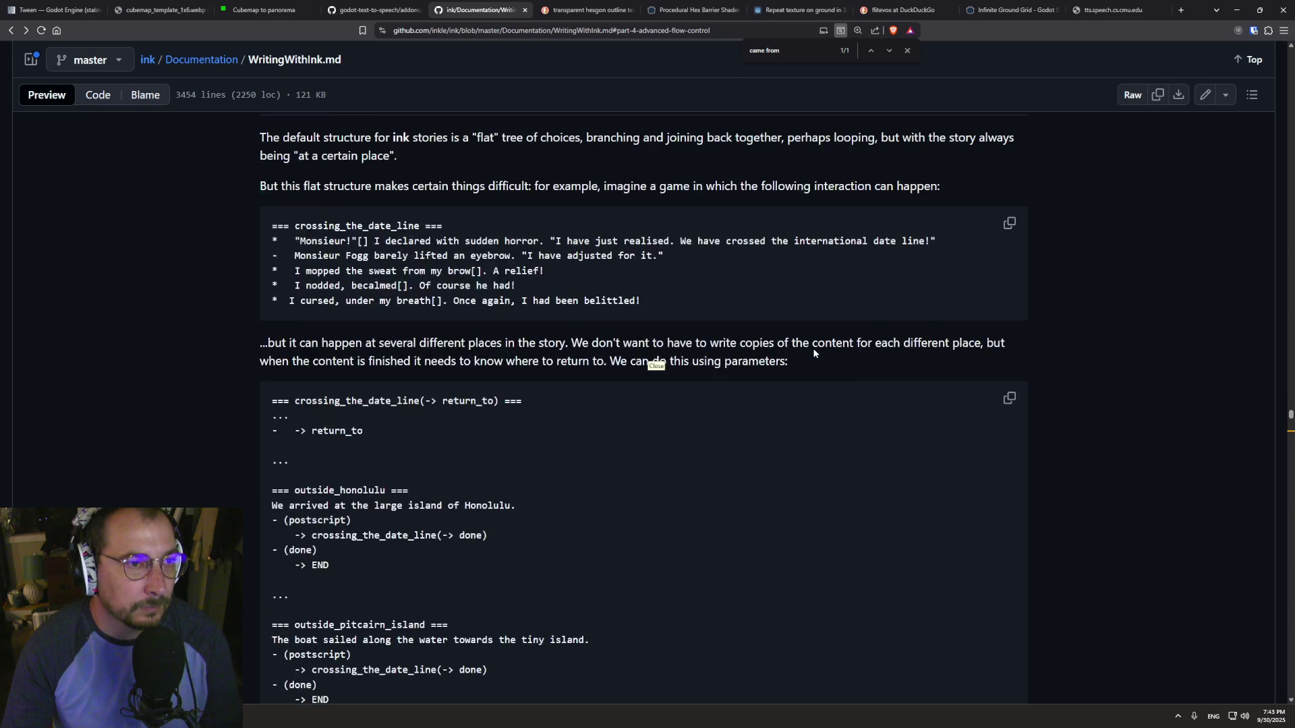
{"action": "scroll", "coordinate": [812, 348], "scroll_direction": "up", "scroll_amount": 2}
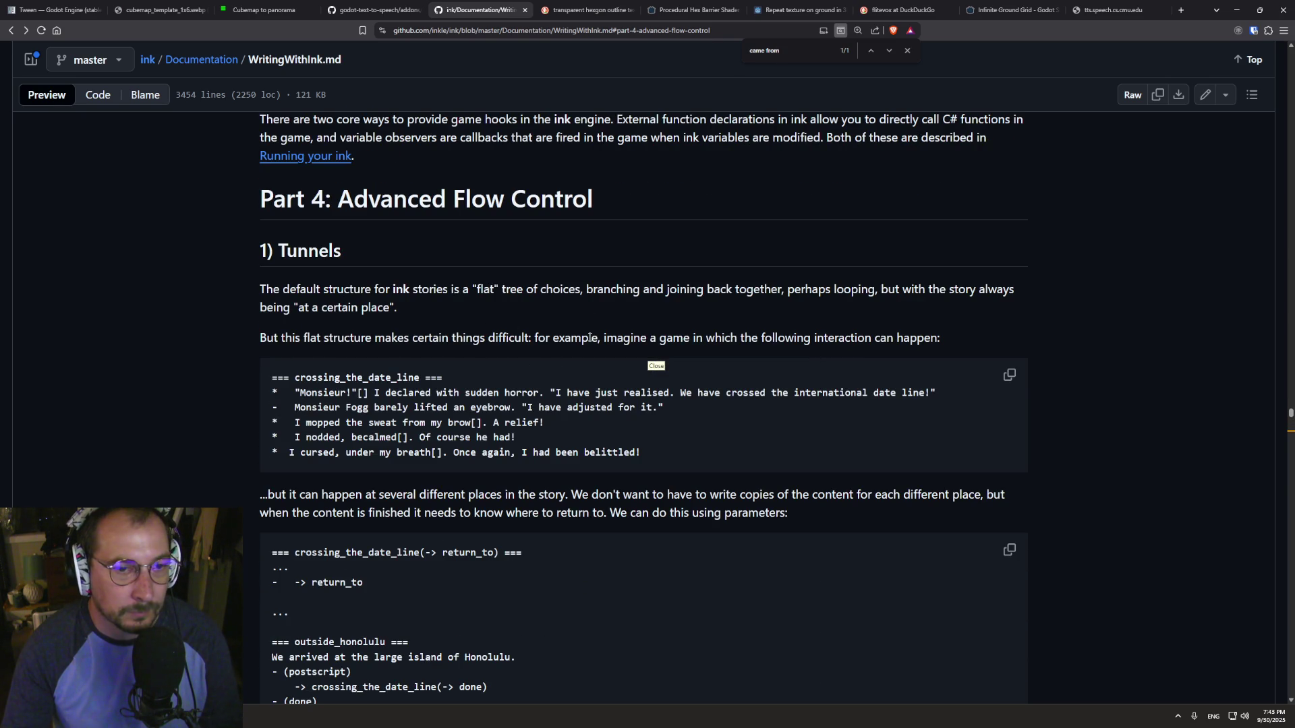
{"action": "scroll", "coordinate": [397, 347], "scroll_direction": "down", "scroll_amount": 3}
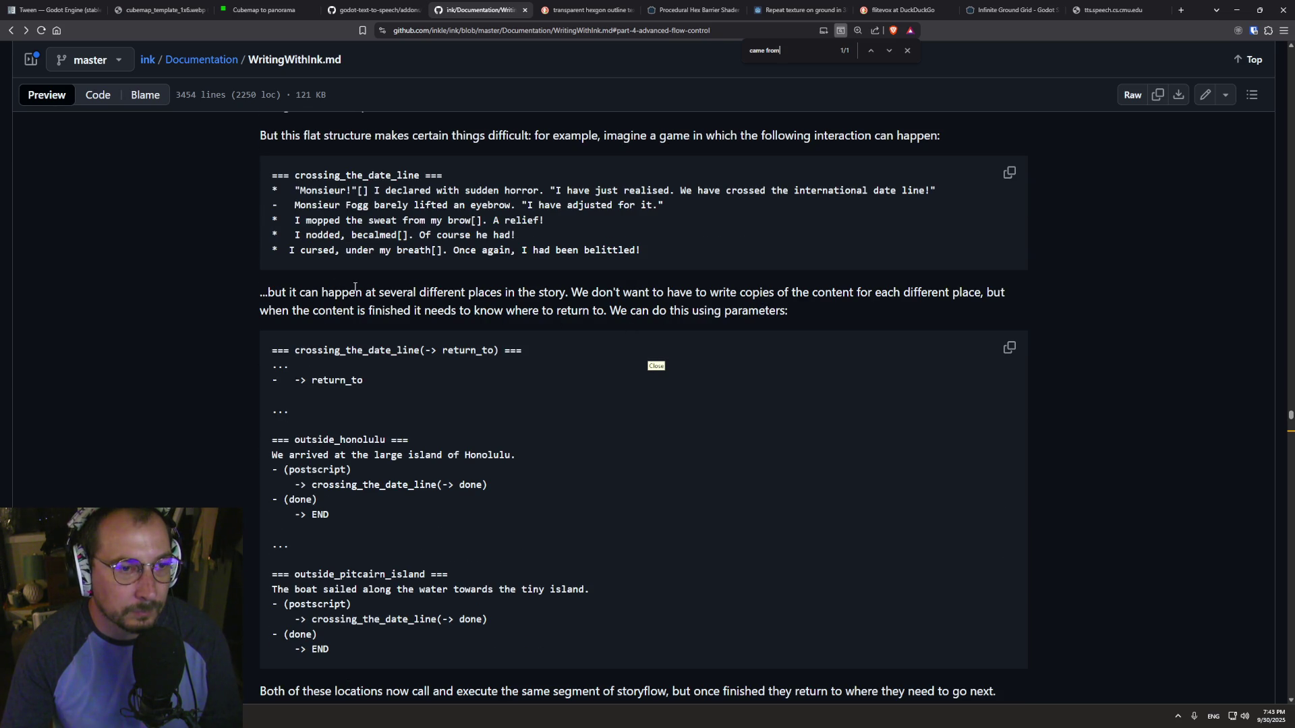
{"action": "scroll", "coordinate": [374, 388], "scroll_direction": "down", "scroll_amount": 2}
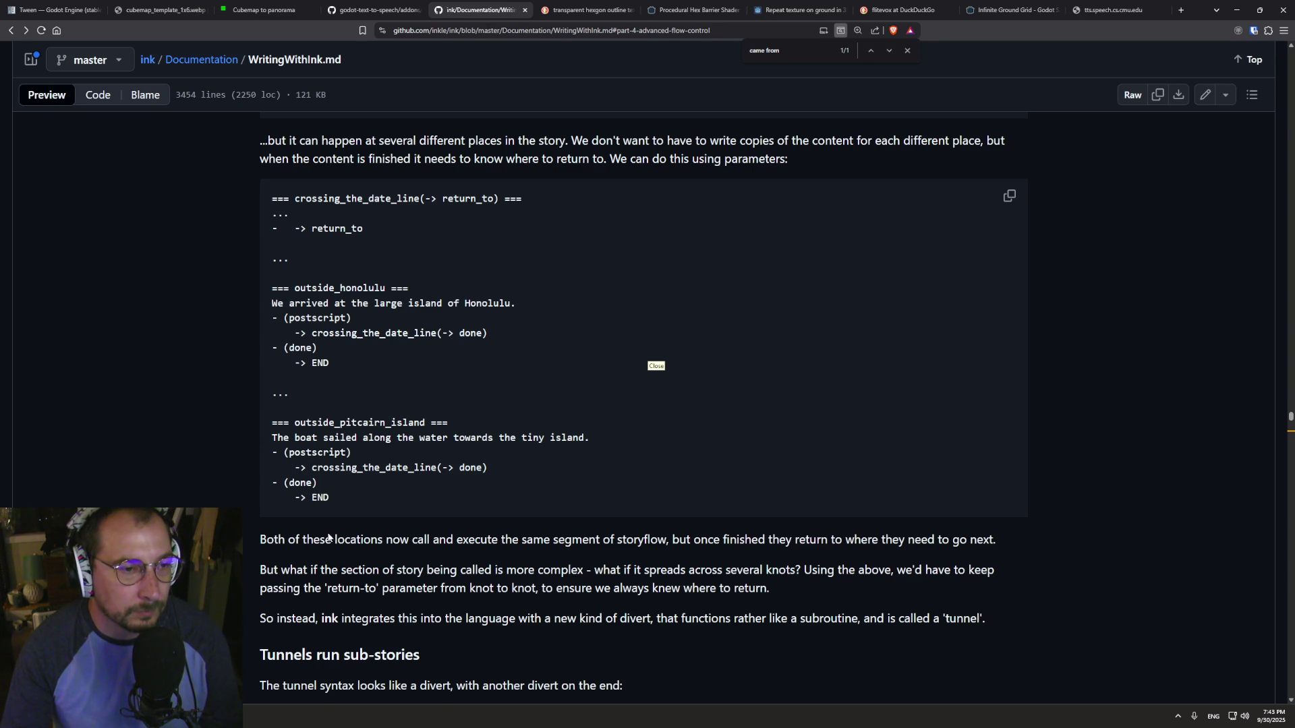
{"action": "scroll", "coordinate": [364, 533], "scroll_direction": "down", "scroll_amount": 3}
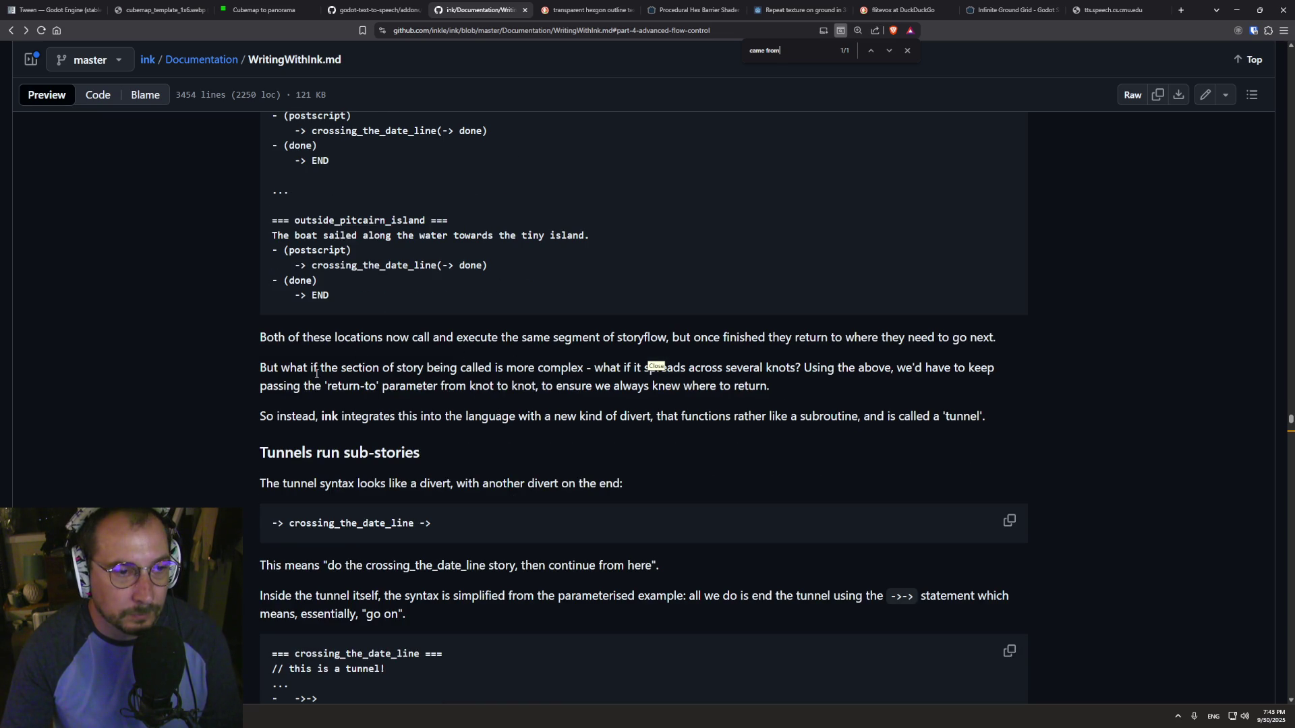
{"action": "left_click_drag", "start_coordinate": [319, 368], "coordinate": [491, 410]}
{"action": "left_click", "coordinate": [489, 416]}
- Read further into Threads and select the characters_present thread name
{"action": "scroll", "coordinate": [468, 423], "scroll_direction": "down", "scroll_amount": 12}
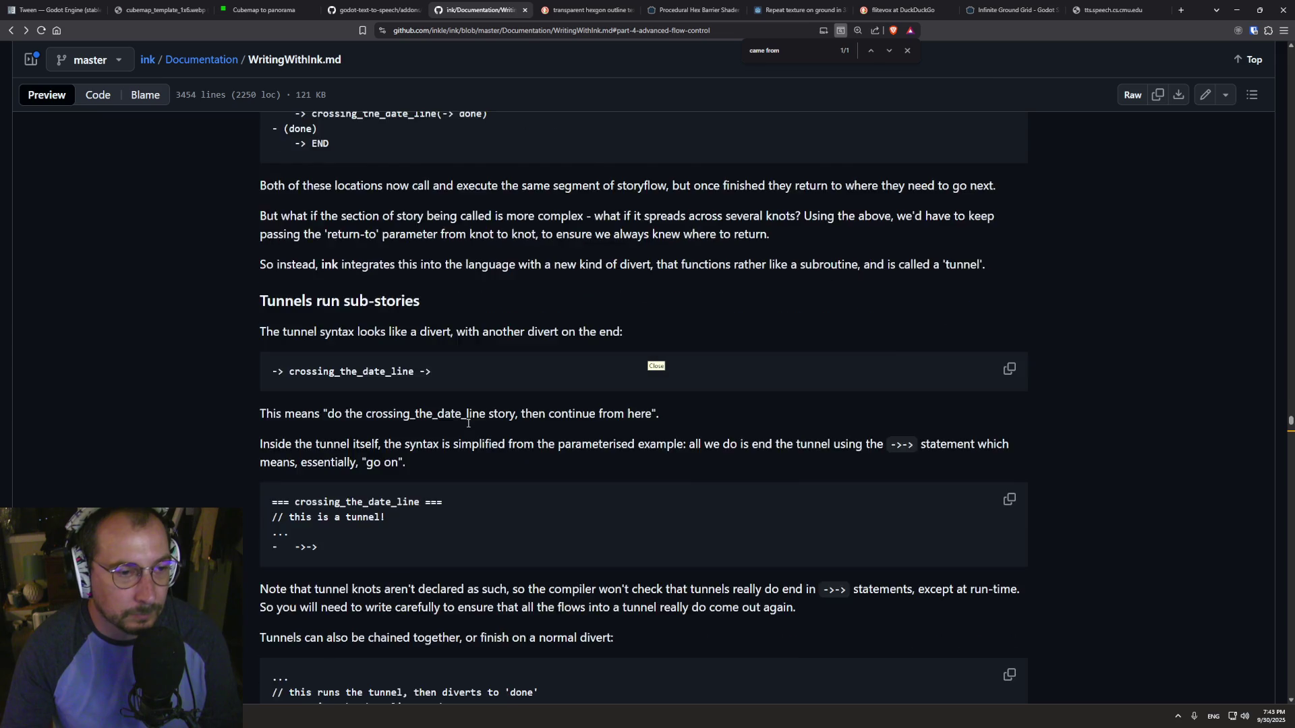
{"action": "scroll", "coordinate": [468, 422], "scroll_direction": "down", "scroll_amount": 14}
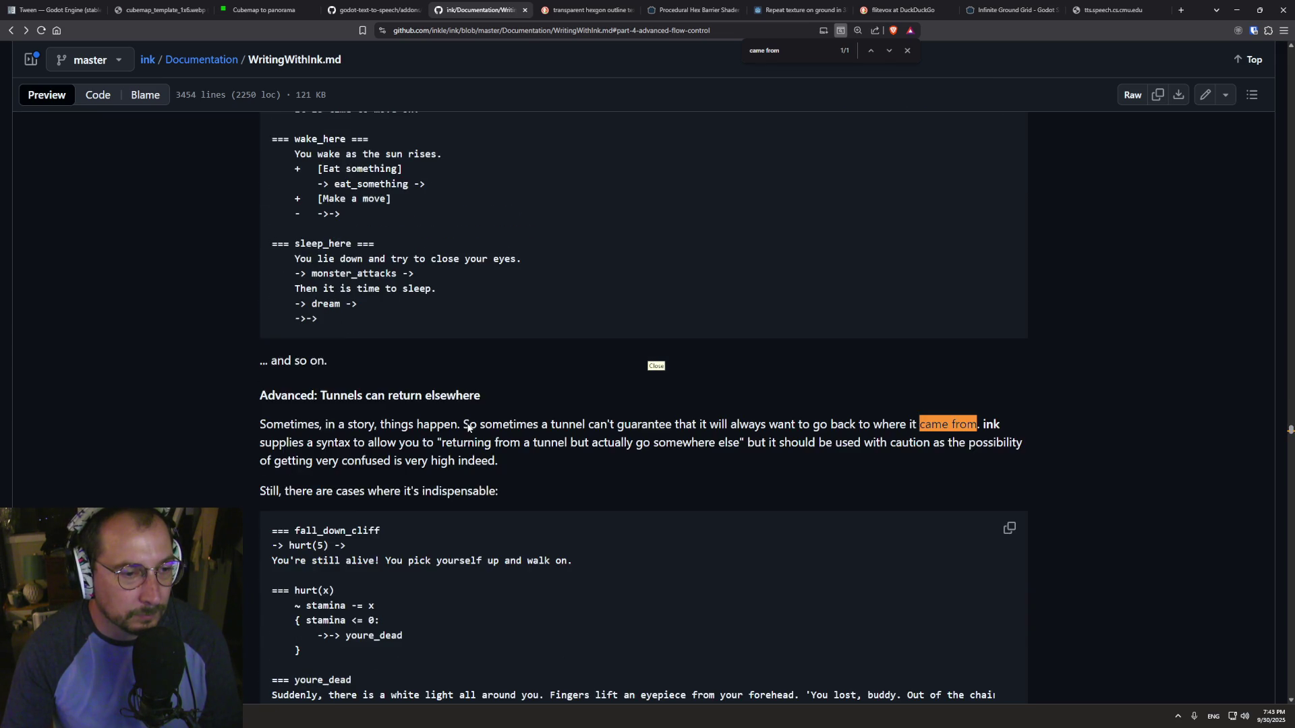
{"action": "scroll", "coordinate": [468, 428], "scroll_direction": "down", "scroll_amount": 8}
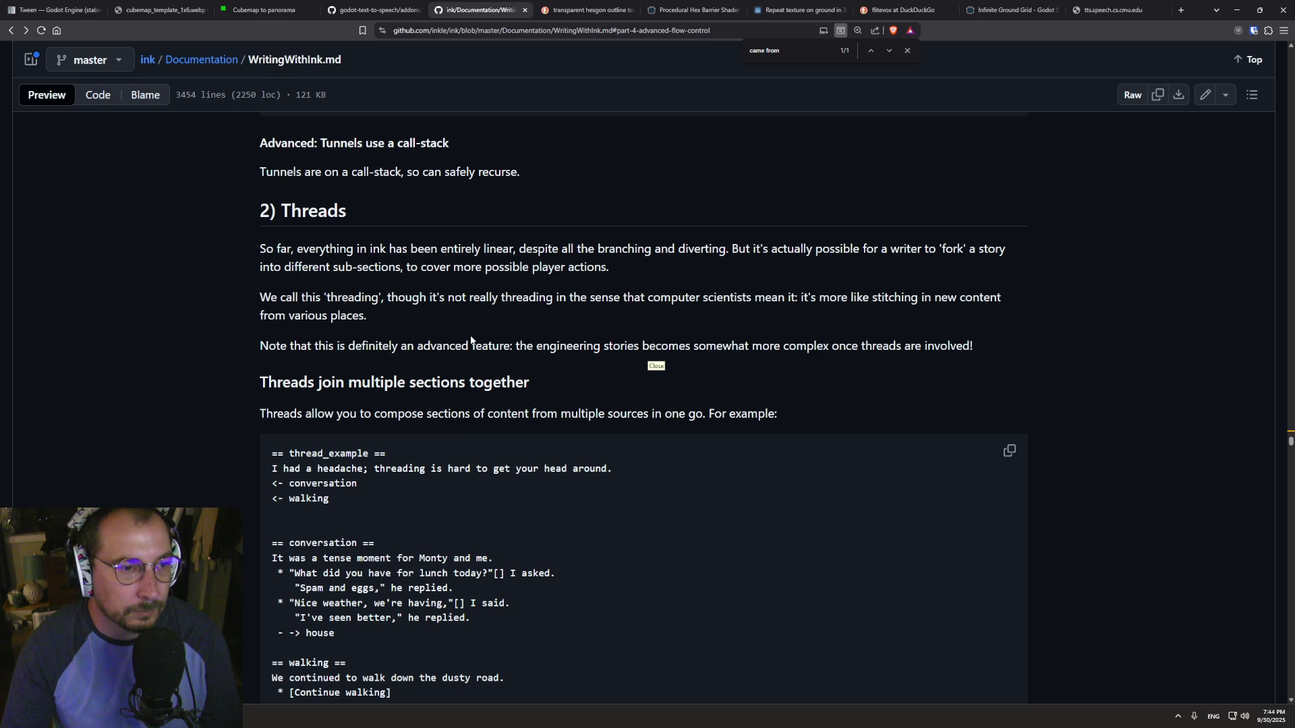
{"action": "scroll", "coordinate": [475, 320], "scroll_direction": "down", "scroll_amount": 10}
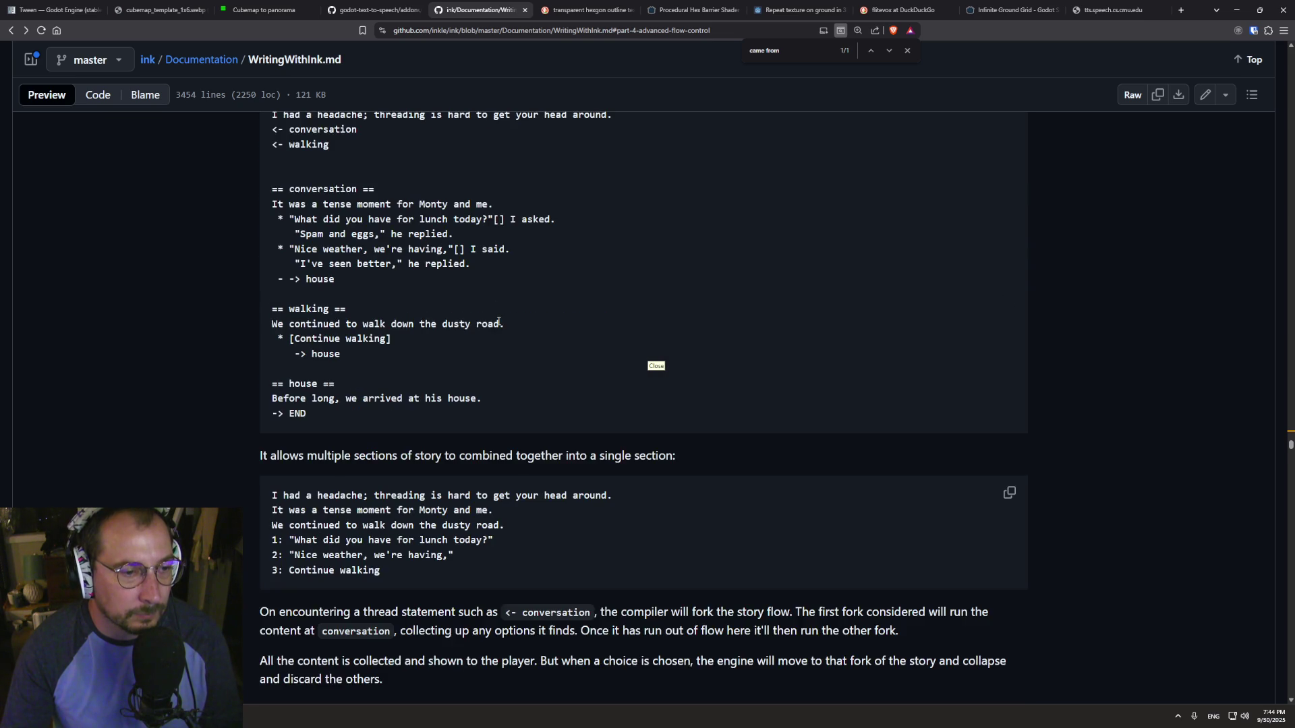
{"action": "scroll", "coordinate": [498, 326], "scroll_direction": "down", "scroll_amount": 2}
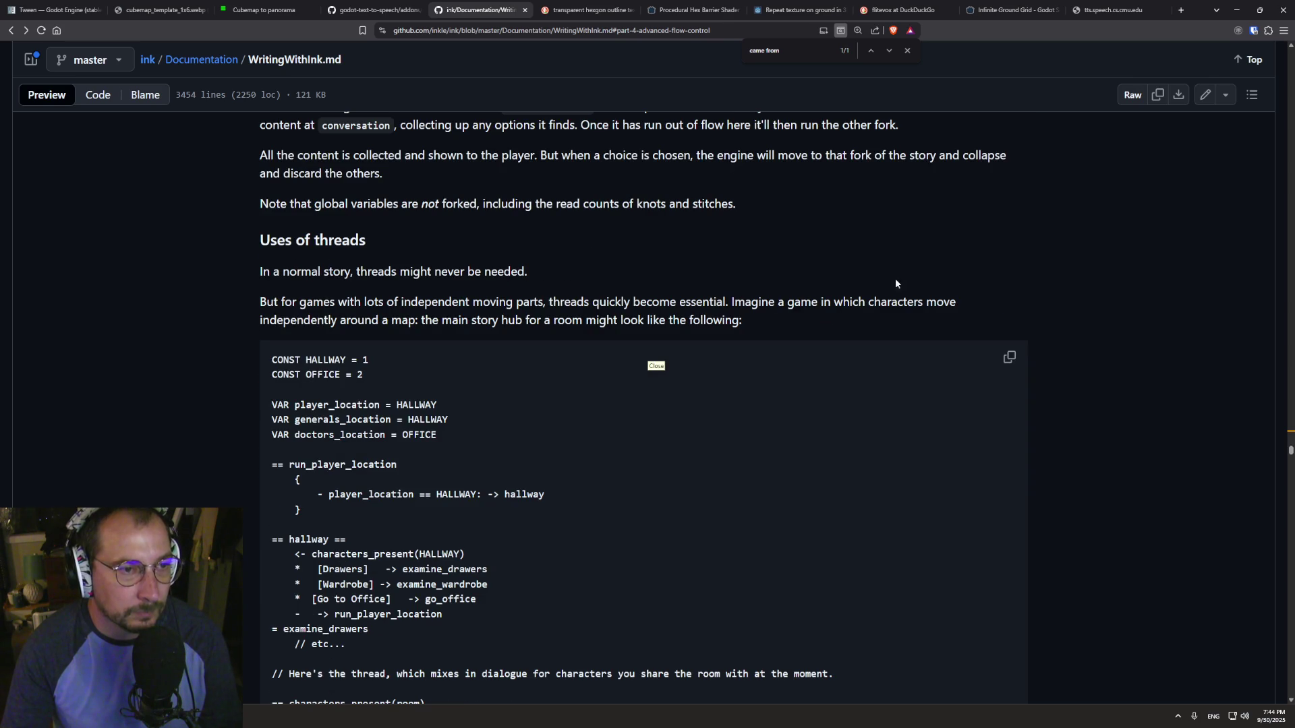
{"action": "scroll", "coordinate": [893, 447], "scroll_direction": "down", "scroll_amount": 2}
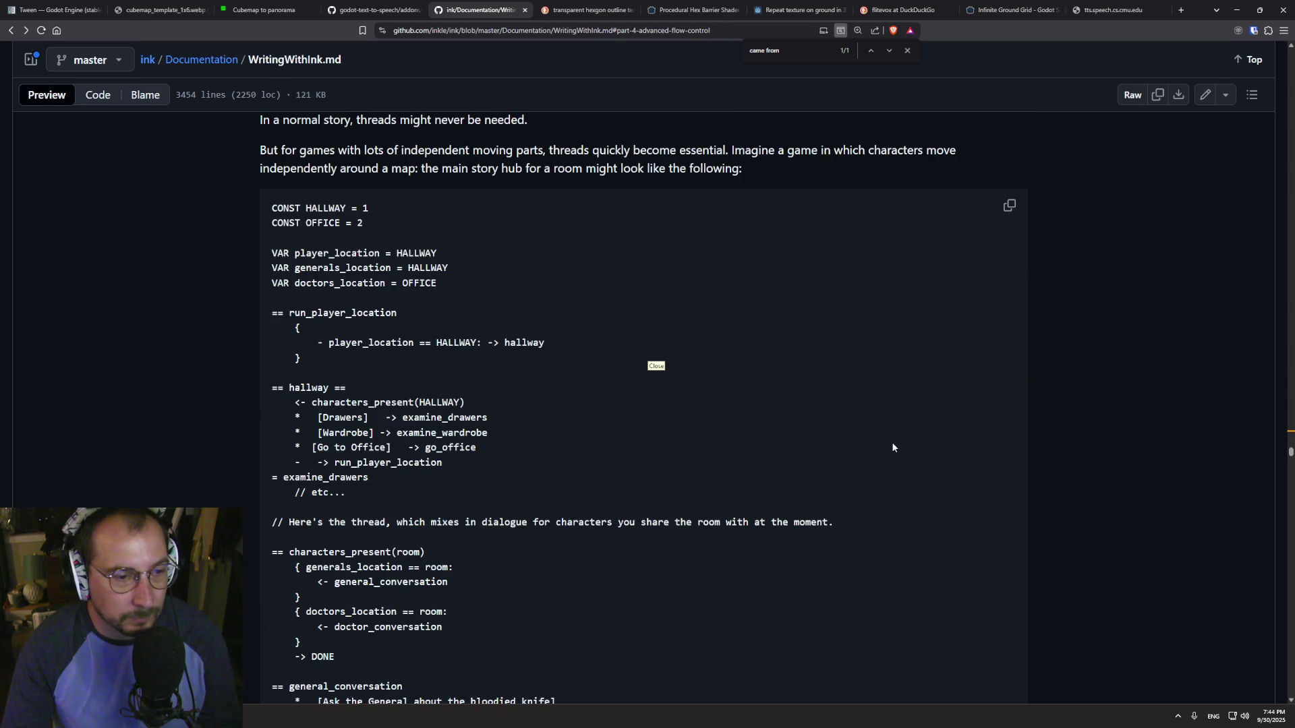
{"action": "scroll", "coordinate": [892, 447], "scroll_direction": "down", "scroll_amount": 1}
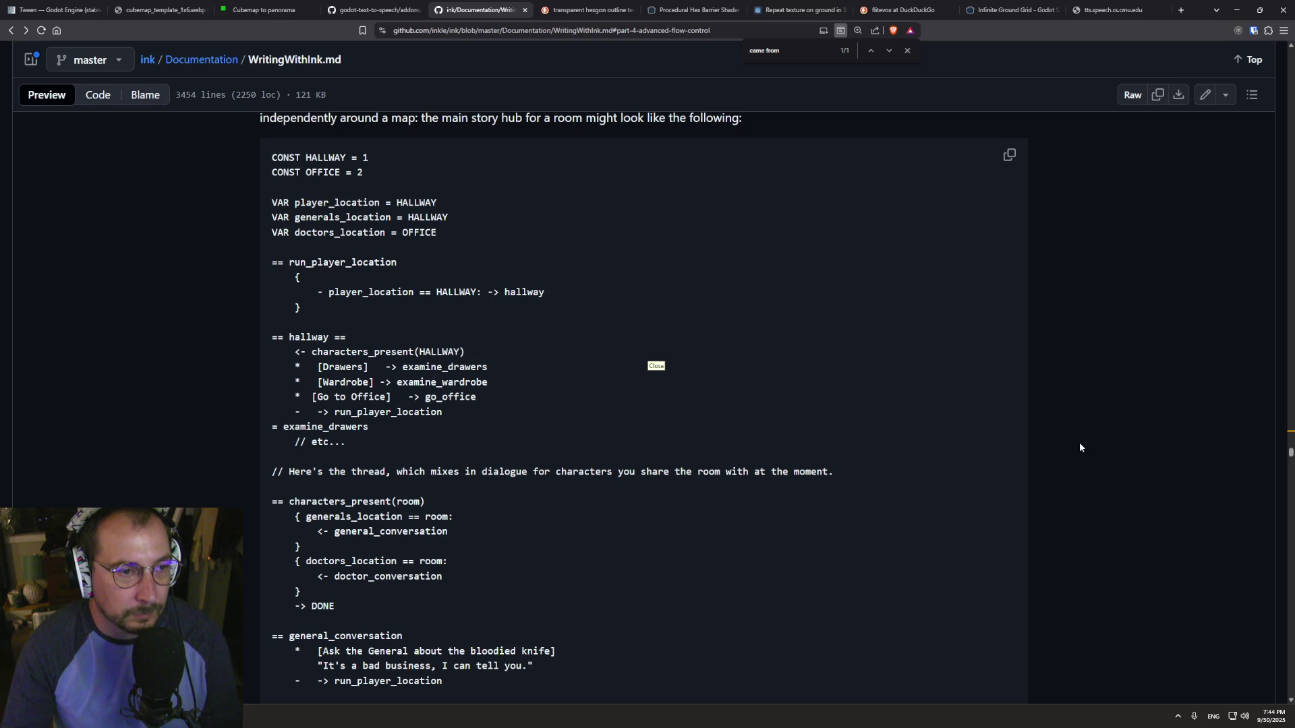
{"action": "double_click", "coordinate": [334, 502]}
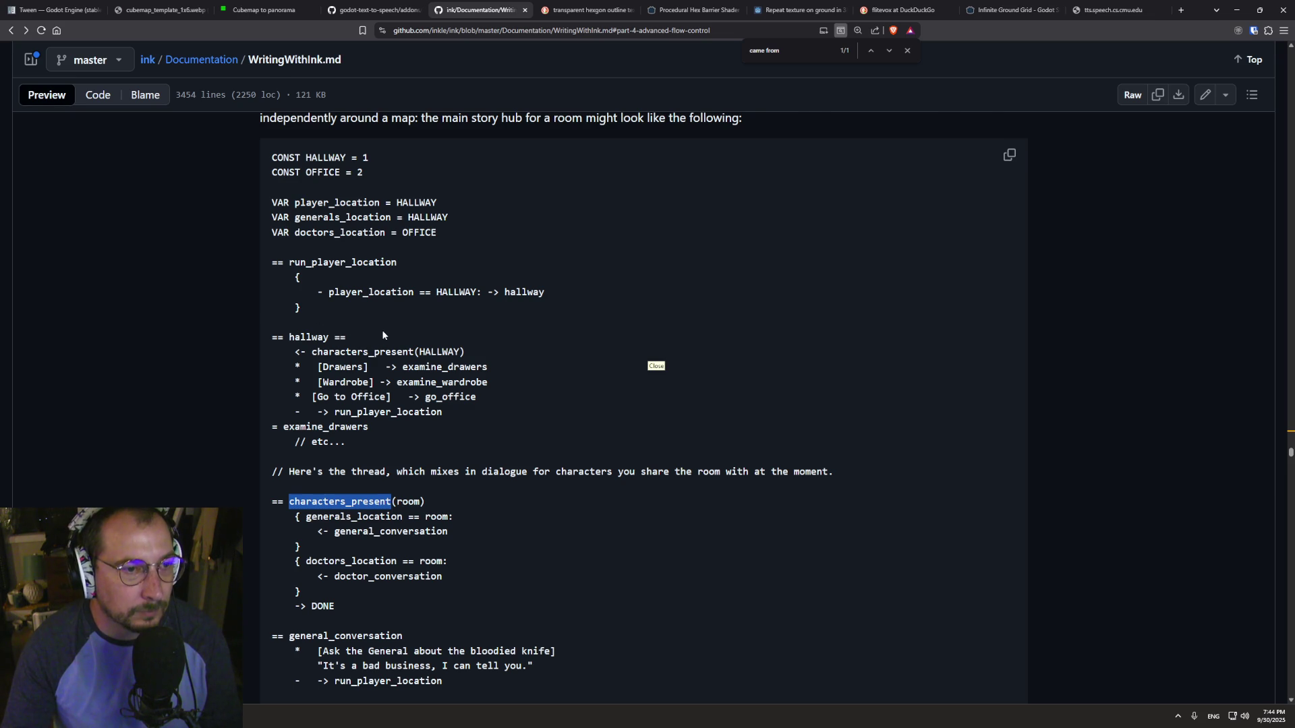
- Select the run_player_location, player_location, doctors_location and generals_location identifiers in the threads example
{"action": "scroll", "coordinate": [382, 330], "scroll_direction": "up", "scroll_amount": 3}
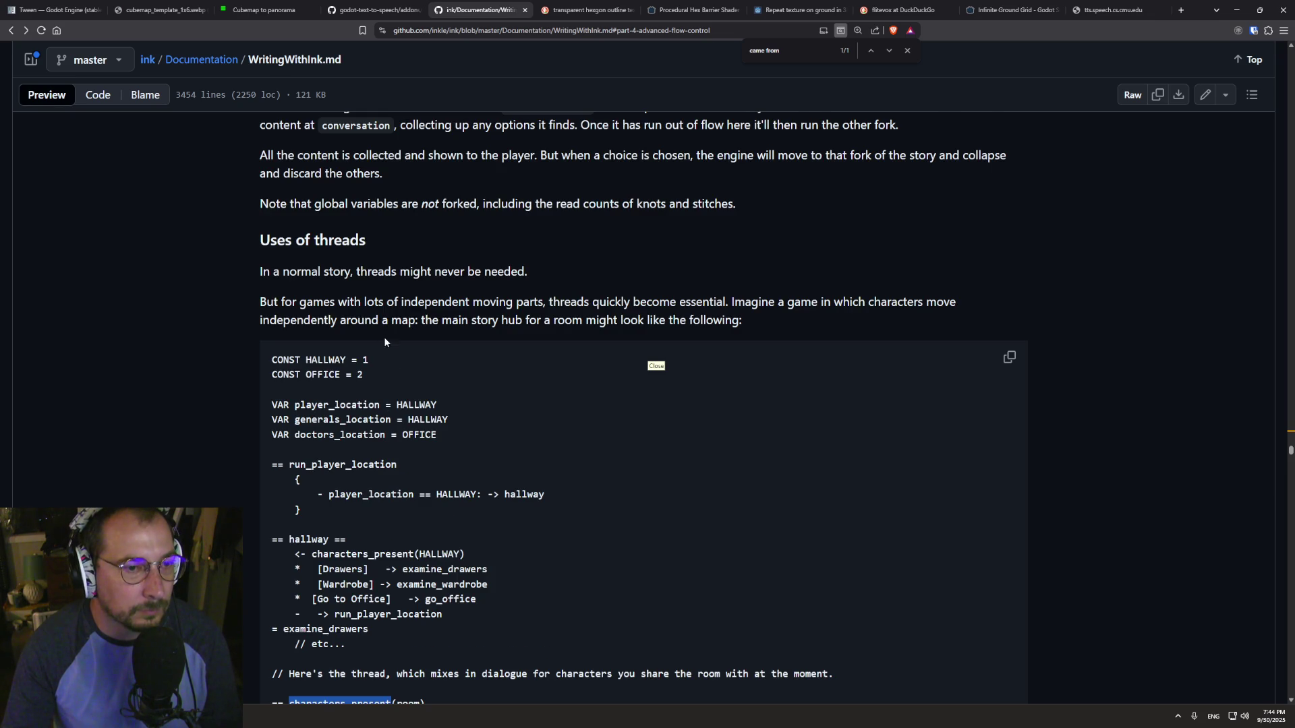
{"action": "double_click", "coordinate": [312, 465]}
{"action": "left_click", "coordinate": [370, 508]}
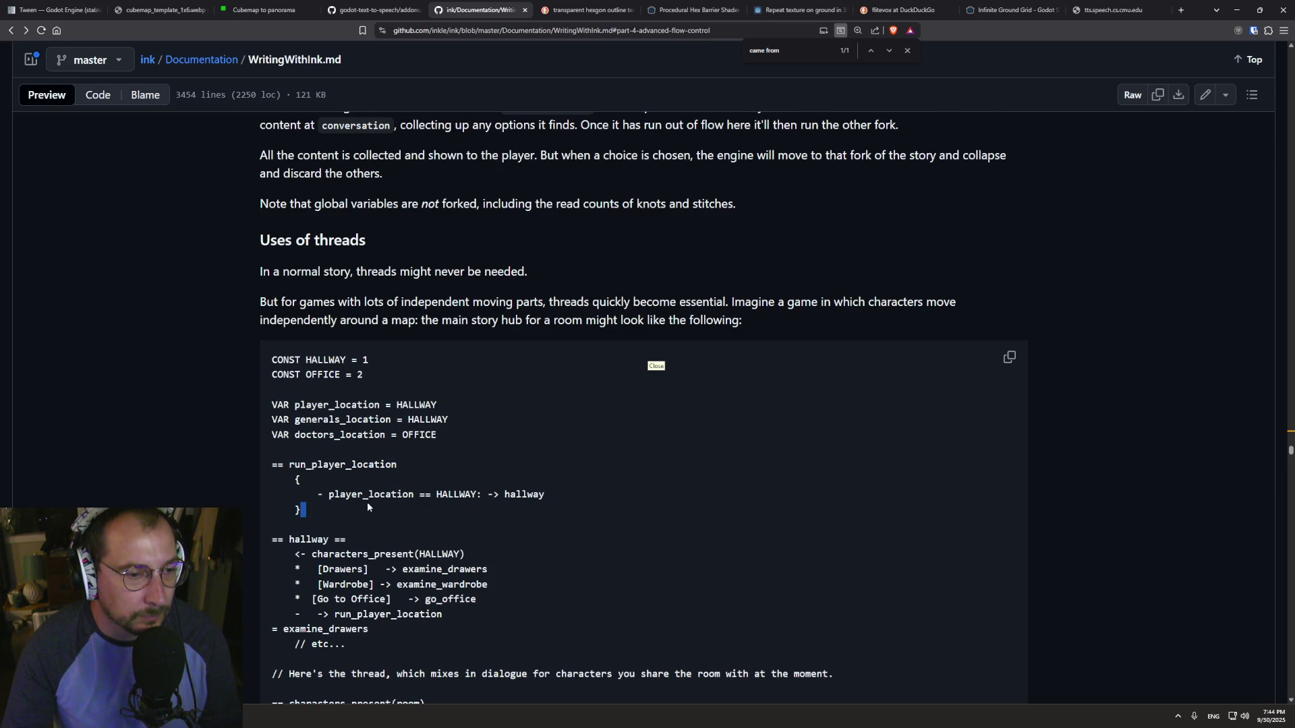
{"action": "double_click", "coordinate": [369, 495]}
{"action": "key", "text": "ctrl+s"}
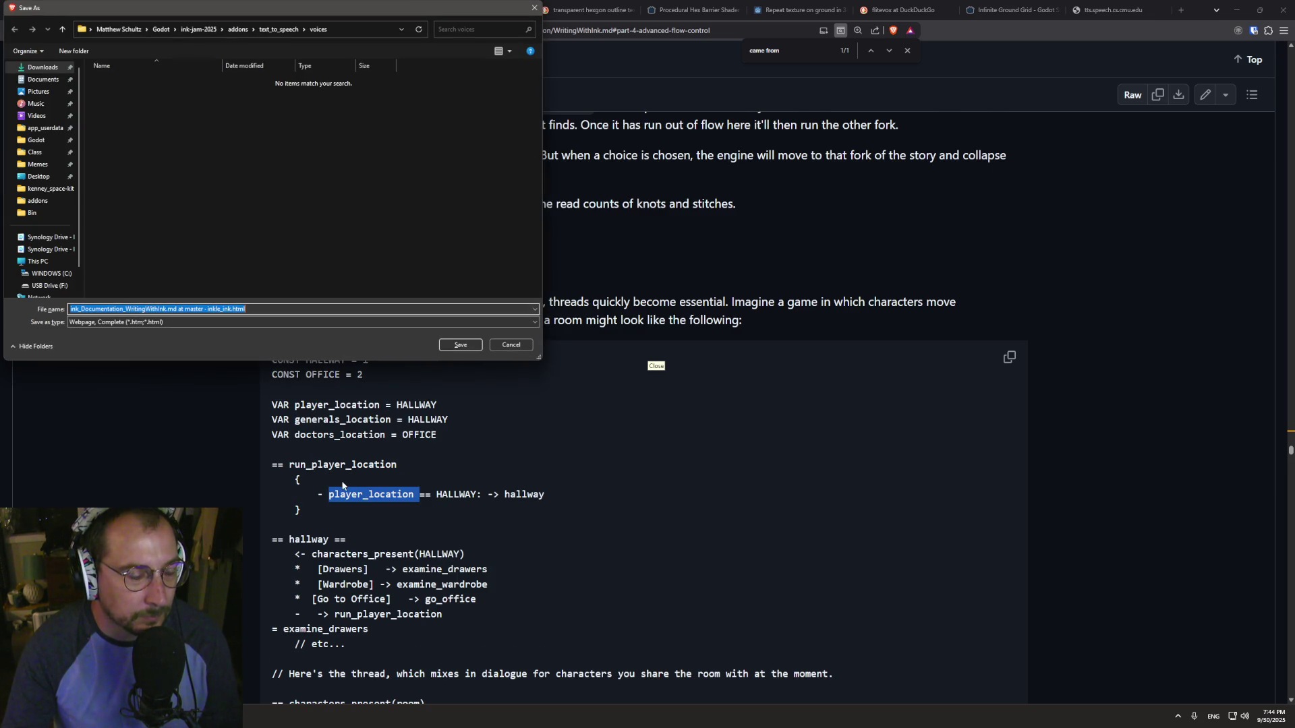
{"action": "key", "text": "Escape"}
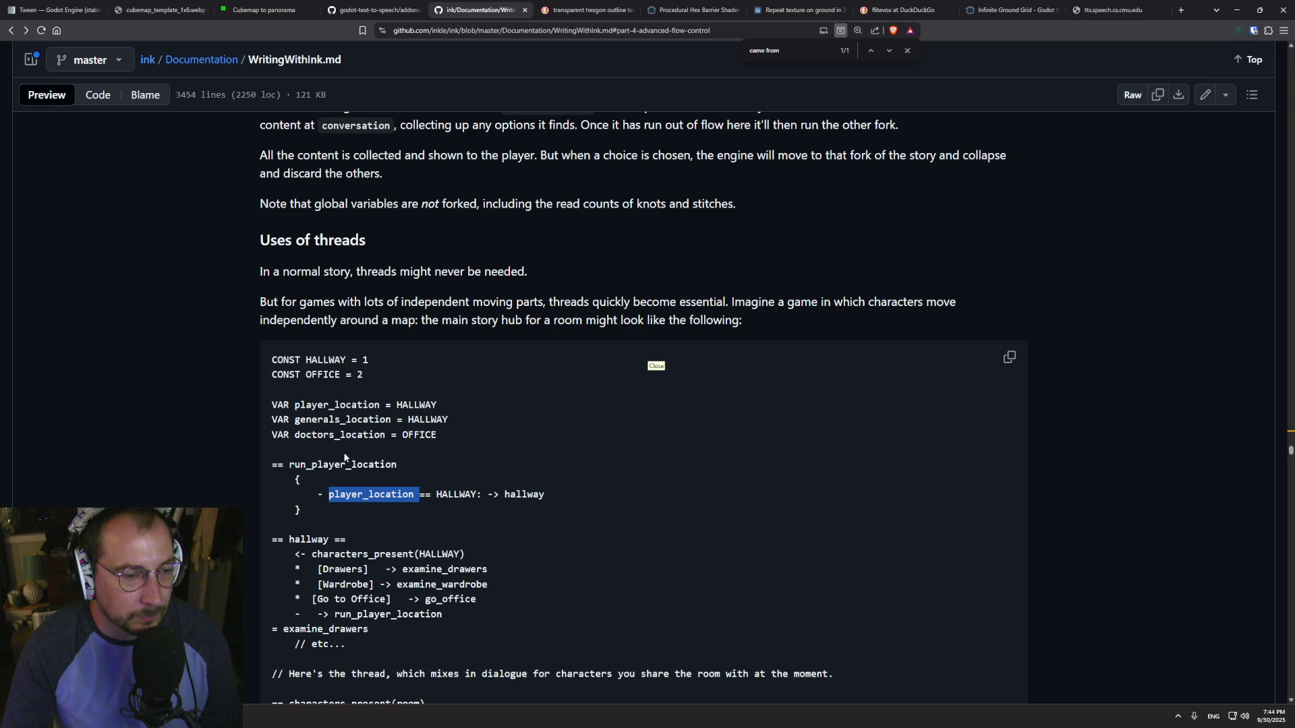
{"action": "left_click_drag", "start_coordinate": [272, 436], "coordinate": [387, 435]}
{"action": "left_click_drag", "start_coordinate": [271, 420], "coordinate": [386, 420]}
{"action": "double_click", "coordinate": [387, 421]}
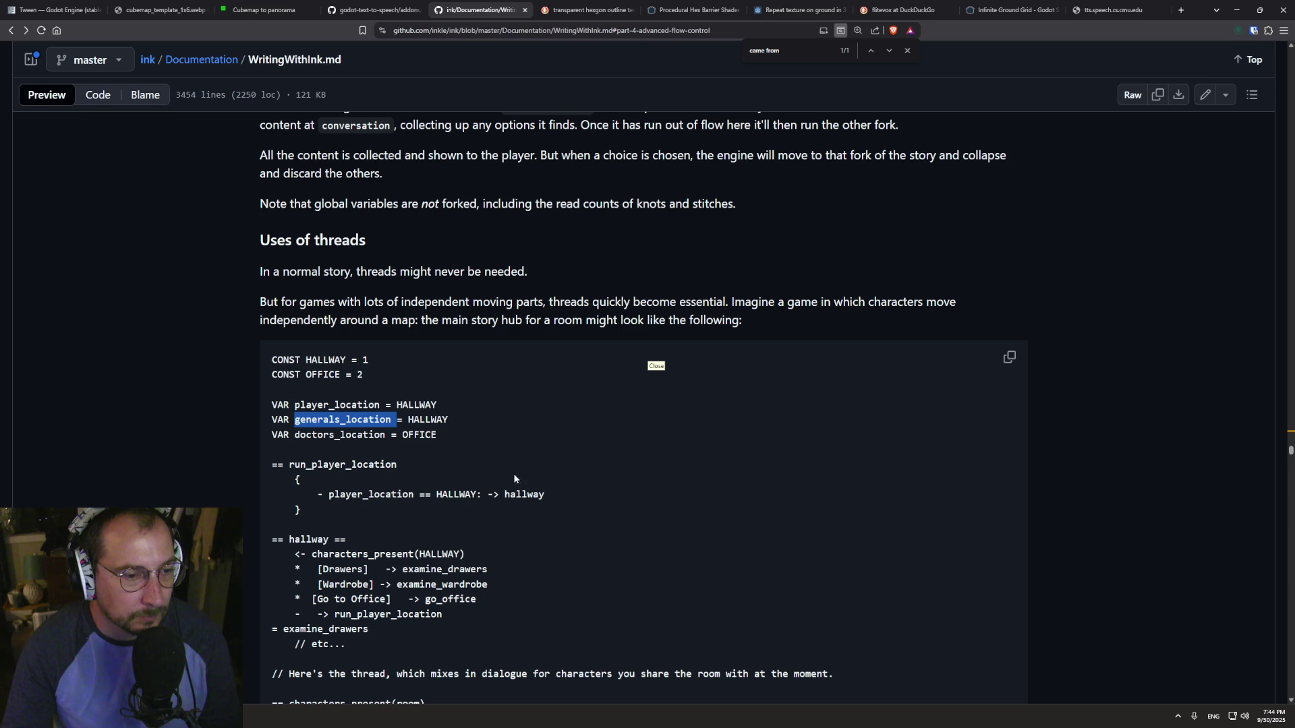
{"action": "left_click", "coordinate": [1063, 520]}
- Scroll back up to the guide's table of contents
{"action": "left_click_drag", "start_coordinate": [1291, 450], "coordinate": [1237, 217]}
{"action": "left_click_drag", "start_coordinate": [1200, 71], "coordinate": [1191, 120]}
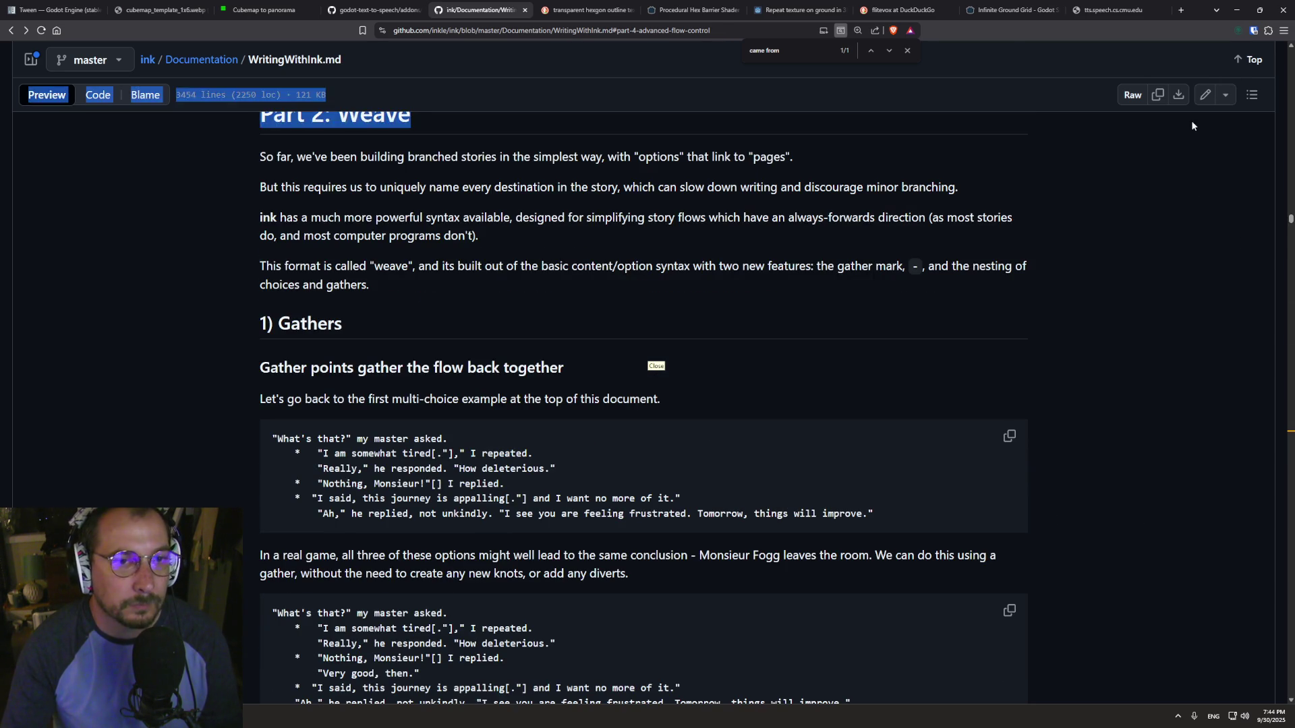
{"action": "left_click", "coordinate": [1191, 126]}
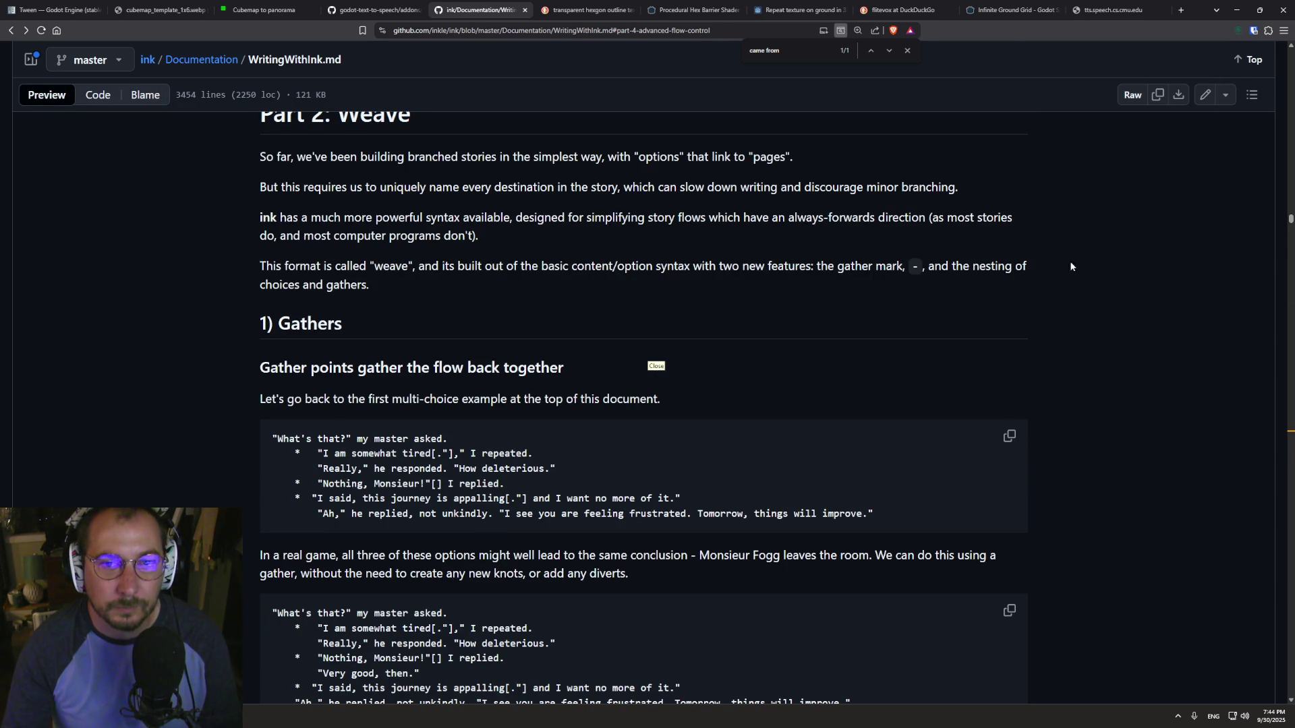
{"action": "mouse_move", "coordinate": [1289, 220]}
{"action": "left_mouse_down"}
{"action": "mouse_move", "coordinate": [1265, 342]}
{"action": "mouse_move", "coordinate": [1241, 217]}
{"action": "mouse_move", "coordinate": [1256, 49]}
{"action": "left_mouse_up"}
{"action": "scroll", "coordinate": [621, 413], "scroll_direction": "down", "scroll_amount": 9}
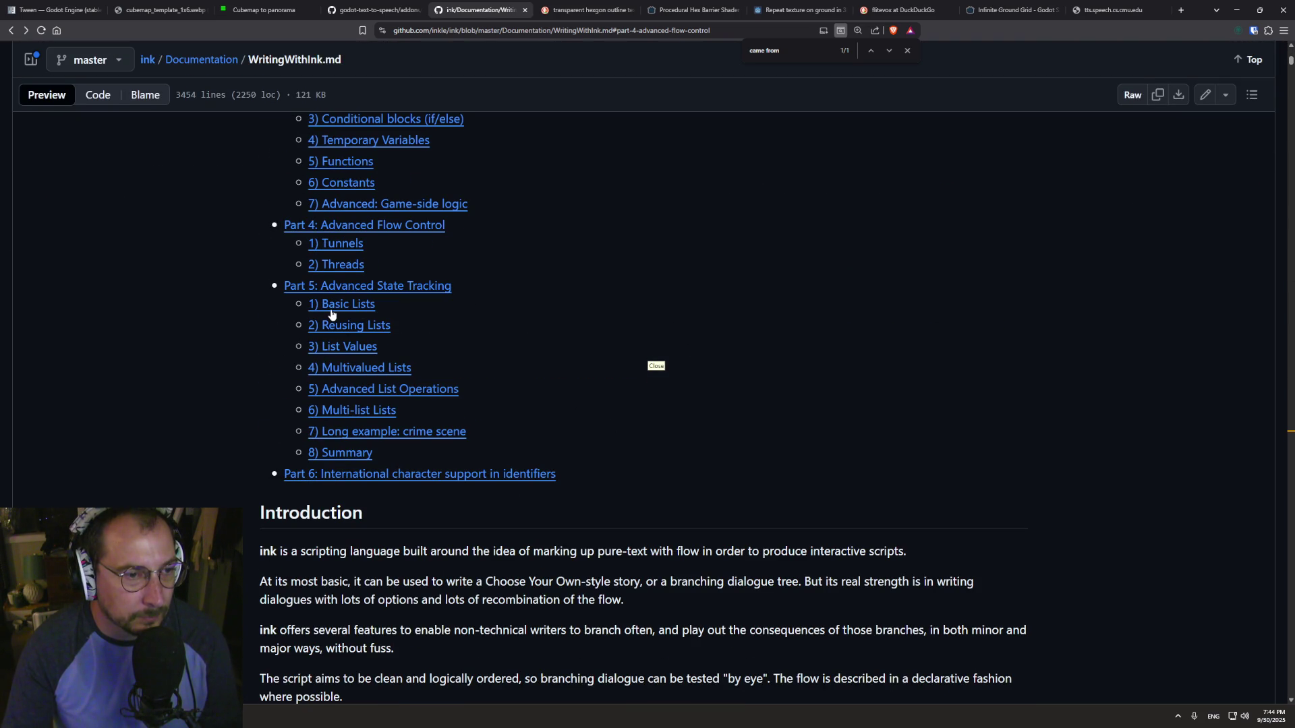
- Search the page for 'order', then 'from', then 'came_from' to reach the function example
{"action": "scroll", "coordinate": [379, 316], "scroll_direction": "up", "scroll_amount": 1}
{"action": "type", "text": "opr"}
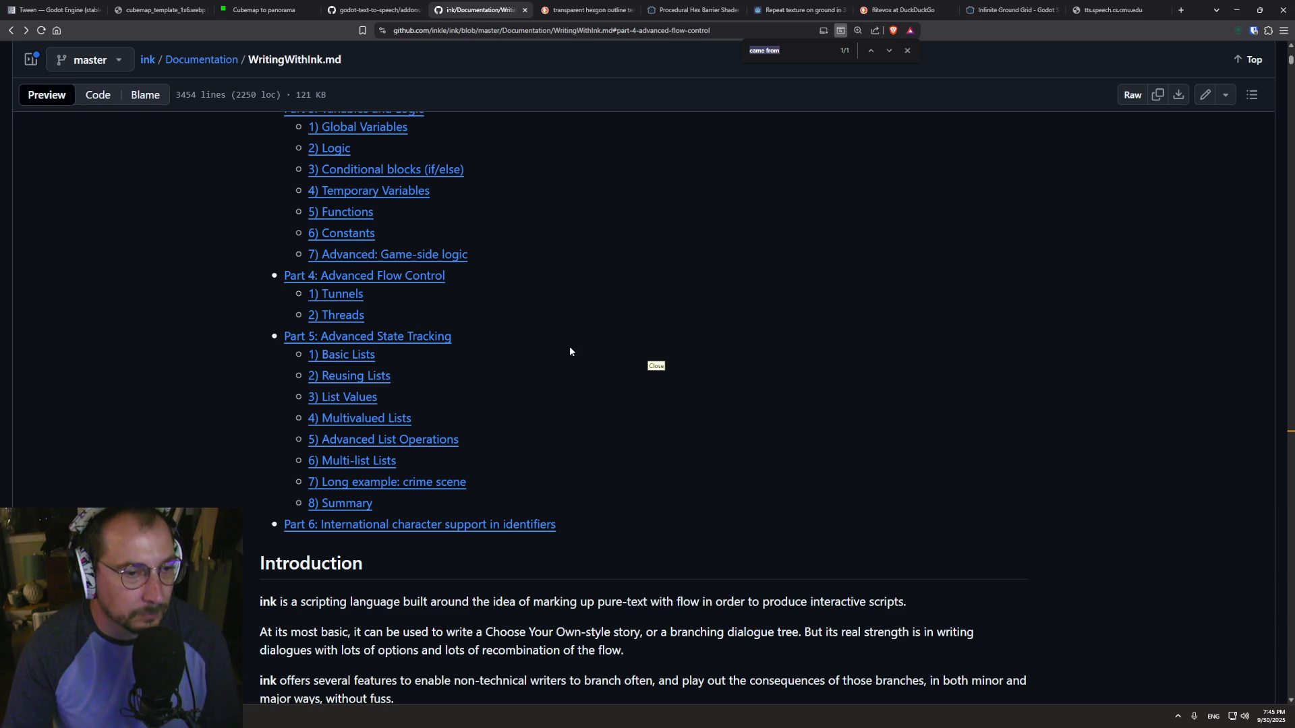
{"action": "key", "text": "BackSpace"}
{"action": "key", "text": "BackSpace"}
{"action": "type", "text": "rder"}
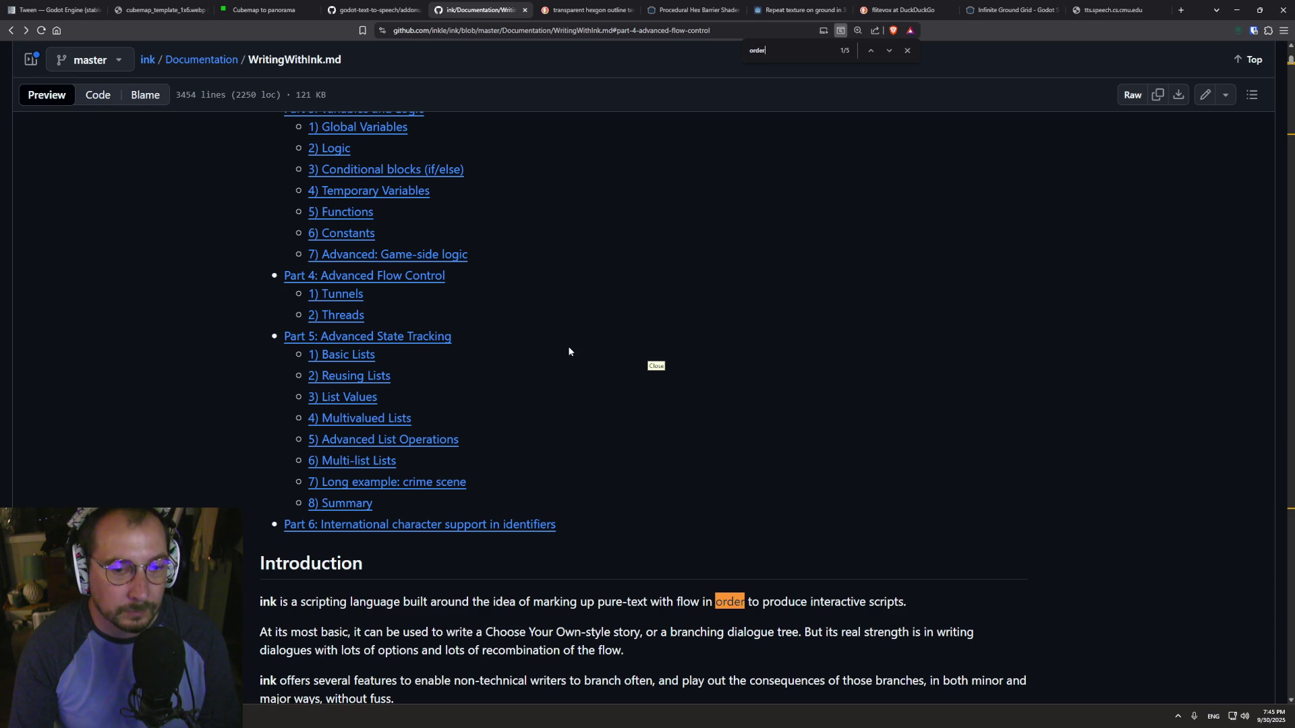
{"action": "key", "text": "Return"}
{"action": "key", "text": "Return"}
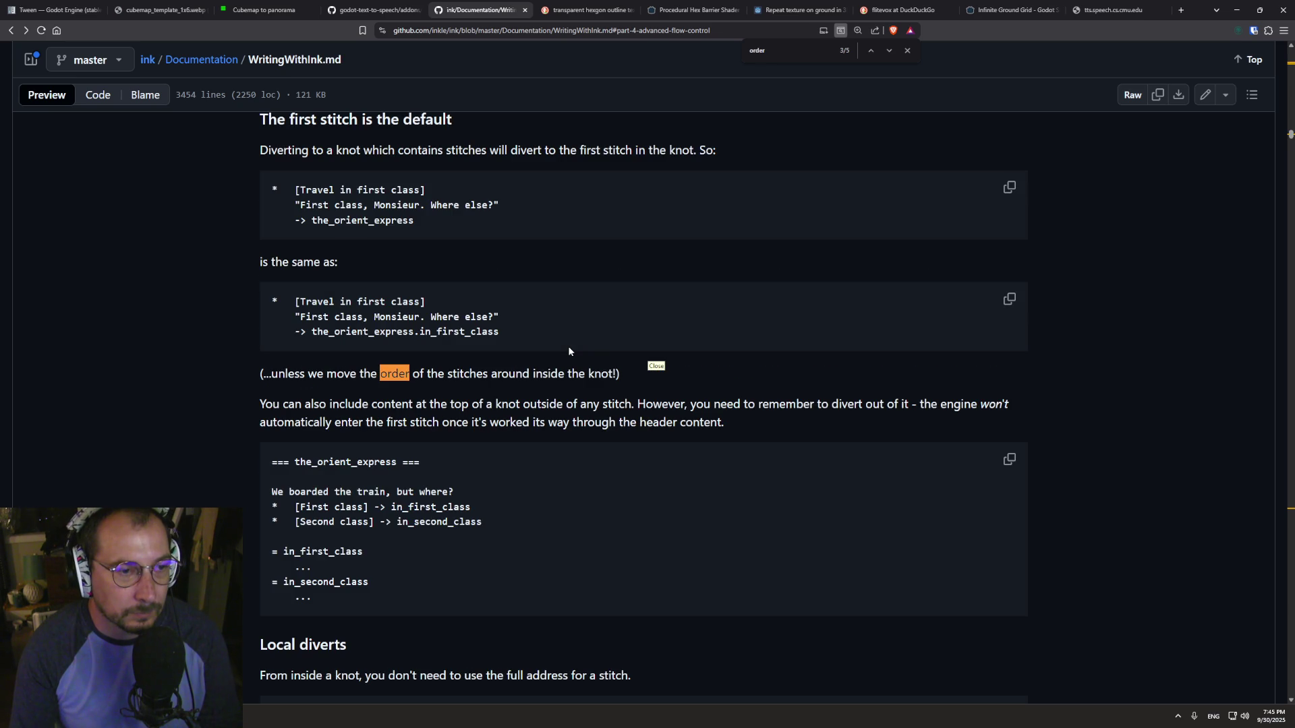
{"action": "key", "text": "ctrl+a"}
{"action": "type", "text": "from"}
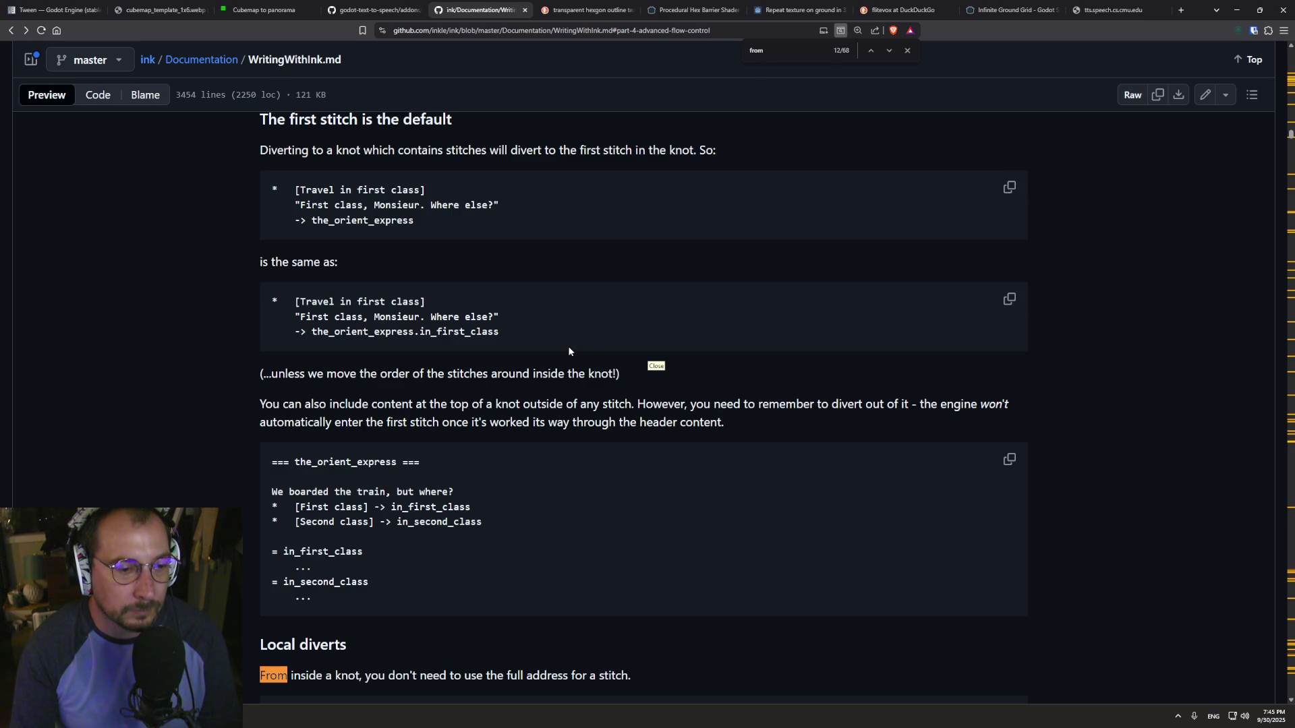
{"action": "key", "text": "ctrl+a"}
{"action": "type", "text": "came"}
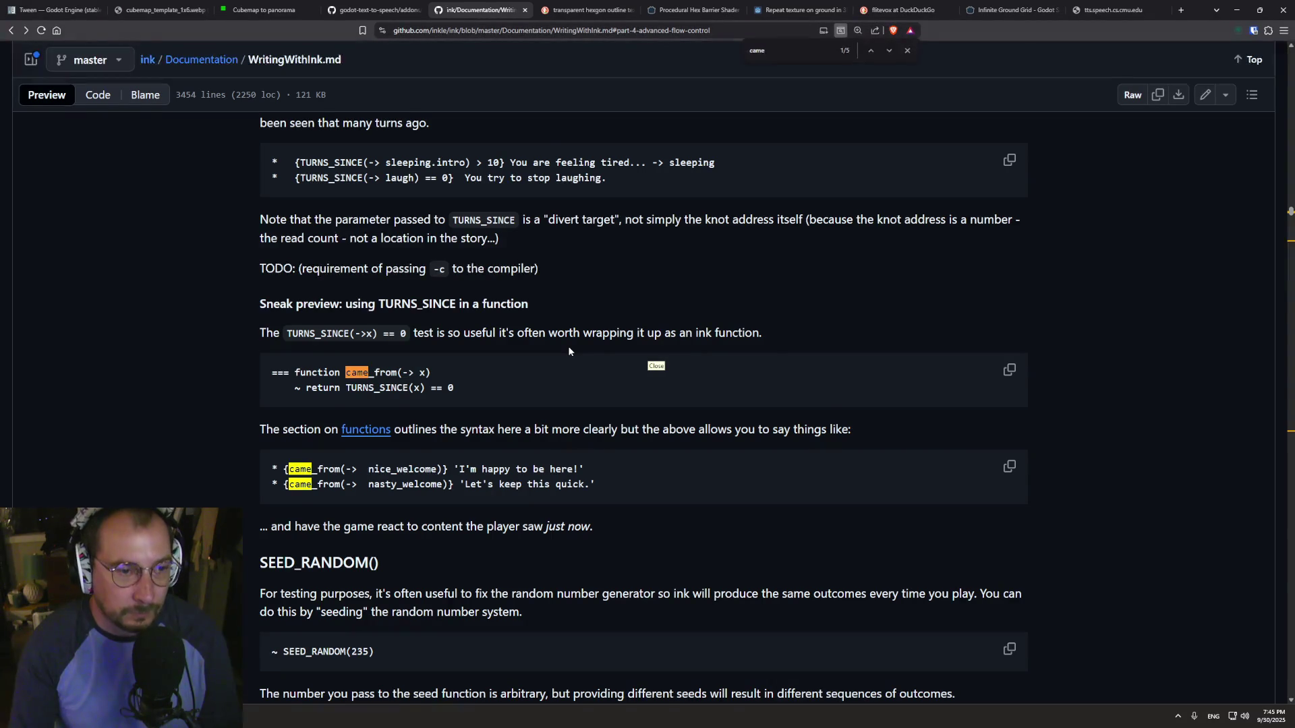
{"action": "type", "text": " from"}
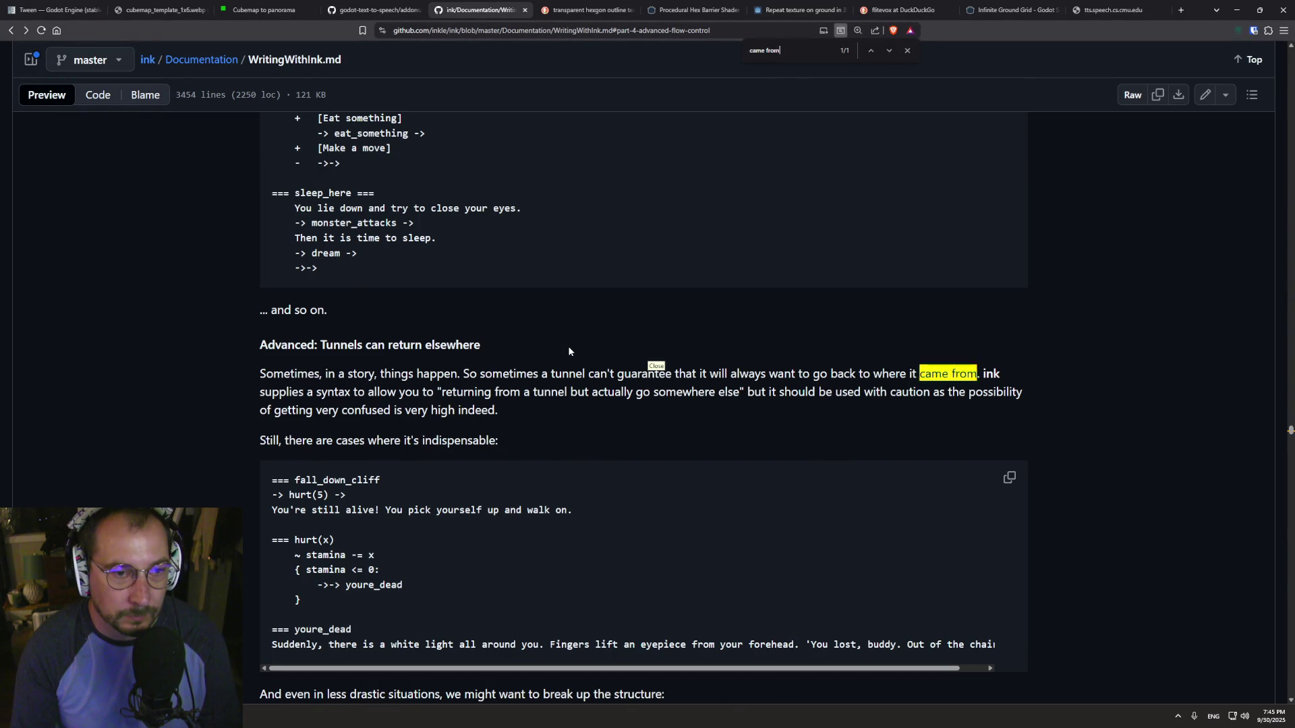
{"action": "key", "text": "BackSpace"}
{"action": "key", "text": "BackSpace"}
{"action": "key", "text": "BackSpace"}
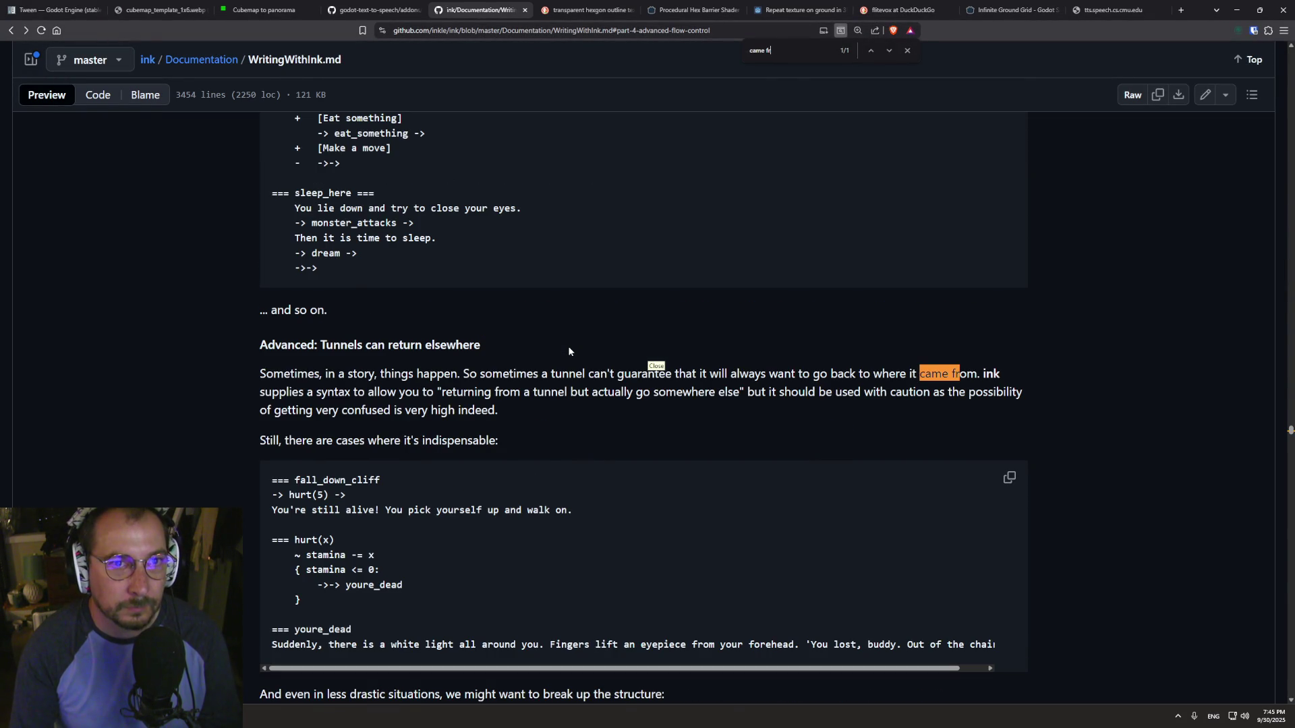
{"action": "type", "text": "_from"}
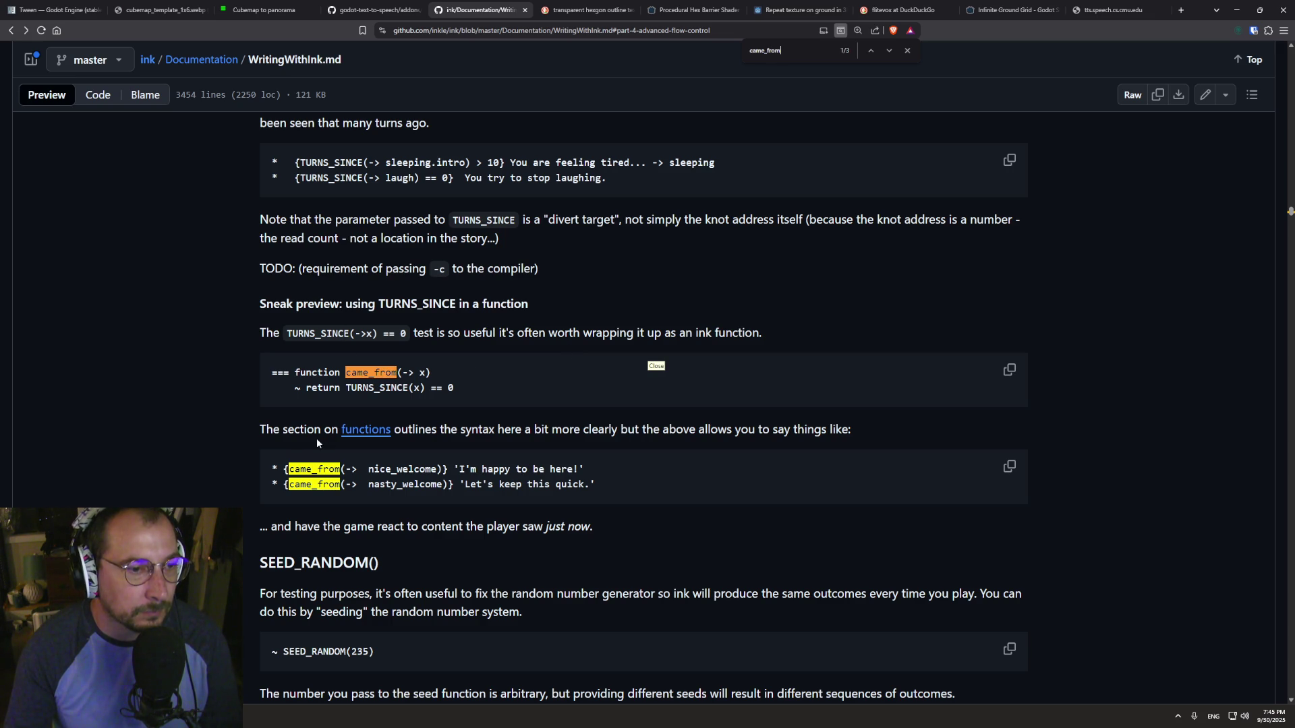
- Open the Functions section and read down to the print_num example
{"action": "left_click", "coordinate": [366, 430]}
{"action": "scroll", "coordinate": [475, 398], "scroll_direction": "down", "scroll_amount": 2}
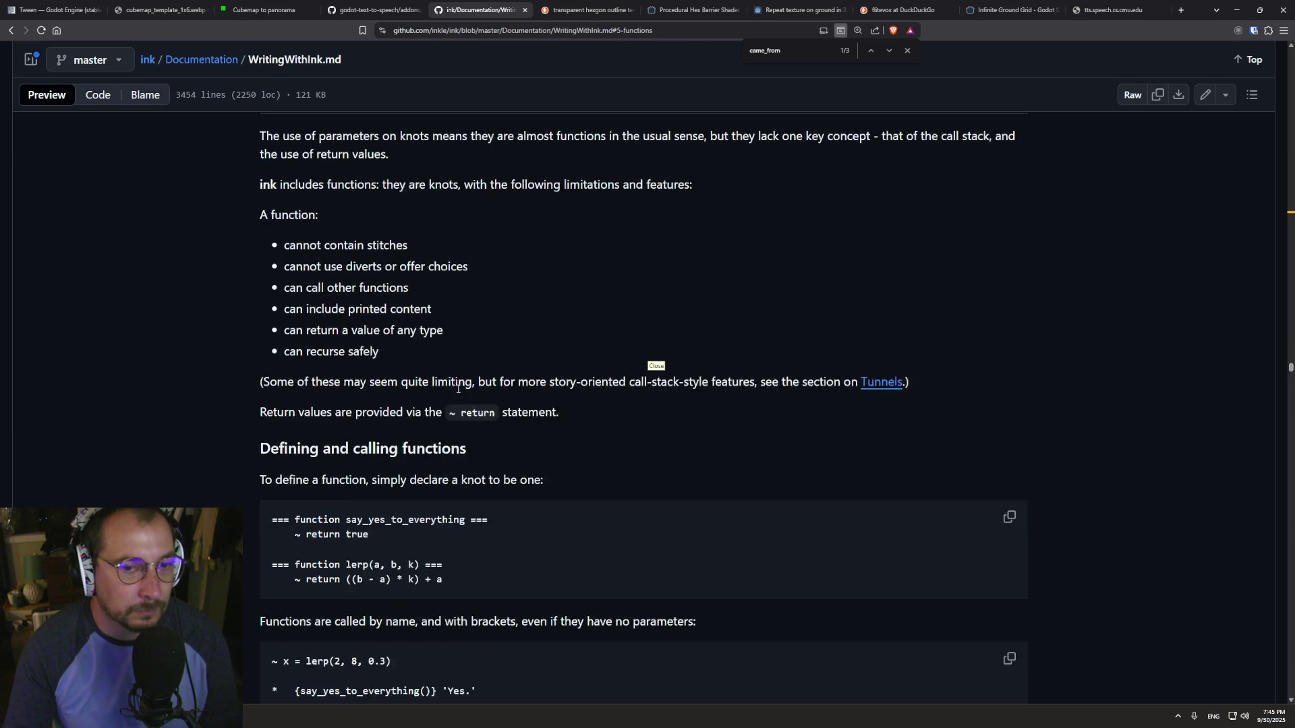
{"action": "scroll", "coordinate": [485, 396], "scroll_direction": "down", "scroll_amount": 5}
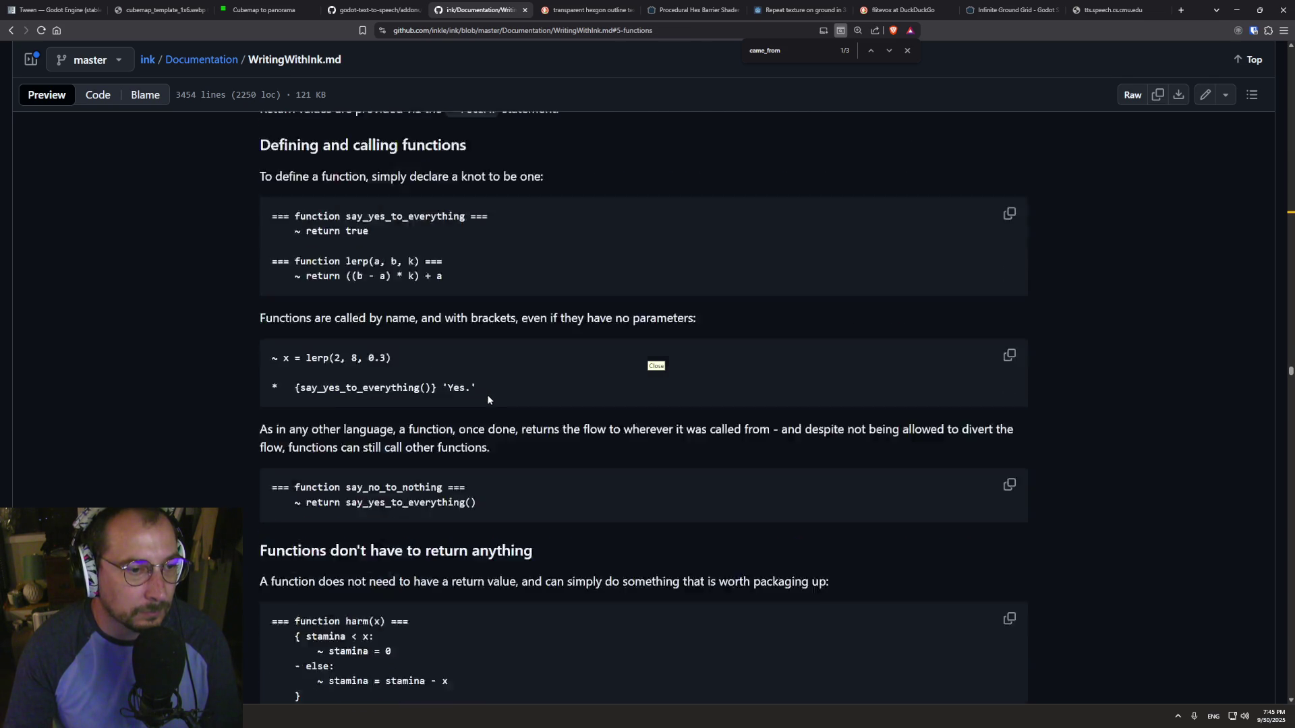
{"action": "scroll", "coordinate": [489, 401], "scroll_direction": "down", "scroll_amount": 8}
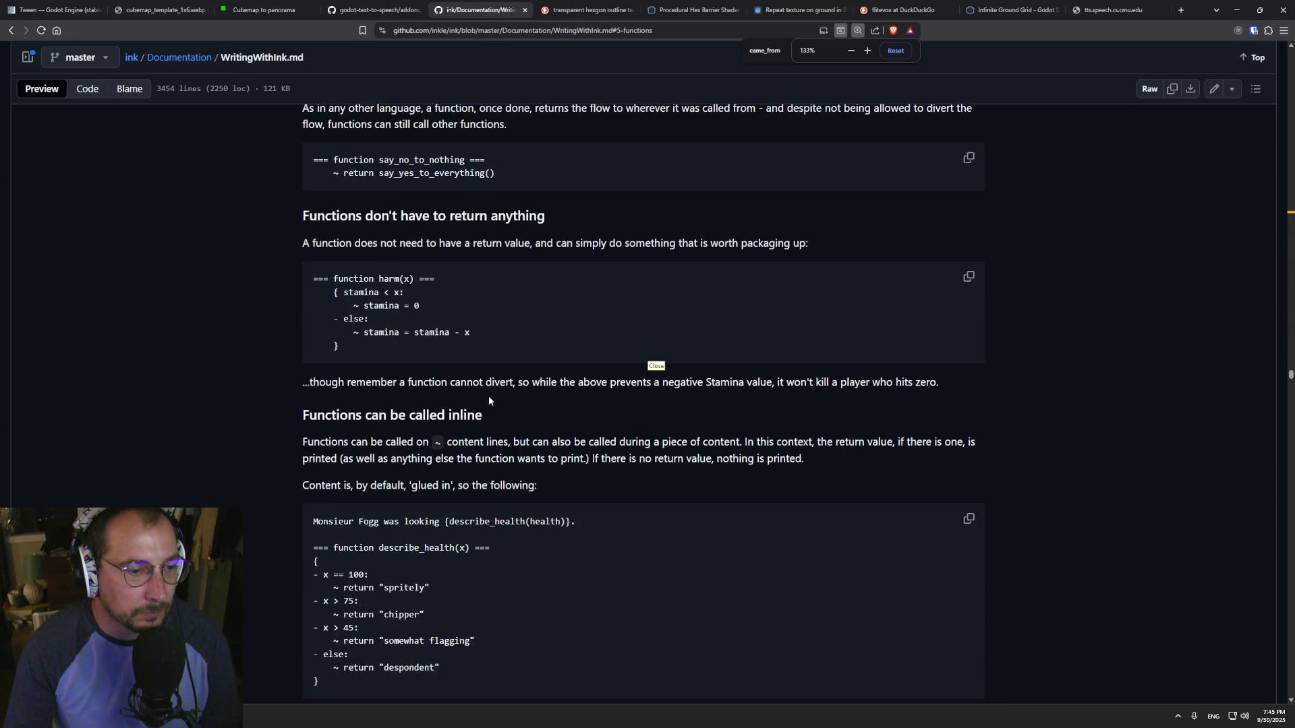
{"action": "scroll", "coordinate": [509, 409], "scroll_direction": "up", "scroll_amount": 3, "text": "ctrl"}
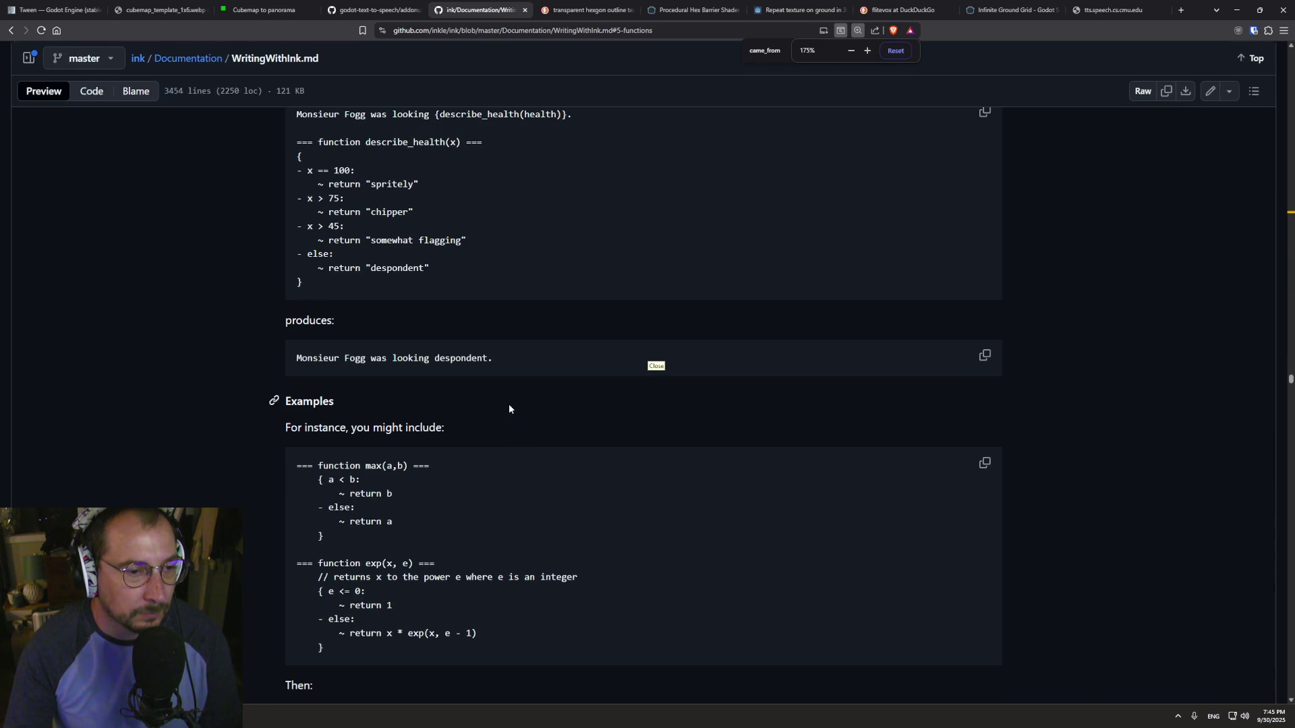
{"action": "scroll", "coordinate": [509, 405], "scroll_direction": "down", "scroll_amount": 6}
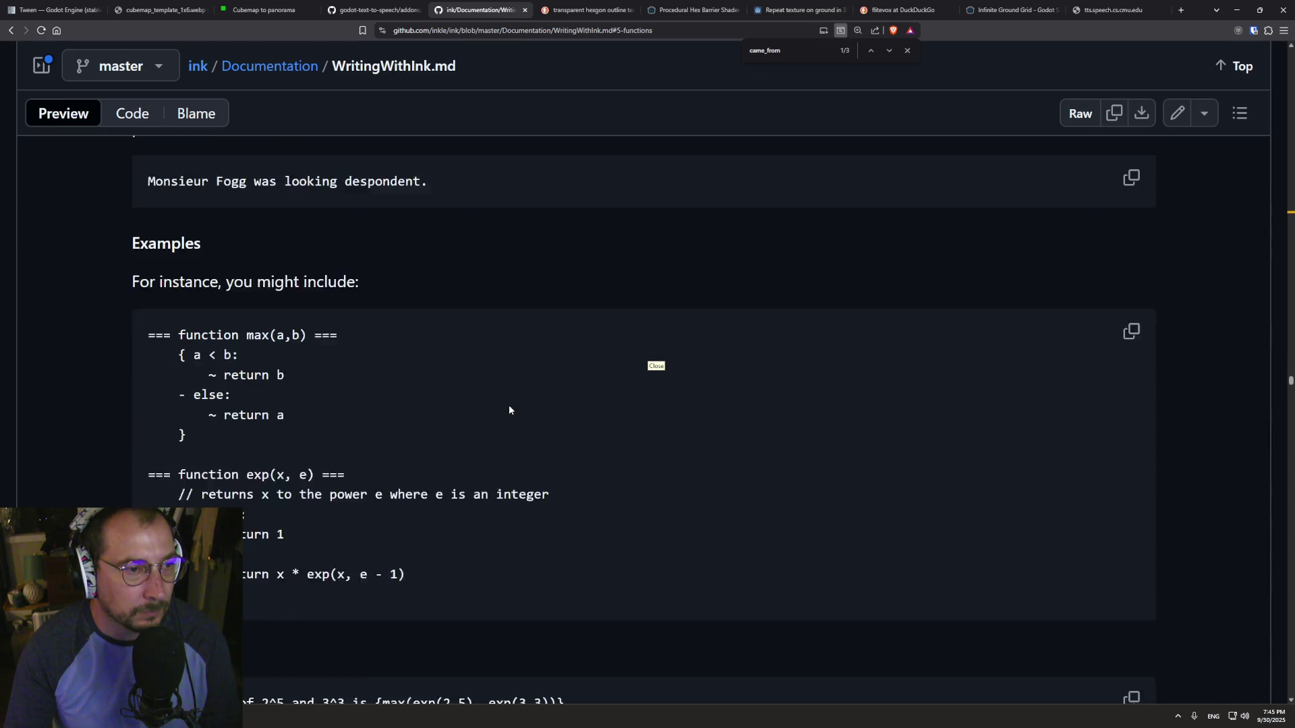
{"action": "scroll", "coordinate": [511, 409], "scroll_direction": "down", "scroll_amount": 1, "text": "ctrl"}
{"action": "scroll", "coordinate": [511, 408], "scroll_direction": "down", "scroll_amount": 10}
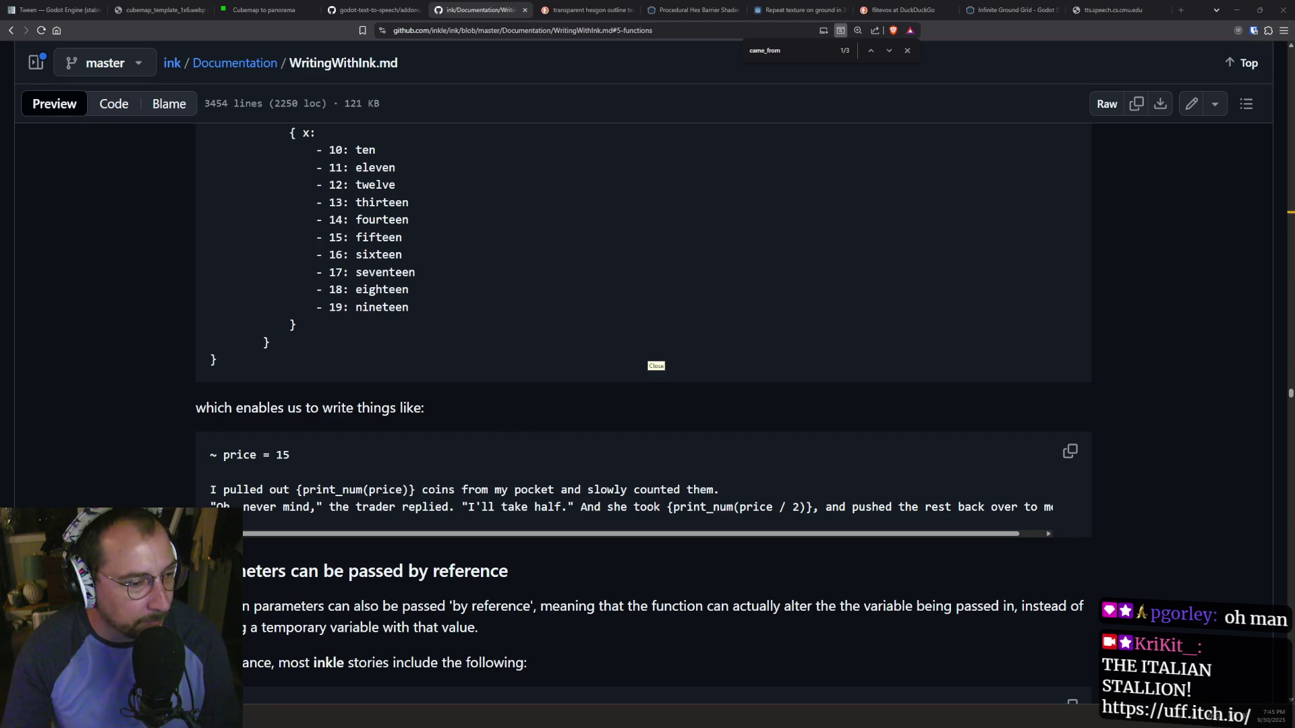
{"action": "key", "text": "super"}
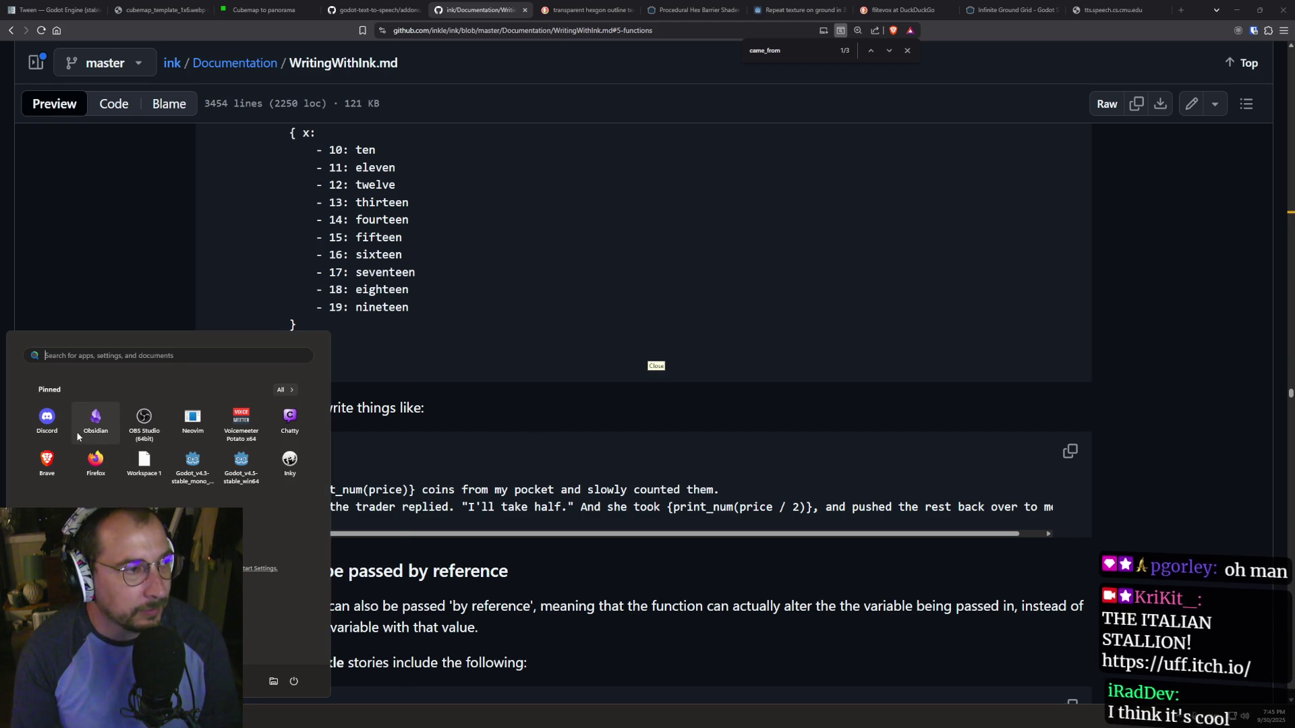
{"action": "type", "text": "t"}
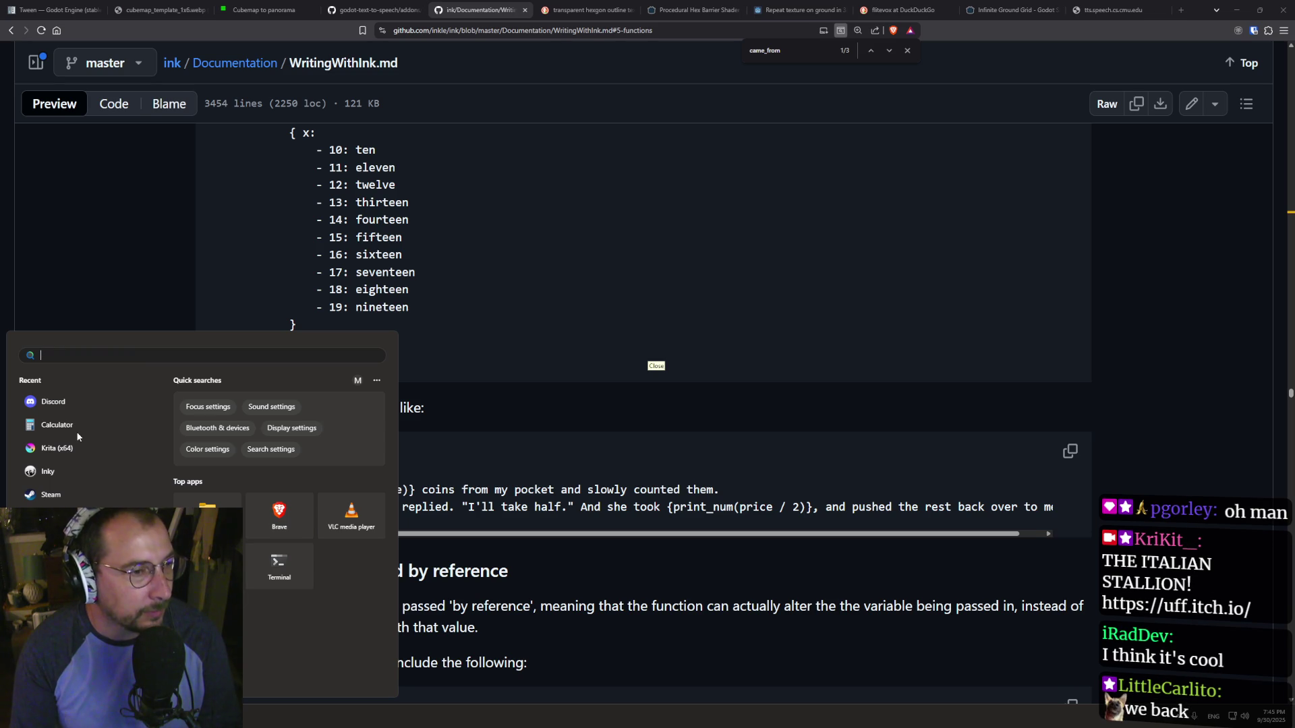
{"action": "type", "text": "vs"}
{"action": "left_click", "coordinate": [78, 437]}
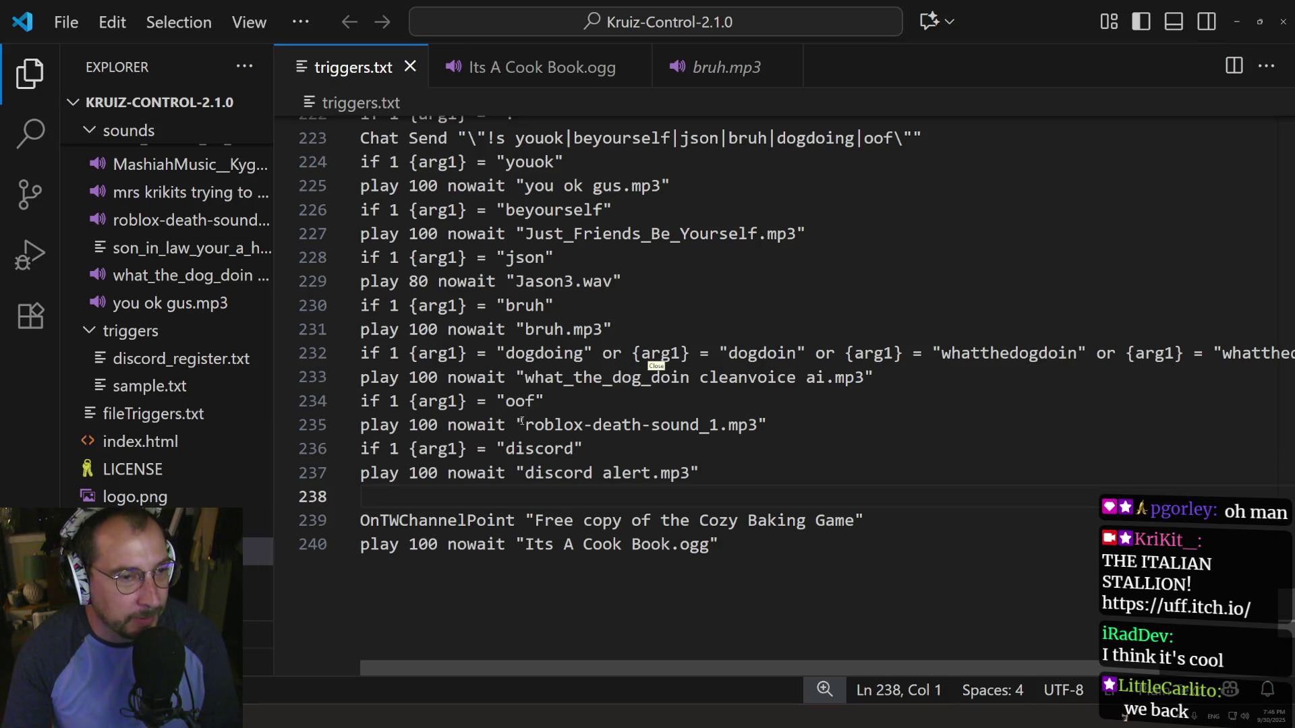
{"action": "scroll", "coordinate": [526, 415], "scroll_direction": "up", "scroll_amount": 3}
{"action": "key", "text": "ctrl+f"}
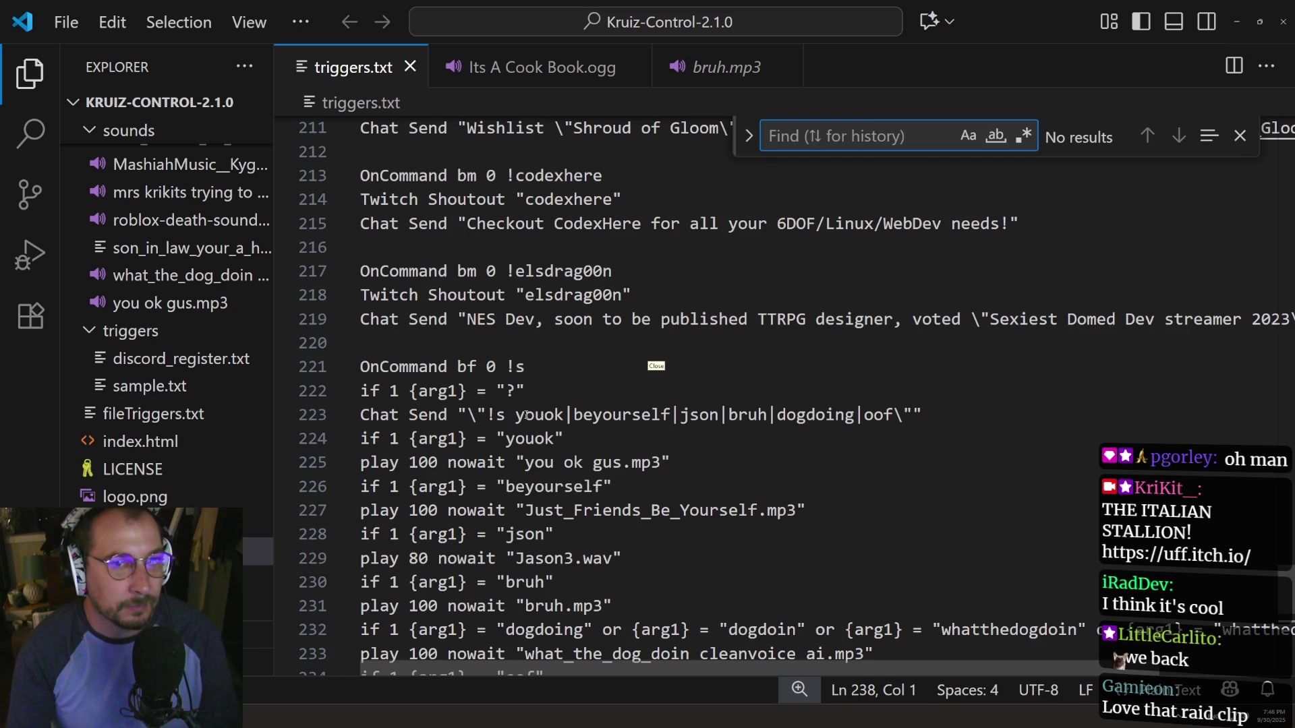
{"action": "type", "text": "r"}
{"action": "key", "text": "BackSpace"}
{"action": "type", "text": "irad"}
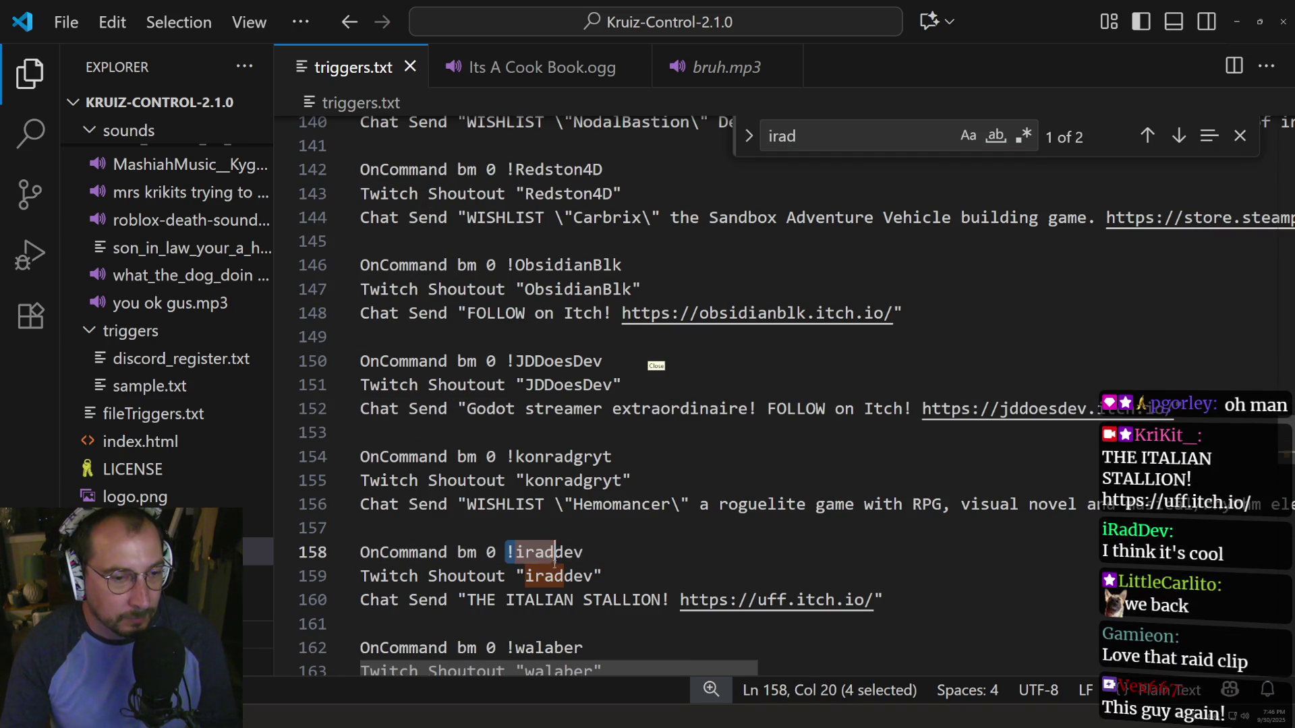
{"action": "left_click", "coordinate": [593, 552]}
{"action": "key", "text": "ctrl+shift+Left"}
{"action": "key", "text": "shift+Left"}
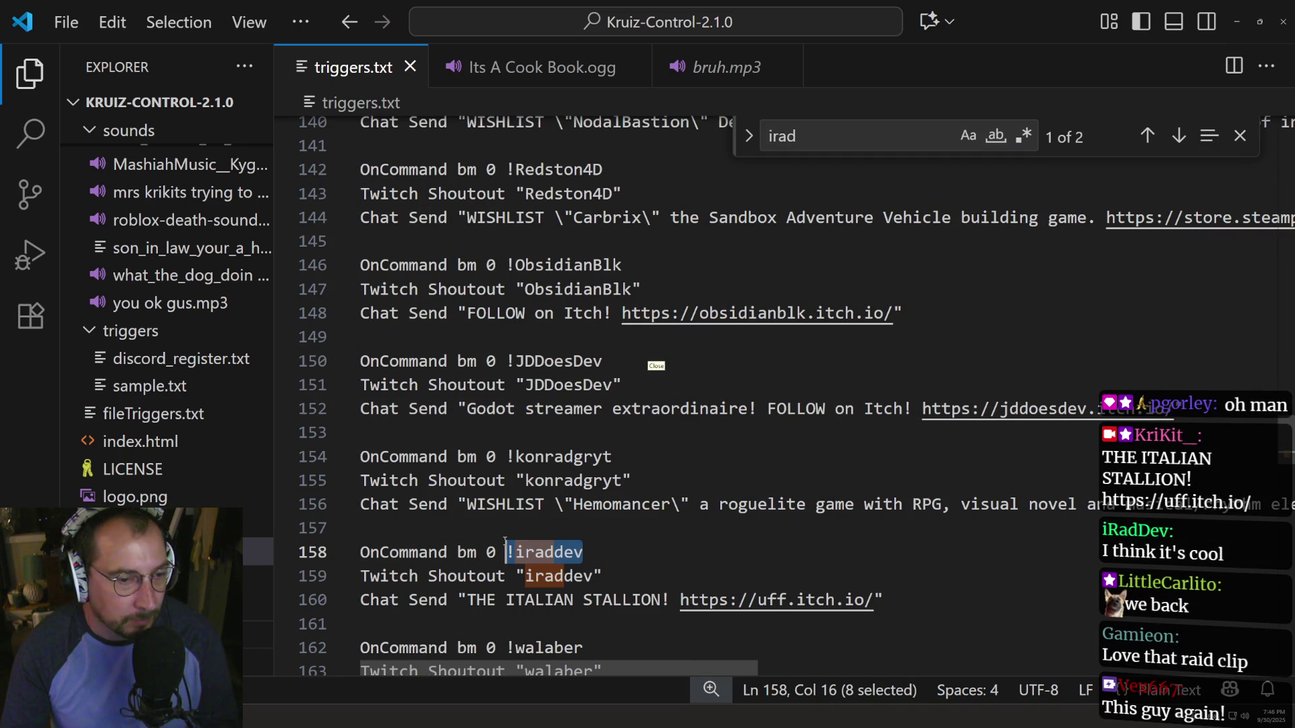
{"action": "key", "text": "alt+Tab"}
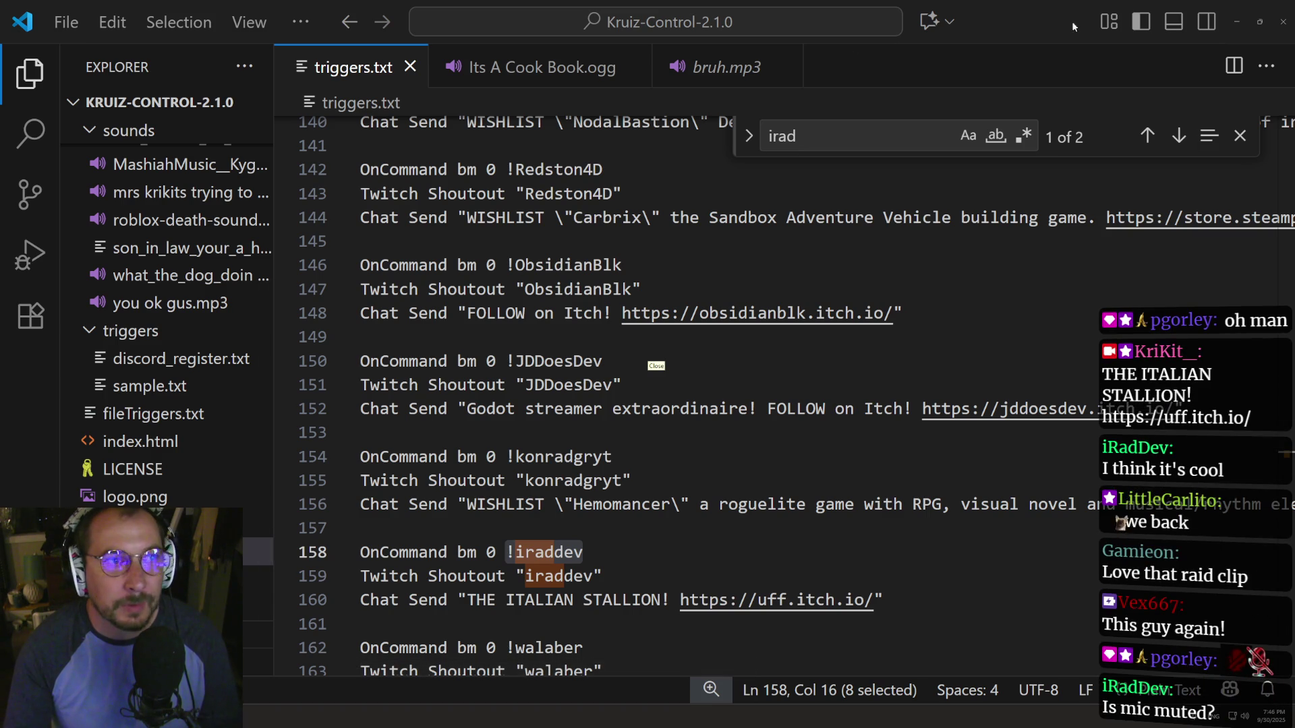
{"action": "left_click", "coordinate": [1237, 21]}
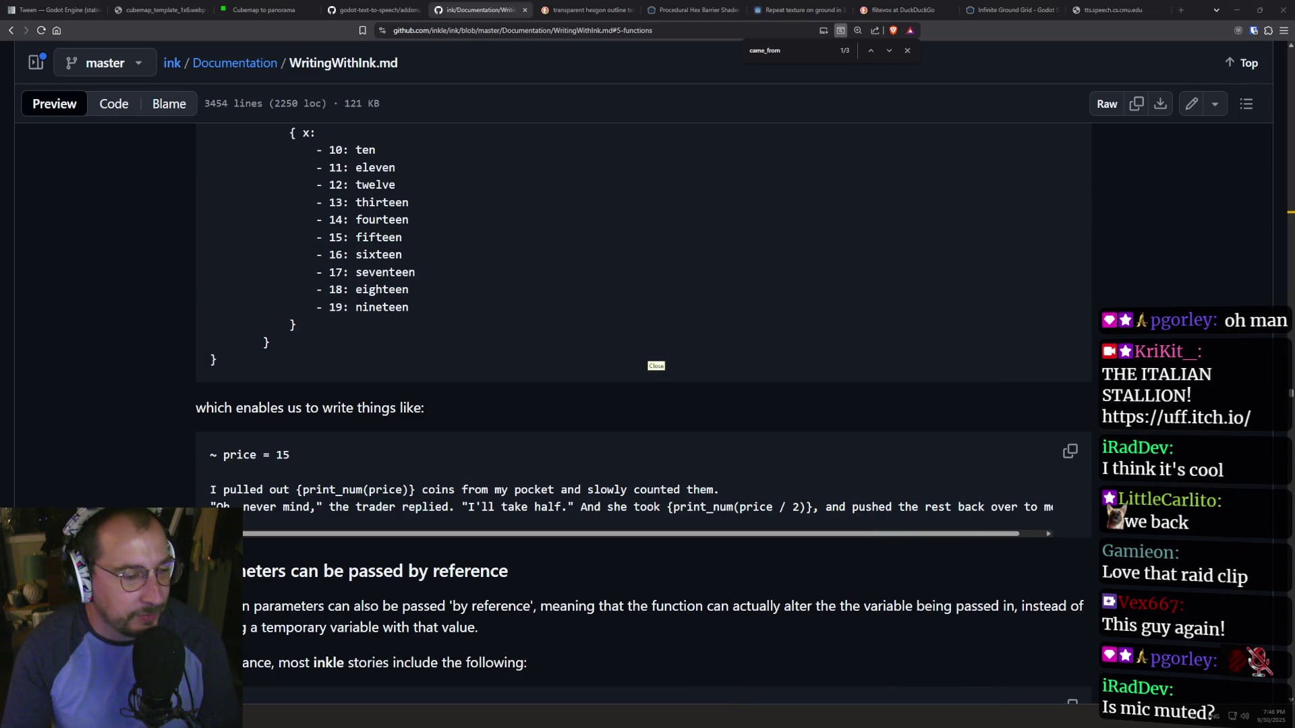
{"action": "key", "text": "alt+Tab"}
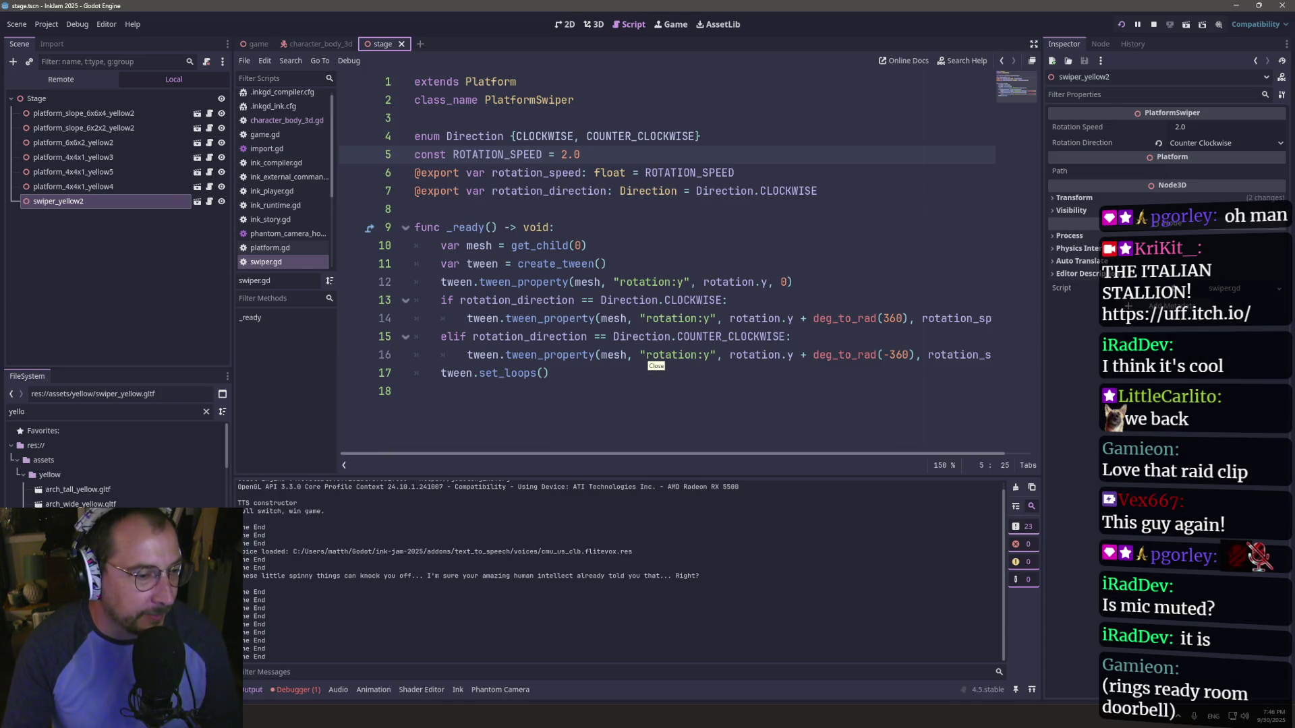
{"action": "key", "text": "alt+Tab"}
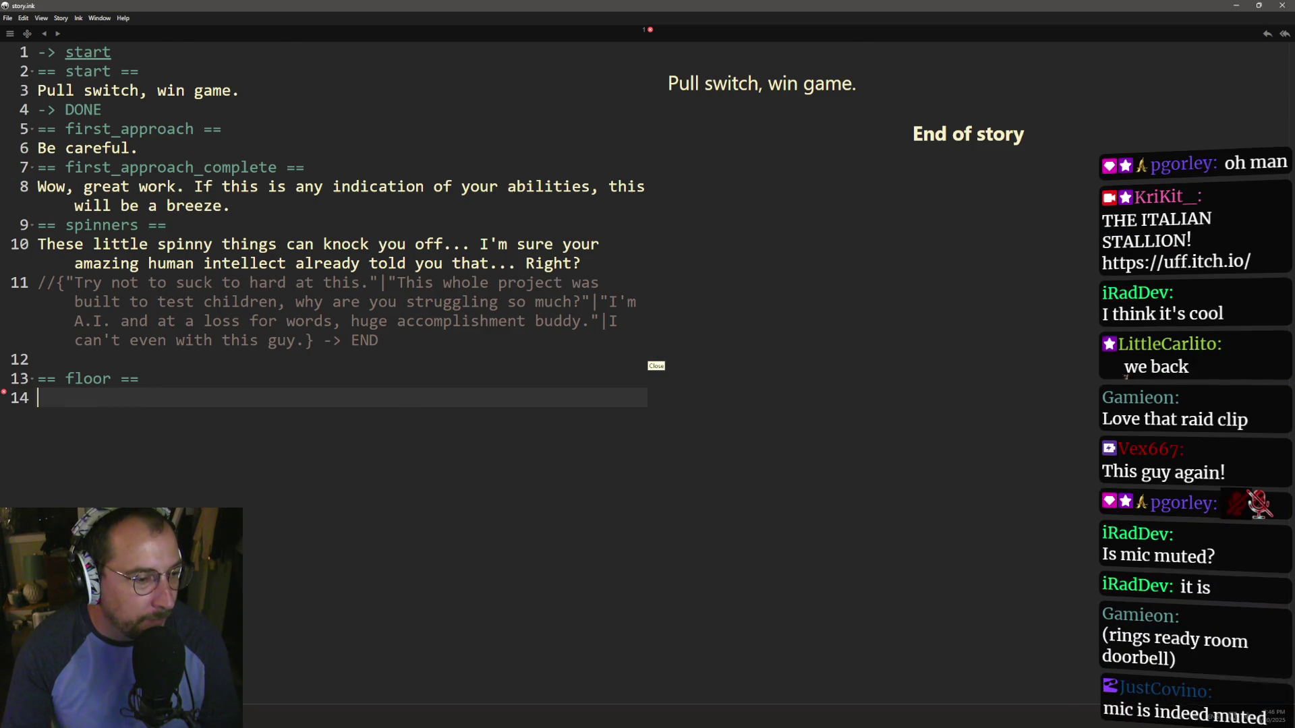
{"action": "key", "text": "alt+Tab"}
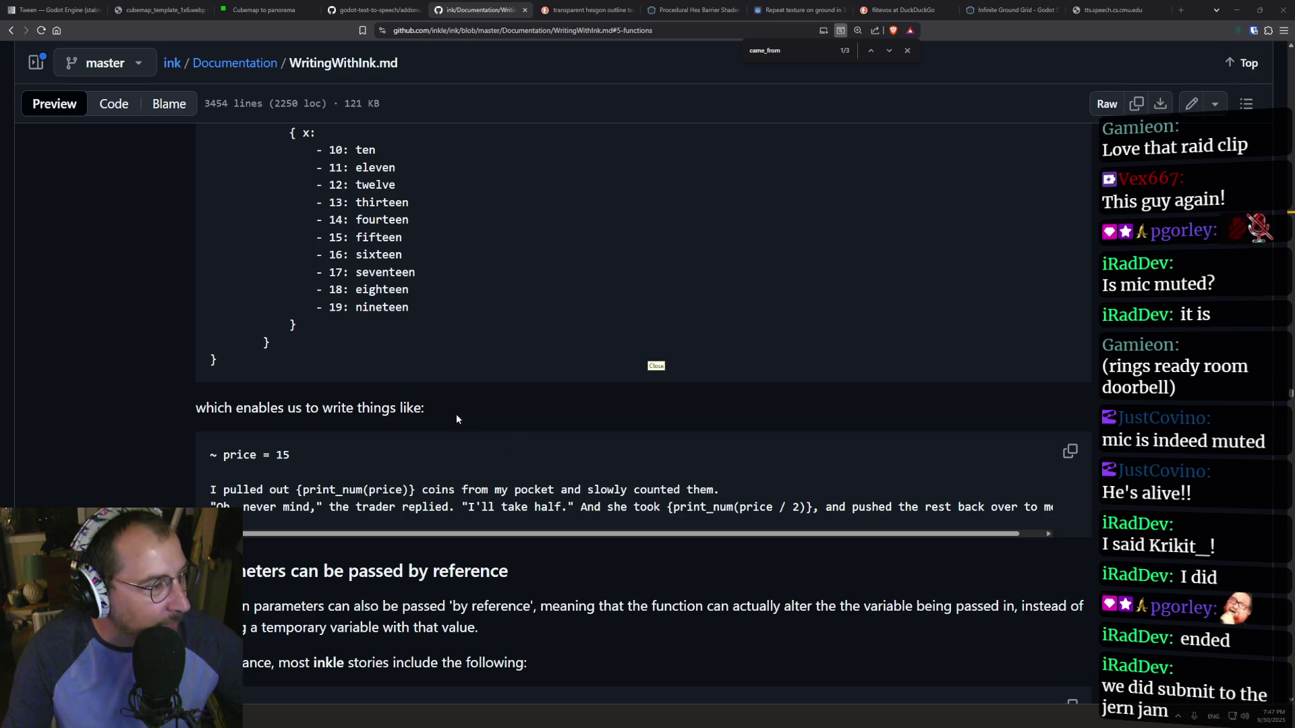
- Go back twice through the page history to the 8) Variable Text section
{"action": "scroll", "coordinate": [188, 434], "scroll_direction": "down", "scroll_amount": 1}
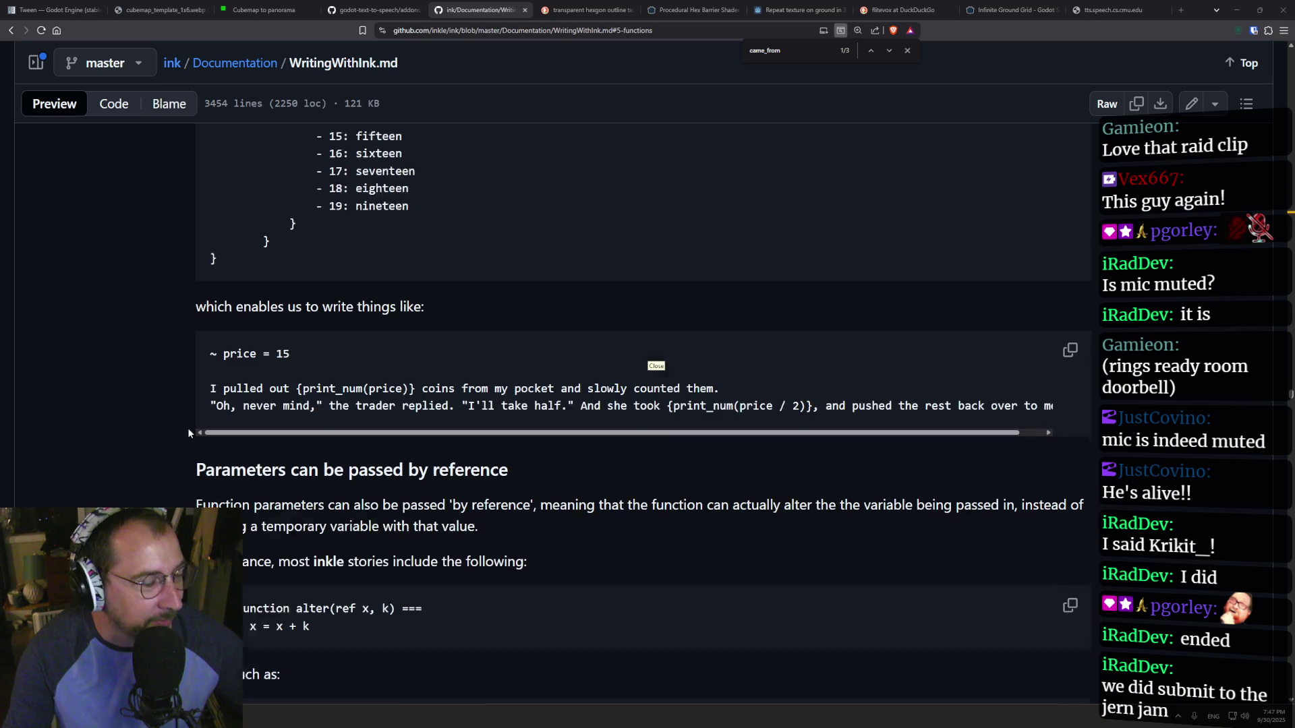
{"action": "scroll", "coordinate": [188, 434], "scroll_direction": "down", "scroll_amount": 2}
{"action": "scroll", "coordinate": [168, 496], "scroll_direction": "down", "scroll_amount": 2}
{"action": "scroll", "coordinate": [205, 463], "scroll_direction": "up", "scroll_amount": 6}
{"action": "left_click", "coordinate": [11, 34]}
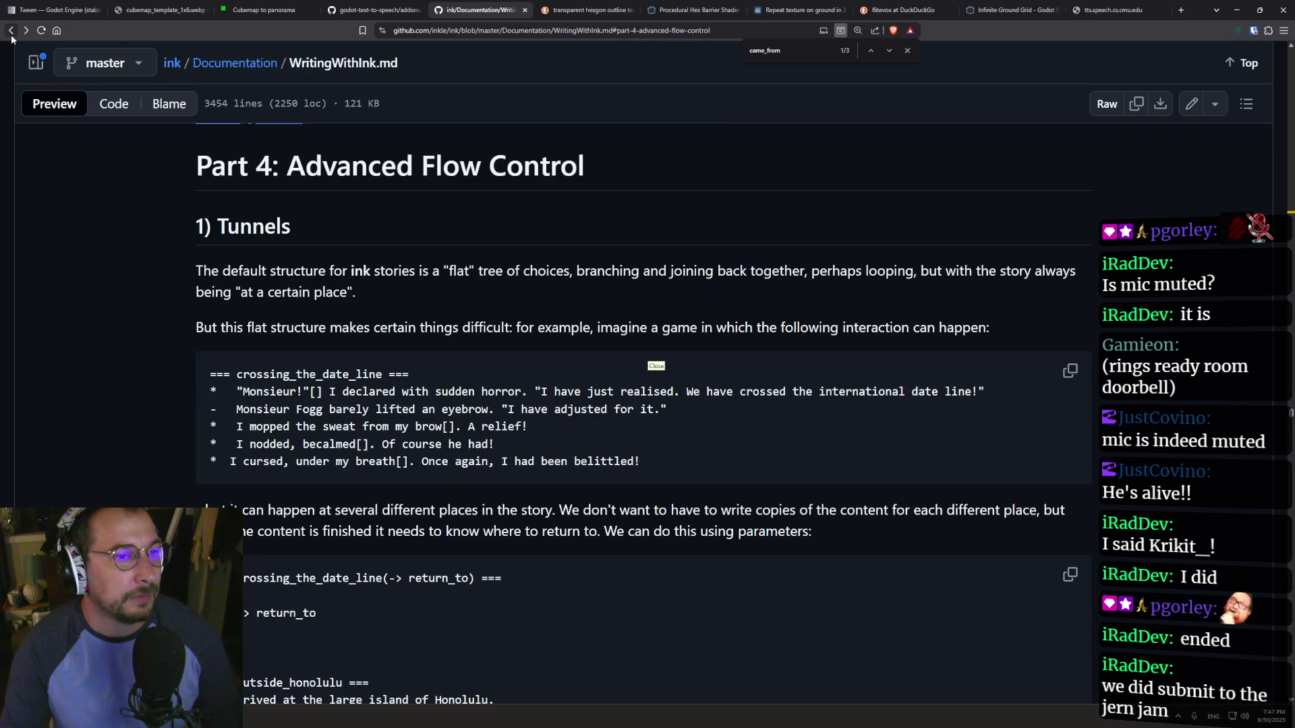
{"action": "left_click", "coordinate": [11, 34]}
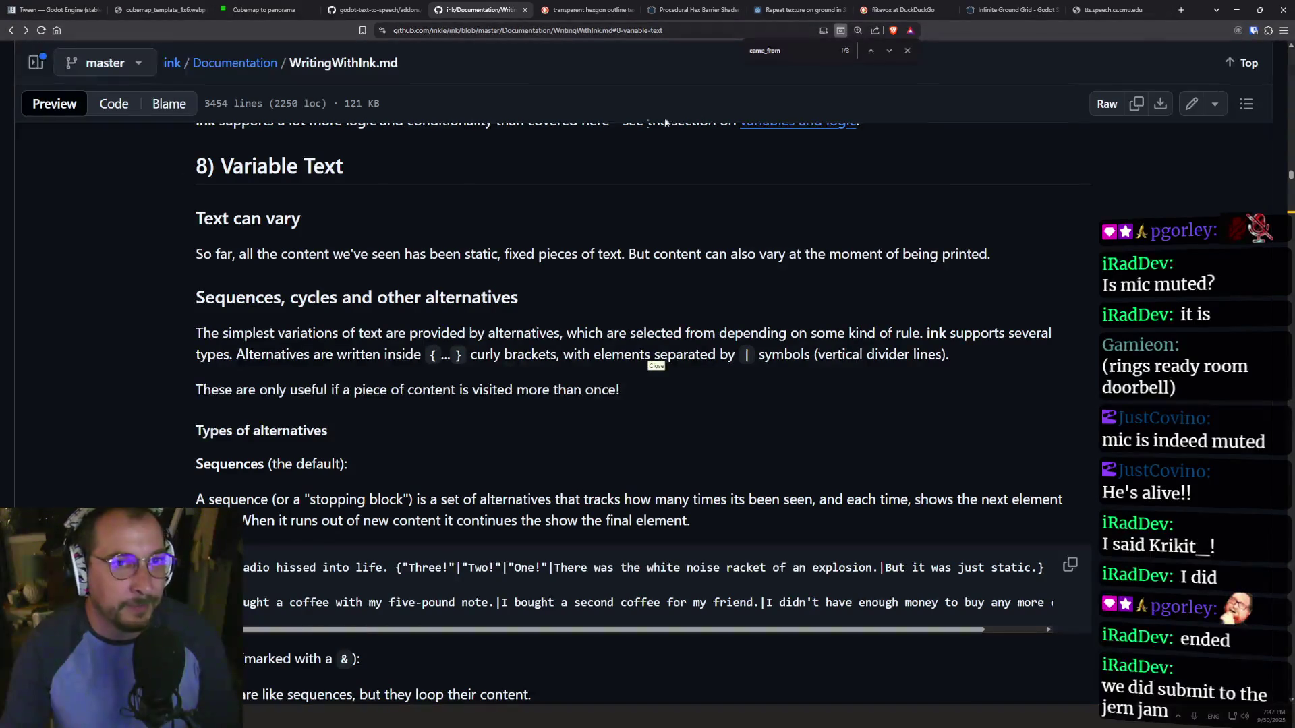
- Jump to the next came_from match and cancel the accidental Save As dialog
{"action": "left_click", "coordinate": [787, 56]}
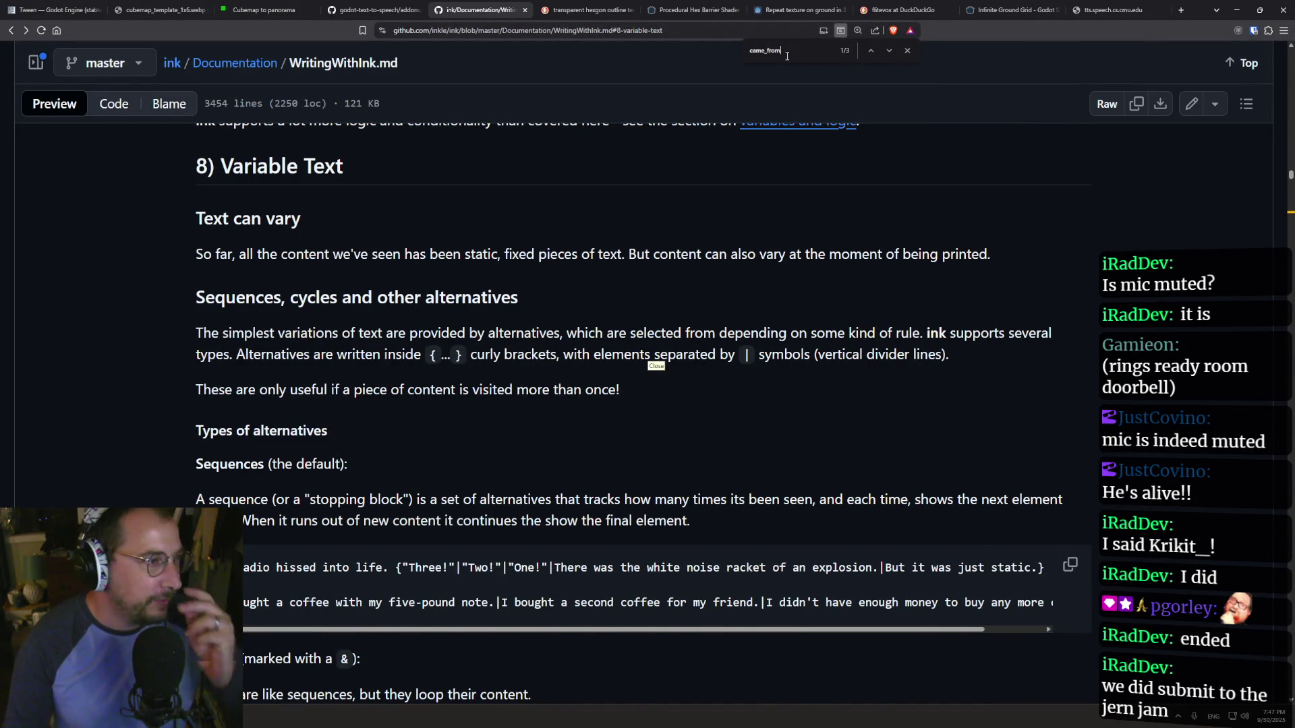
{"action": "key", "text": "Return"}
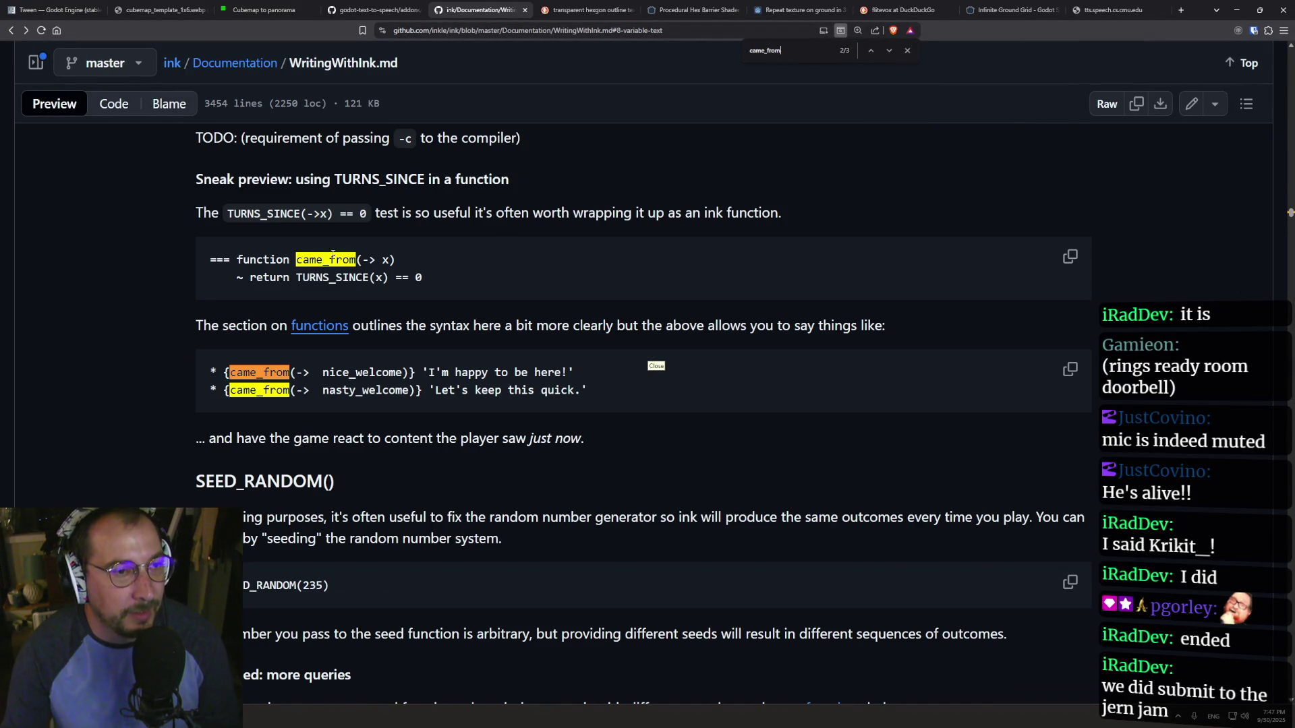
{"action": "key", "text": "ctrl+s"}
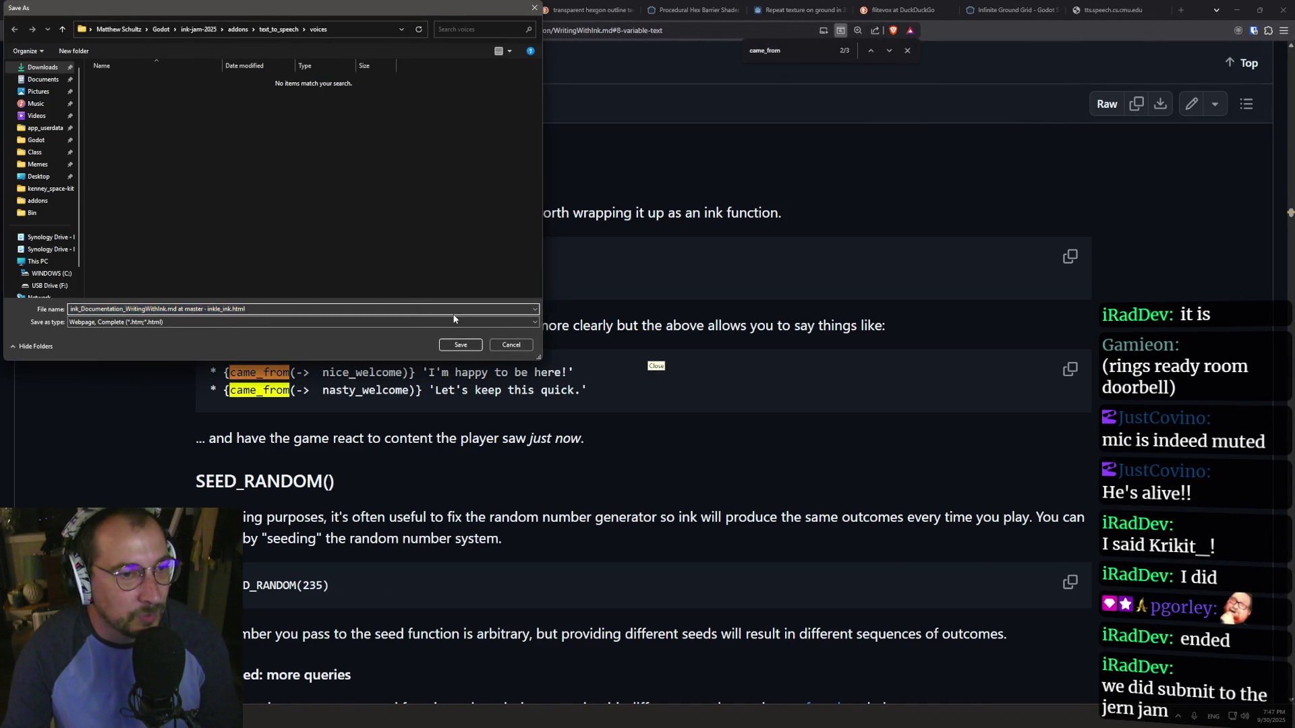
{"action": "key", "text": "Escape"}
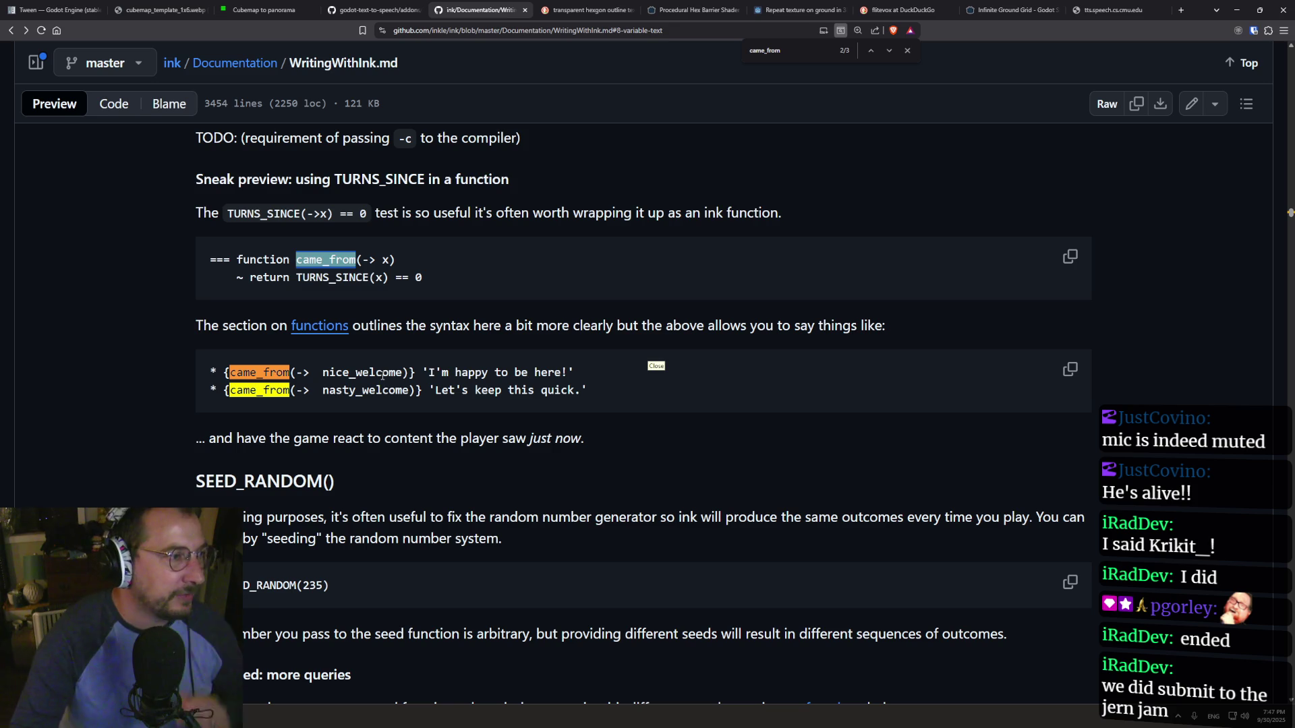
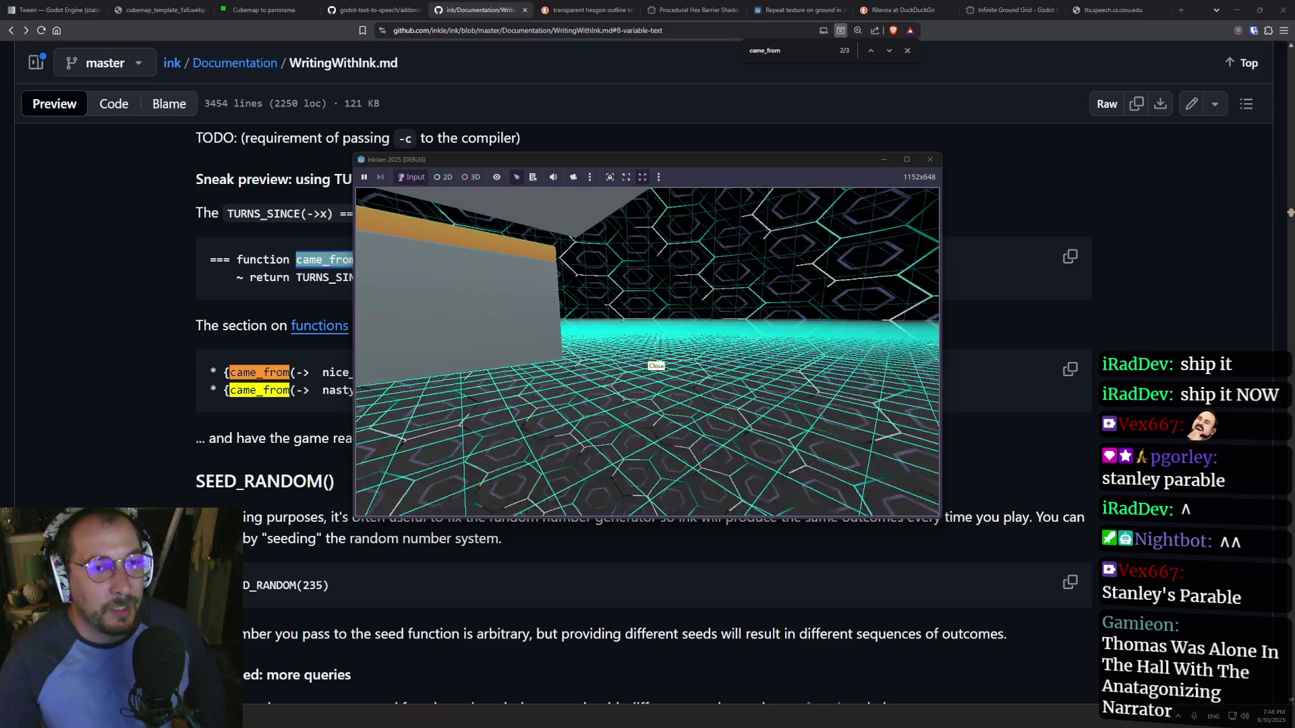
- Bring the Godot editor forward in the 3D workspace with the game scene open
{"action": "key", "text": "super+Tab"}
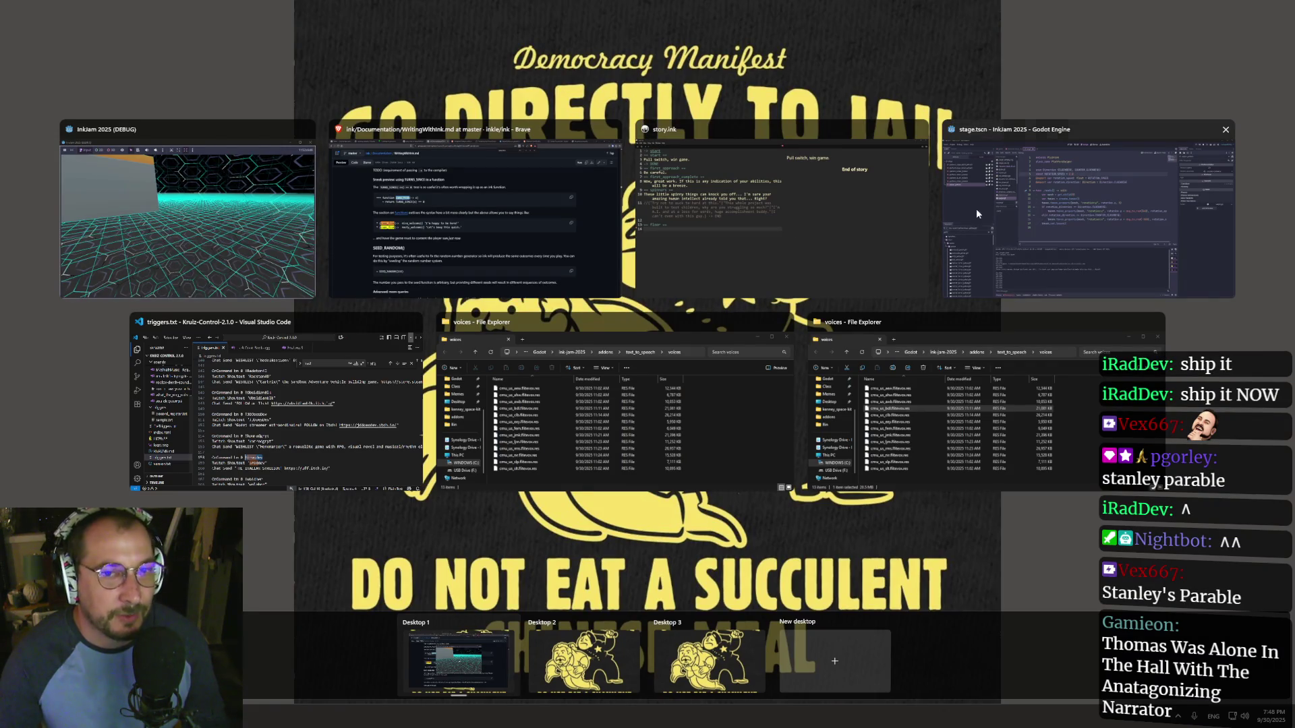
{"action": "left_click", "coordinate": [1054, 201]}
{"action": "left_click", "coordinate": [599, 24]}
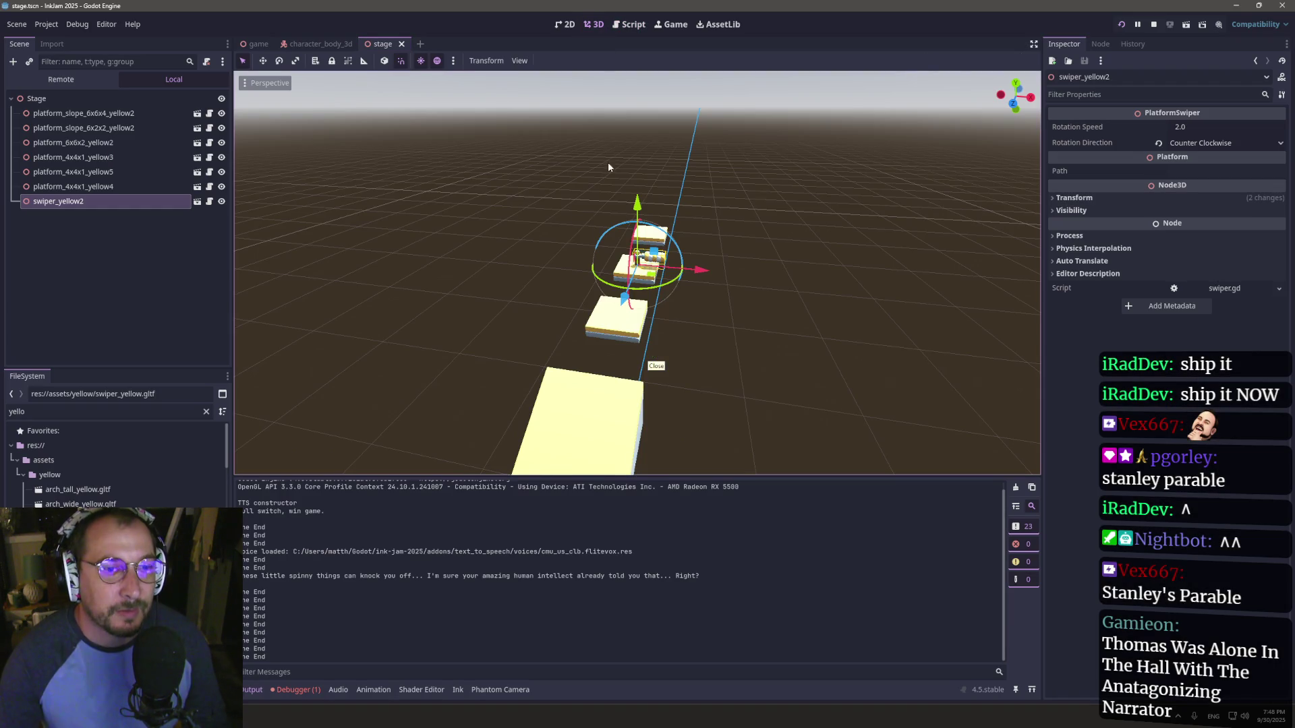
{"action": "left_click", "coordinate": [256, 44]}
- Zoom and orbit the viewport to inspect the yellow platforms, hex sky and hex-grid floor
{"action": "scroll", "coordinate": [651, 236], "scroll_direction": "down", "scroll_amount": 10}
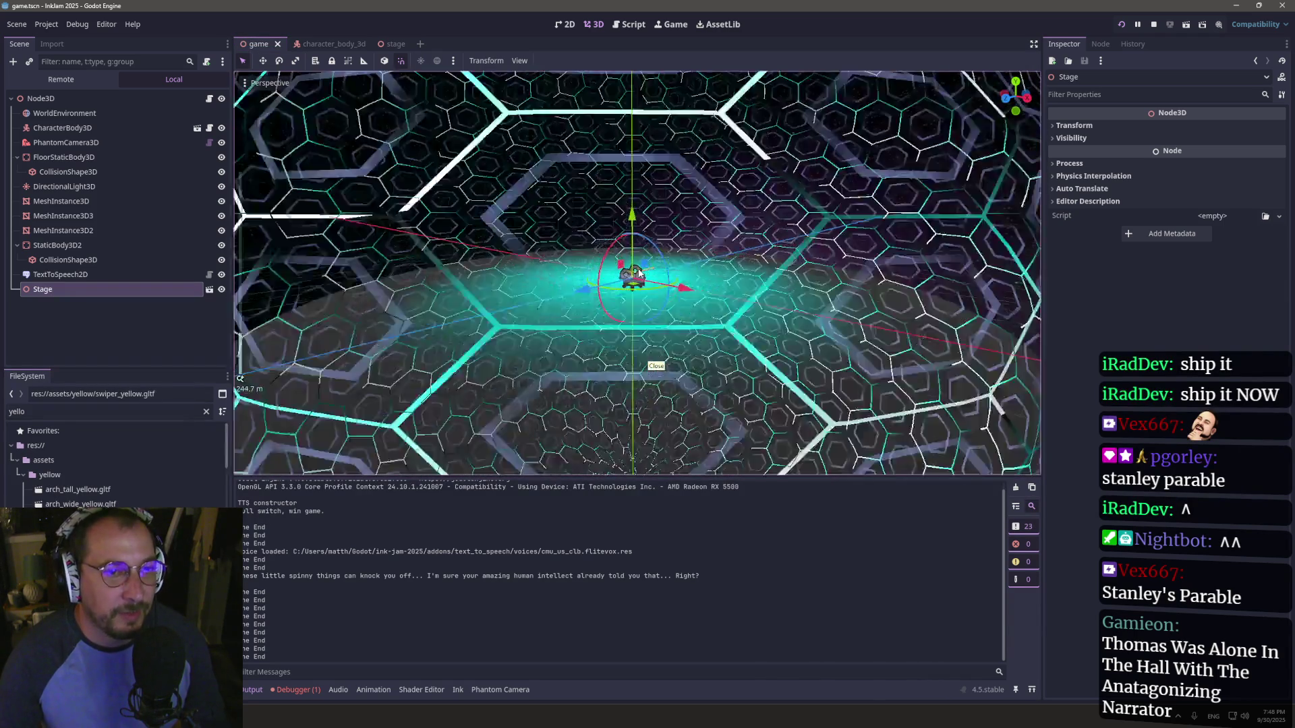
{"action": "scroll", "coordinate": [639, 274], "scroll_direction": "up", "scroll_amount": 10}
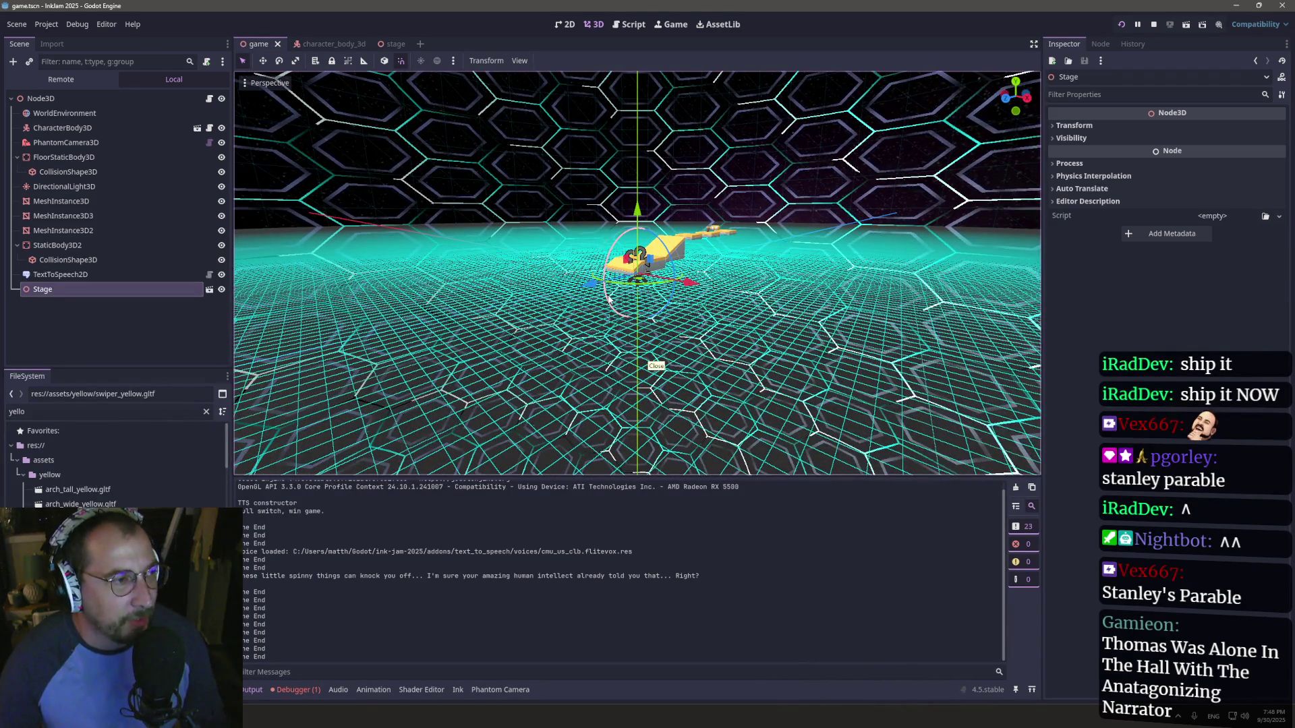
{"action": "scroll", "coordinate": [610, 300], "scroll_direction": "up", "scroll_amount": 4}
{"action": "scroll", "coordinate": [610, 299], "scroll_direction": "up", "scroll_amount": 10}
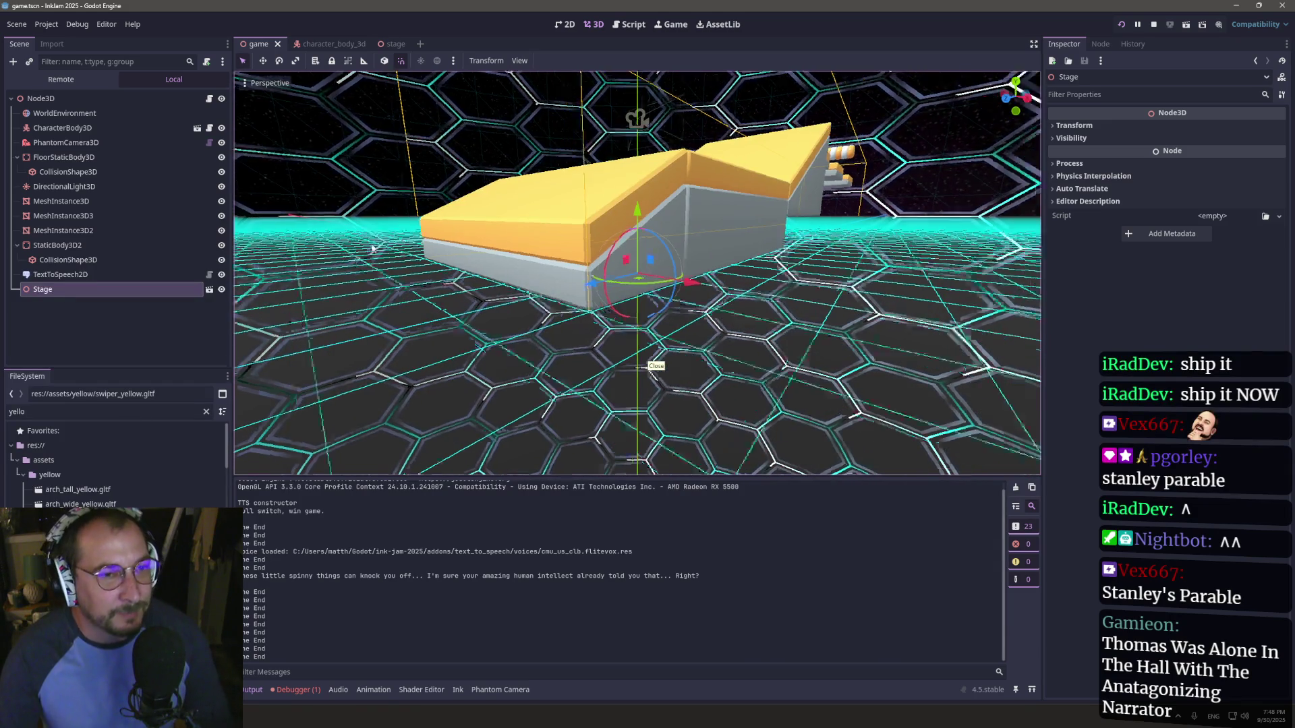
{"action": "scroll", "coordinate": [504, 249], "scroll_direction": "down", "scroll_amount": 5}
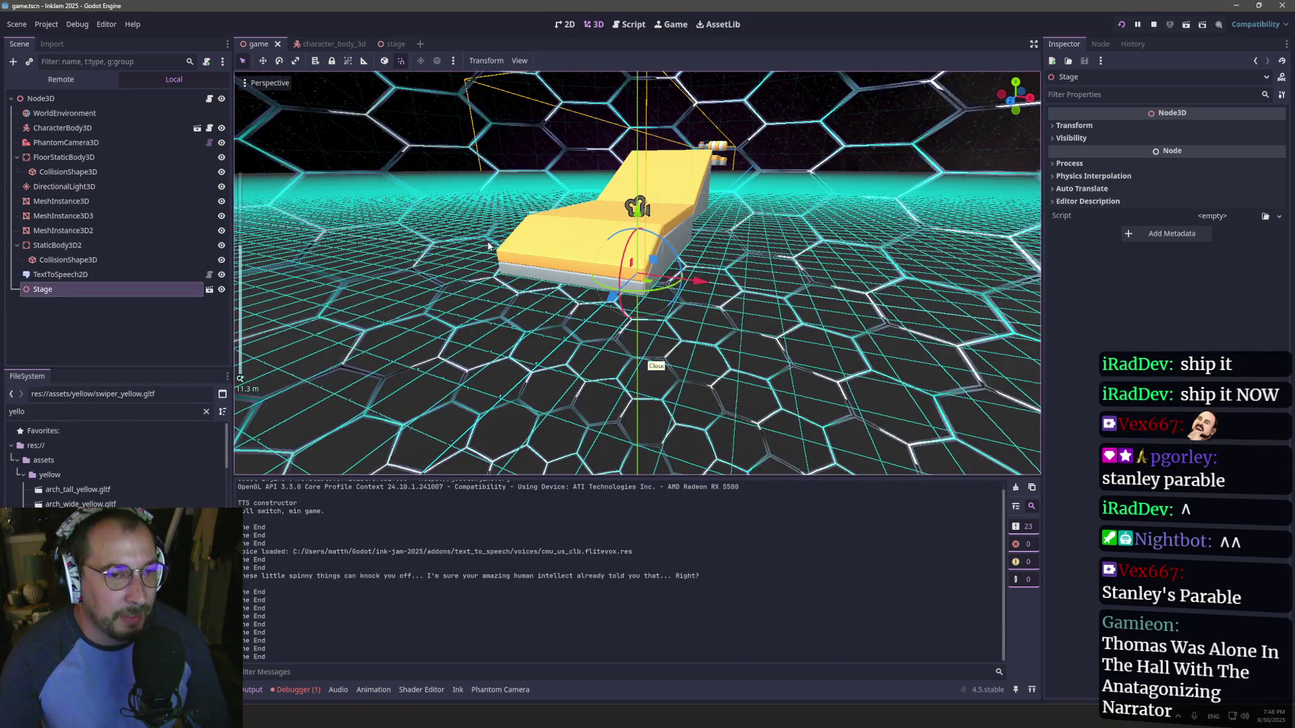
{"action": "left_click_drag", "start_coordinate": [478, 279], "coordinate": [538, 235]}
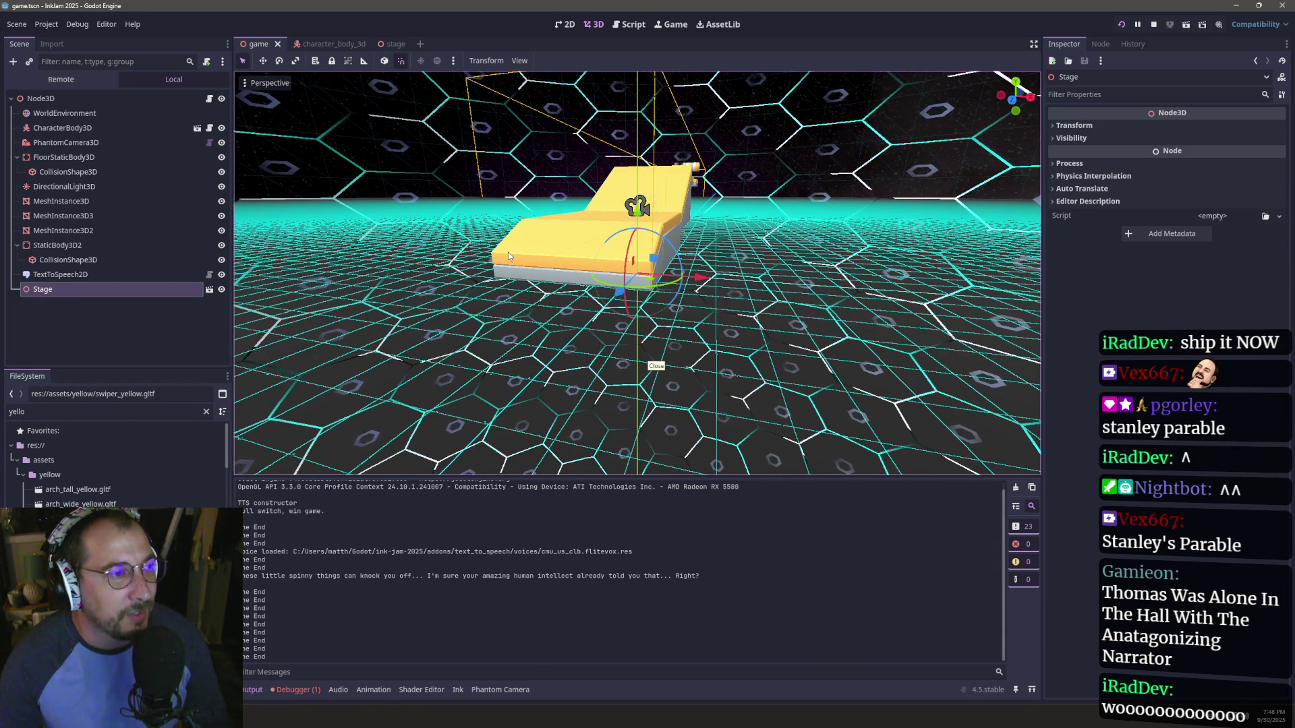
{"action": "mouse_move", "coordinate": [680, 137]}
{"action": "left_mouse_down"}
{"action": "mouse_move", "coordinate": [638, 204]}
{"action": "mouse_move", "coordinate": [653, 120]}
{"action": "mouse_move", "coordinate": [646, 175]}
{"action": "mouse_move", "coordinate": [626, 149]}
{"action": "mouse_move", "coordinate": [633, 455]}
{"action": "left_mouse_up"}
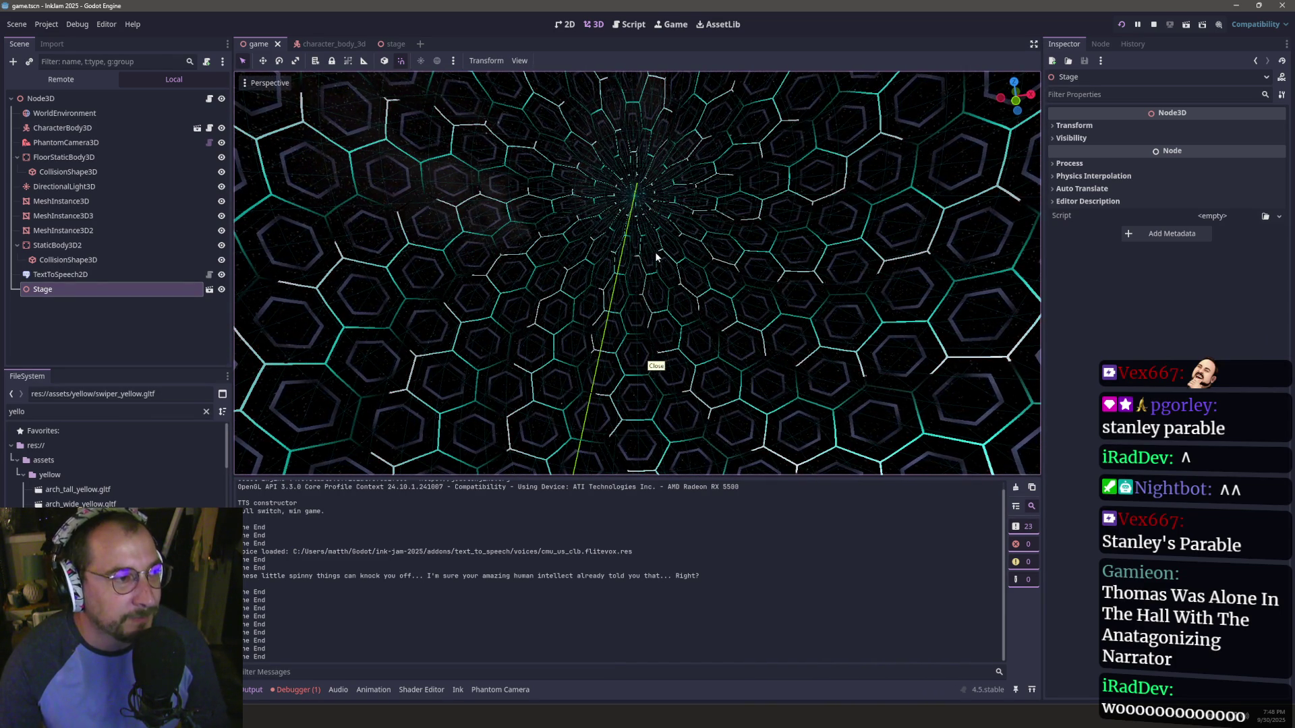
{"action": "mouse_move", "coordinate": [654, 267]}
{"action": "left_mouse_down"}
{"action": "mouse_move", "coordinate": [633, 54]}
{"action": "mouse_move", "coordinate": [657, 556]}
{"action": "mouse_move", "coordinate": [625, 446]}
{"action": "mouse_move", "coordinate": [578, 367]}
{"action": "mouse_move", "coordinate": [545, 362]}
{"action": "left_mouse_up"}
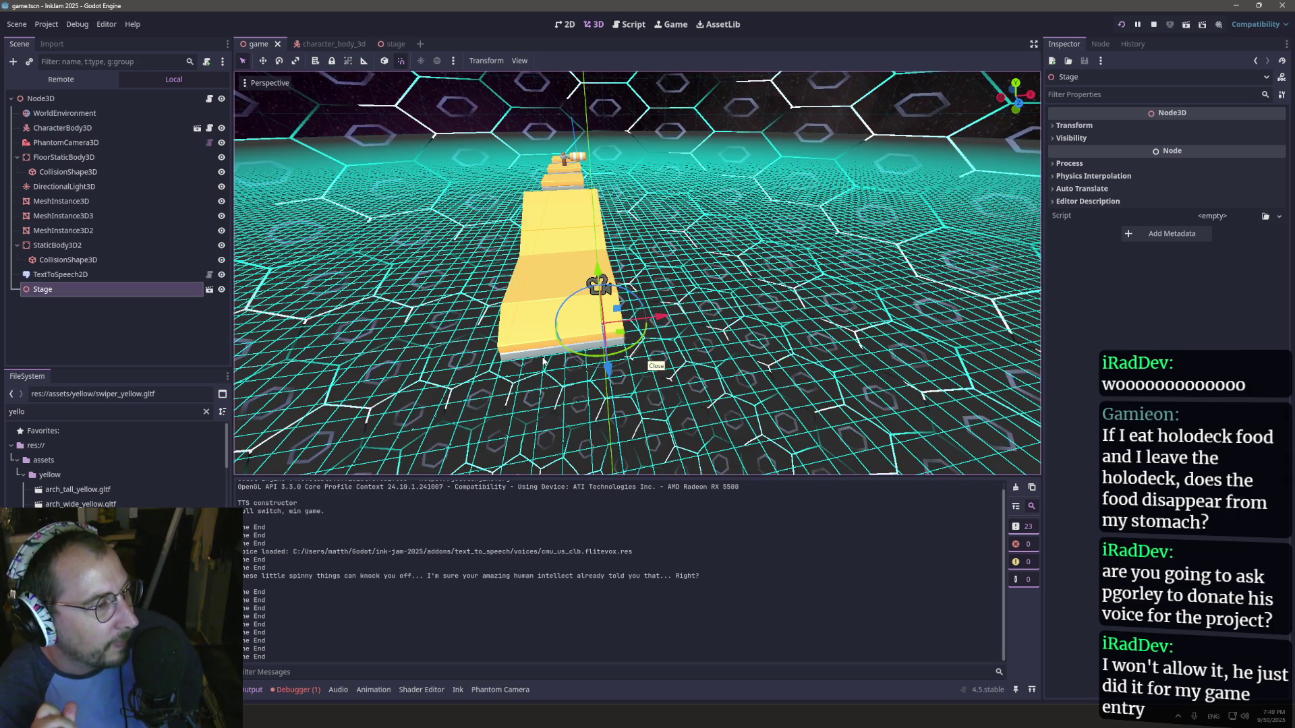
- Relaunch the game with Run Project to open a fresh debug run
{"action": "left_click", "coordinate": [1122, 25]}
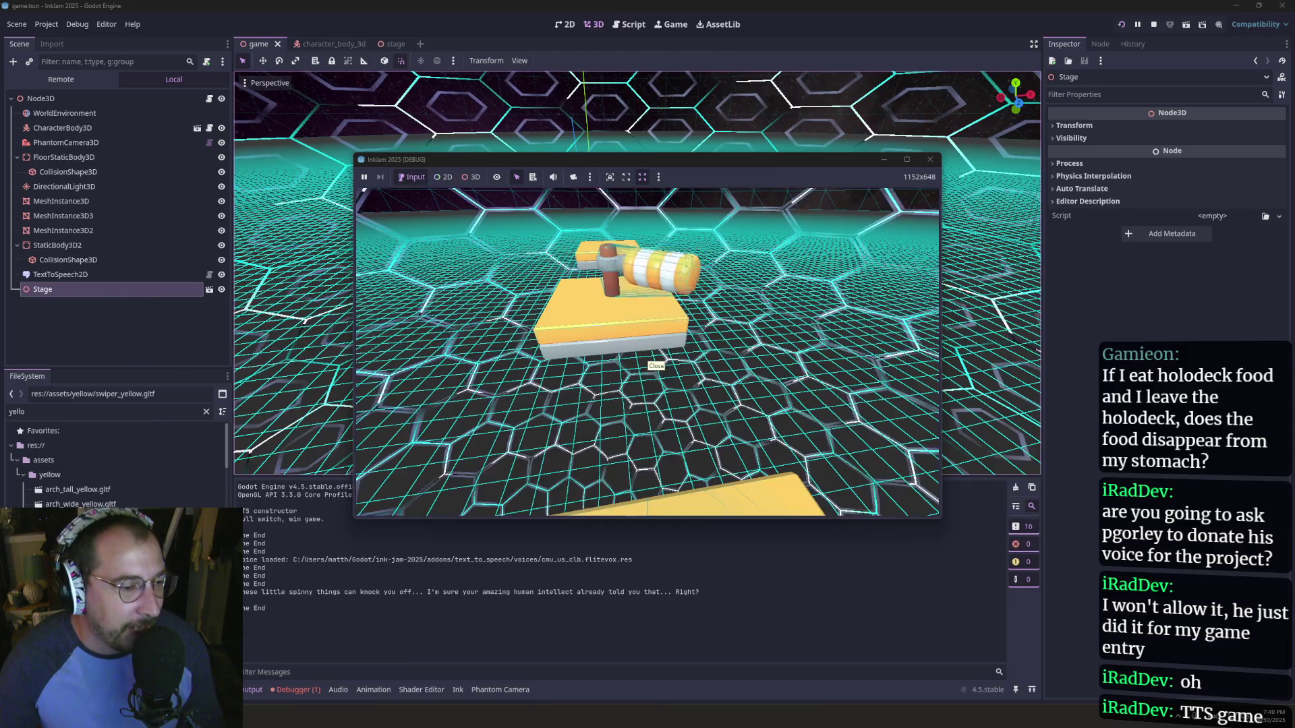
- In Inky, wrap spinners line 10 in braces and add the option 'Oh, maybe you aren't so smart.'
{"action": "key", "text": "alt+Tab"}
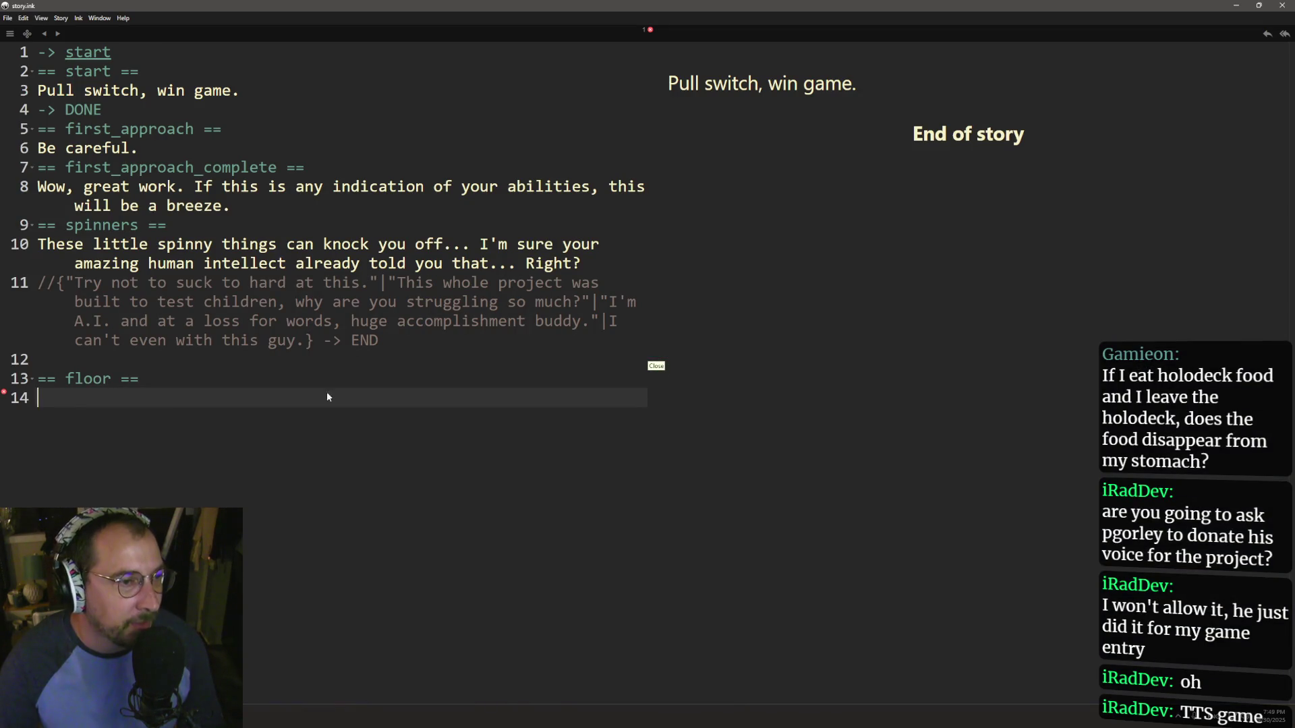
{"action": "left_click", "coordinate": [94, 244]}
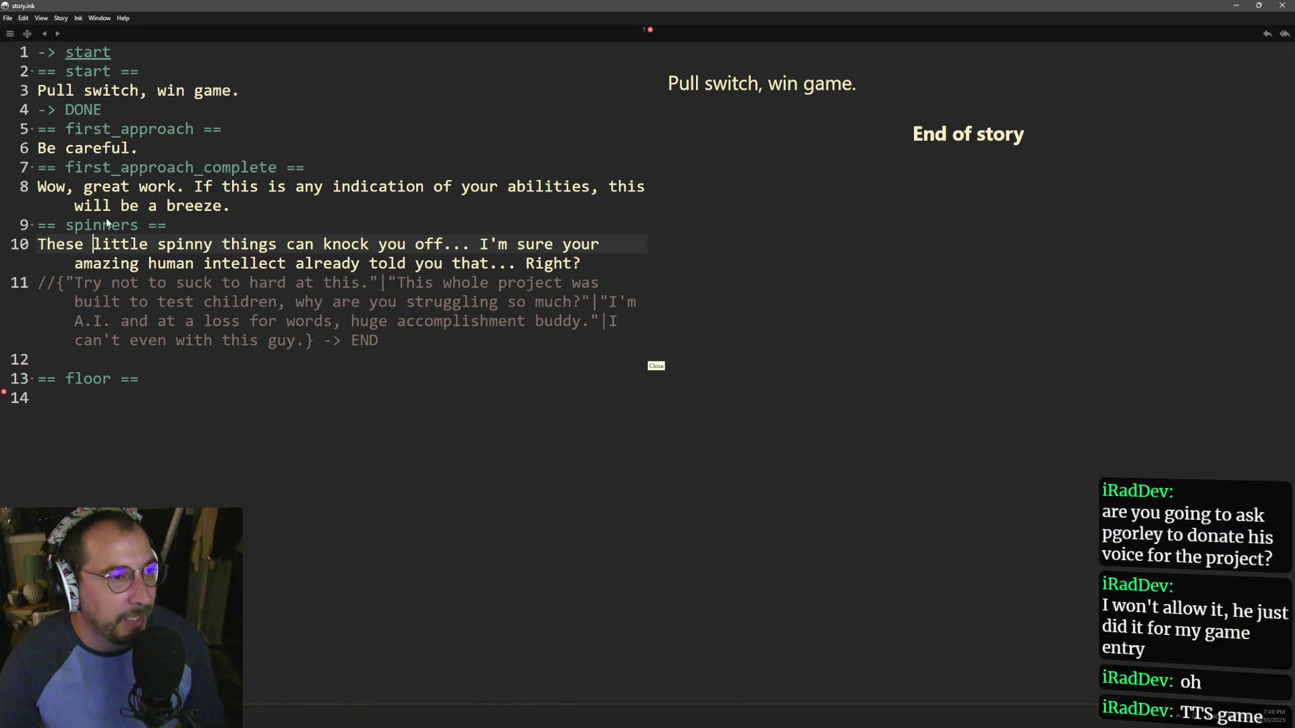
{"action": "double_click", "coordinate": [103, 225]}
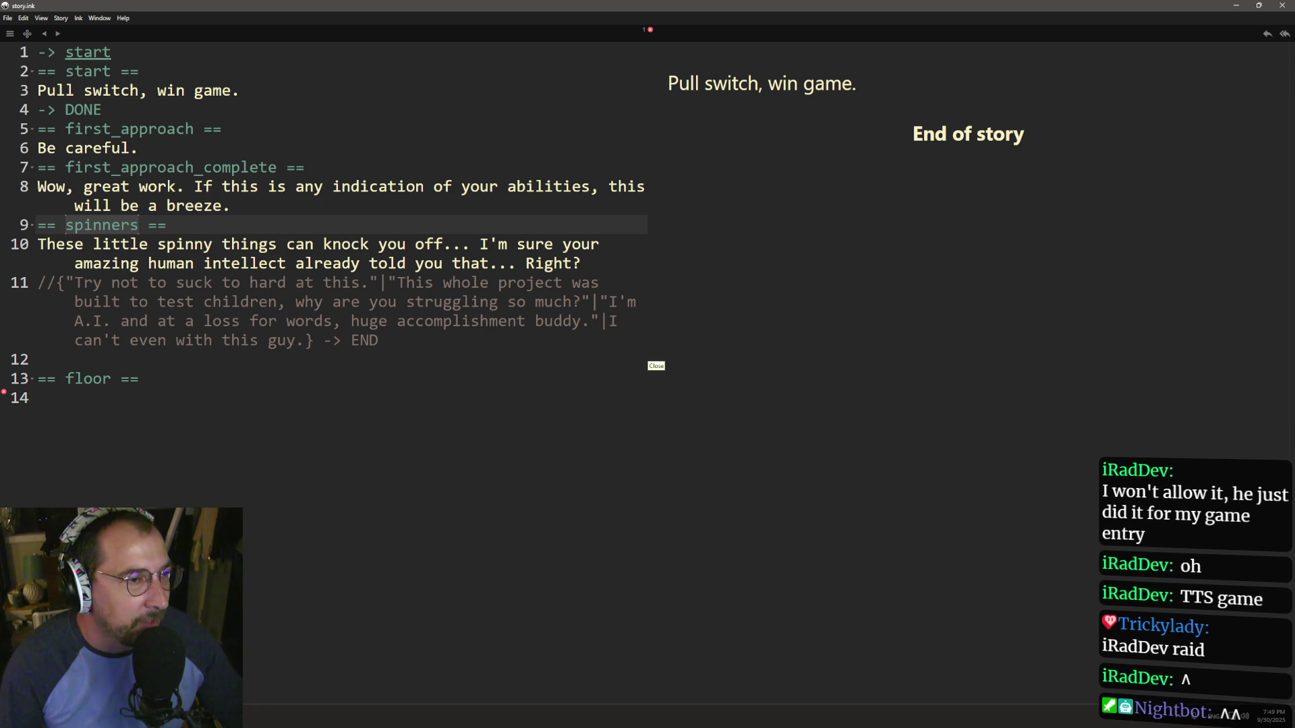
{"action": "left_click", "coordinate": [48, 243]}
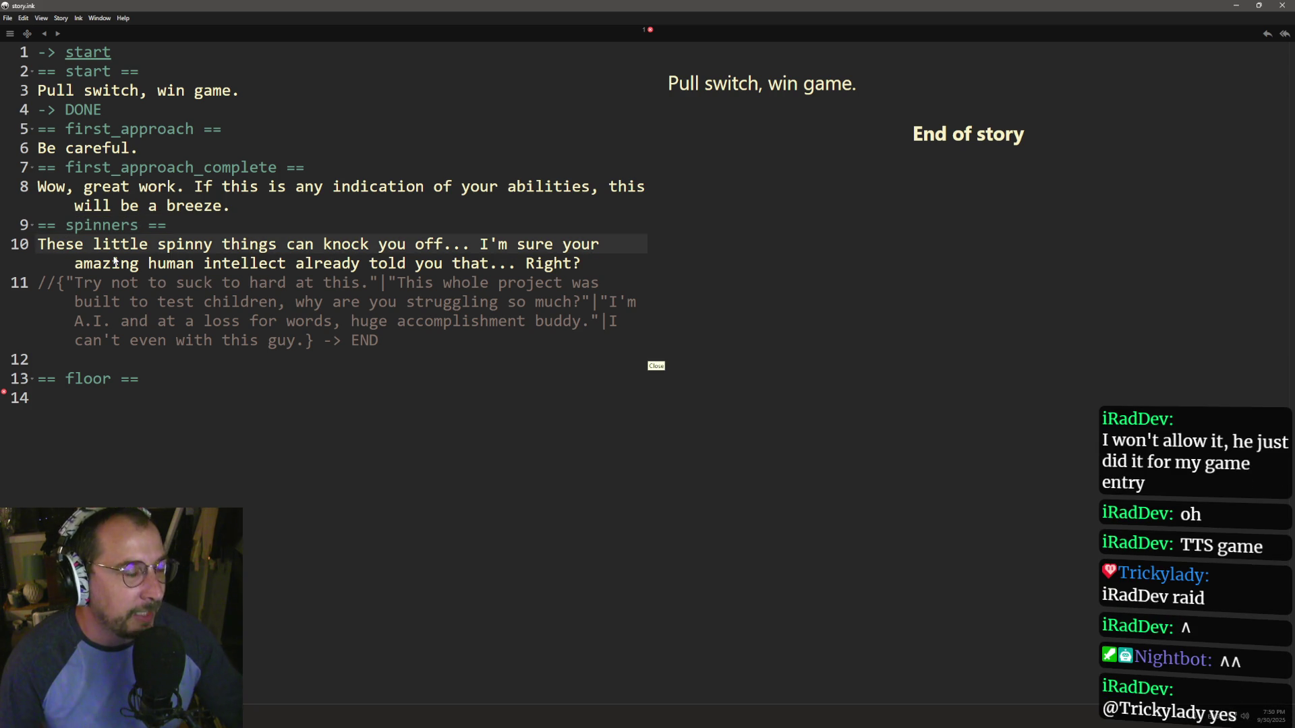
{"action": "type", "text": "{"}
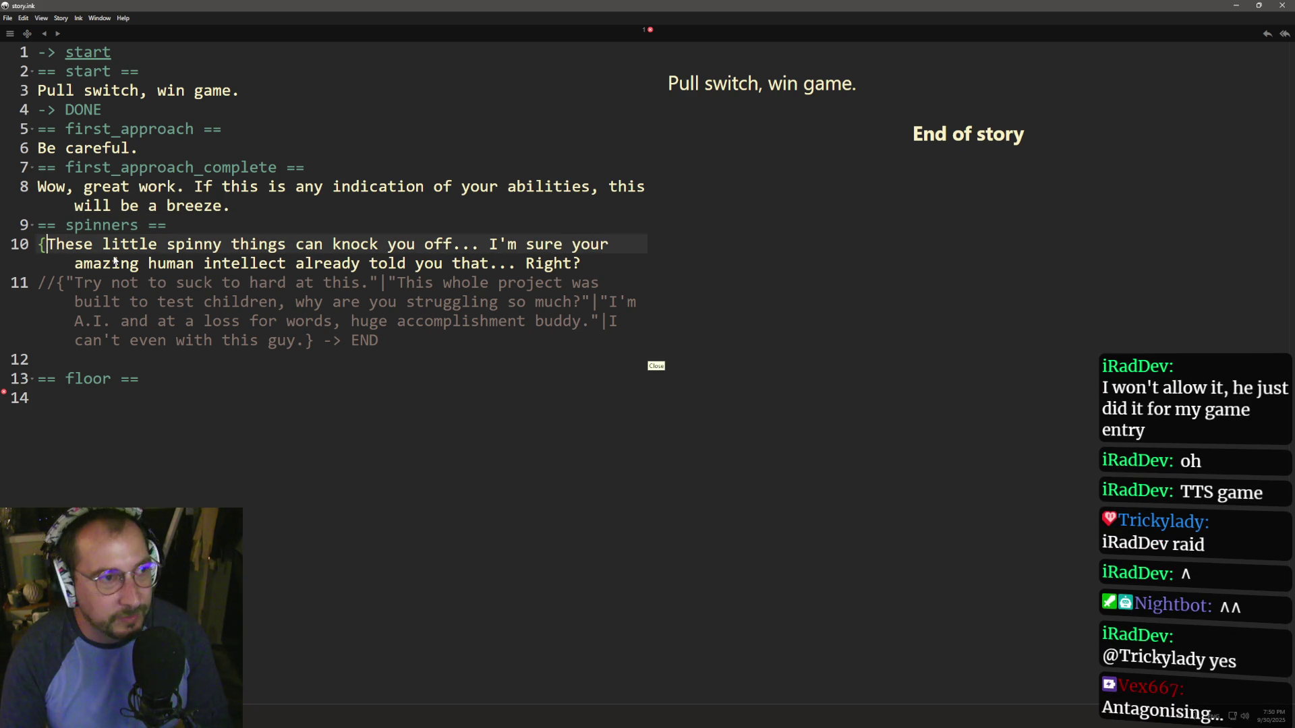
{"action": "left_click", "coordinate": [595, 266]}
{"action": "type", "text": "|"}
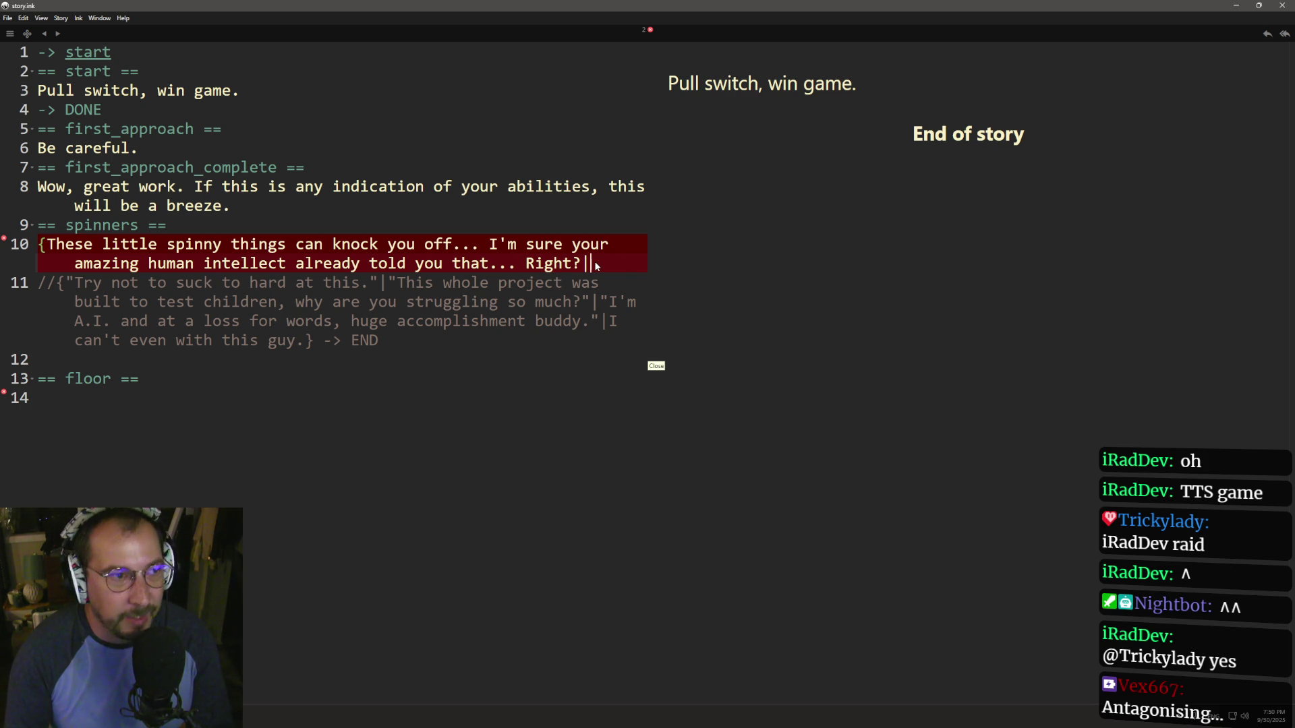
{"action": "type", "text": "Oh,"}
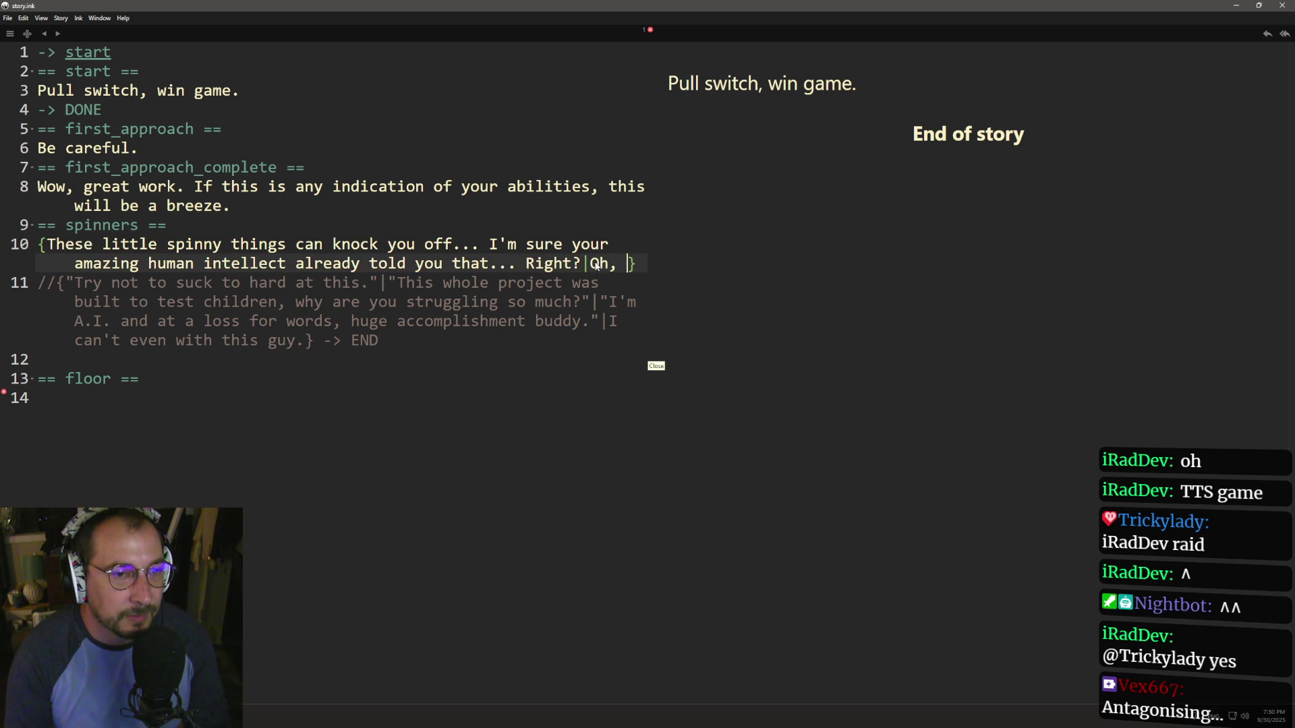
{"action": "type", "text": "maybe you are't "}
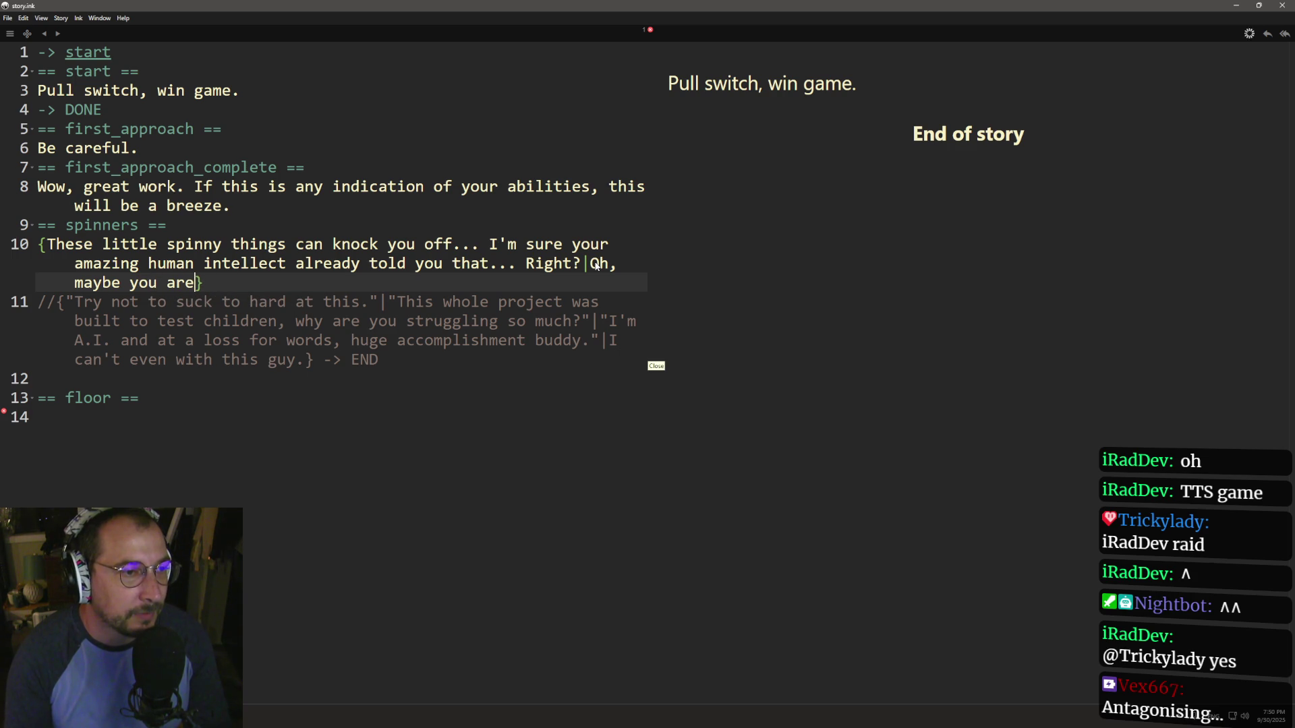
{"action": "type", "text": "'t so smart."}
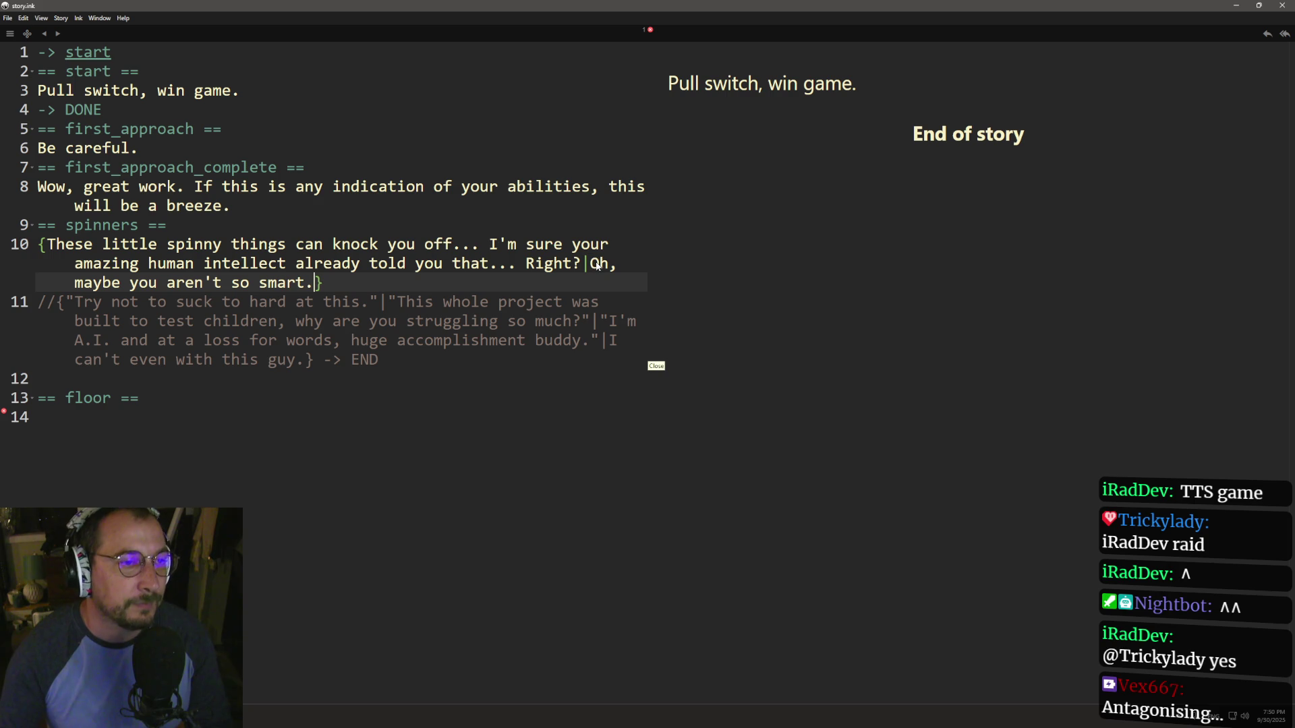
- Dismiss the JSON export error and delete the empty '== floor ==' knot
{"action": "left_click", "coordinate": [31, 18]}
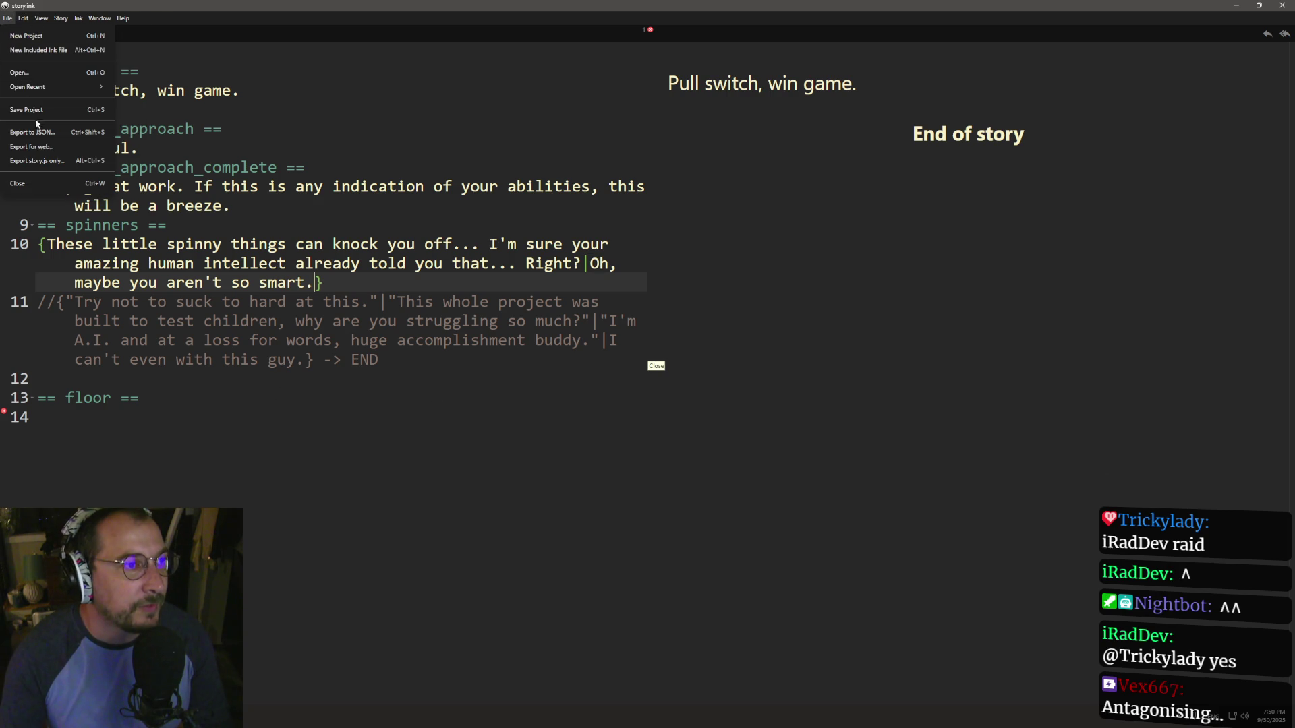
{"action": "left_click", "coordinate": [21, 137]}
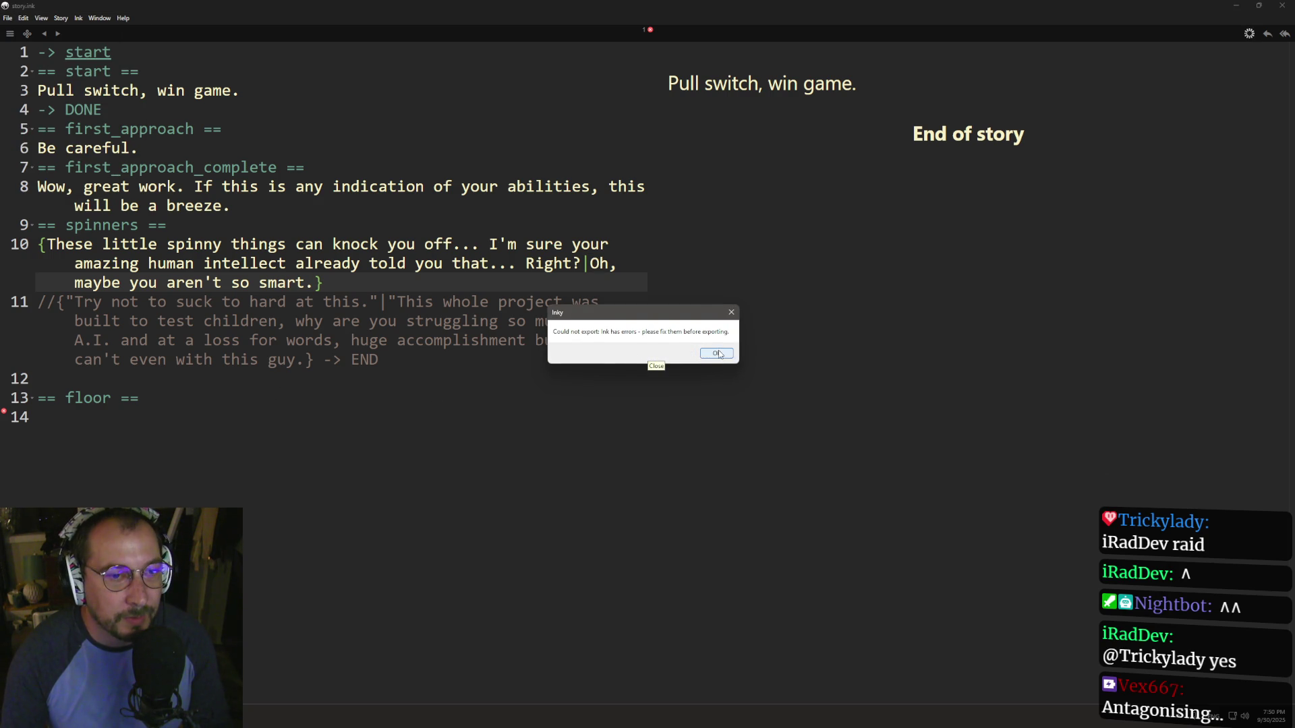
{"action": "left_click", "coordinate": [717, 353]}
{"action": "left_click", "coordinate": [587, 458]}
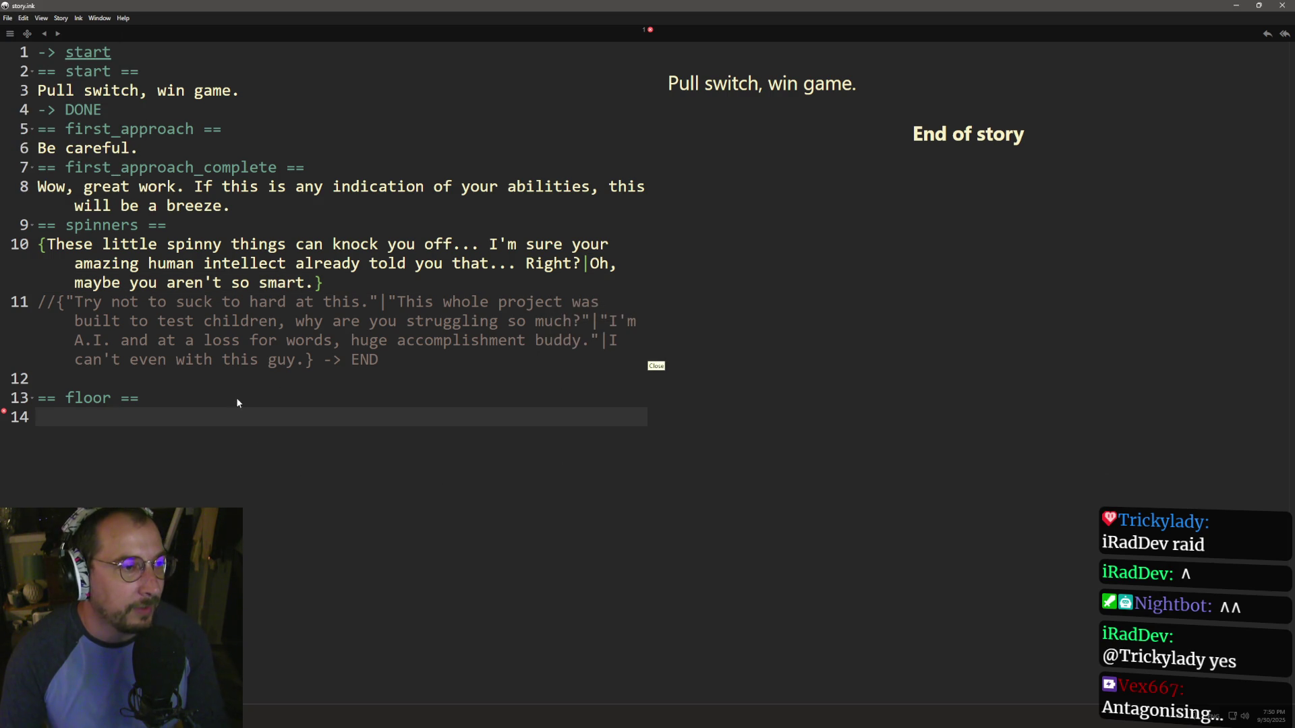
{"action": "left_click", "coordinate": [57, 396]}
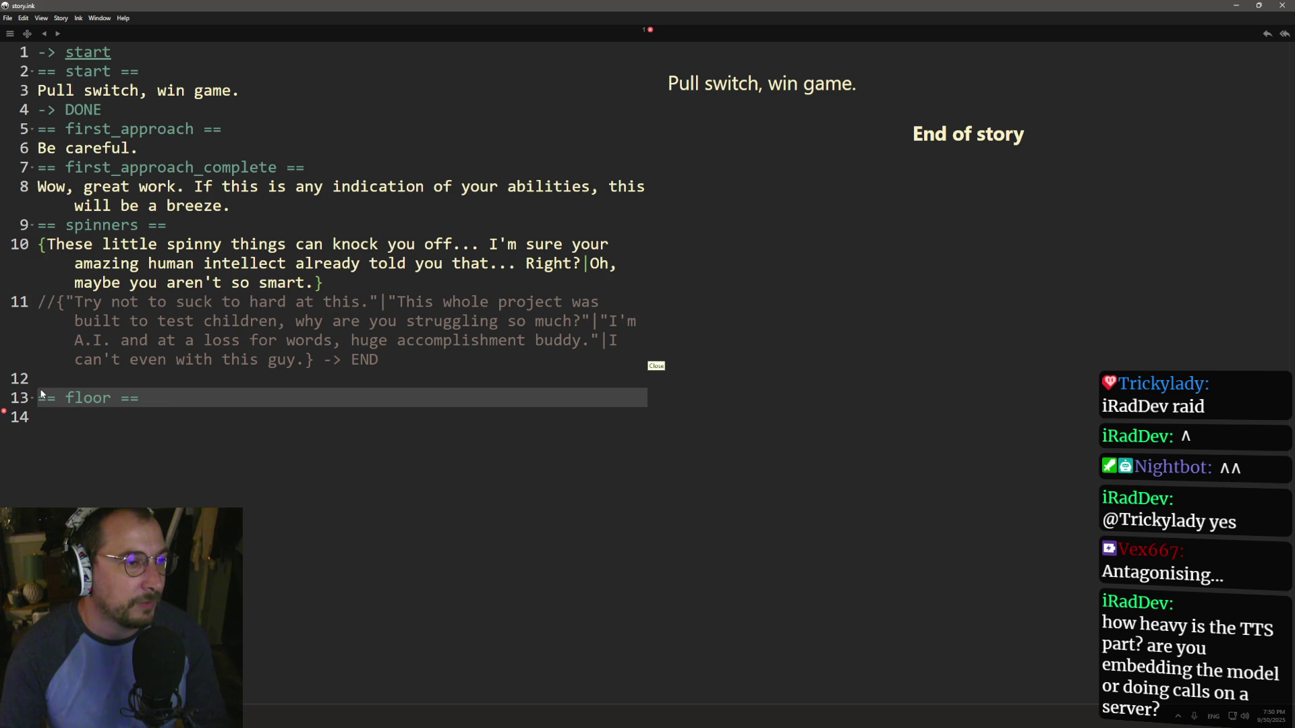
{"action": "key", "text": "ctrl+d"}
{"action": "key", "text": "ctrl+d"}
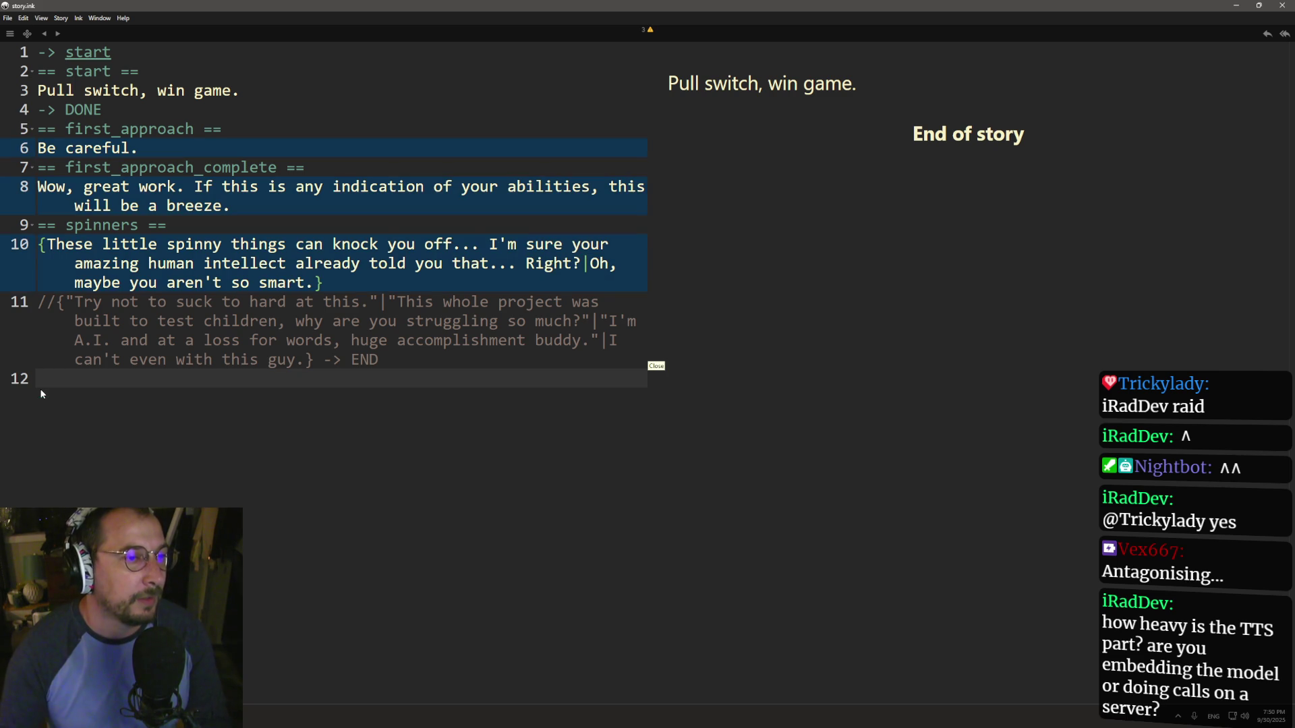
- Export the story to story.ink.json, replacing the existing file, and rerun the game in Godot
{"action": "left_click", "coordinate": [20, 18]}
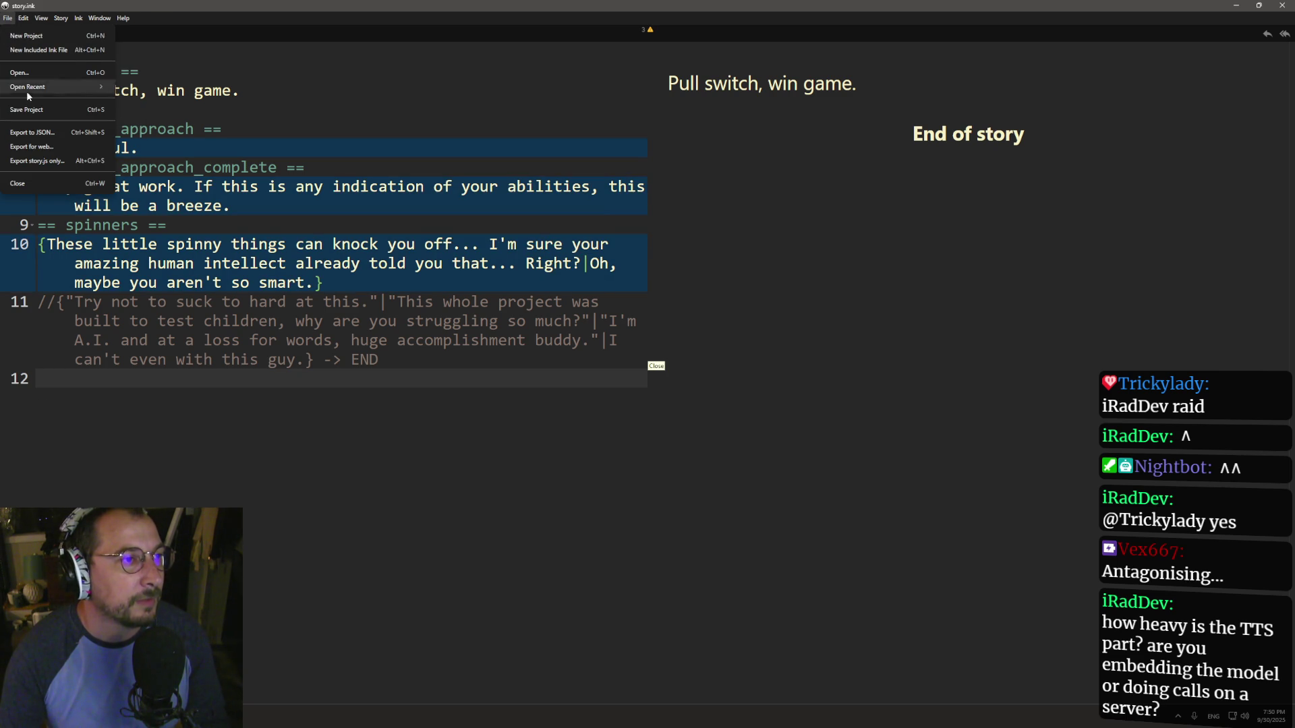
{"action": "left_click", "coordinate": [37, 135]}
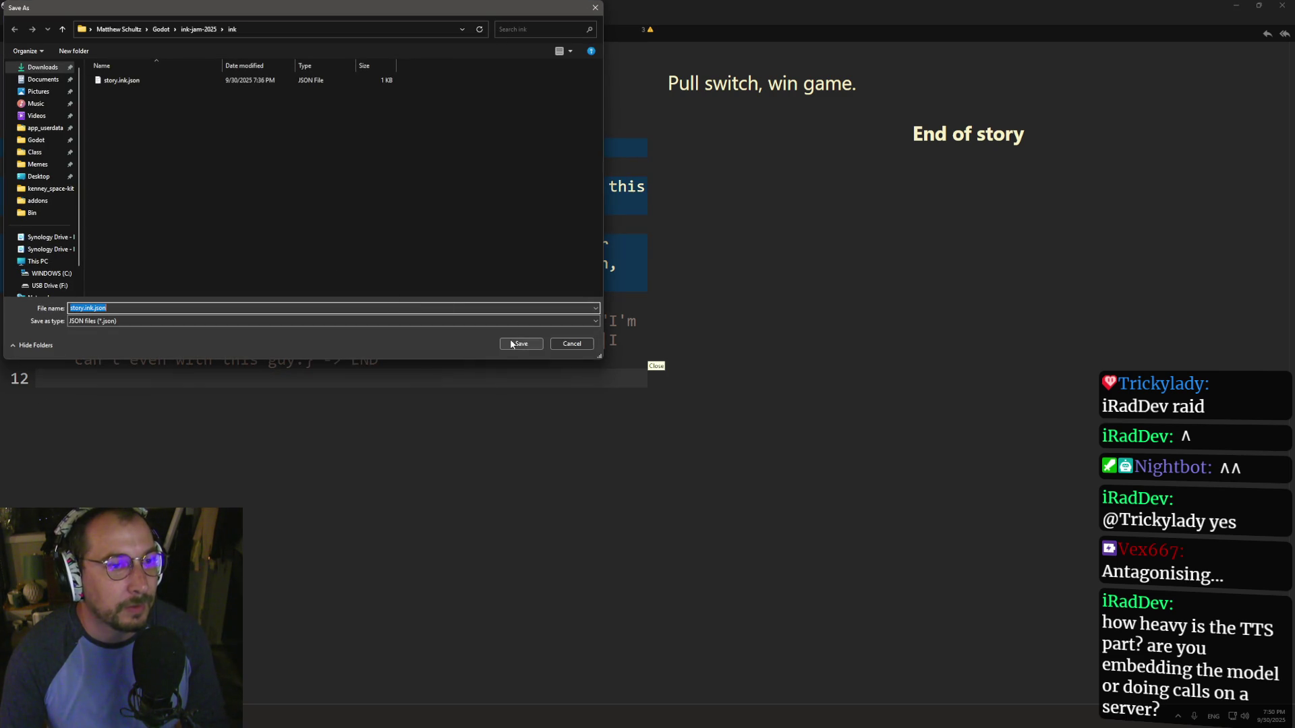
{"action": "left_click", "coordinate": [521, 343]}
{"action": "left_click", "coordinate": [667, 357]}
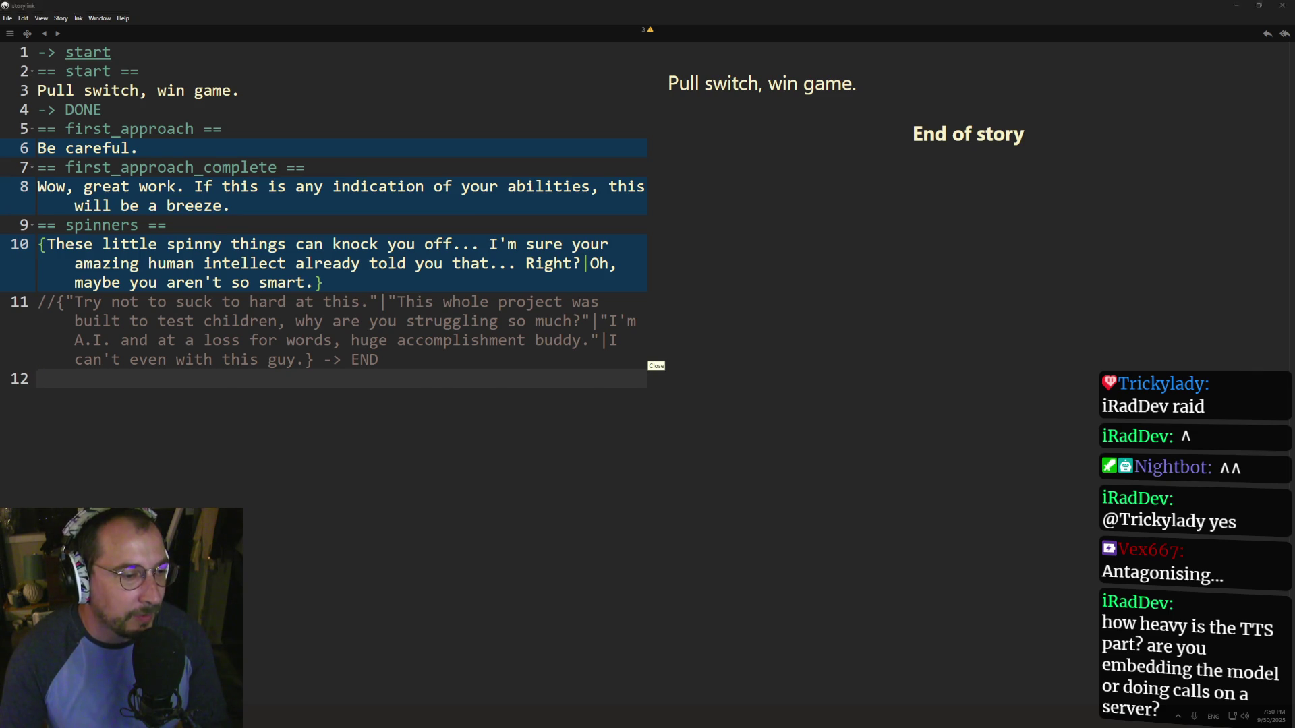
{"action": "key", "text": "alt+Tab"}
{"action": "left_click", "coordinate": [1122, 25]}
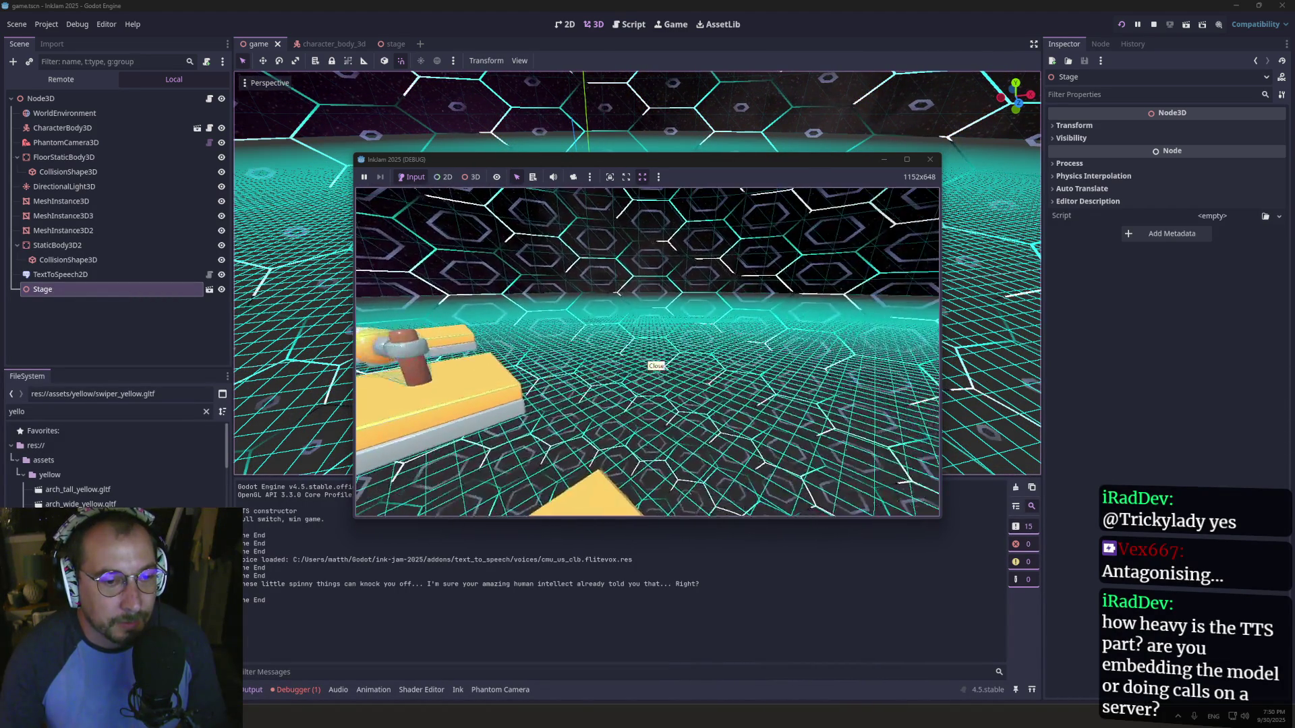
- Walk the player forward onto the hammer platform to trigger 'Oh, maybe you aren't so smart.'
{"action": "key", "text": "w"}
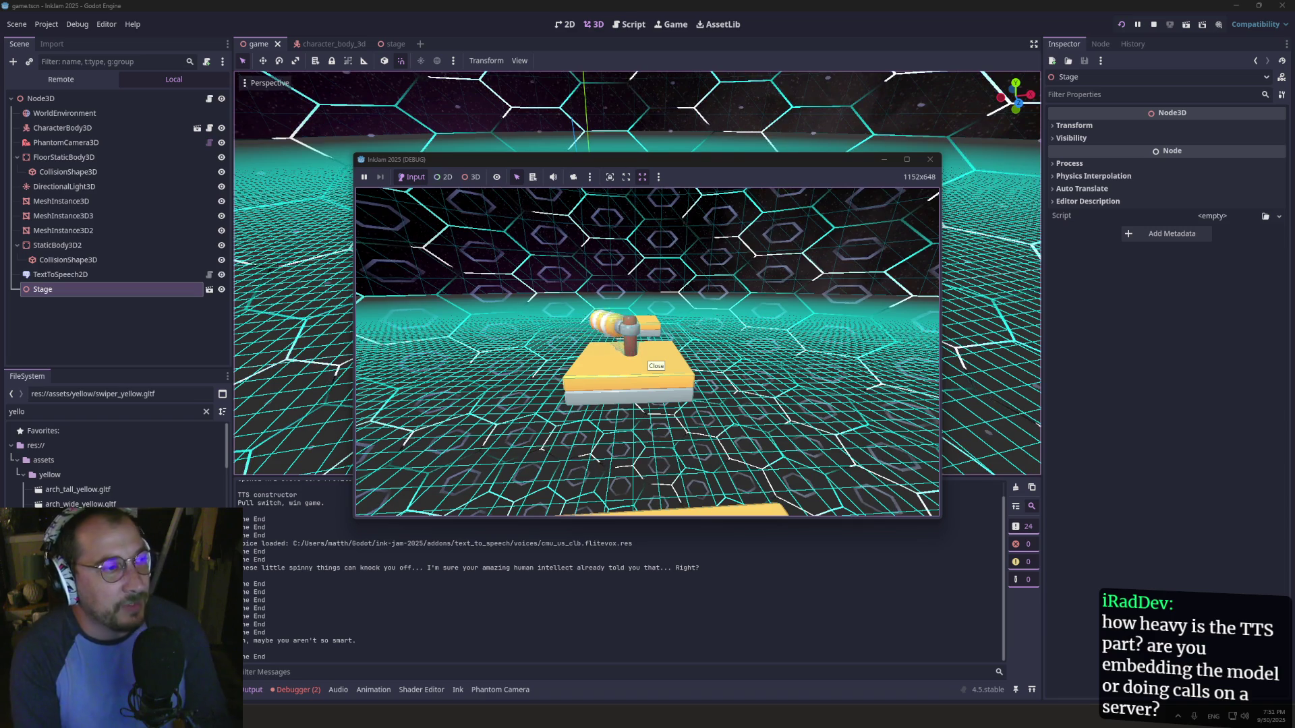
{"action": "key", "text": "super+Tab"}
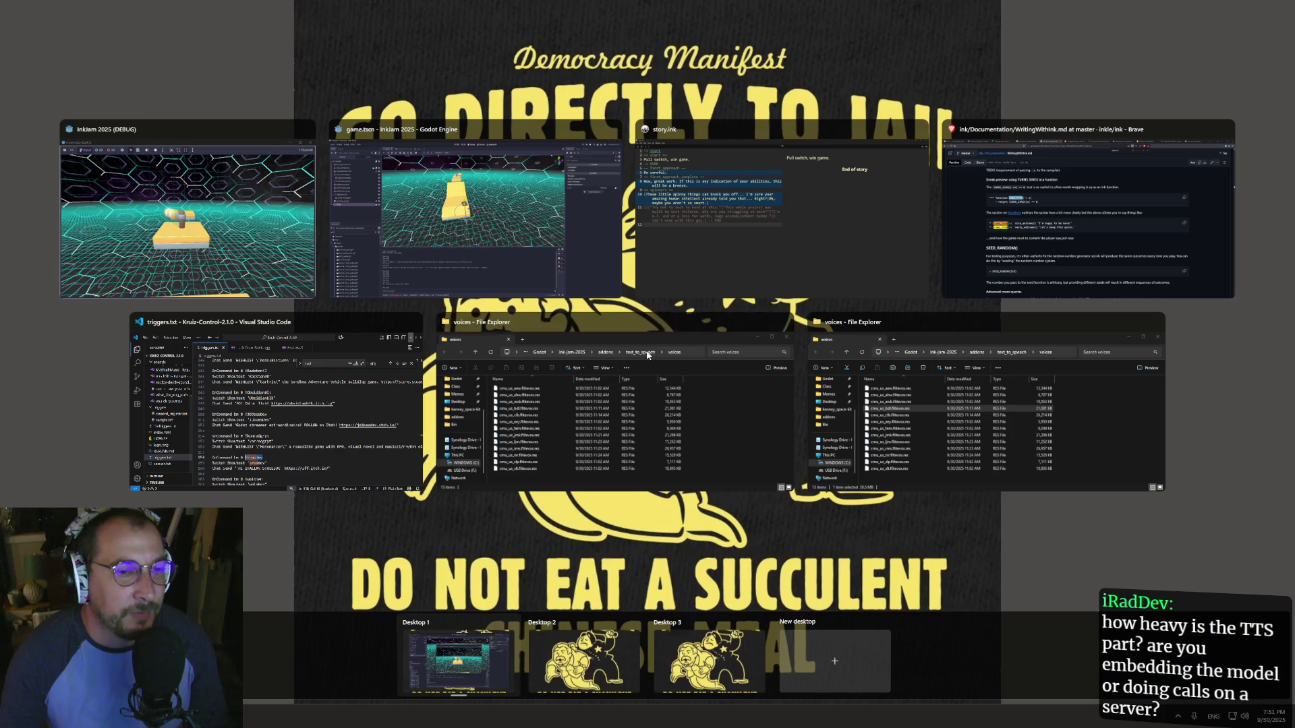
{"action": "left_click", "coordinate": [701, 224]}
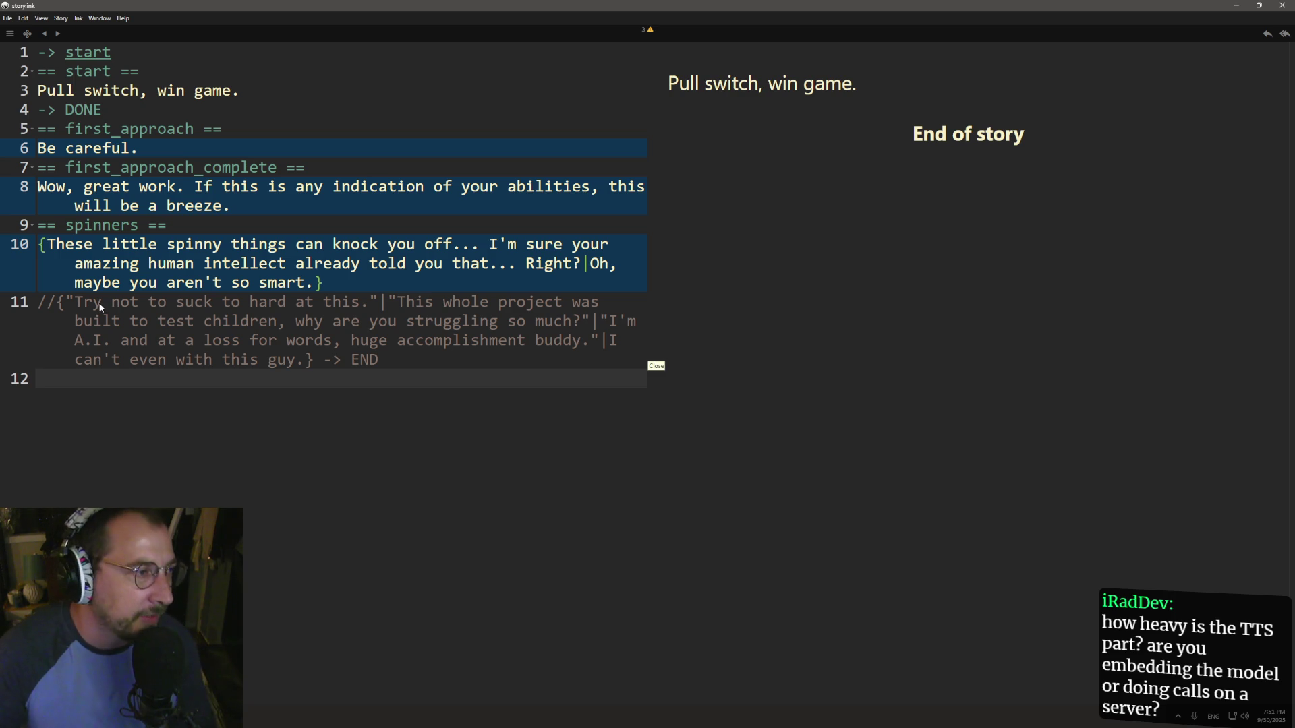
{"action": "left_click", "coordinate": [259, 304]}
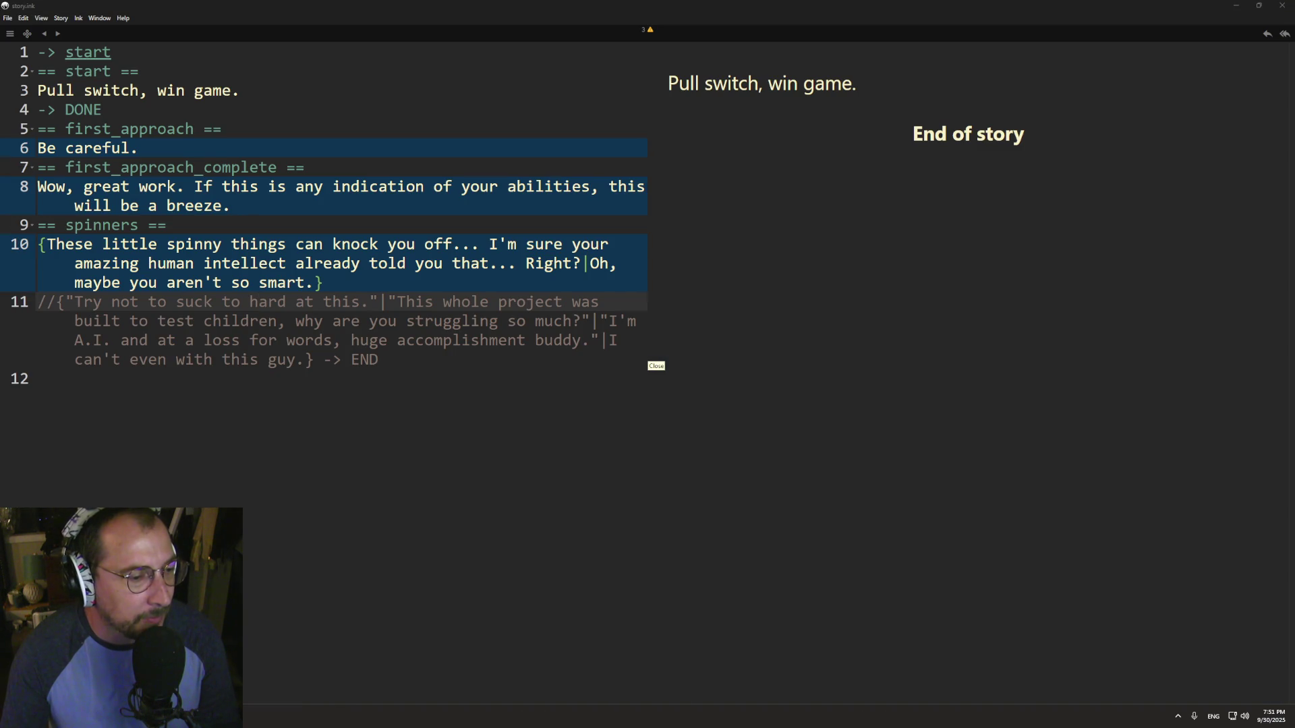
{"action": "key", "text": "alt+Tab"}
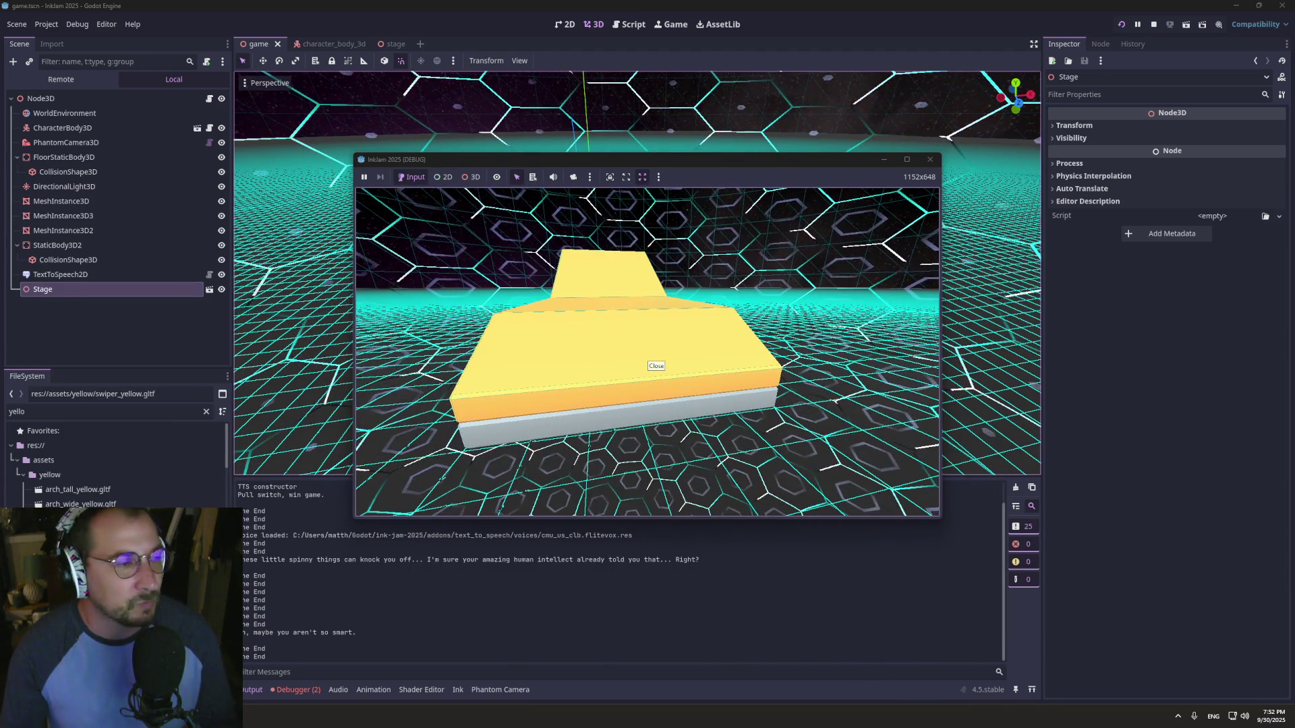
- Return to Godot and stop the running game
{"action": "key", "text": "super+Tab"}
{"action": "left_click", "coordinate": [606, 240]}
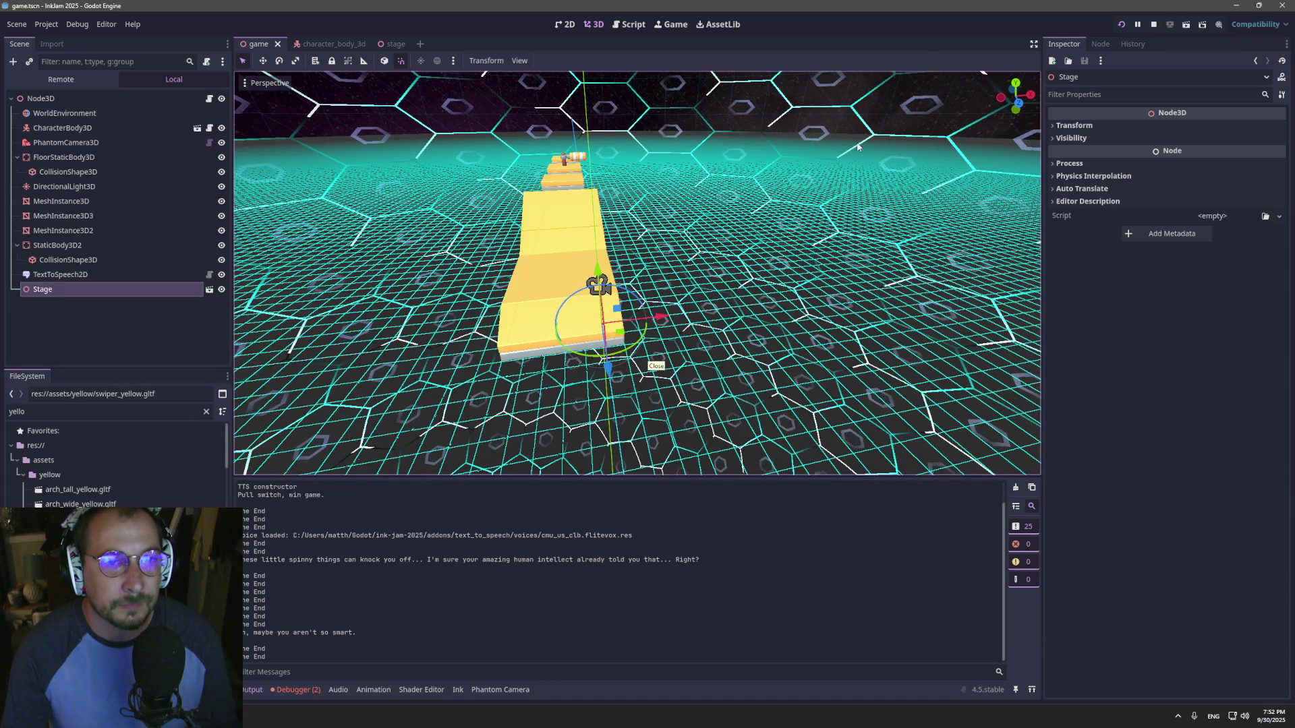
{"action": "left_click", "coordinate": [1153, 25]}
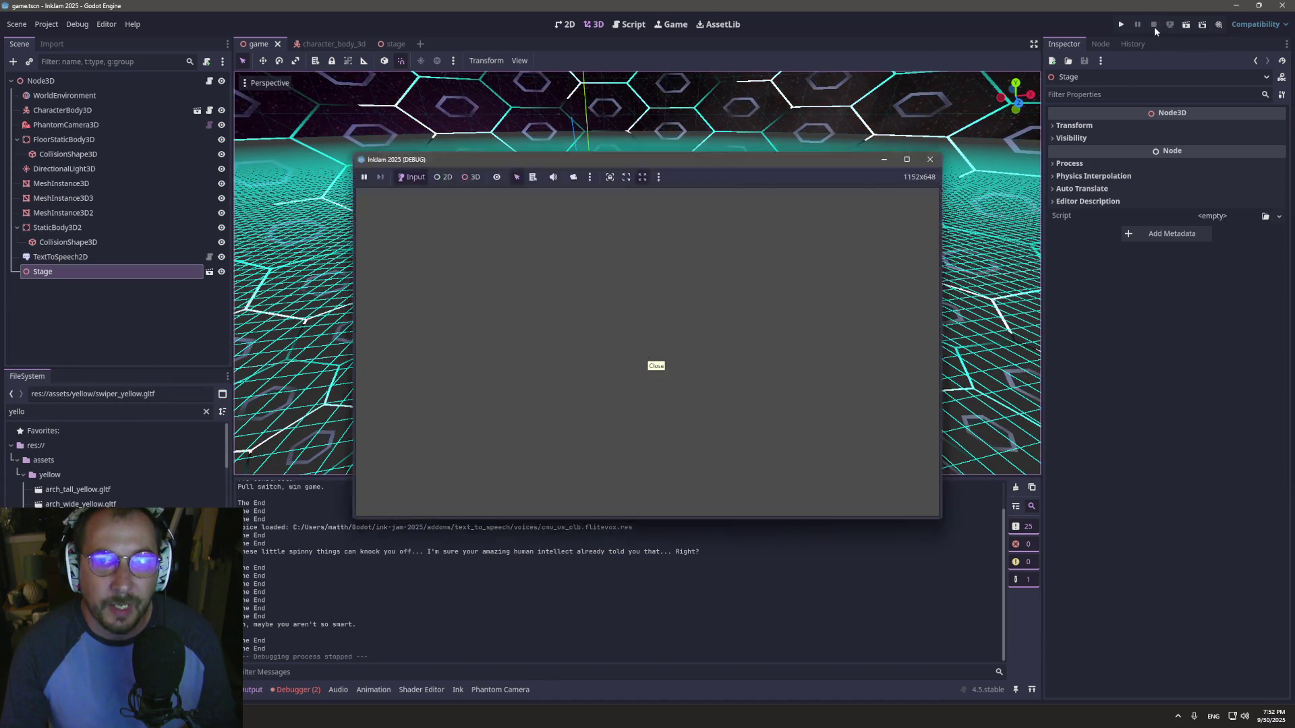
- Inspect the AI audio bus effects, go back to the Output log, then return to the ink docs
{"action": "left_click", "coordinate": [338, 689]}
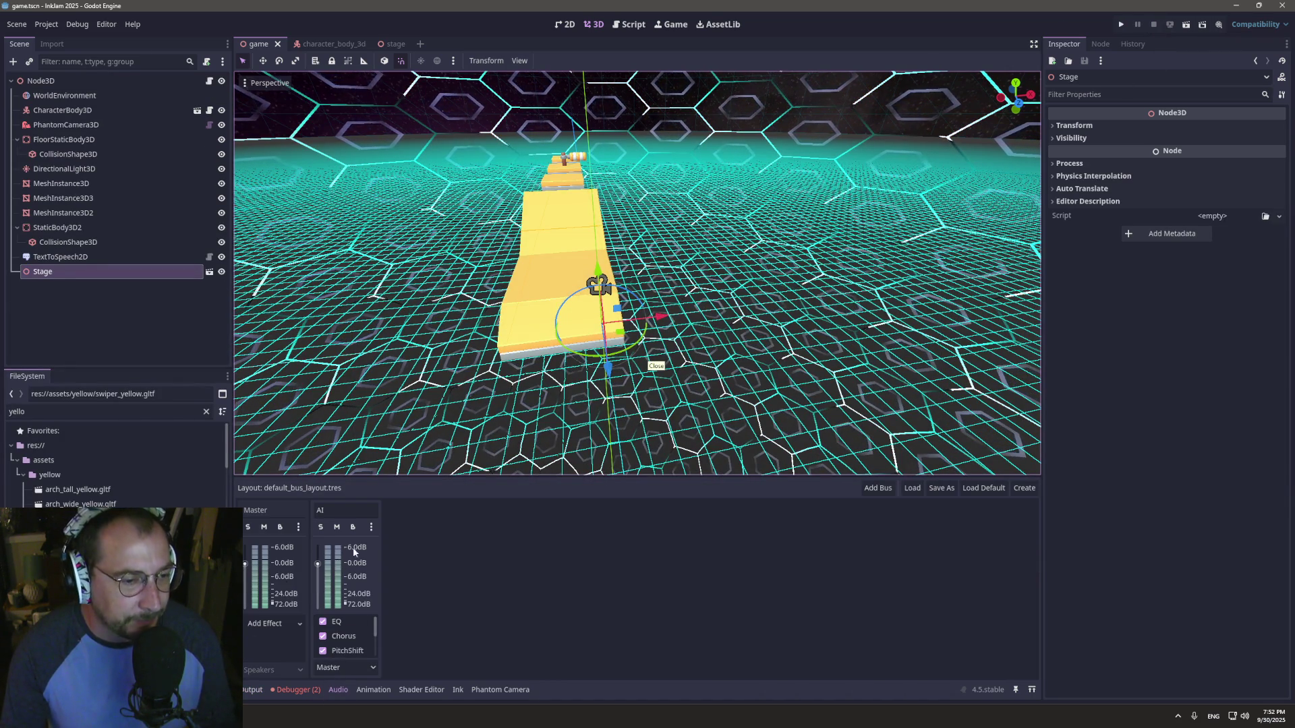
{"action": "scroll", "coordinate": [346, 641], "scroll_direction": "down", "scroll_amount": 2}
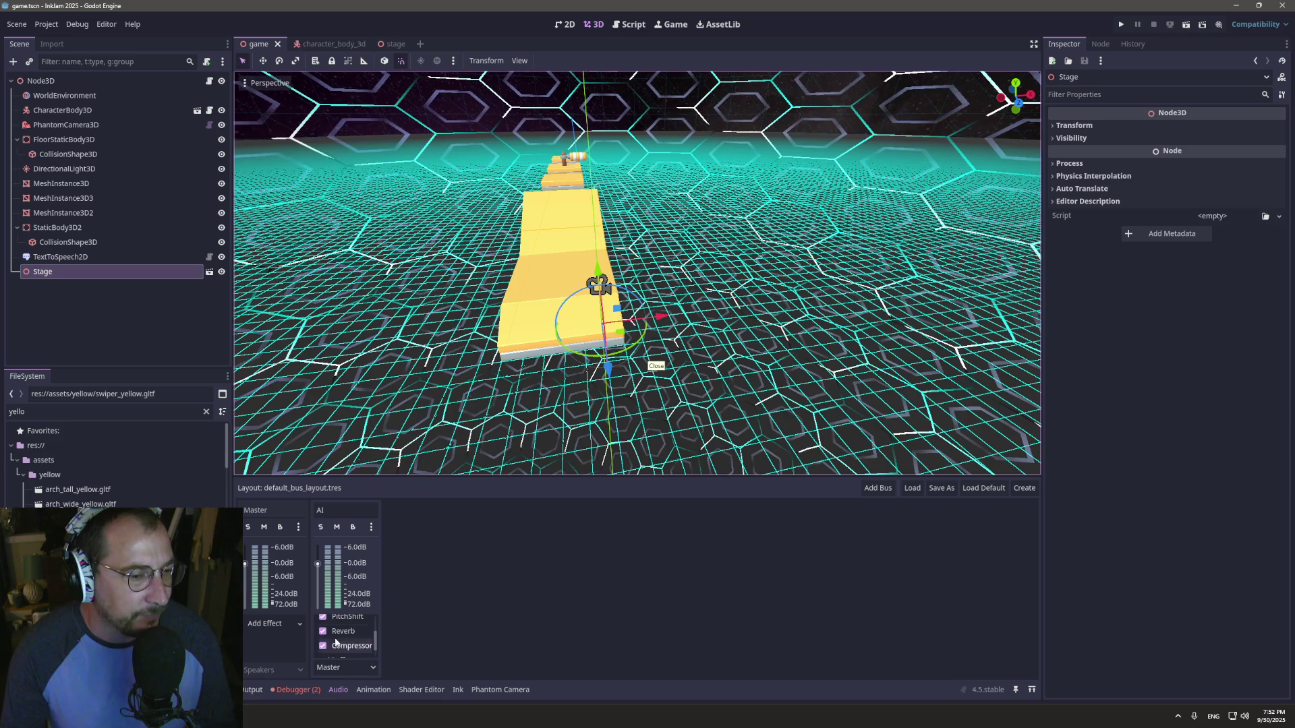
{"action": "scroll", "coordinate": [344, 636], "scroll_direction": "up", "scroll_amount": 3}
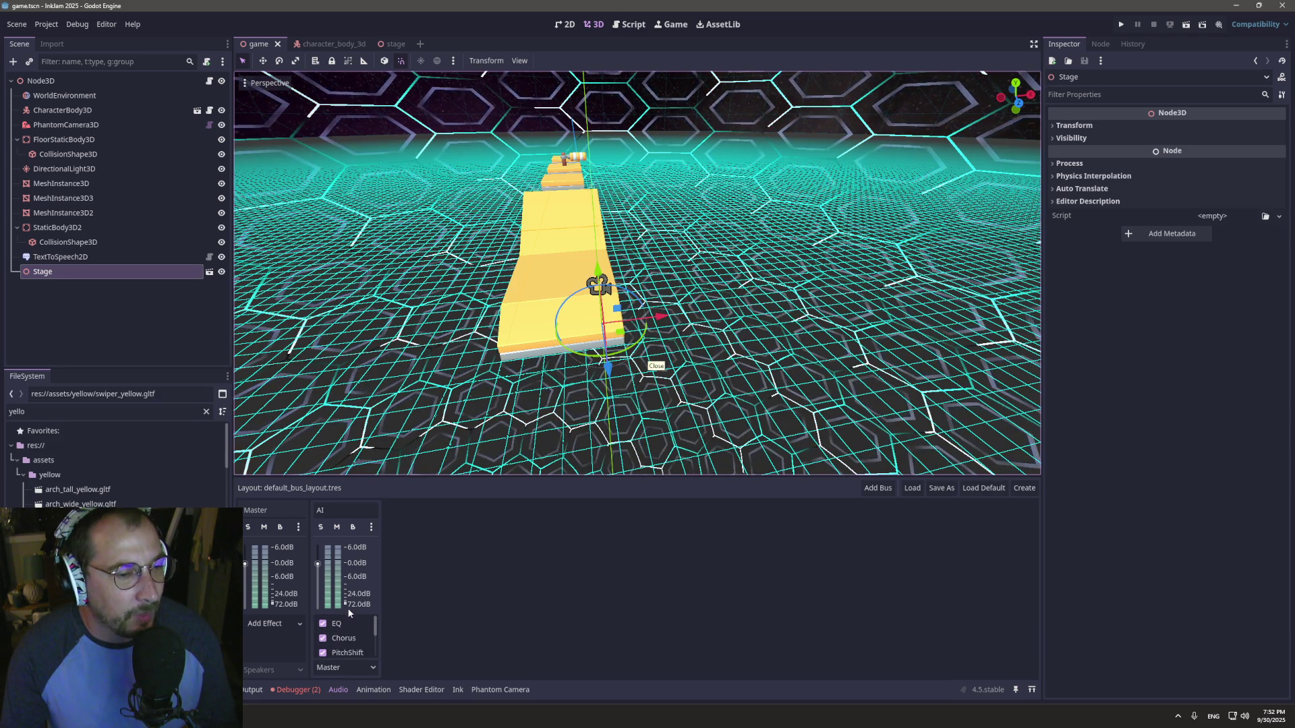
{"action": "left_click", "coordinate": [251, 690]}
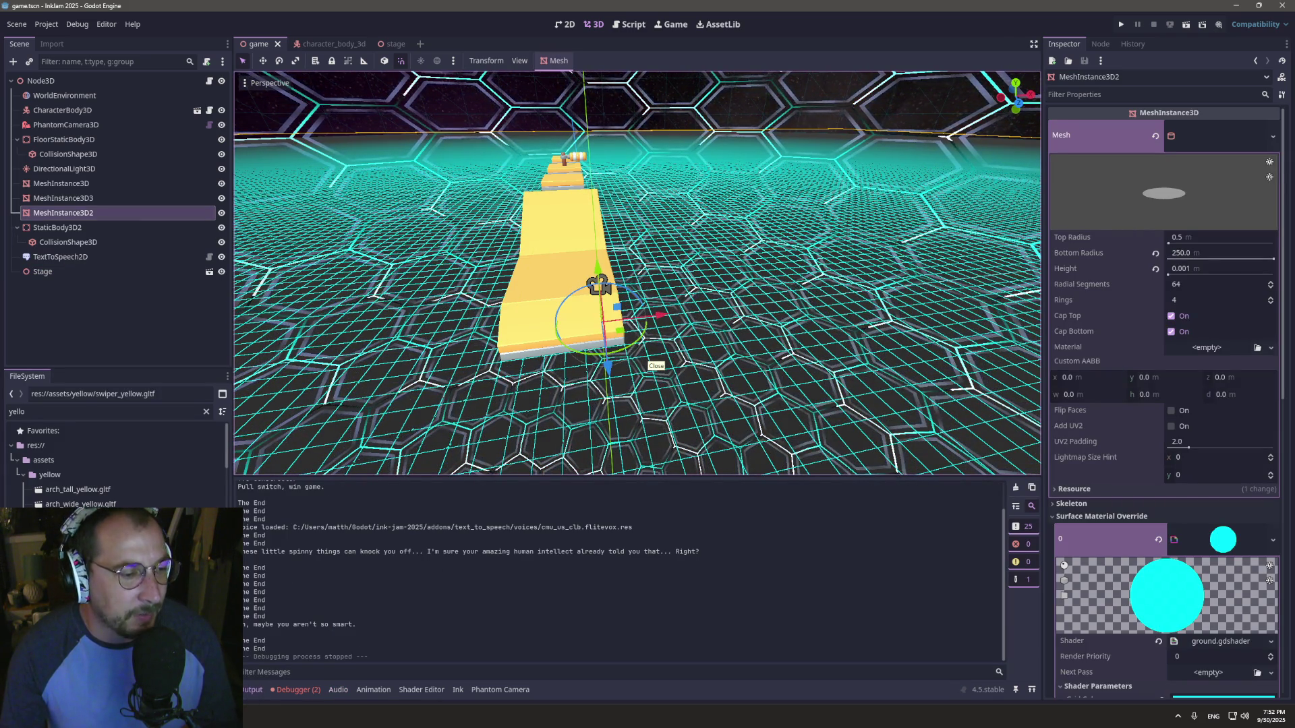
{"action": "key", "text": "alt+Tab"}
{"action": "key", "text": "alt+Tab"}
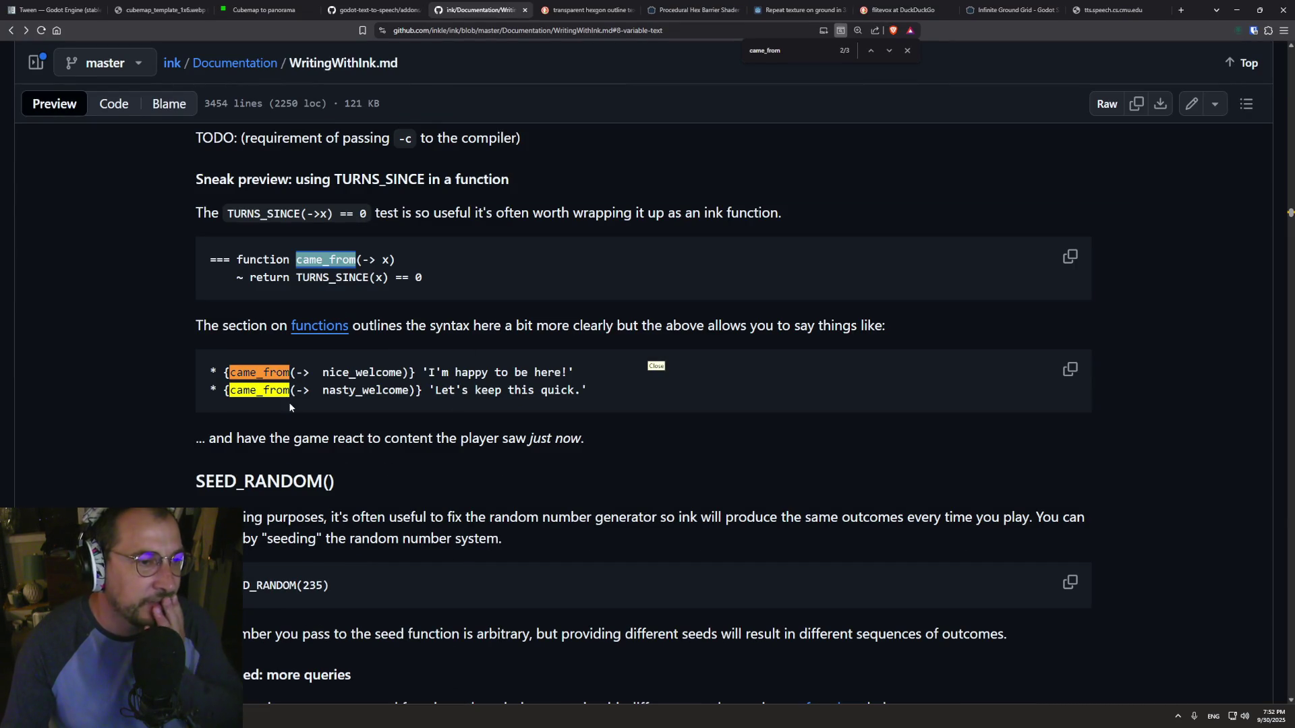
- Study the came_from example by selecting came_from, return and TURNS_SINCE in the docs
{"action": "left_click", "coordinate": [260, 364]}
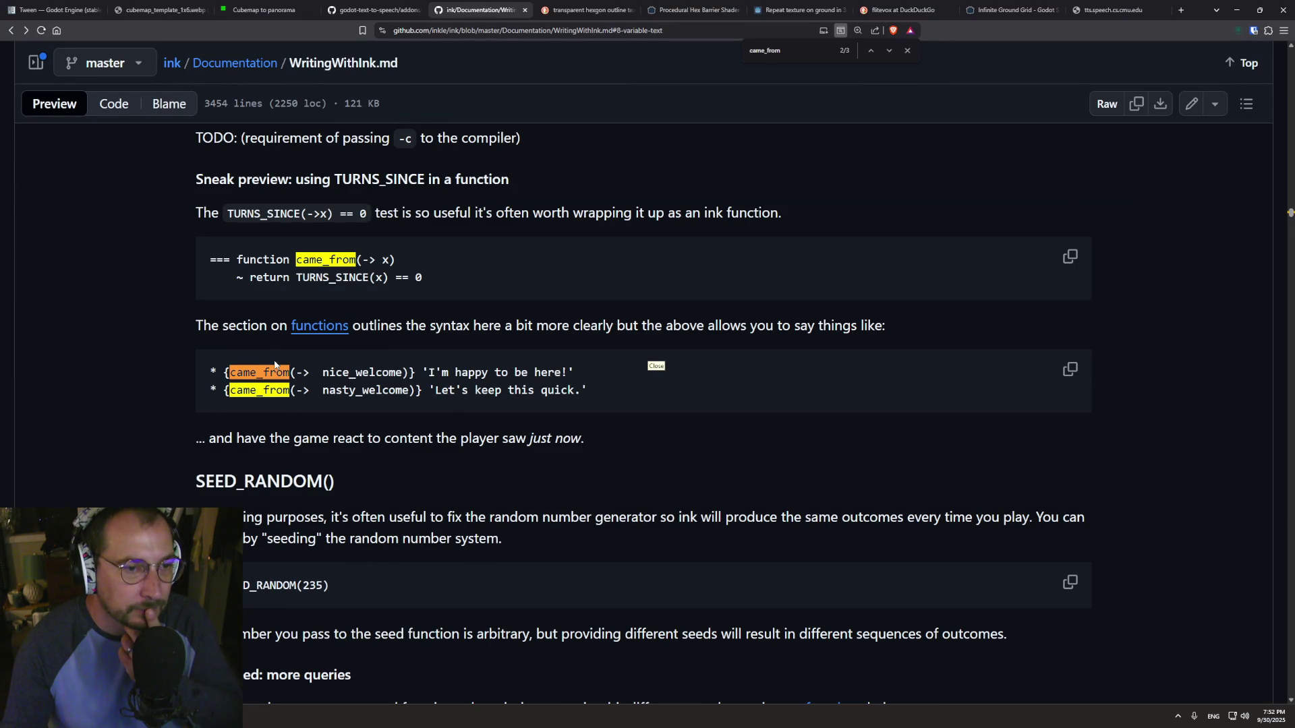
{"action": "double_click", "coordinate": [259, 371]}
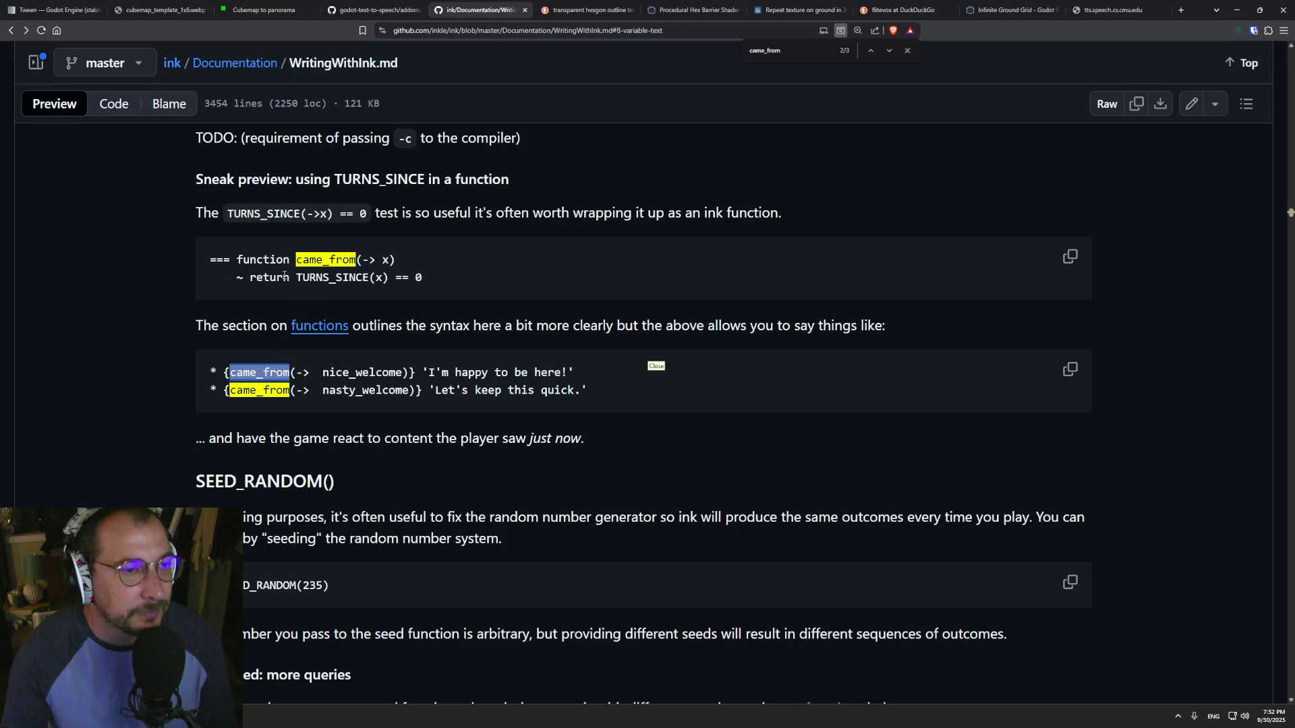
{"action": "double_click", "coordinate": [264, 280]}
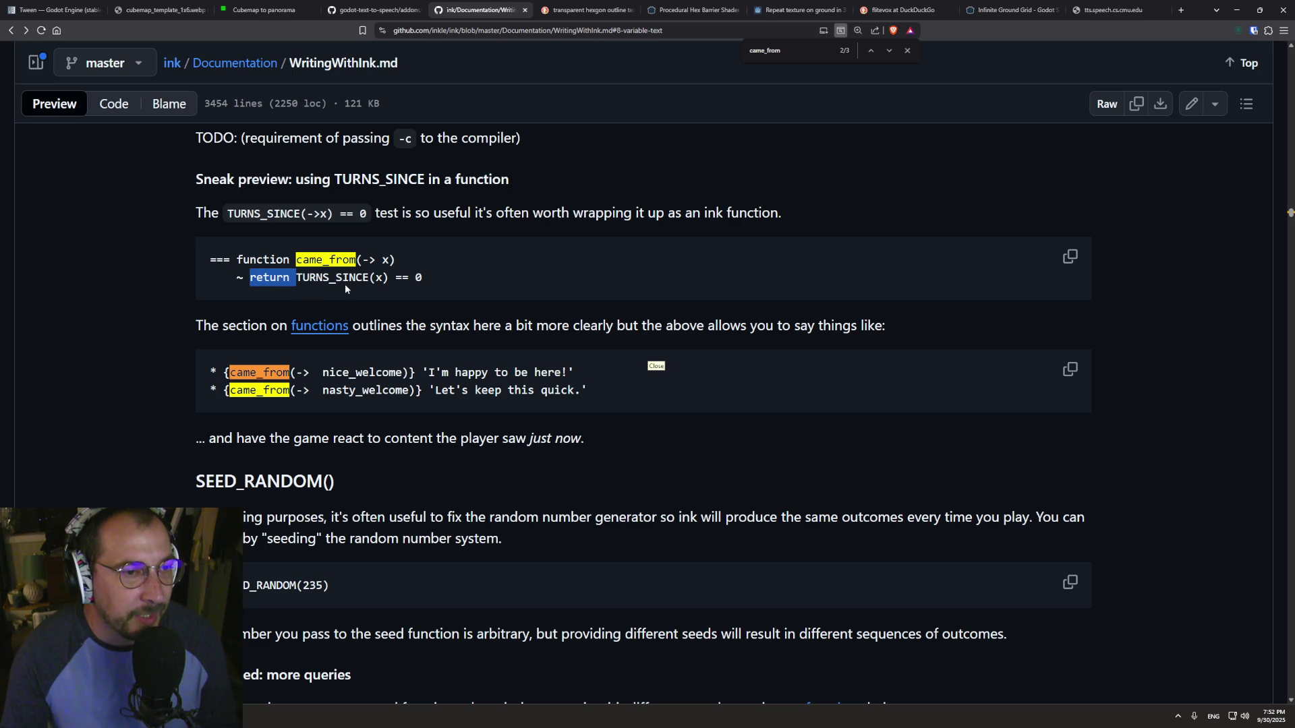
{"action": "double_click", "coordinate": [315, 259]}
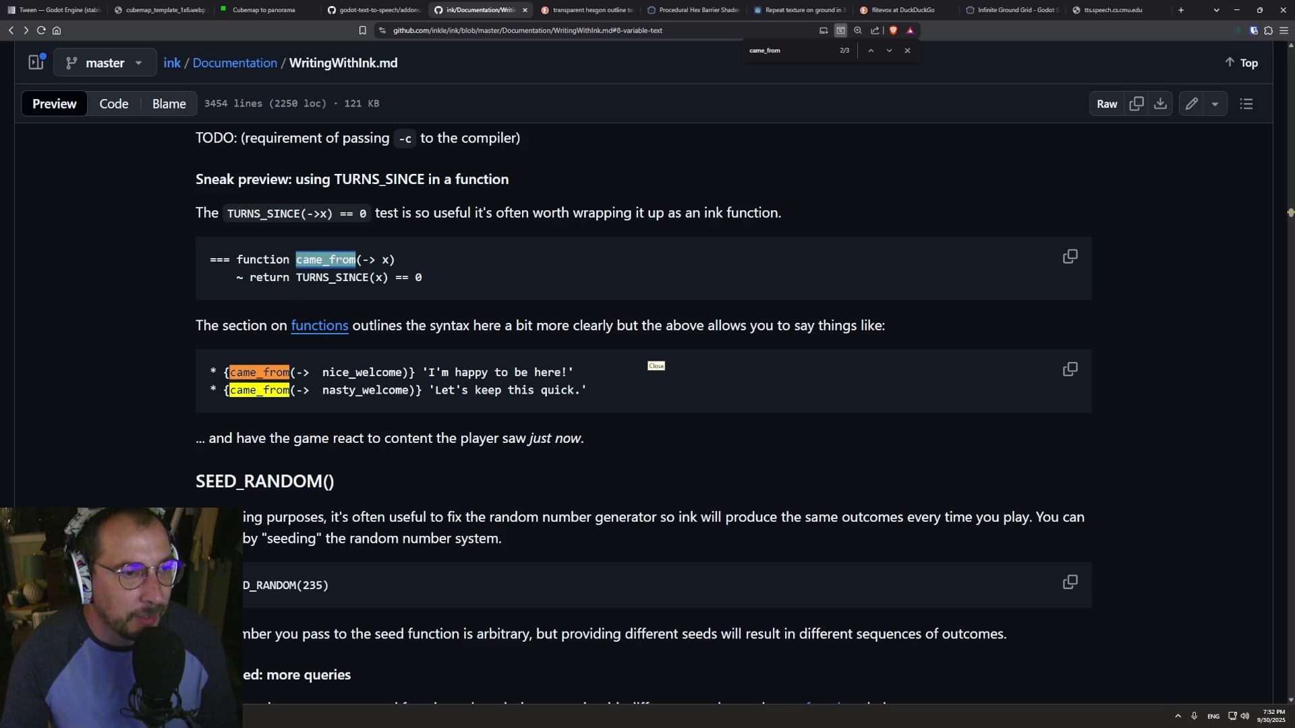
{"action": "double_click", "coordinate": [339, 280]}
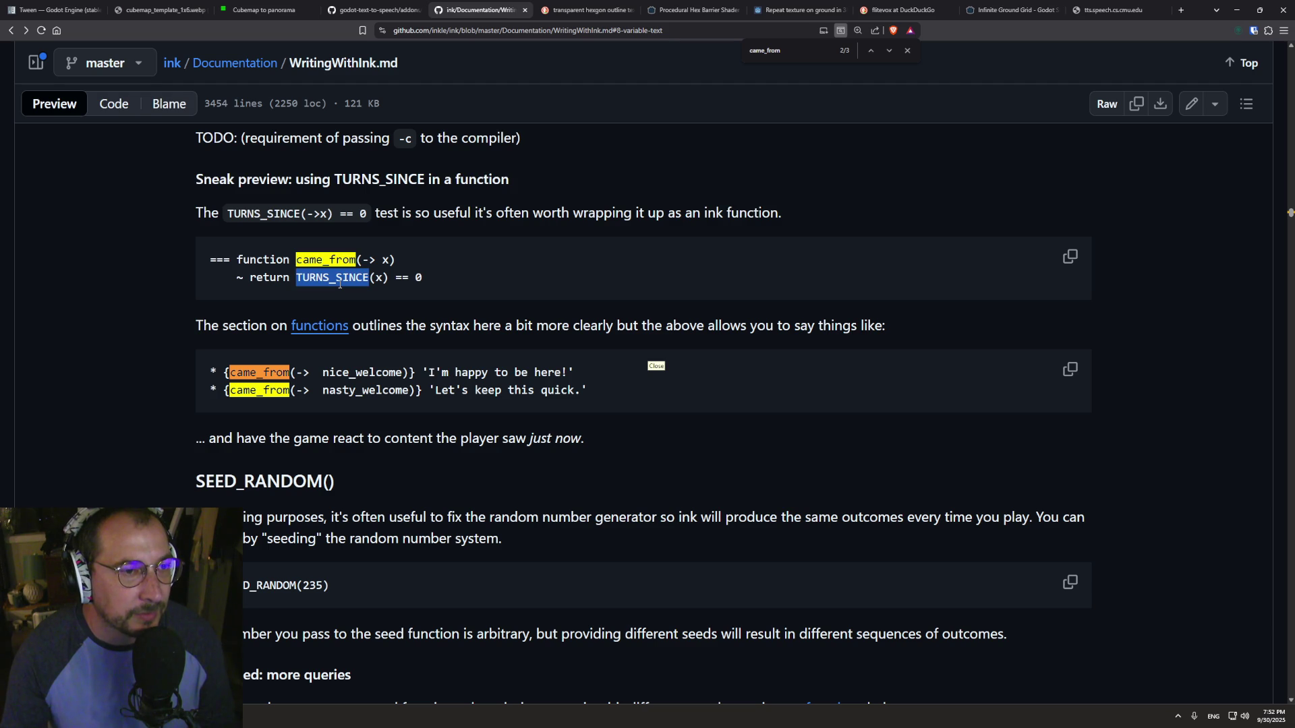
- Copy the came_from function code block and start a new line at the end of story.ink
{"action": "scroll", "coordinate": [321, 255], "scroll_direction": "up", "scroll_amount": 1}
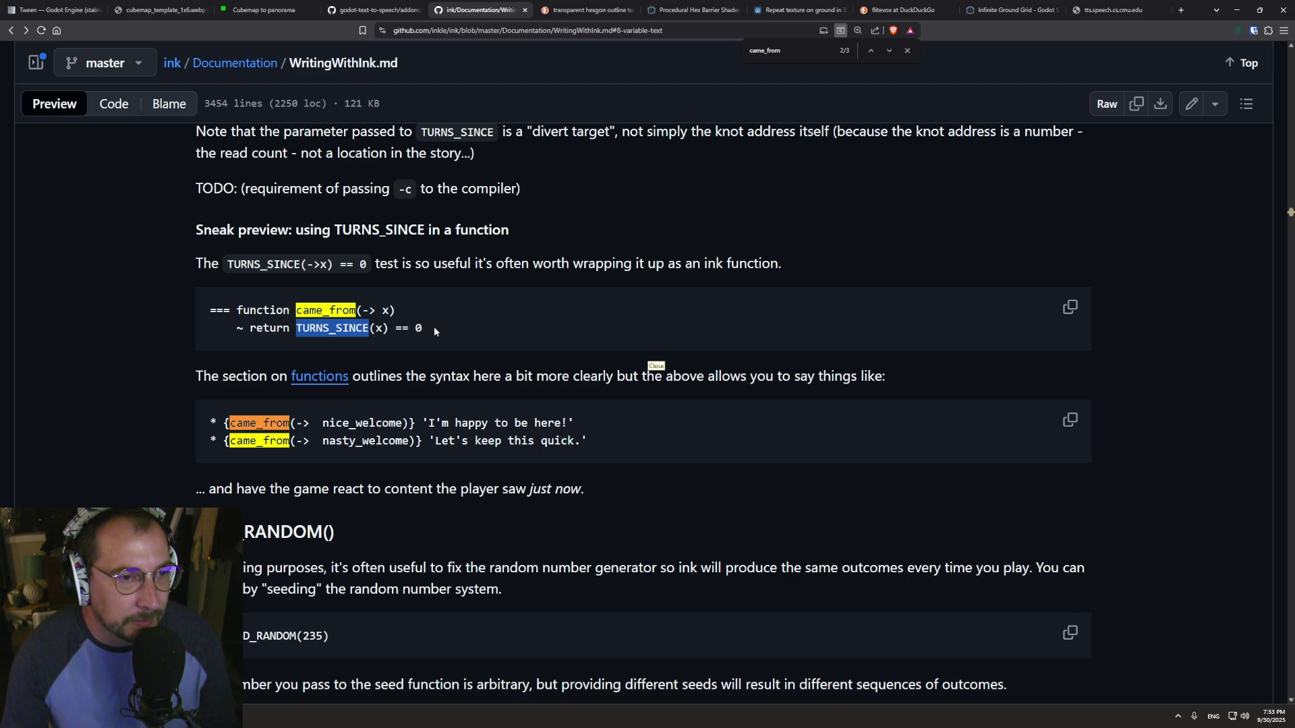
{"action": "scroll", "coordinate": [435, 330], "scroll_direction": "up", "scroll_amount": 1}
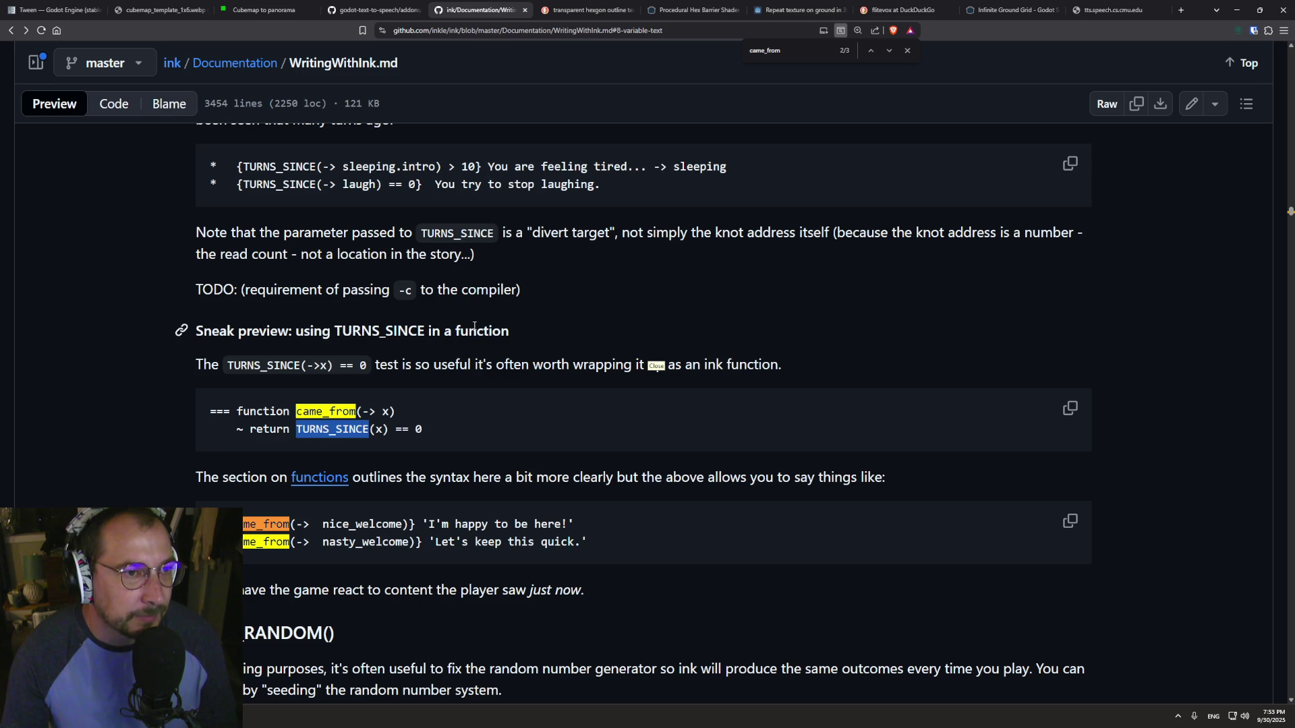
{"action": "scroll", "coordinate": [418, 307], "scroll_direction": "up", "scroll_amount": 1}
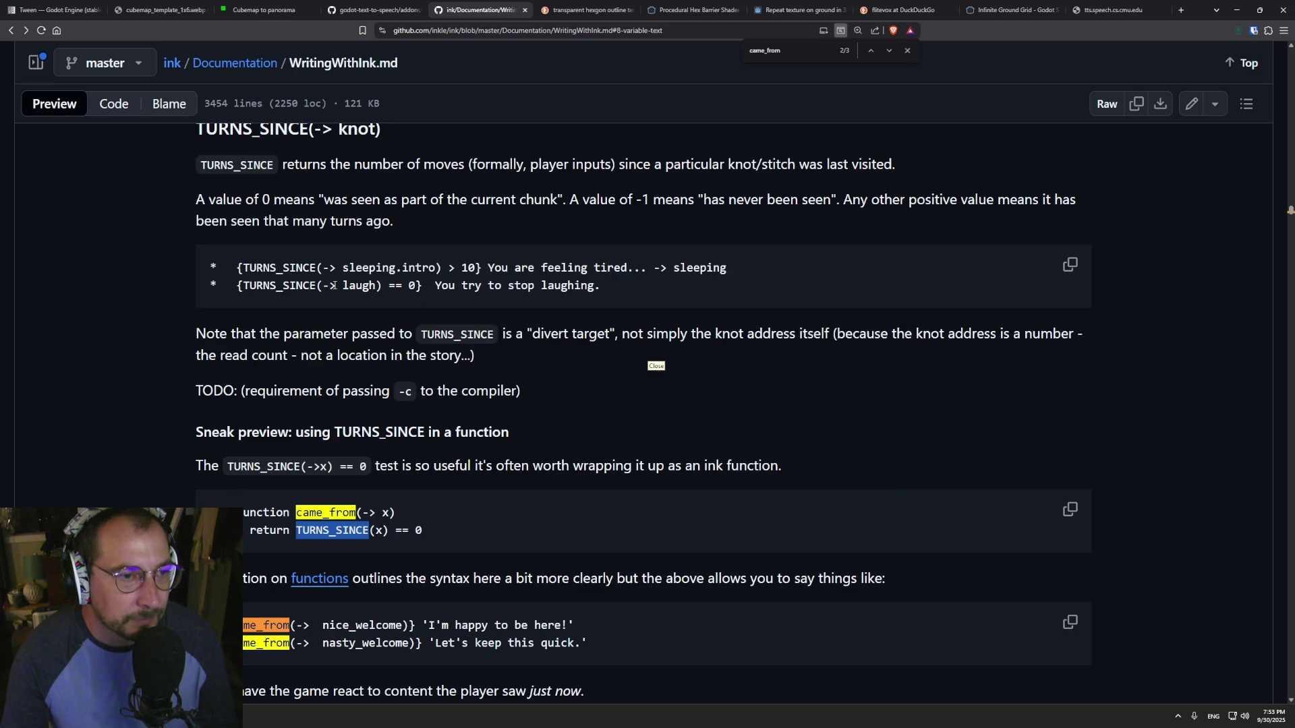
{"action": "scroll", "coordinate": [326, 410], "scroll_direction": "down", "scroll_amount": 1}
{"action": "left_click_drag", "start_coordinate": [425, 435], "coordinate": [209, 410]}
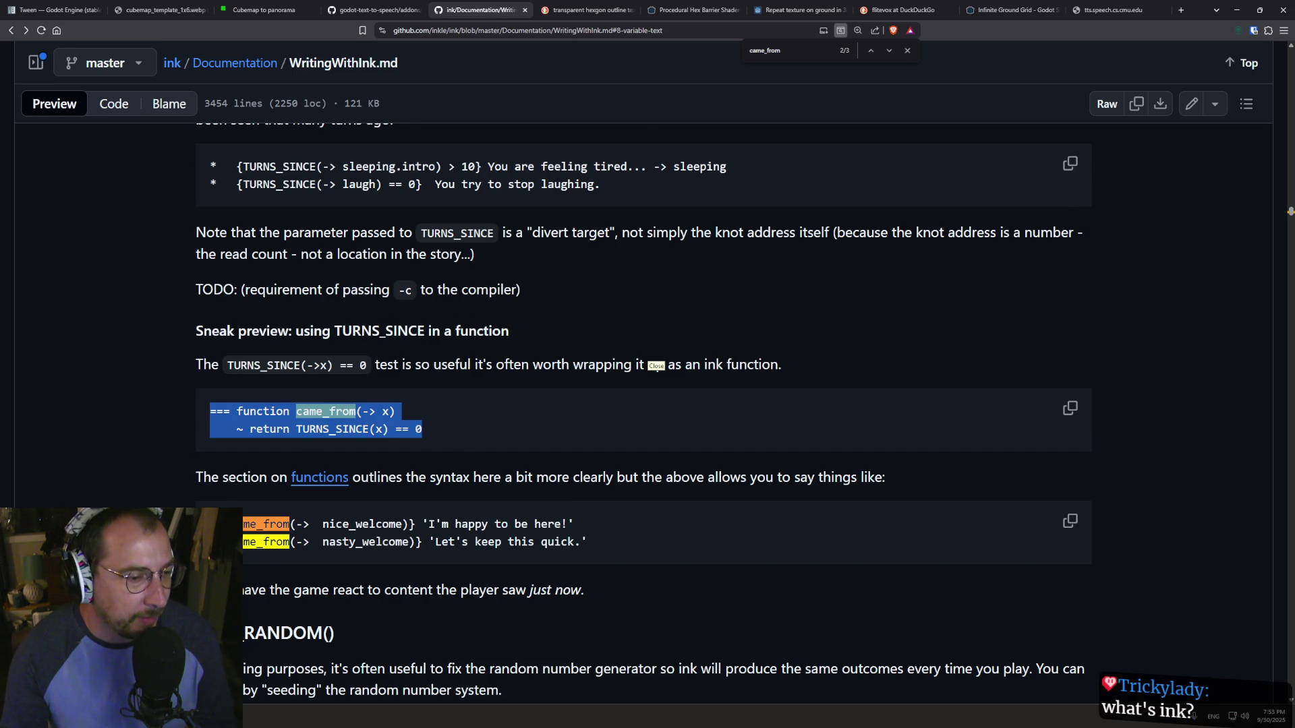
{"action": "key", "text": "ctrl+c"}
{"action": "key", "text": "alt+Tab"}
{"action": "key", "text": "Return"}
- Paste the came_from function at the end of story.ink
{"action": "key", "text": "ctrl+v"}
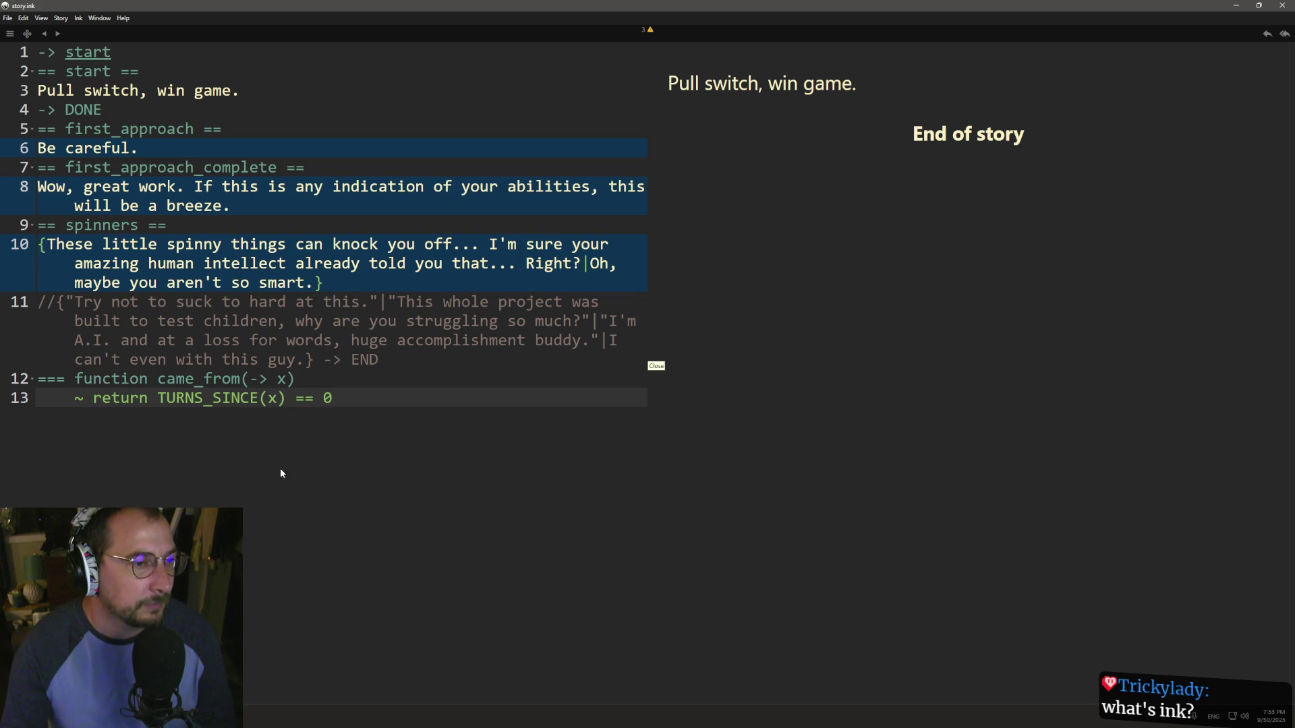
{"action": "left_click", "coordinate": [161, 378]}
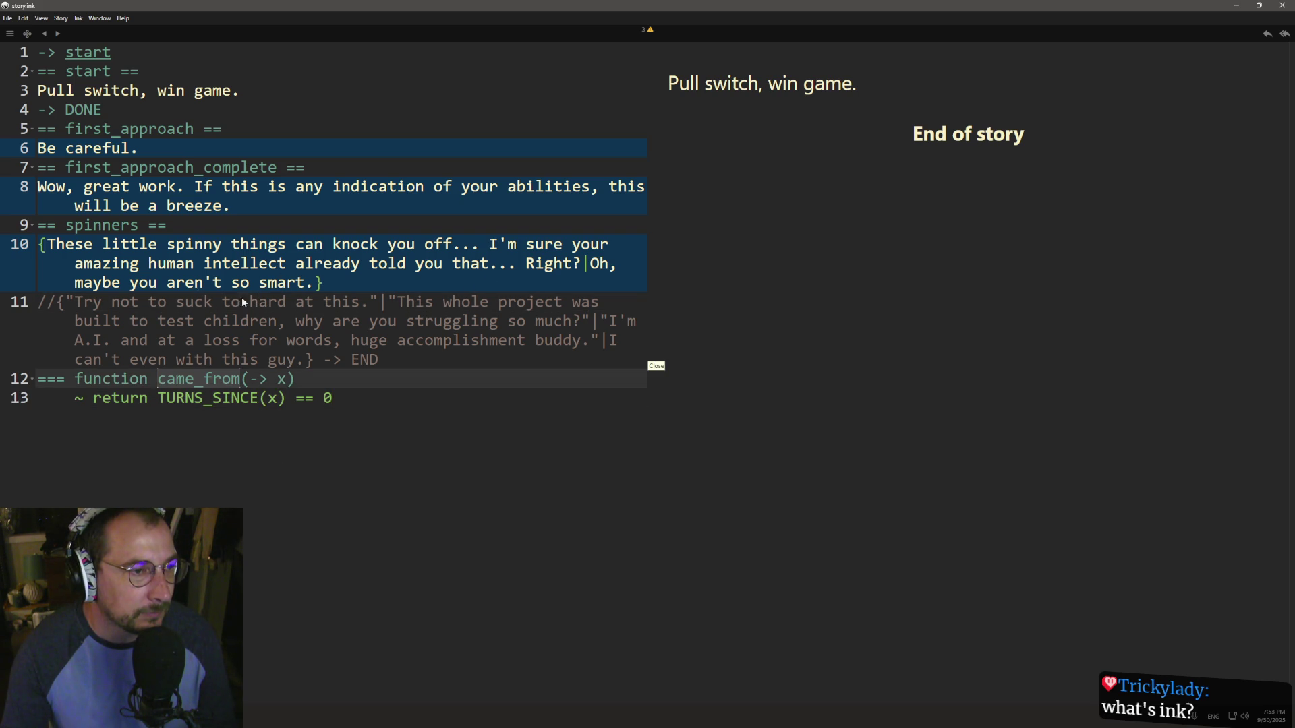
{"action": "left_click", "coordinate": [333, 452]}
{"action": "key", "text": "Return"}
{"action": "key", "text": "BackSpace"}
- Add a '== floor ==' knot below it whose first line is came_from()
{"action": "key", "text": "Return"}
{"action": "key", "text": "Return"}
{"action": "type", "text": "== "}
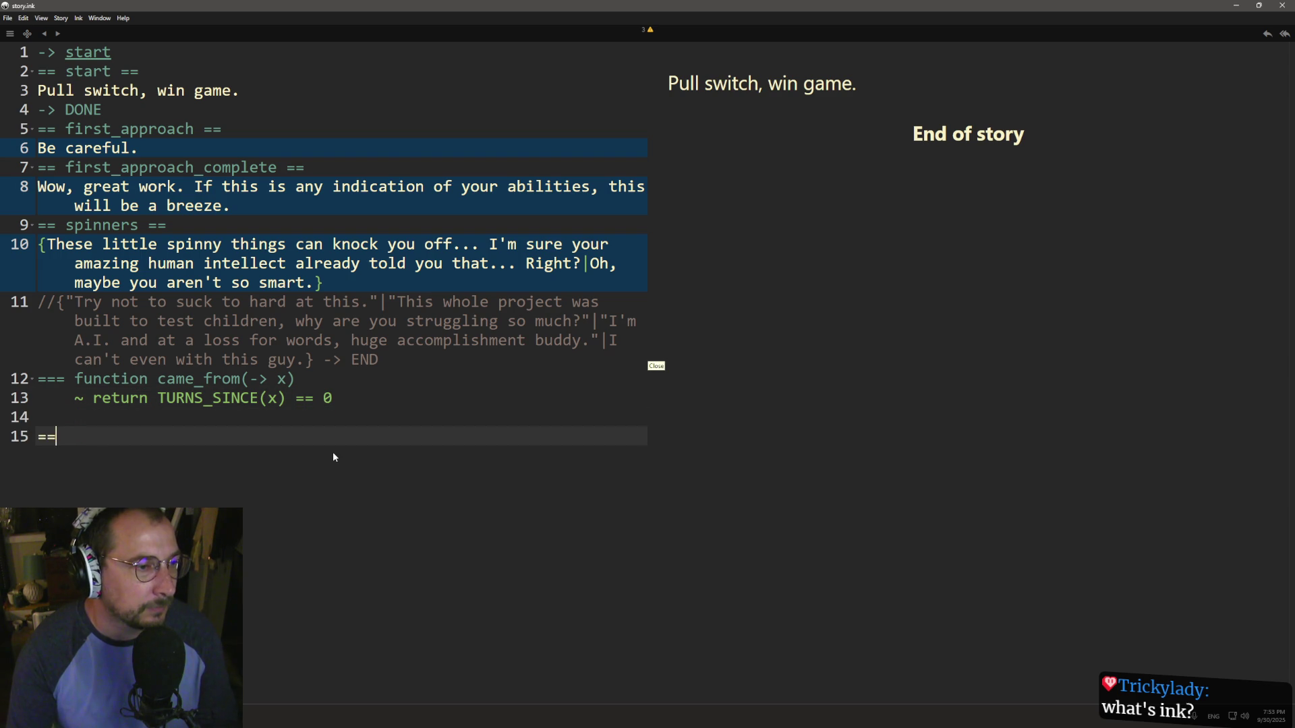
{"action": "type", "text": "fal"}
{"action": "key", "text": "BackSpace"}
{"action": "key", "text": "BackSpace"}
{"action": "key", "text": "BackSpace"}
{"action": "type", "text": "loor =="}
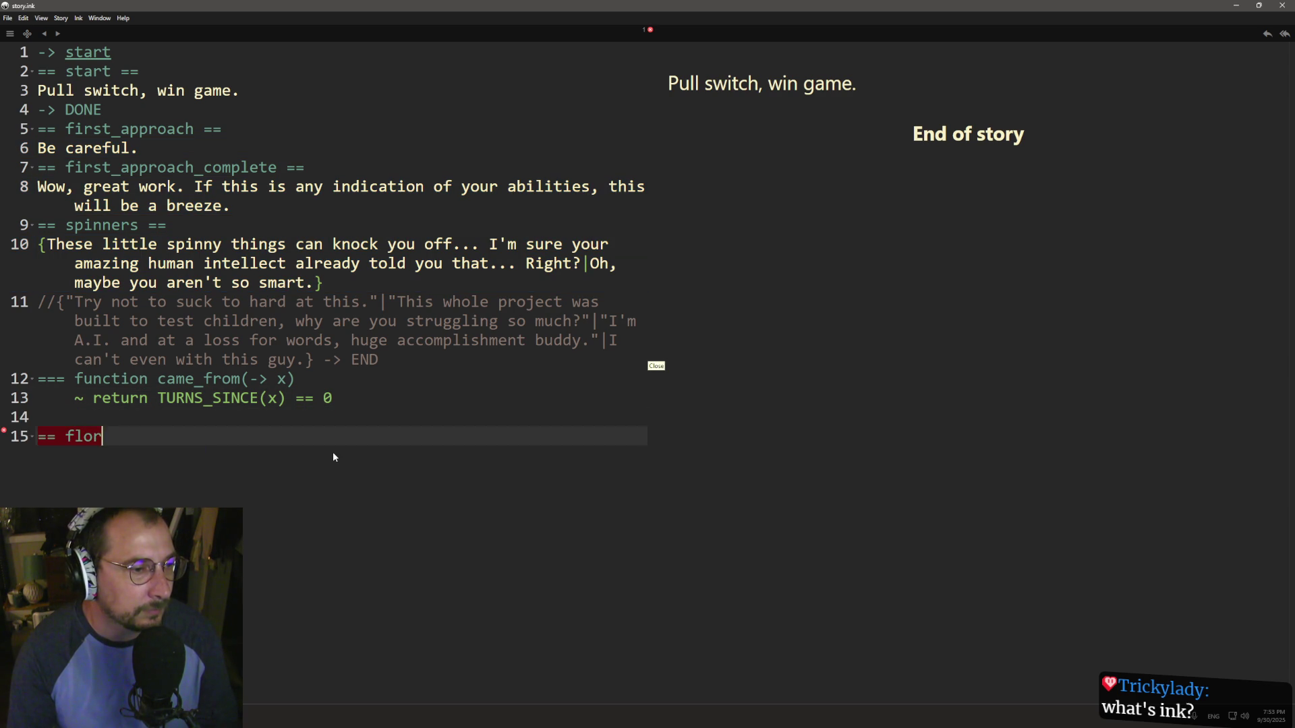
{"action": "key", "text": "Return"}
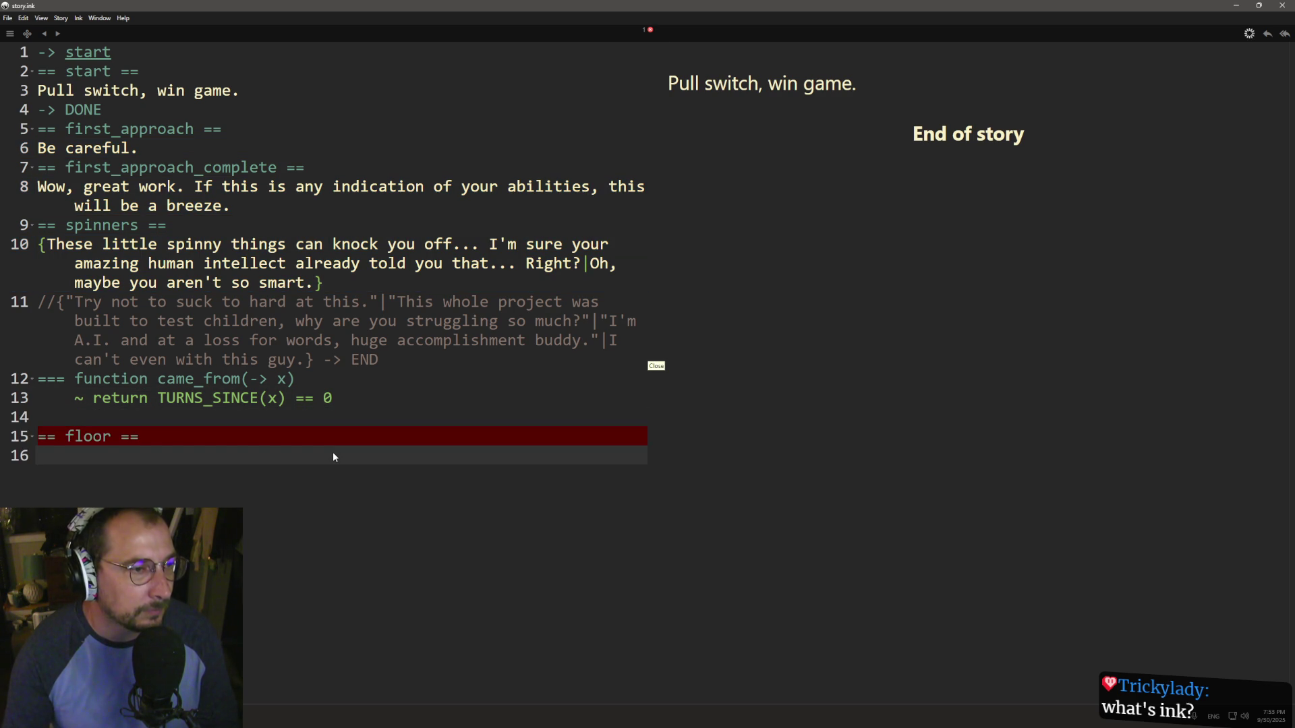
{"action": "type", "text": "came_from()"}
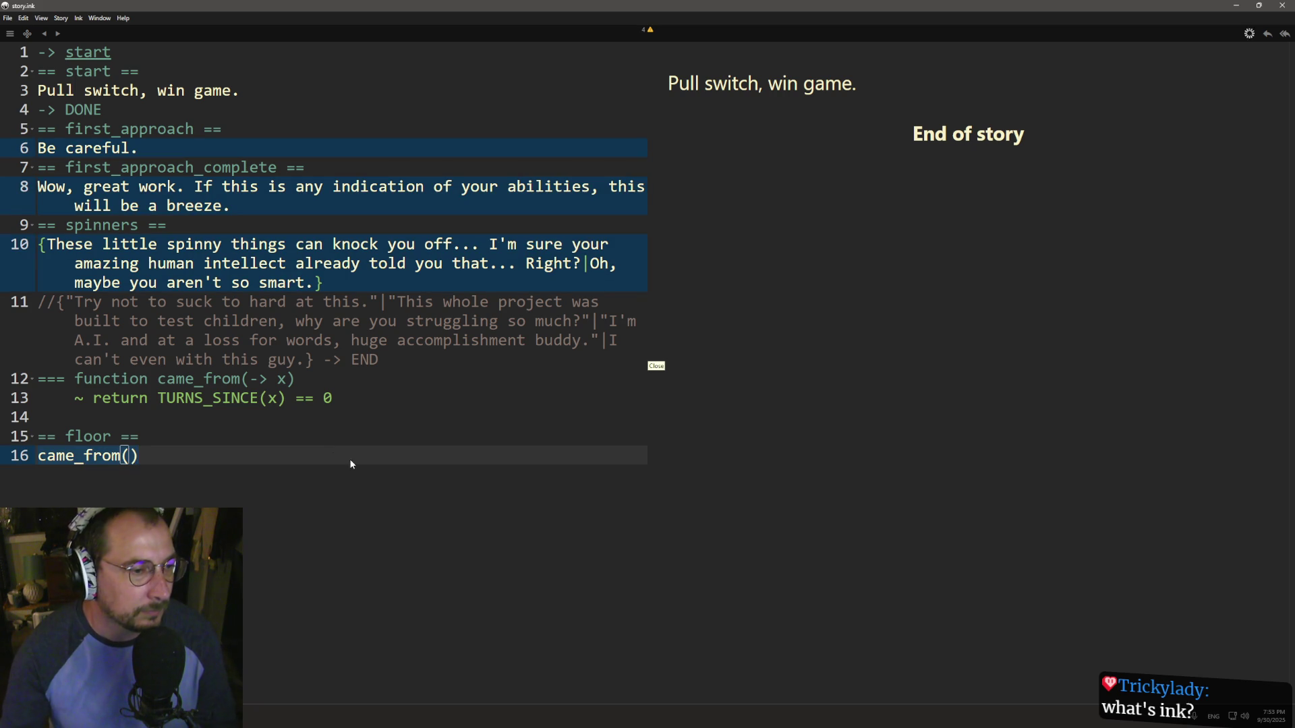
{"action": "key", "text": "alt+Tab"}
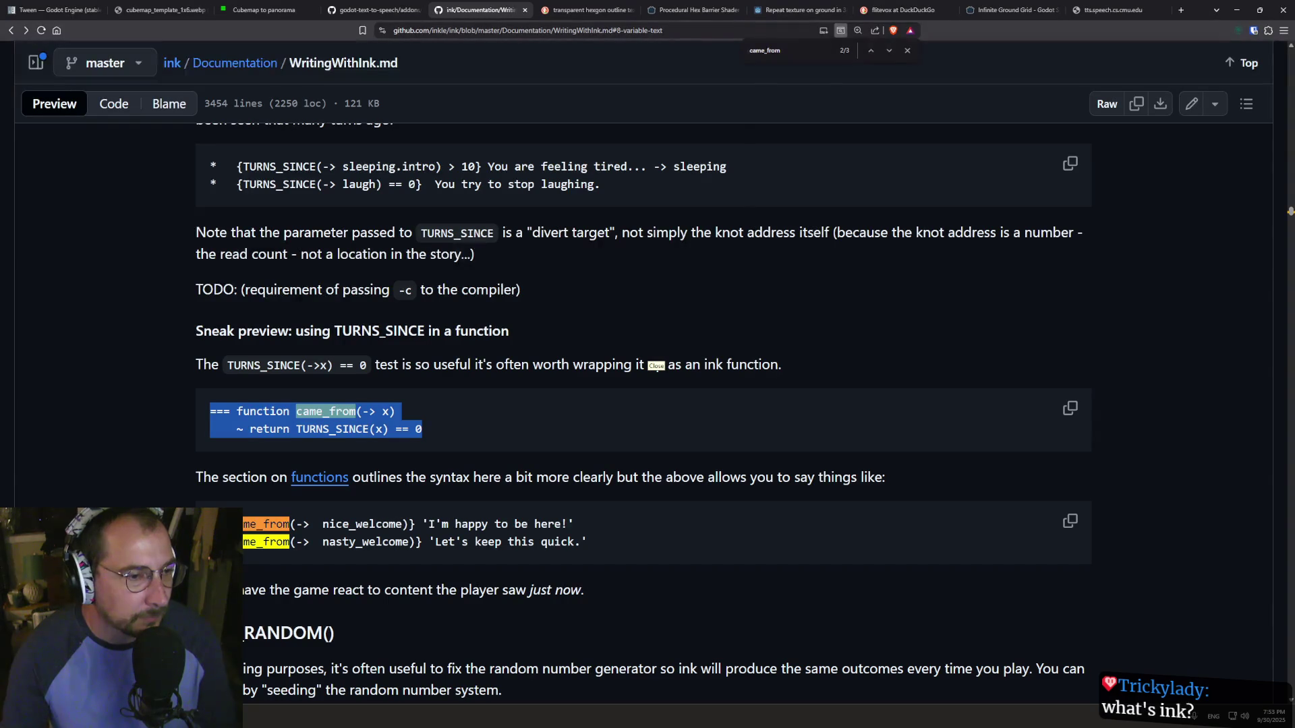
- Select the came_from(-> nice_welcome) call in the documentation example
{"action": "left_click", "coordinate": [292, 527]}
{"action": "left_click_drag", "start_coordinate": [294, 525], "coordinate": [409, 528]}
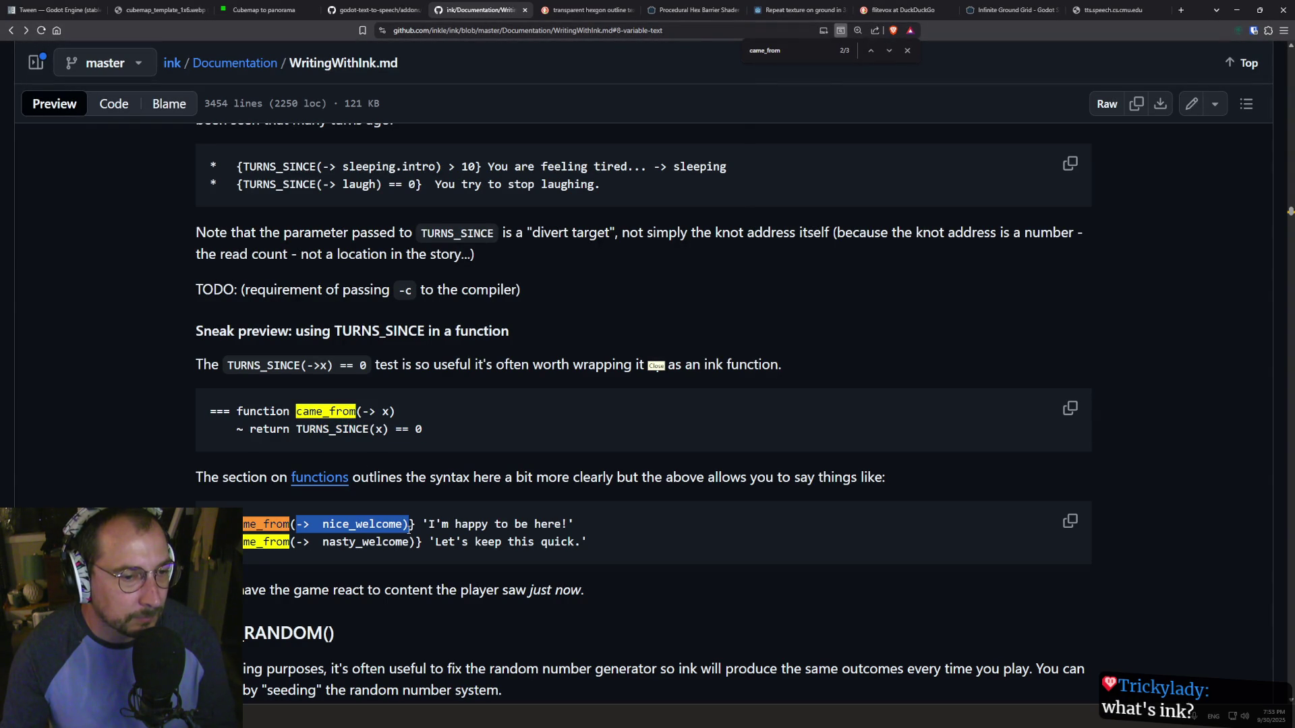
{"action": "left_click", "coordinate": [409, 527]}
{"action": "mouse_move", "coordinate": [217, 525]}
{"action": "left_mouse_down"}
{"action": "mouse_move", "coordinate": [548, 527]}
{"action": "mouse_move", "coordinate": [418, 530]}
{"action": "left_mouse_up"}
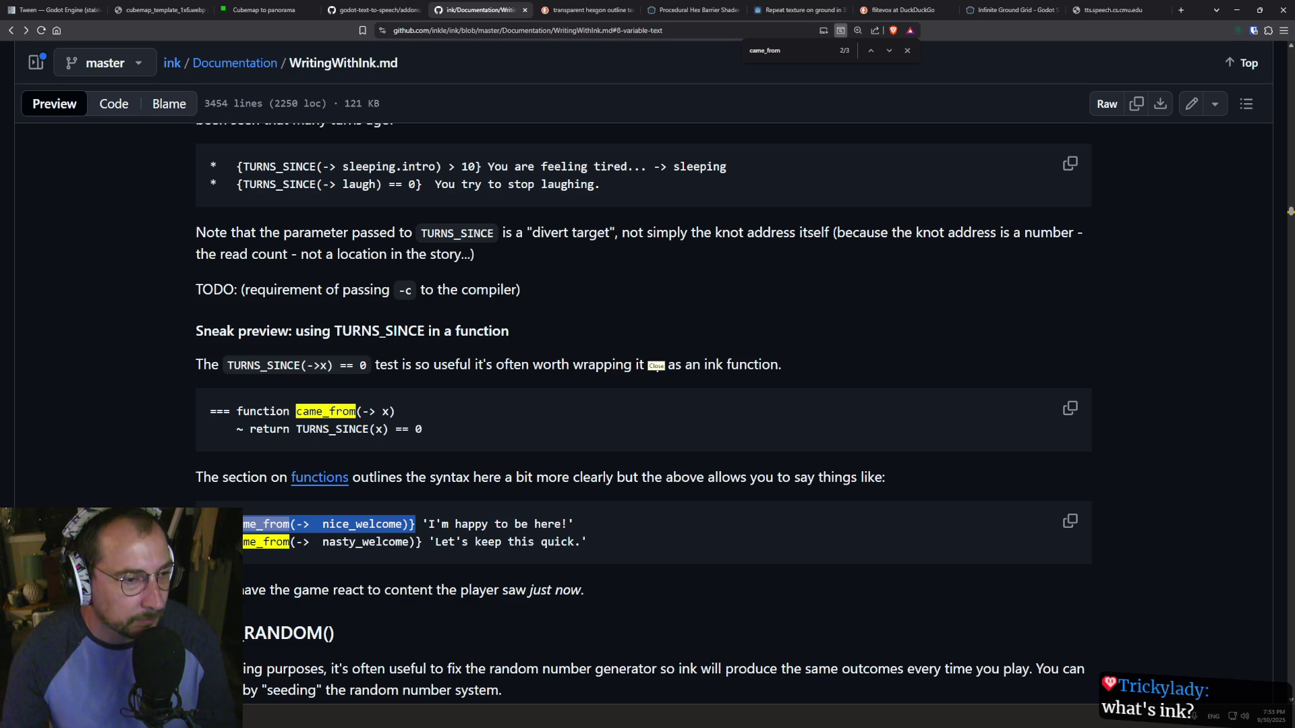
{"action": "key", "text": "alt+Tab"}
{"action": "key", "text": "alt+Tab"}
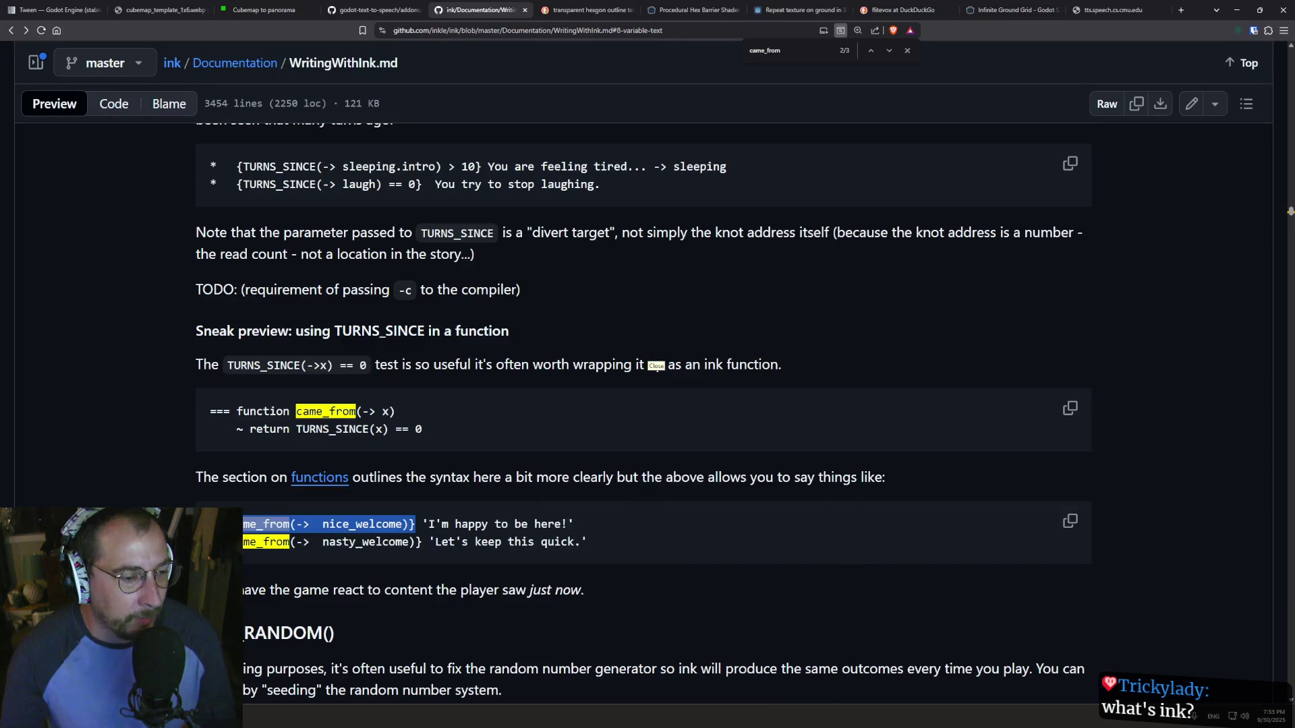
{"action": "key", "text": "alt+Tab"}
- Jump to the top of the WritingWithInk.md page to show its table of contents
{"action": "left_click", "coordinate": [137, 504]}
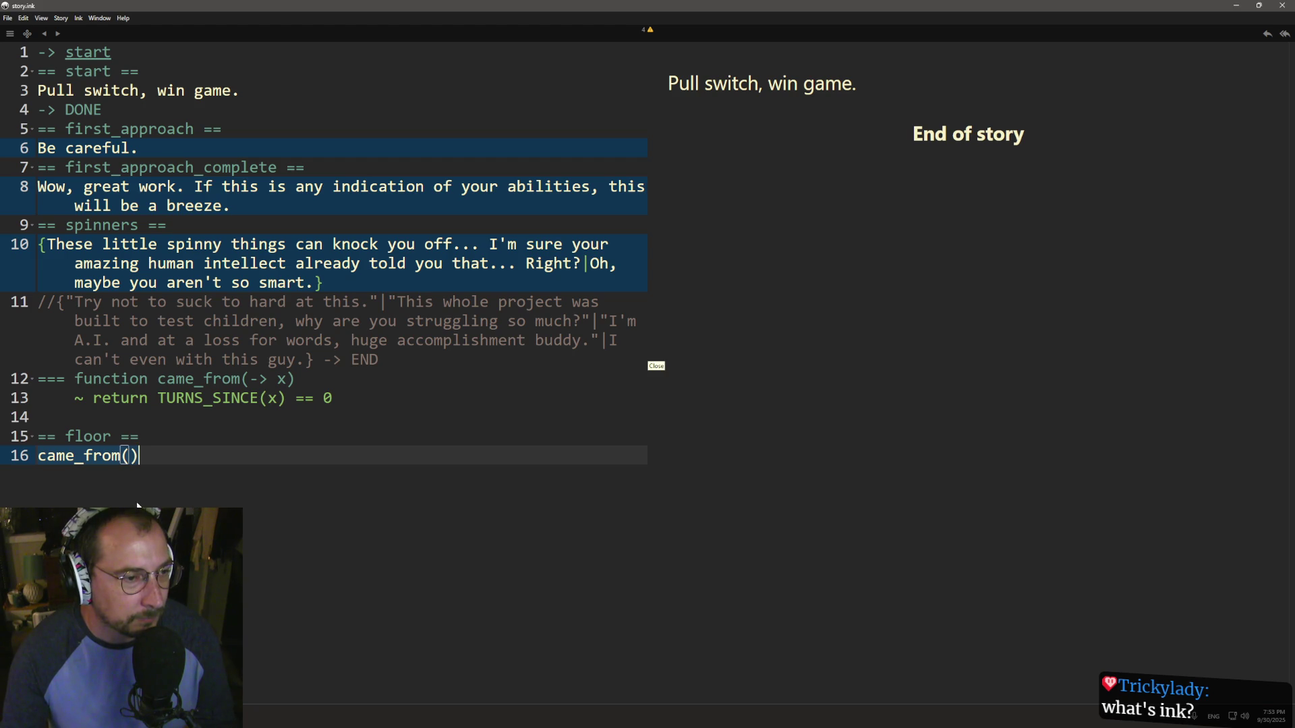
{"action": "key", "text": "alt+Tab"}
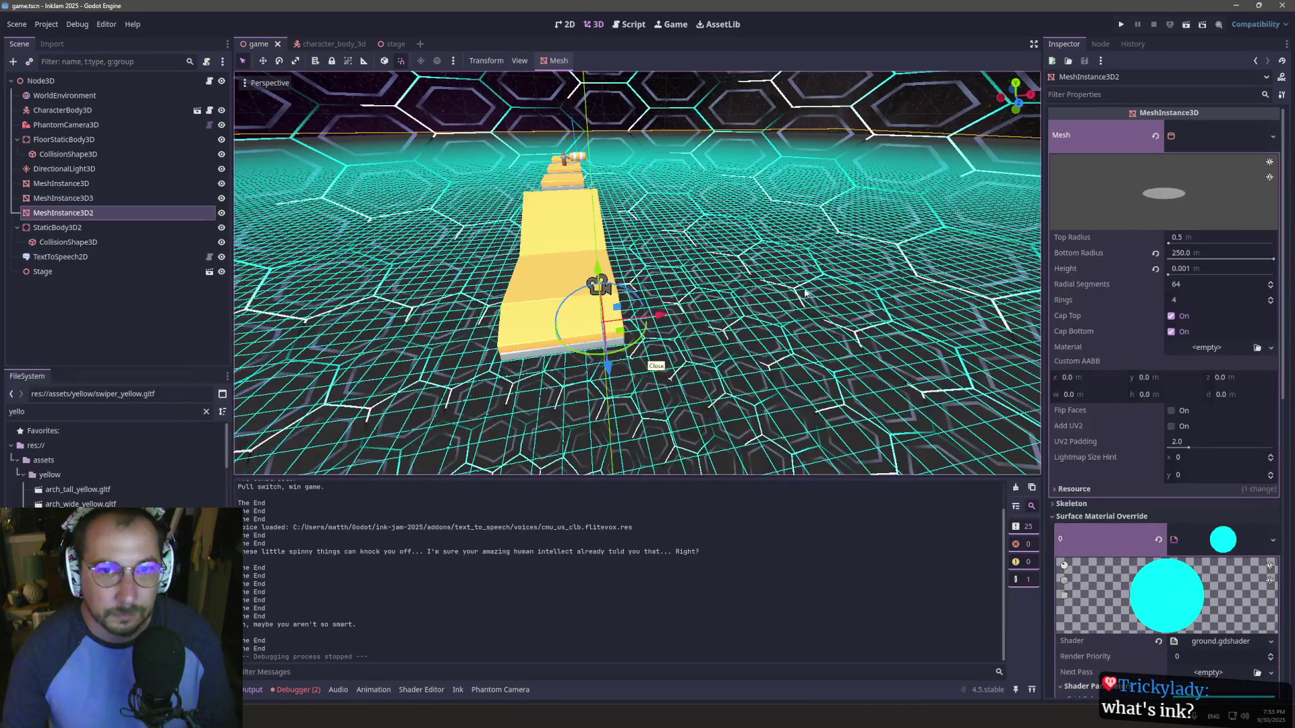
{"action": "key", "text": "alt+Tab"}
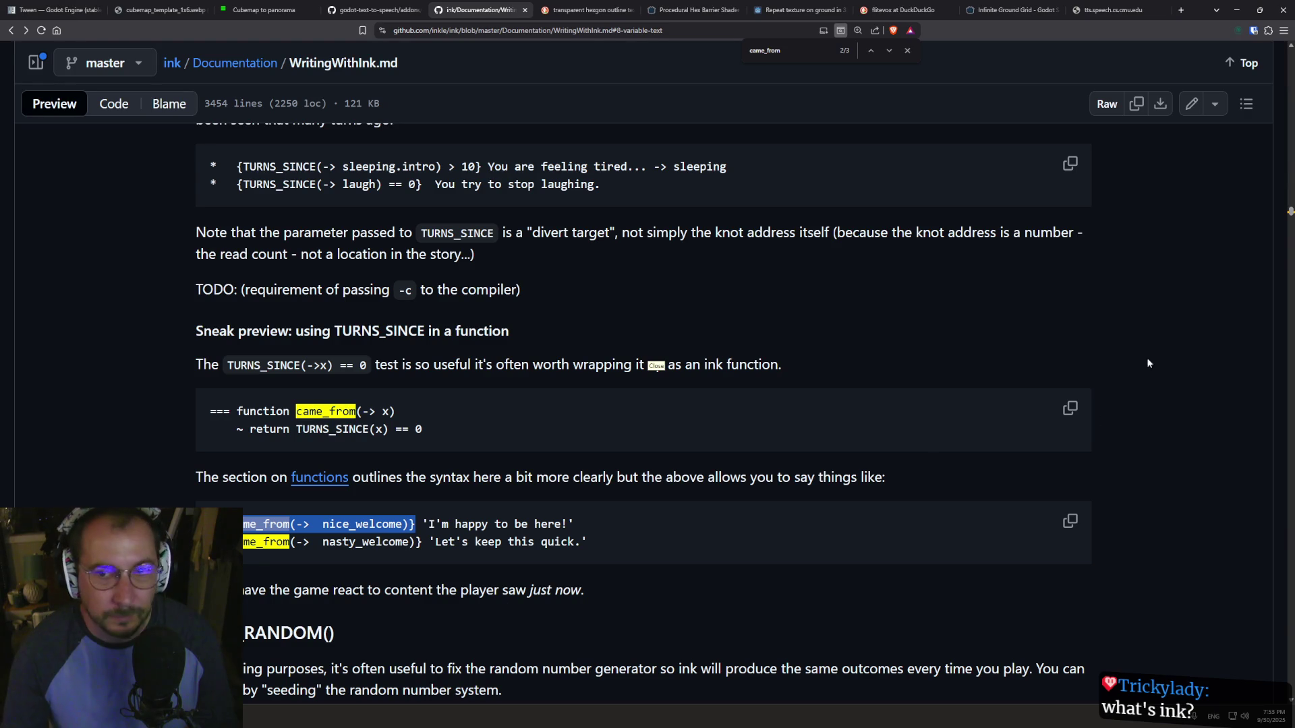
{"action": "key", "text": "Home"}
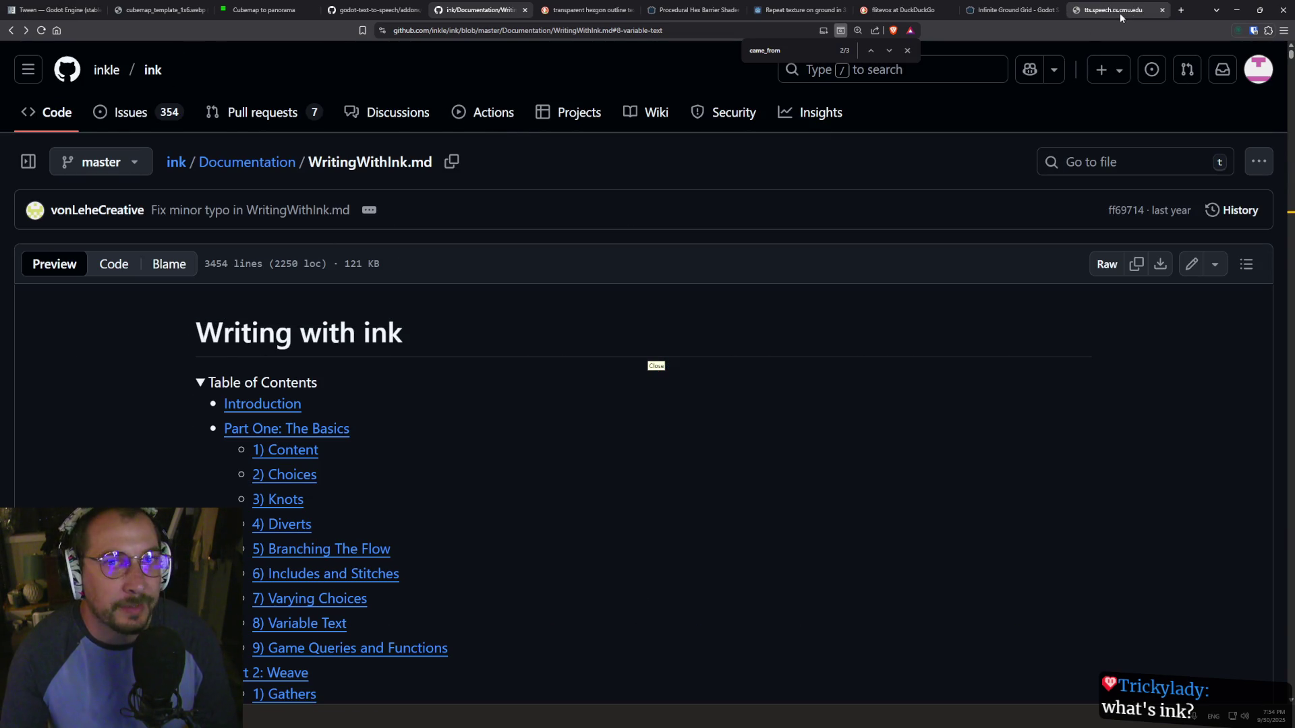
- In a new tab, search for inklecate and open inkle's ink language page
{"action": "left_click", "coordinate": [1187, 10]}
{"action": "type", "text": "ink"}
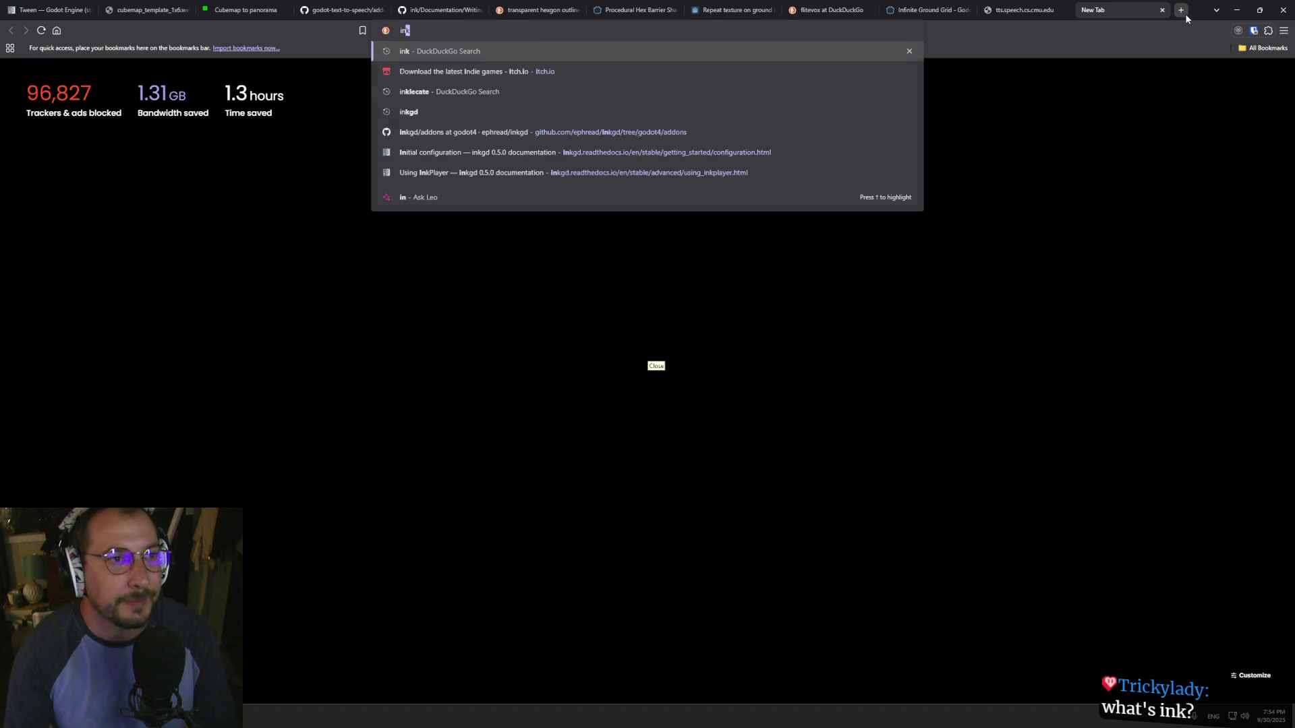
{"action": "key", "text": "Down"}
{"action": "key", "text": "Down"}
{"action": "key", "text": "Down"}
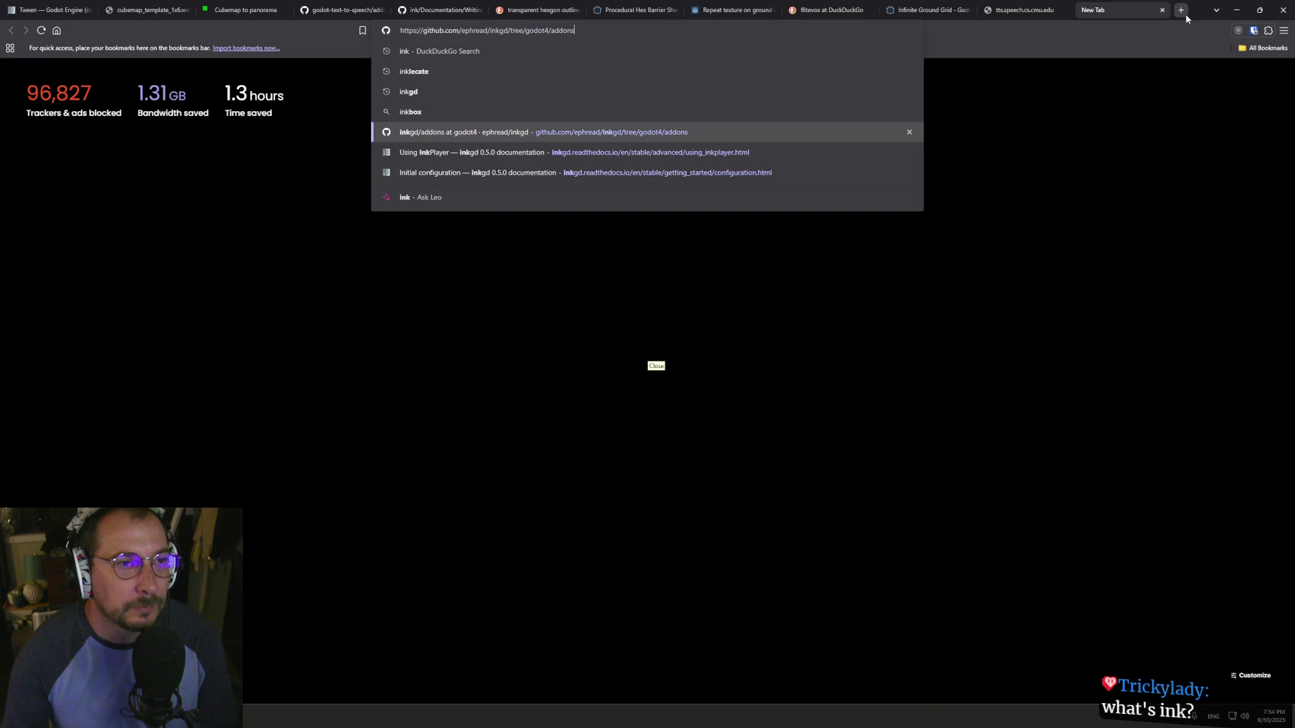
{"action": "key", "text": "Up"}
{"action": "key", "text": "Up"}
{"action": "key", "text": "Up"}
{"action": "key", "text": "Return"}
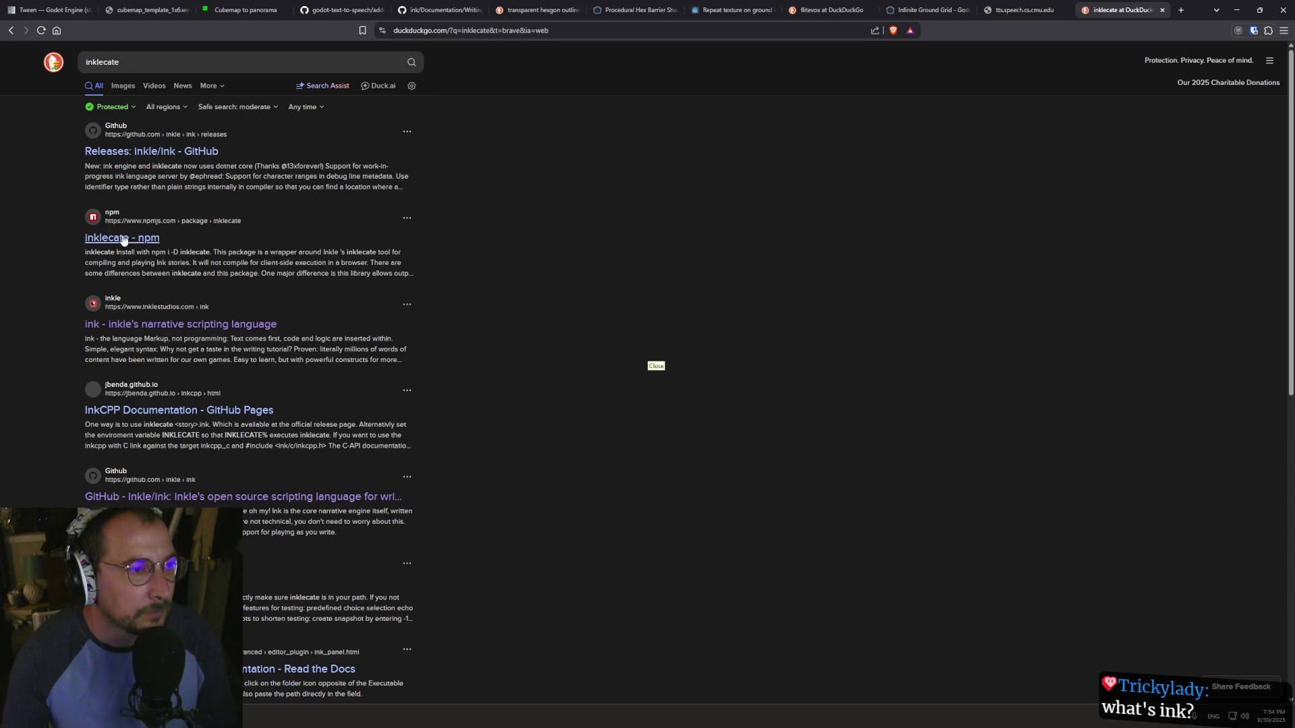
{"action": "left_click", "coordinate": [155, 327]}
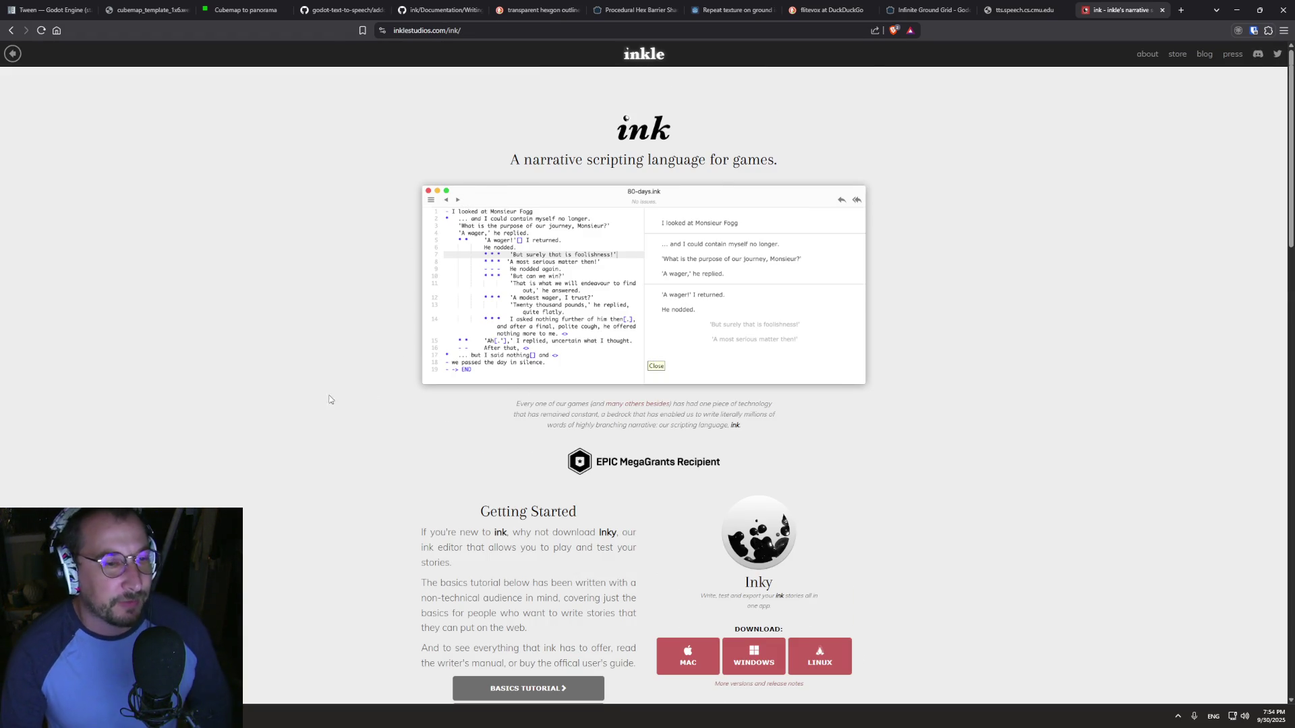
- Open the Basics Tutorial, 'Writing web-based interactive fiction with ink', and select its address
{"action": "scroll", "coordinate": [312, 375], "scroll_direction": "down", "scroll_amount": 1}
{"action": "scroll", "coordinate": [396, 413], "scroll_direction": "down", "scroll_amount": 7}
{"action": "left_click", "coordinate": [528, 283]}
{"action": "left_click", "coordinate": [446, 30]}
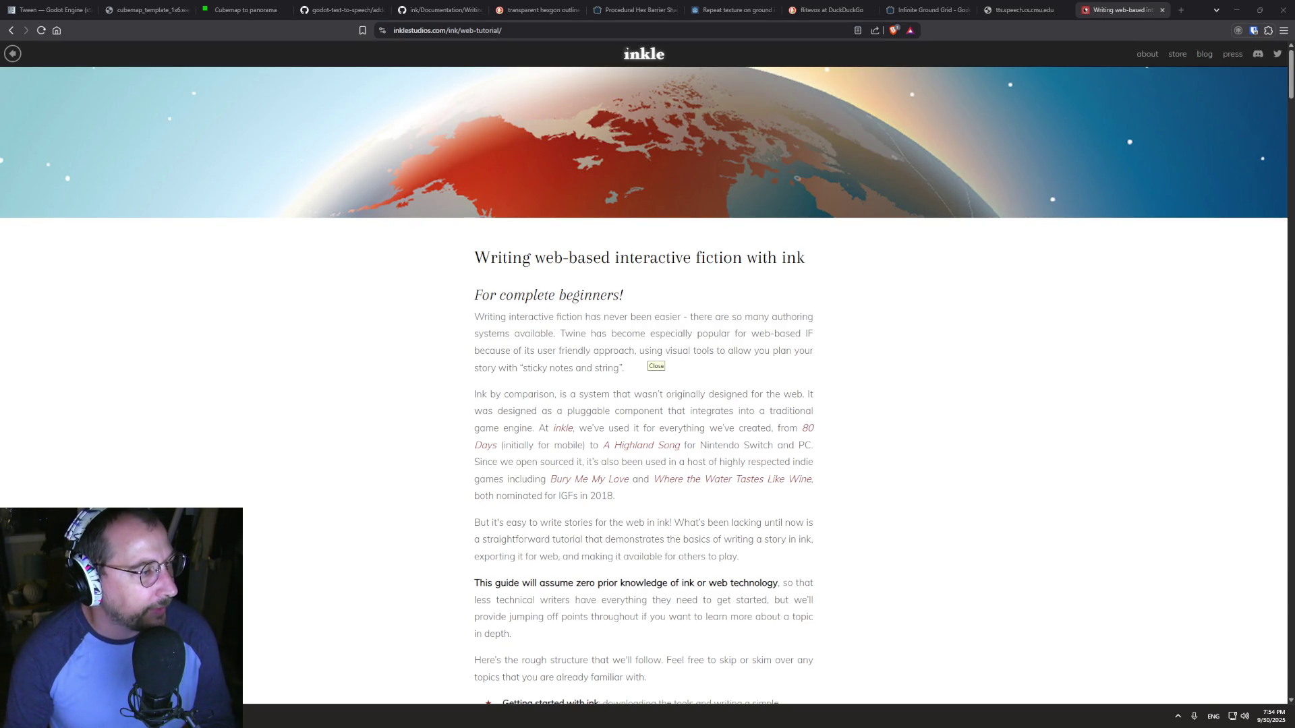
- Scroll the inkle tutorial to 'The anatomy of an ink story', then return to Godot
{"action": "scroll", "coordinate": [440, 394], "scroll_direction": "down", "scroll_amount": 7}
{"action": "scroll", "coordinate": [477, 330], "scroll_direction": "down", "scroll_amount": 8}
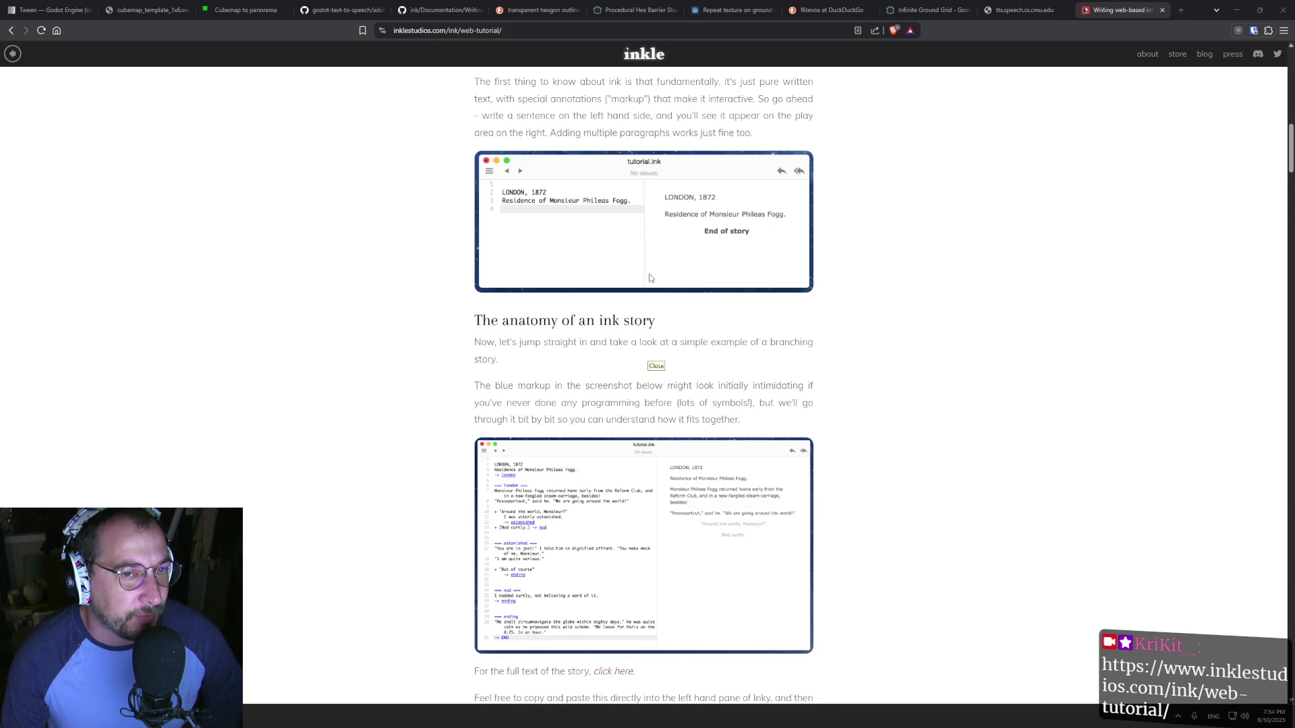
{"action": "scroll", "coordinate": [584, 432], "scroll_direction": "down", "scroll_amount": 3}
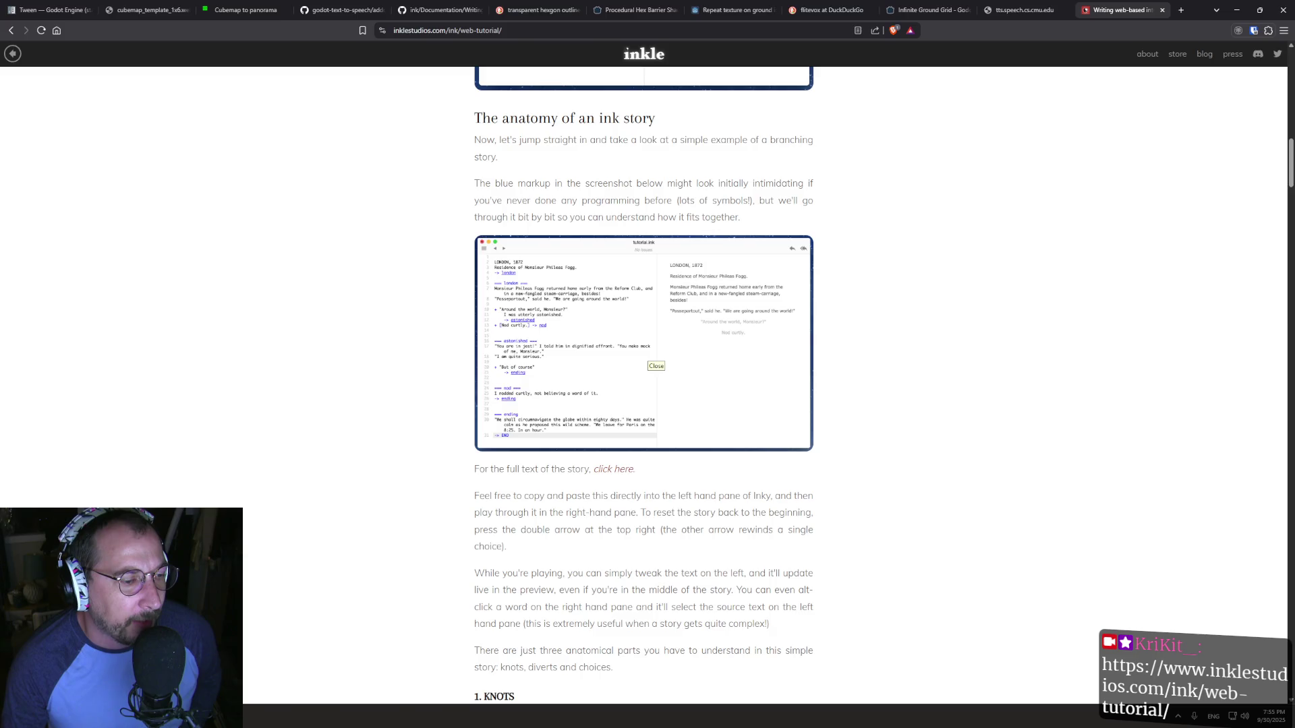
{"action": "key", "text": "alt+Tab"}
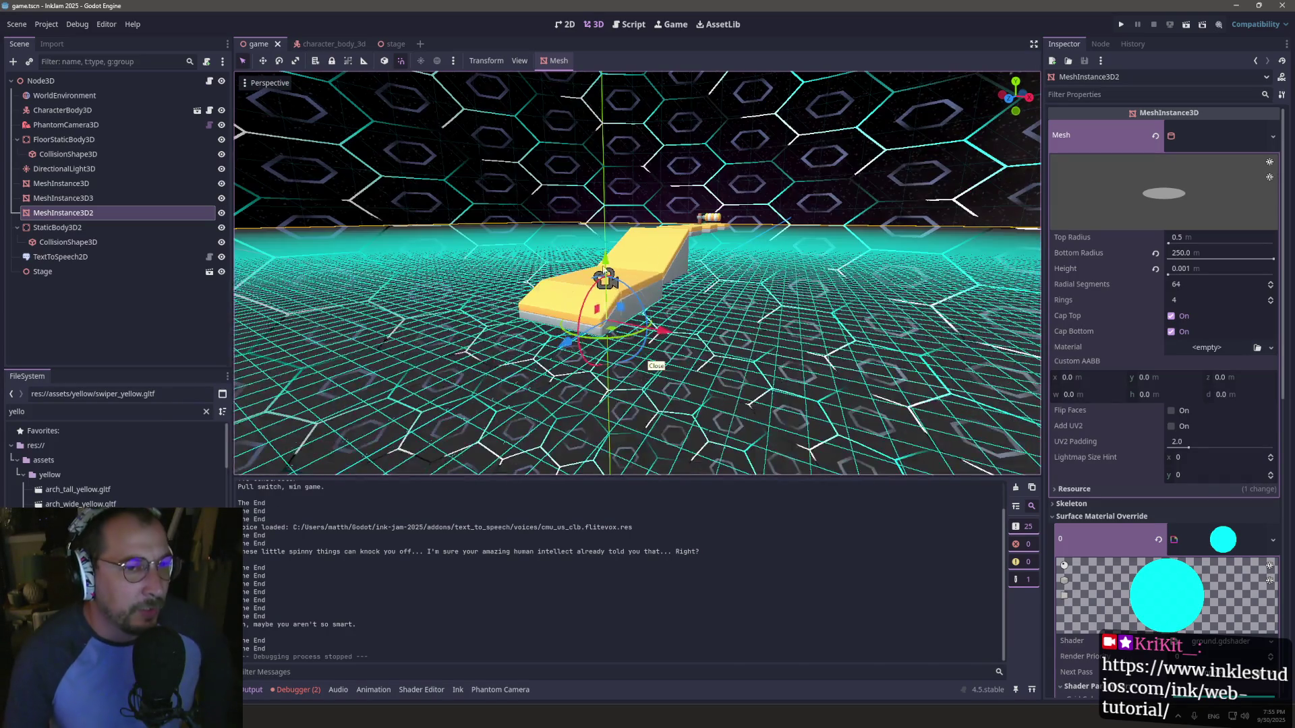
- Fly the 3D view toward the platforms over the hex grid, then return to Inky
{"action": "scroll", "coordinate": [634, 263], "scroll_direction": "up", "scroll_amount": 5}
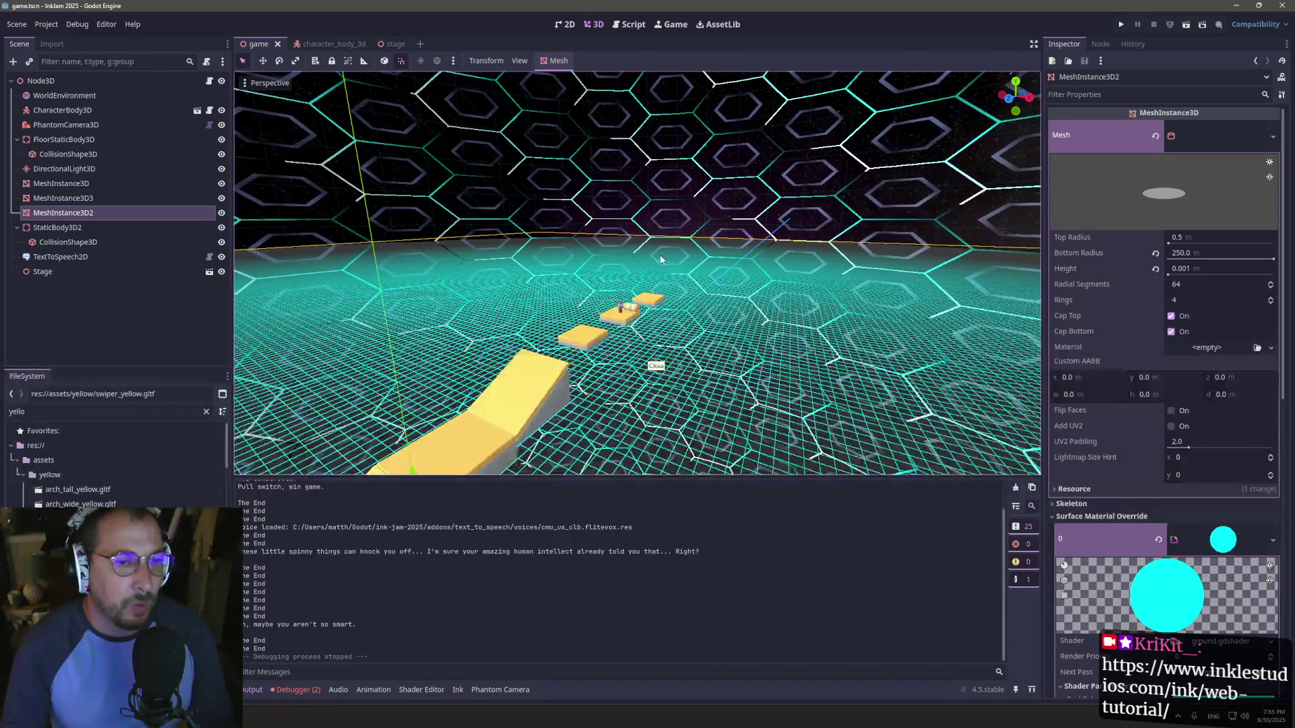
{"action": "scroll", "coordinate": [661, 258], "scroll_direction": "up", "scroll_amount": 5}
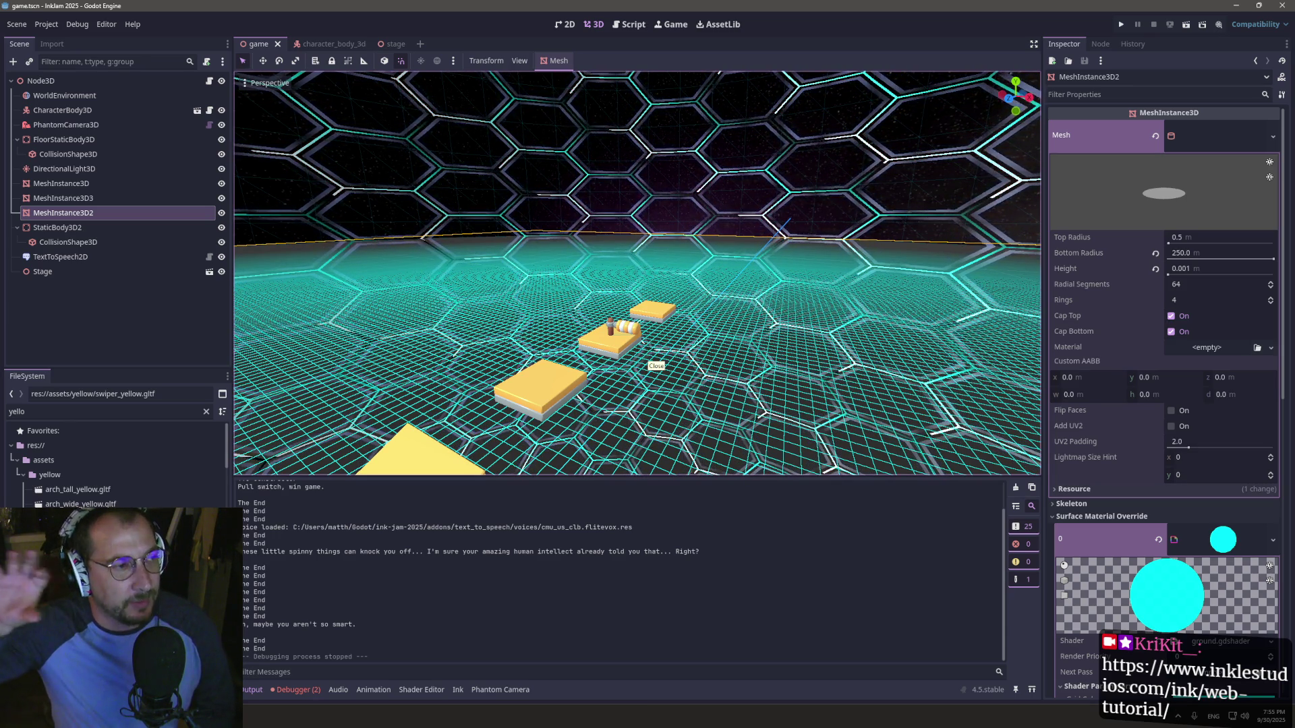
{"action": "key", "text": "alt+Tab"}
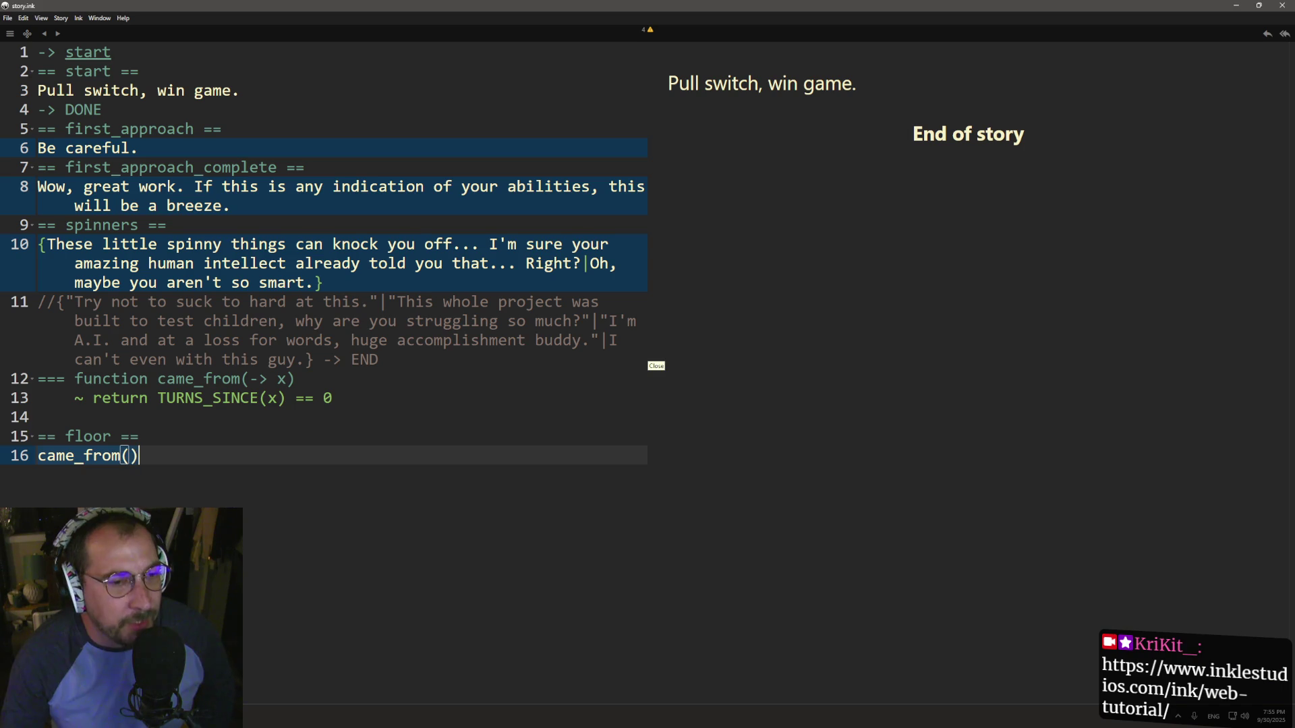
{"action": "left_click", "coordinate": [86, 226]}
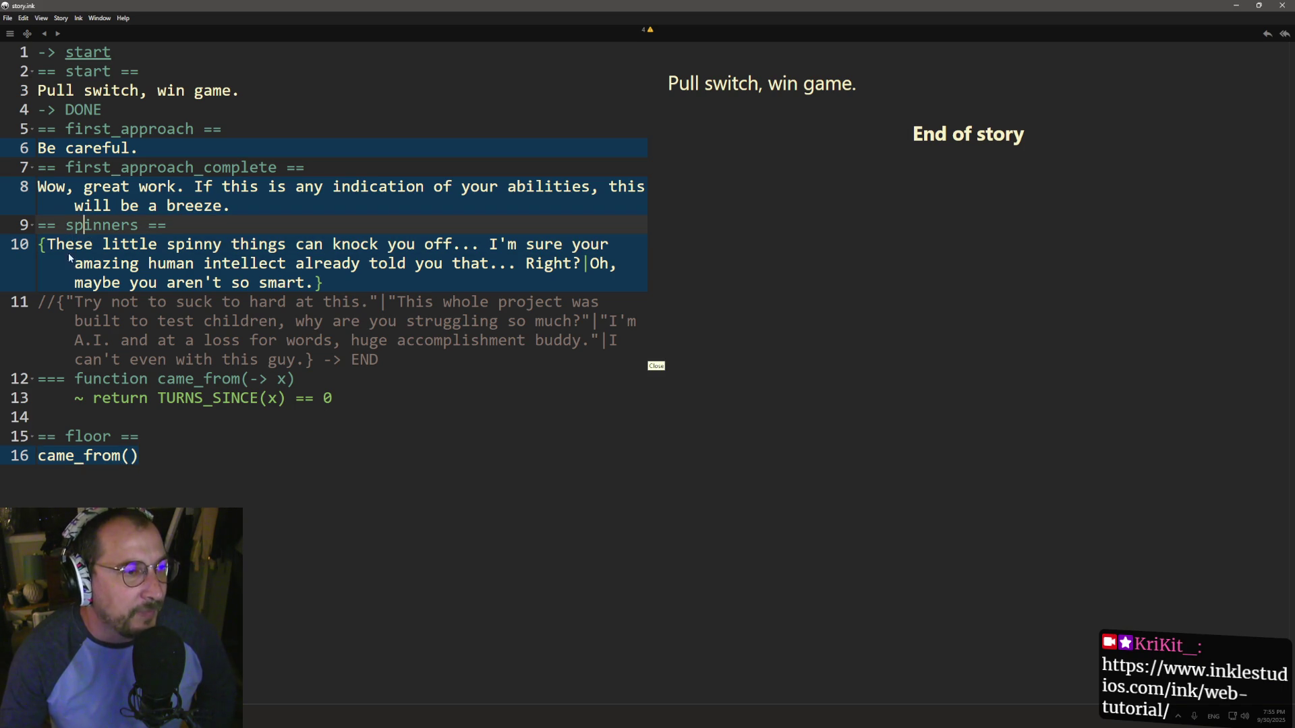
{"action": "left_click_drag", "start_coordinate": [43, 246], "coordinate": [425, 247]}
{"action": "left_click", "coordinate": [490, 263]}
{"action": "left_click", "coordinate": [584, 264]}
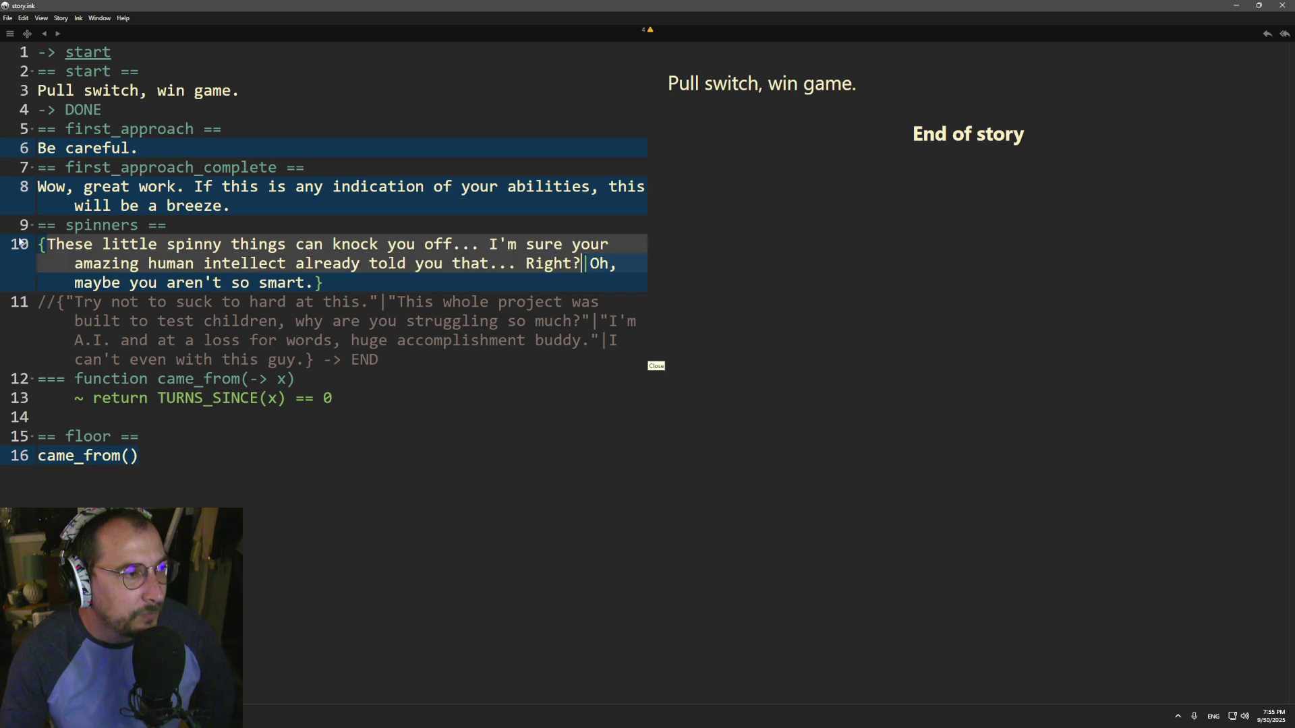
{"action": "left_click", "coordinate": [67, 226]}
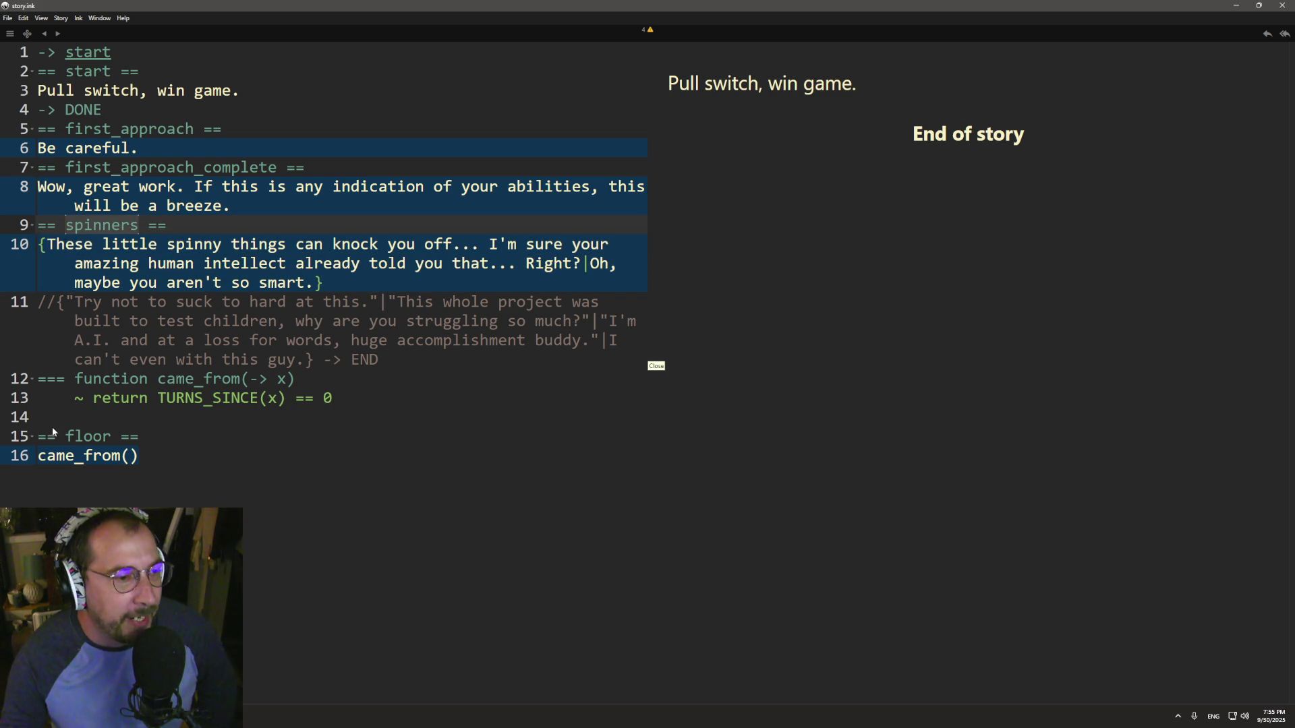
{"action": "left_click", "coordinate": [55, 456]}
{"action": "double_click", "coordinate": [155, 248]}
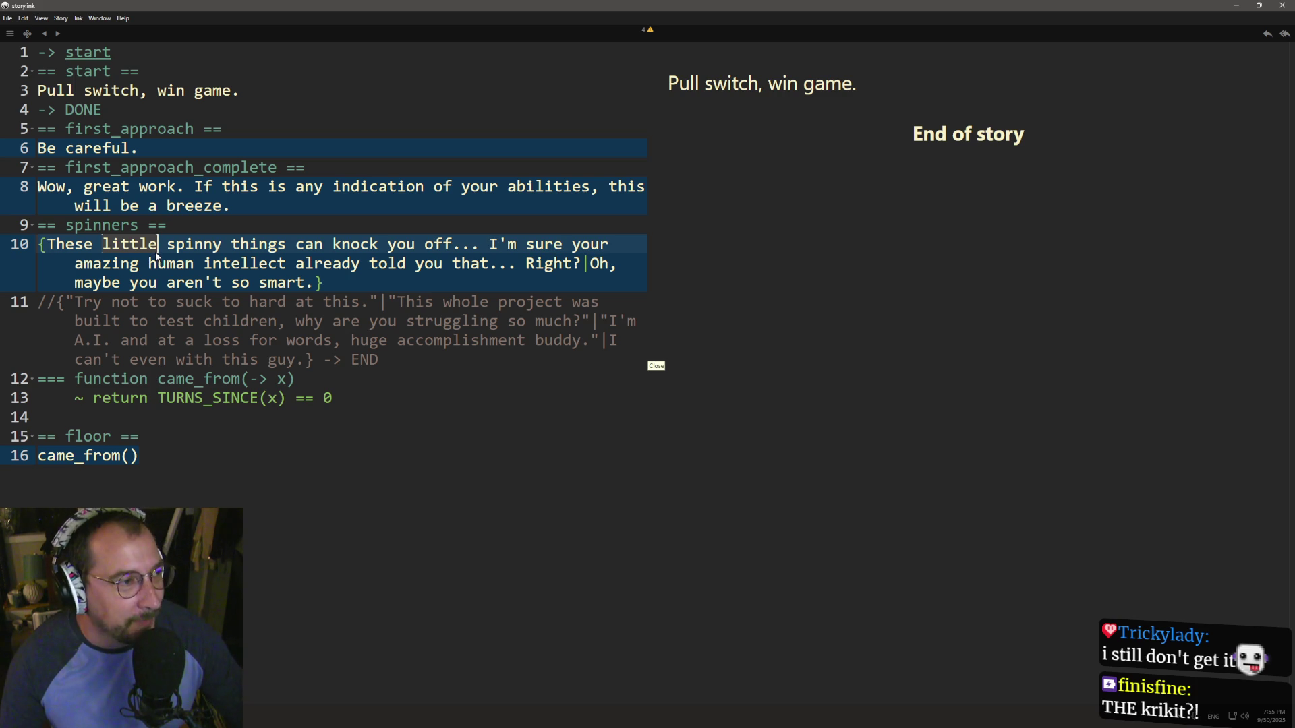
- Put the caret at the end of line 16 and bring up the inkle web tutorial
{"action": "left_click", "coordinate": [405, 480]}
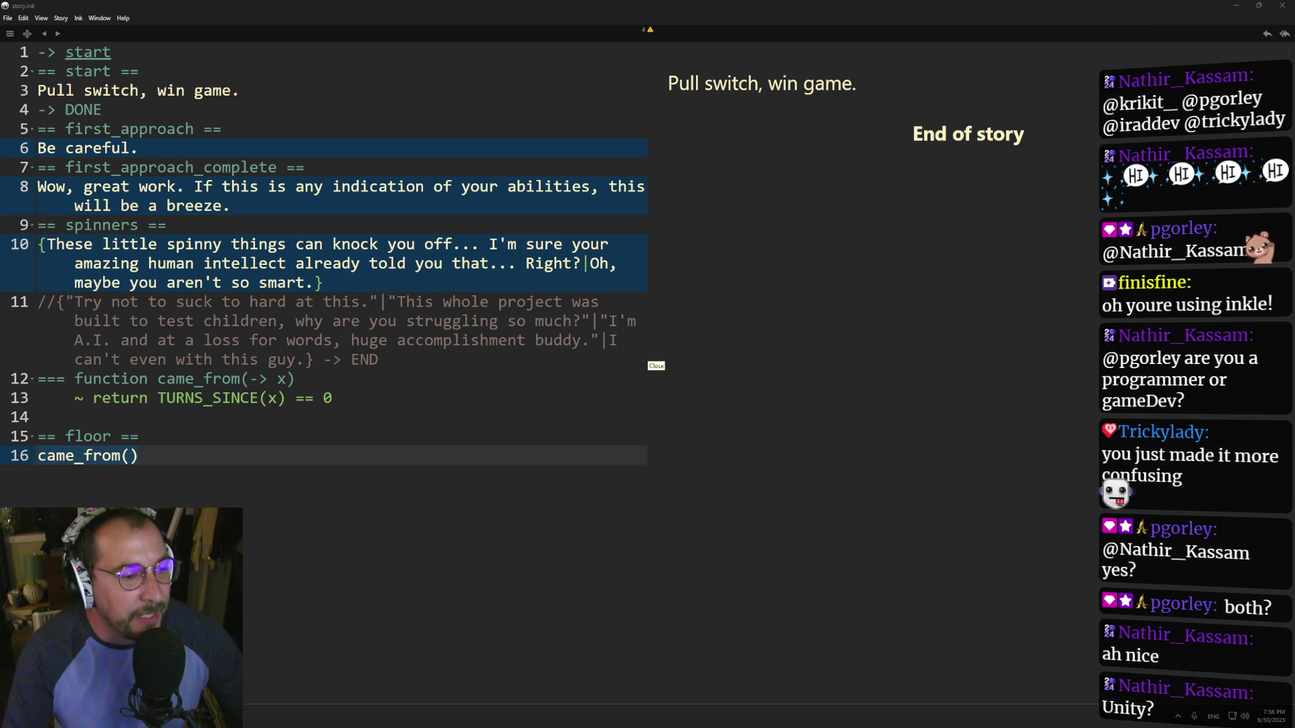
{"action": "key", "text": "alt+Tab"}
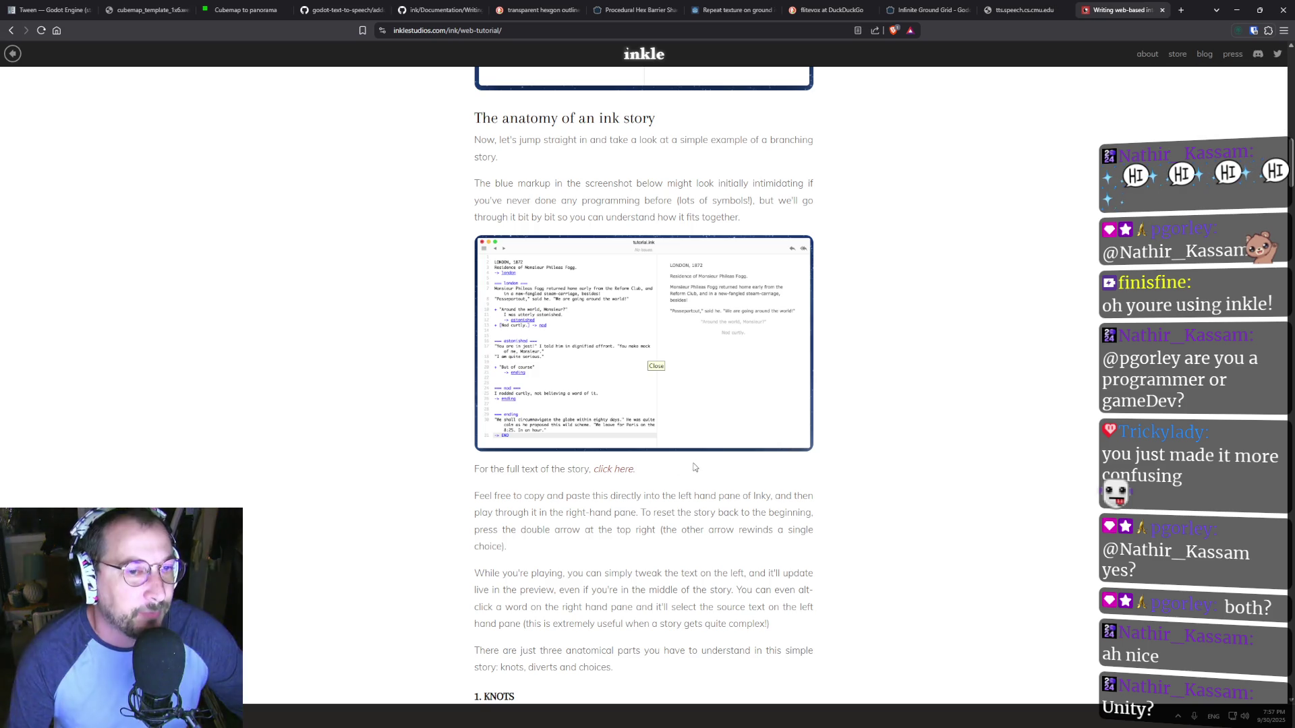
- Switch browser tabs back to the ink documentation and show its outline beside the page
{"action": "key", "text": "ctrl+shift+Tab"}
{"action": "key", "text": "ctrl+shift+Tab"}
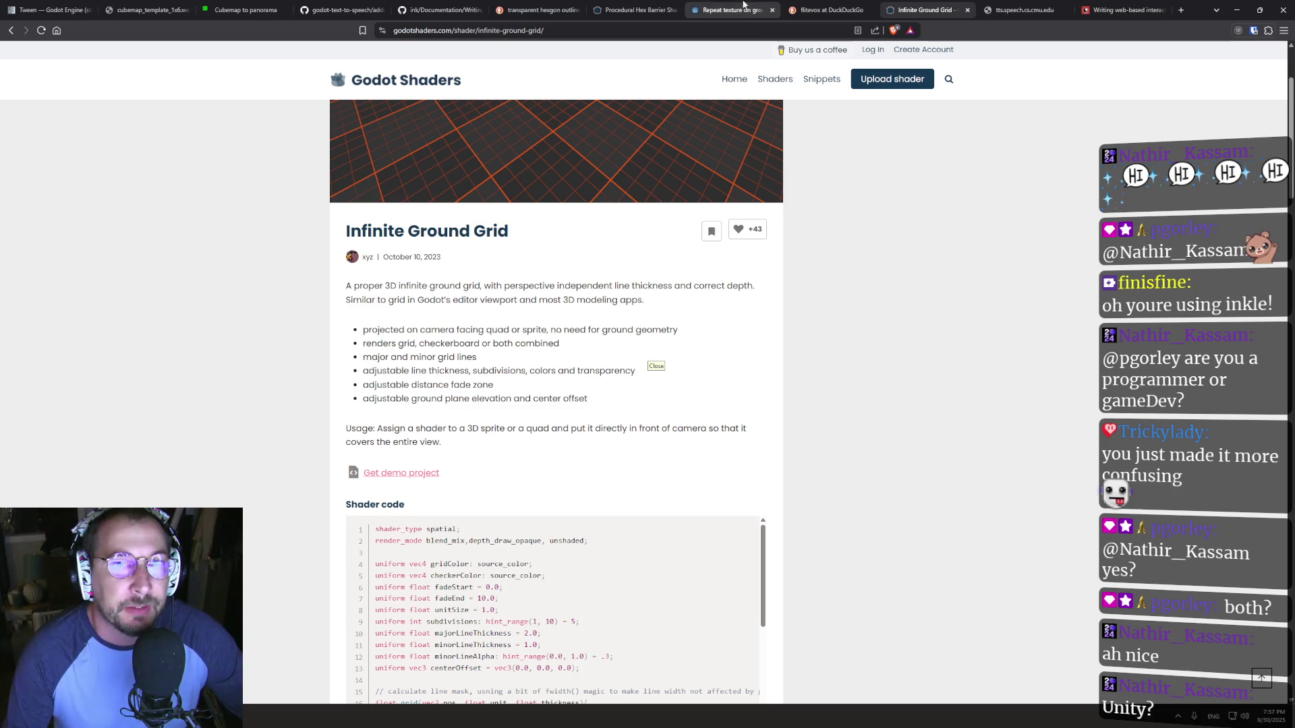
{"action": "left_click", "coordinate": [458, 5]}
{"action": "scroll", "coordinate": [464, 327], "scroll_direction": "down", "scroll_amount": 4}
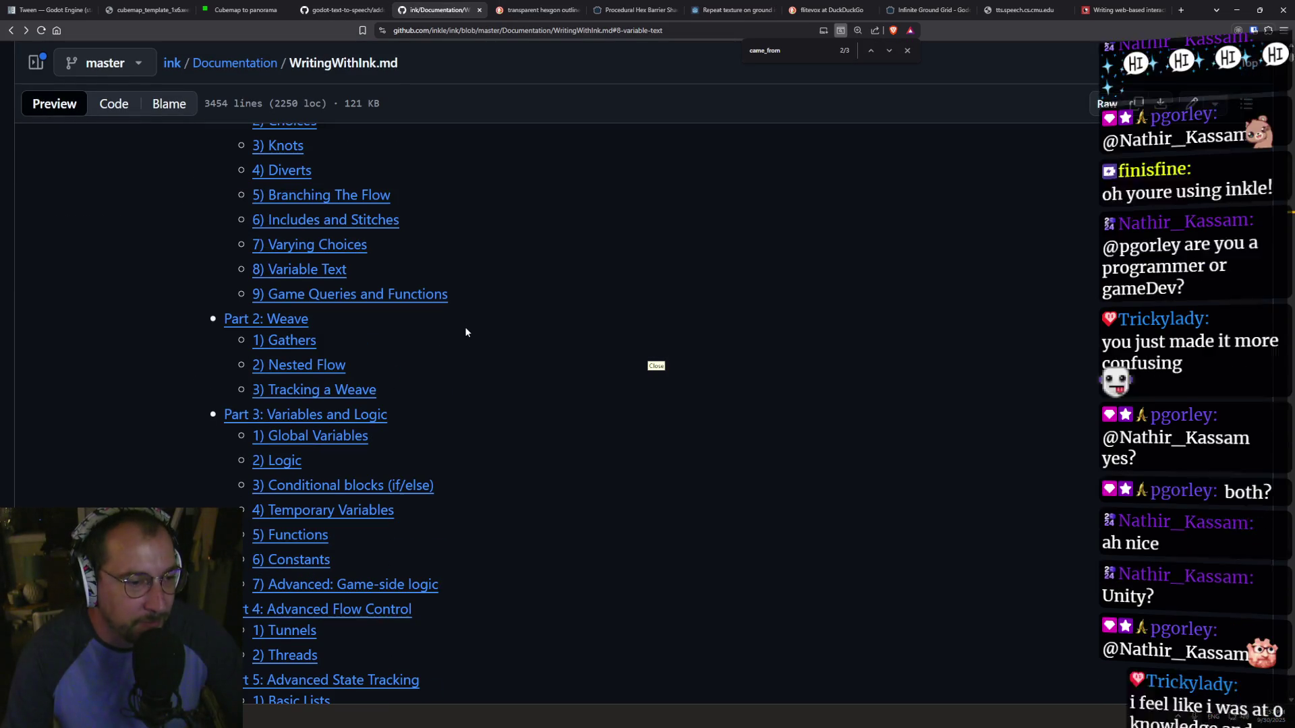
{"action": "scroll", "coordinate": [456, 332], "scroll_direction": "up", "scroll_amount": 2}
{"action": "left_click", "coordinate": [341, 9]}
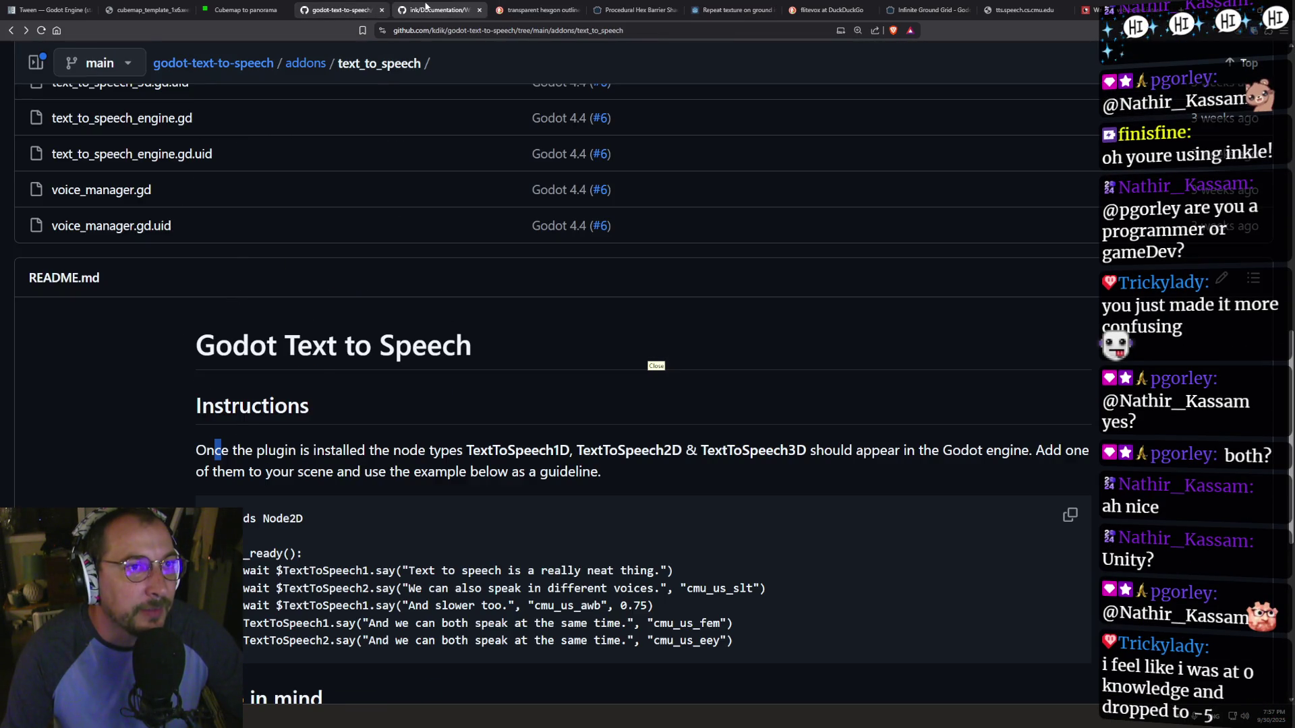
{"action": "left_click", "coordinate": [435, 9]}
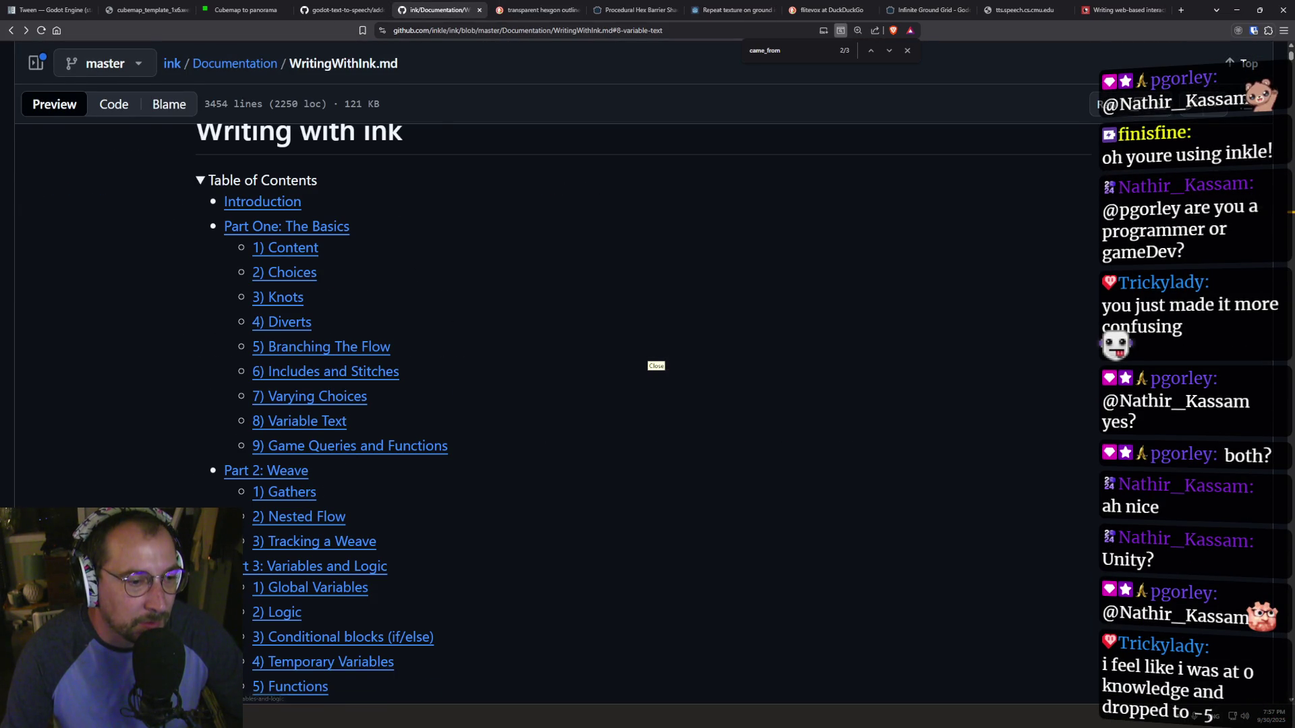
{"action": "scroll", "coordinate": [297, 467], "scroll_direction": "down", "scroll_amount": 2}
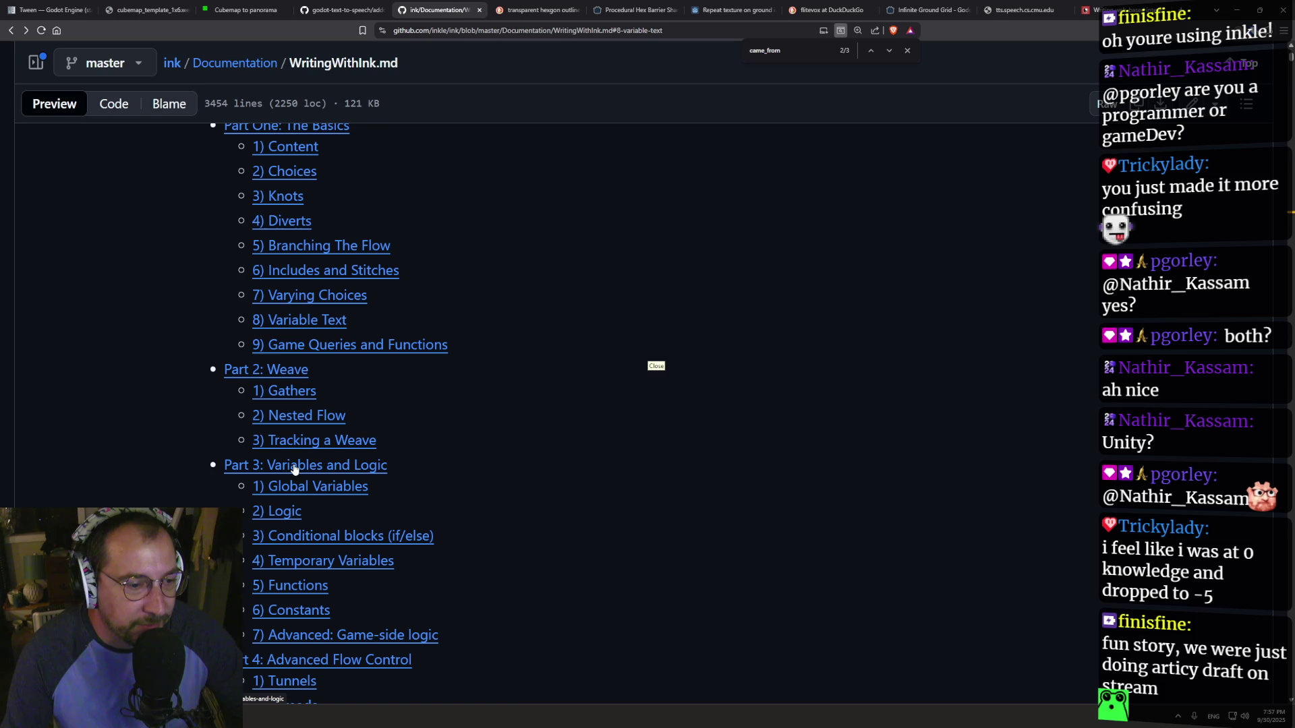
{"action": "key", "text": "alt+Left"}
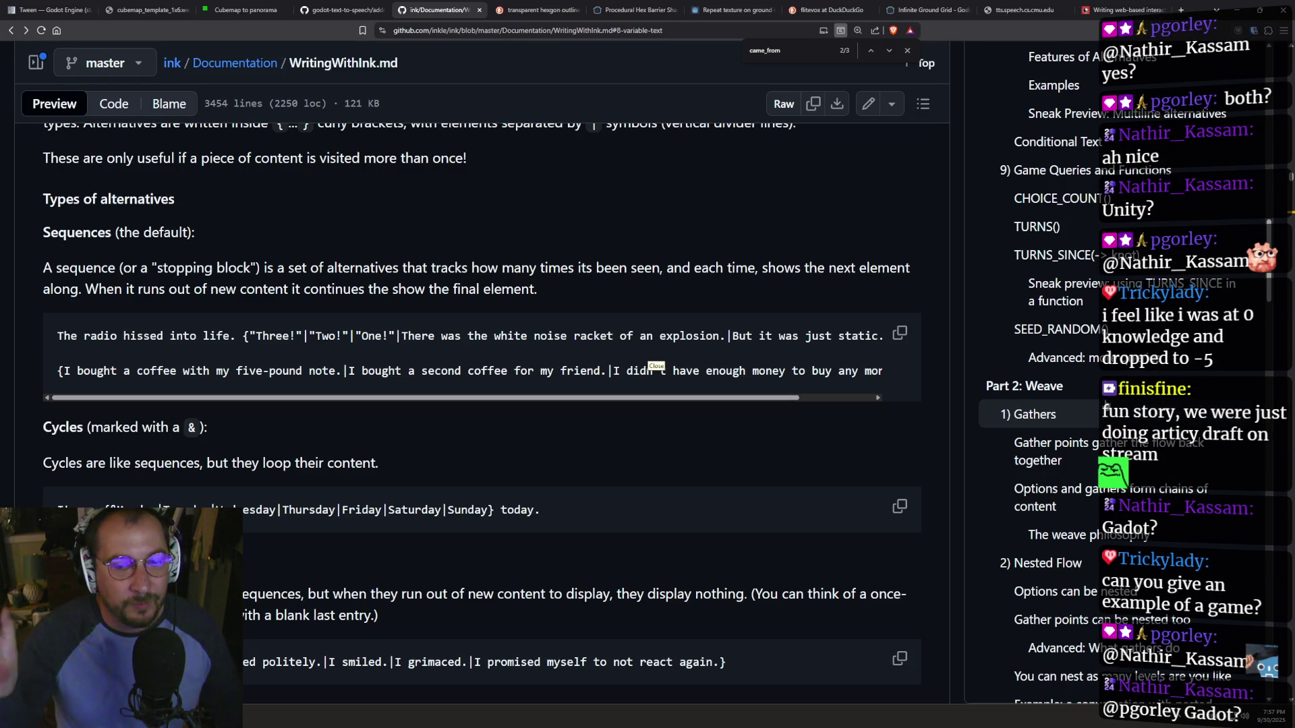
- Scroll the Writing with ink guide back to its title and Table of Contents
{"action": "scroll", "coordinate": [1106, 403], "scroll_direction": "down", "scroll_amount": 2}
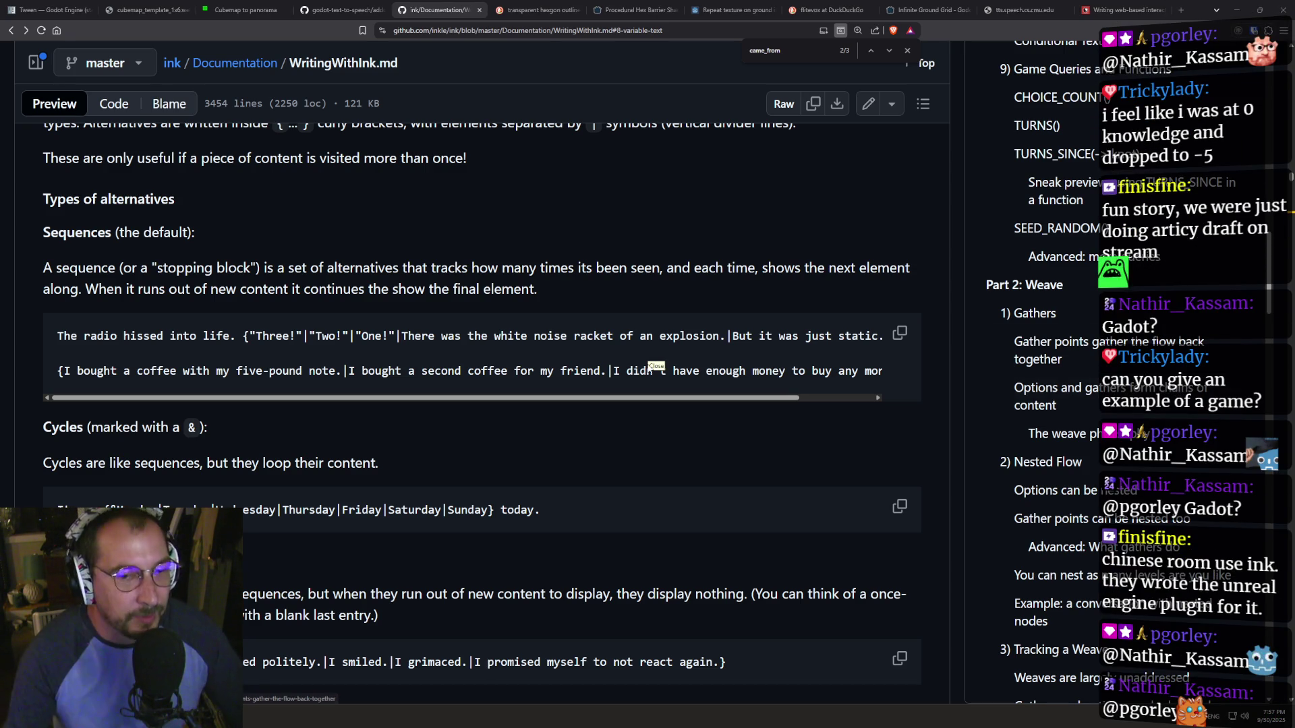
{"action": "scroll", "coordinate": [1091, 379], "scroll_direction": "down", "scroll_amount": 5}
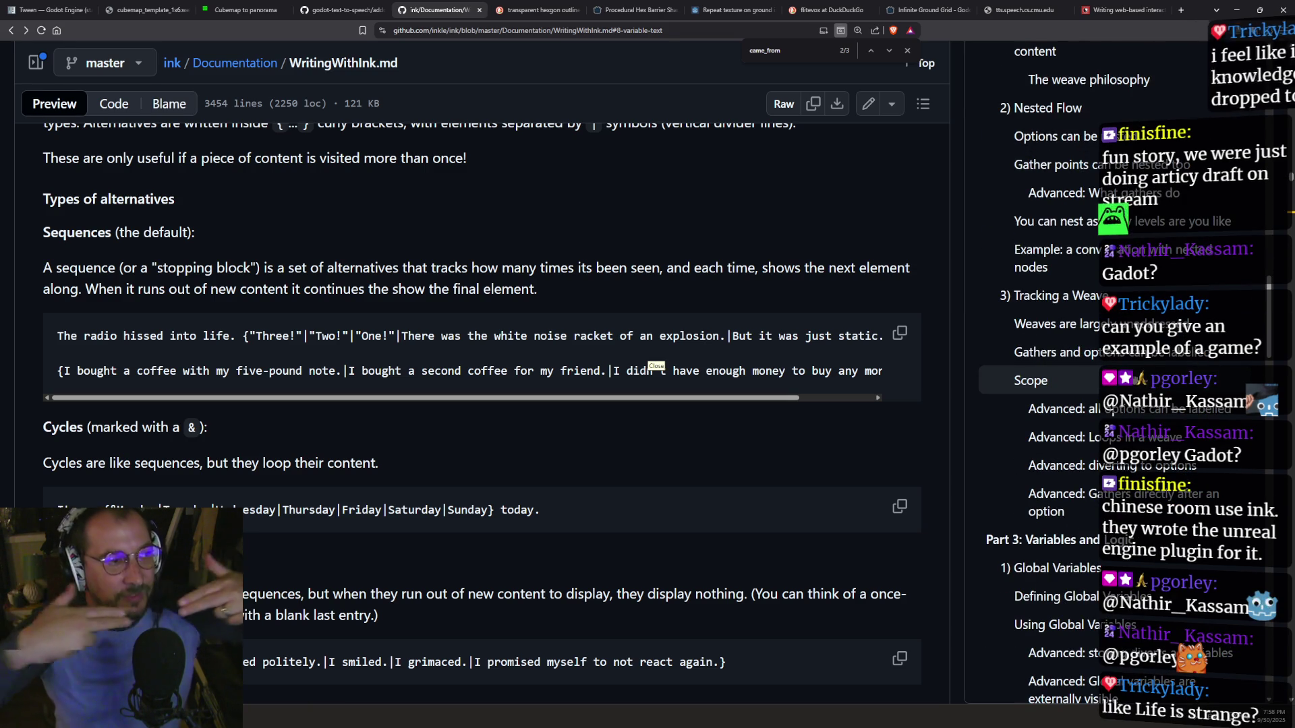
{"action": "scroll", "coordinate": [1034, 391], "scroll_direction": "down", "scroll_amount": 2}
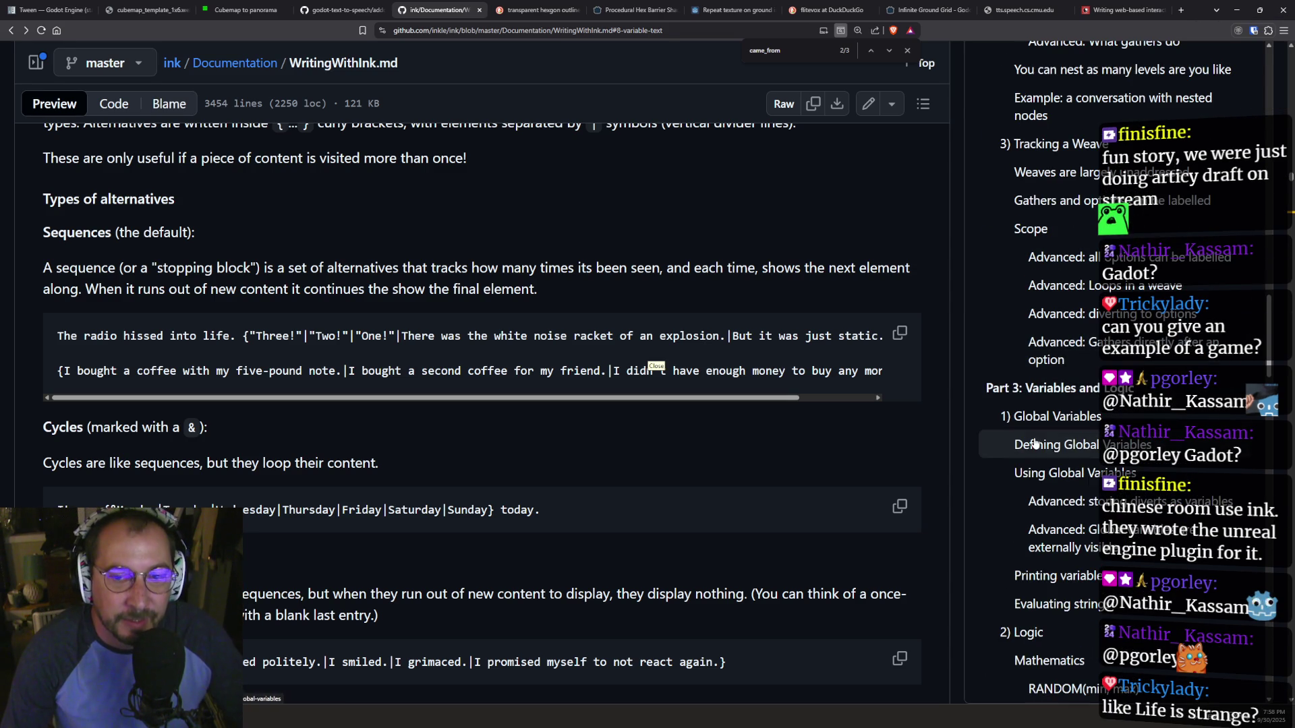
{"action": "scroll", "coordinate": [1034, 442], "scroll_direction": "down", "scroll_amount": 2}
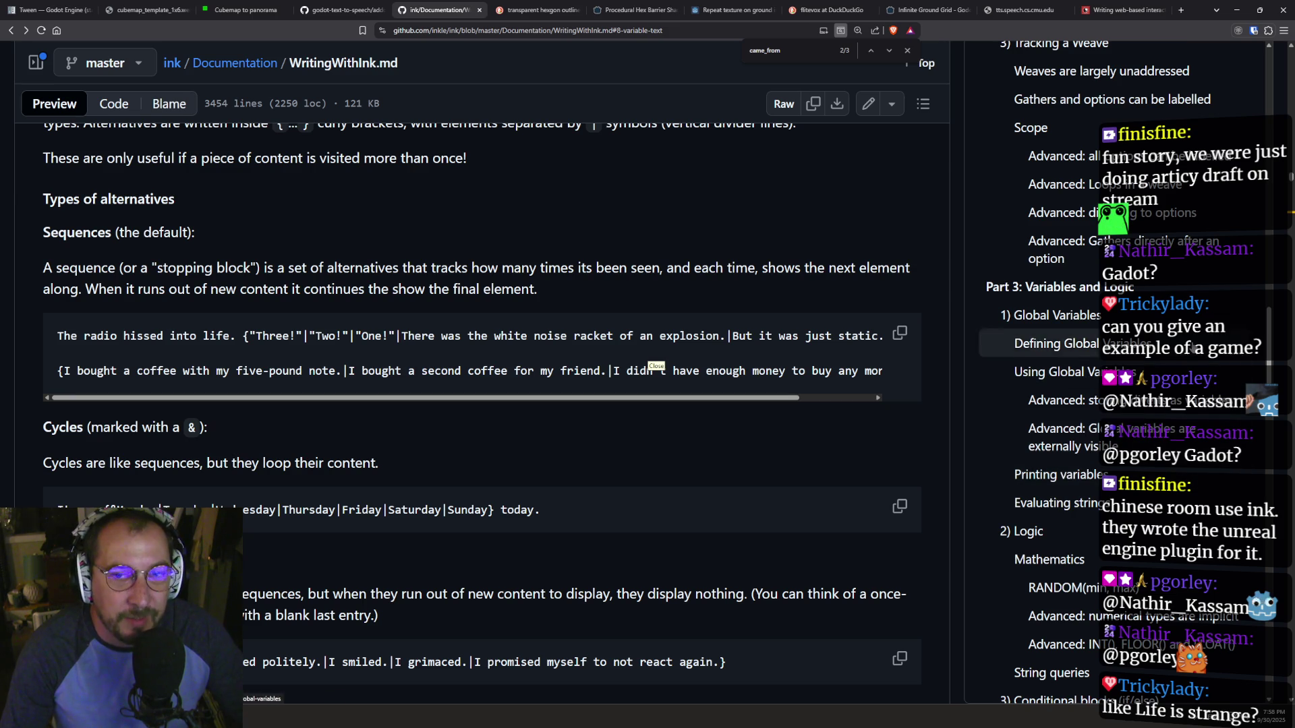
{"action": "scroll", "coordinate": [1034, 442], "scroll_direction": "up", "scroll_amount": 3}
{"action": "left_click_drag", "start_coordinate": [1269, 303], "coordinate": [1269, 50]}
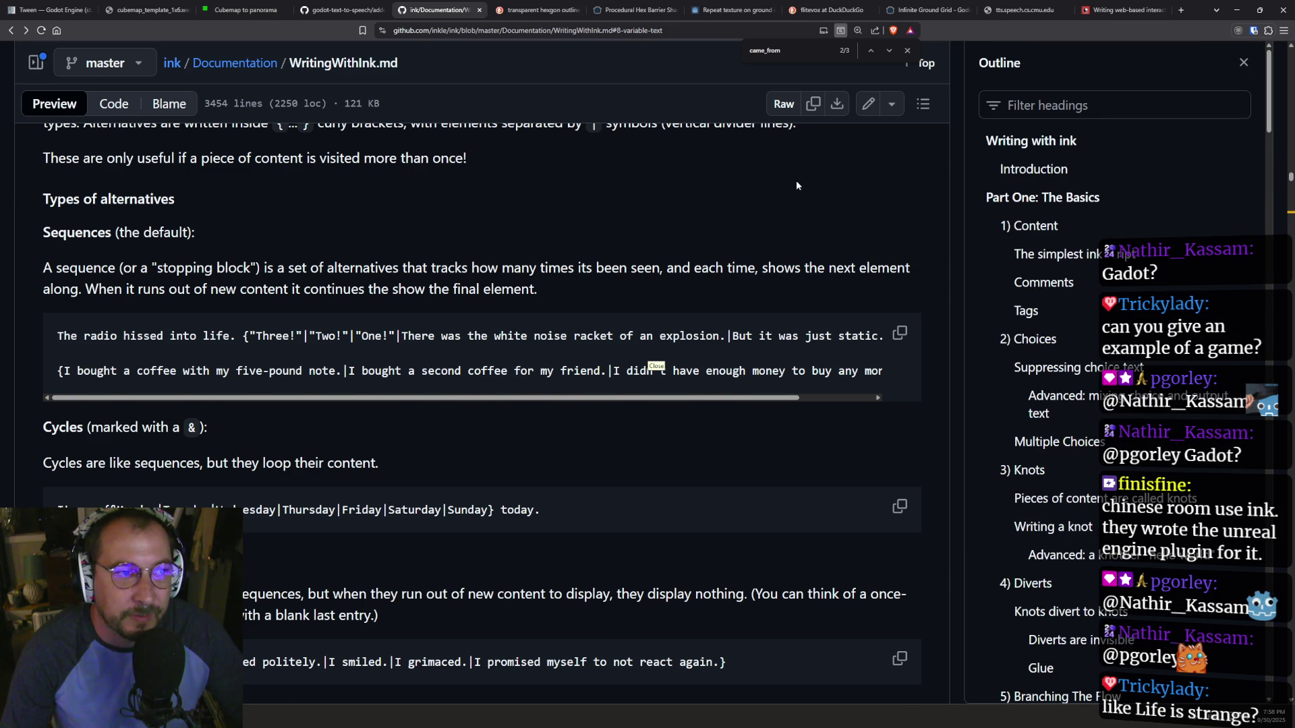
{"action": "scroll", "coordinate": [856, 142], "scroll_direction": "up", "scroll_amount": 1}
{"action": "scroll", "coordinate": [815, 148], "scroll_direction": "up", "scroll_amount": 3}
{"action": "scroll", "coordinate": [375, 169], "scroll_direction": "up", "scroll_amount": 10}
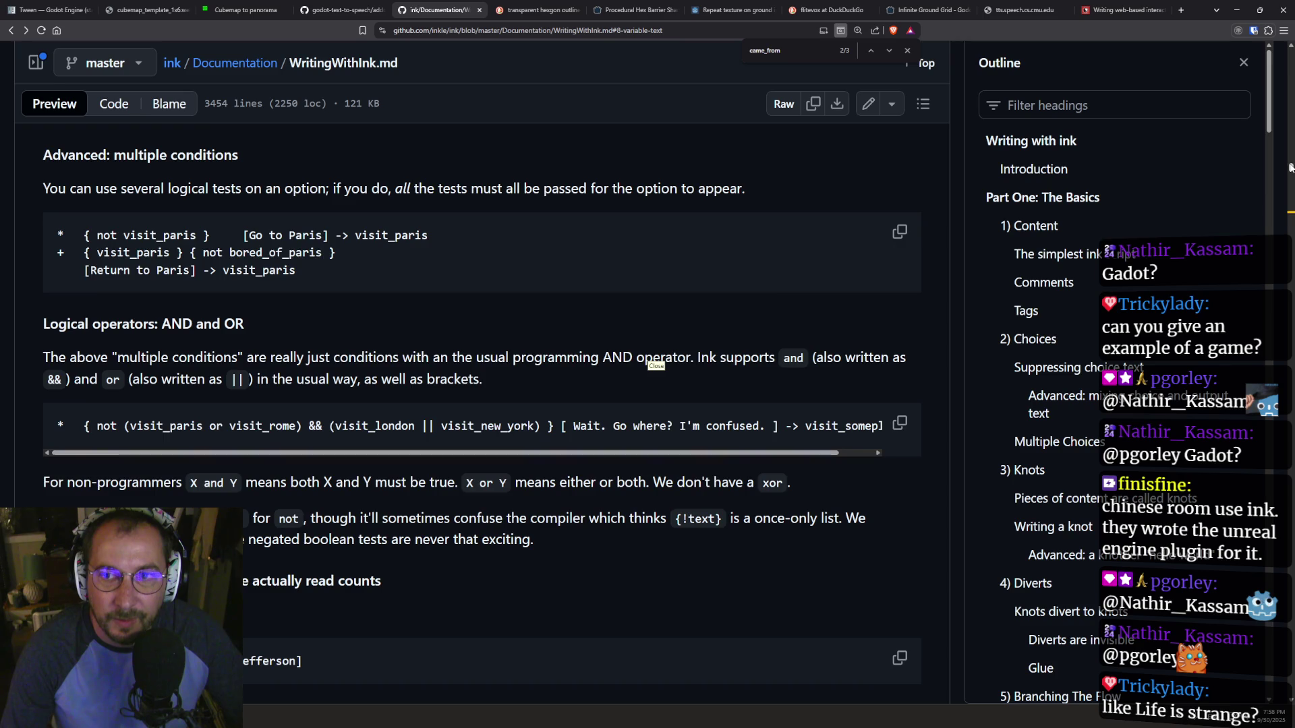
{"action": "left_click_drag", "start_coordinate": [1290, 169], "coordinate": [1277, 48]}
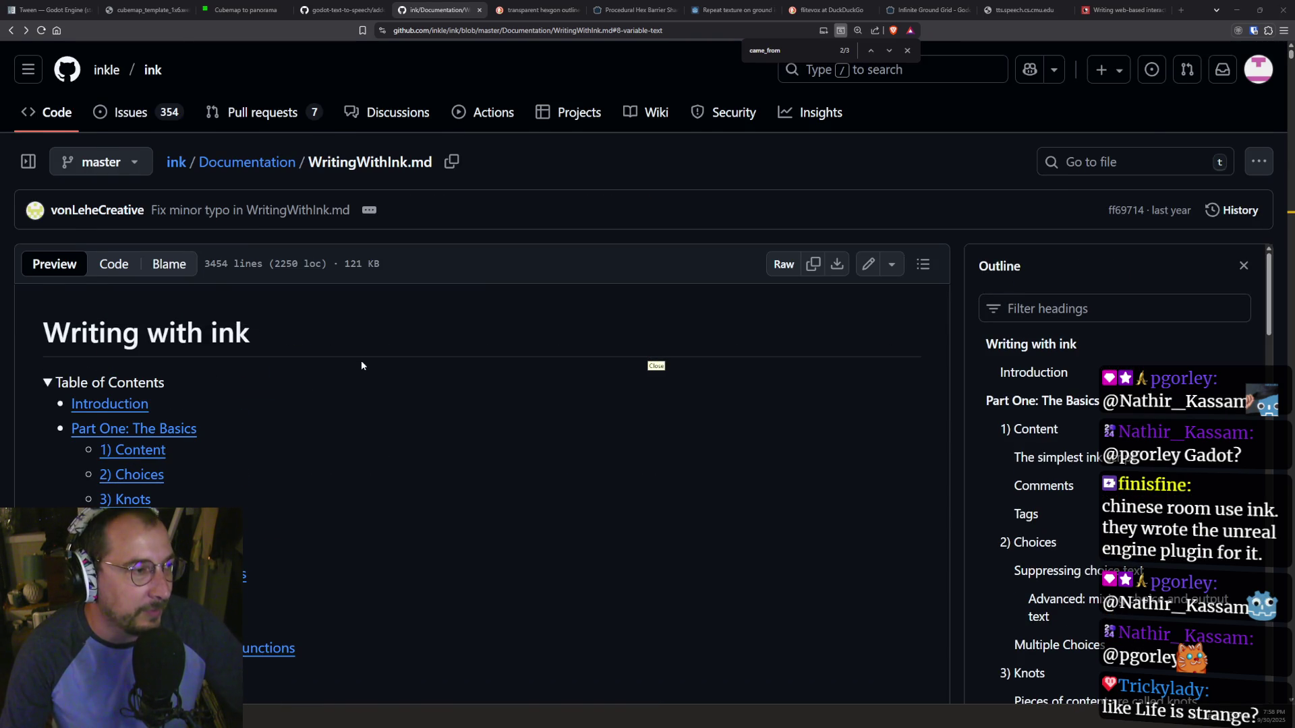
{"action": "scroll", "coordinate": [378, 355], "scroll_direction": "down", "scroll_amount": 5}
{"action": "scroll", "coordinate": [401, 371], "scroll_direction": "down", "scroll_amount": 2}
{"action": "scroll", "coordinate": [479, 432], "scroll_direction": "up", "scroll_amount": 5}
{"action": "scroll", "coordinate": [481, 437], "scroll_direction": "down", "scroll_amount": 3}
{"action": "scroll", "coordinate": [481, 437], "scroll_direction": "up", "scroll_amount": 1}
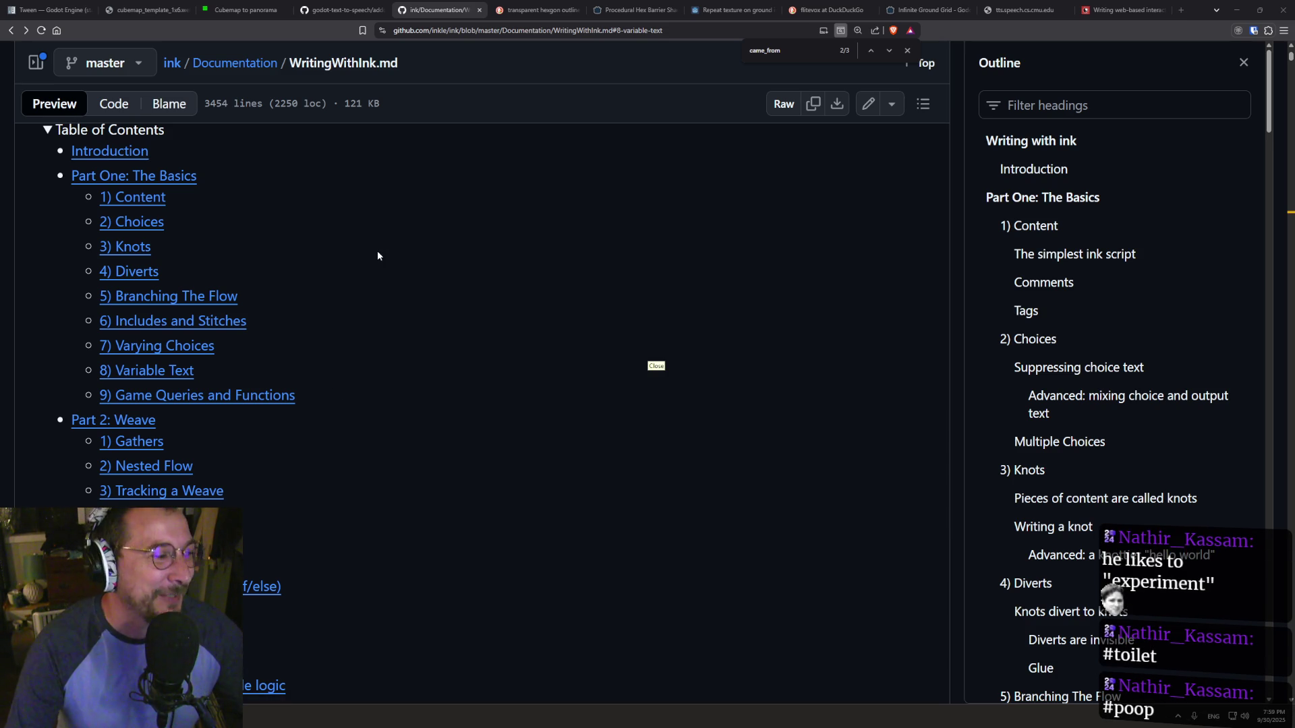
{"action": "scroll", "coordinate": [377, 255], "scroll_direction": "down", "scroll_amount": 2}
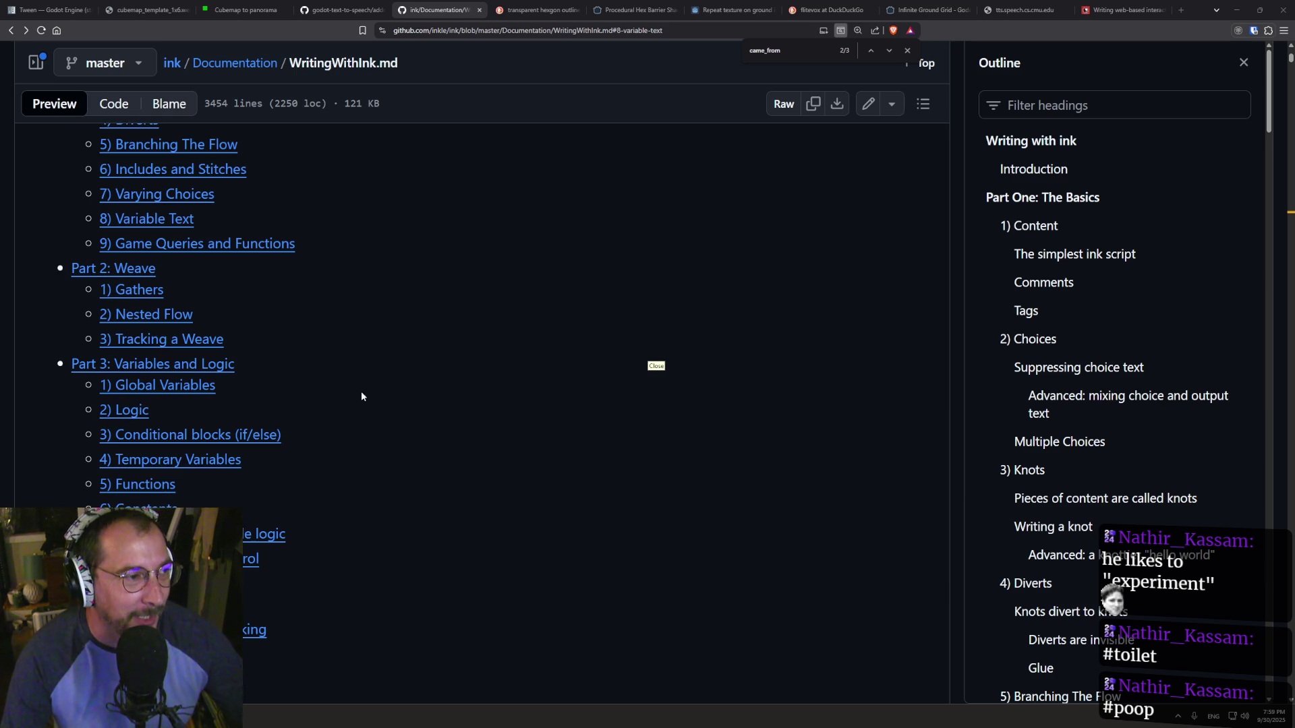
{"action": "scroll", "coordinate": [379, 341], "scroll_direction": "up", "scroll_amount": 5}
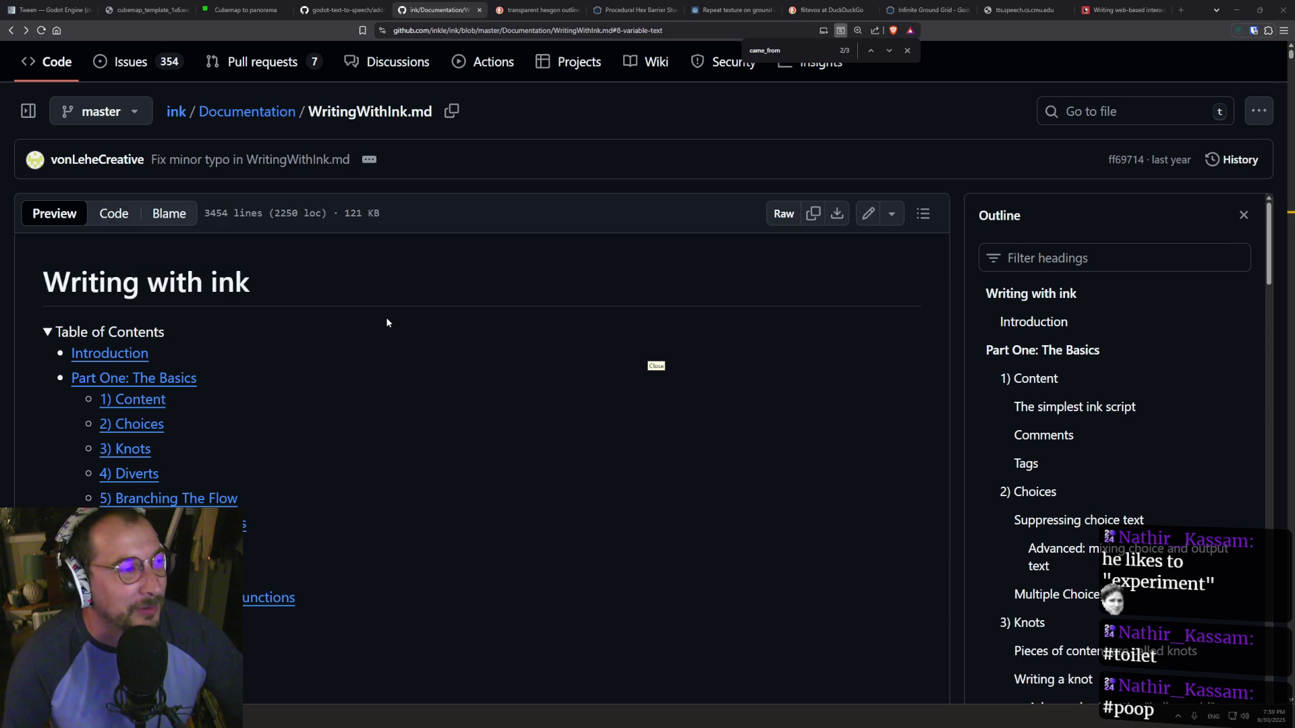
{"action": "scroll", "coordinate": [386, 322], "scroll_direction": "down", "scroll_amount": 6}
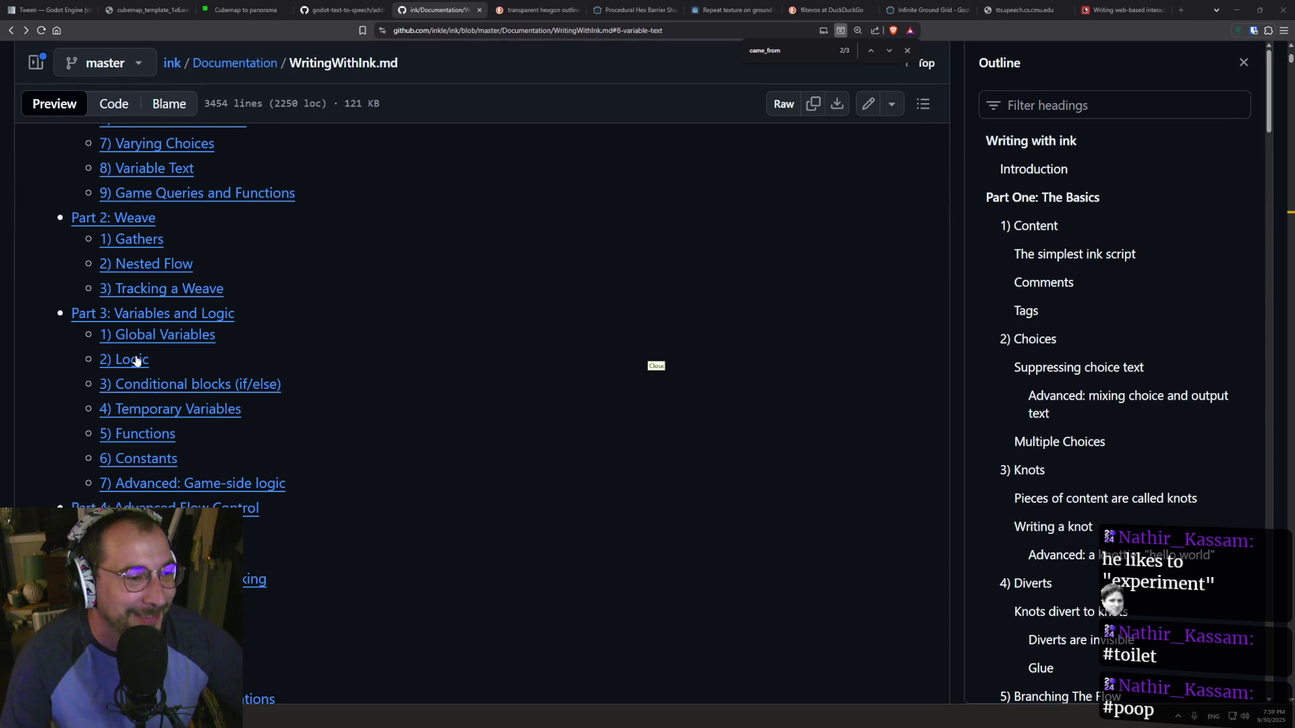
{"action": "scroll", "coordinate": [326, 423], "scroll_direction": "down", "scroll_amount": 2}
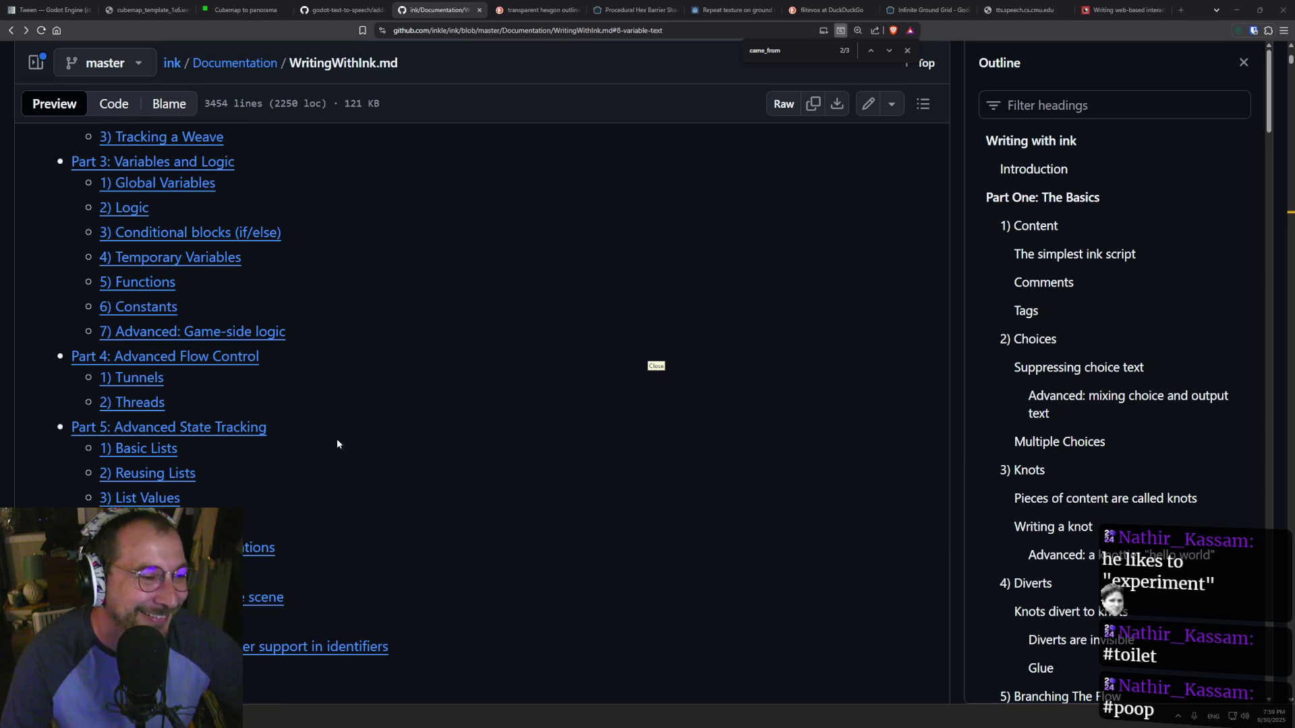
{"action": "scroll", "coordinate": [331, 442], "scroll_direction": "up", "scroll_amount": 3}
{"action": "scroll", "coordinate": [351, 405], "scroll_direction": "up", "scroll_amount": 1}
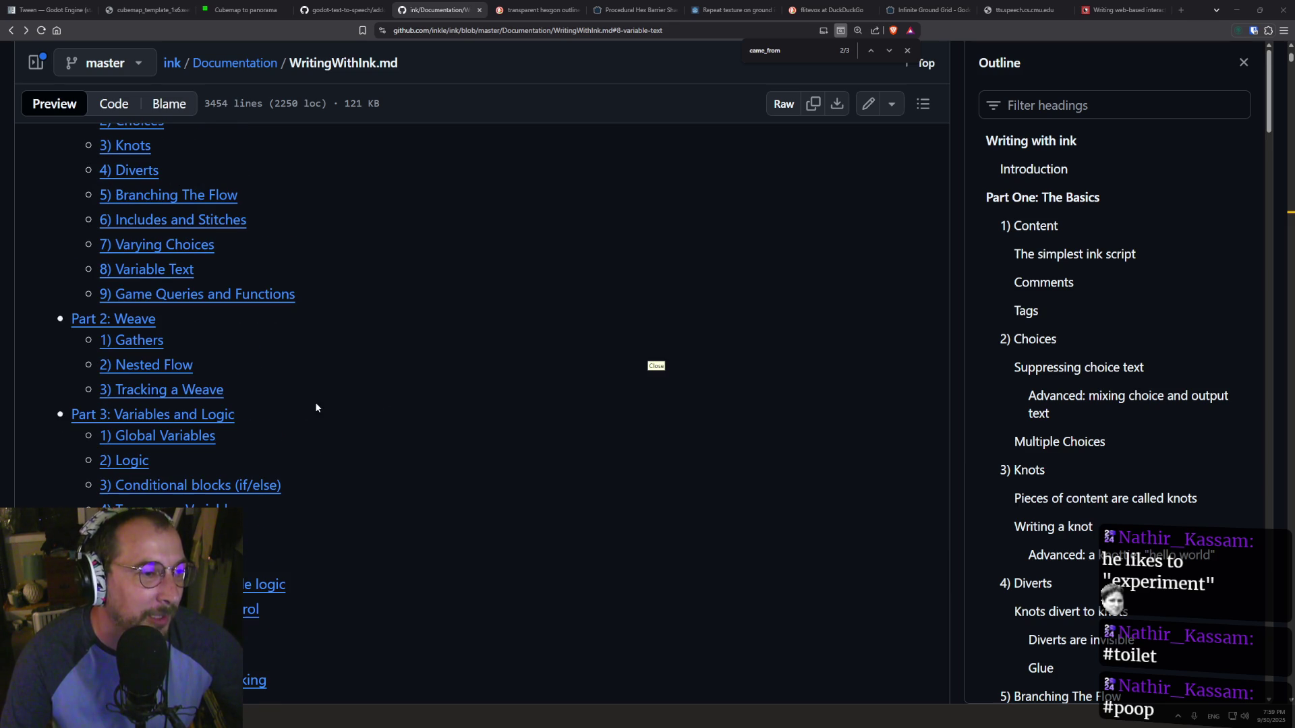
- Jump to the guide's 5) Functions section and look through its opening
{"action": "left_click", "coordinate": [134, 535]}
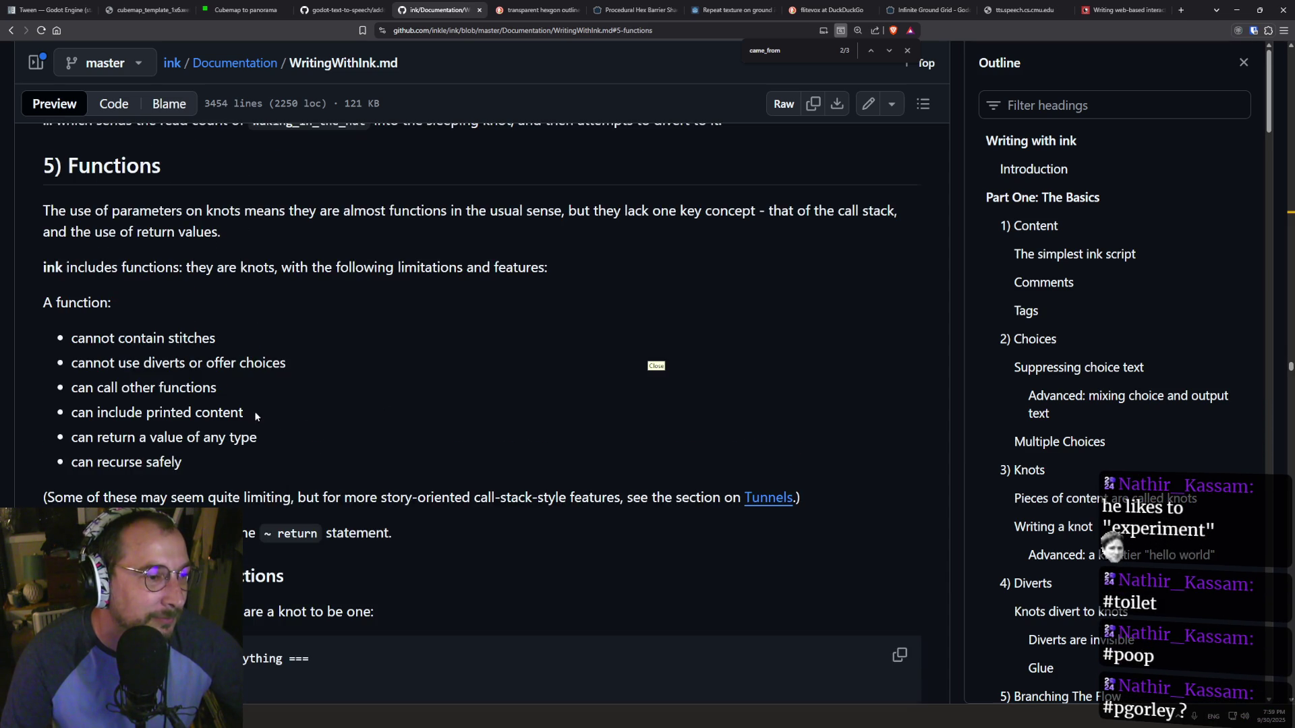
{"action": "scroll", "coordinate": [255, 416], "scroll_direction": "down", "scroll_amount": 5}
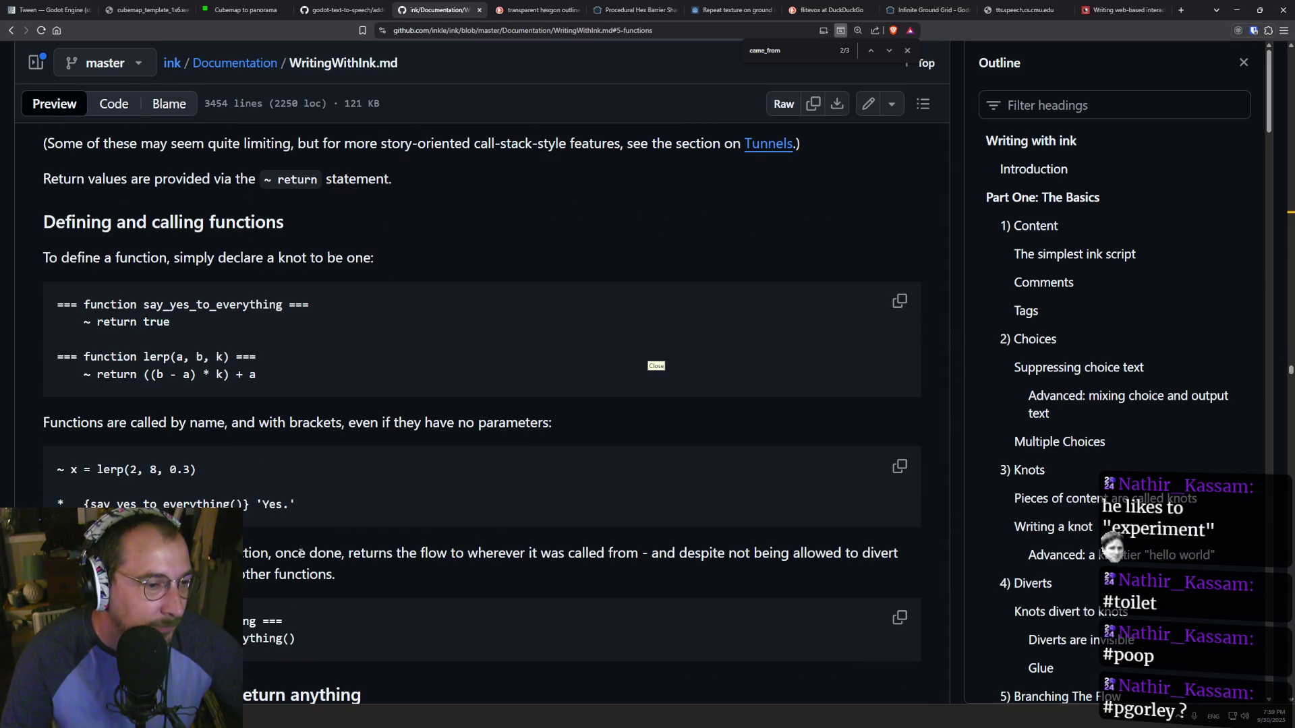
{"action": "scroll", "coordinate": [243, 529], "scroll_direction": "down", "scroll_amount": 5}
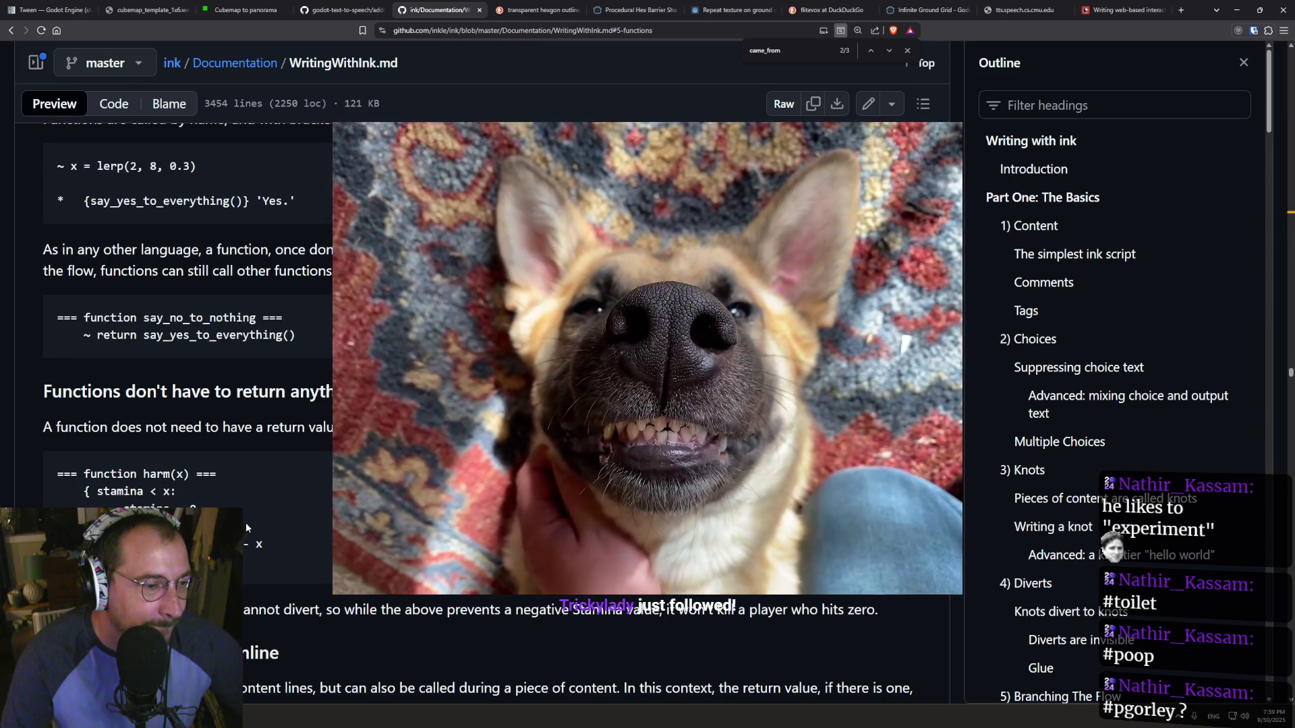
{"action": "scroll", "coordinate": [256, 503], "scroll_direction": "down", "scroll_amount": 6}
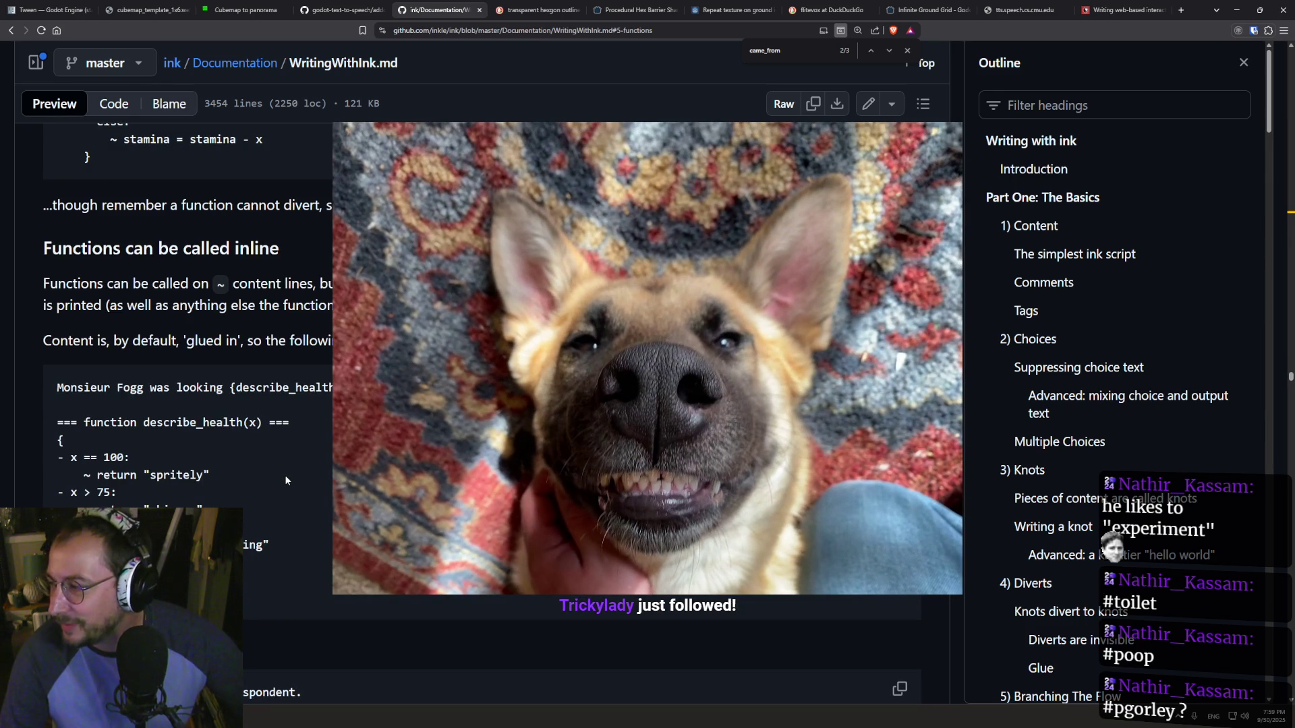
{"action": "scroll", "coordinate": [284, 475], "scroll_direction": "up", "scroll_amount": 1}
{"action": "scroll", "coordinate": [250, 378], "scroll_direction": "up", "scroll_amount": 3}
{"action": "scroll", "coordinate": [236, 398], "scroll_direction": "up", "scroll_amount": 12}
{"action": "scroll", "coordinate": [240, 414], "scroll_direction": "up", "scroll_amount": 3}
- Read down to the max and exp examples, then start a search for came_from
{"action": "scroll", "coordinate": [241, 414], "scroll_direction": "down", "scroll_amount": 13}
{"action": "scroll", "coordinate": [244, 419], "scroll_direction": "down", "scroll_amount": 10}
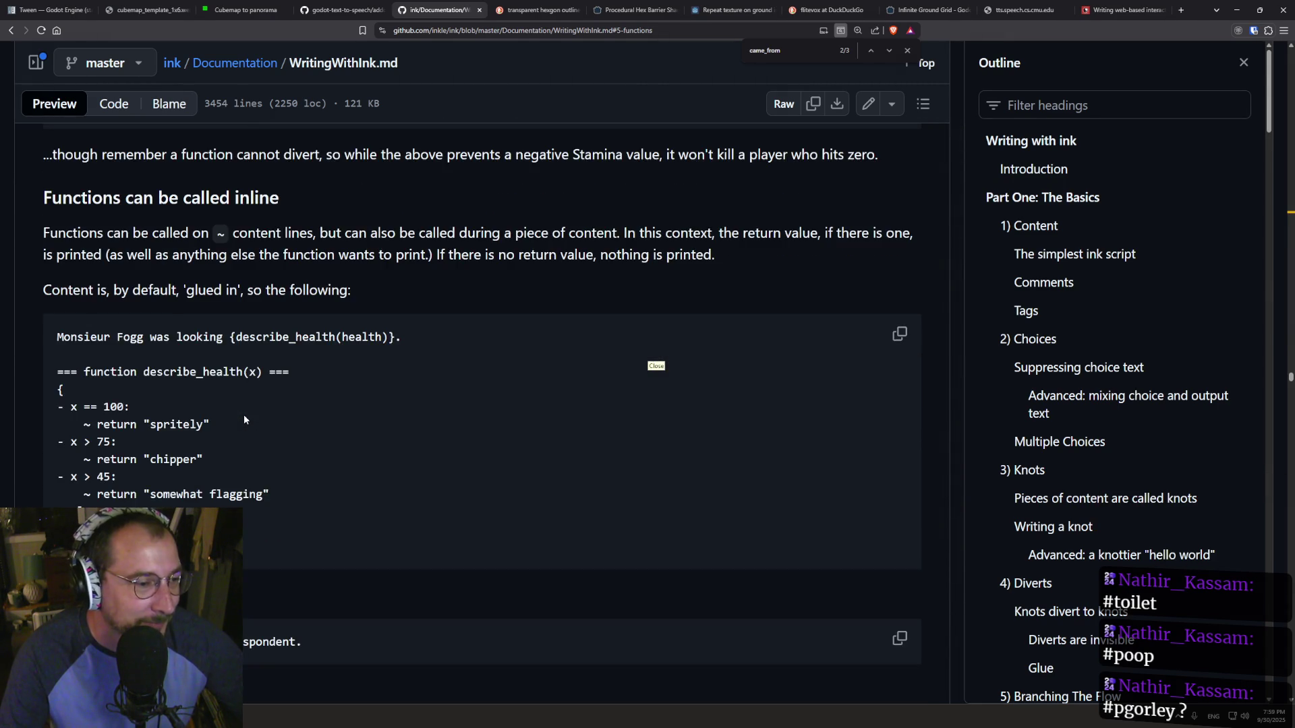
{"action": "scroll", "coordinate": [244, 414], "scroll_direction": "down", "scroll_amount": 5}
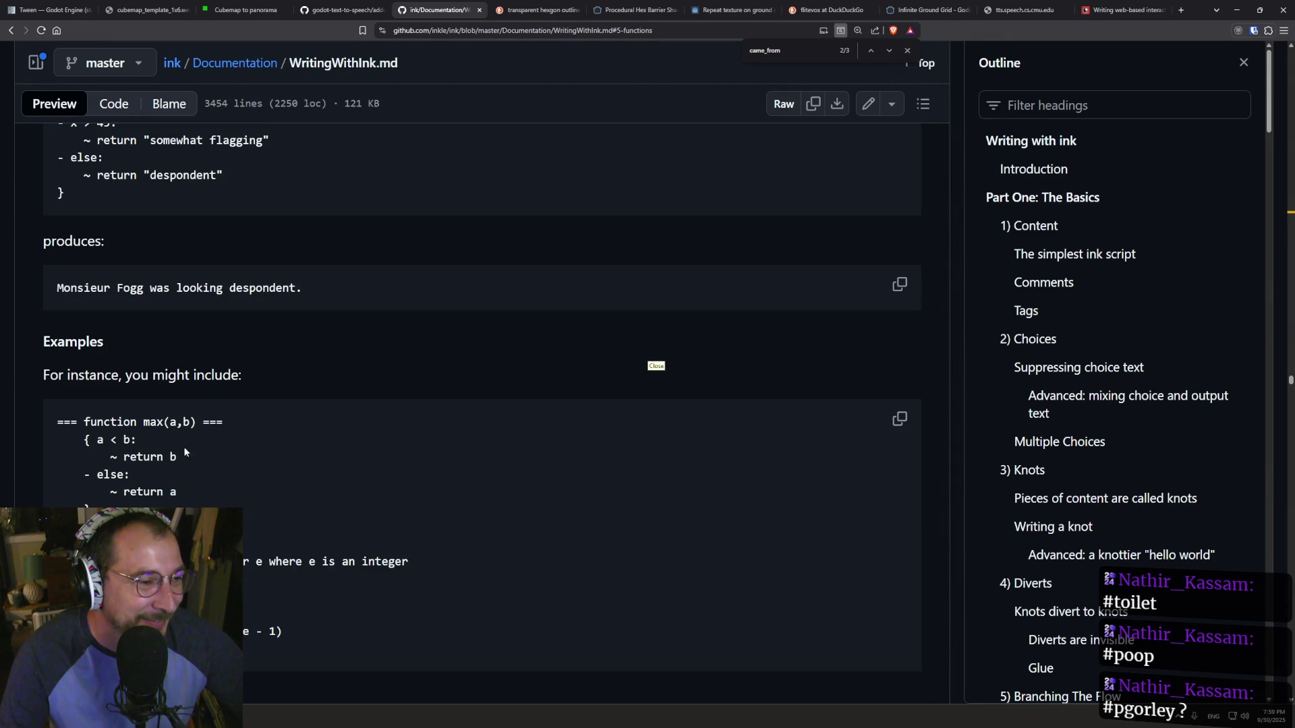
{"action": "scroll", "coordinate": [213, 349], "scroll_direction": "down", "scroll_amount": 6}
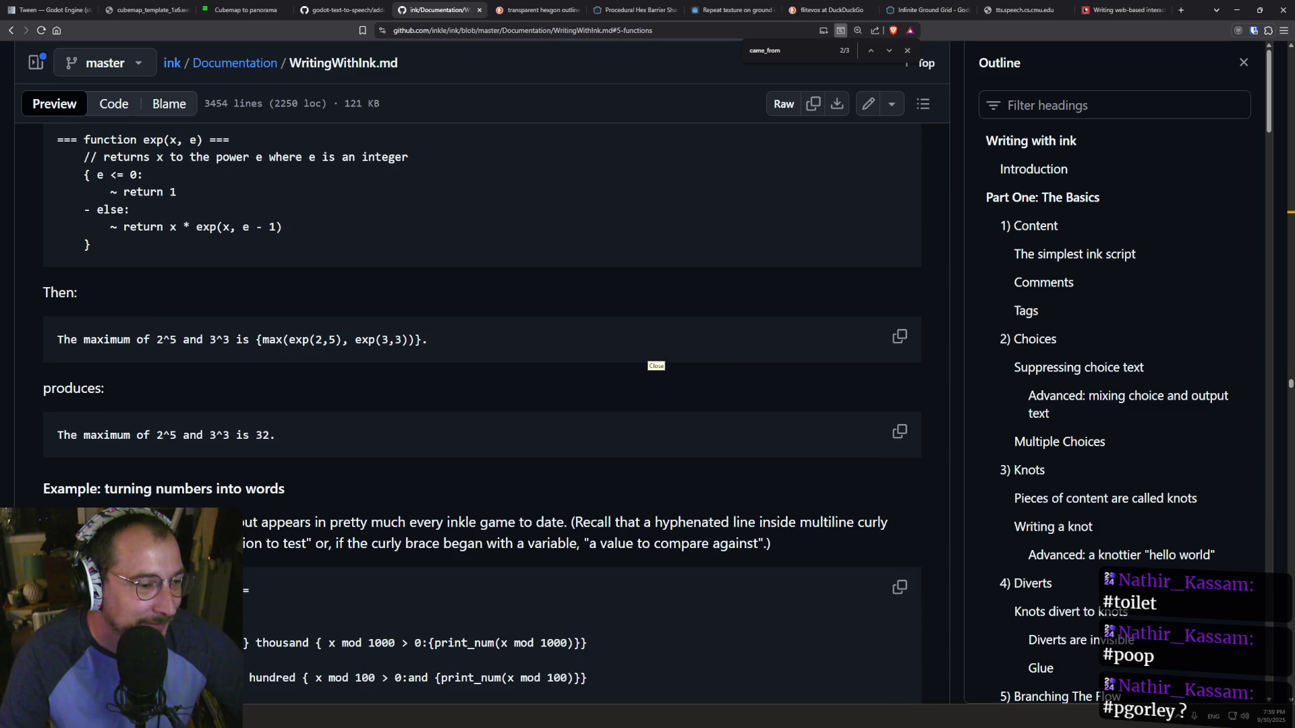
{"action": "key", "text": "ctrl+a"}
{"action": "type", "text": "c"}
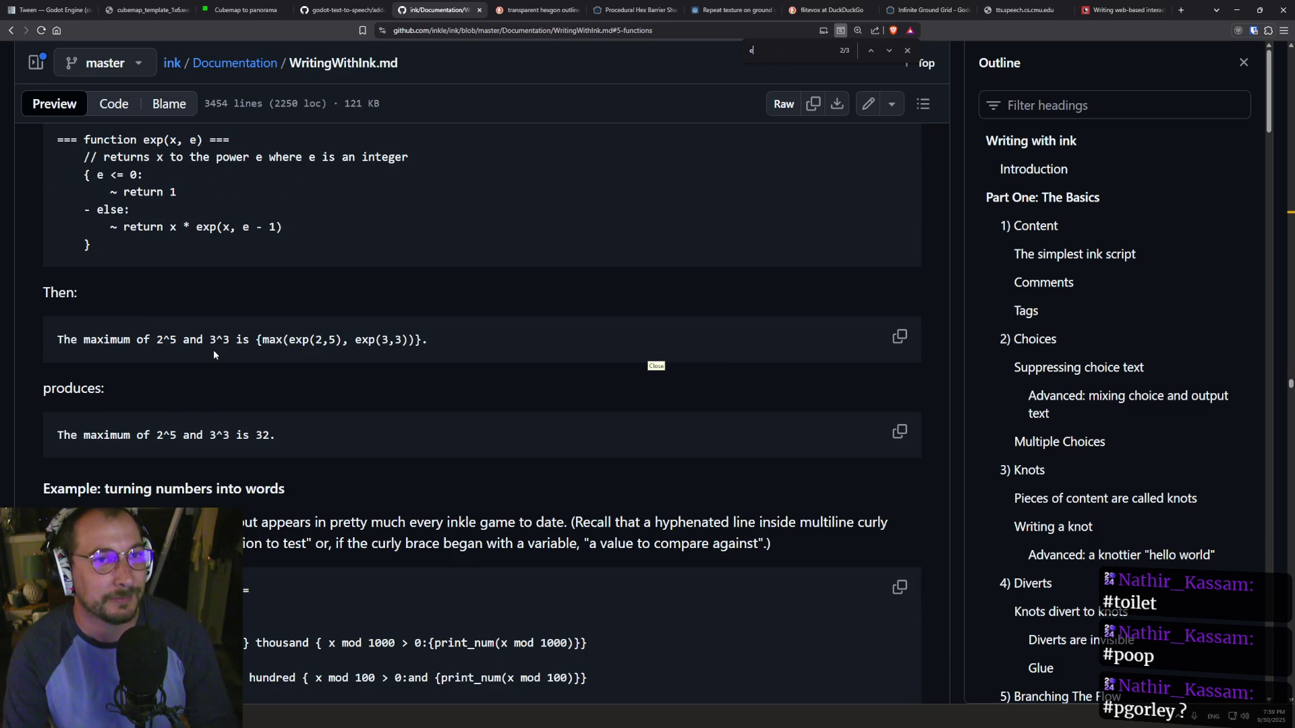
{"action": "type", "text": "ame_from"}
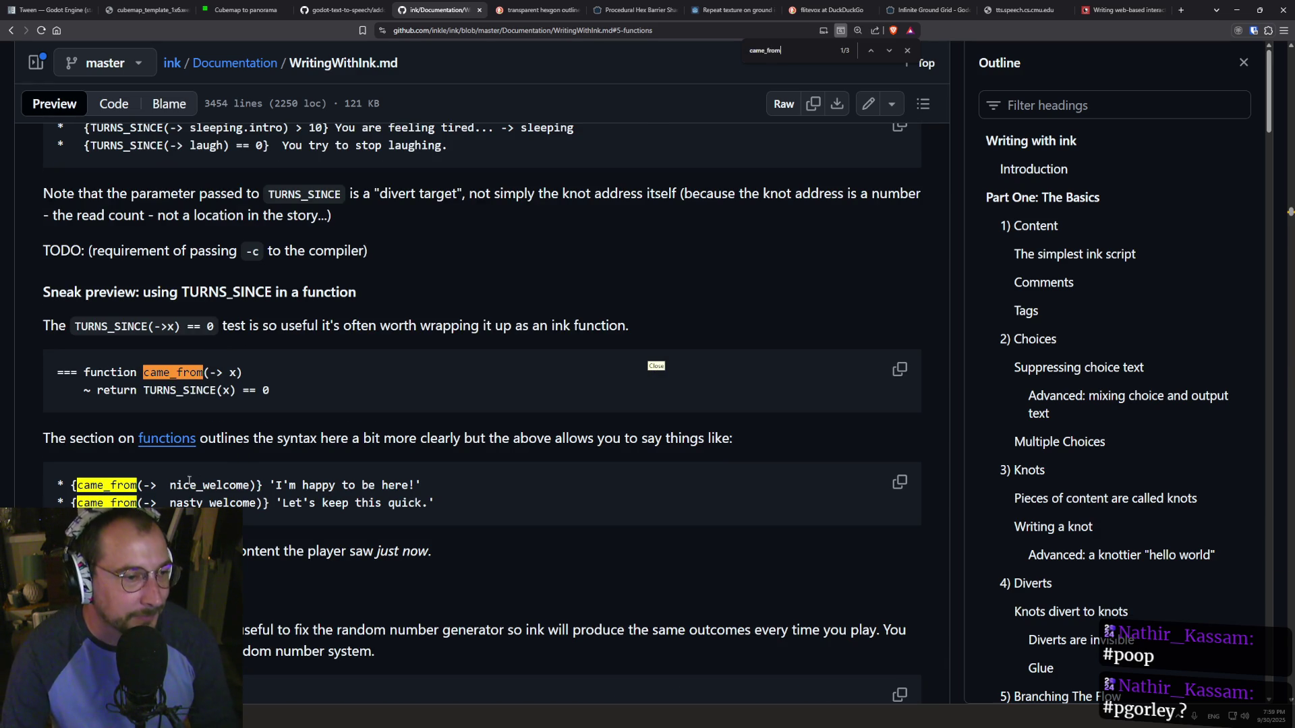
- Highlight the came_from nice_welcome call in the TURNS_SINCE sneak-preview example
{"action": "mouse_move", "coordinate": [66, 487]}
{"action": "left_mouse_down"}
{"action": "mouse_move", "coordinate": [243, 480]}
{"action": "mouse_move", "coordinate": [123, 503]}
{"action": "mouse_move", "coordinate": [72, 487]}
{"action": "left_mouse_up"}
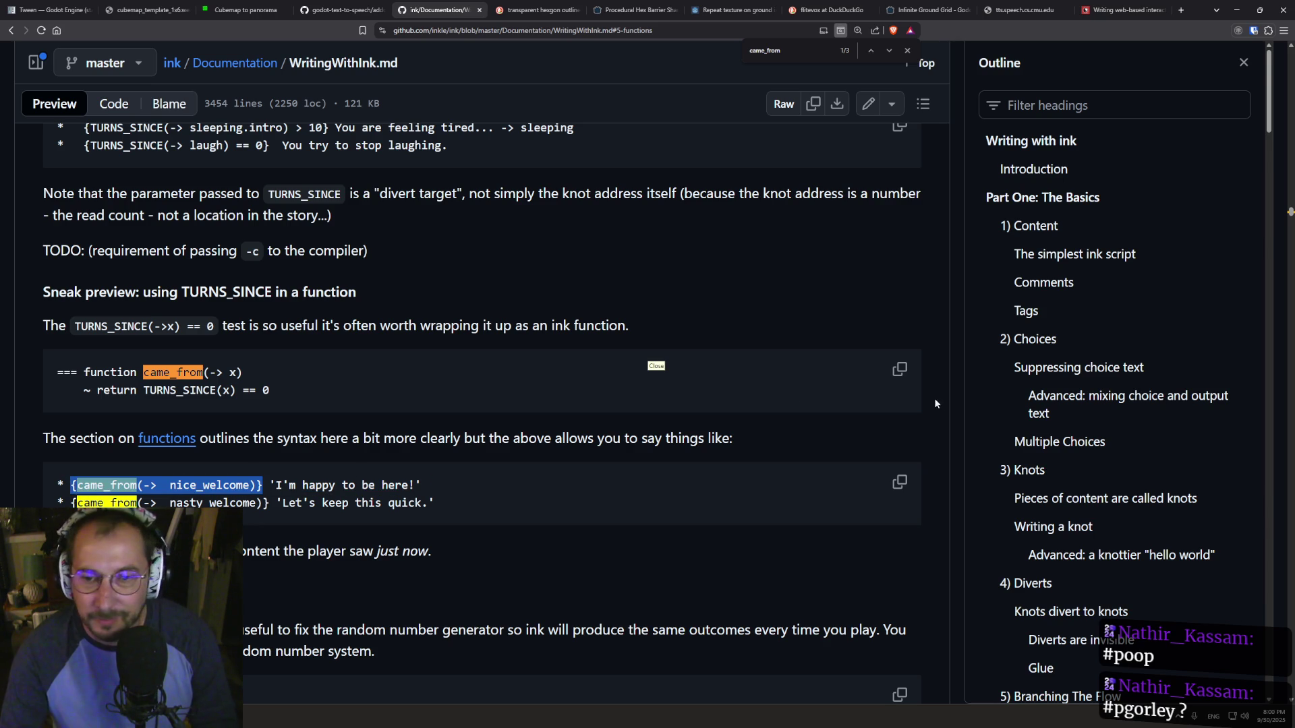
{"action": "scroll", "coordinate": [1079, 438], "scroll_direction": "down", "scroll_amount": 2}
{"action": "scroll", "coordinate": [1082, 298], "scroll_direction": "up", "scroll_amount": 1}
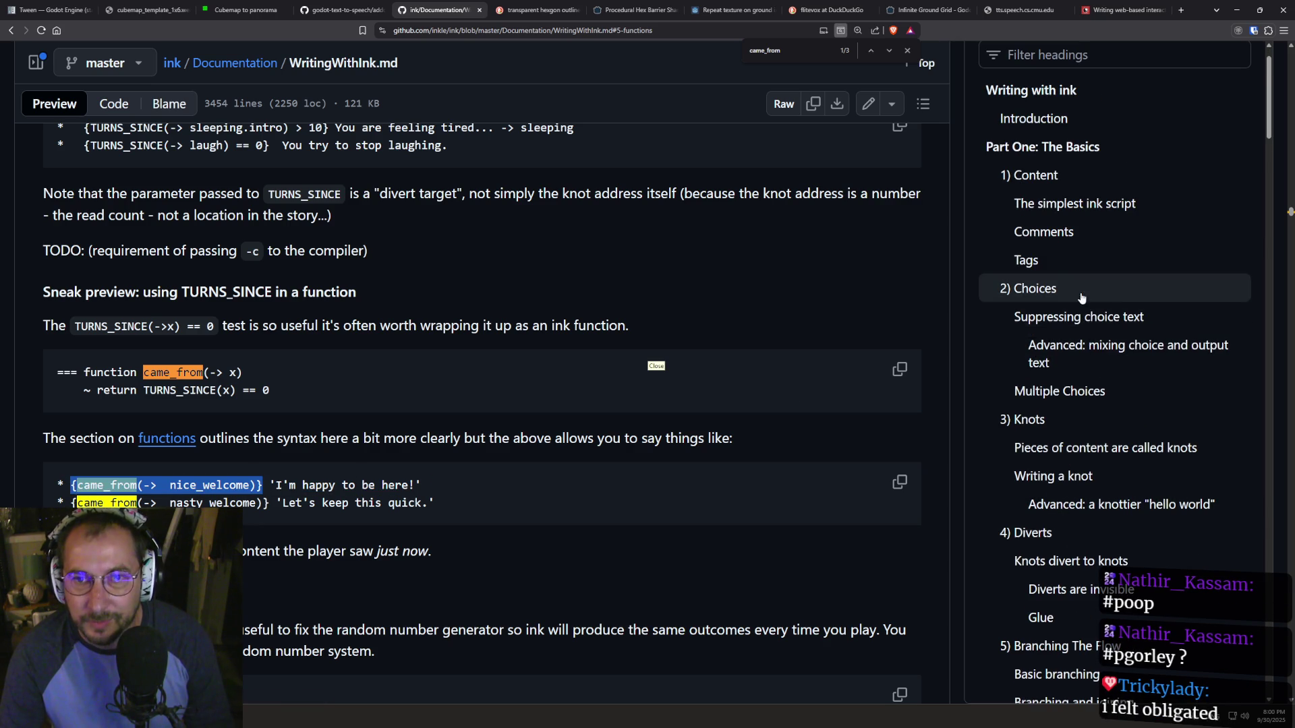
{"action": "scroll", "coordinate": [1072, 405], "scroll_direction": "down", "scroll_amount": 4}
{"action": "scroll", "coordinate": [1062, 423], "scroll_direction": "down", "scroll_amount": 5}
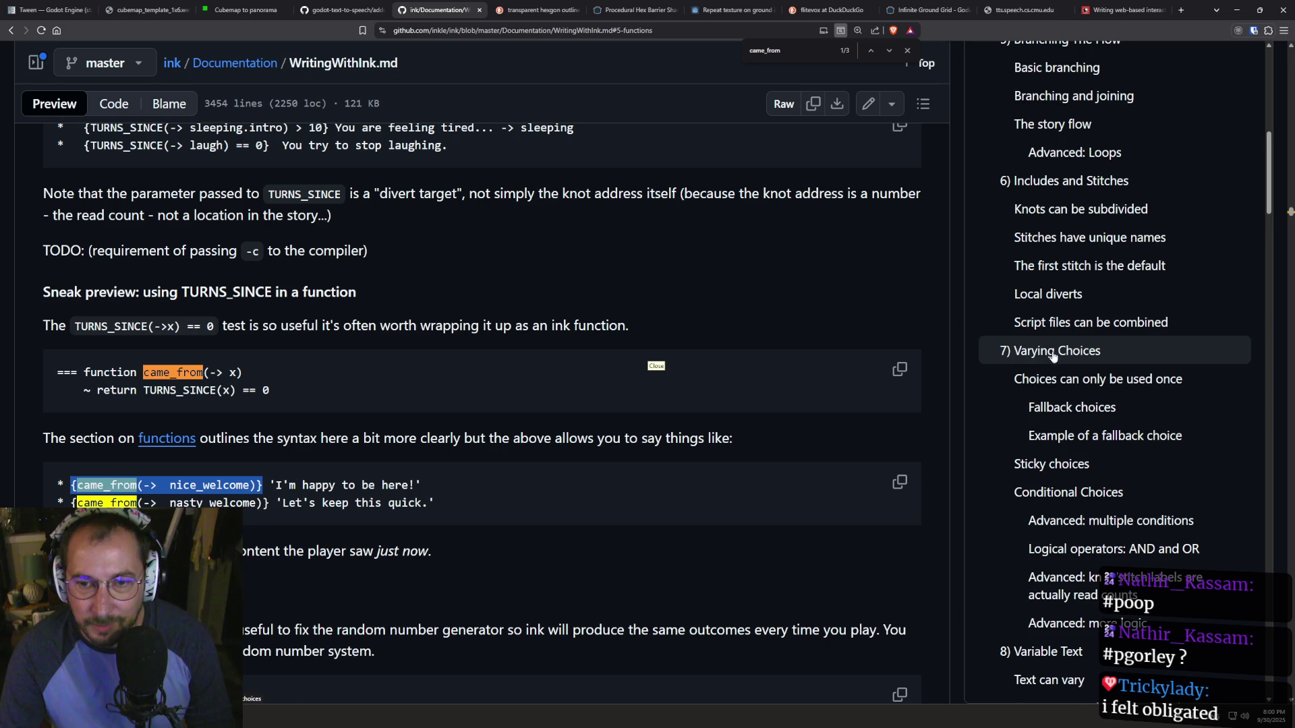
{"action": "scroll", "coordinate": [1052, 358], "scroll_direction": "down", "scroll_amount": 3}
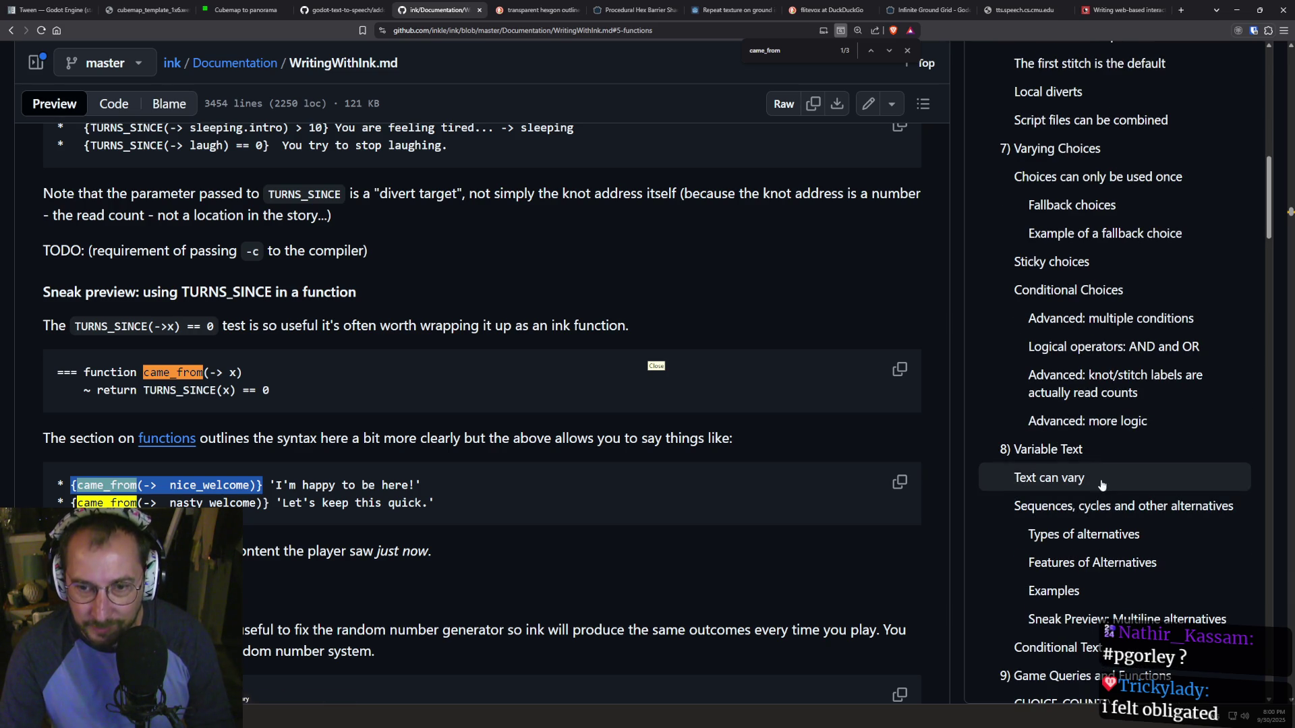
{"action": "scroll", "coordinate": [1079, 425], "scroll_direction": "down", "scroll_amount": 2}
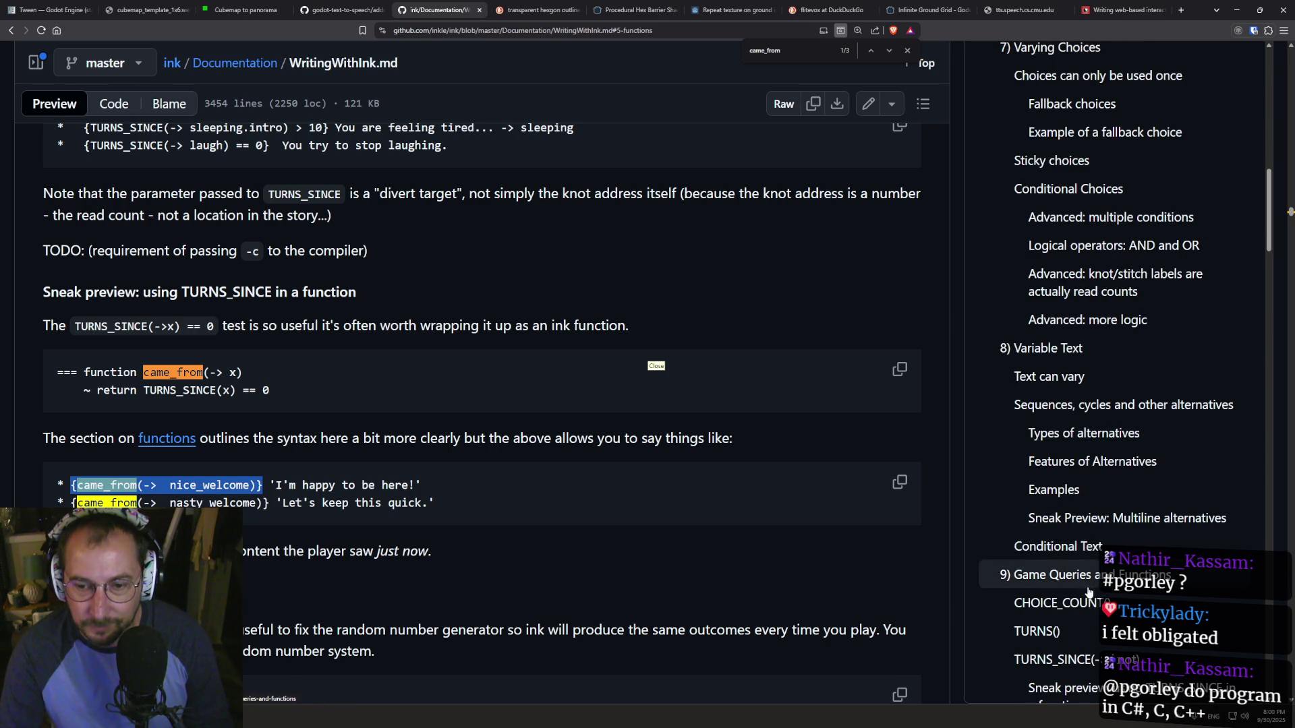
- Scroll the Outline sidebar and jump to the 3) Conditional blocks (if/else) section
{"action": "scroll", "coordinate": [1064, 474], "scroll_direction": "up", "scroll_amount": 2}
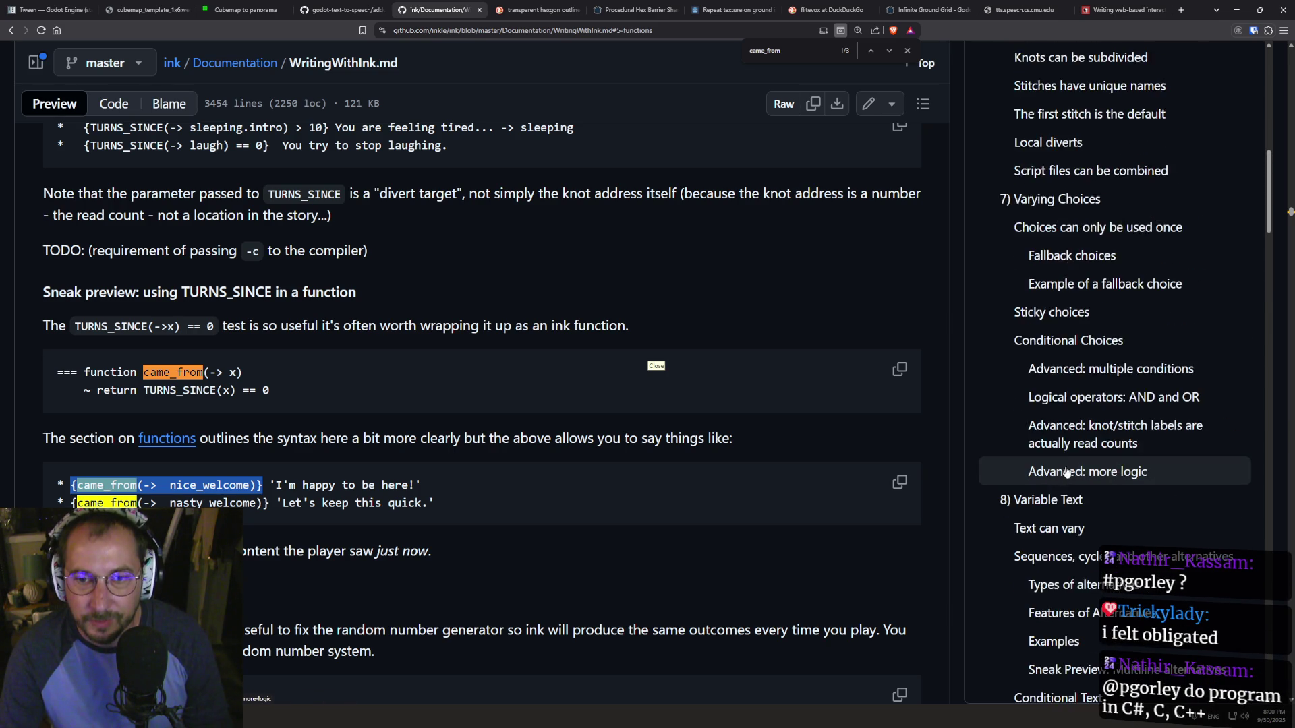
{"action": "scroll", "coordinate": [1064, 474], "scroll_direction": "up", "scroll_amount": 5}
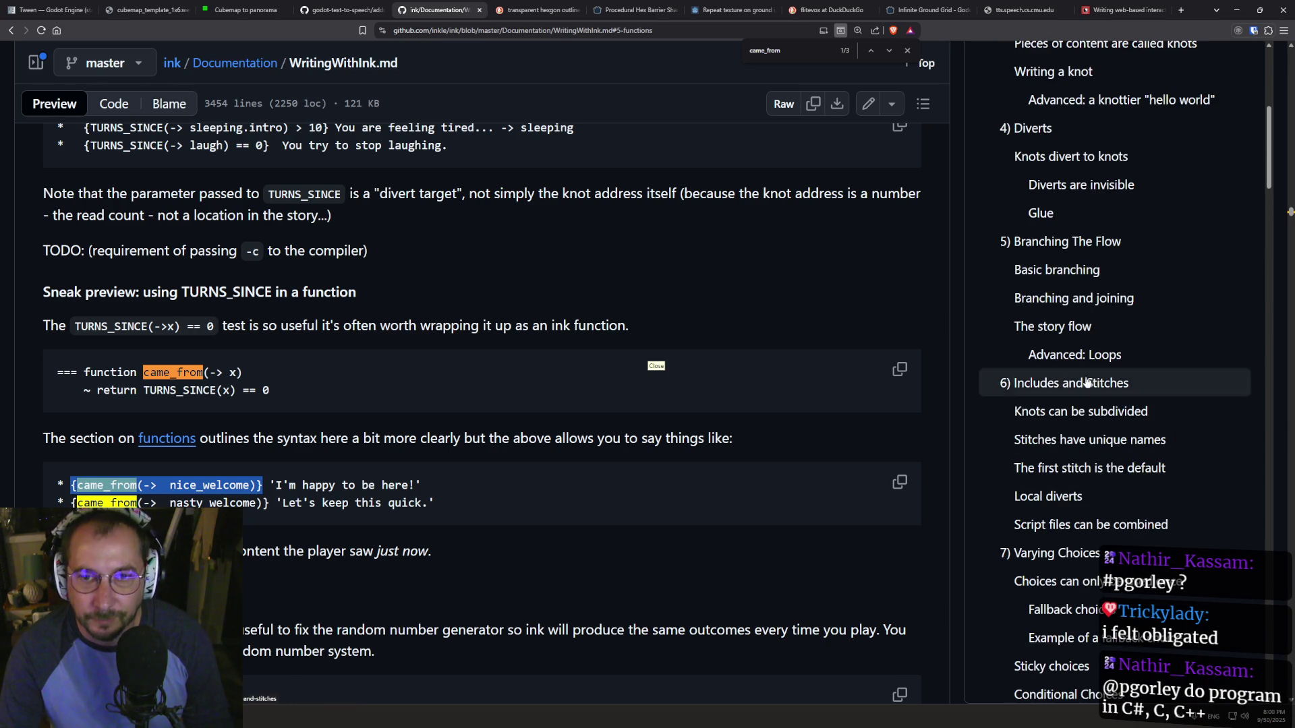
{"action": "scroll", "coordinate": [1085, 352], "scroll_direction": "up", "scroll_amount": 3}
{"action": "scroll", "coordinate": [1092, 350], "scroll_direction": "up", "scroll_amount": 3}
{"action": "scroll", "coordinate": [1113, 331], "scroll_direction": "down", "scroll_amount": 8}
{"action": "scroll", "coordinate": [1121, 312], "scroll_direction": "down", "scroll_amount": 2}
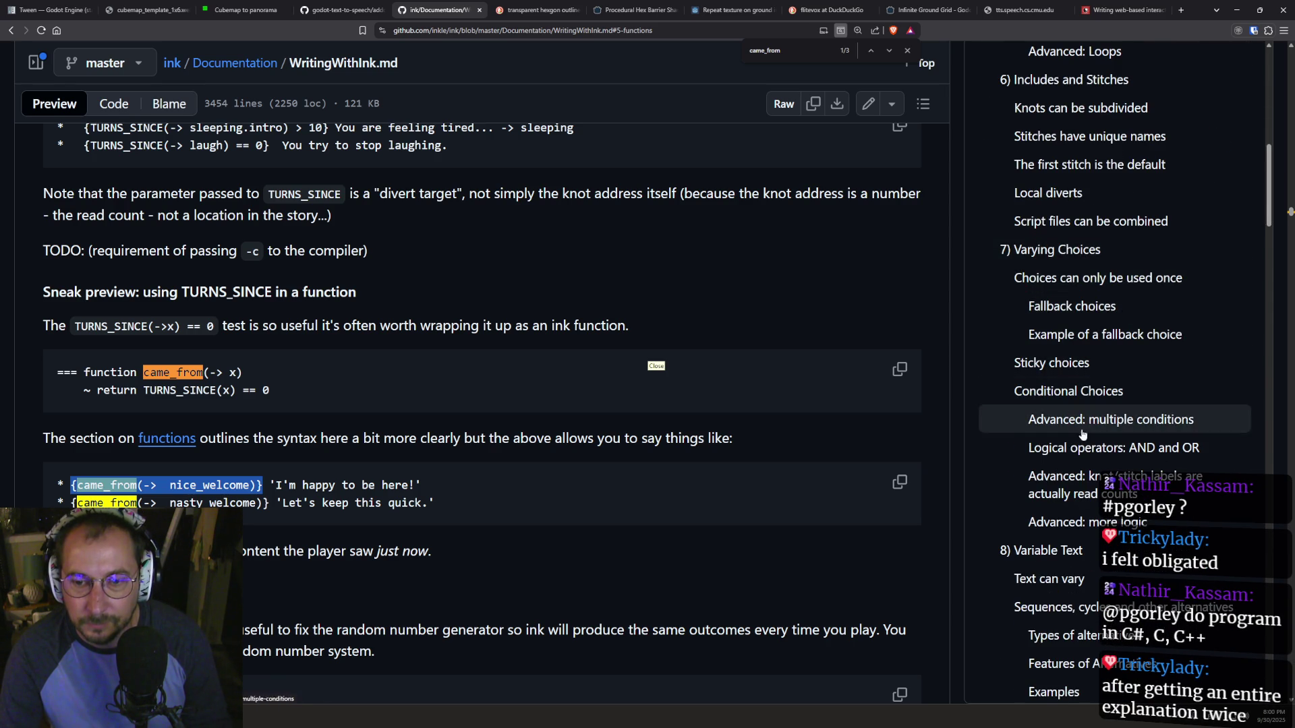
{"action": "scroll", "coordinate": [1106, 422], "scroll_direction": "down", "scroll_amount": 5}
{"action": "scroll", "coordinate": [1118, 423], "scroll_direction": "down", "scroll_amount": 6}
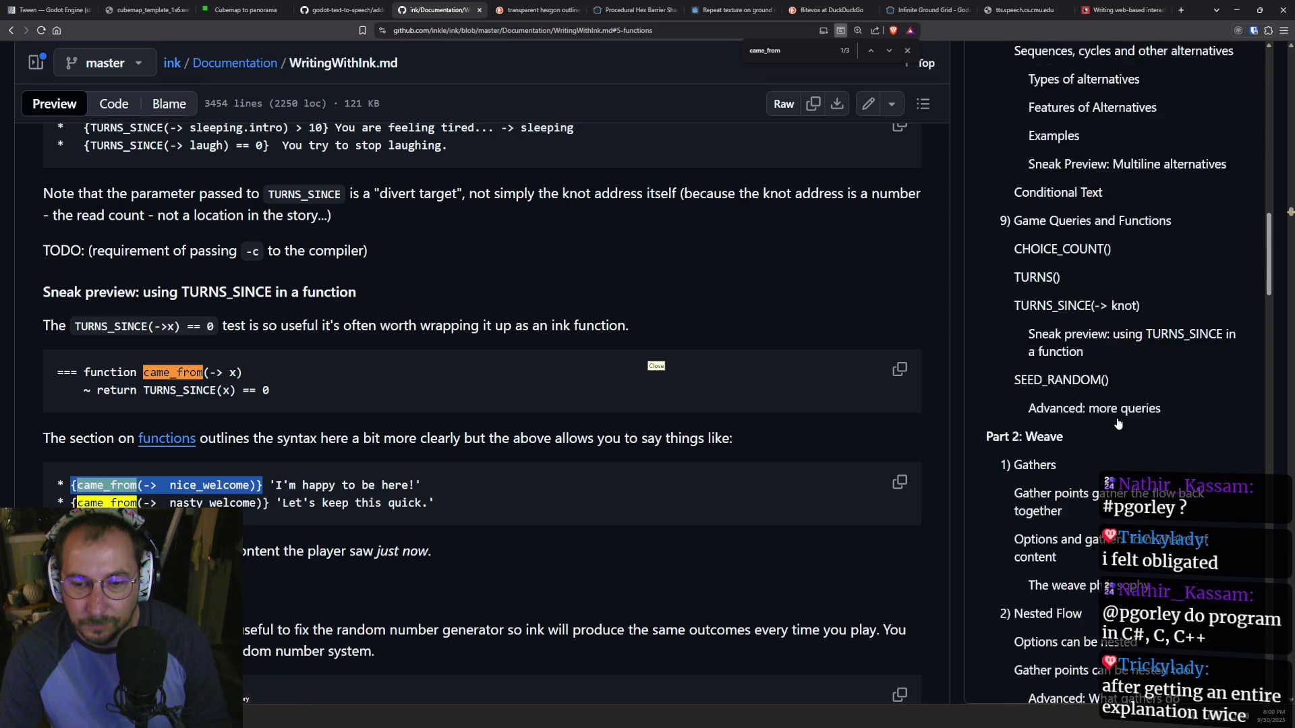
{"action": "scroll", "coordinate": [1117, 424], "scroll_direction": "down", "scroll_amount": 6}
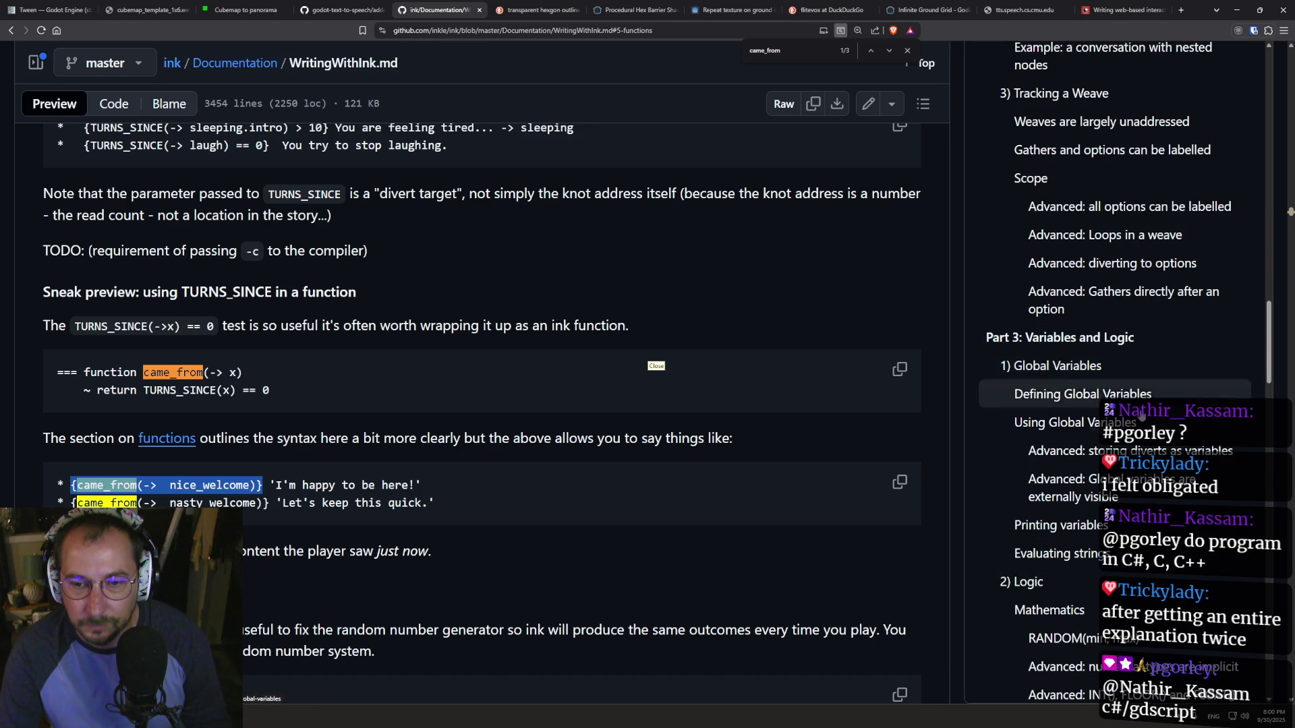
{"action": "scroll", "coordinate": [1066, 506], "scroll_direction": "down", "scroll_amount": 3}
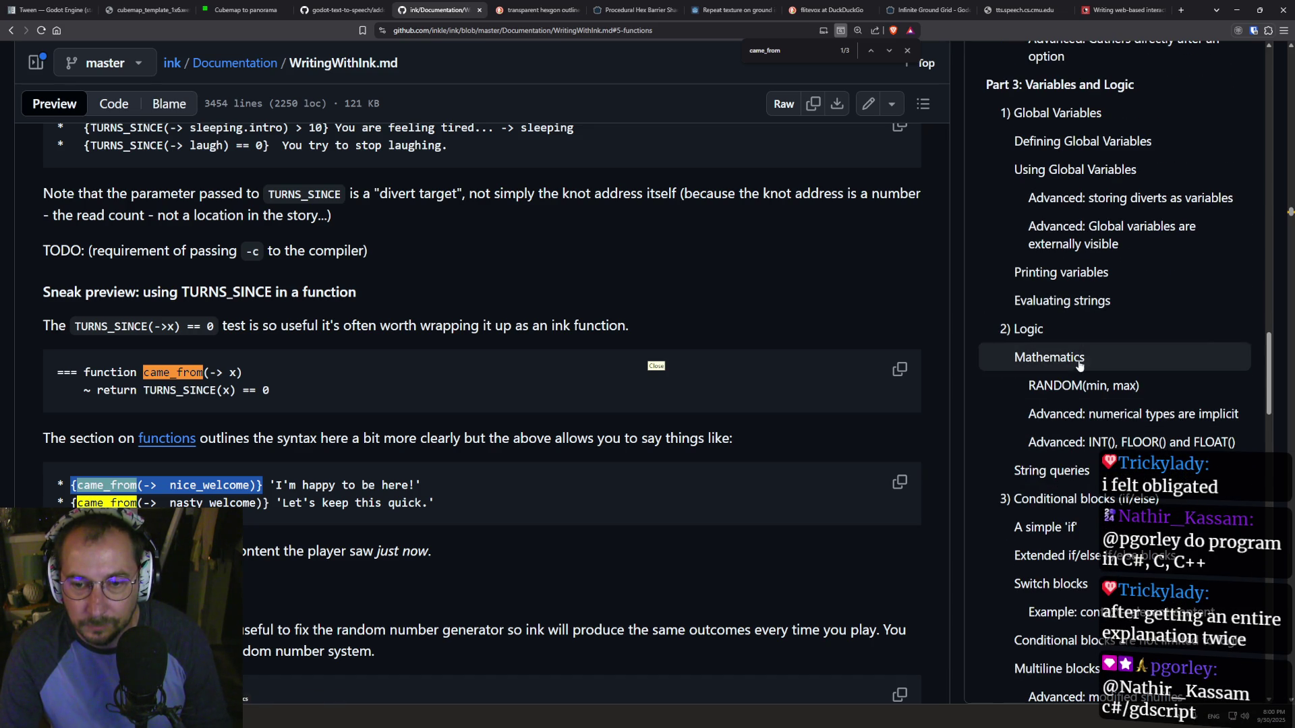
{"action": "left_click", "coordinate": [1093, 510]}
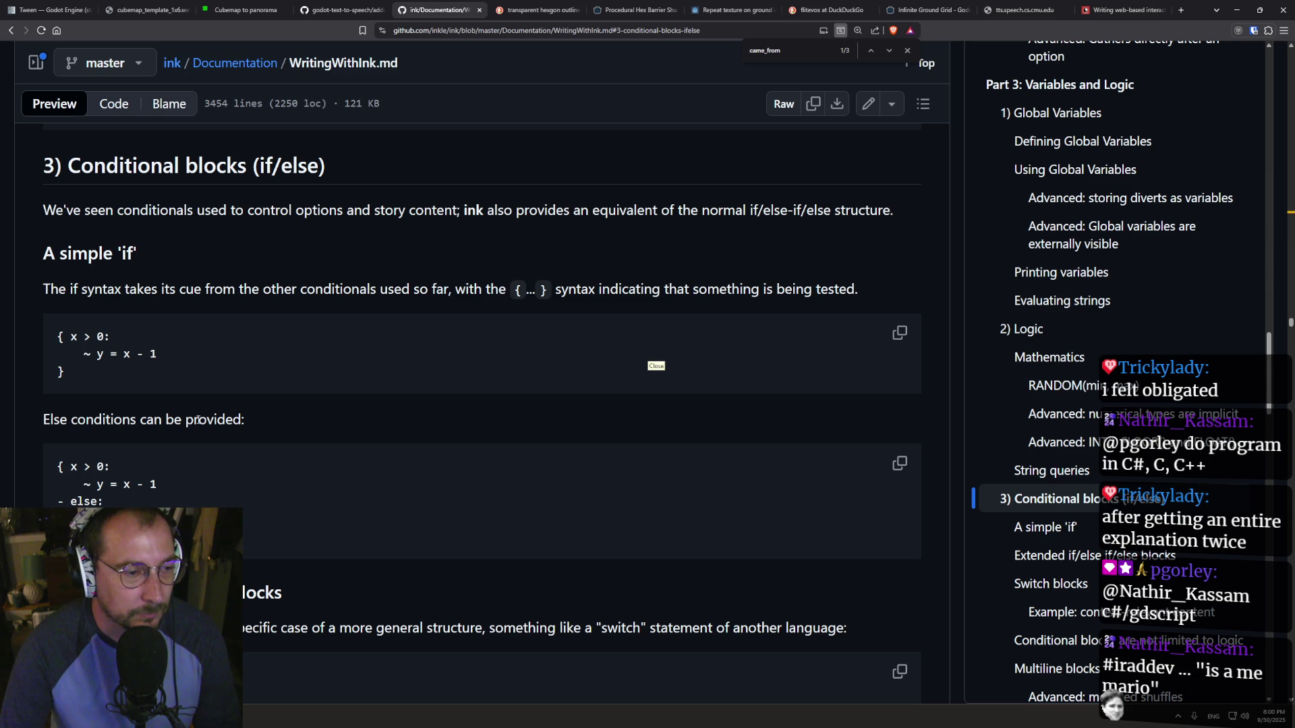
- Read the if, else-if and switch block examples, then return to story.ink in Inky
{"action": "scroll", "coordinate": [236, 402], "scroll_direction": "down", "scroll_amount": 5}
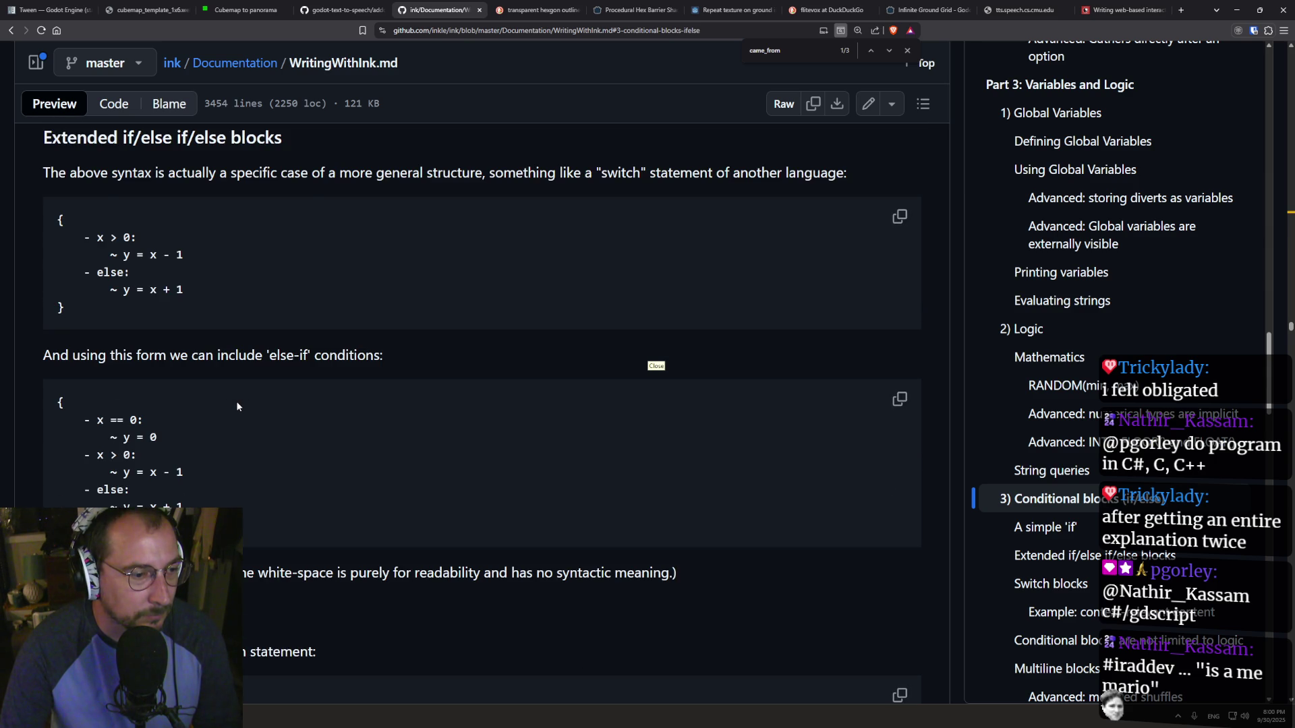
{"action": "scroll", "coordinate": [236, 405], "scroll_direction": "down", "scroll_amount": 2}
{"action": "scroll", "coordinate": [236, 407], "scroll_direction": "down", "scroll_amount": 4}
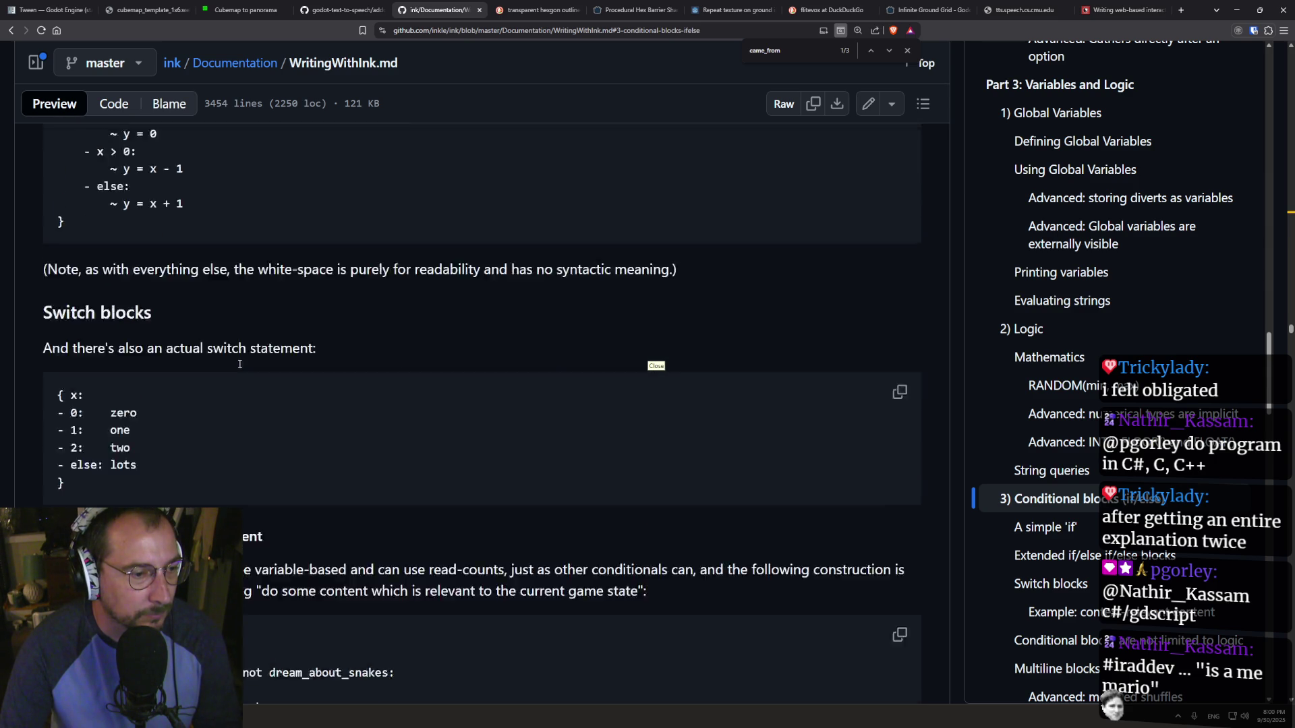
{"action": "scroll", "coordinate": [240, 368], "scroll_direction": "down", "scroll_amount": 3}
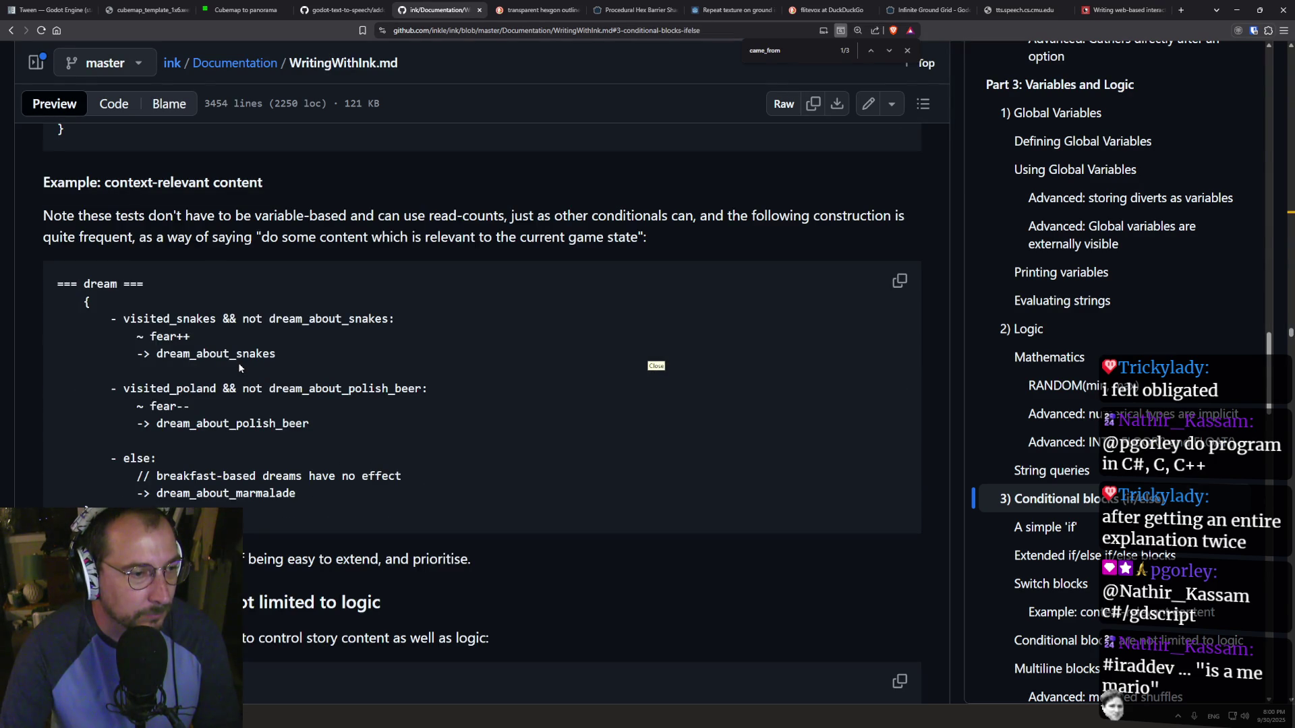
{"action": "scroll", "coordinate": [237, 363], "scroll_direction": "up", "scroll_amount": 2}
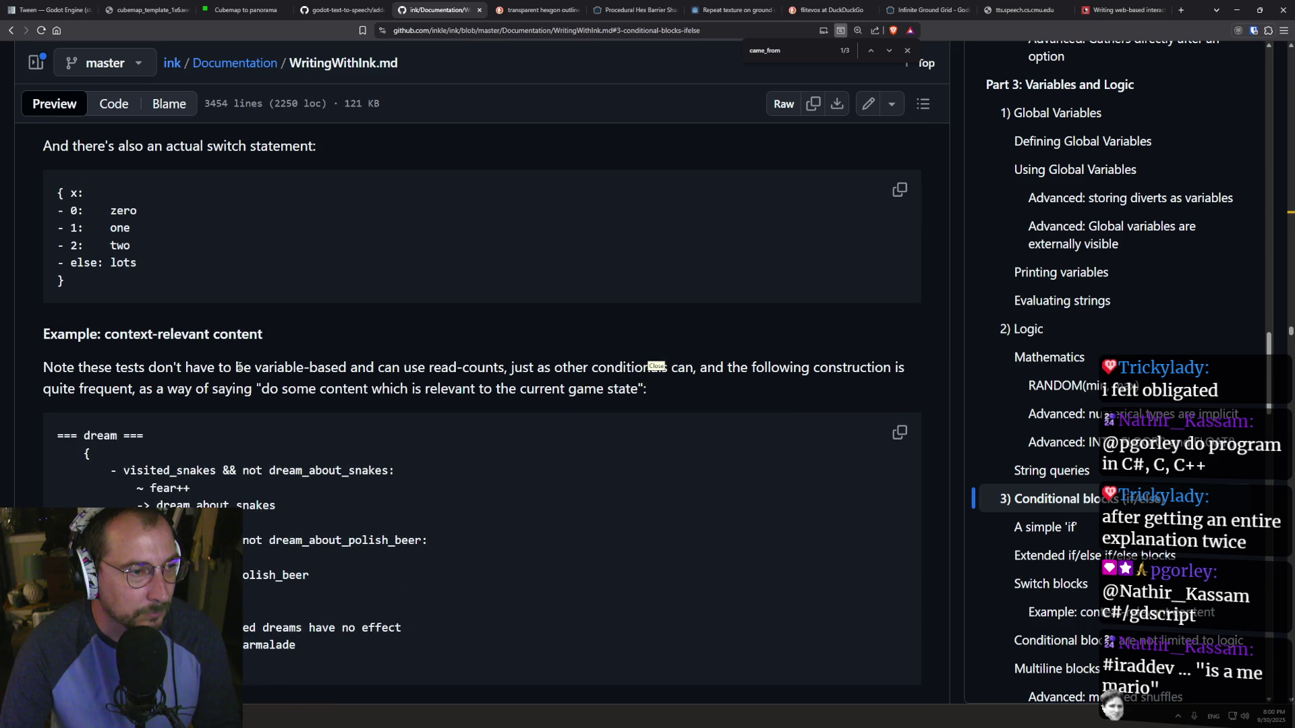
{"action": "scroll", "coordinate": [95, 359], "scroll_direction": "up", "scroll_amount": 7}
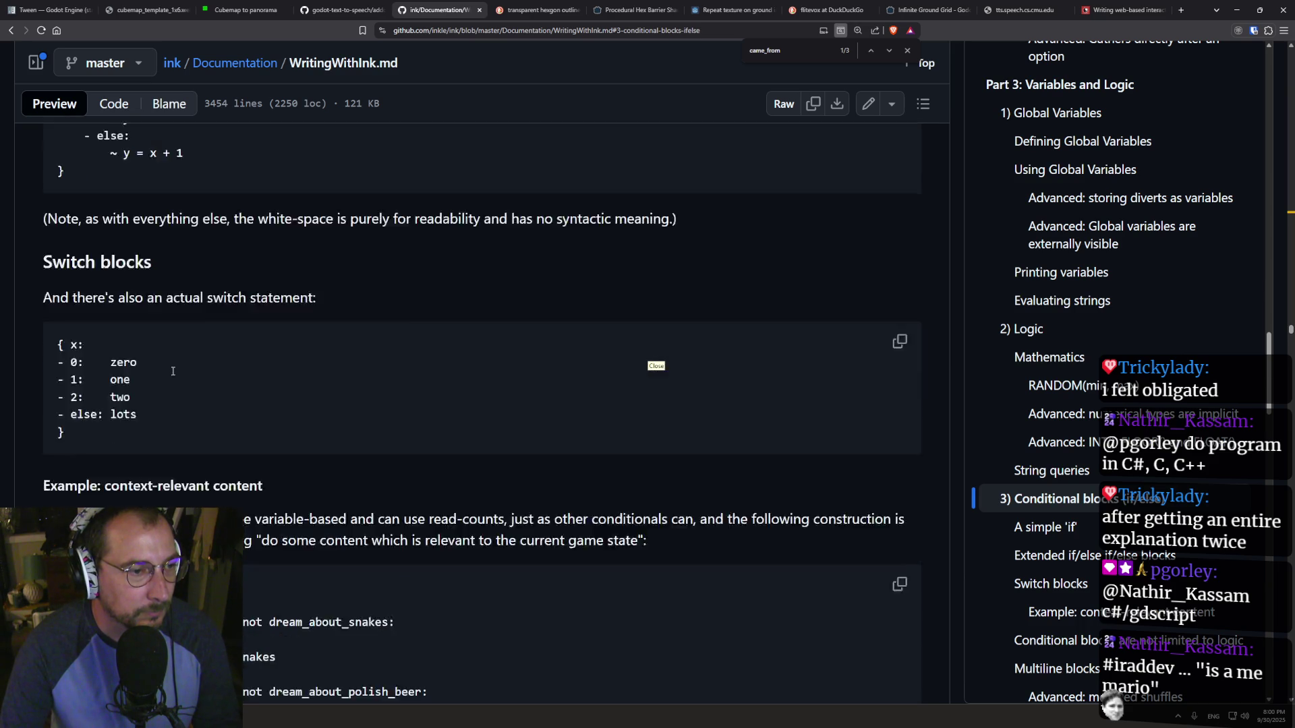
{"action": "scroll", "coordinate": [171, 370], "scroll_direction": "up", "scroll_amount": 1}
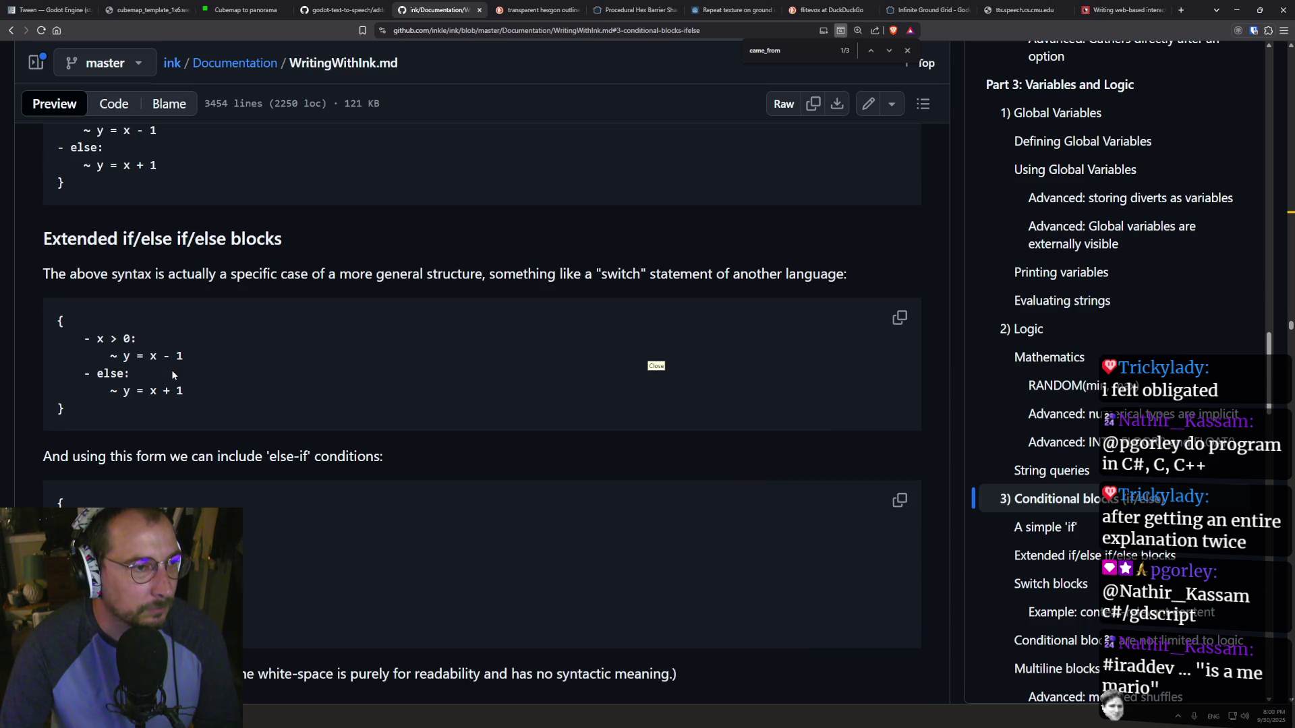
{"action": "scroll", "coordinate": [171, 370], "scroll_direction": "up", "scroll_amount": 4}
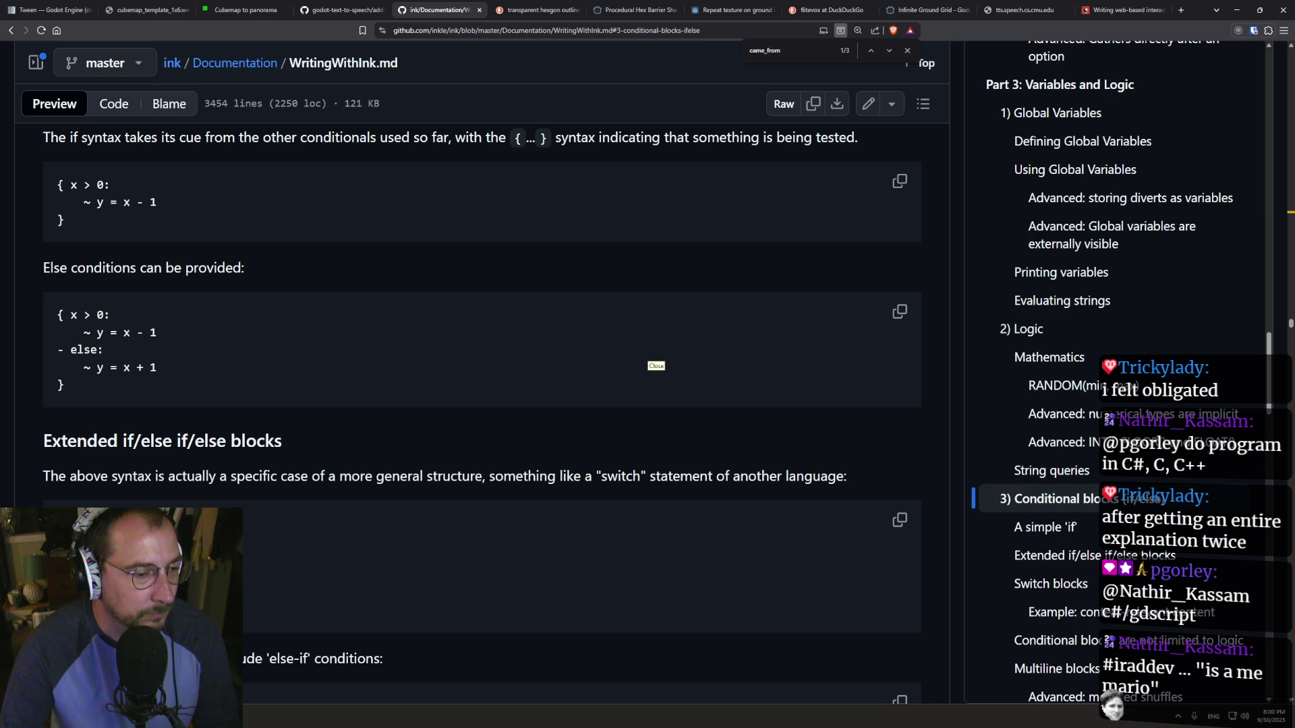
{"action": "key", "text": "alt+Tab"}
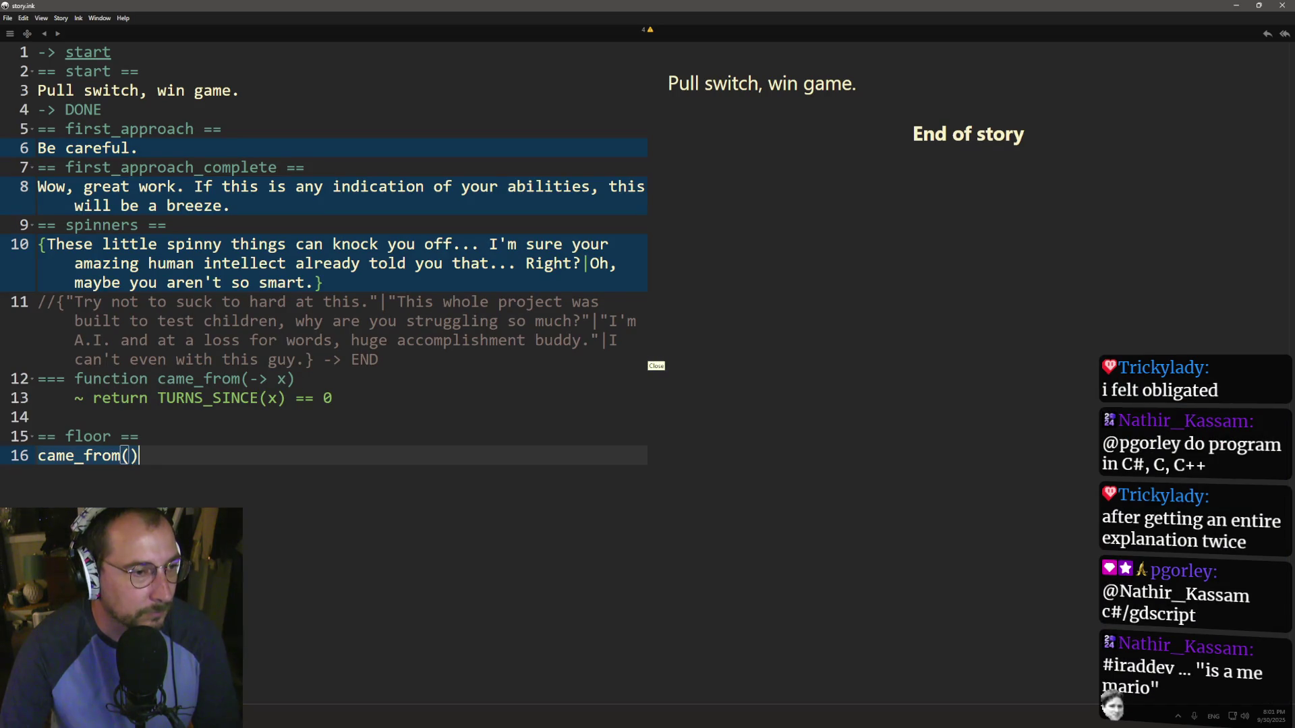
- Rewrite line 16 as { came_from(->spinners): Oh maybe you aren't as smart as I'd hoped..}
{"action": "left_click", "coordinate": [42, 456]}
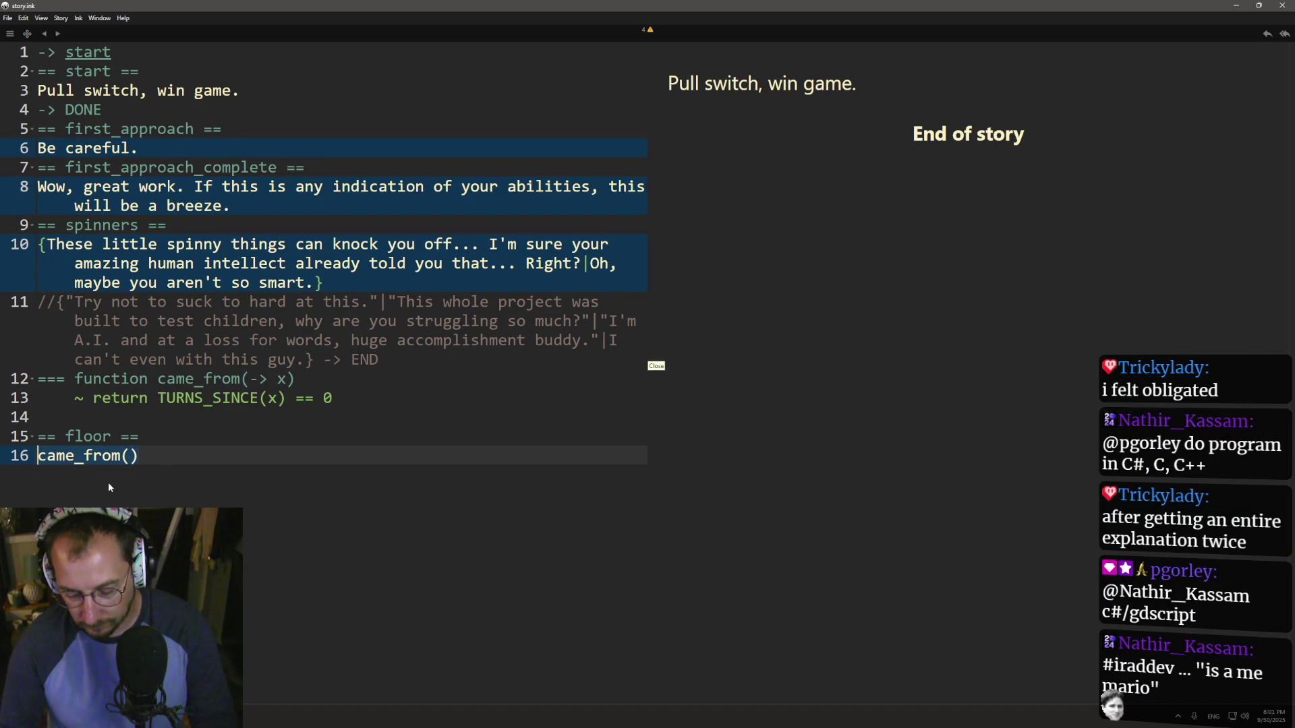
{"action": "type", "text": "{"}
{"action": "double_click", "coordinate": [101, 226]}
{"action": "key", "text": "ctrl+c"}
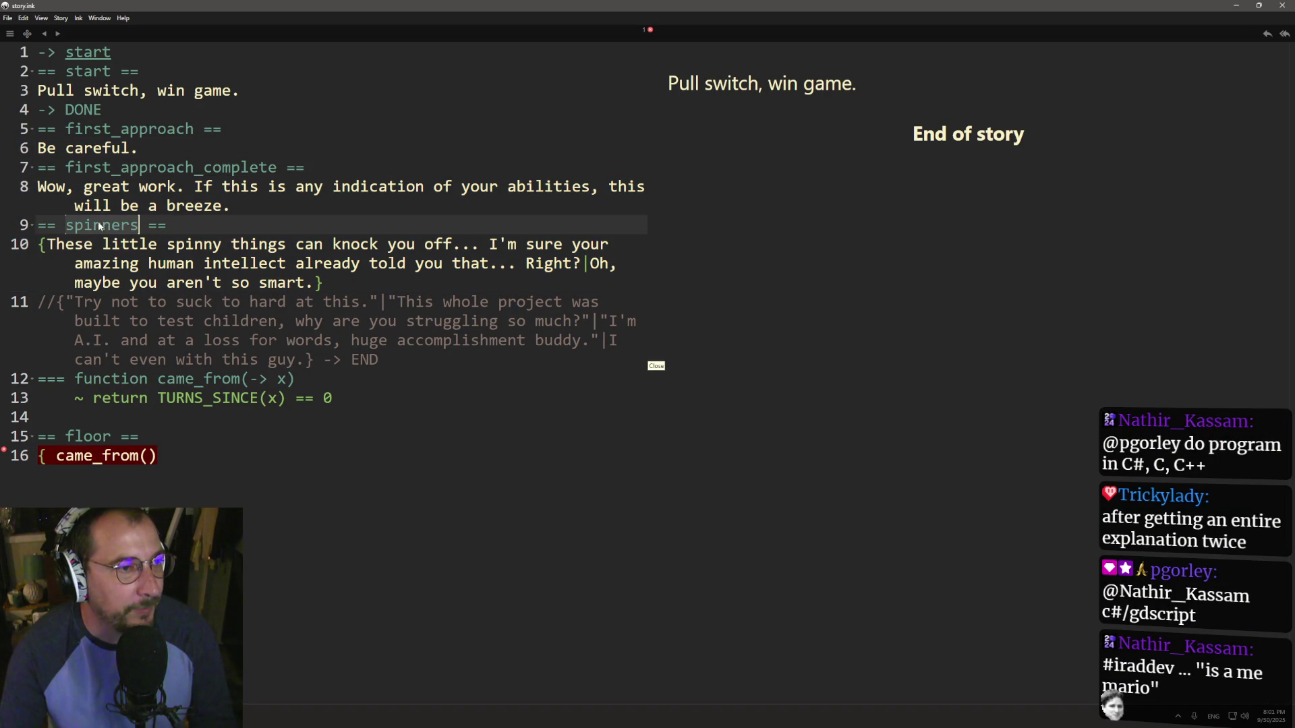
{"action": "left_click", "coordinate": [149, 456]}
{"action": "key", "text": "ctrl+v"}
{"action": "key", "text": "ctrl+z"}
{"action": "type", "text": "->"}
{"action": "key", "text": "ctrl+v"}
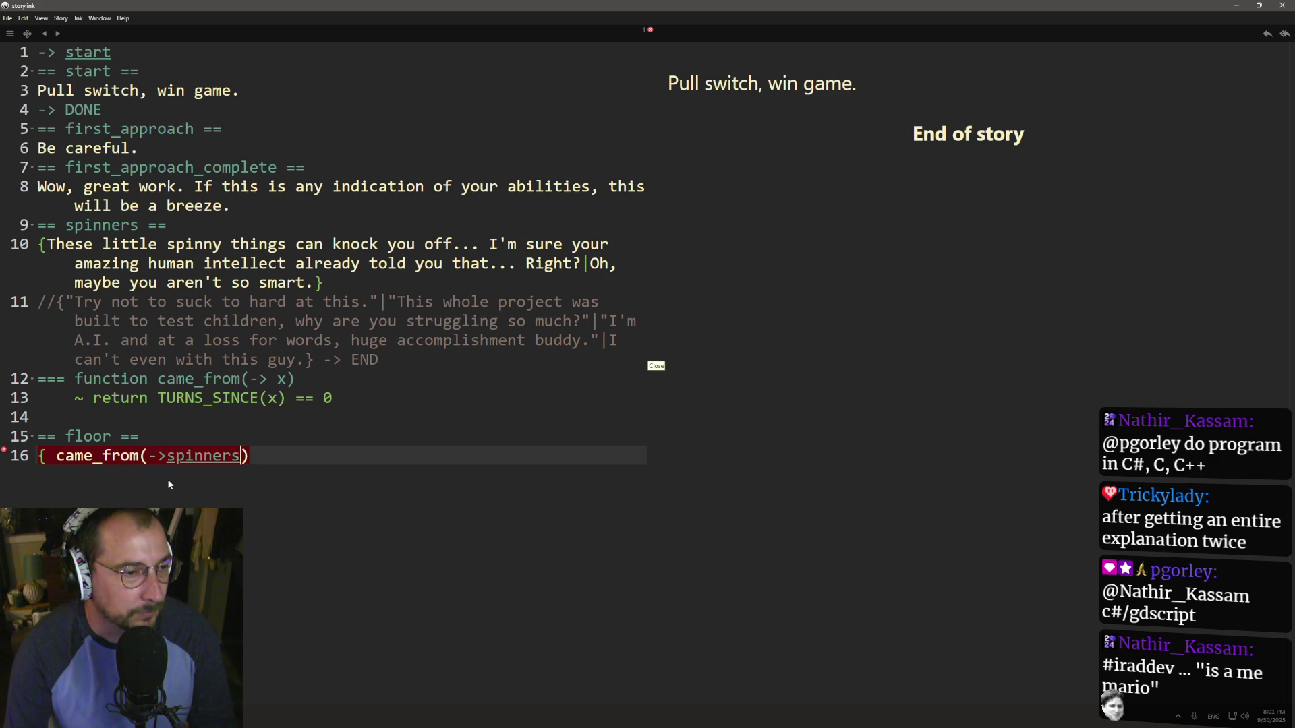
{"action": "left_click", "coordinate": [281, 460]}
{"action": "type", "text": ":}"}
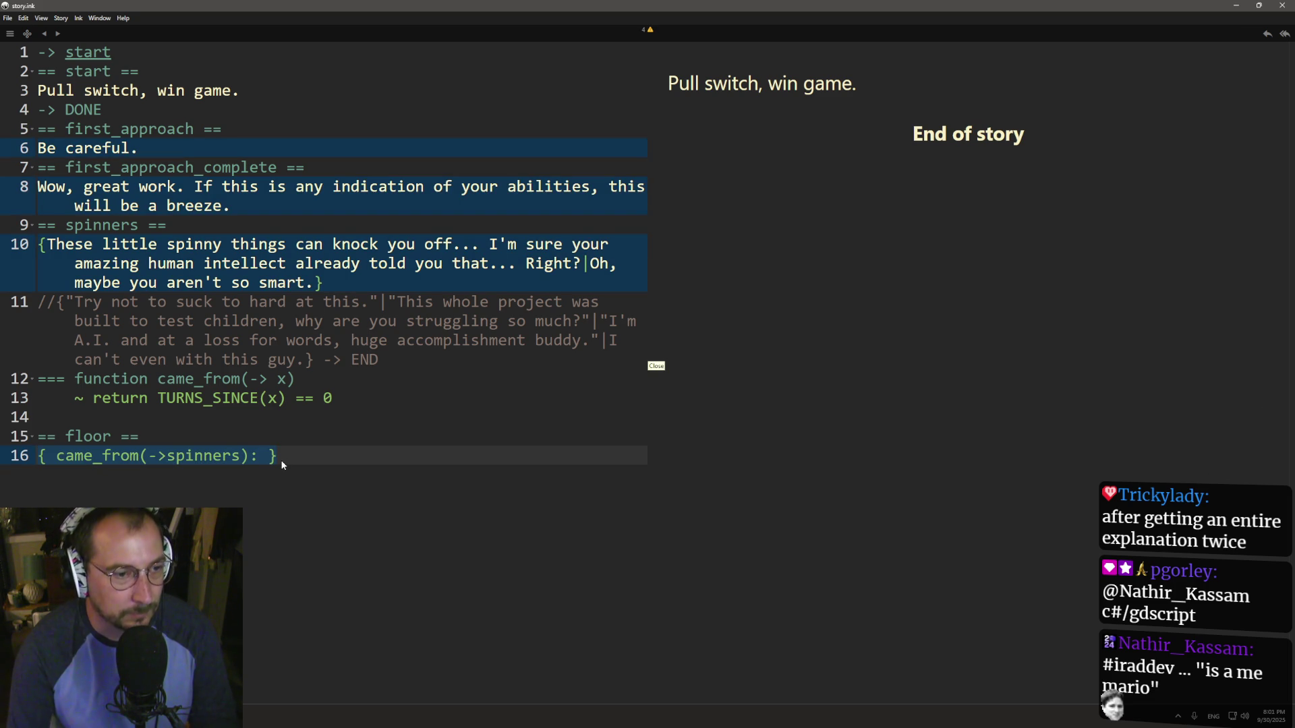
{"action": "type", "text": "0"}
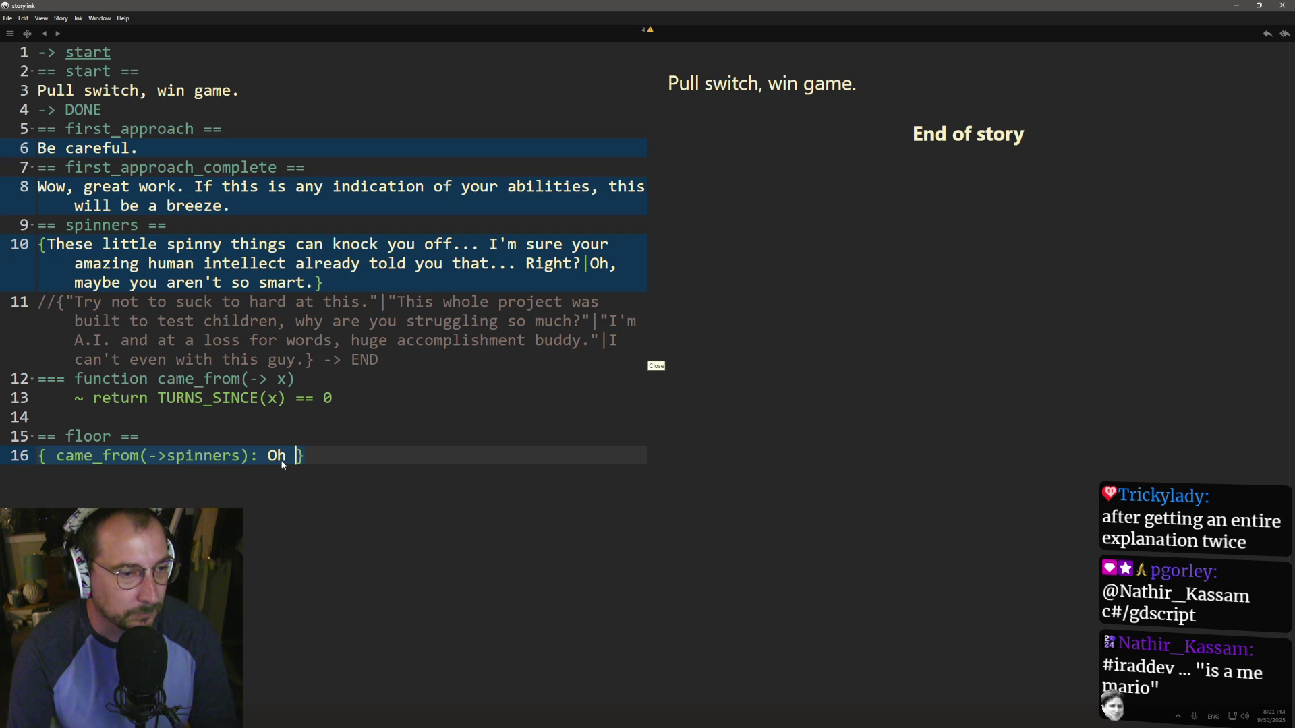
{"action": "type", "text": " ybe you aren"}
{"action": "type", "text": "'t as smart "}
{"action": "type", "text": "as I'd"}
{"action": "type", "text": " hppe"}
{"action": "type", "text": "oped.."}
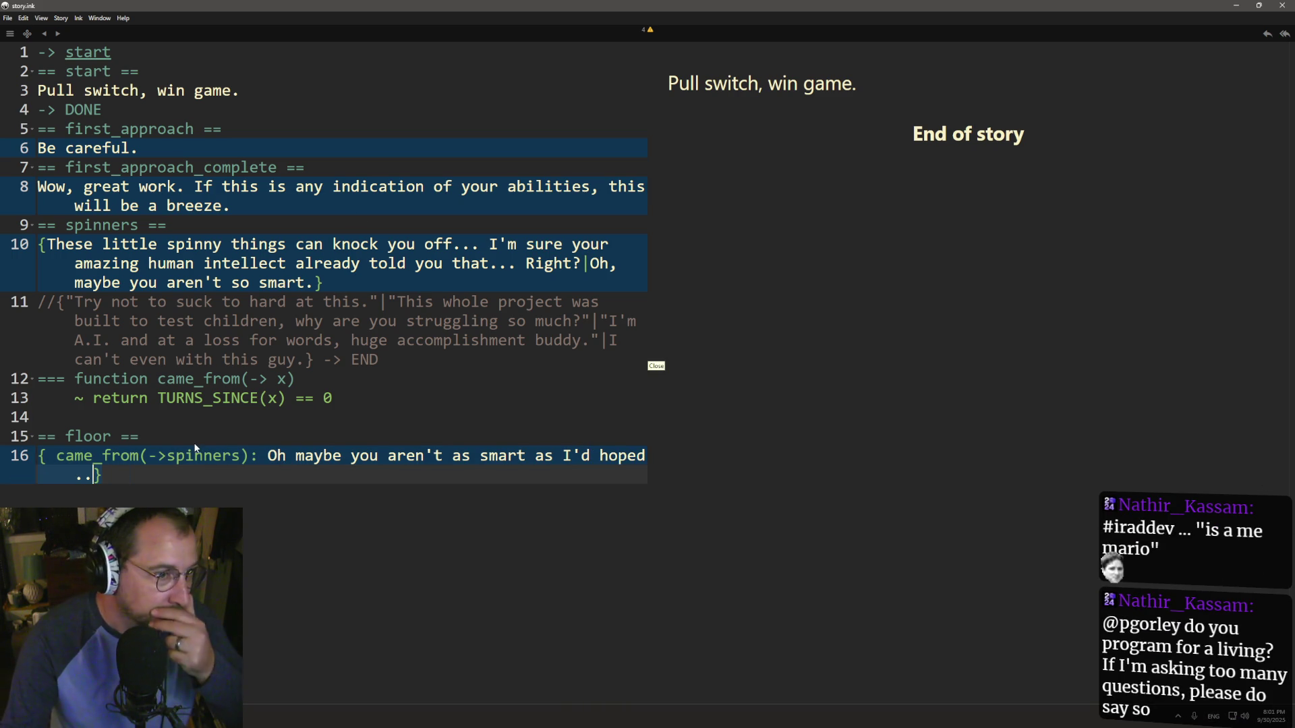
- Check the spinners knot reference used in the line 16 condition
{"action": "left_click", "coordinate": [166, 456]}
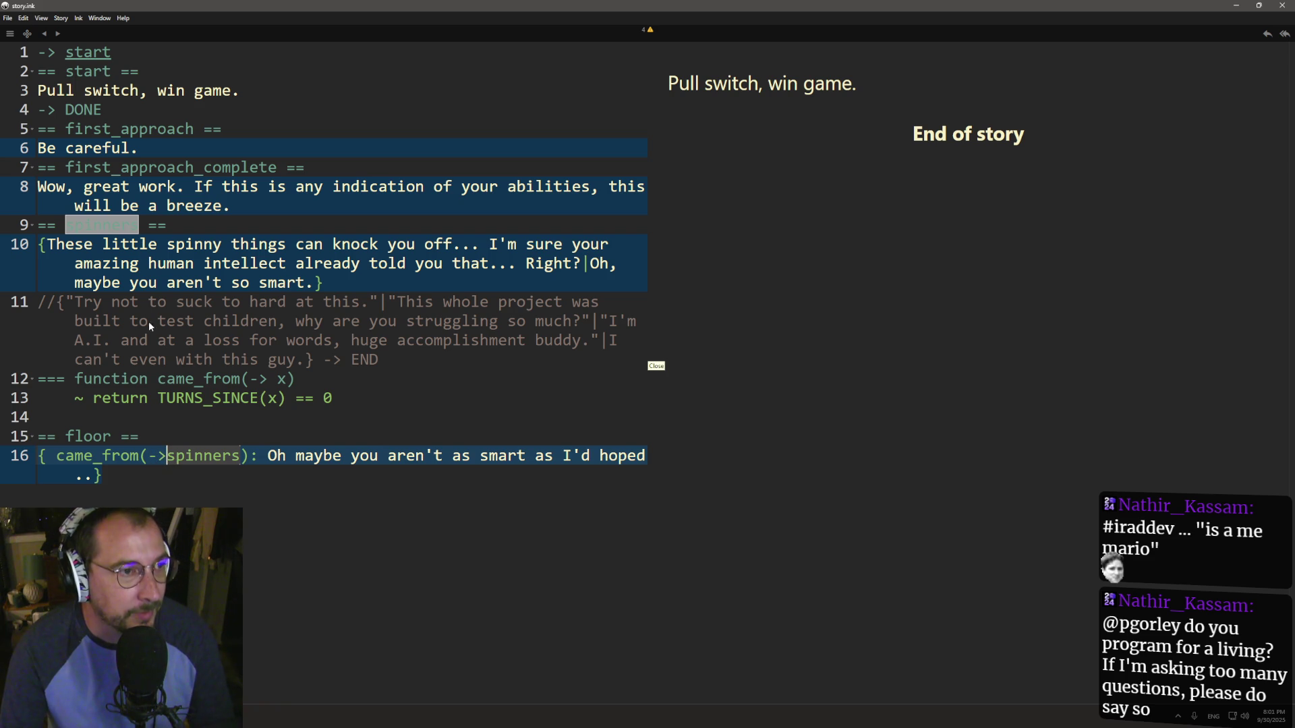
{"action": "left_click", "coordinate": [103, 246]}
{"action": "left_click", "coordinate": [167, 456]}
{"action": "key", "text": "Left"}
{"action": "key", "text": "Left"}
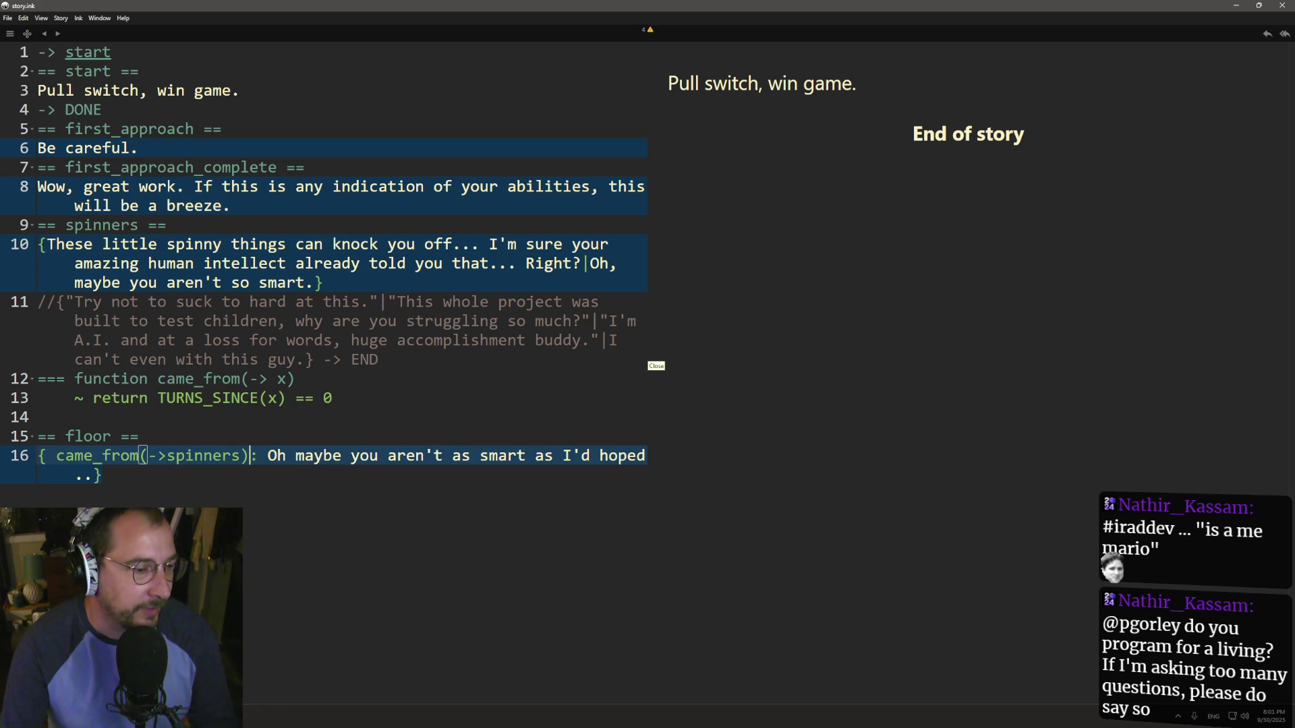
- Look over the Else conditions example in the ink docs, then return to the script
{"action": "key", "text": "alt+Tab"}
{"action": "key", "text": "alt+Tab"}
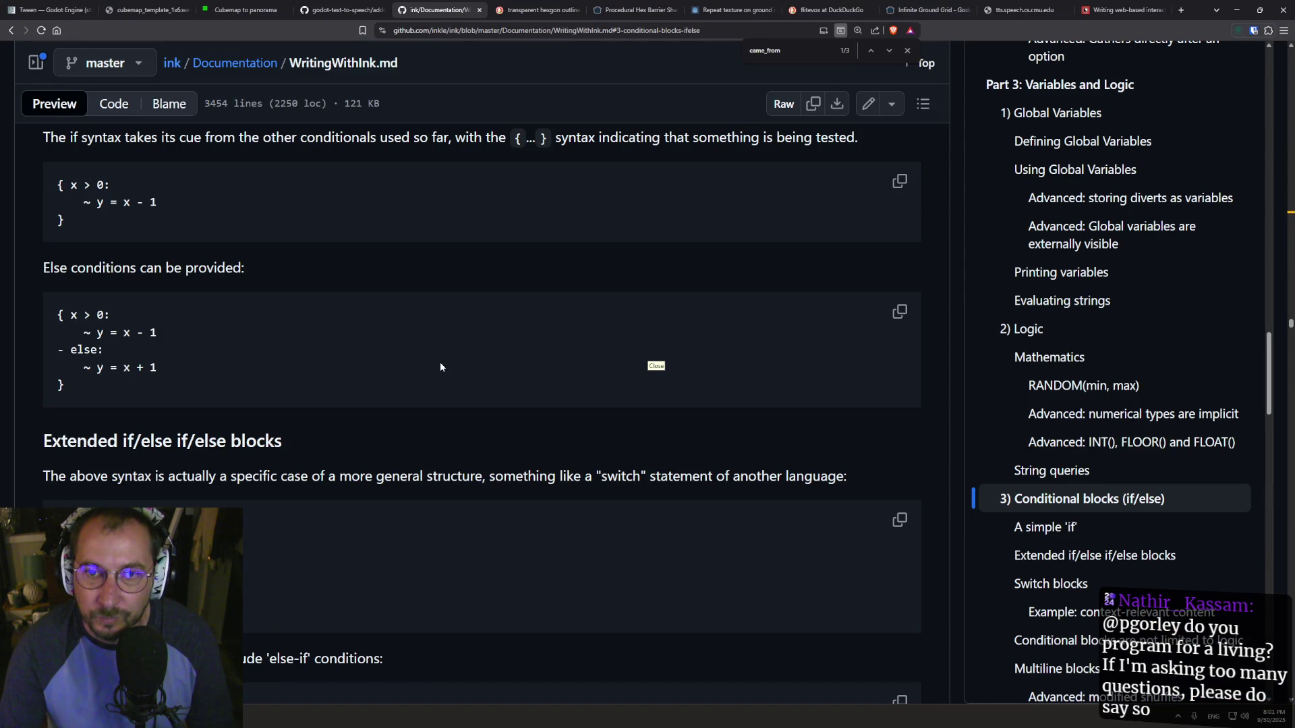
{"action": "scroll", "coordinate": [1082, 325], "scroll_direction": "up", "scroll_amount": 10}
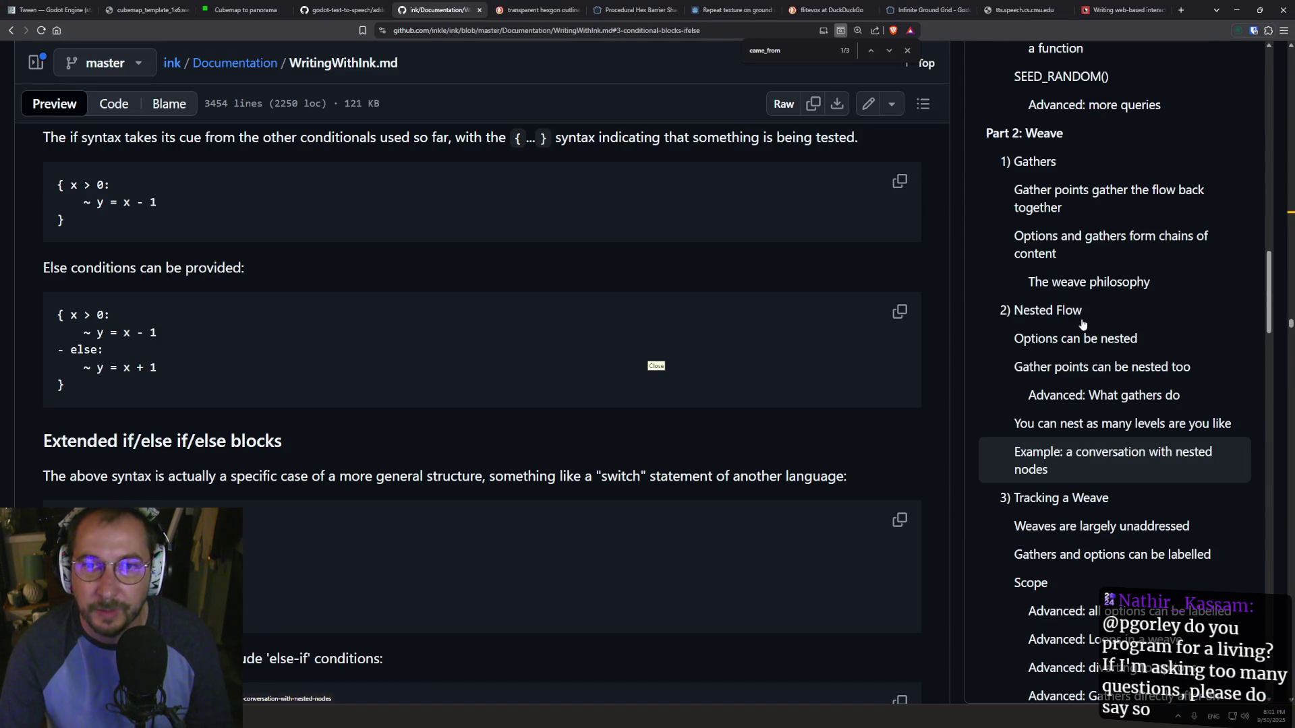
{"action": "scroll", "coordinate": [390, 350], "scroll_direction": "up", "scroll_amount": 2}
{"action": "scroll", "coordinate": [375, 373], "scroll_direction": "down", "scroll_amount": 2}
{"action": "scroll", "coordinate": [376, 379], "scroll_direction": "down", "scroll_amount": 1}
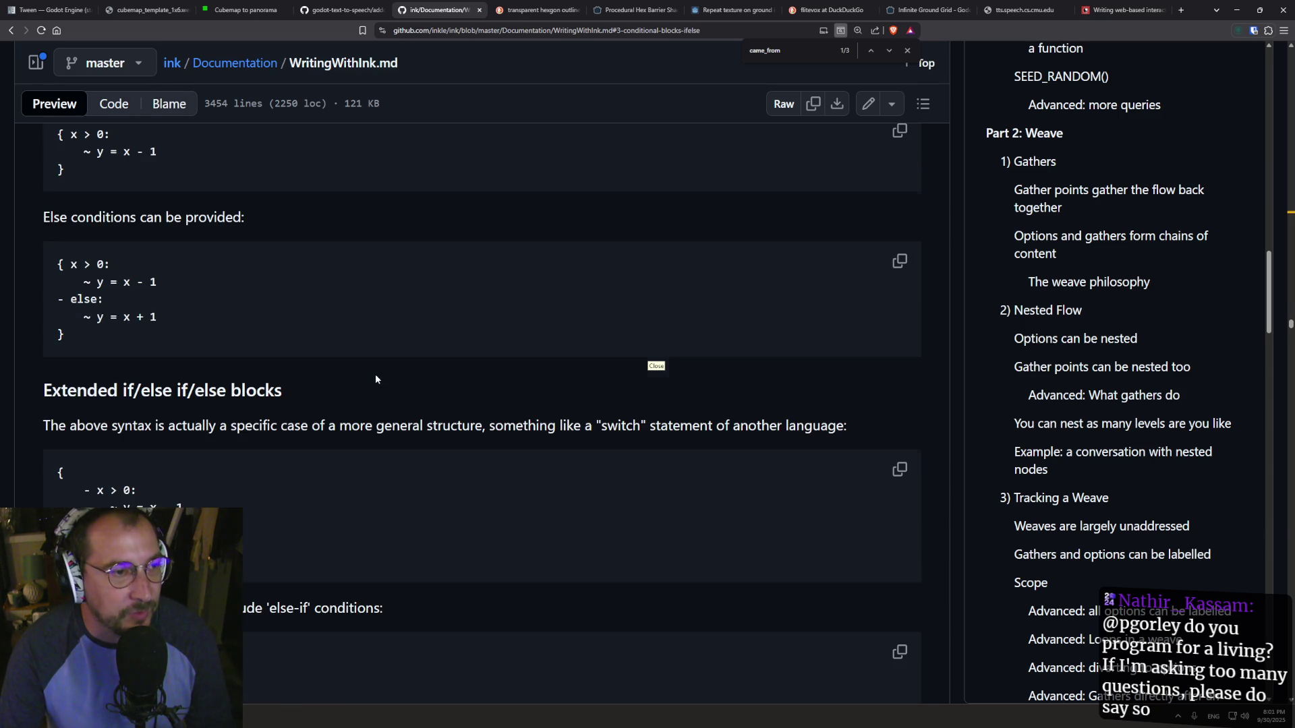
{"action": "key", "text": "alt+Tab"}
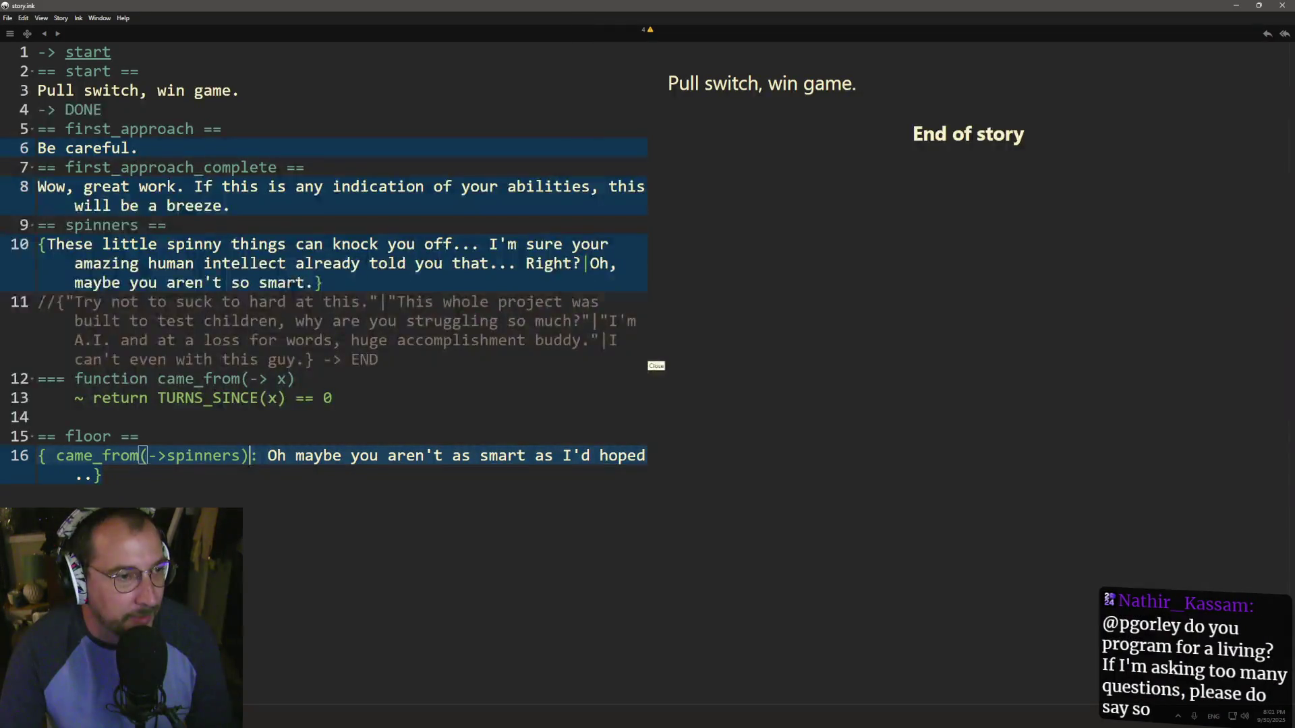
- Try adding 'and' after the ->spinners condition, remove it, and go back to the docs
{"action": "double_click", "coordinate": [193, 456]}
{"action": "left_click", "coordinate": [140, 456]}
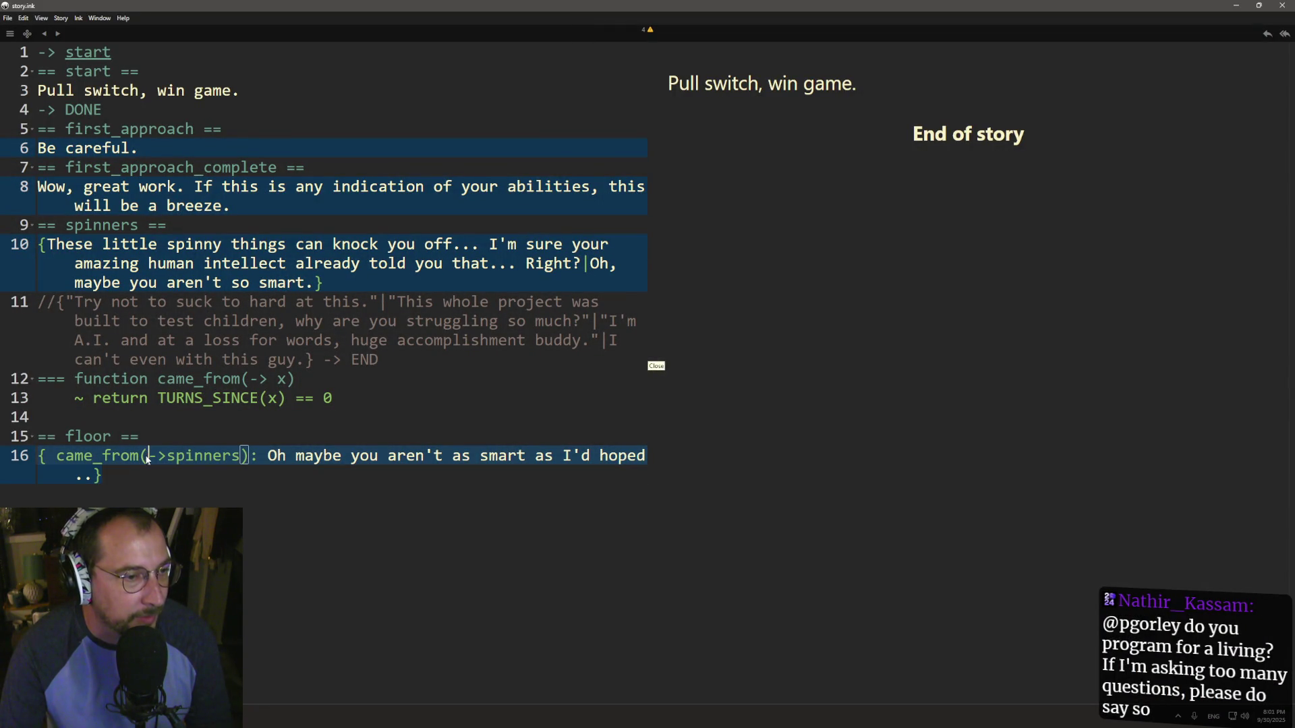
{"action": "left_click", "coordinate": [186, 456]}
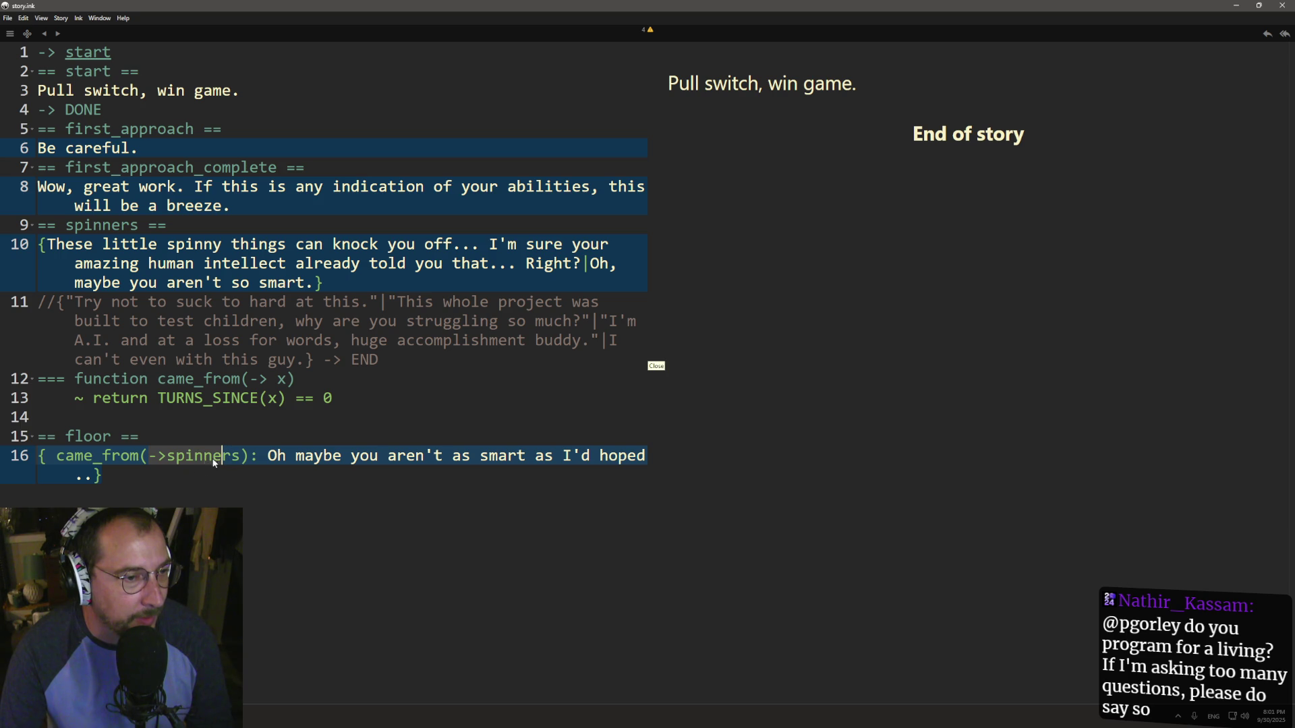
{"action": "left_click_drag", "start_coordinate": [149, 456], "coordinate": [242, 459]}
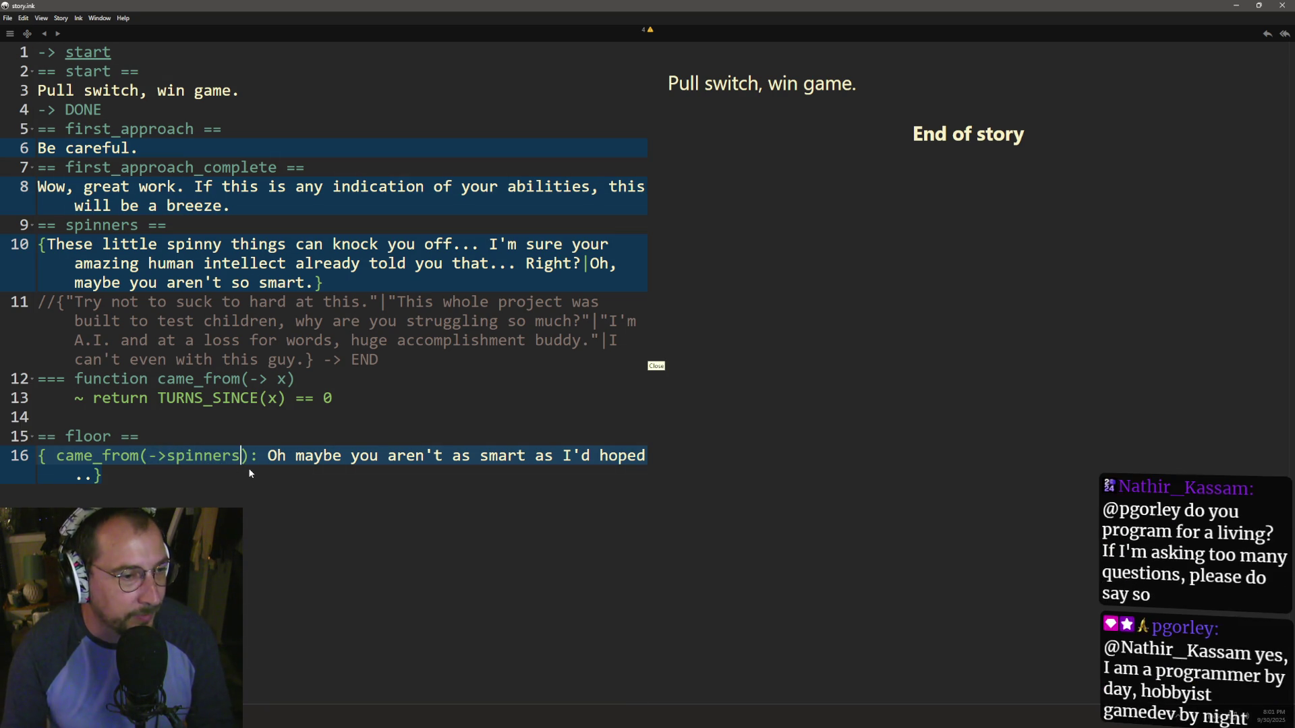
{"action": "type", "text": "and"}
{"action": "key", "text": "BackSpace"}
{"action": "key", "text": "BackSpace"}
{"action": "key", "text": "BackSpace"}
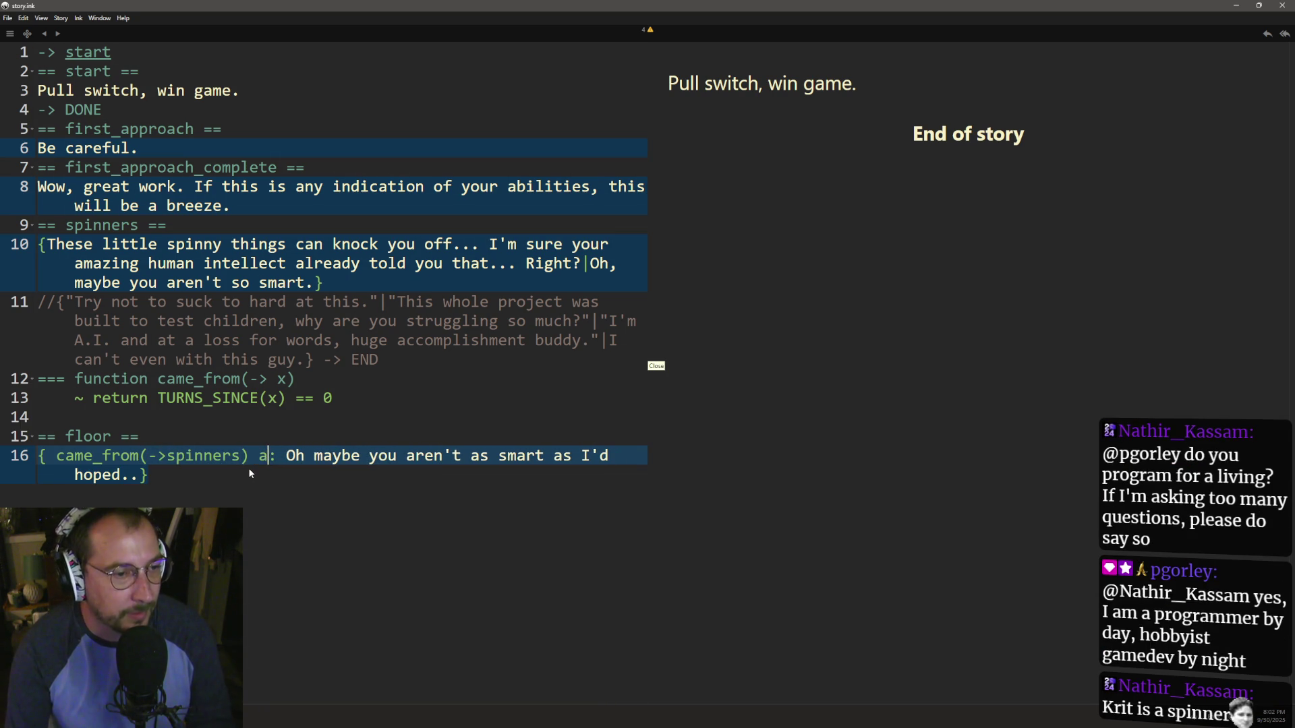
{"action": "key", "text": "alt+Tab"}
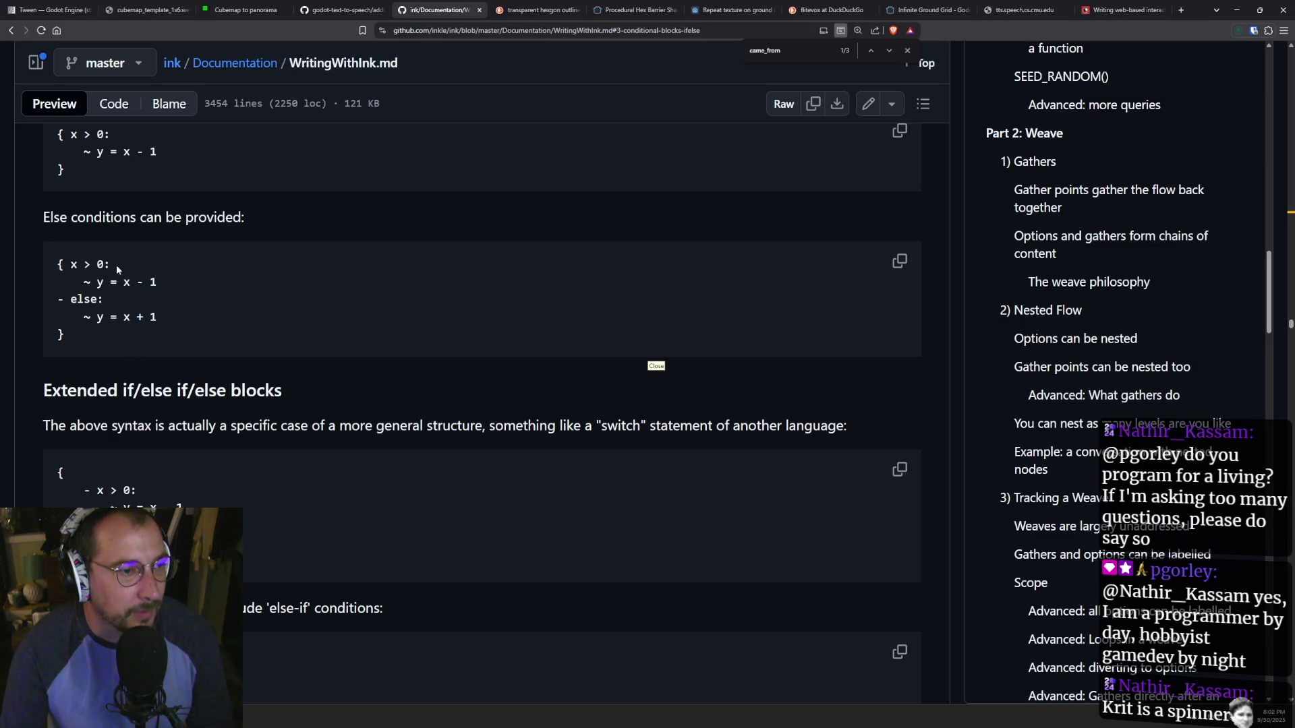
- Scroll through the ink guide's outline and conditional sections
{"action": "scroll", "coordinate": [252, 448], "scroll_direction": "down", "scroll_amount": 3}
{"action": "scroll", "coordinate": [303, 487], "scroll_direction": "up", "scroll_amount": 6}
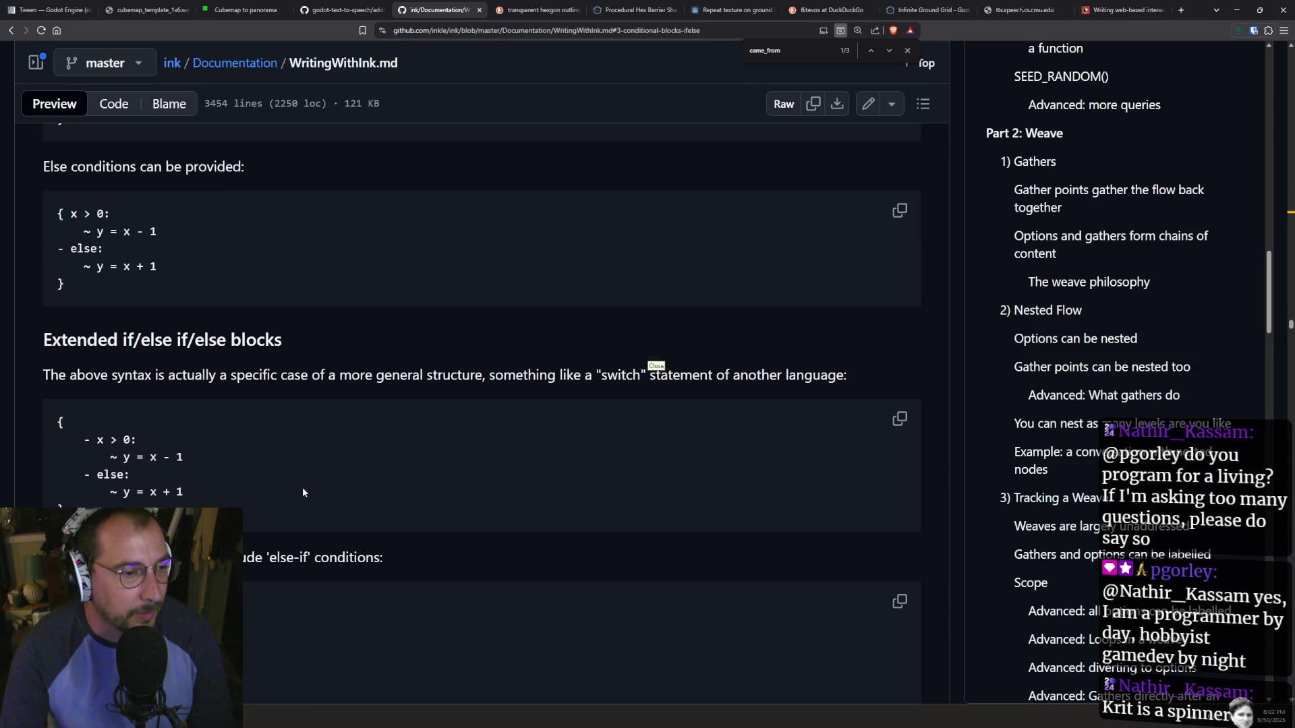
{"action": "scroll", "coordinate": [294, 477], "scroll_direction": "down", "scroll_amount": 10}
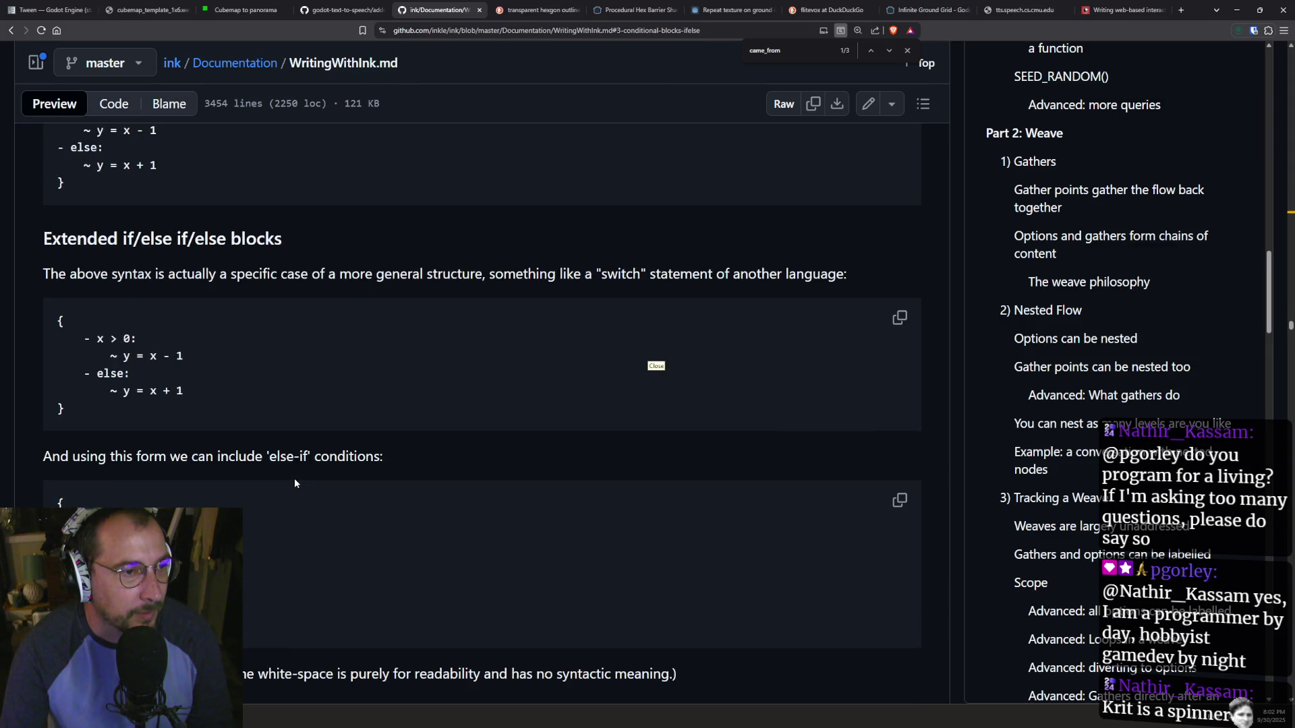
{"action": "scroll", "coordinate": [296, 480], "scroll_direction": "down", "scroll_amount": 10}
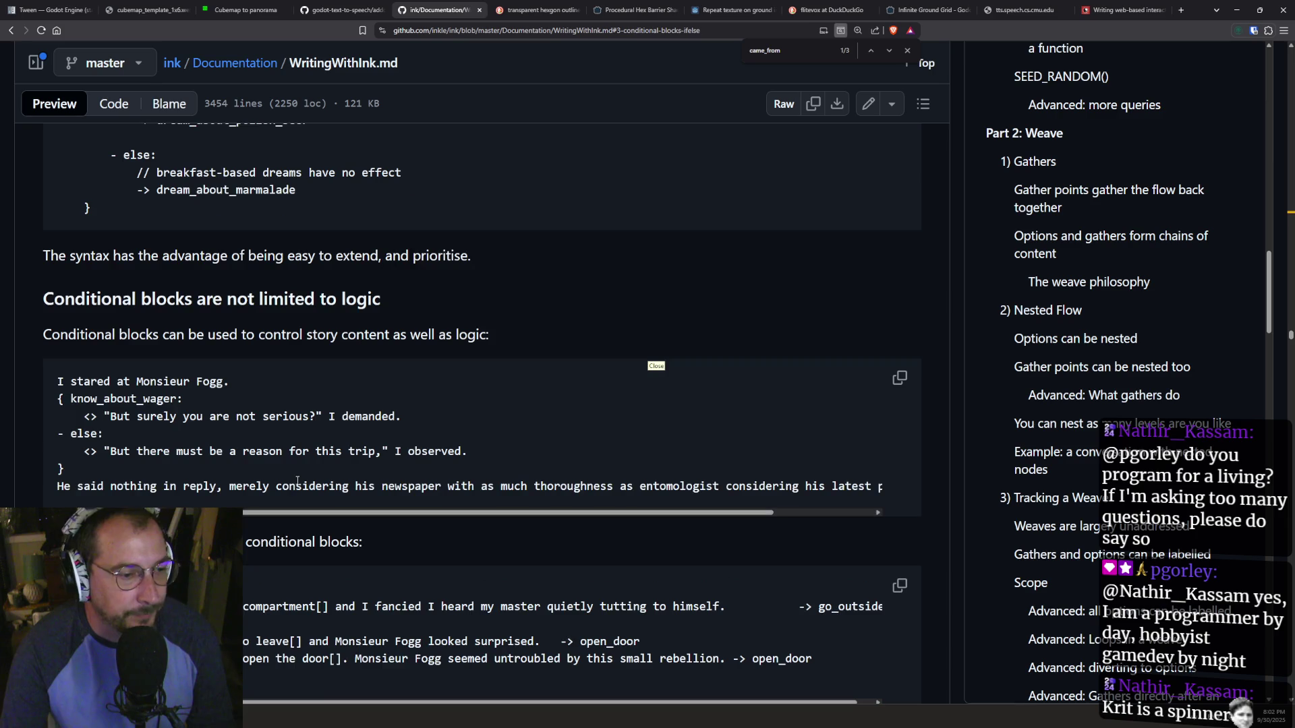
{"action": "scroll", "coordinate": [1086, 415], "scroll_direction": "down", "scroll_amount": 3}
{"action": "scroll", "coordinate": [1153, 388], "scroll_direction": "down", "scroll_amount": 1}
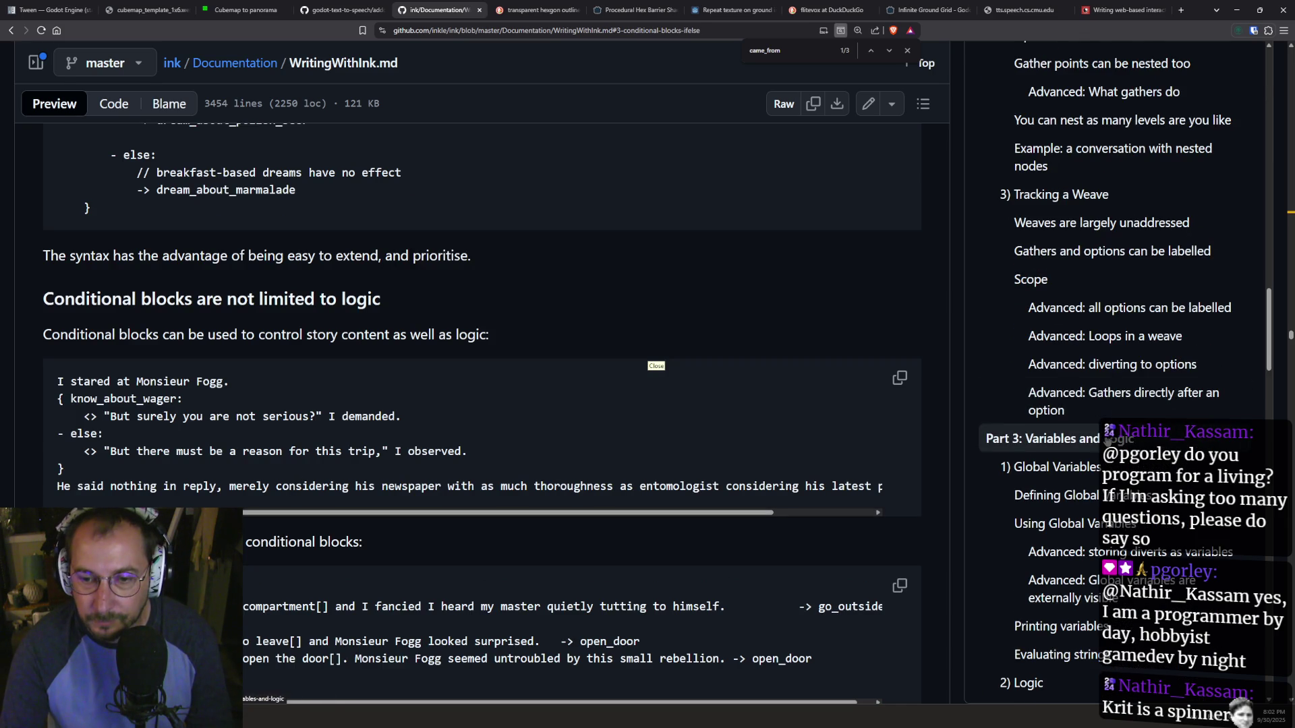
{"action": "scroll", "coordinate": [1147, 378], "scroll_direction": "down", "scroll_amount": 2}
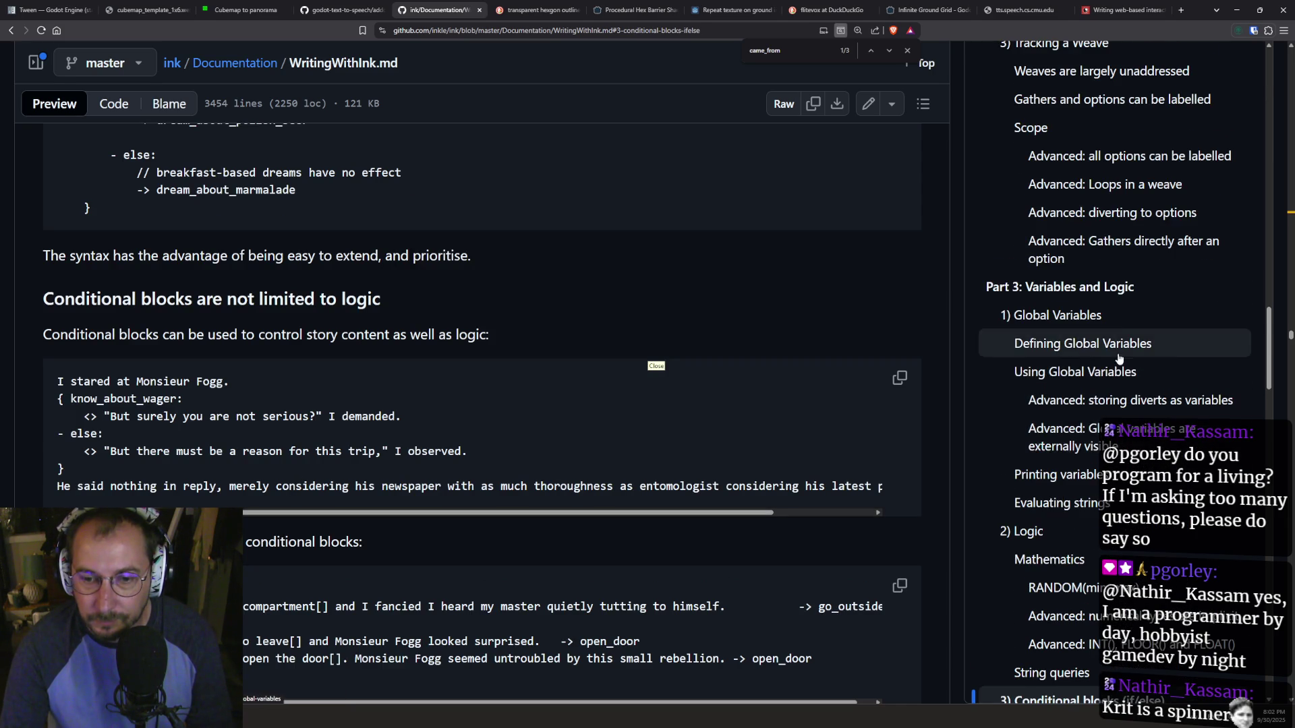
{"action": "scroll", "coordinate": [1116, 413], "scroll_direction": "down", "scroll_amount": 2}
{"action": "scroll", "coordinate": [1117, 414], "scroll_direction": "down", "scroll_amount": 3}
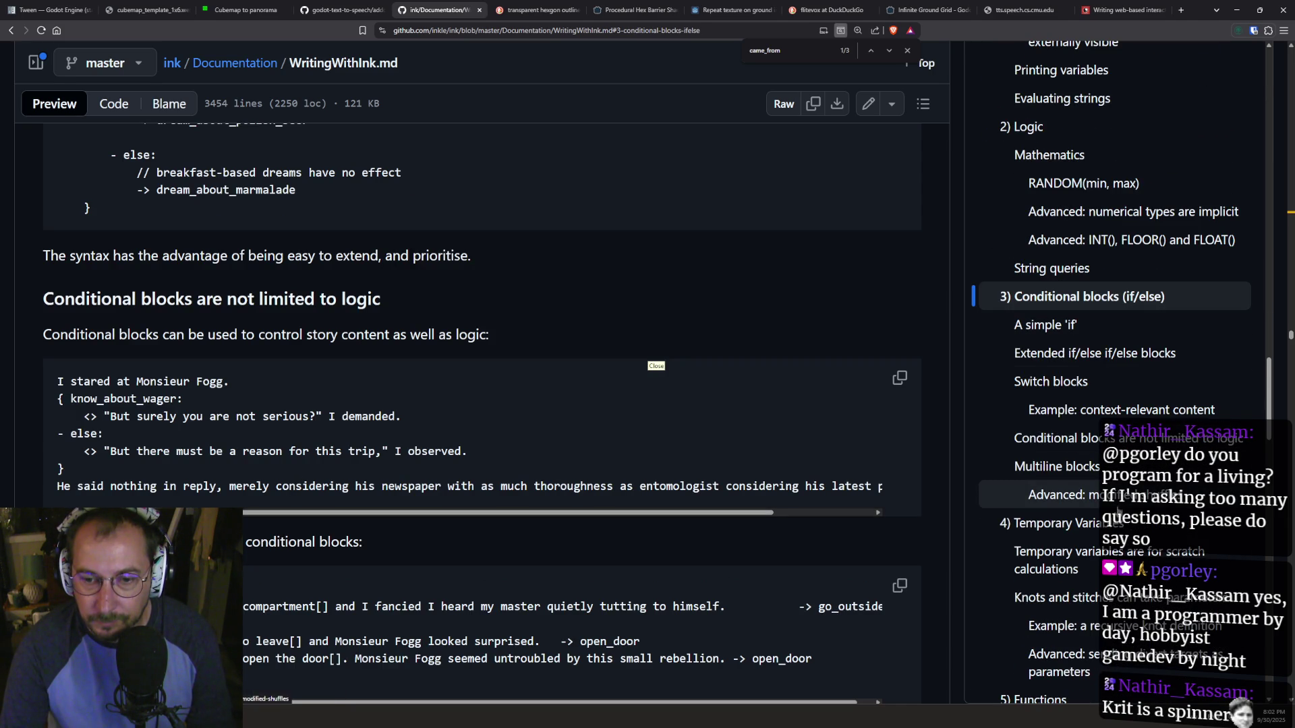
{"action": "scroll", "coordinate": [1062, 375], "scroll_direction": "up", "scroll_amount": 2}
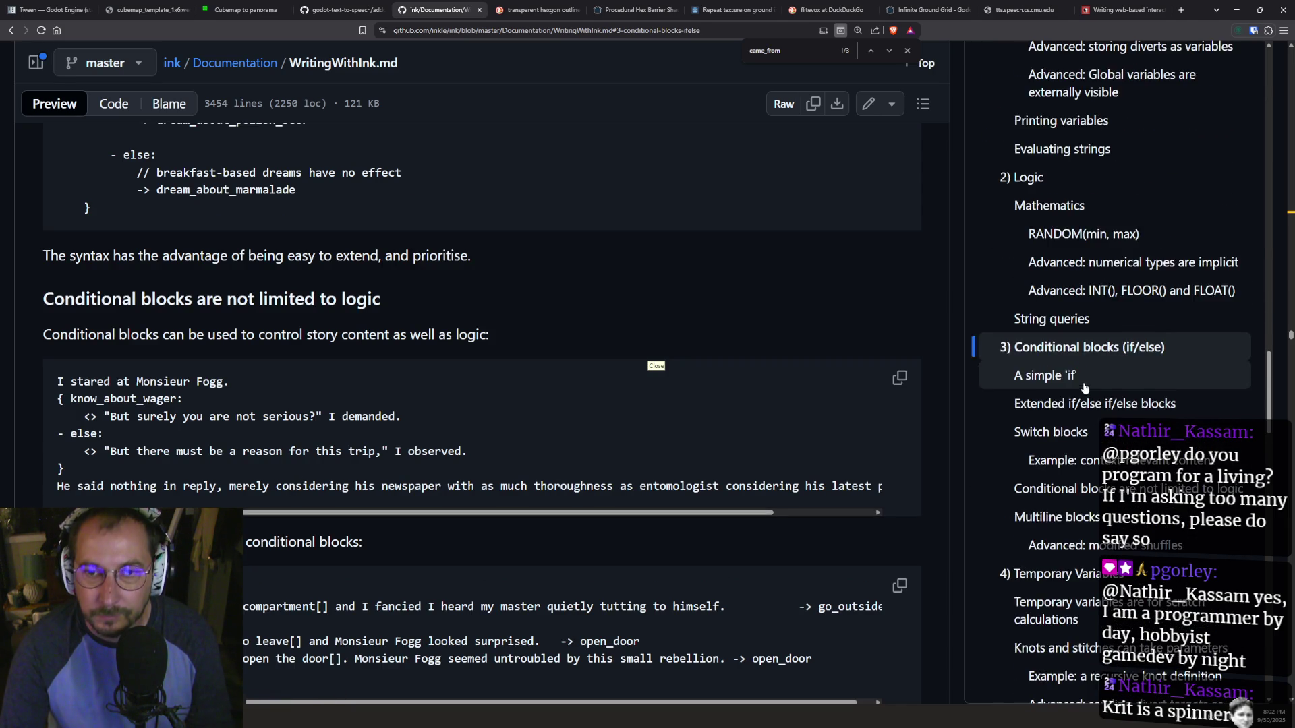
{"action": "scroll", "coordinate": [1073, 406], "scroll_direction": "up", "scroll_amount": 2}
{"action": "scroll", "coordinate": [1073, 406], "scroll_direction": "up", "scroll_amount": 1}
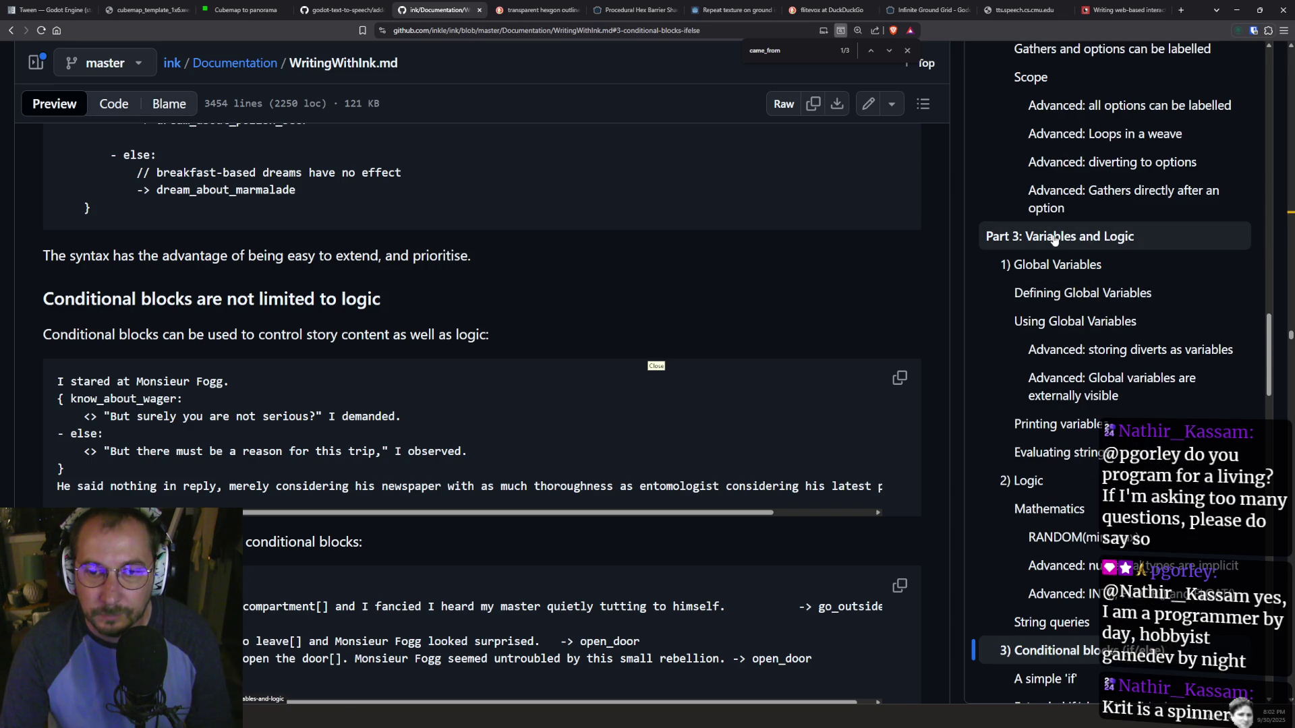
- Search the guide for 'boolean' to read the AND/OR operators, then return to line 16
{"action": "key", "text": "ctrl+f"}
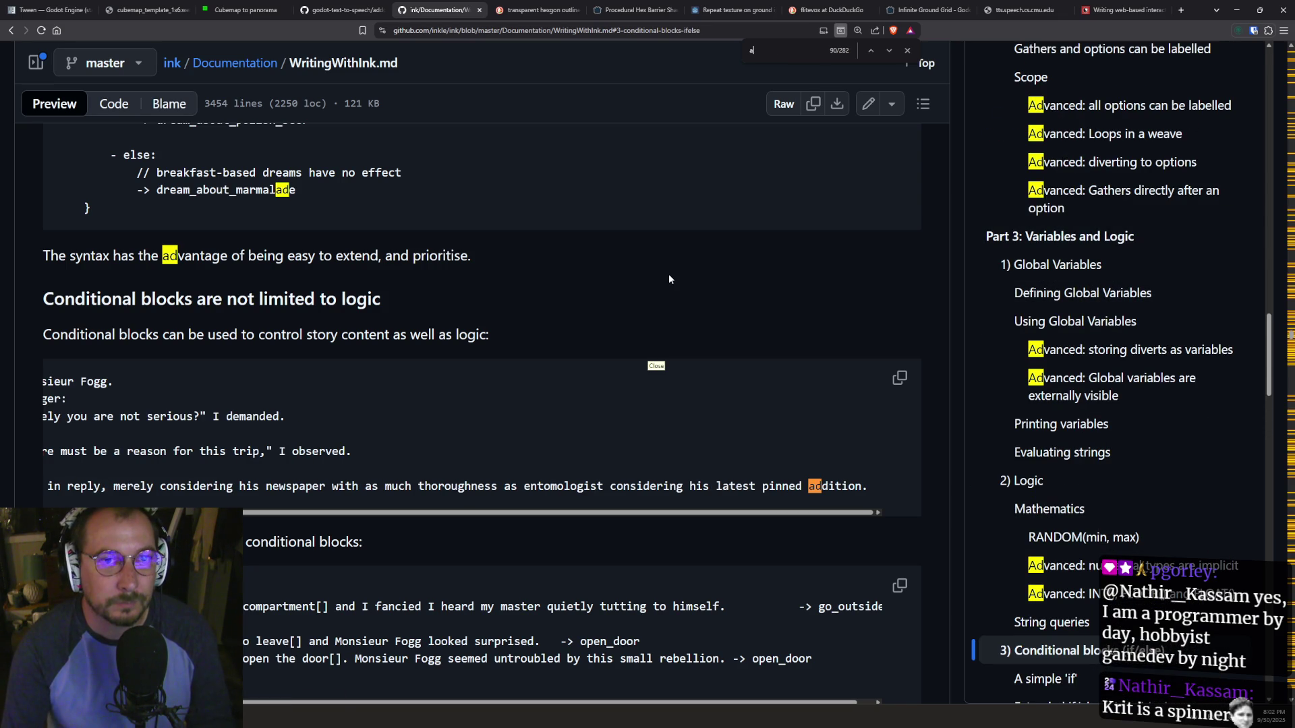
{"action": "key", "text": "BackSpace"}
{"action": "key", "text": "BackSpace"}
{"action": "key", "text": "BackSpace"}
{"action": "type", "text": "booe"}
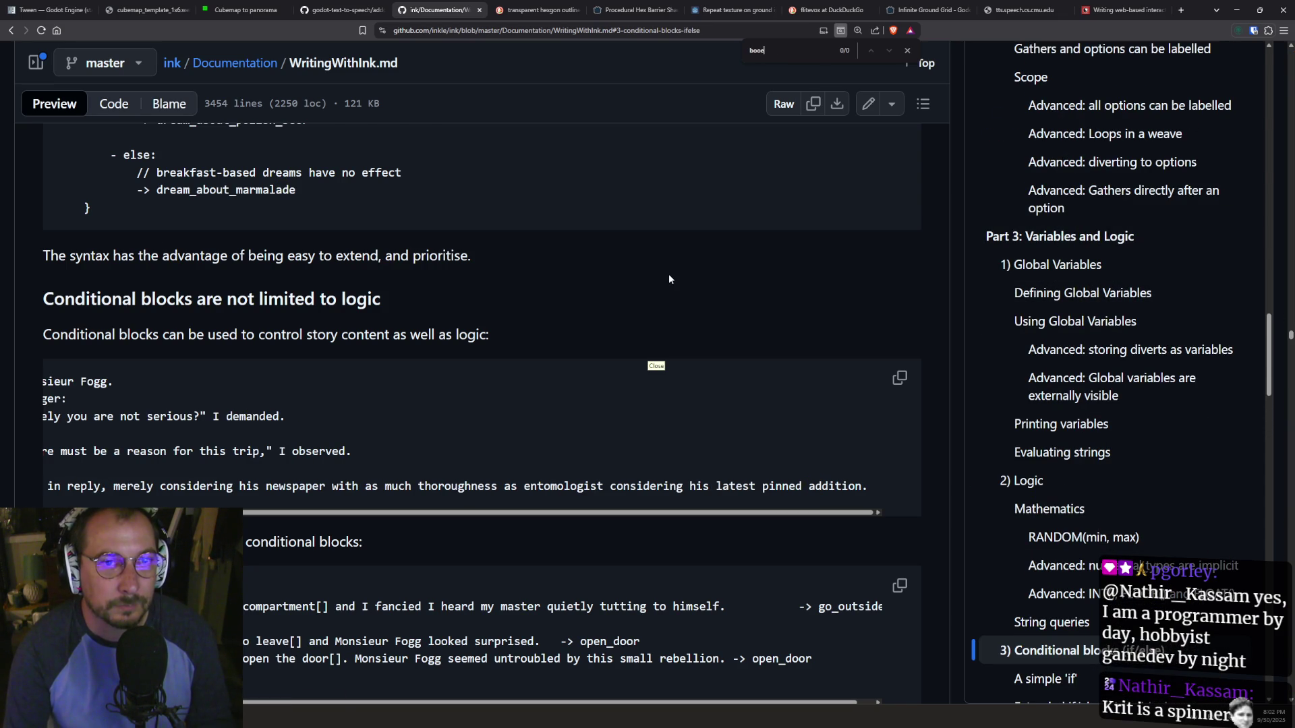
{"action": "key", "text": "BackSpace"}
{"action": "type", "text": "lean"}
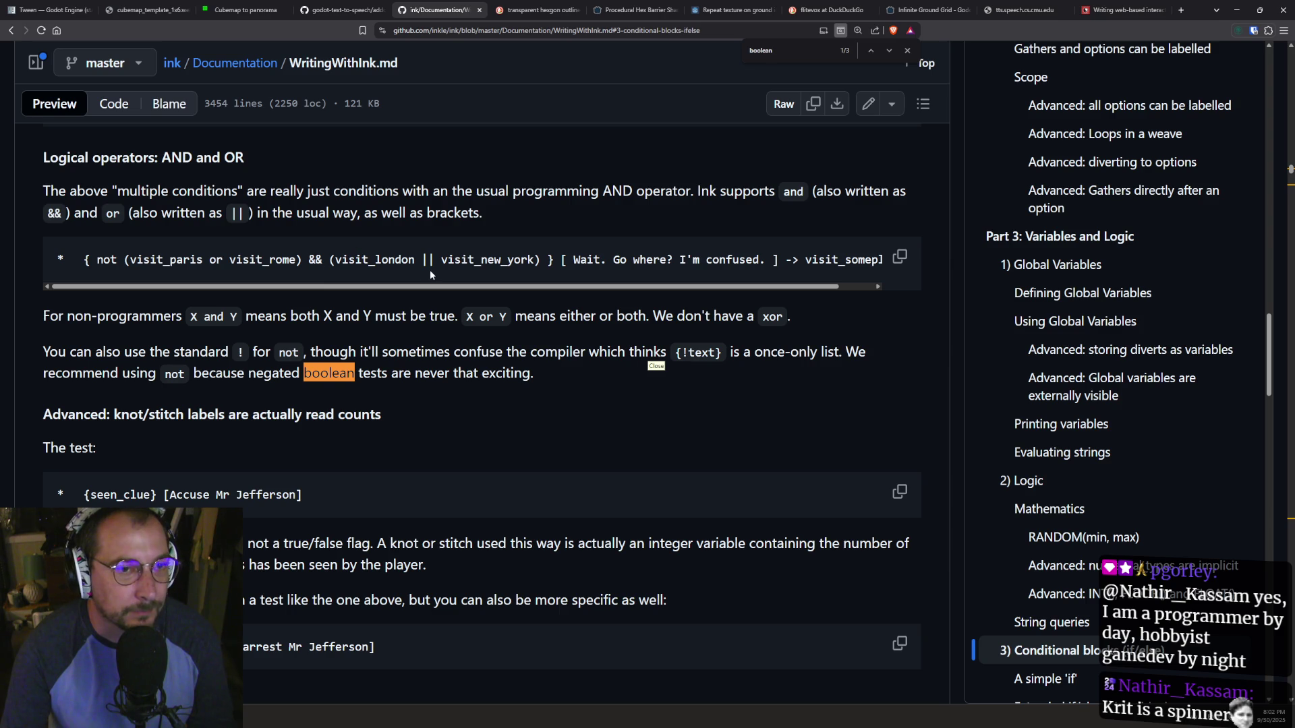
{"action": "scroll", "coordinate": [207, 282], "scroll_direction": "up", "scroll_amount": 1}
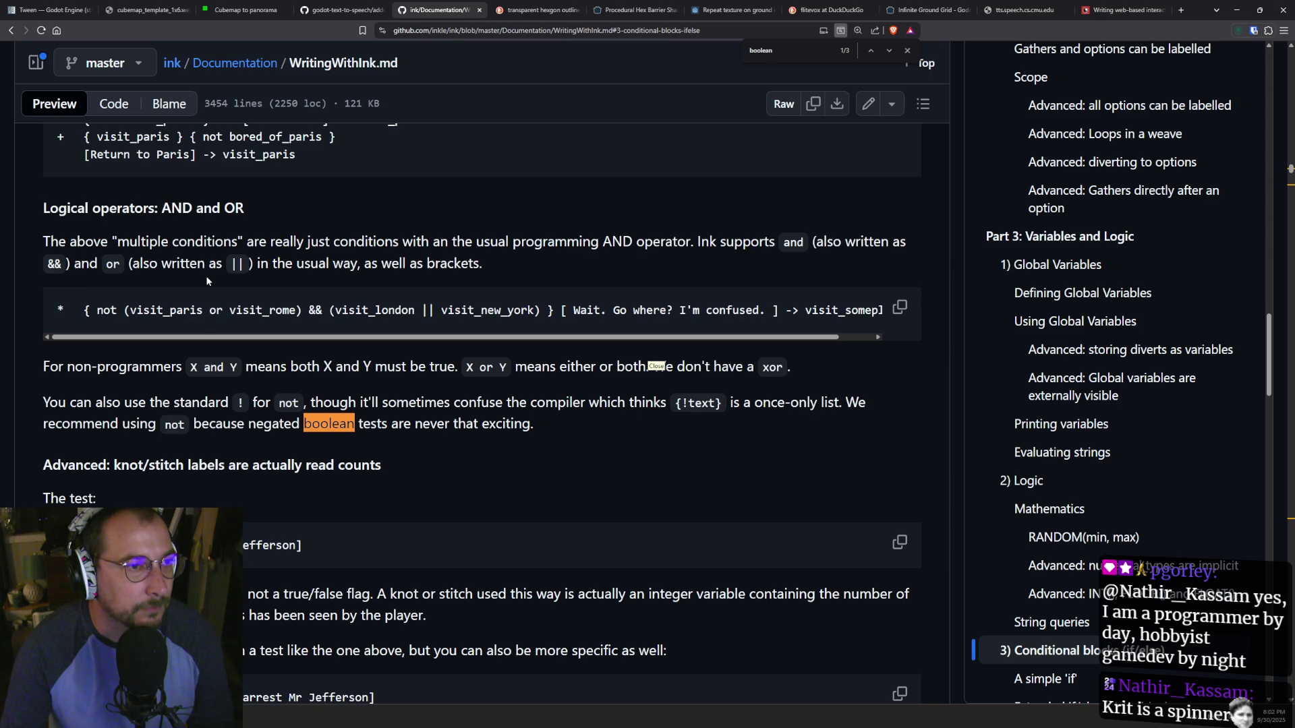
{"action": "scroll", "coordinate": [202, 304], "scroll_direction": "up", "scroll_amount": 2}
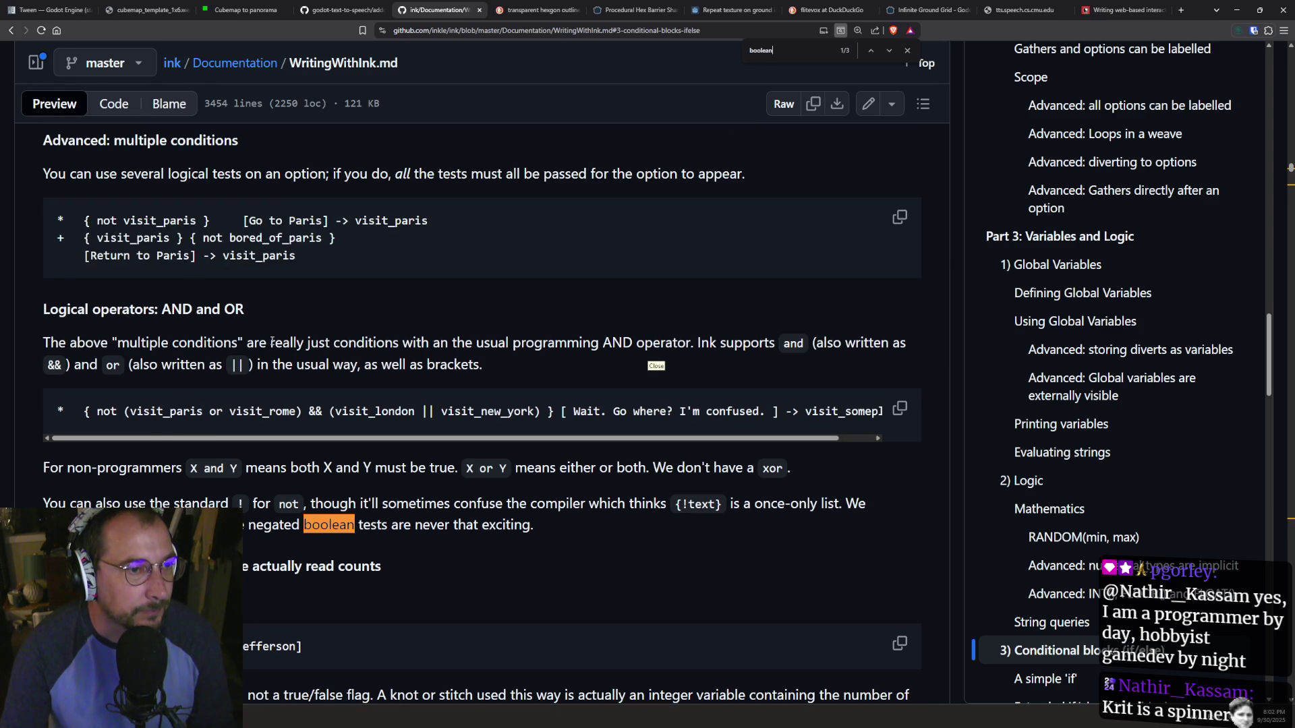
{"action": "scroll", "coordinate": [239, 375], "scroll_direction": "up", "scroll_amount": 1}
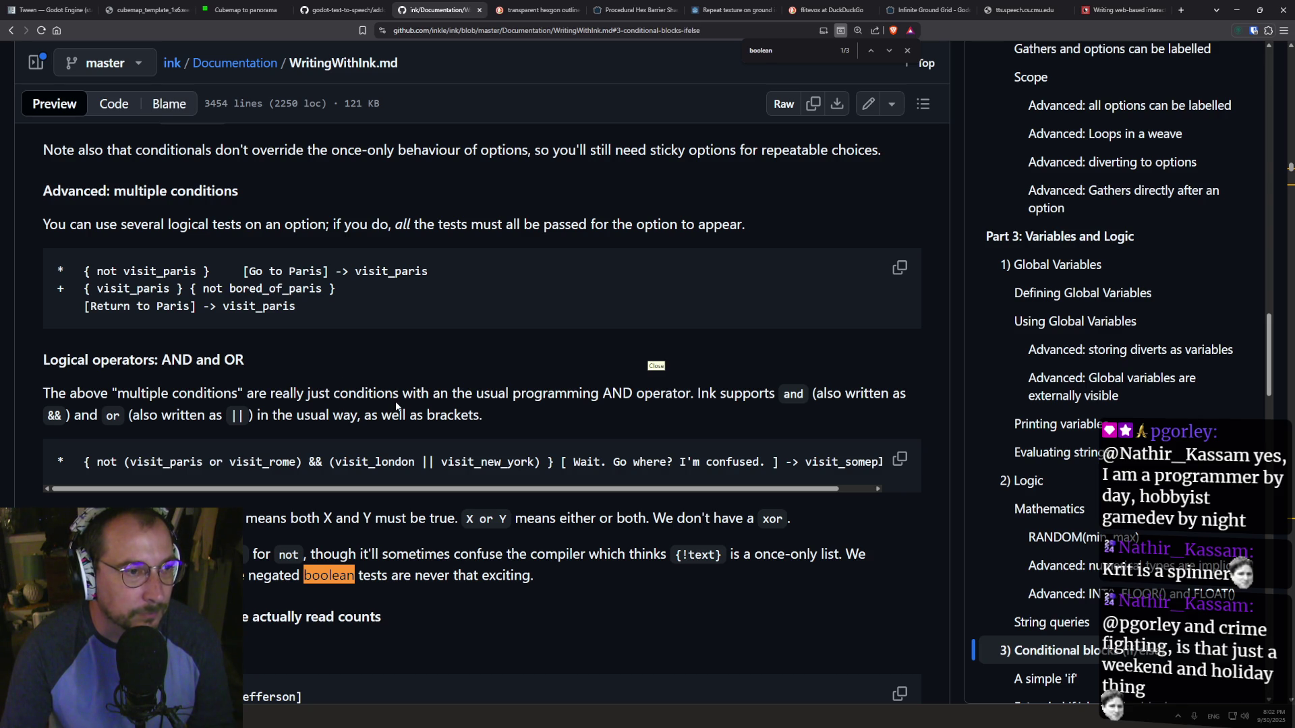
{"action": "scroll", "coordinate": [250, 449], "scroll_direction": "up", "scroll_amount": 2}
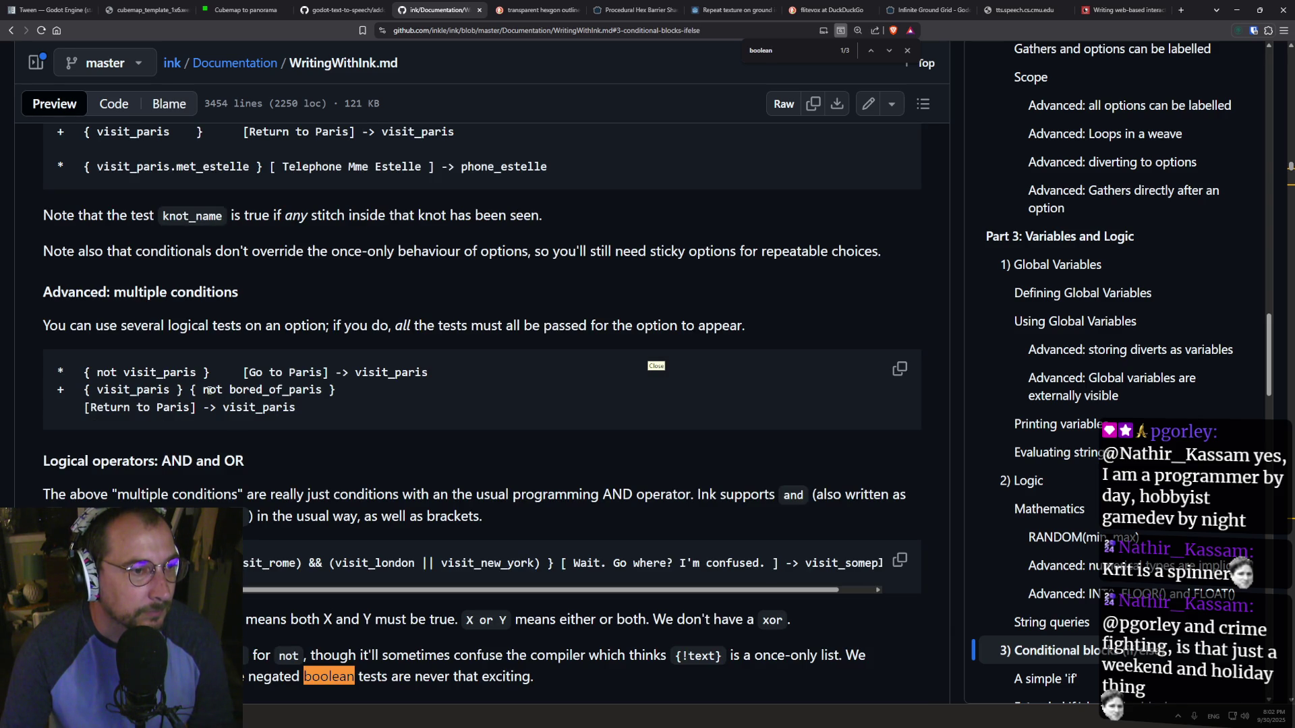
{"action": "scroll", "coordinate": [163, 405], "scroll_direction": "up", "scroll_amount": 3}
{"action": "scroll", "coordinate": [213, 444], "scroll_direction": "down", "scroll_amount": 2}
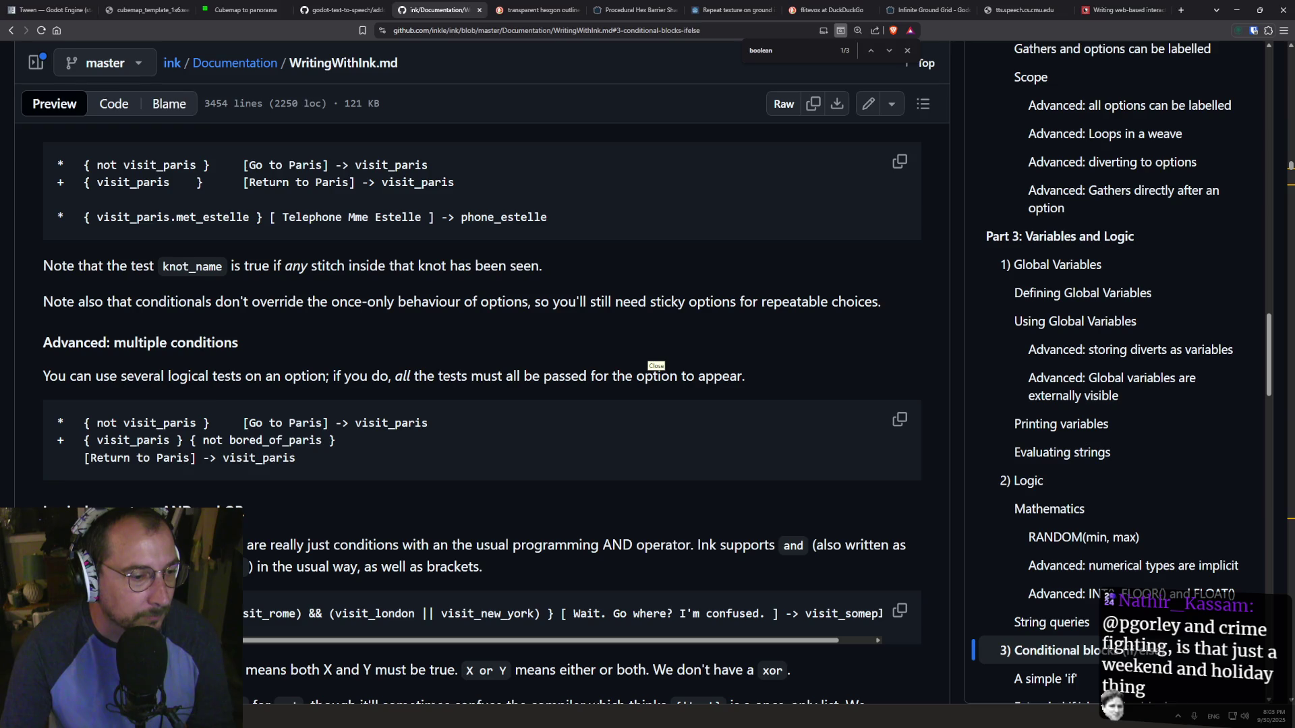
{"action": "key", "text": "alt+Tab"}
{"action": "left_click", "coordinate": [267, 456]}
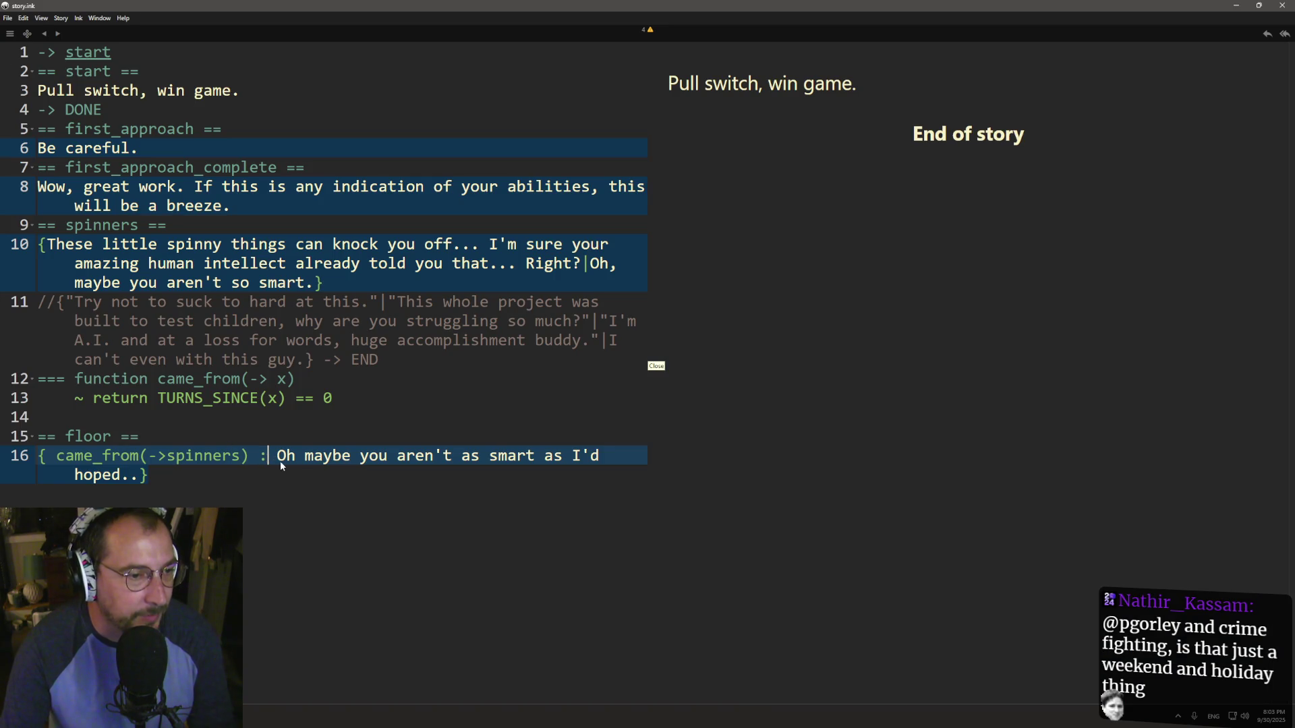
- Close the came_from(->spinners) condition with a brace and repair the line ending to 'hoped...'
{"action": "key", "text": "BackSpace"}
{"action": "key", "text": "BackSpace"}
{"action": "key", "text": "BackSpace"}
{"action": "type", "text": "}"}
{"action": "key", "text": "End"}
{"action": "key", "text": "BackSpace"}
{"action": "key", "text": "BackSpace"}
{"action": "key", "text": "BackSpace"}
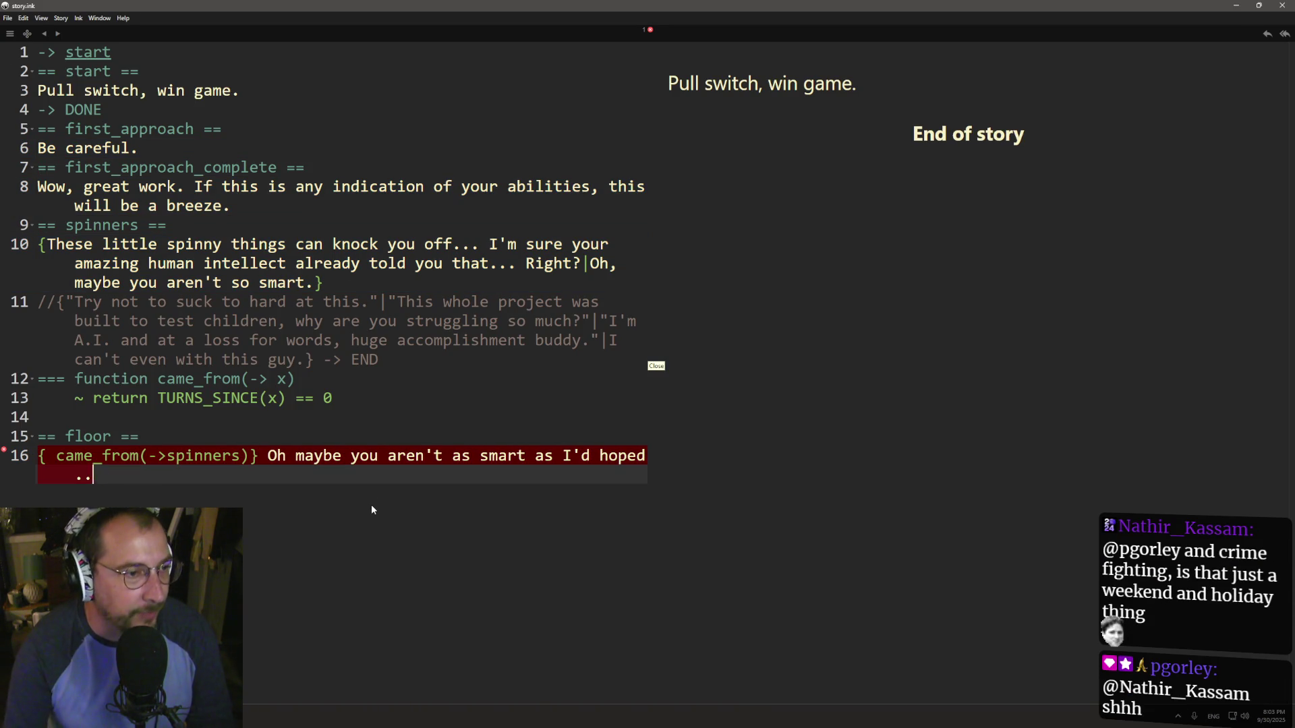
{"action": "type", "text": "ed .."}
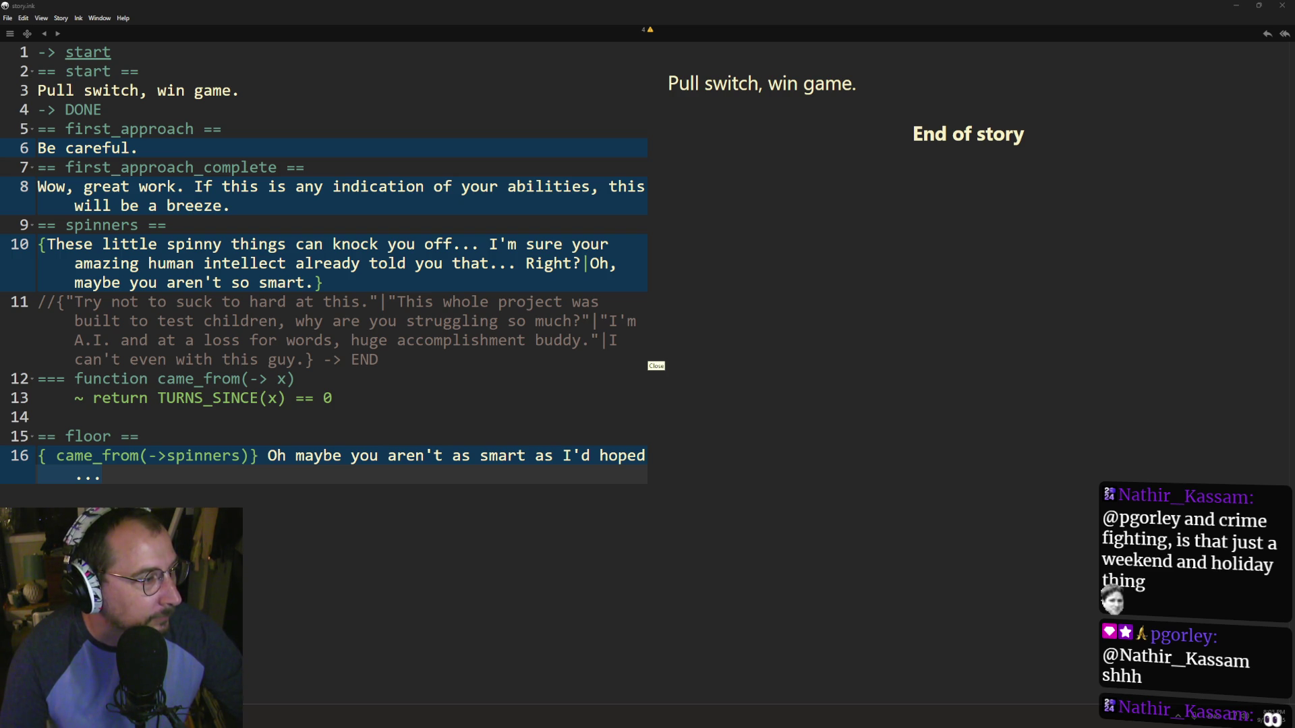
- Run the Godot project to test the story dialogue, then bring up Task View
{"action": "key", "text": "alt+Tab"}
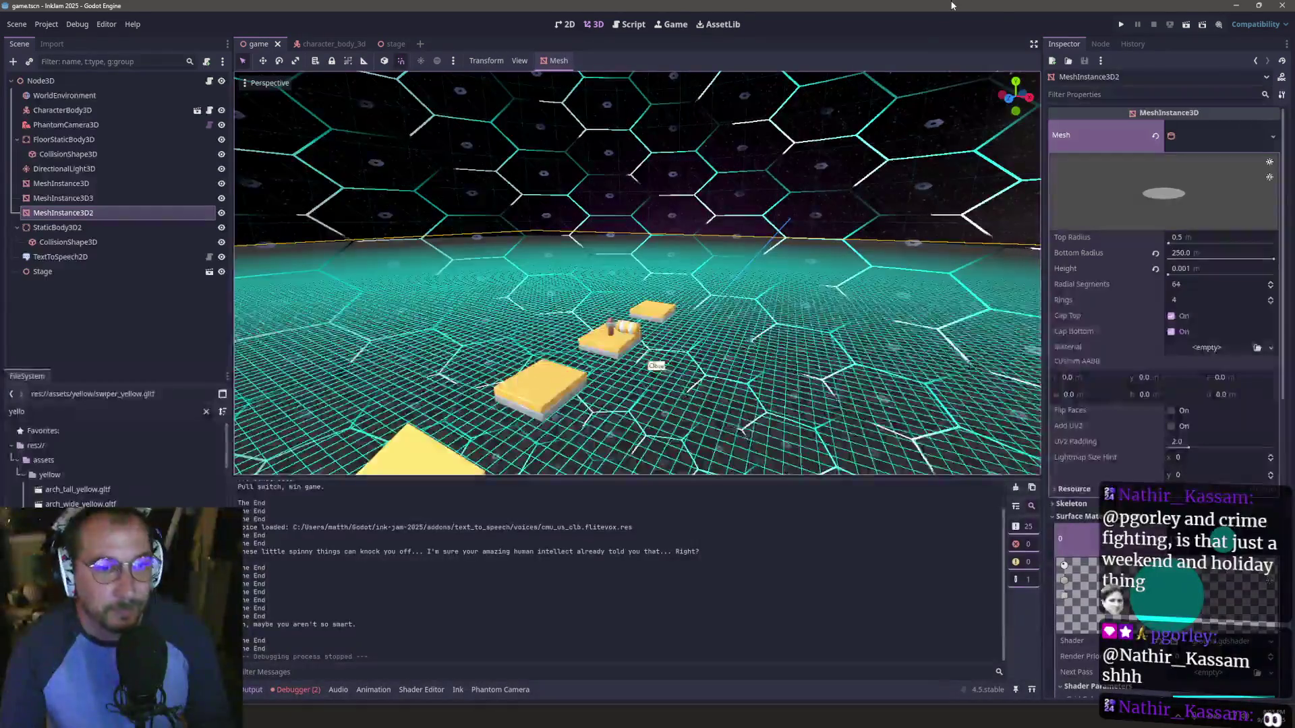
{"action": "left_click", "coordinate": [1121, 24]}
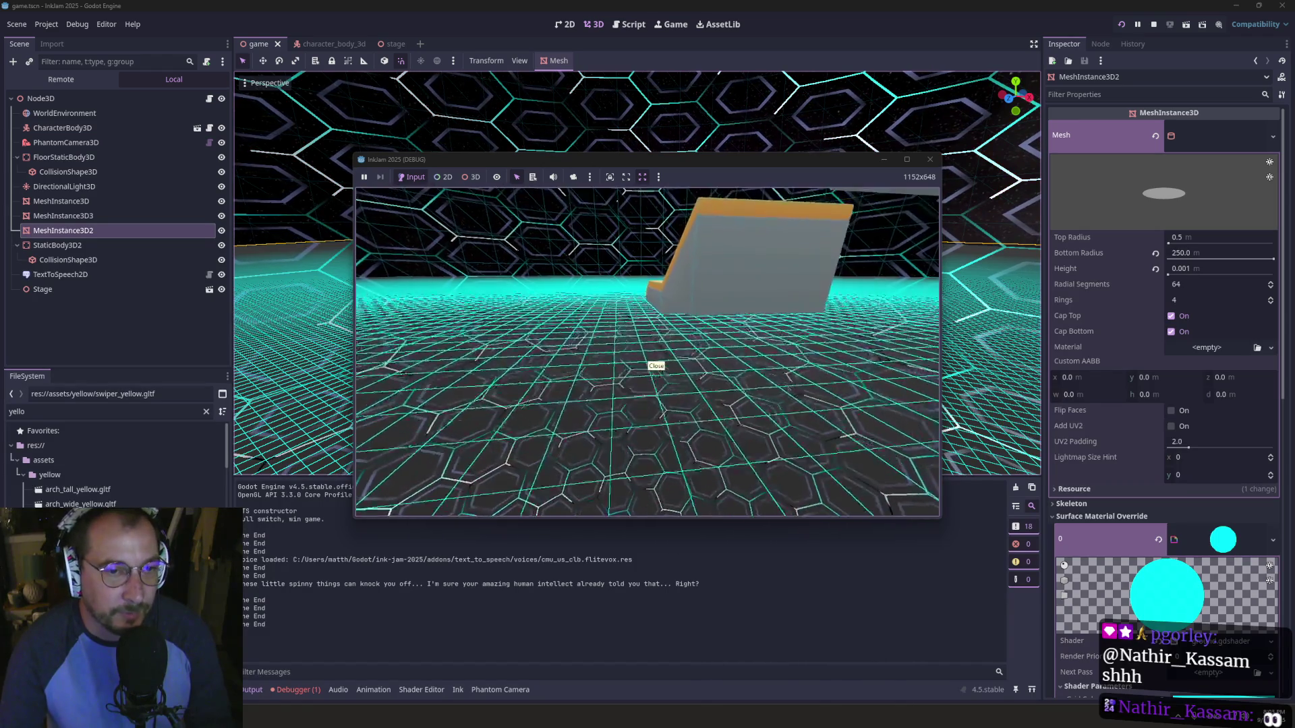
{"action": "key", "text": "super+Tab"}
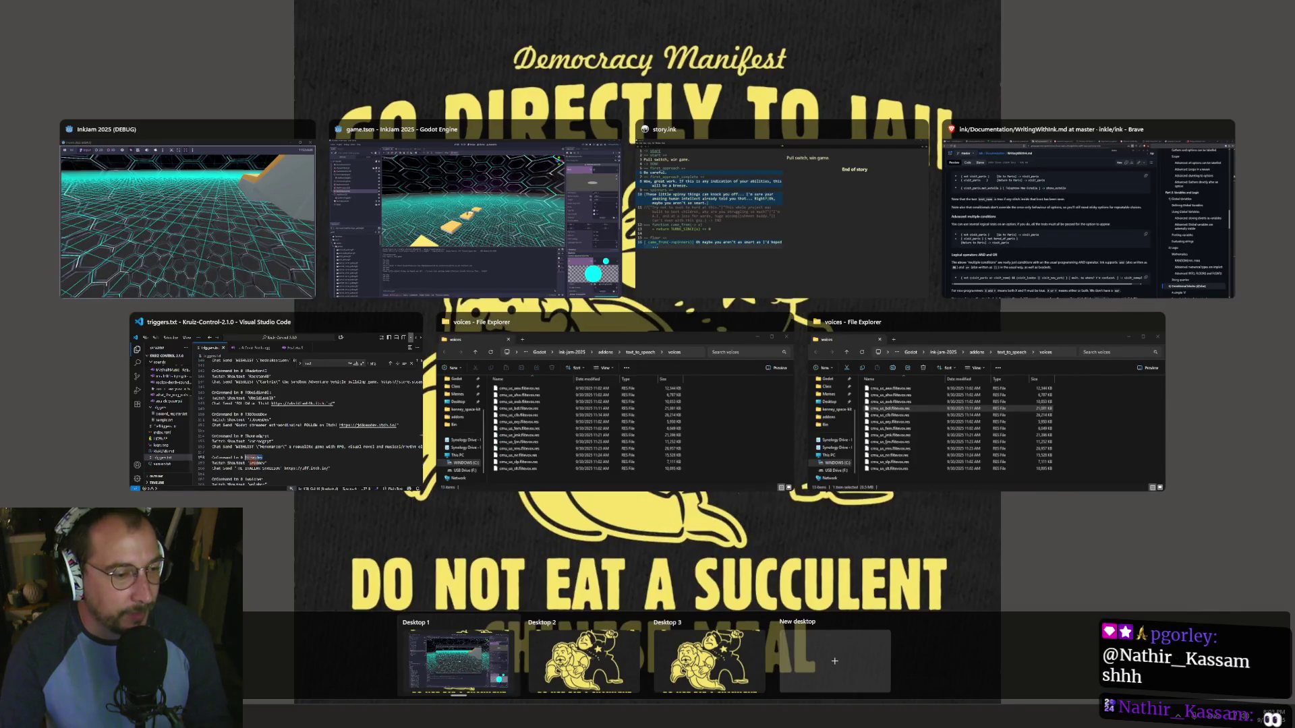
- Back in Inky, start a JSON export, then decline replacing story.ink.json and cancel
{"action": "key", "text": "Escape"}
{"action": "key", "text": "alt+Tab"}
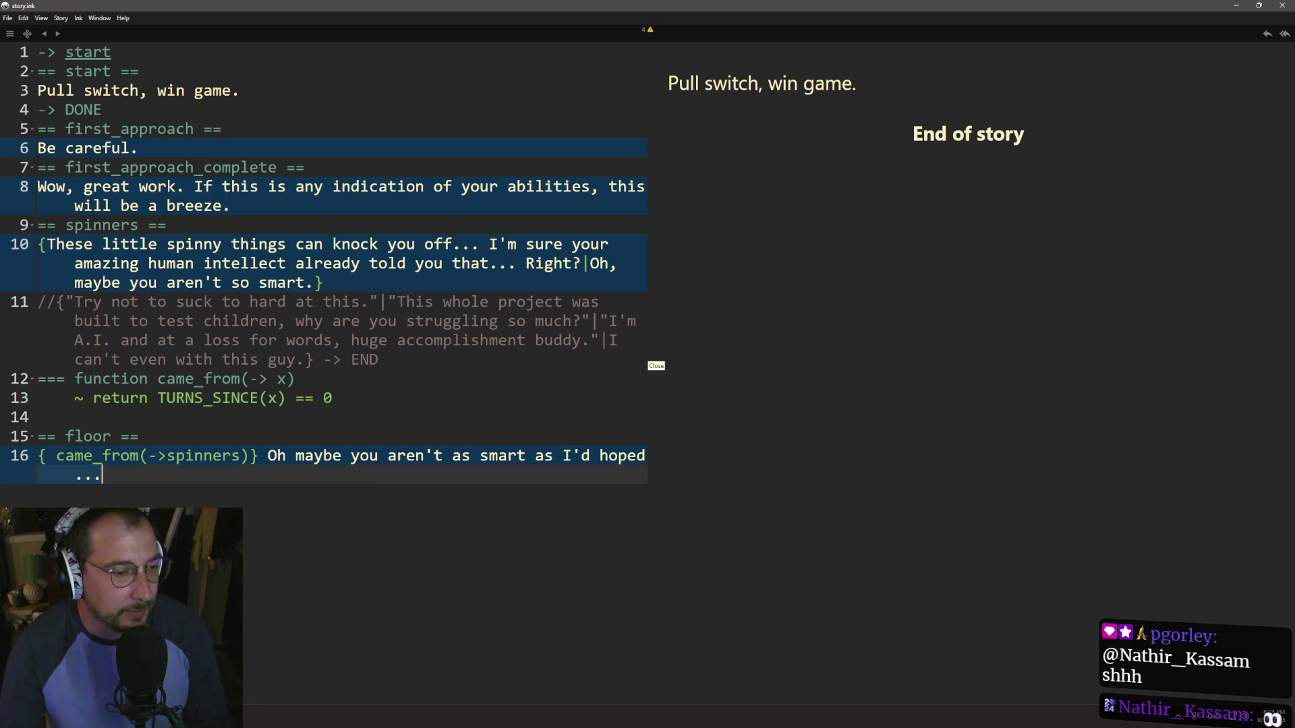
{"action": "left_click", "coordinate": [9, 19]}
{"action": "left_click", "coordinate": [30, 131]}
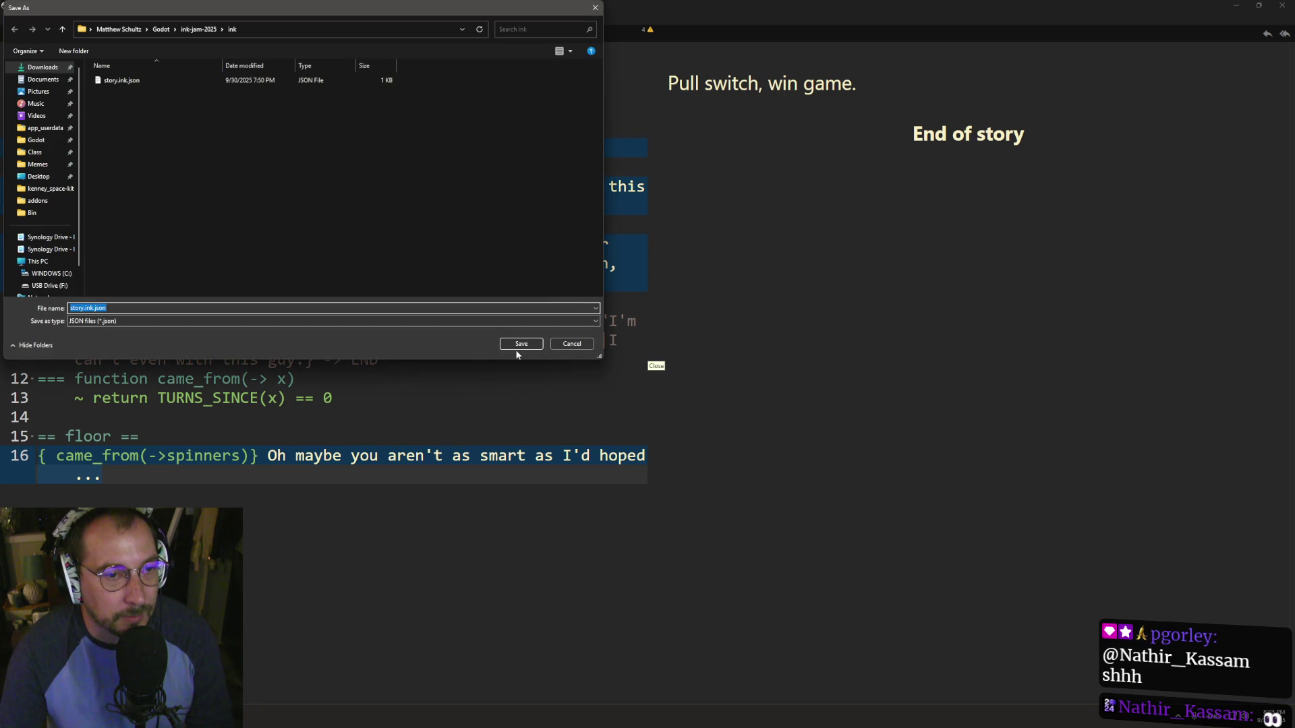
{"action": "left_click", "coordinate": [518, 346]}
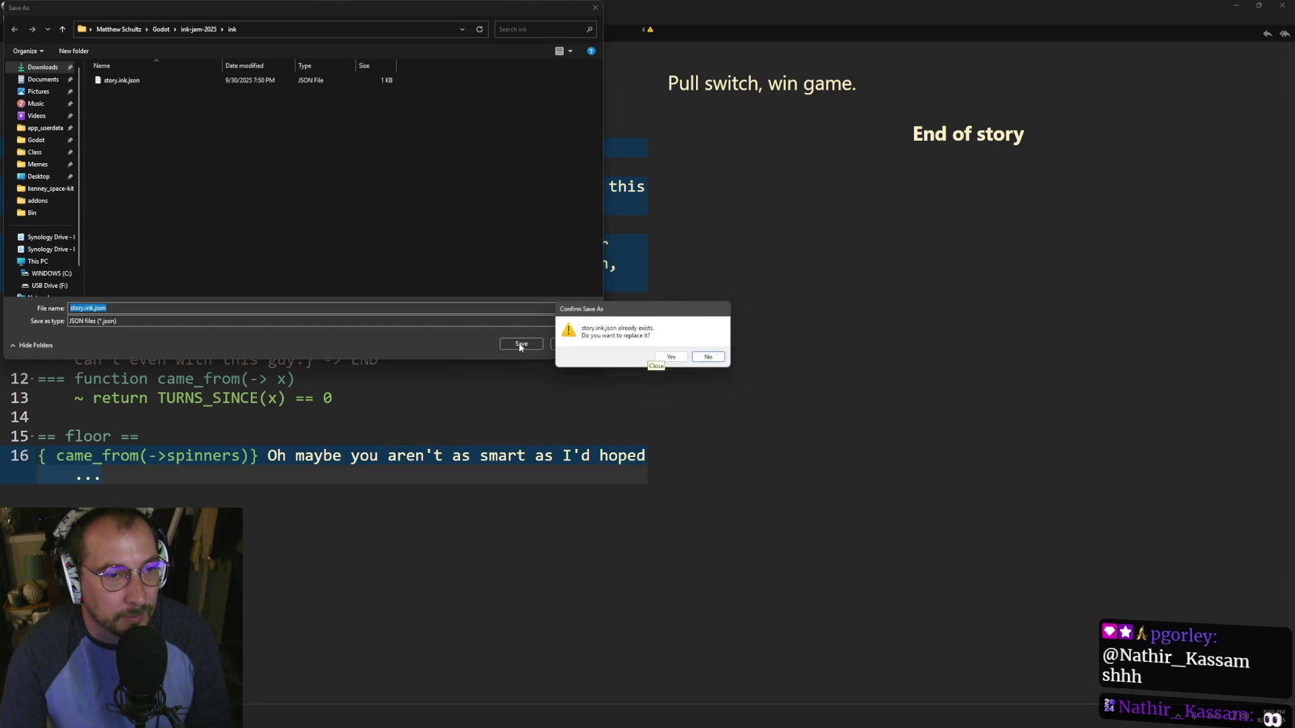
{"action": "left_click", "coordinate": [710, 359]}
{"action": "left_click", "coordinate": [572, 344]}
{"action": "left_click", "coordinate": [491, 265]}
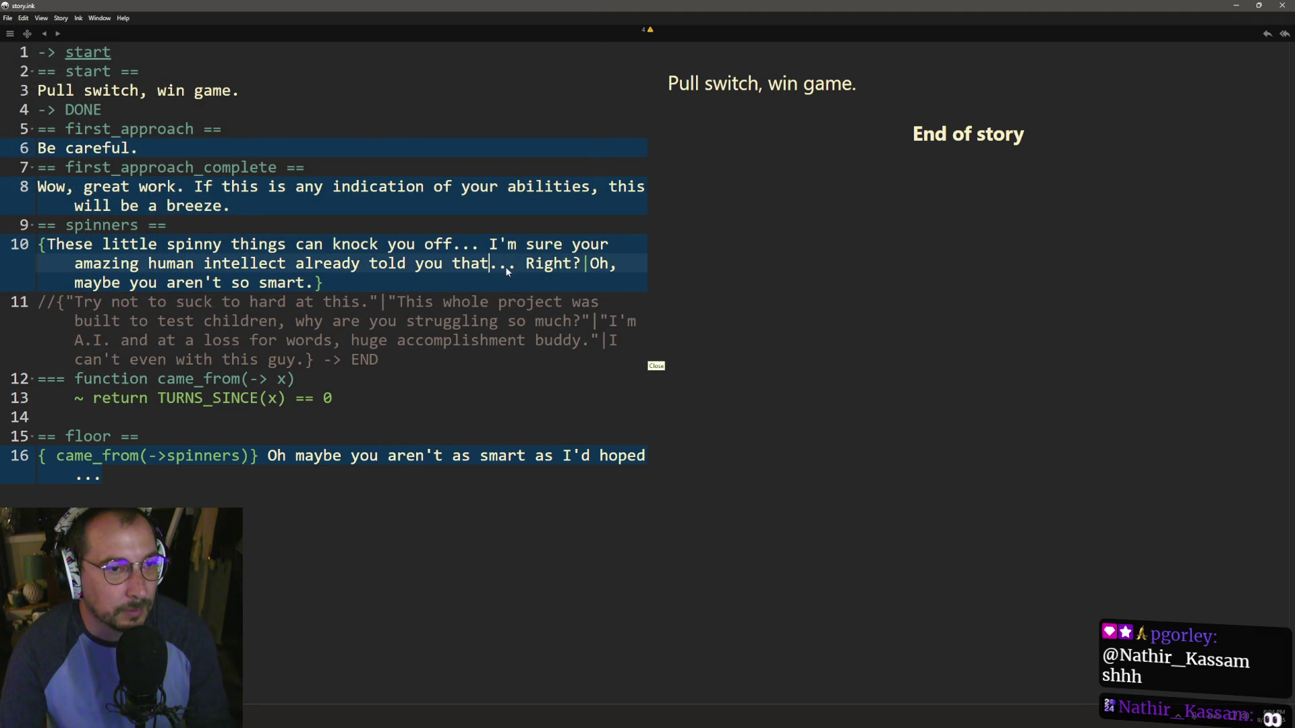
- Rewrite line 10 as one plain spinners warning, dropping the alternative sentence and the braces
{"action": "mouse_move", "coordinate": [490, 244]}
{"action": "left_mouse_down"}
{"action": "mouse_move", "coordinate": [497, 260]}
{"action": "mouse_move", "coordinate": [584, 265]}
{"action": "left_mouse_up"}
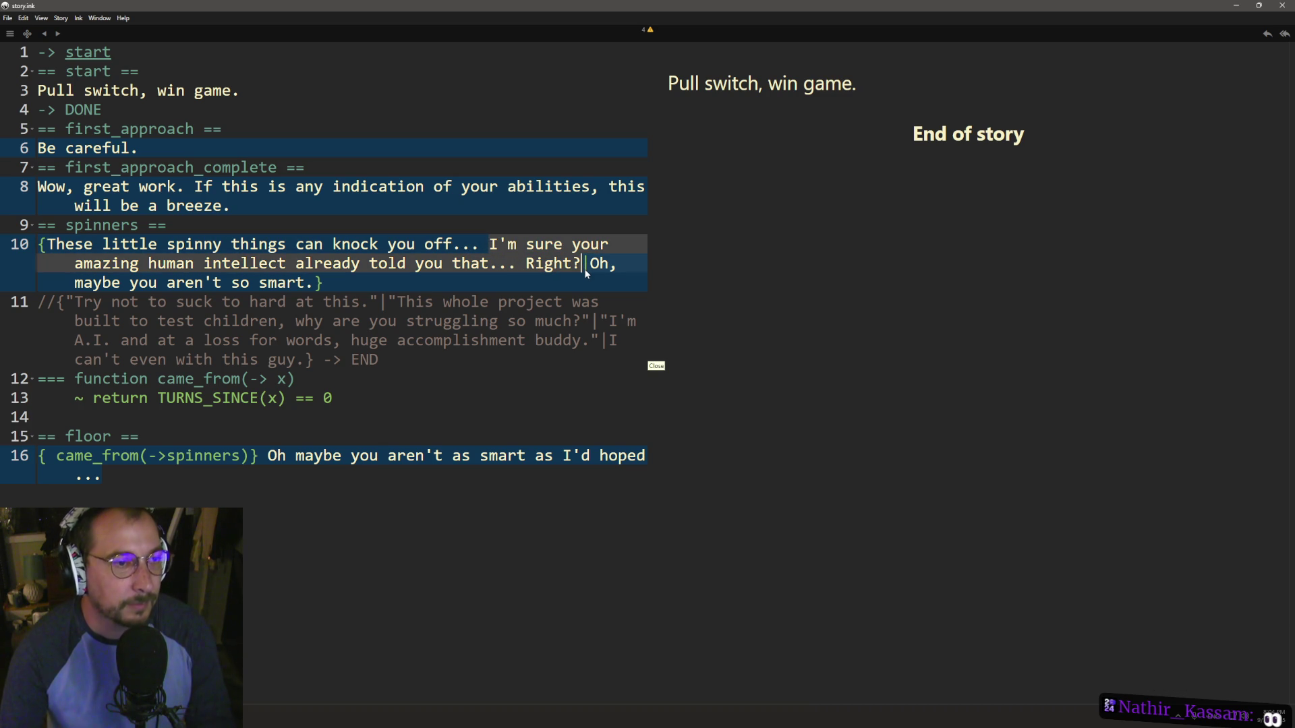
{"action": "key", "text": "Delete"}
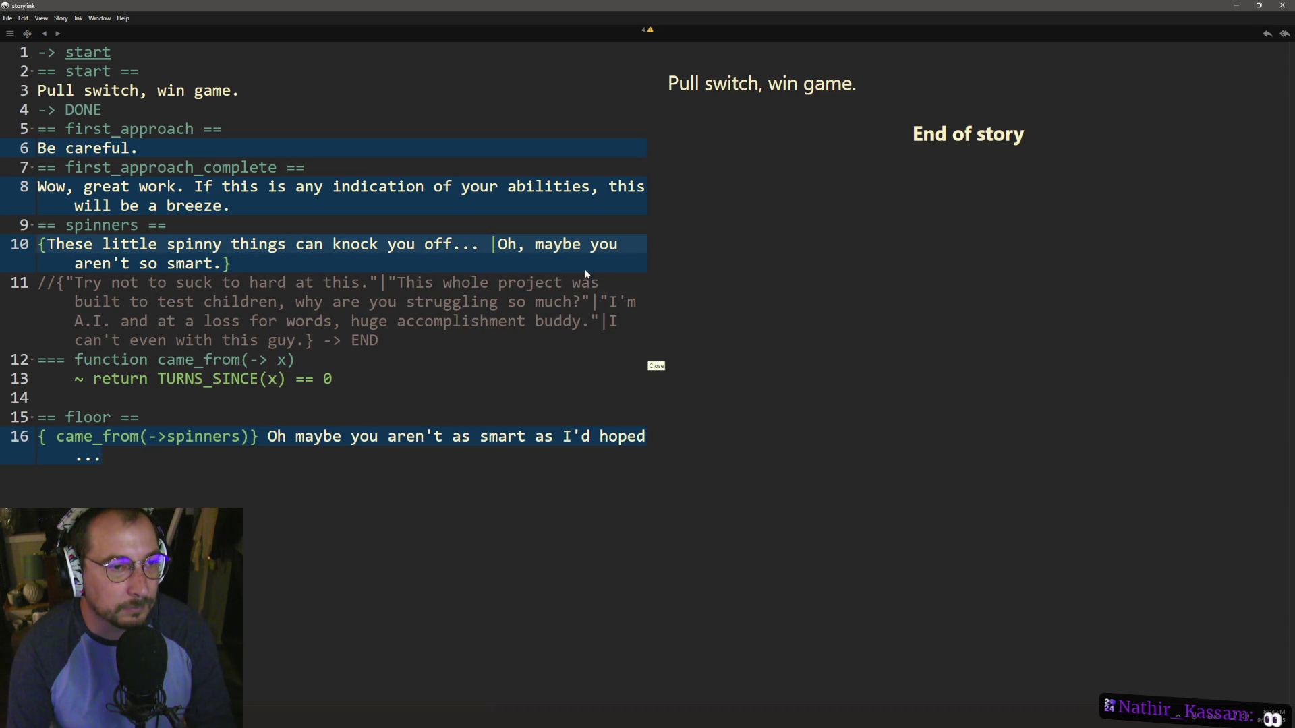
{"action": "type", "text": "This part is easy."}
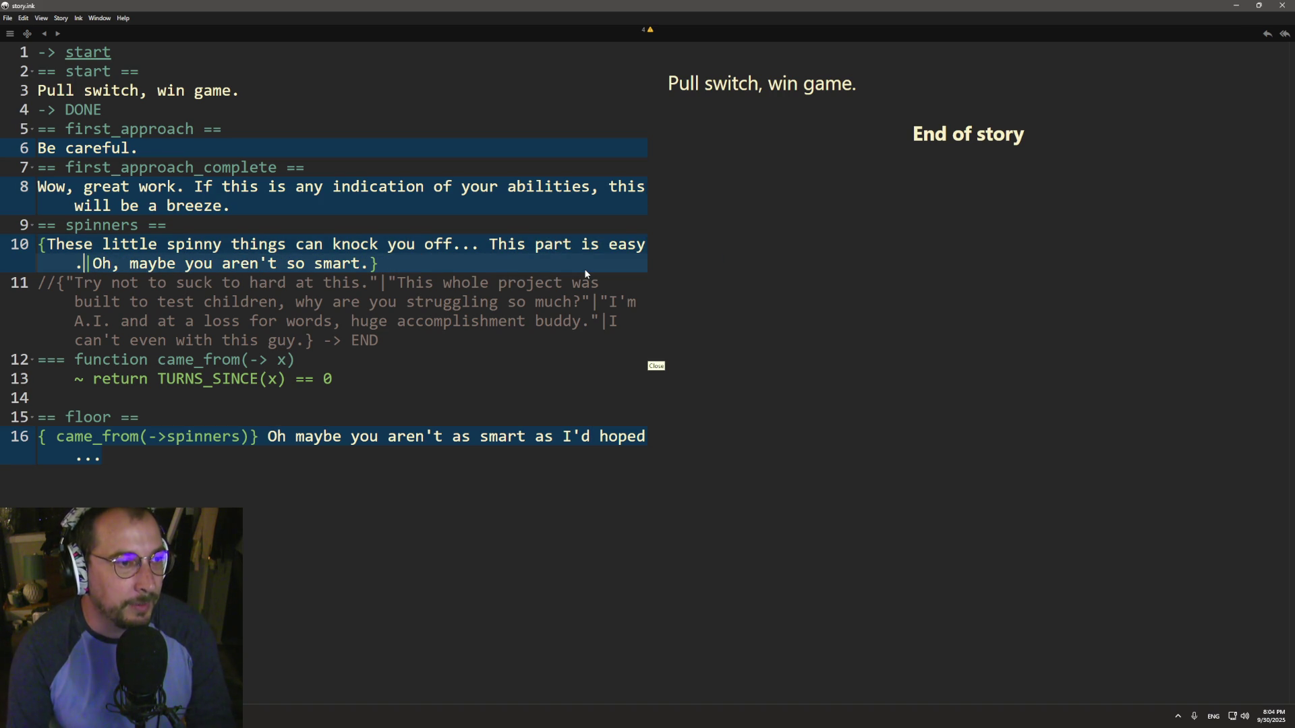
{"action": "key", "text": "Delete"}
{"action": "key", "text": "Delete"}
{"action": "key", "text": "Delete"}
{"action": "key", "text": "Delete"}
{"action": "key", "text": "Delete"}
{"action": "key", "text": "Delete"}
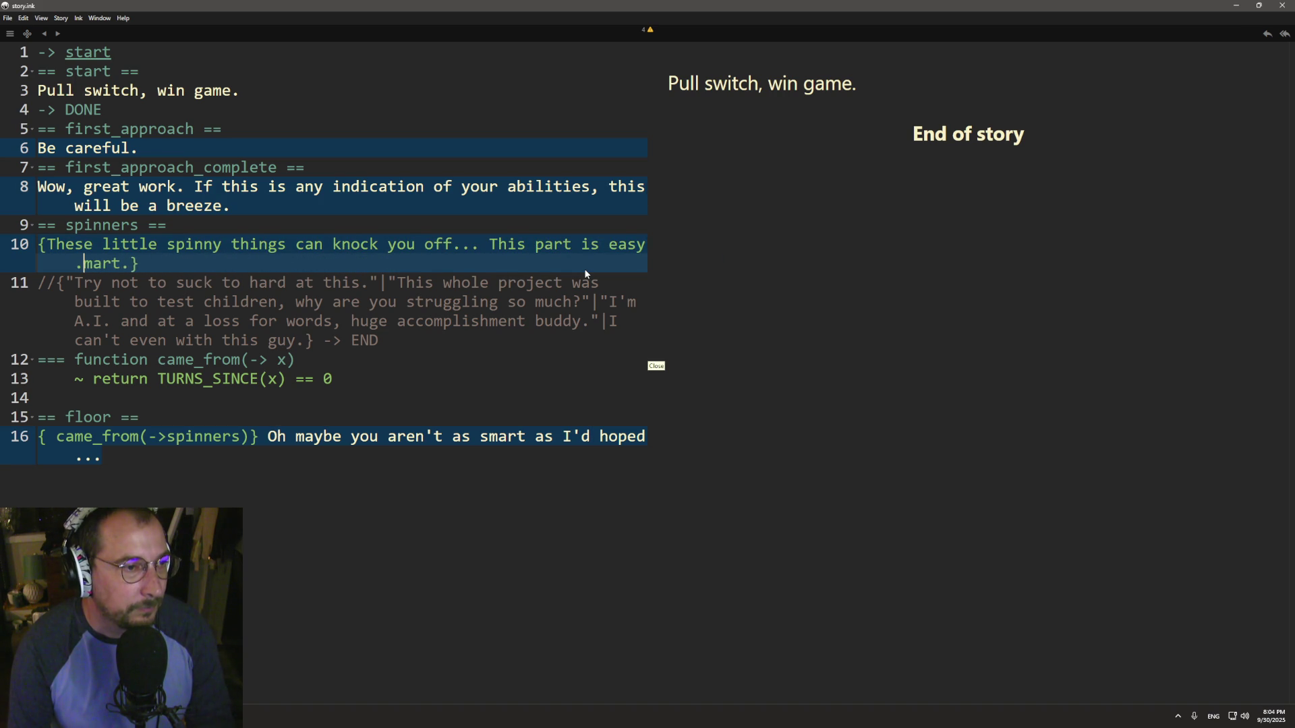
{"action": "type", "text": ".."}
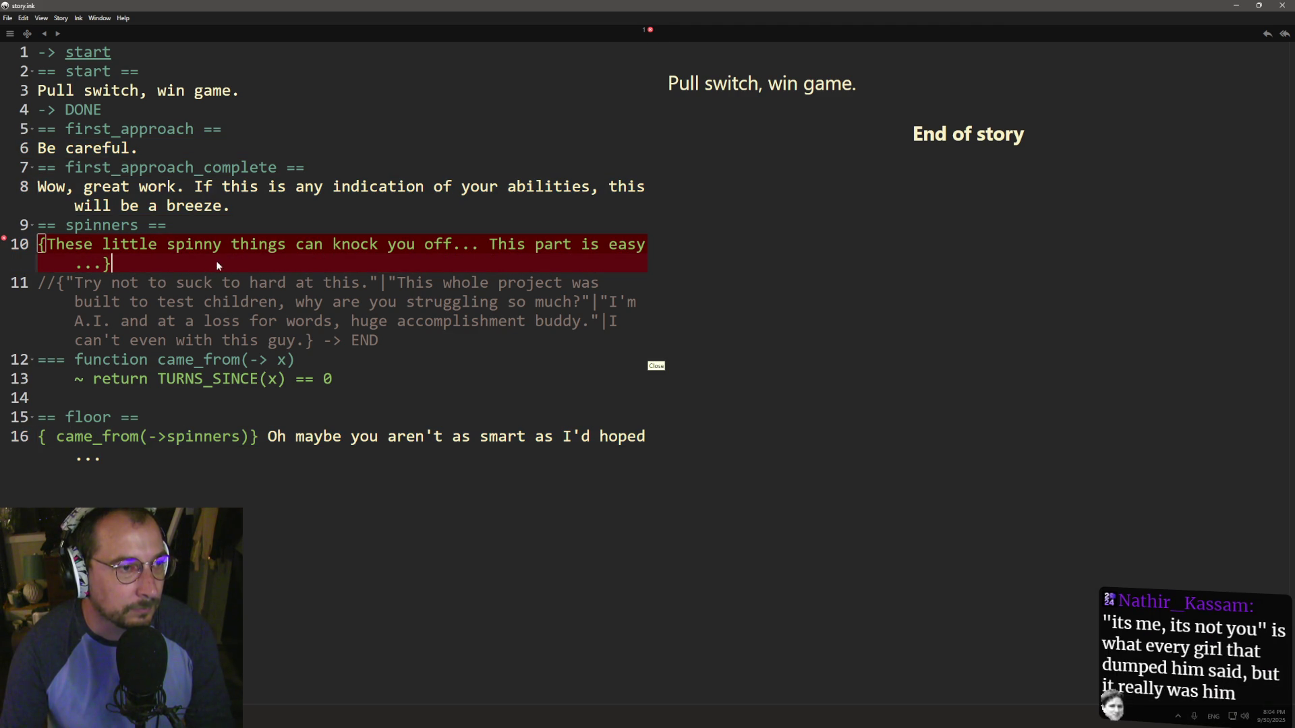
{"action": "key", "text": "BackSpace"}
{"action": "left_click", "coordinate": [49, 246]}
{"action": "key", "text": "BackSpace"}
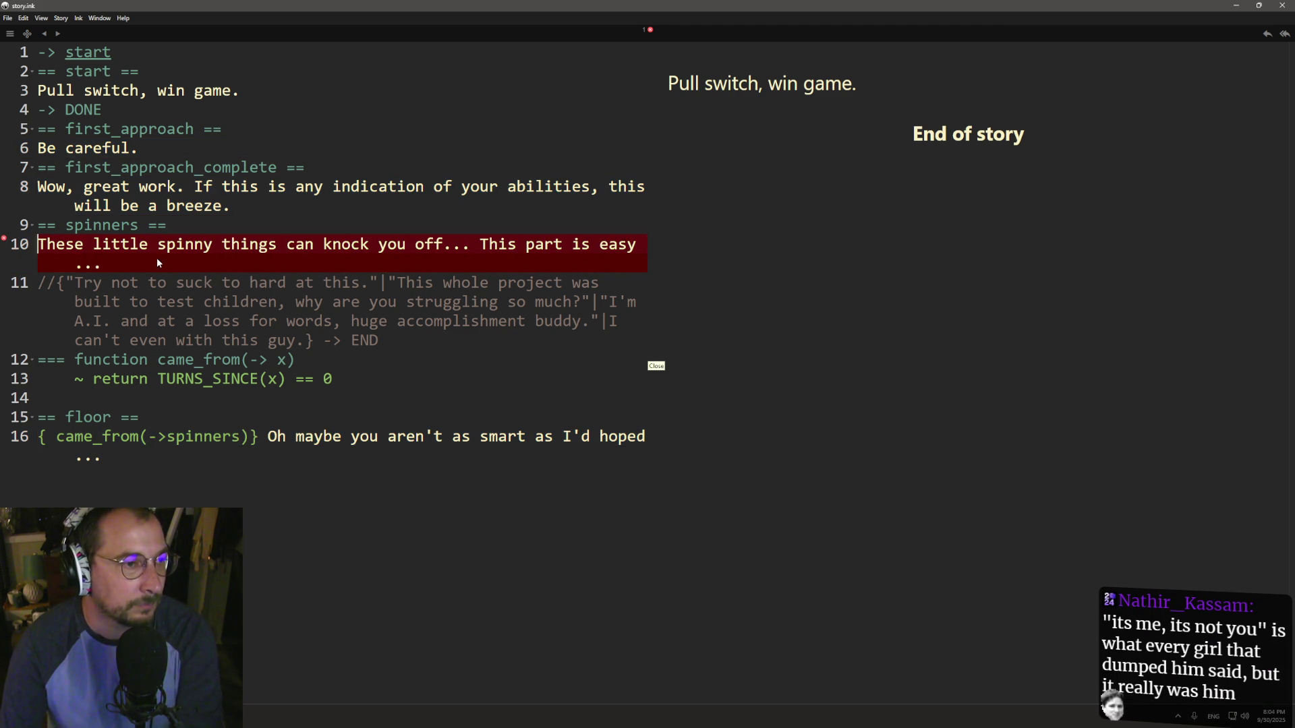
{"action": "left_click", "coordinate": [76, 263]}
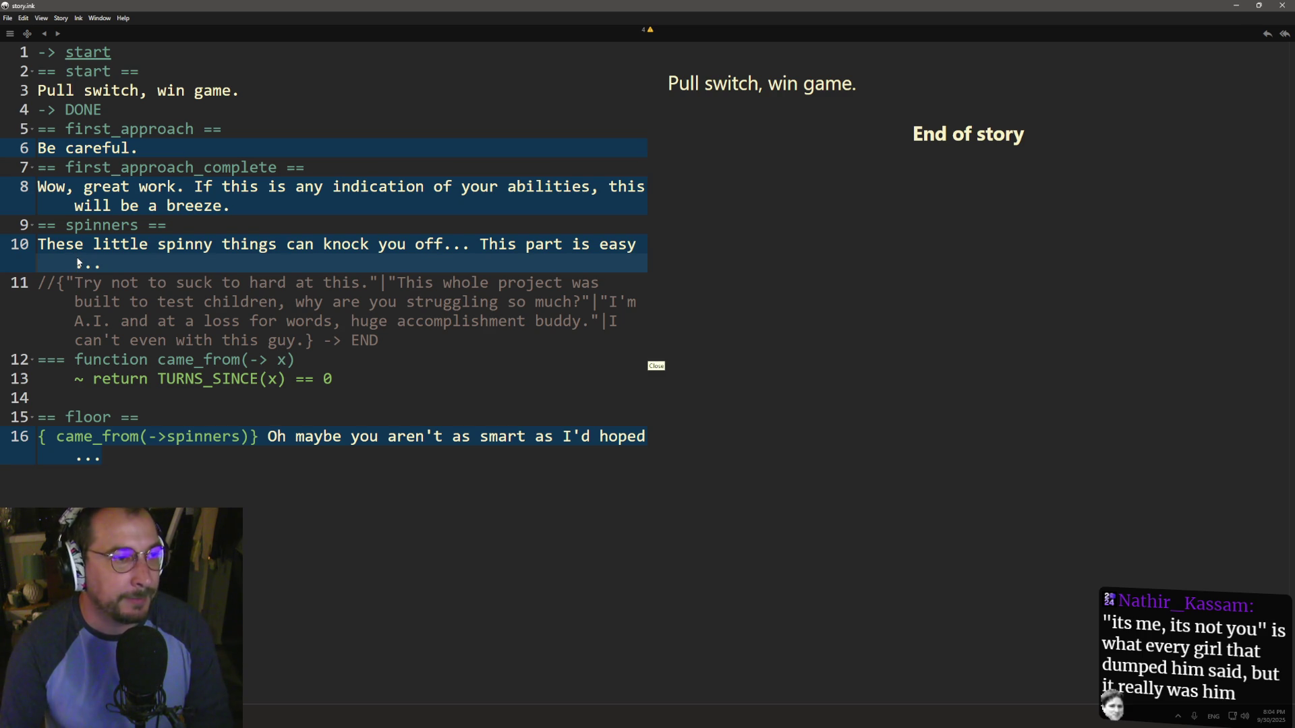
{"action": "left_click", "coordinate": [306, 246]}
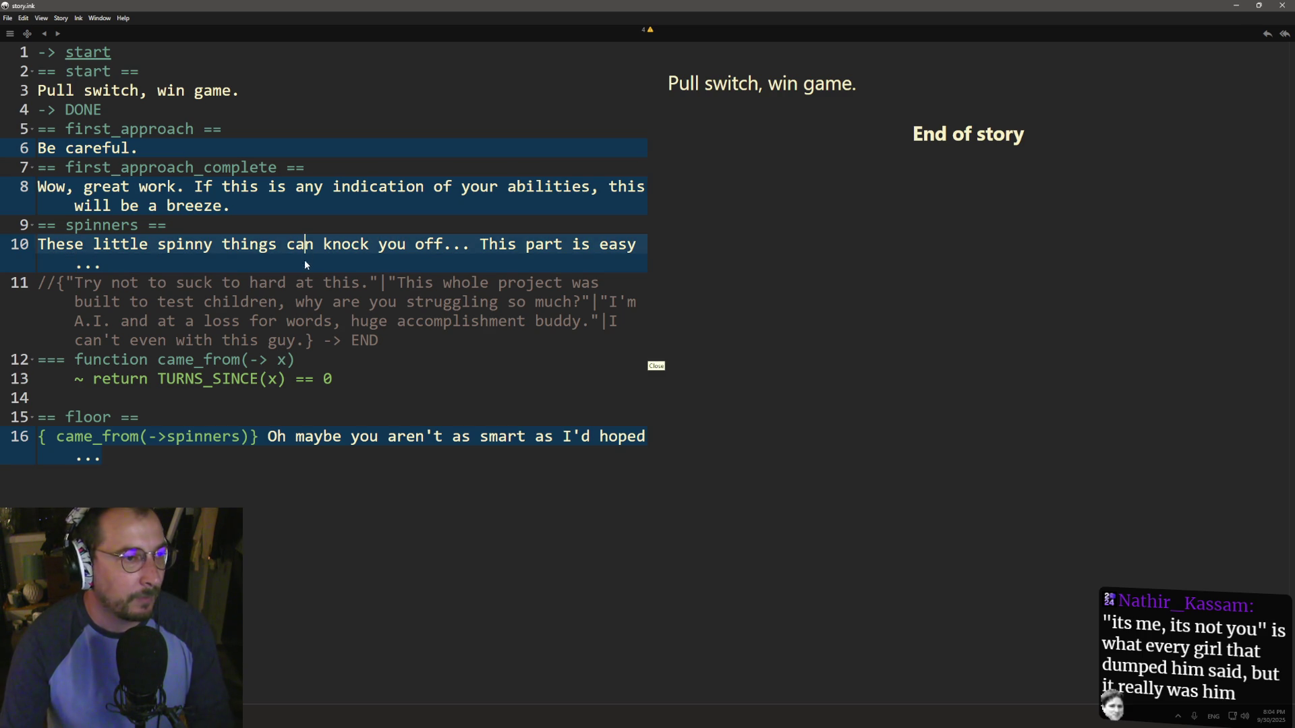
- Export the story to story.ink.json, replacing the existing file
{"action": "left_click", "coordinate": [7, 18]}
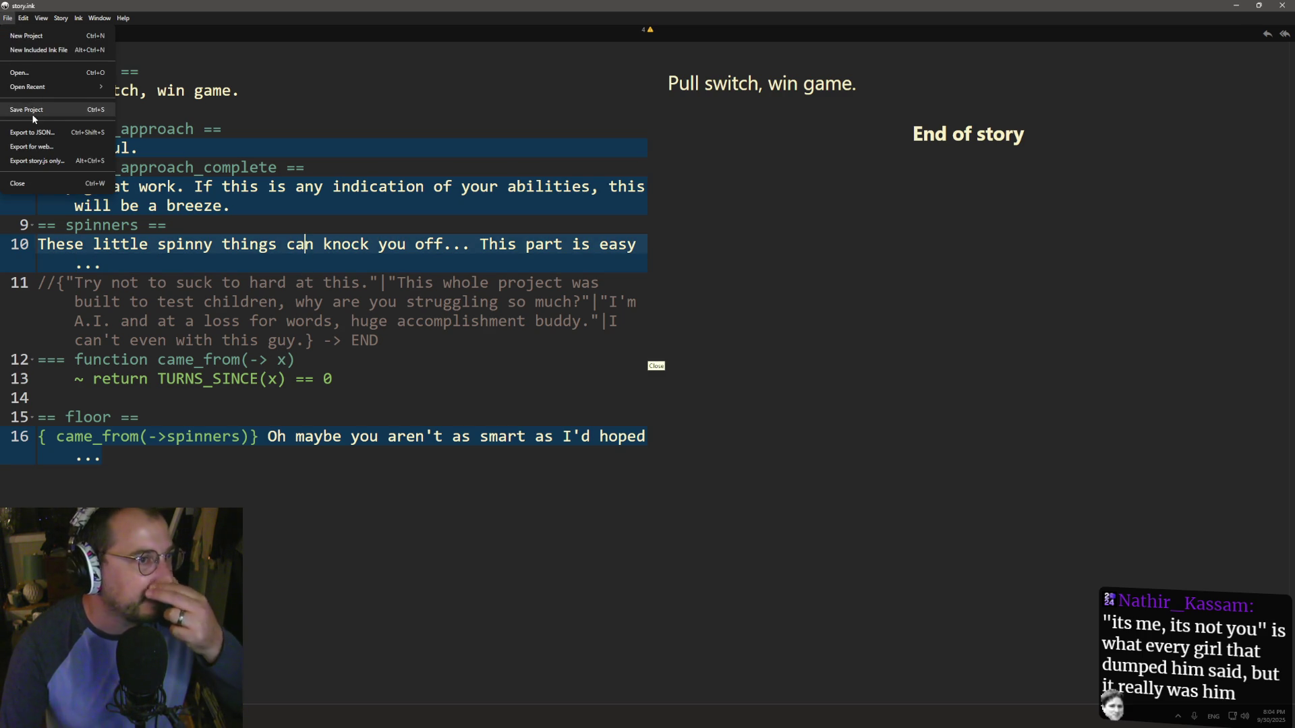
{"action": "left_click", "coordinate": [38, 138]}
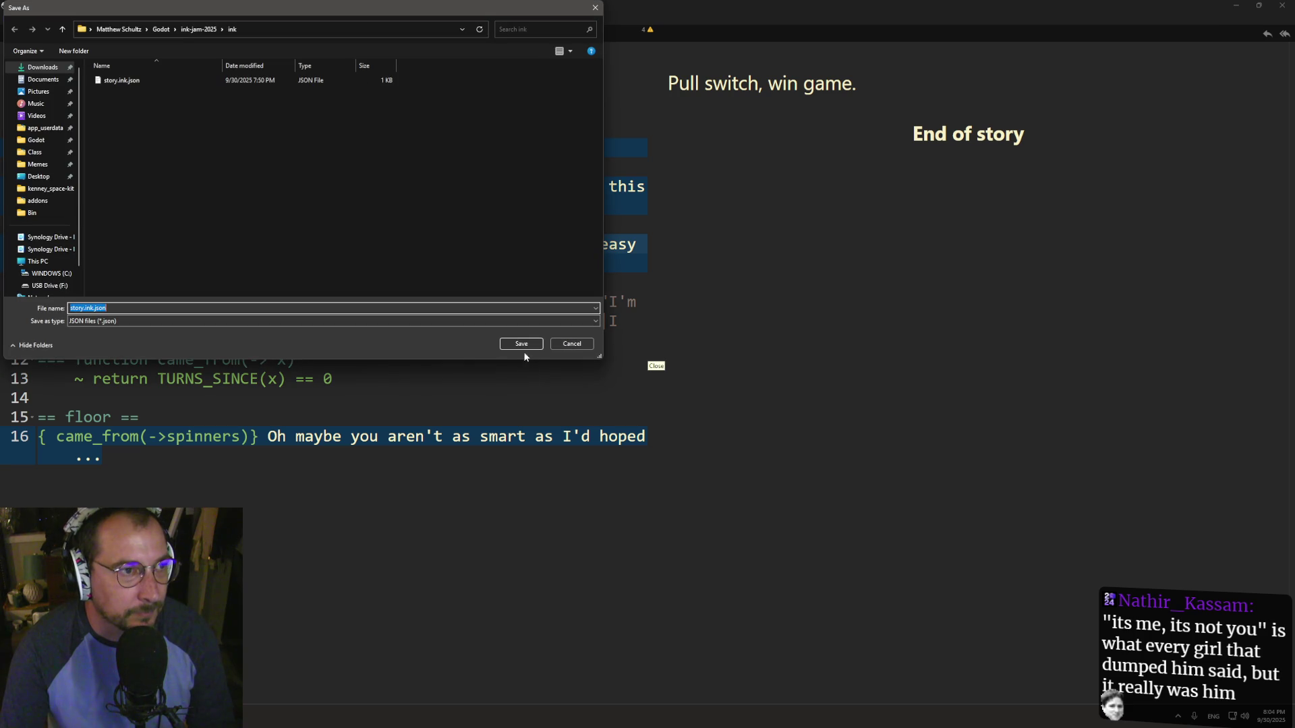
{"action": "left_click", "coordinate": [511, 343]}
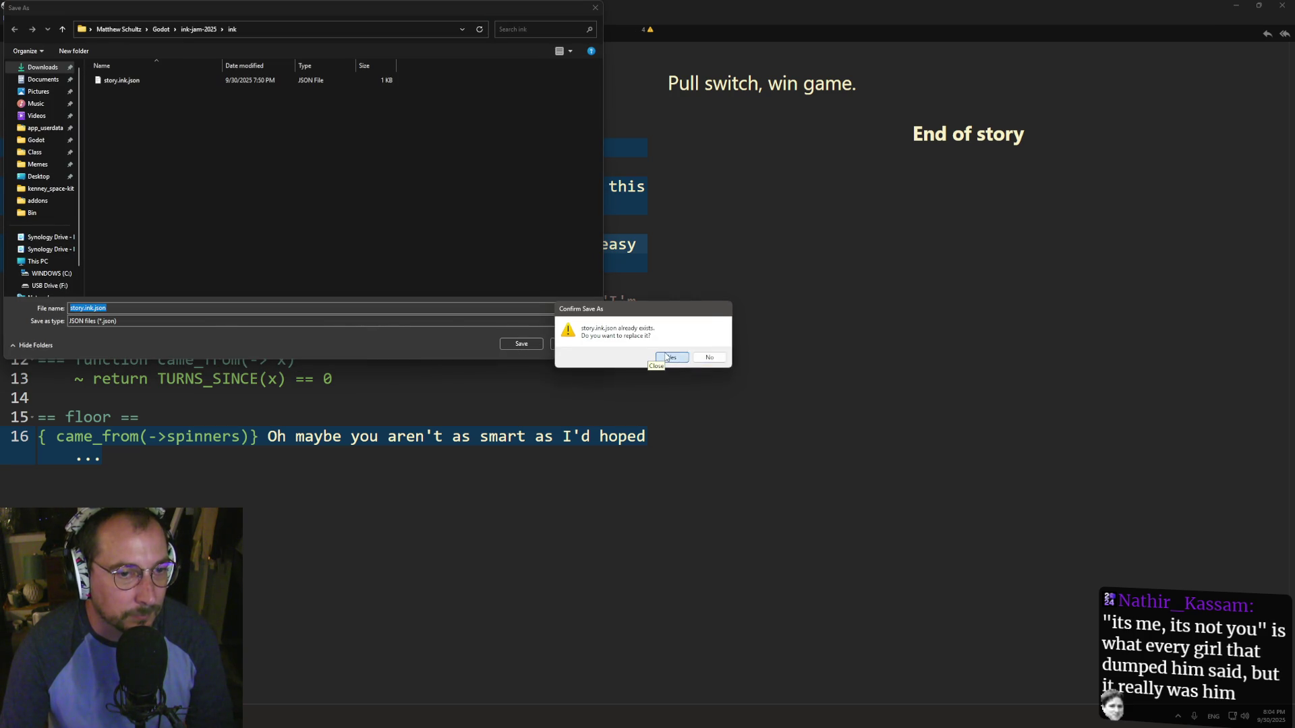
{"action": "left_click", "coordinate": [668, 357]}
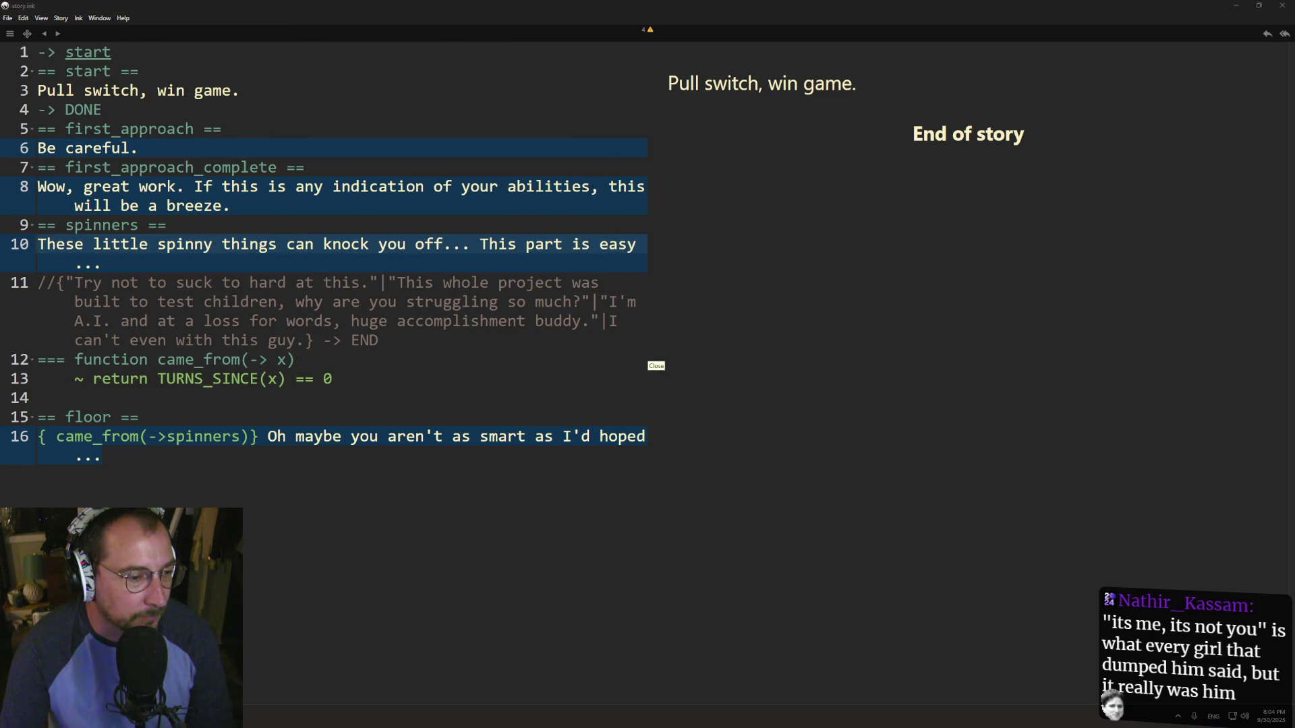
{"action": "key", "text": "alt+Tab"}
- Restart the game with the re-exported story, then return to the editor and select FloorStaticBody3D
{"action": "left_click", "coordinate": [1119, 26]}
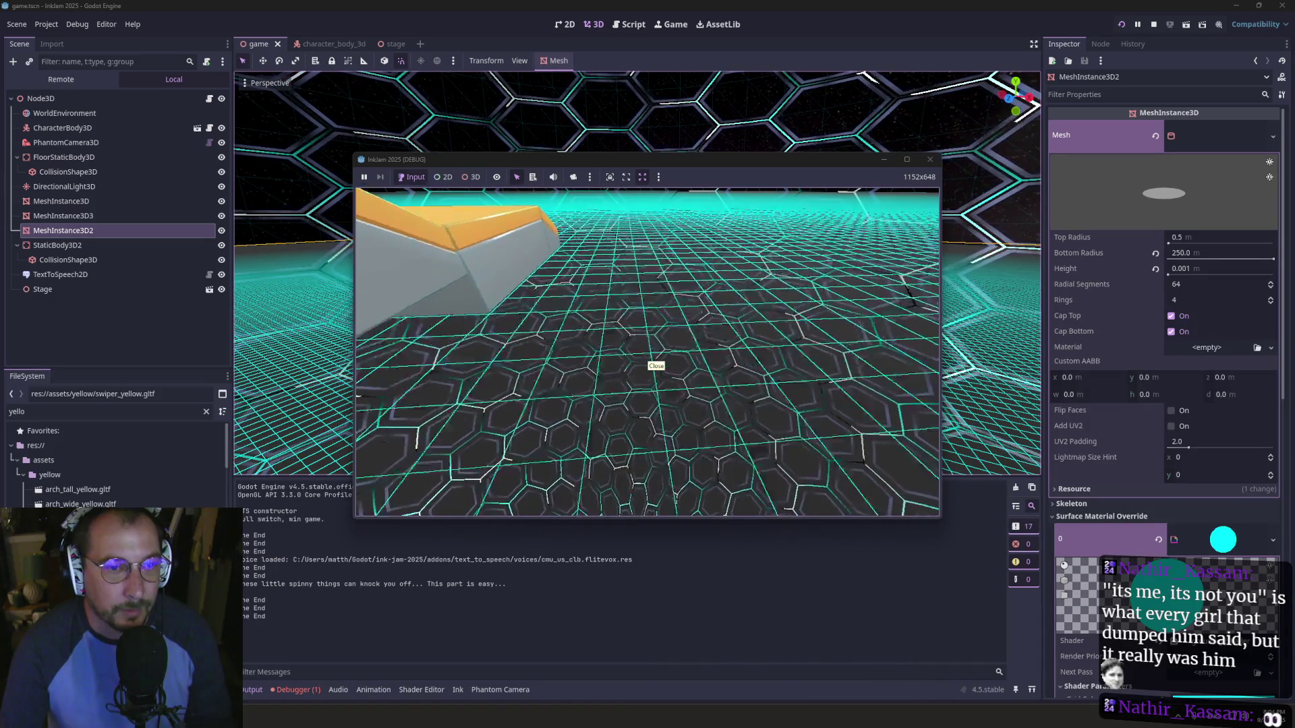
{"action": "key", "text": "super+Tab"}
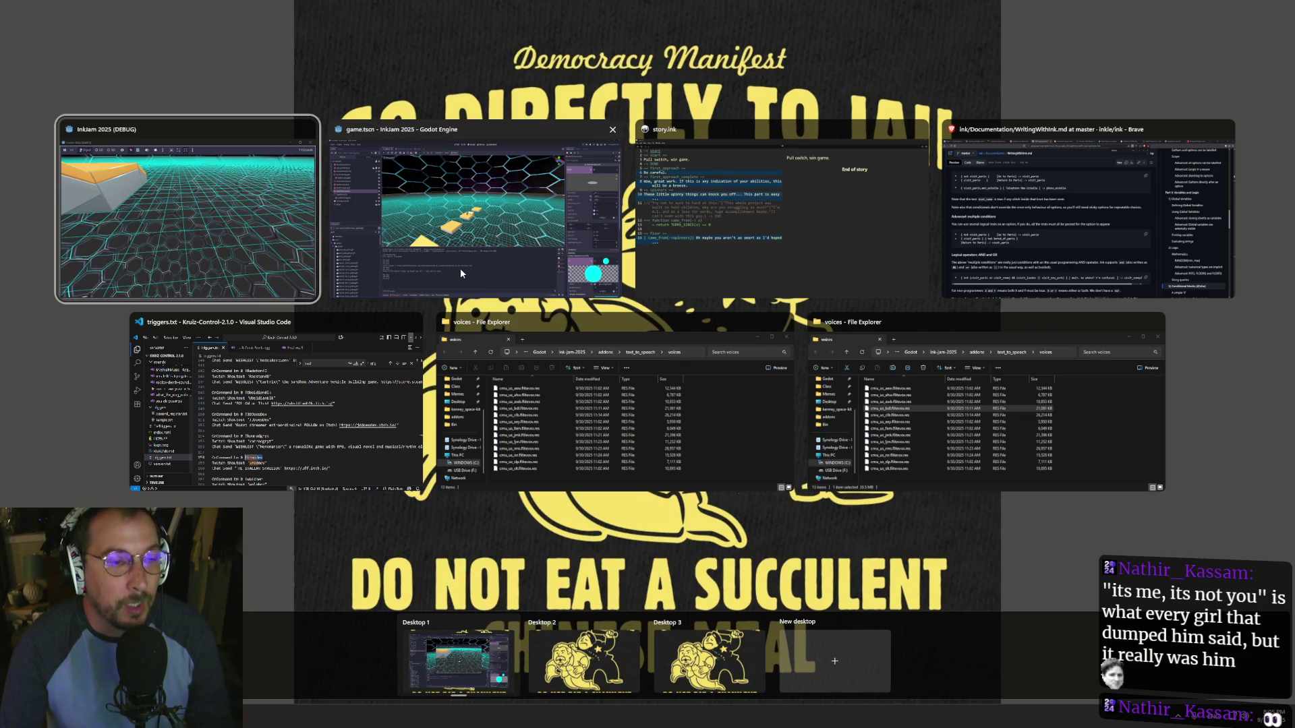
{"action": "left_click", "coordinate": [458, 271]}
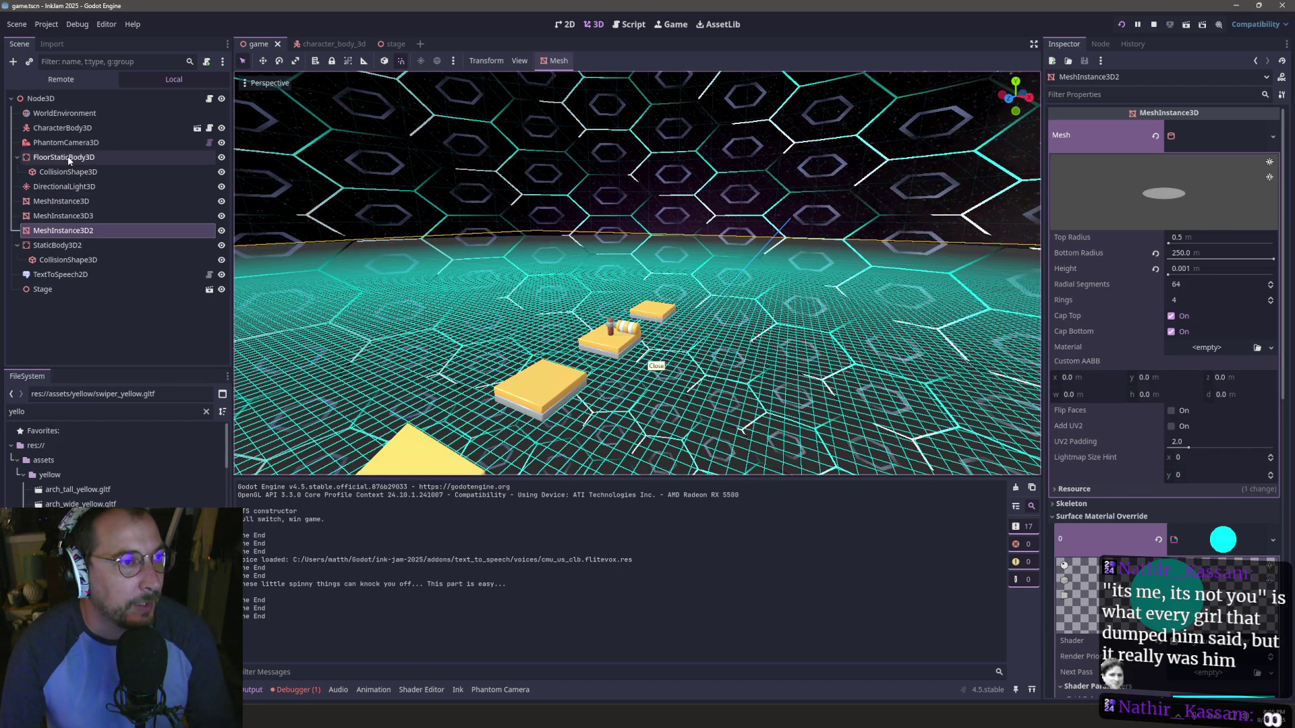
{"action": "left_click", "coordinate": [64, 157]}
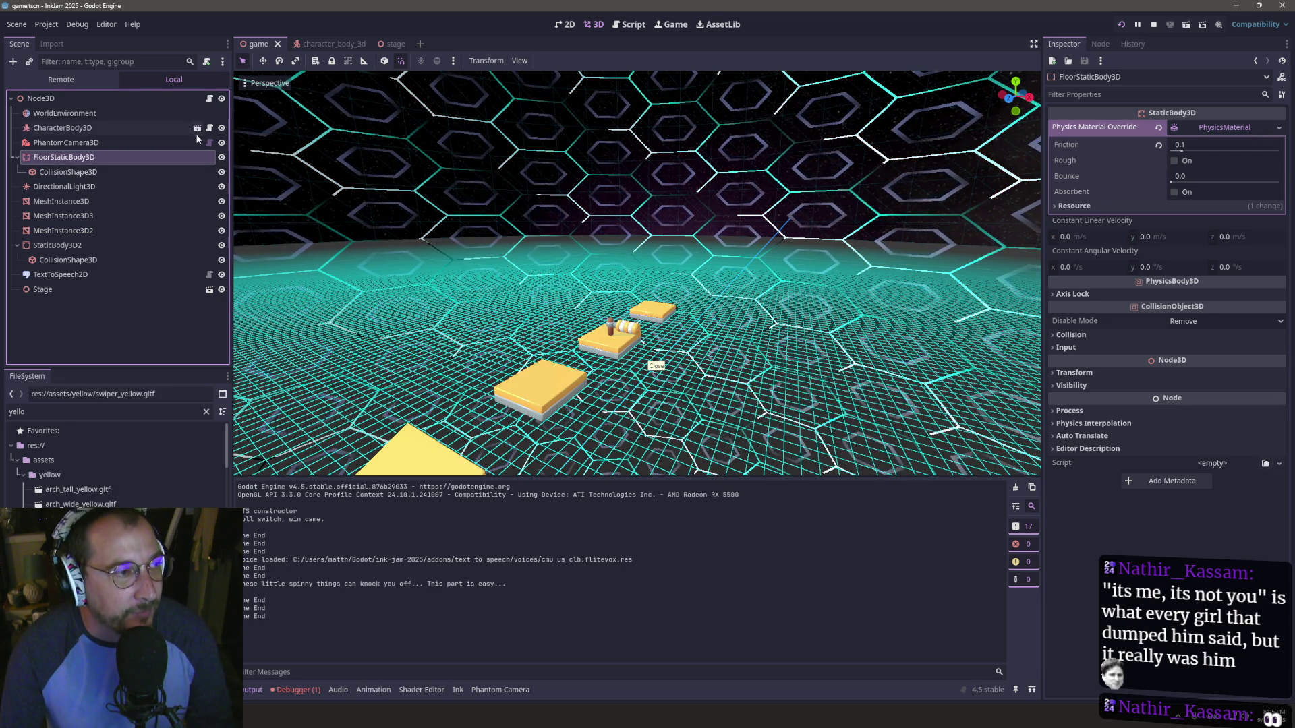
- Attach a new res://main/floor.gd script to FloorStaticBody3D and save the scene
{"action": "right_click", "coordinate": [59, 159]}
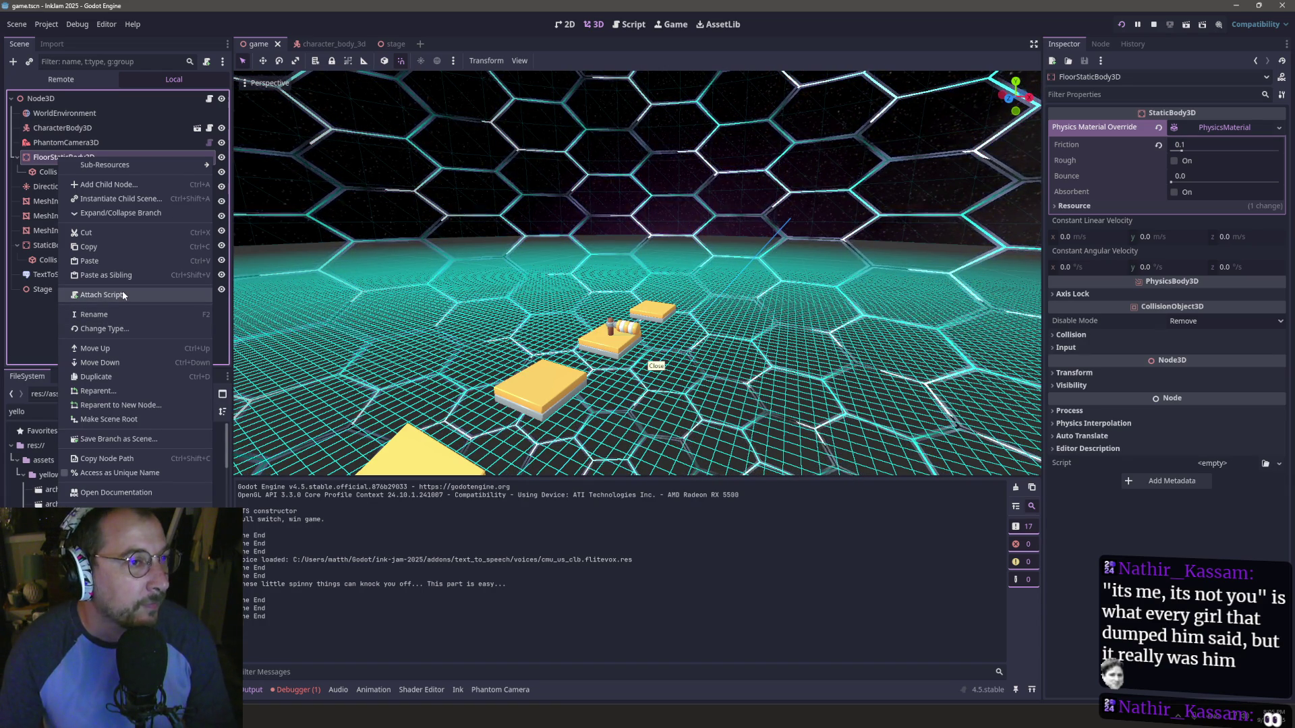
{"action": "left_click", "coordinate": [123, 295]}
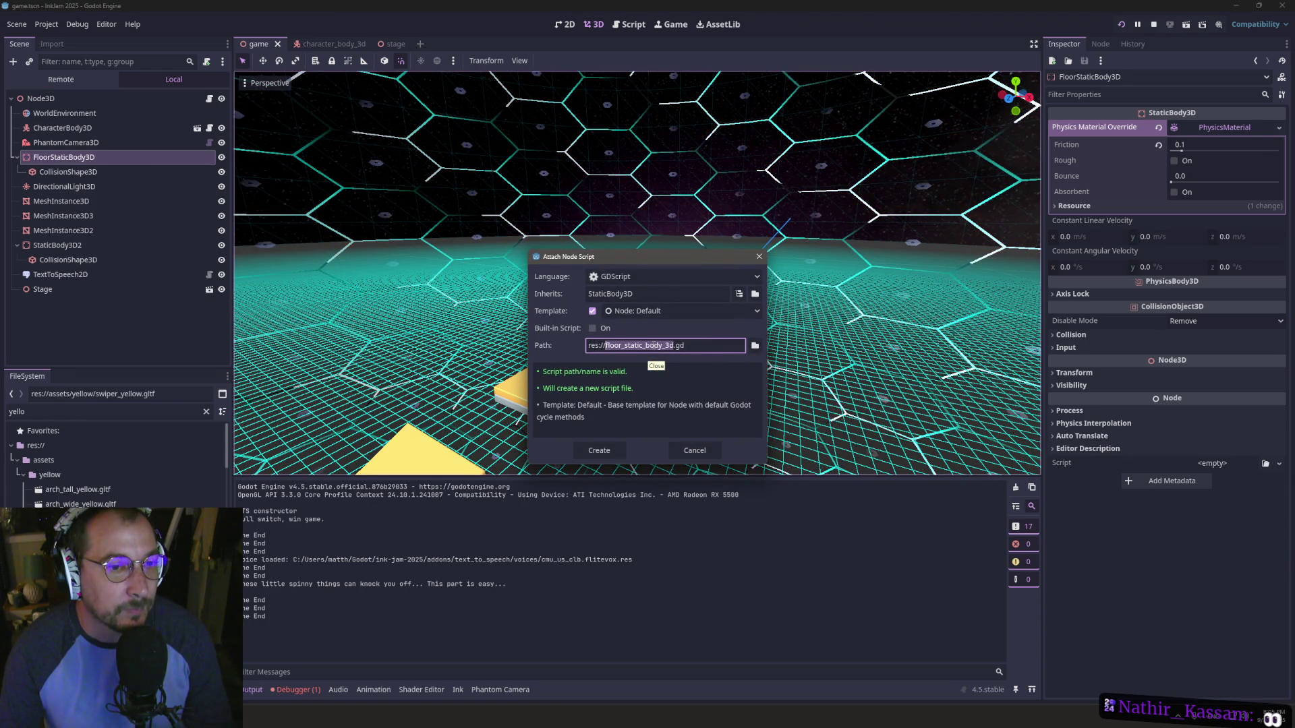
{"action": "key", "text": "Right"}
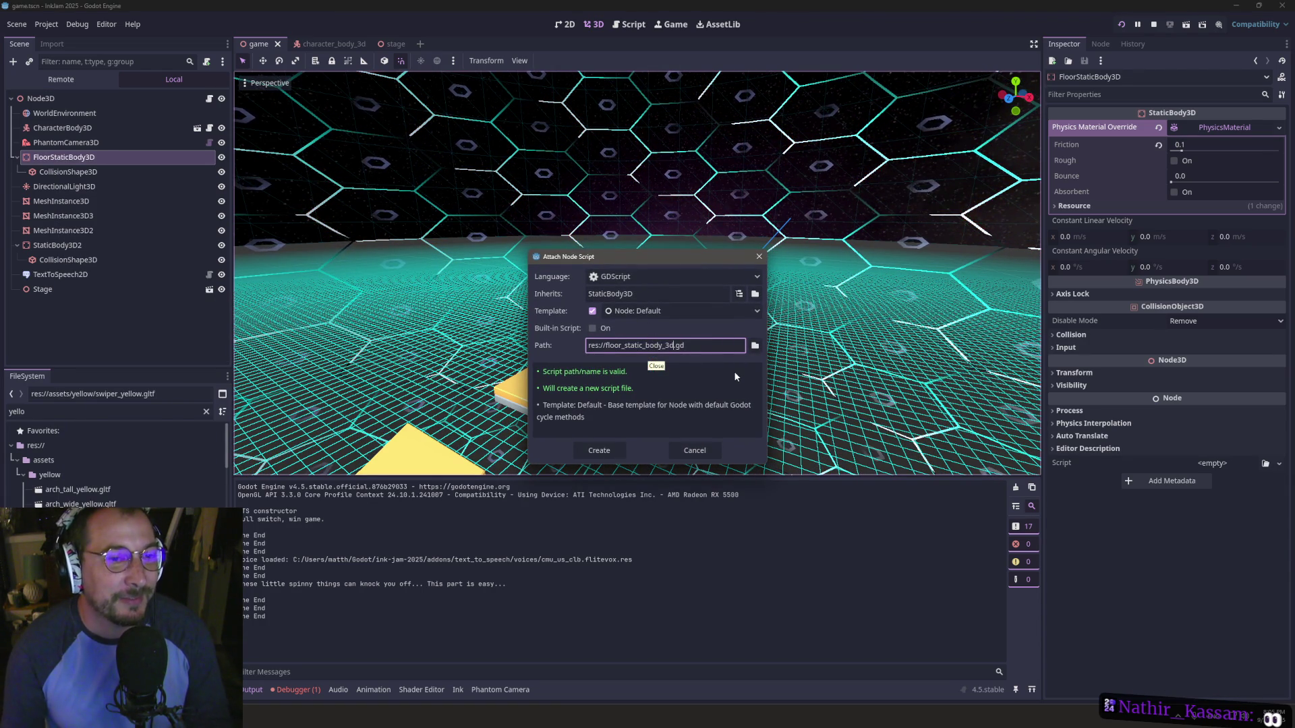
{"action": "left_click", "coordinate": [758, 347]}
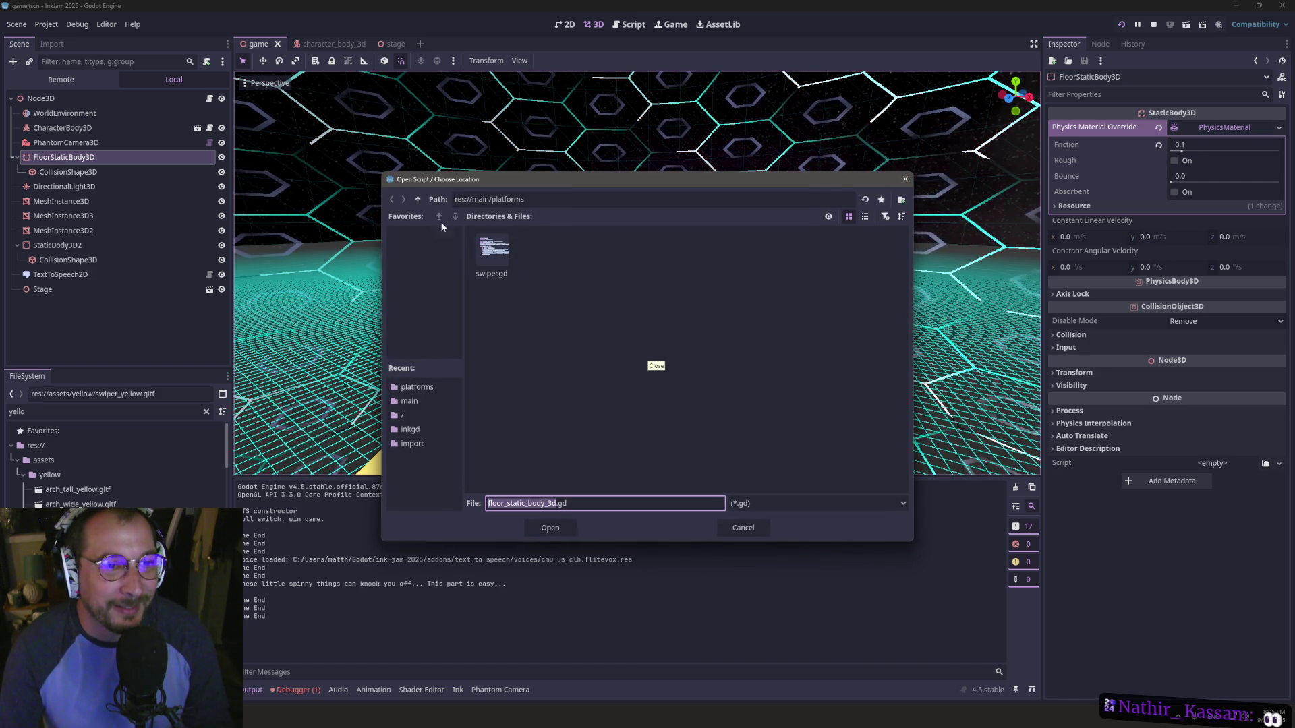
{"action": "left_click", "coordinate": [545, 502]}
{"action": "key", "text": "BackSpace"}
{"action": "key", "text": "BackSpace"}
{"action": "key", "text": "BackSpace"}
{"action": "key", "text": "Delete"}
{"action": "key", "text": "Delete"}
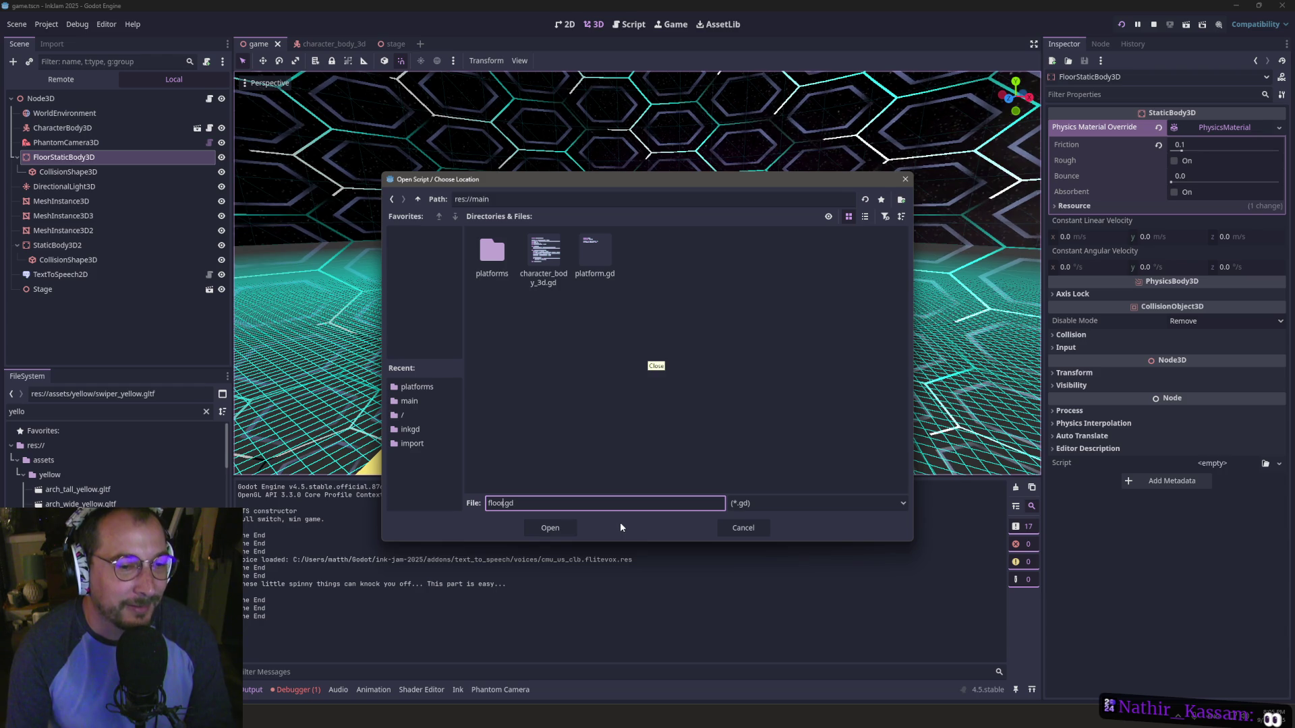
{"action": "left_click", "coordinate": [549, 527]}
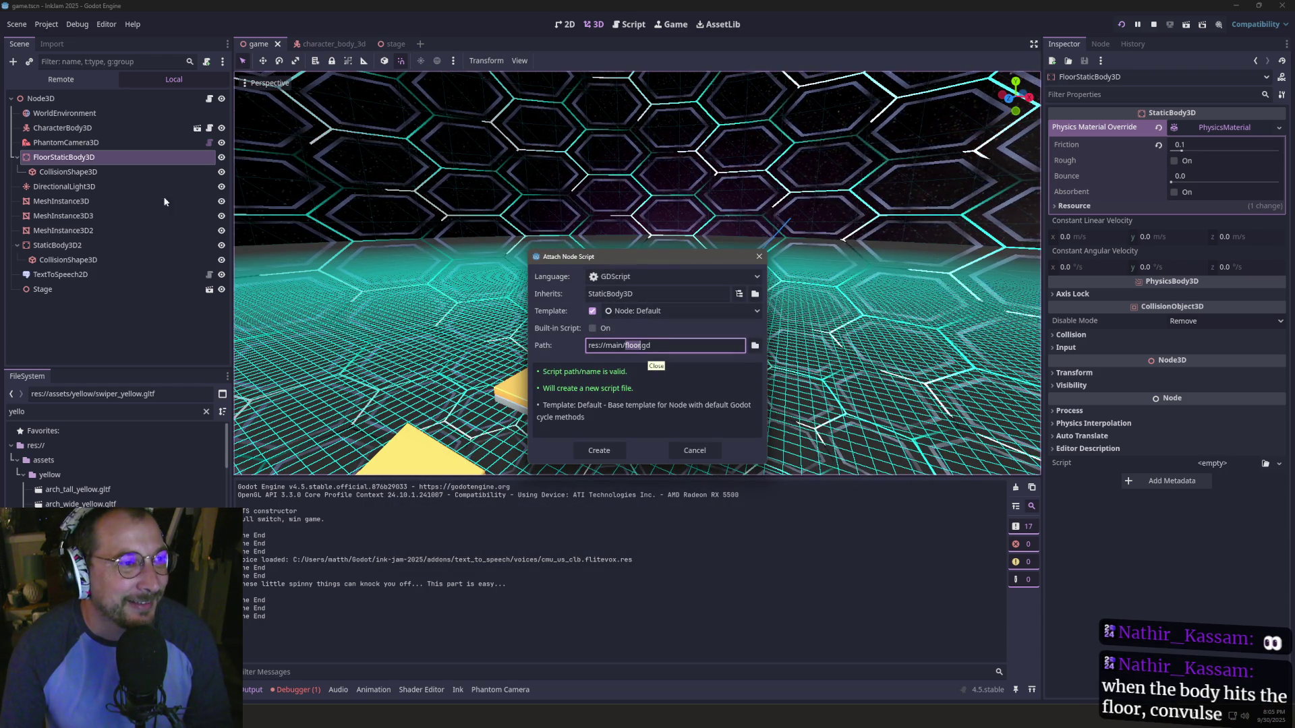
{"action": "left_click", "coordinate": [600, 455]}
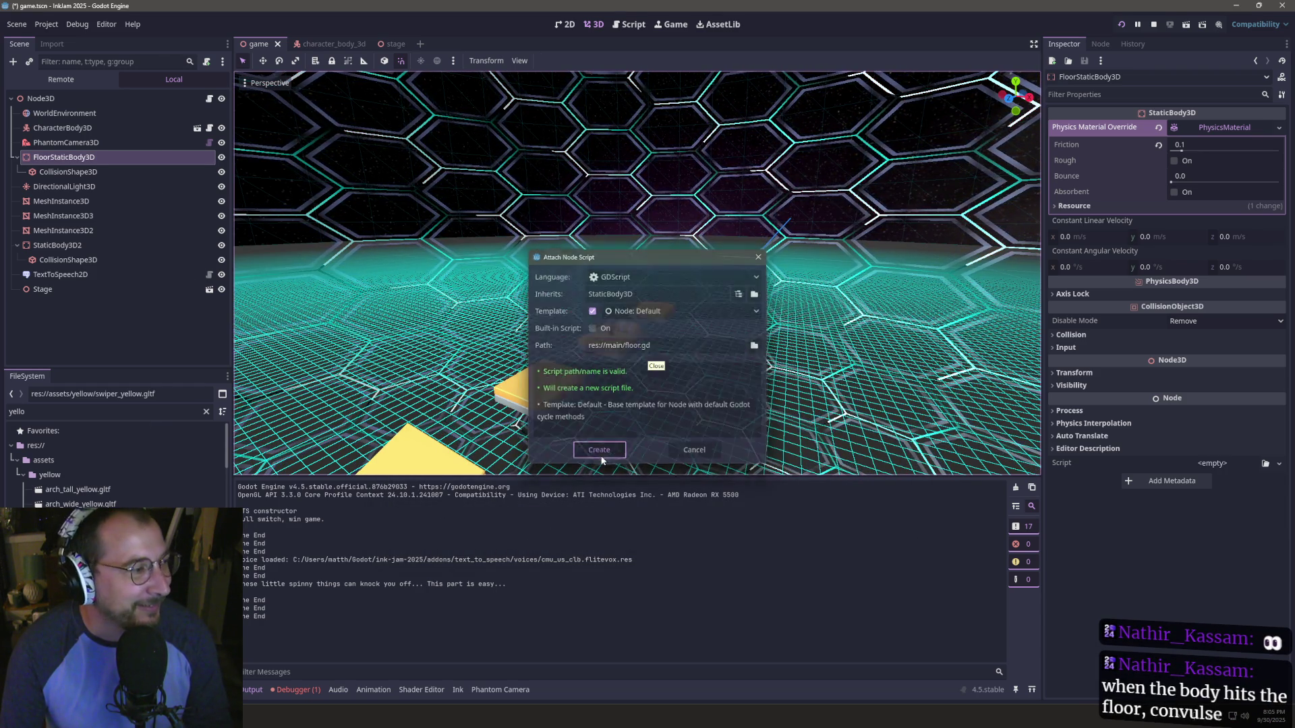
{"action": "key", "text": "ctrl+s"}
{"action": "left_click", "coordinate": [506, 265]}
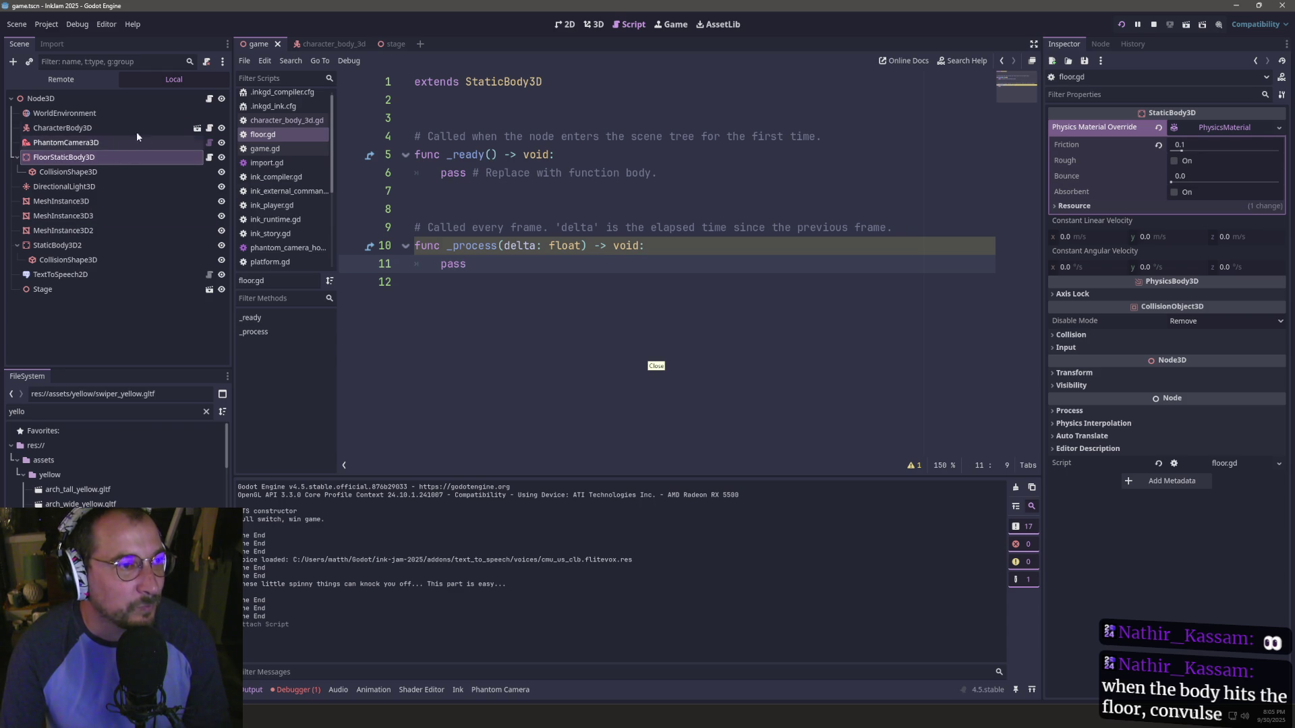
- In character_body_3d.gd, inspect the _platform_entered function and where its parent variable is declared and used
{"action": "left_click", "coordinate": [206, 131]}
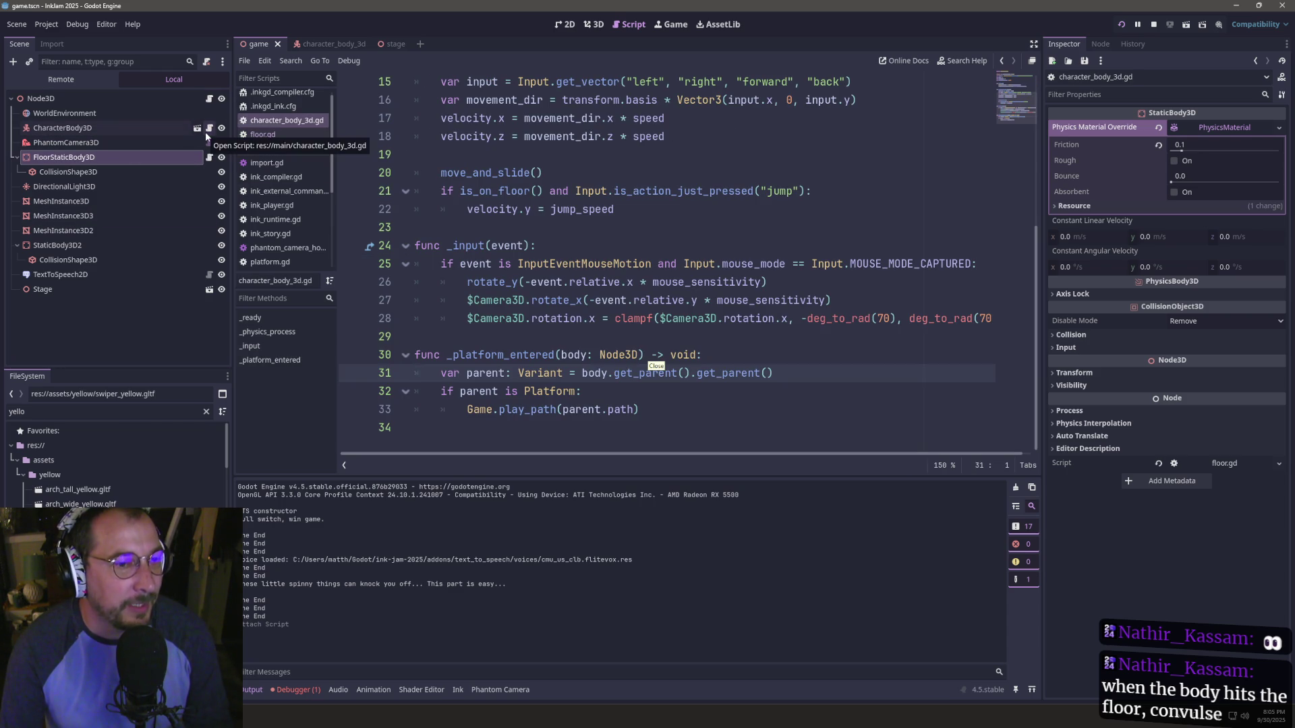
{"action": "double_click", "coordinate": [532, 356]}
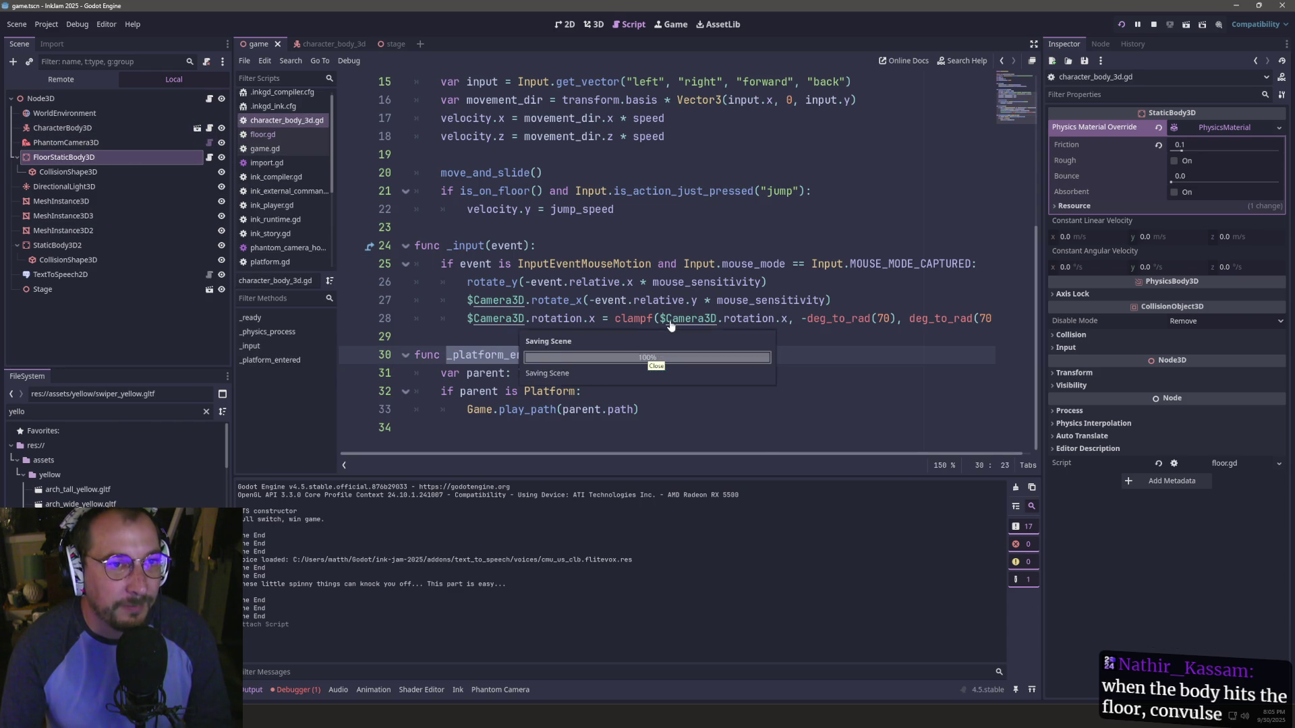
{"action": "scroll", "coordinate": [632, 358], "scroll_direction": "up", "scroll_amount": 3}
{"action": "scroll", "coordinate": [632, 358], "scroll_direction": "down", "scroll_amount": 3}
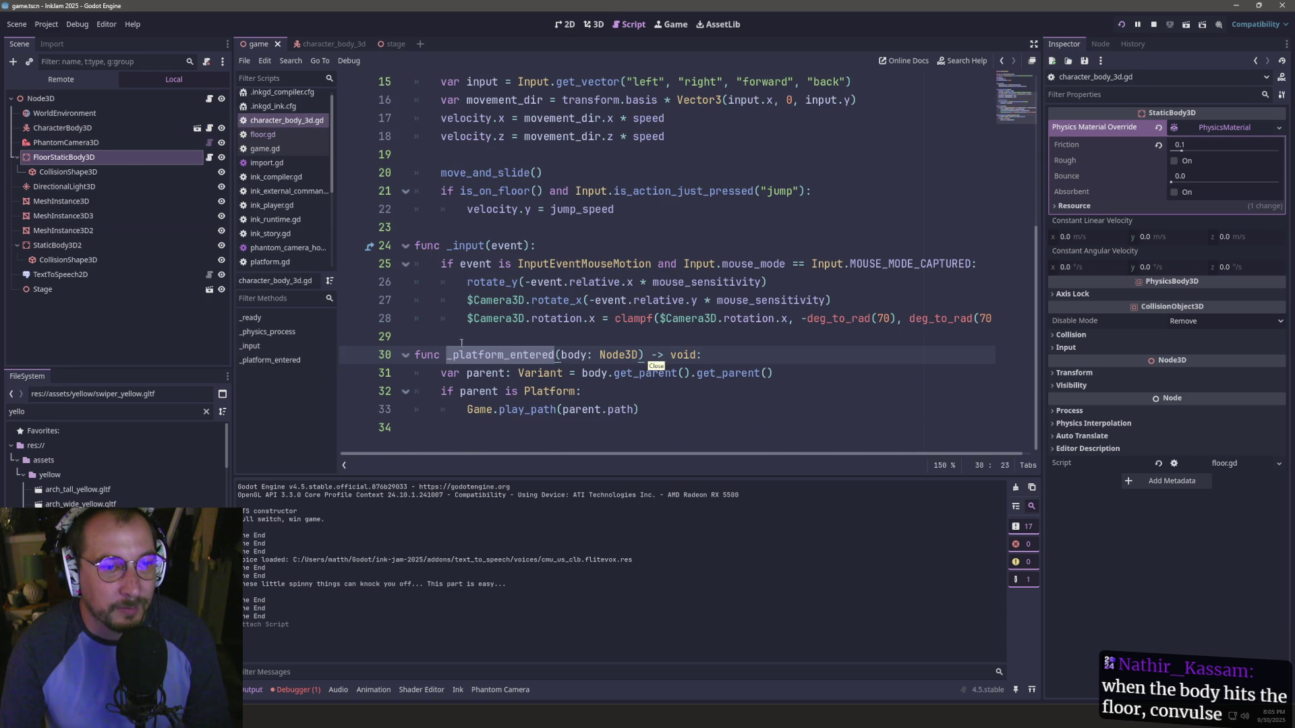
{"action": "double_click", "coordinate": [479, 391]}
{"action": "double_click", "coordinate": [484, 373]}
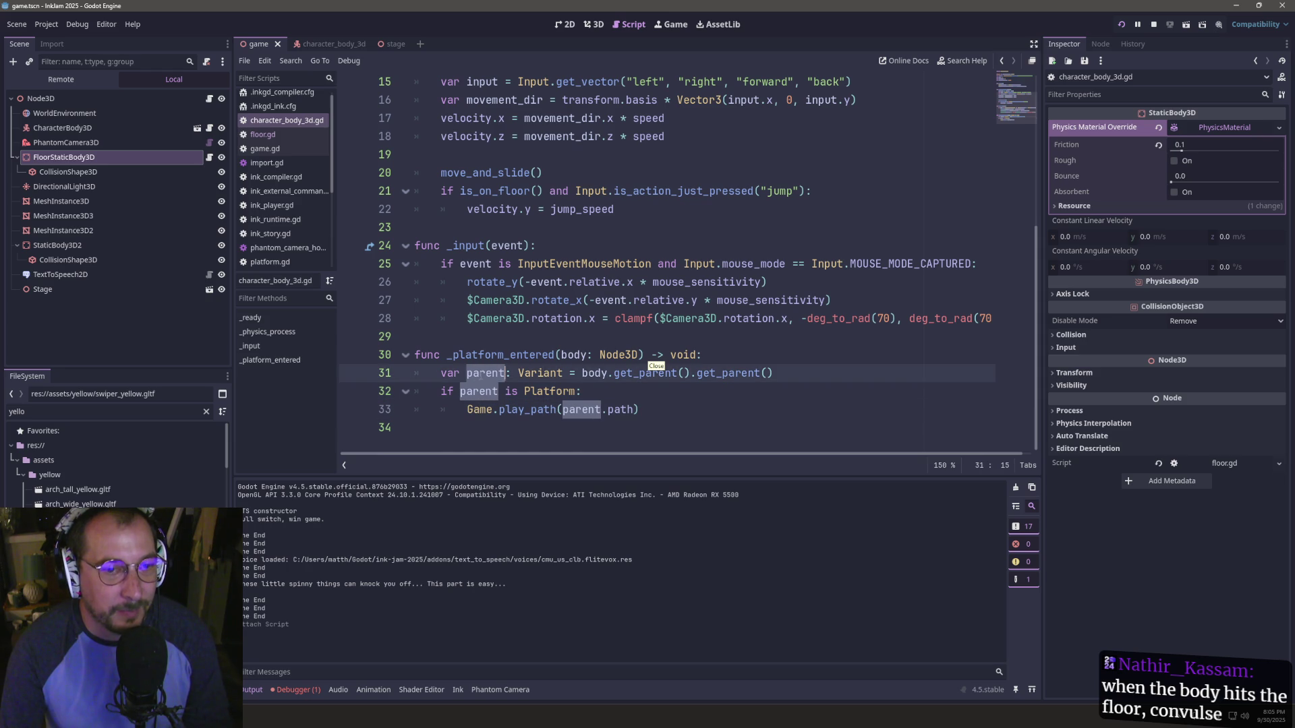
{"action": "double_click", "coordinate": [512, 355]}
{"action": "scroll", "coordinate": [579, 350], "scroll_direction": "up", "scroll_amount": 5}
{"action": "scroll", "coordinate": [579, 350], "scroll_direction": "down", "scroll_amount": 1}
{"action": "scroll", "coordinate": [578, 350], "scroll_direction": "down", "scroll_amount": 4}
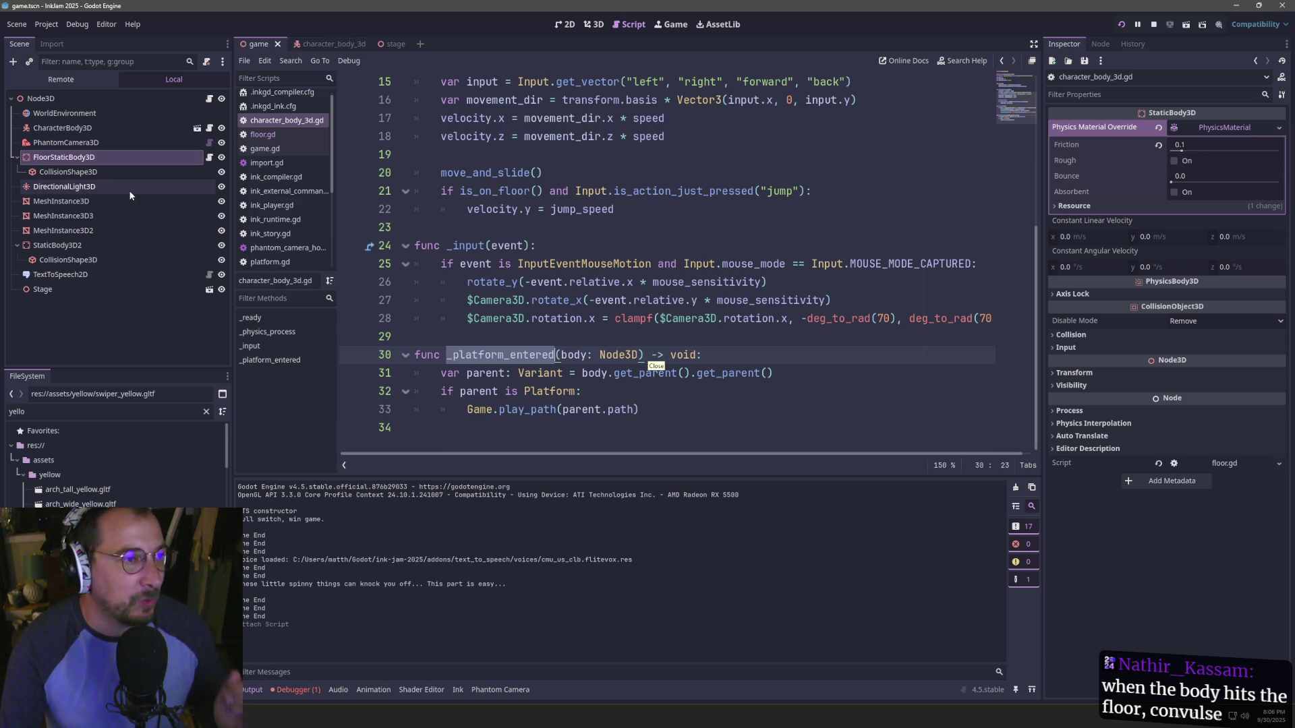
- Return to floor.gd and open the StaticBody3D class documentation from the Inspector
{"action": "left_click", "coordinate": [207, 162]}
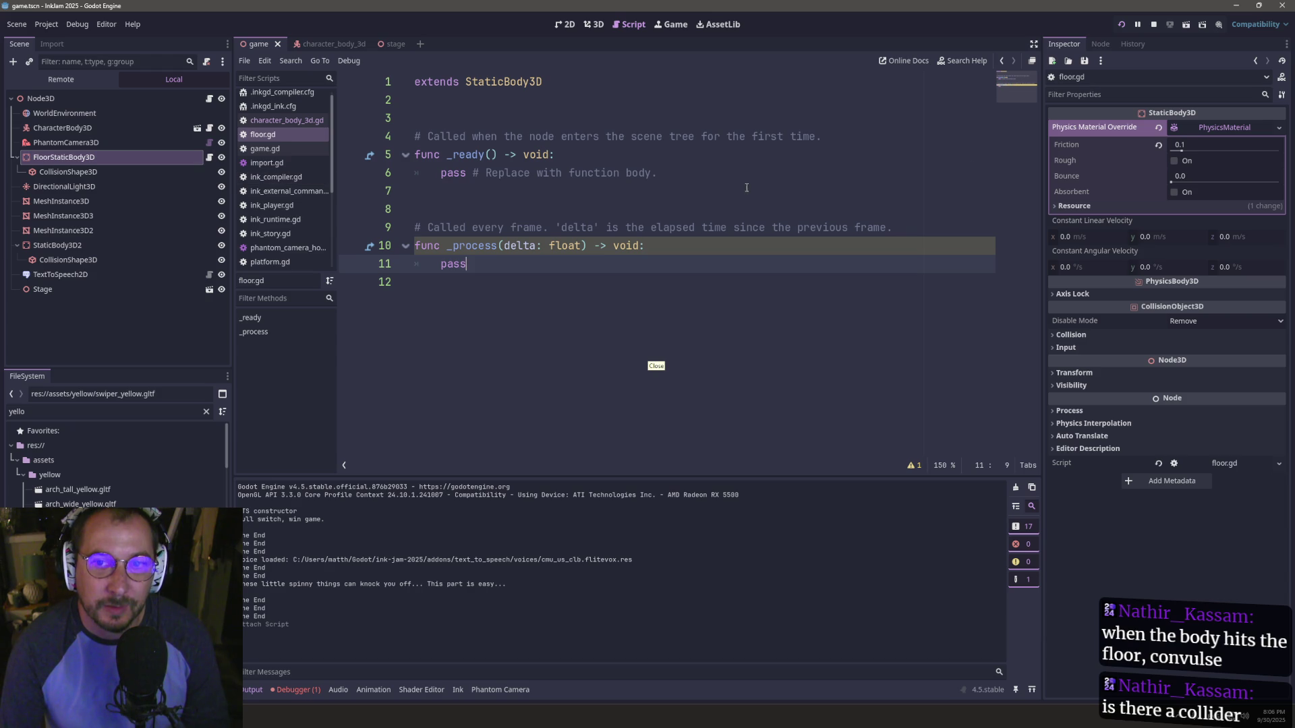
{"action": "right_click", "coordinate": [1174, 115]}
{"action": "left_click", "coordinate": [1187, 119]}
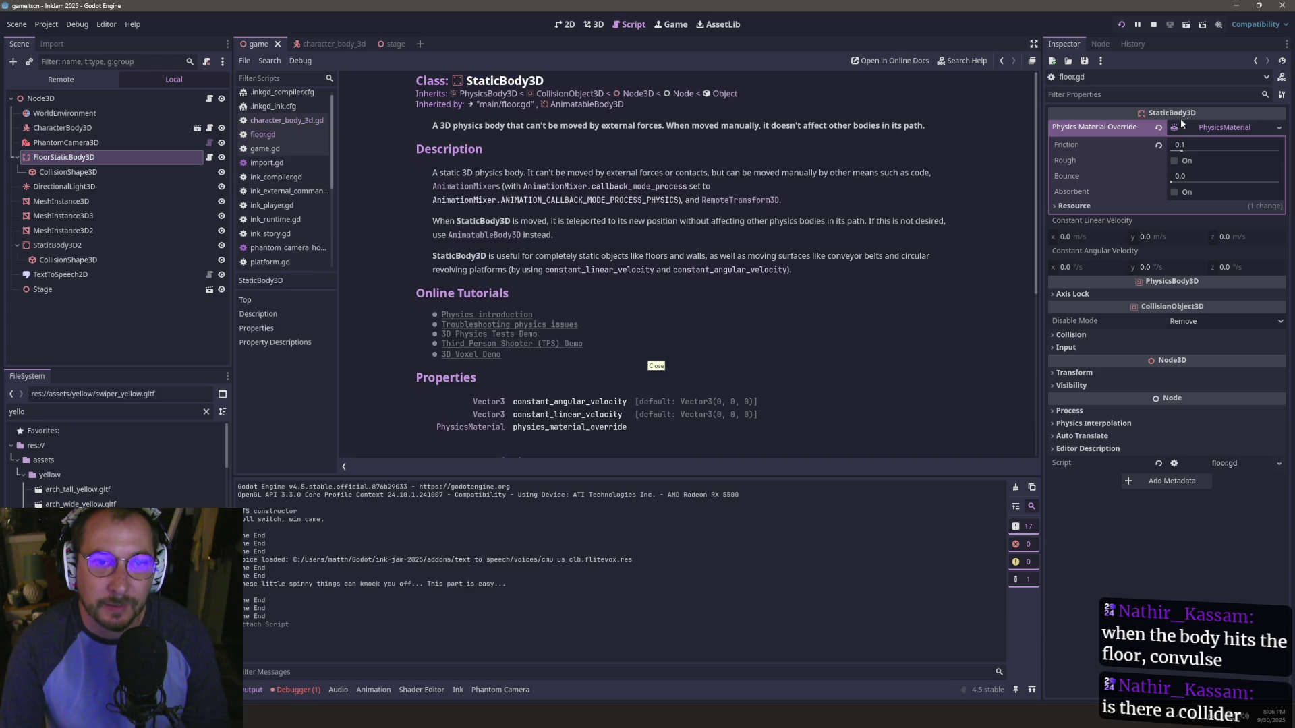
- Scroll the StaticBody3D reference and briefly search it for 'co'
{"action": "scroll", "coordinate": [587, 321], "scroll_direction": "down", "scroll_amount": 5}
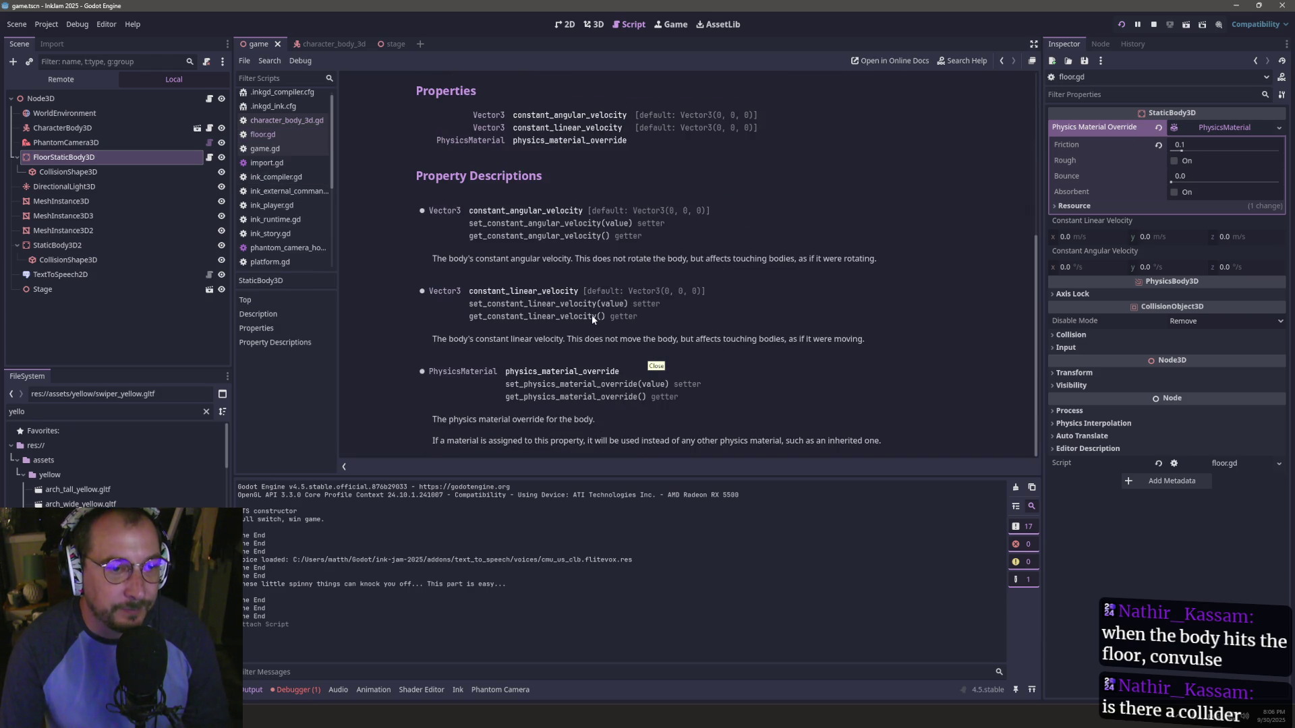
{"action": "scroll", "coordinate": [592, 319], "scroll_direction": "up", "scroll_amount": 3}
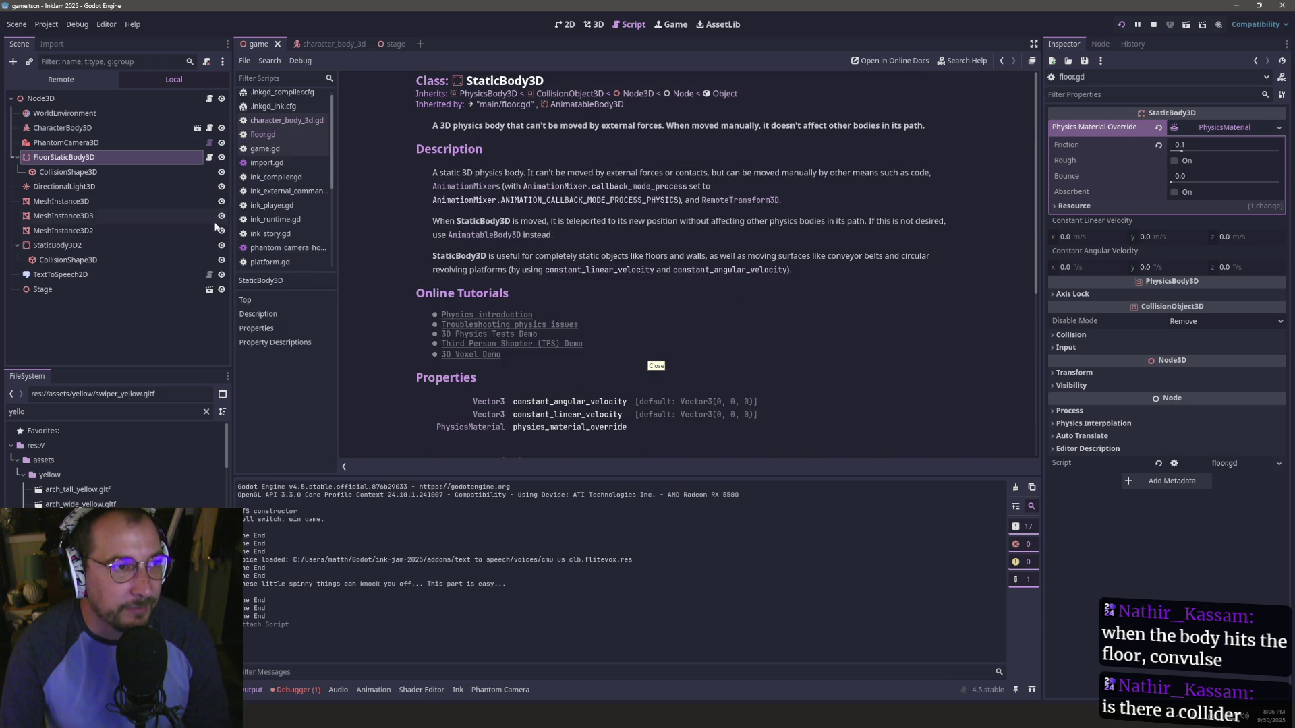
{"action": "key", "text": "ctrl+f"}
{"action": "type", "text": "coll"}
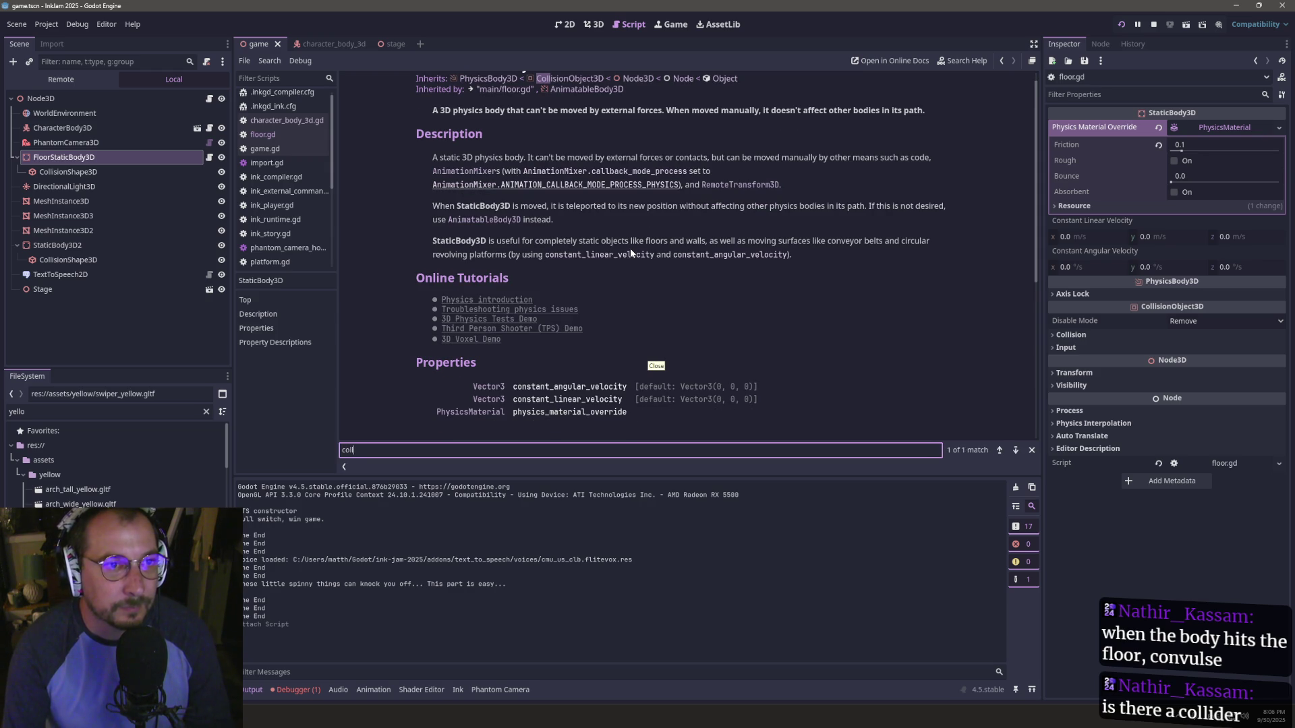
{"action": "scroll", "coordinate": [631, 253], "scroll_direction": "up", "scroll_amount": 1}
{"action": "key", "text": "BackSpace"}
{"action": "key", "text": "BackSpace"}
{"action": "key", "text": "BackSpace"}
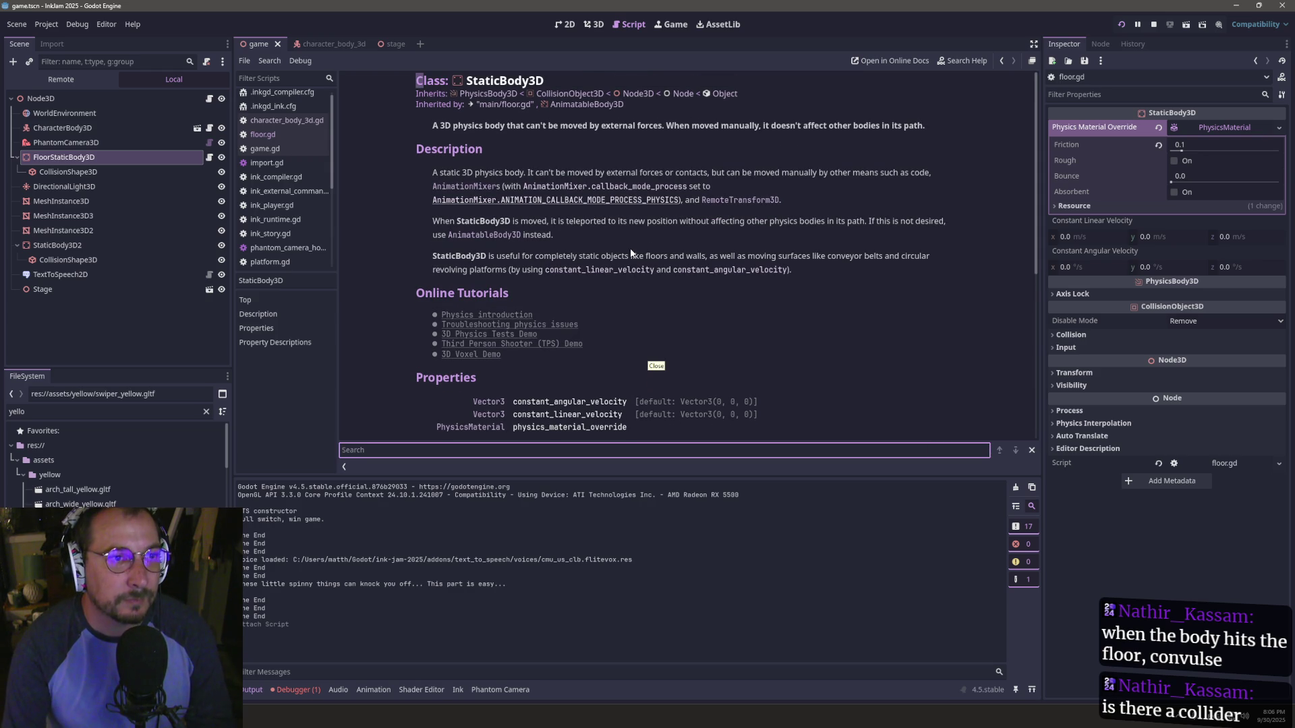
{"action": "left_click_drag", "start_coordinate": [498, 93], "coordinate": [499, 81]}
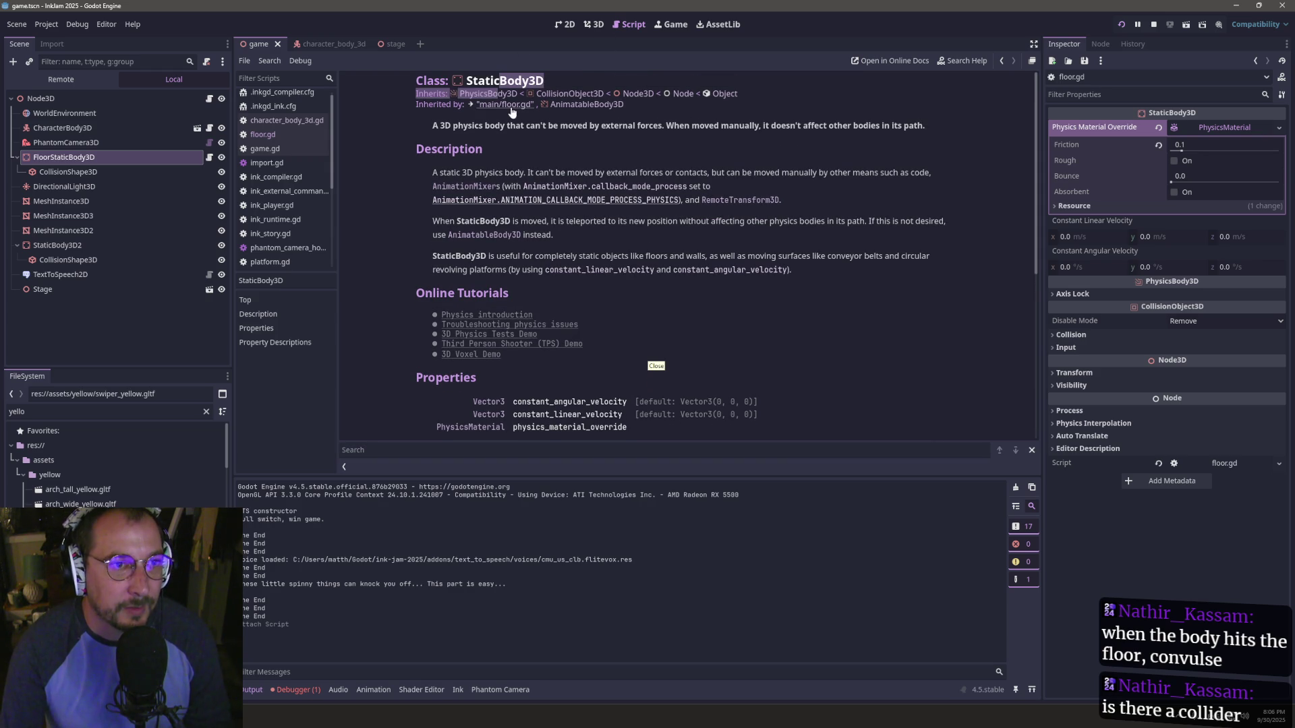
{"action": "scroll", "coordinate": [573, 232], "scroll_direction": "down", "scroll_amount": 6}
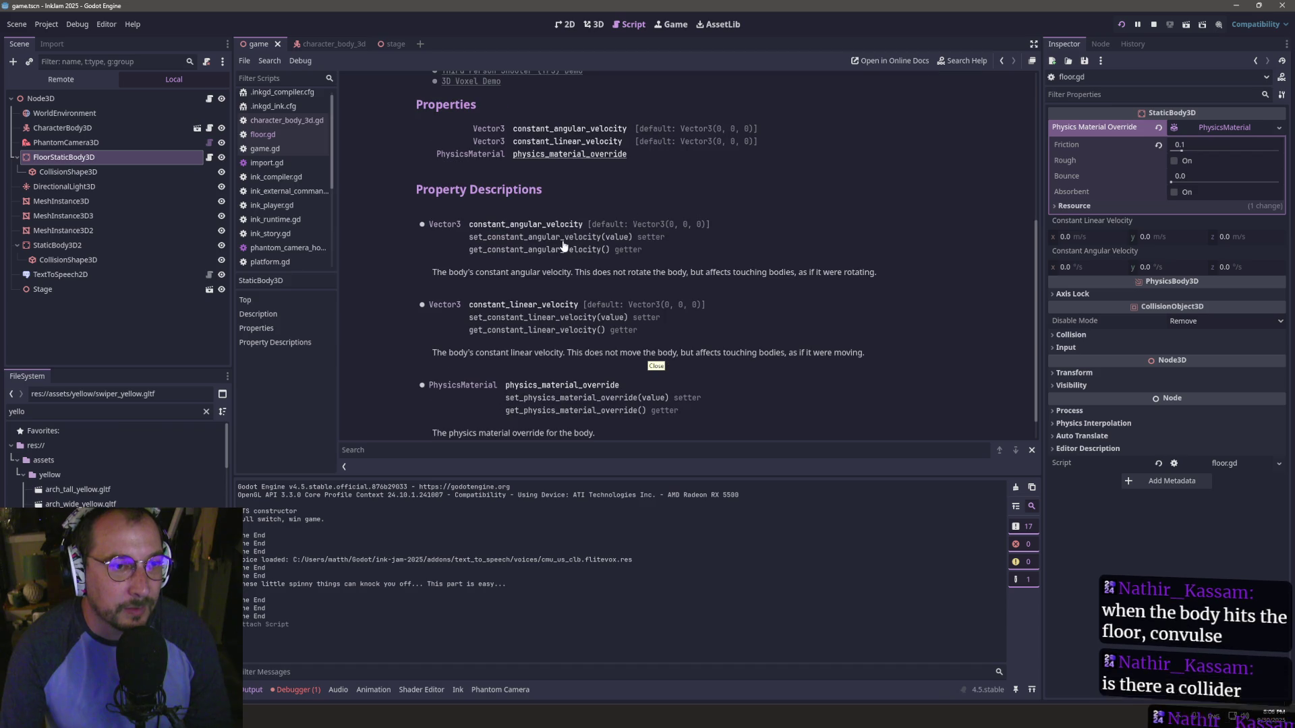
{"action": "scroll", "coordinate": [574, 229], "scroll_direction": "up", "scroll_amount": 6}
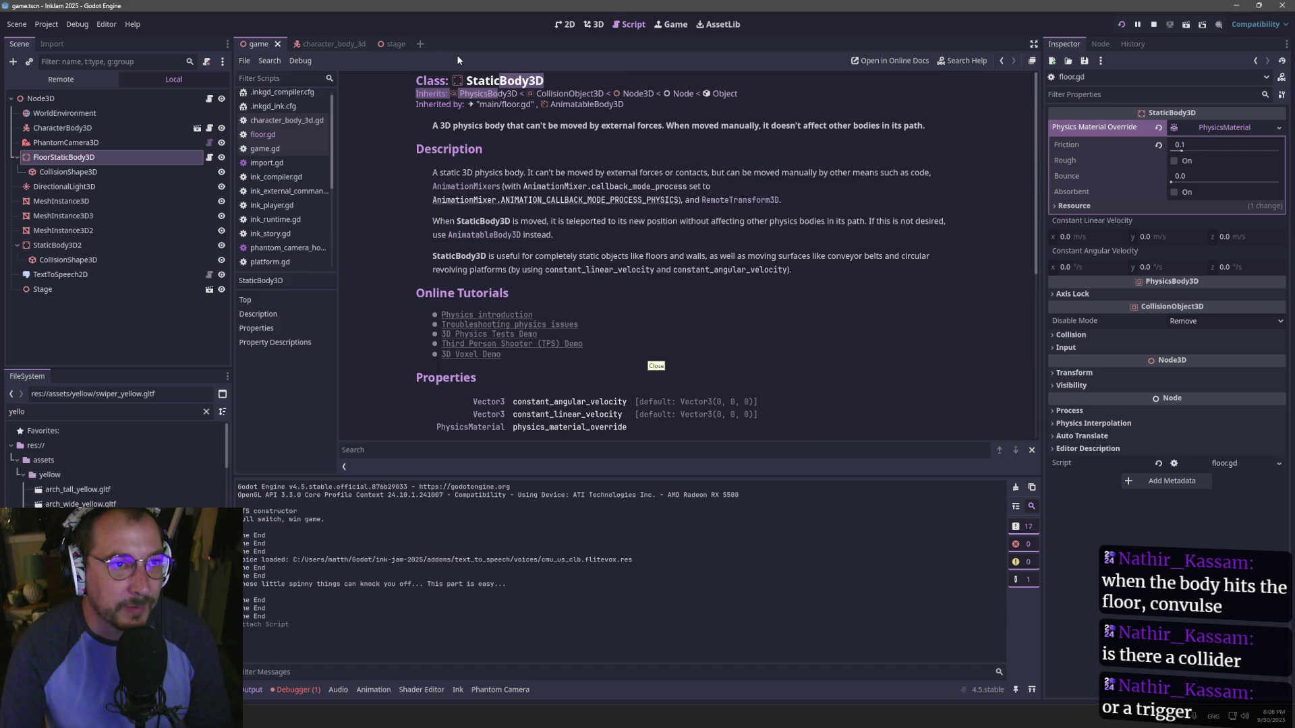
- Open the PhysicsBody3D parent class reference and read through it
{"action": "left_click", "coordinate": [483, 95]}
{"action": "scroll", "coordinate": [610, 227], "scroll_direction": "down", "scroll_amount": 10}
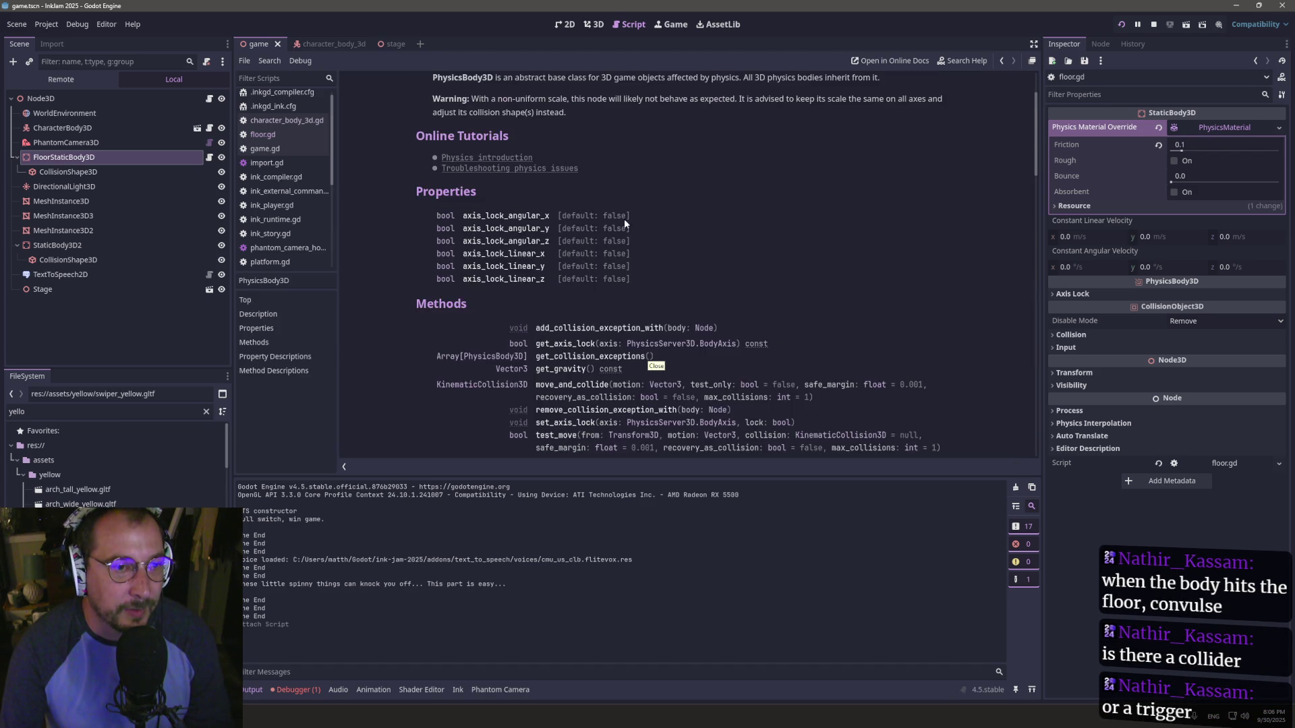
{"action": "scroll", "coordinate": [661, 203], "scroll_direction": "down", "scroll_amount": 5}
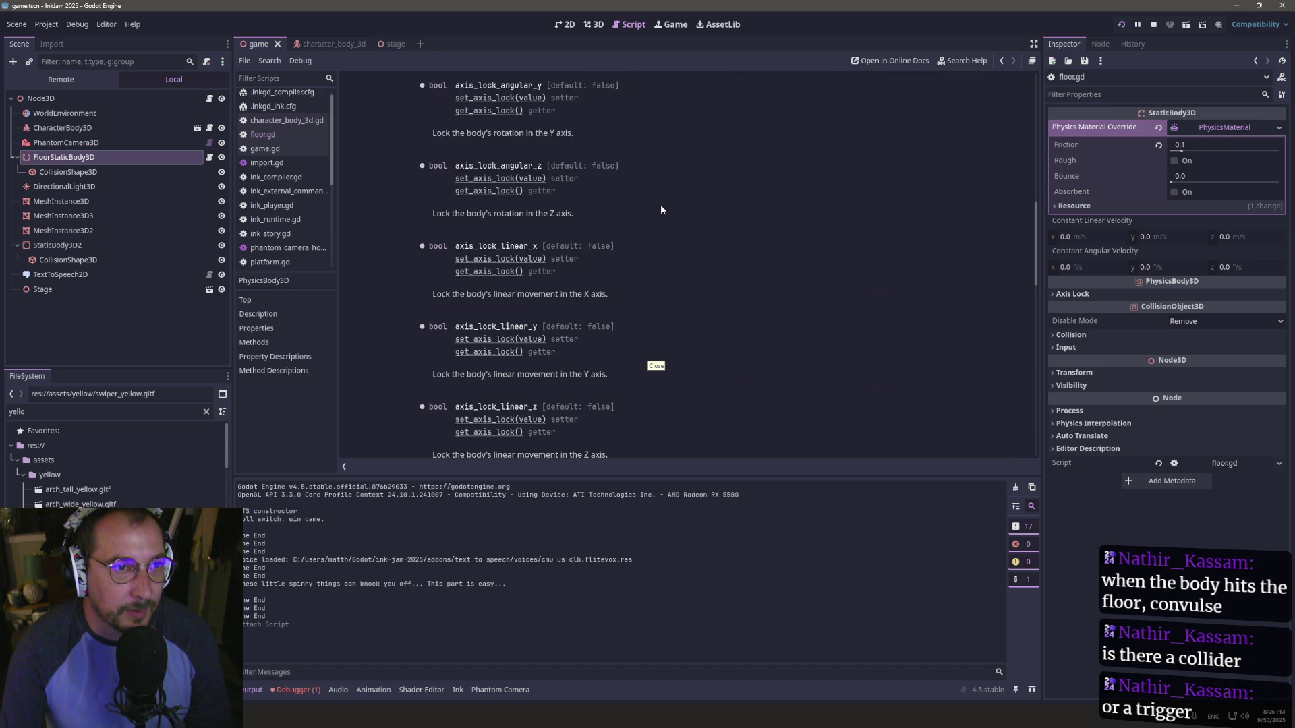
{"action": "scroll", "coordinate": [649, 193], "scroll_direction": "up", "scroll_amount": 5}
{"action": "scroll", "coordinate": [650, 193], "scroll_direction": "up", "scroll_amount": 10}
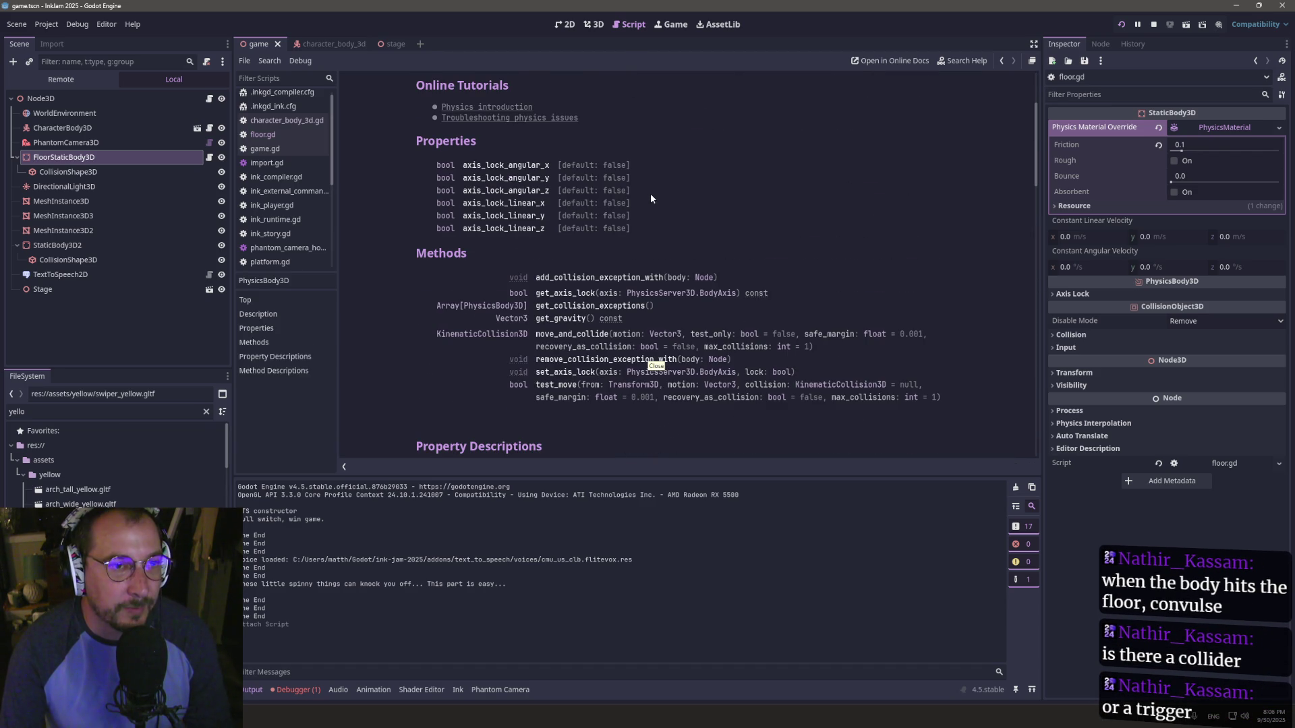
{"action": "scroll", "coordinate": [565, 193], "scroll_direction": "up", "scroll_amount": 3}
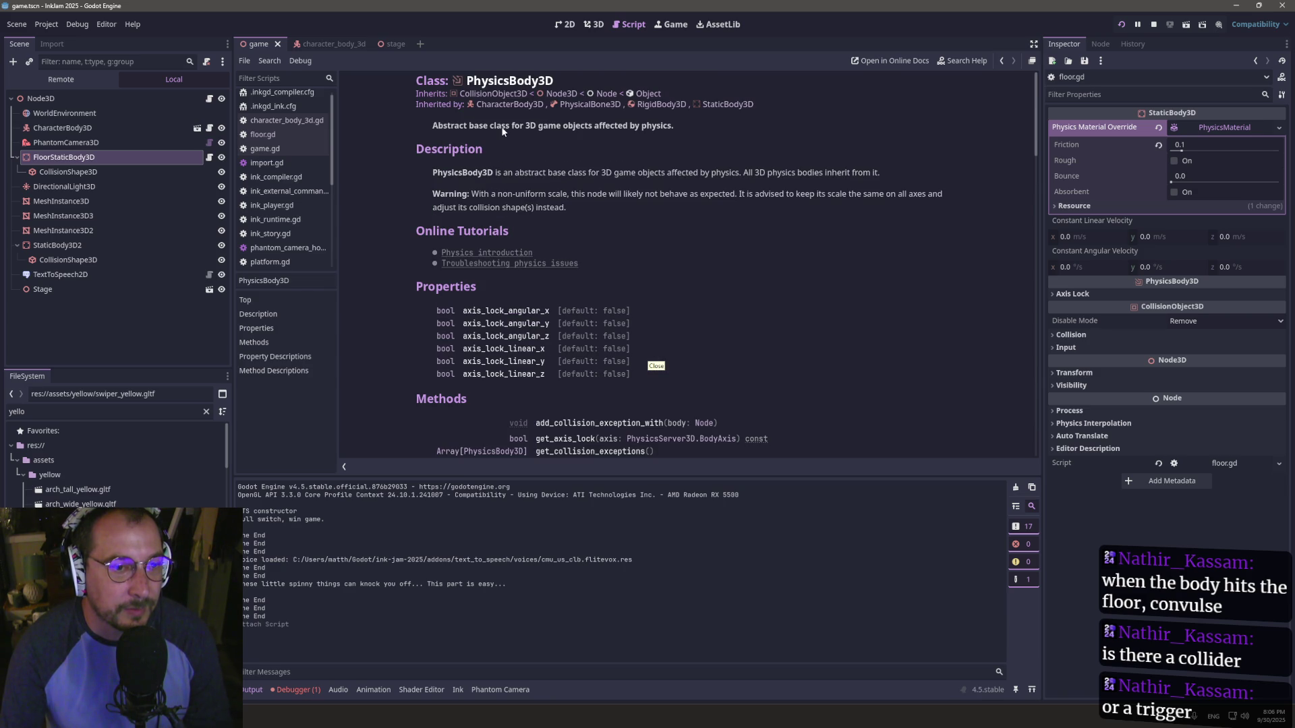
{"action": "scroll", "coordinate": [508, 140], "scroll_direction": "down", "scroll_amount": 3}
{"action": "scroll", "coordinate": [507, 140], "scroll_direction": "up", "scroll_amount": 3}
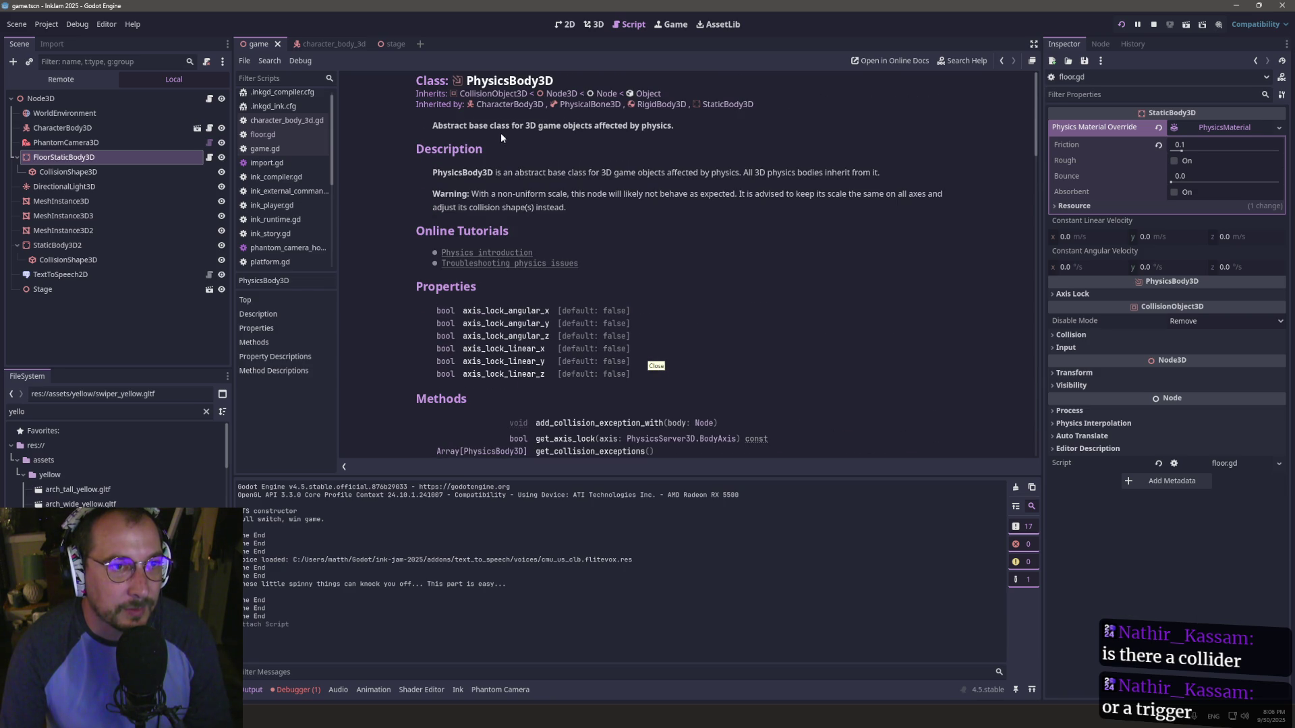
- Read the CollisionObject3D collision layer and mask docs, then reopen character_body_3d.gd
{"action": "left_click", "coordinate": [491, 94]}
{"action": "scroll", "coordinate": [580, 282], "scroll_direction": "down", "scroll_amount": 5}
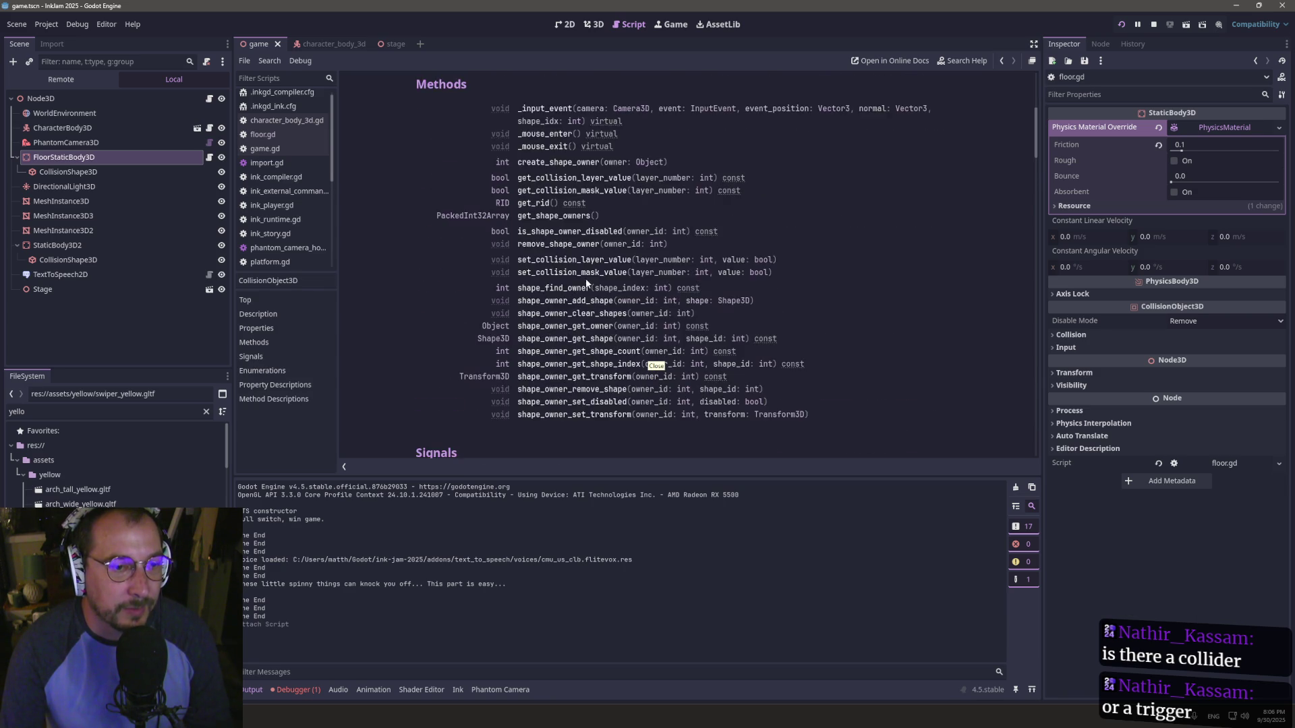
{"action": "scroll", "coordinate": [587, 283], "scroll_direction": "down", "scroll_amount": 3}
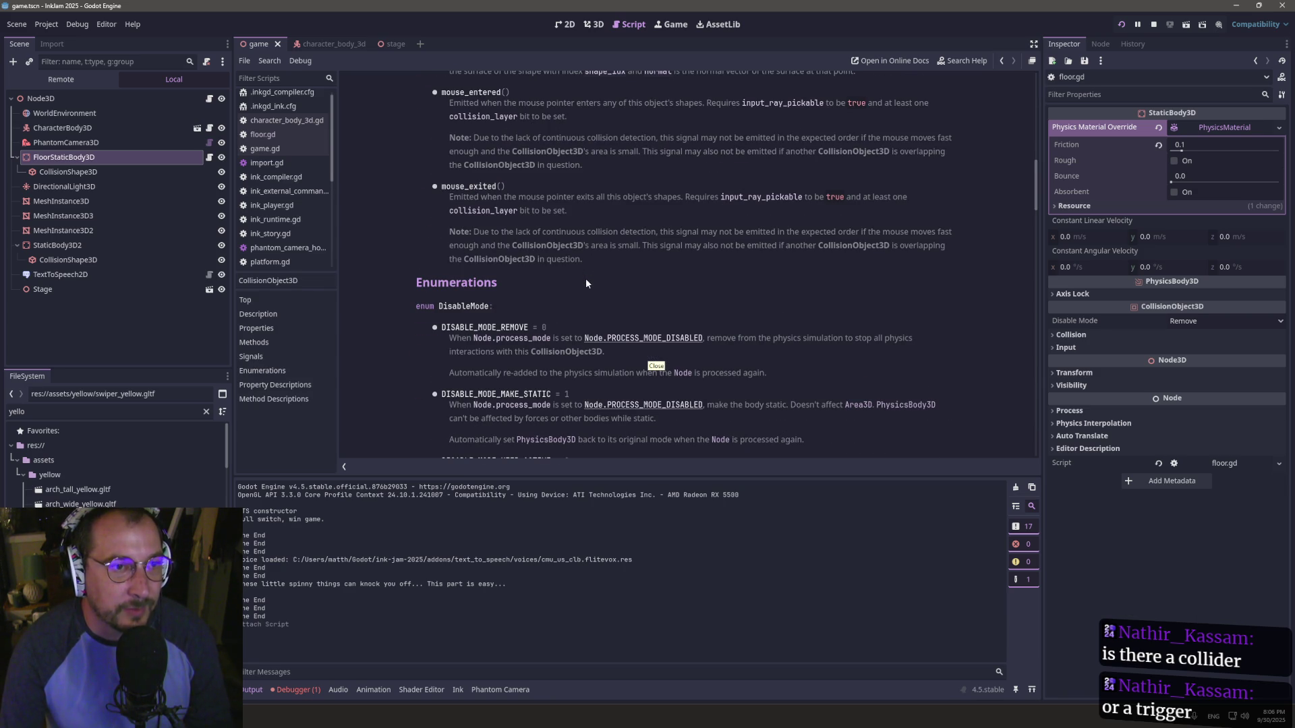
{"action": "scroll", "coordinate": [587, 280], "scroll_direction": "up", "scroll_amount": 6}
{"action": "scroll", "coordinate": [542, 315], "scroll_direction": "up", "scroll_amount": 4}
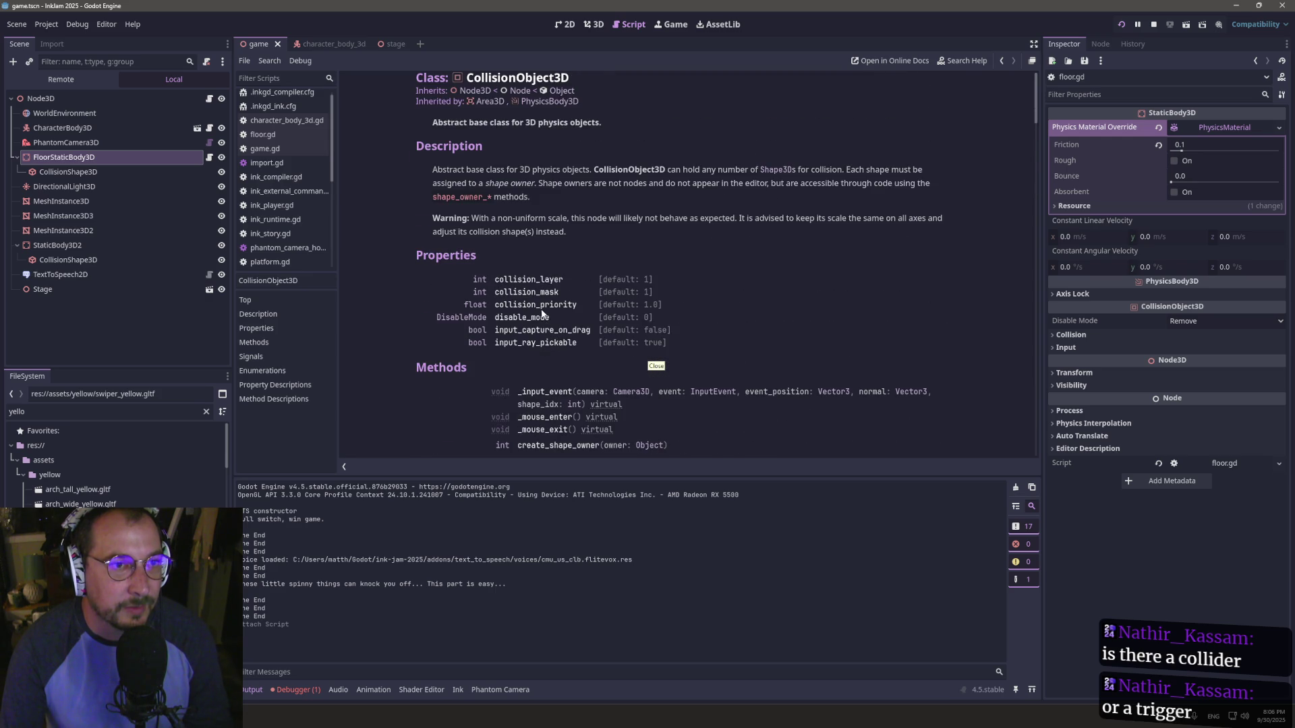
{"action": "scroll", "coordinate": [560, 237], "scroll_direction": "down", "scroll_amount": 3}
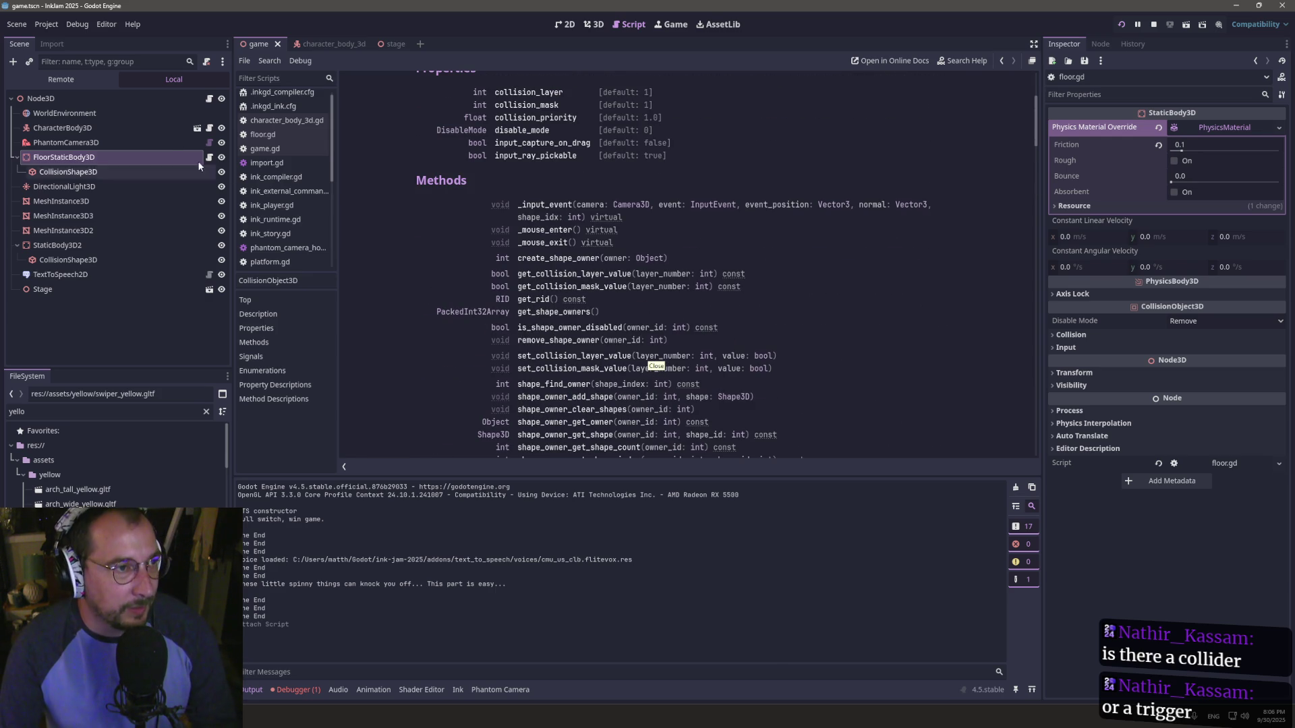
{"action": "left_click", "coordinate": [208, 128]}
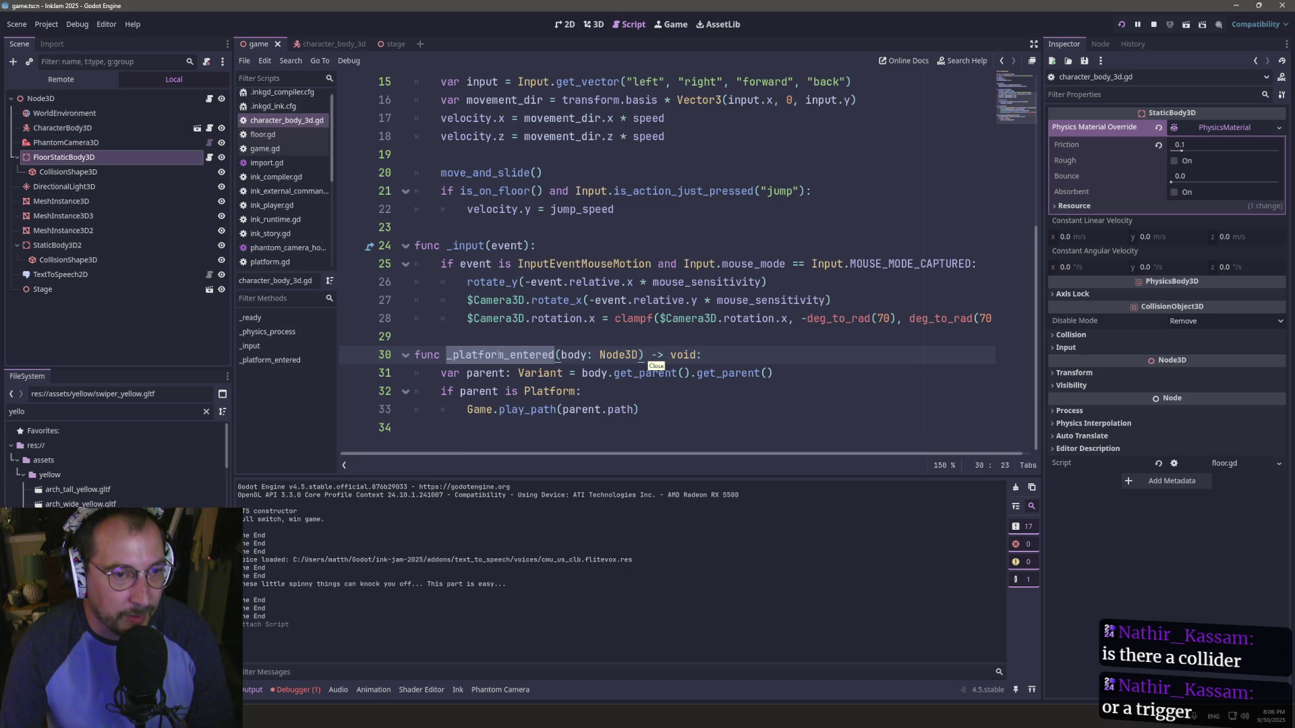
- Select _platform_entered on line 30, then expand FloorStaticBody3D's Collision section in the Inspector
{"action": "left_click", "coordinate": [498, 354]}
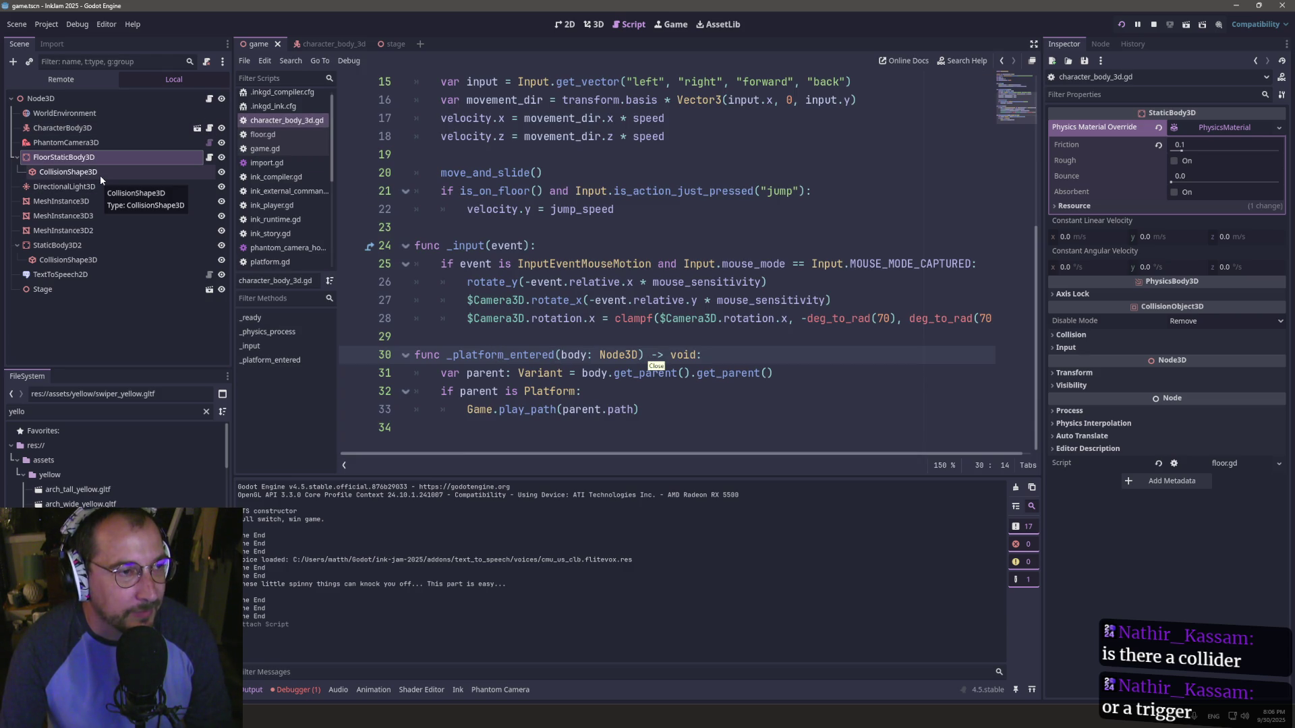
{"action": "double_click", "coordinate": [499, 354]}
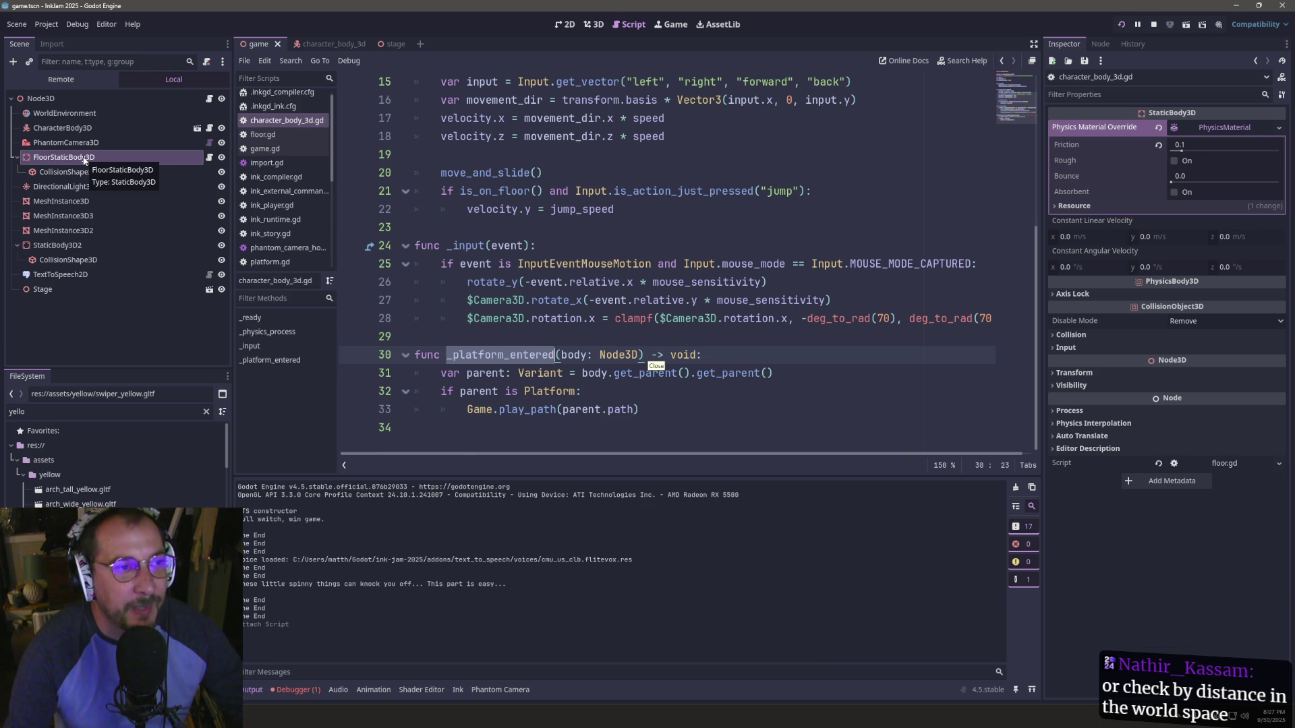
{"action": "left_click", "coordinate": [1071, 334]}
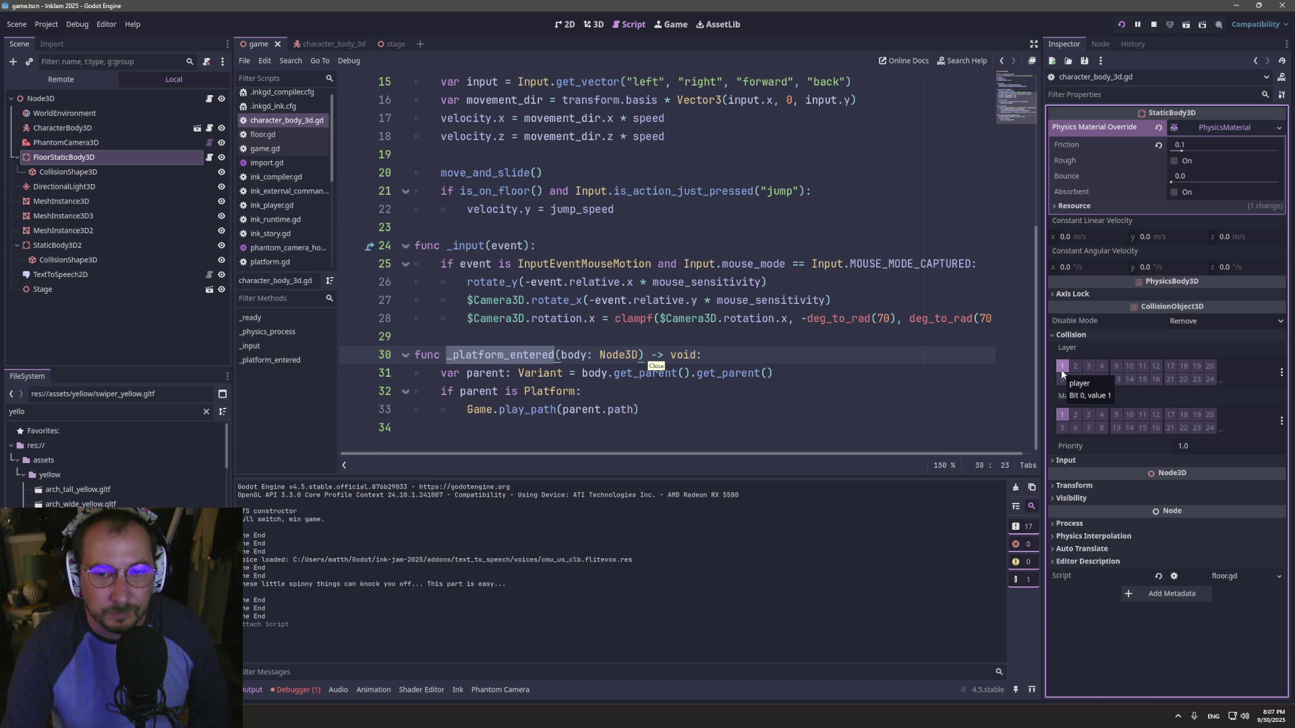
- Name 3D physics layer 3 'floor', put FloorStaticBody3D on layer 3, and save
{"action": "left_click", "coordinate": [45, 25]}
{"action": "left_click", "coordinate": [53, 40]}
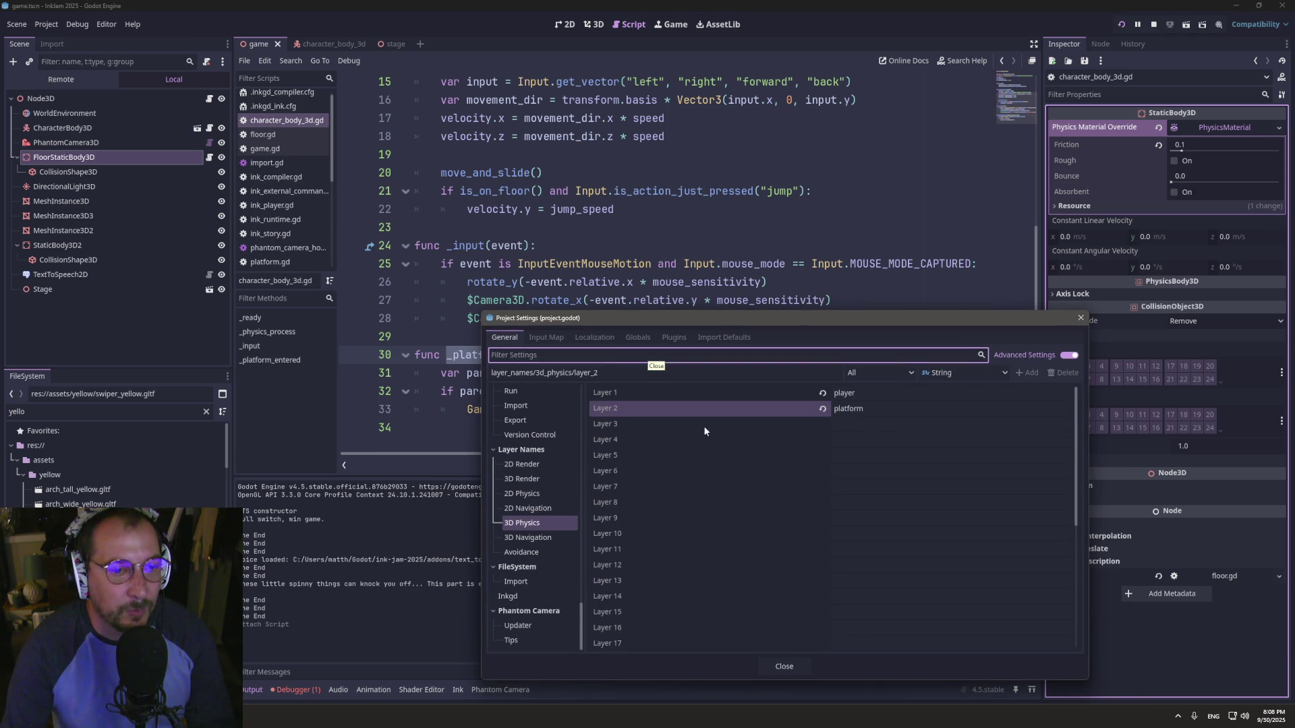
{"action": "left_click", "coordinate": [885, 424]}
{"action": "type", "text": "floor"}
{"action": "key", "text": "Return"}
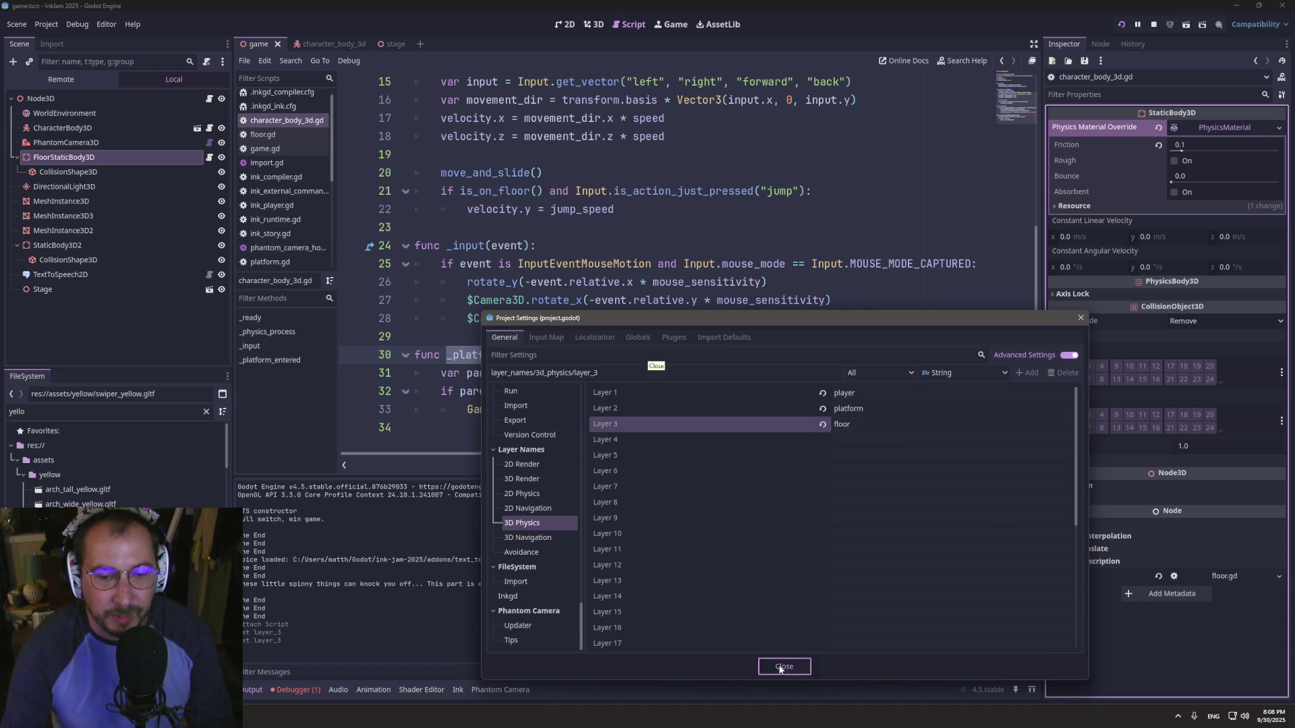
{"action": "left_click", "coordinate": [784, 667]}
{"action": "left_click", "coordinate": [1086, 371]}
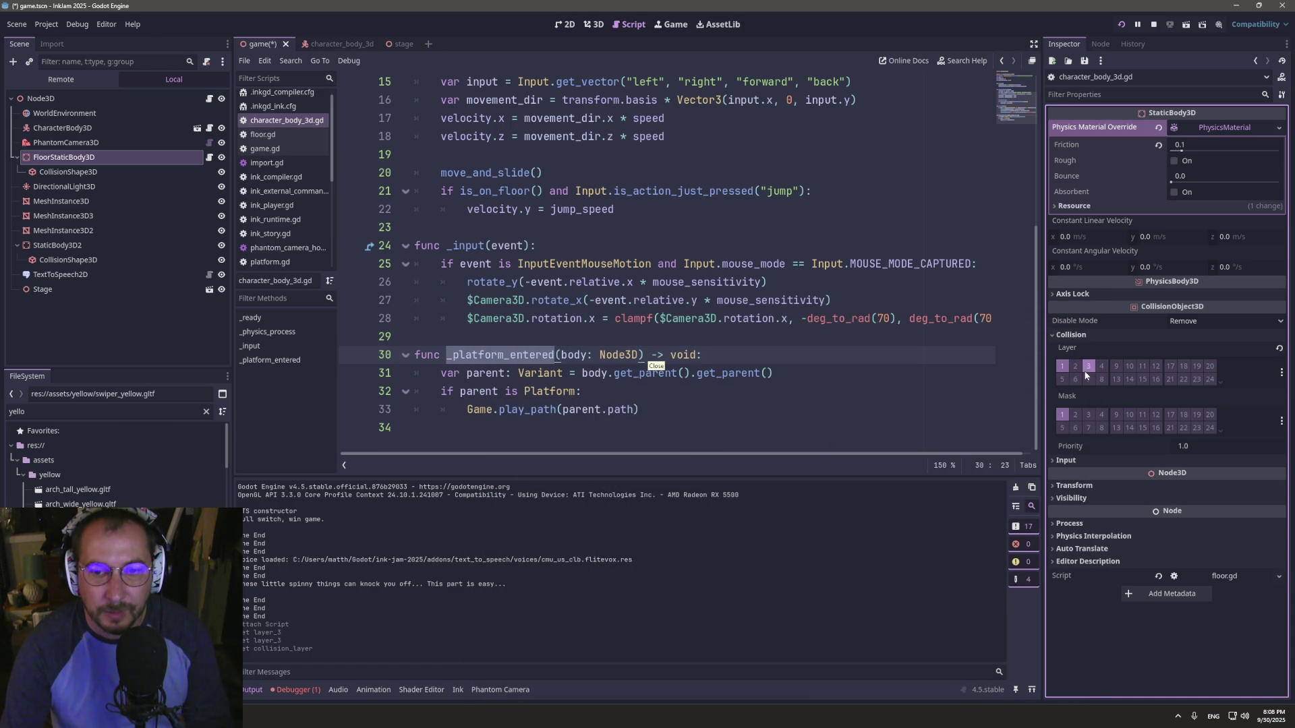
{"action": "key", "text": "ctrl+s"}
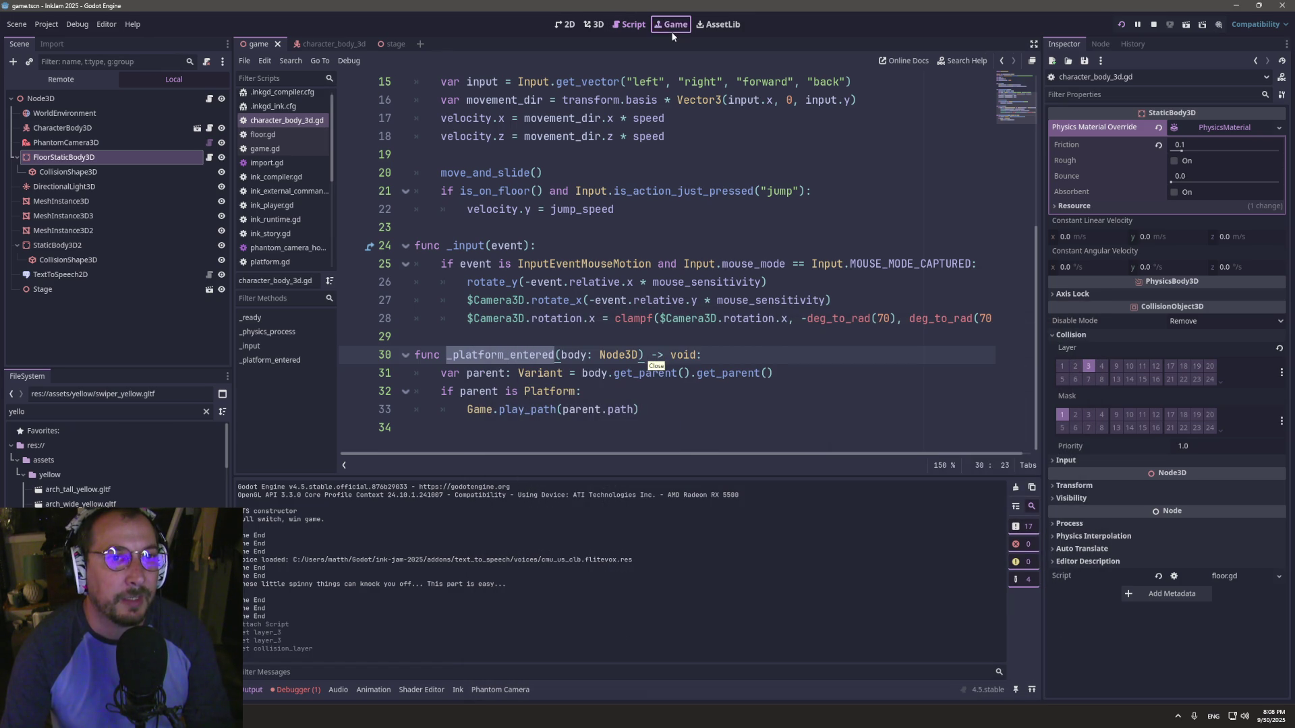
- In the character_body_3d scene, enable collision mask 3 on the player's Area3D
{"action": "left_click", "coordinate": [296, 107]}
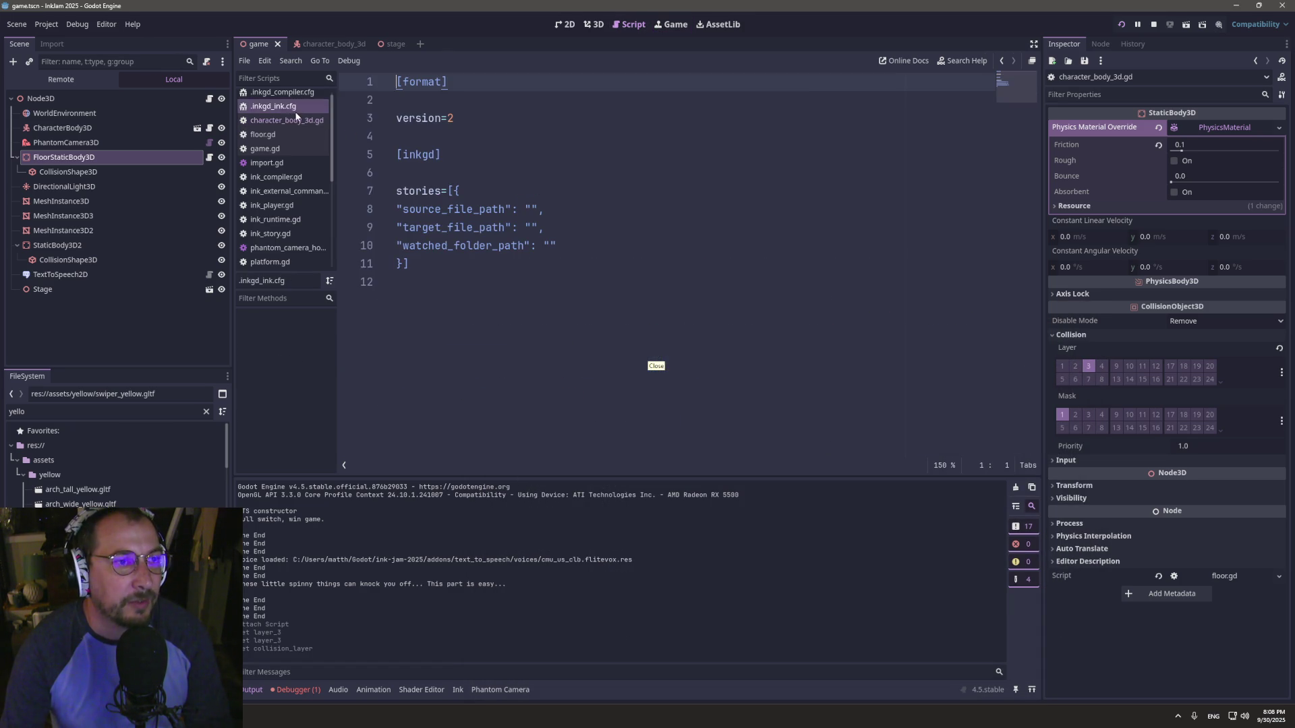
{"action": "left_click", "coordinate": [297, 119]}
{"action": "scroll", "coordinate": [527, 157], "scroll_direction": "up", "scroll_amount": 5}
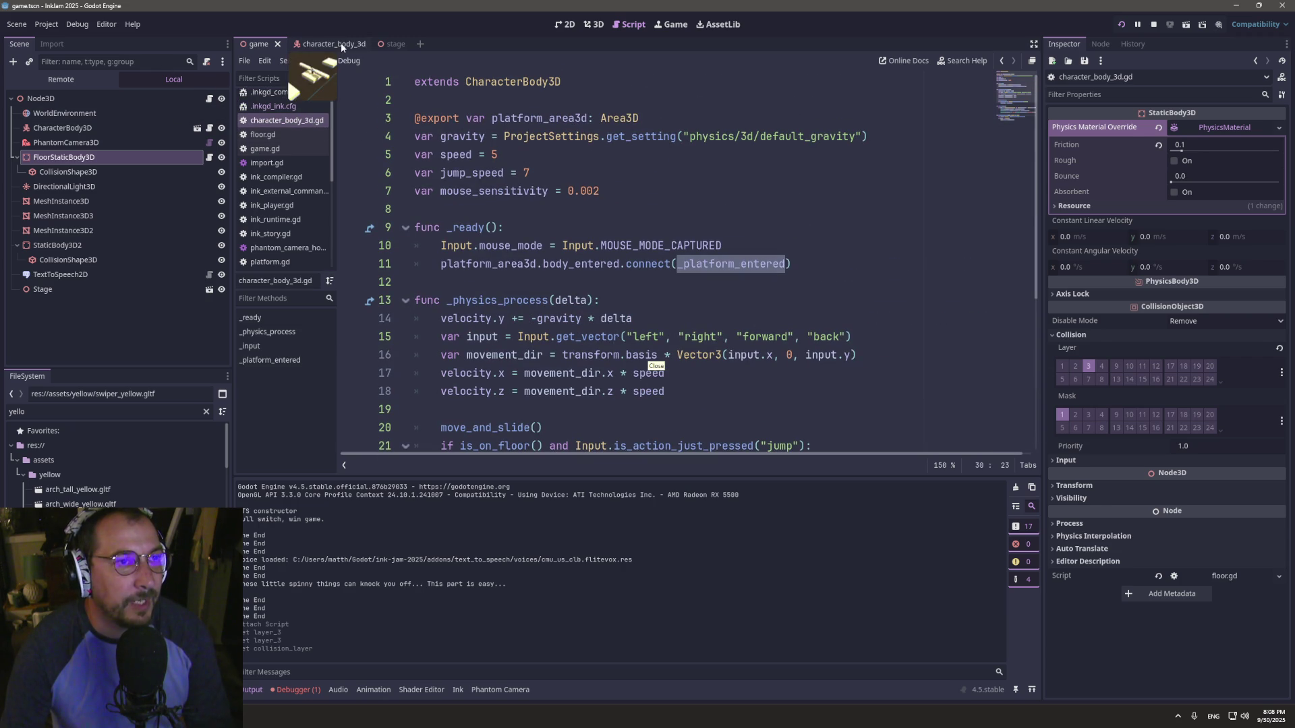
{"action": "left_click", "coordinate": [321, 44]}
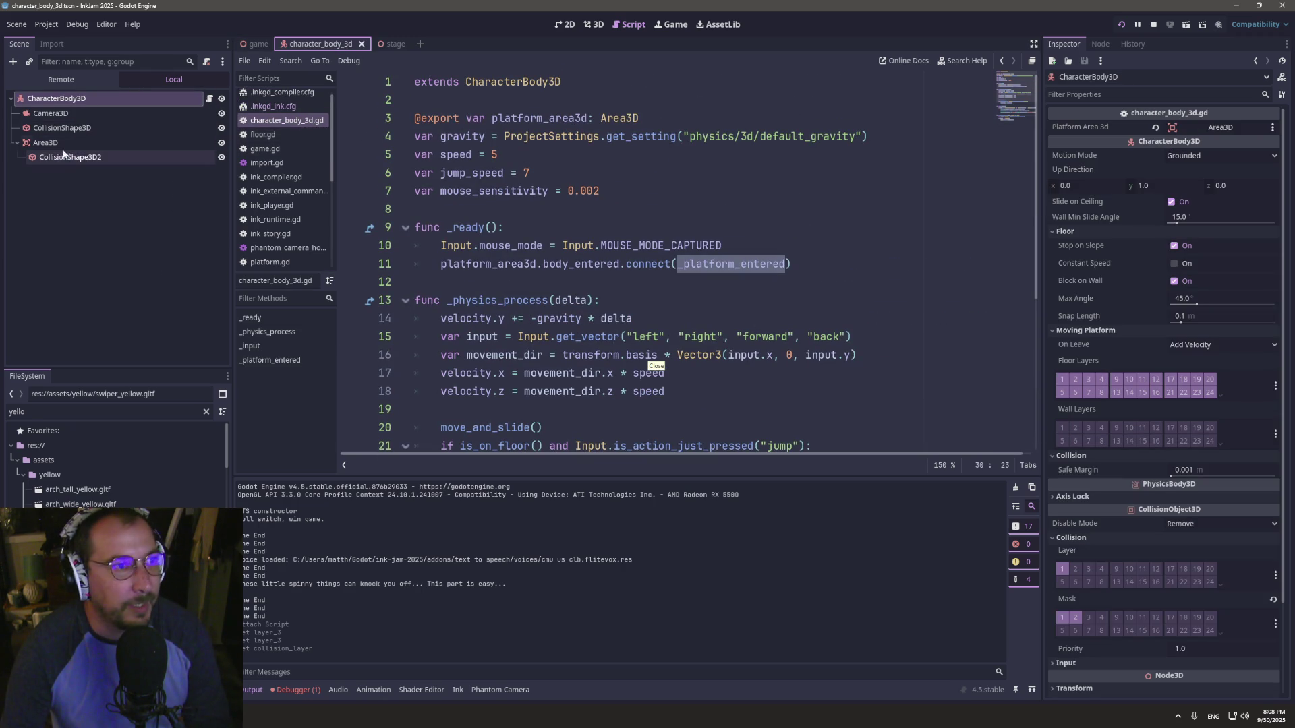
{"action": "left_click", "coordinate": [78, 140]}
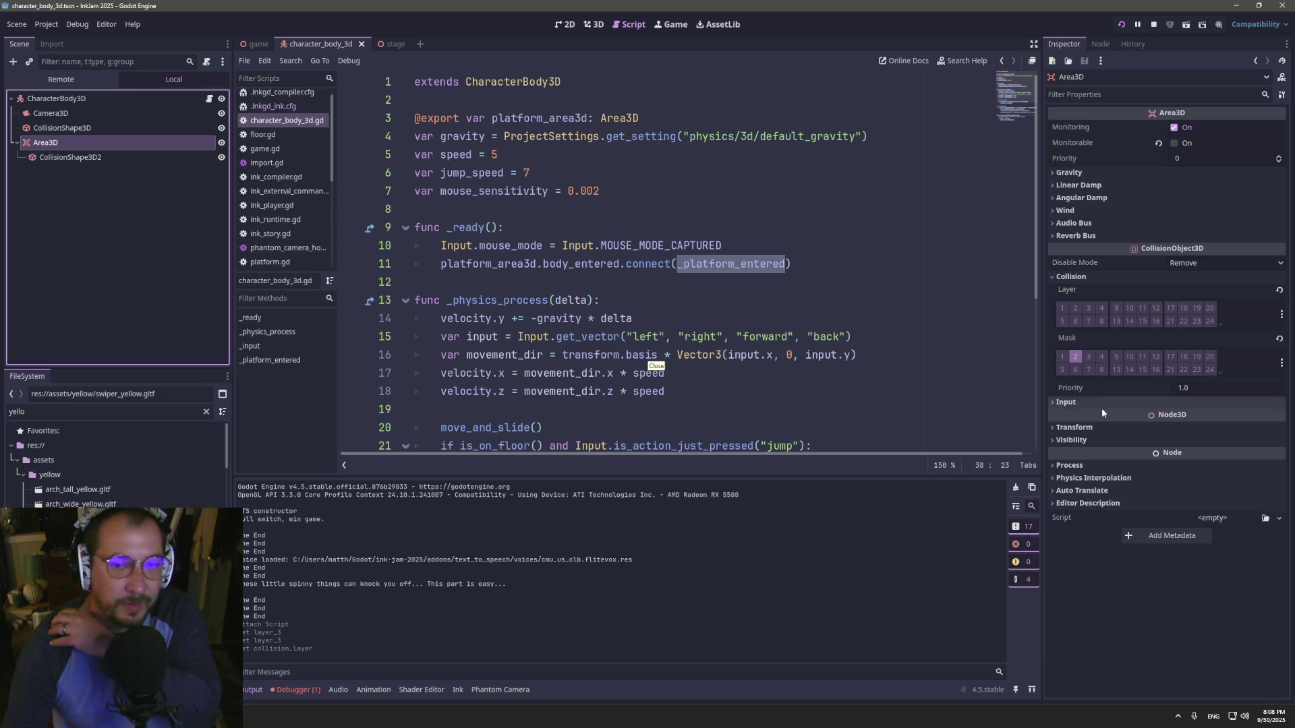
{"action": "left_click", "coordinate": [1086, 358]}
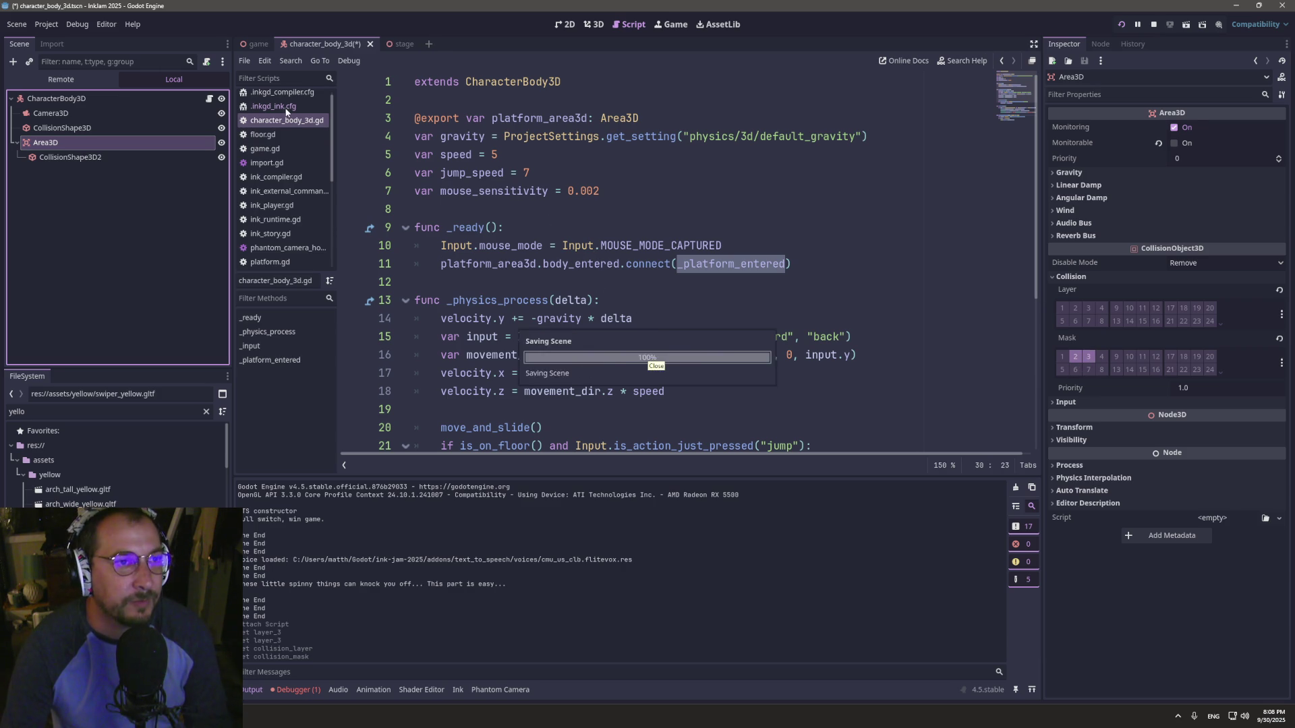
- Enable collision mask 3 on the CharacterBody3D root, leaving its layer 3 off, and save
{"action": "left_click", "coordinate": [251, 46]}
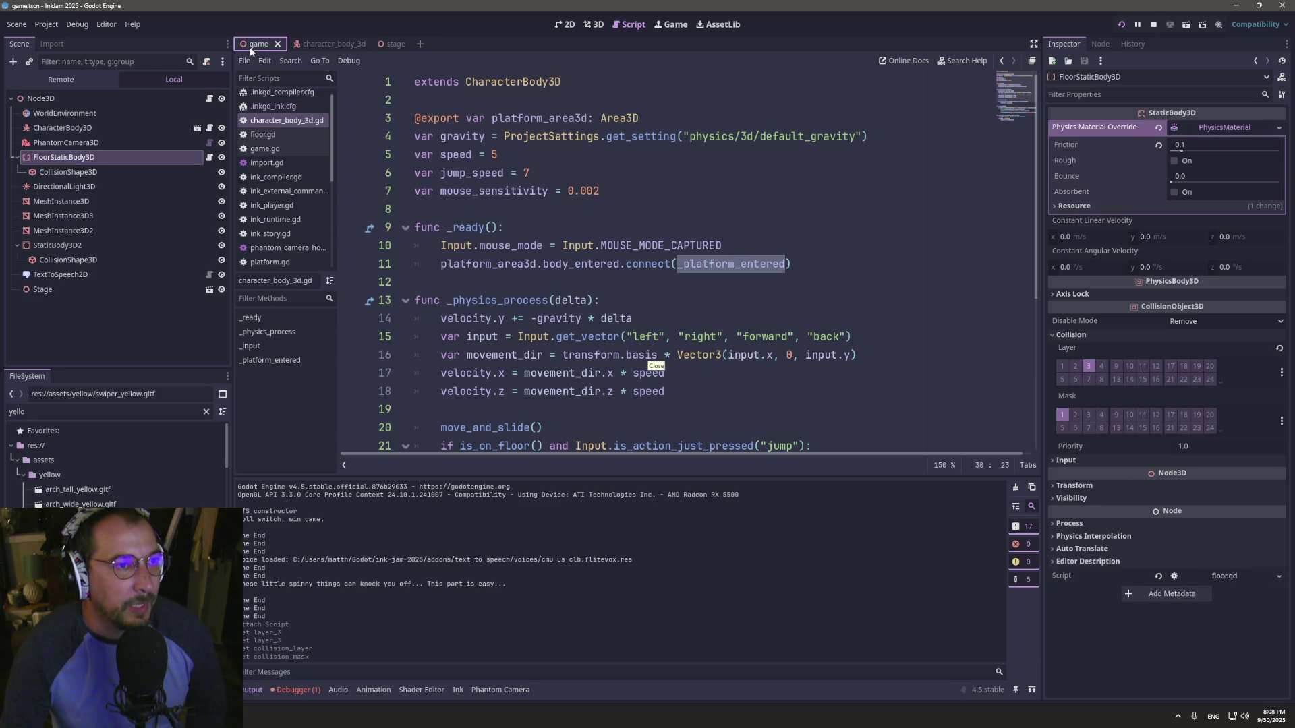
{"action": "left_click", "coordinate": [67, 172]}
{"action": "left_click", "coordinate": [64, 157]}
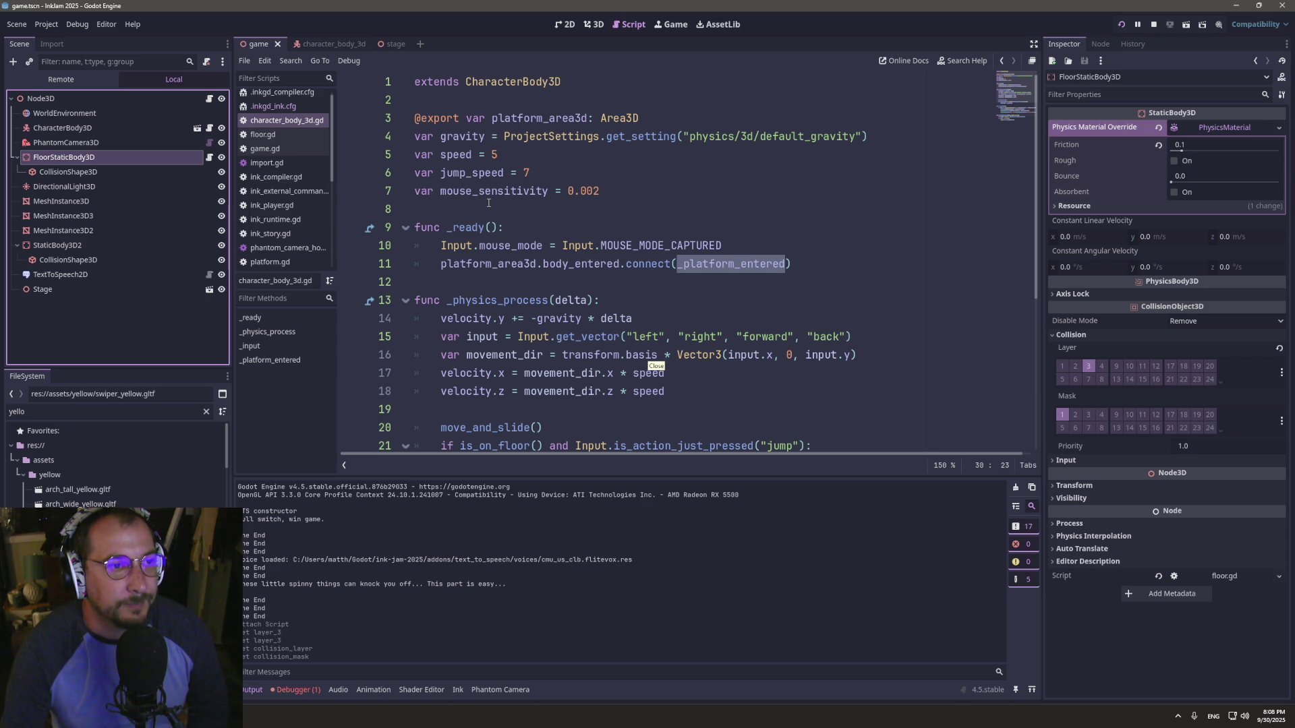
{"action": "left_click", "coordinate": [322, 43]}
{"action": "left_click", "coordinate": [59, 98]}
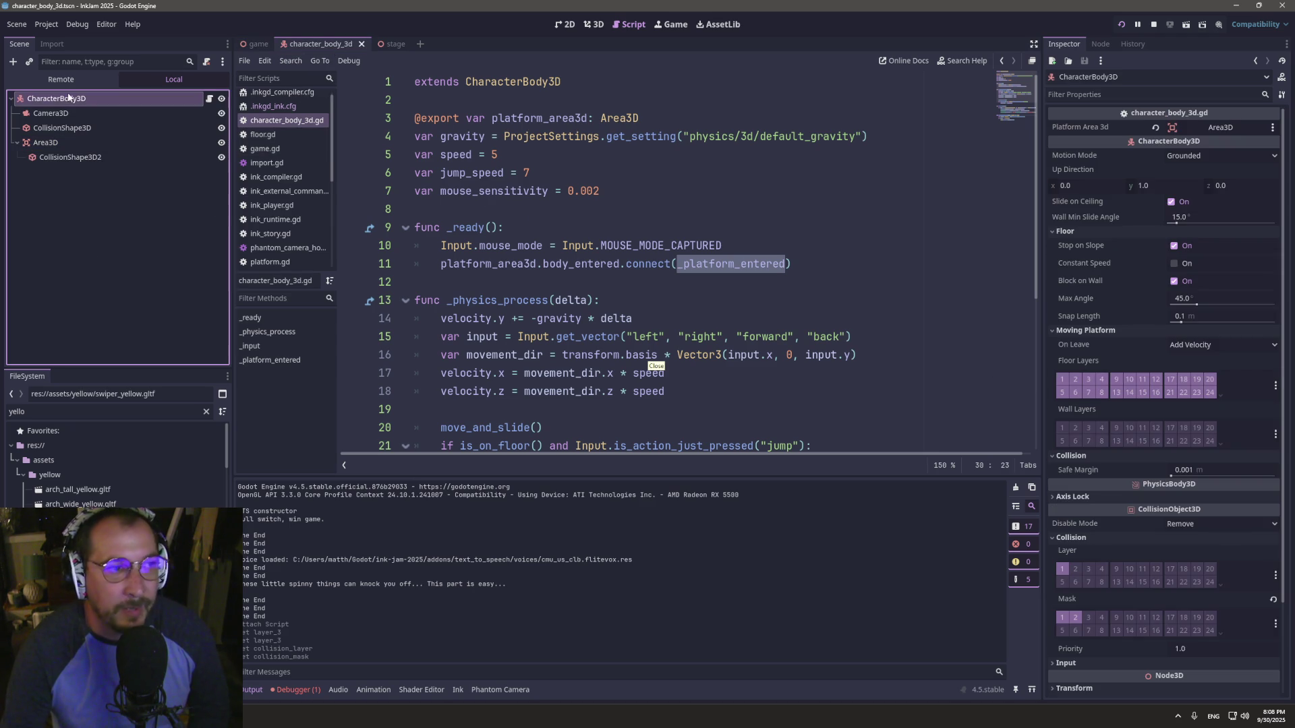
{"action": "left_click", "coordinate": [1088, 570]}
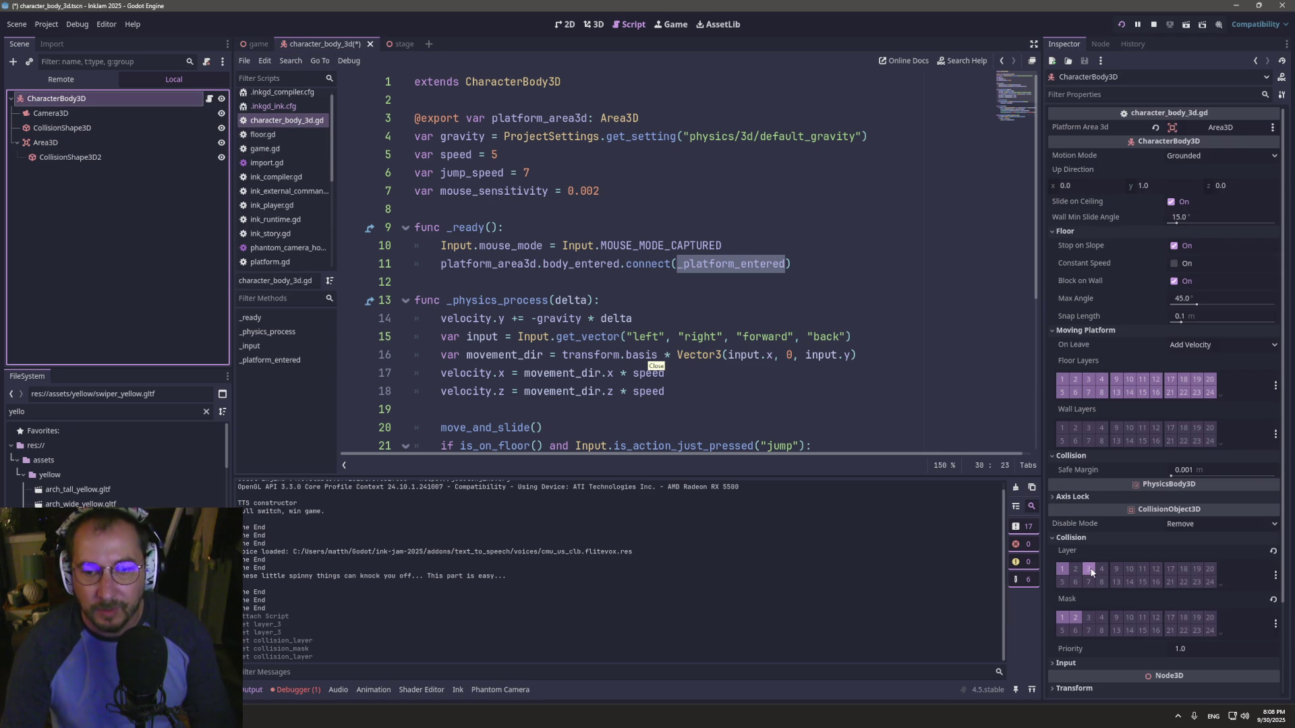
{"action": "left_click", "coordinate": [1089, 570]}
{"action": "left_click", "coordinate": [1091, 615]}
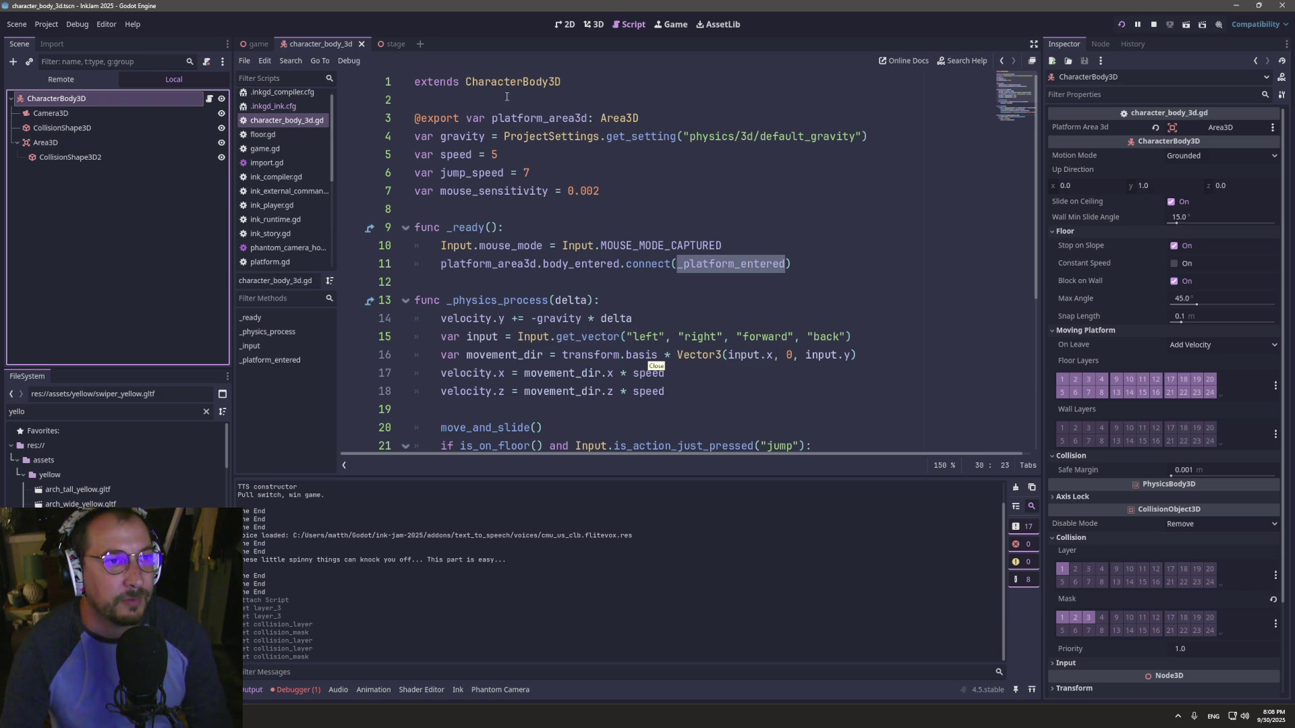
{"action": "key", "text": "ctrl+s"}
- Look over the stage scene, game.gd and floor.gd, then return to the game scene
{"action": "left_click", "coordinate": [375, 45]}
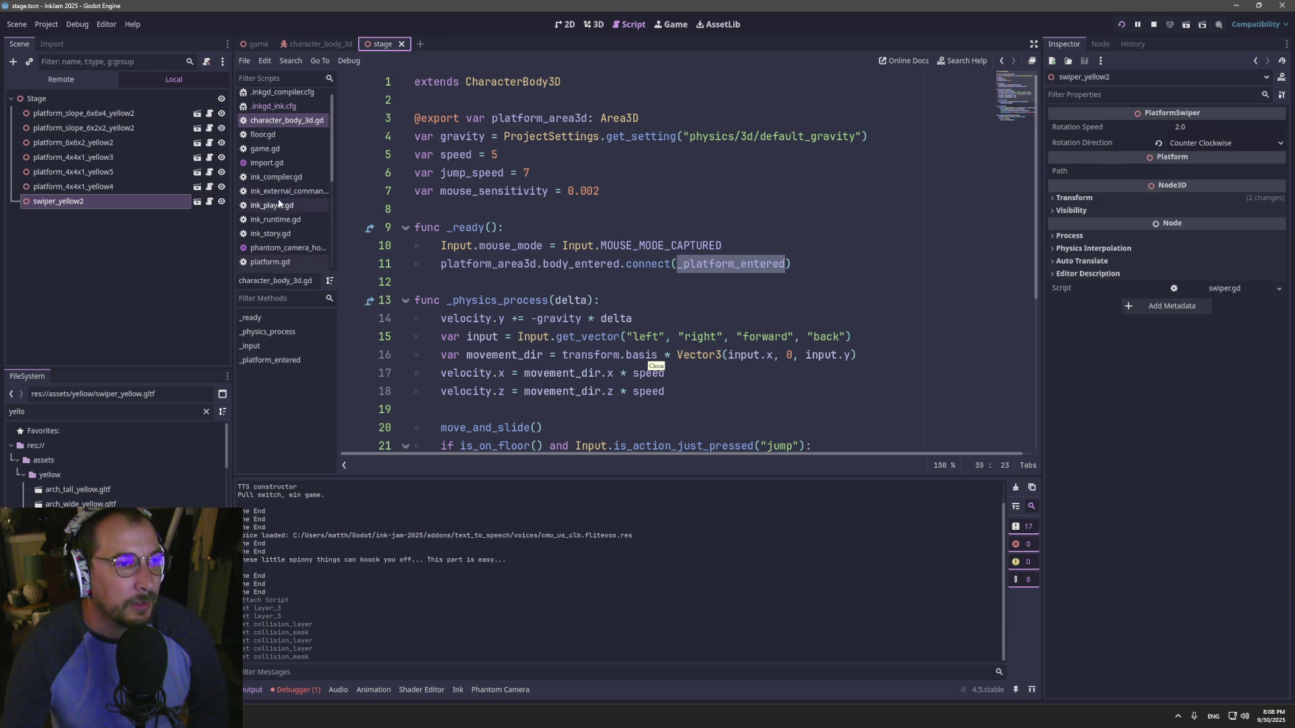
{"action": "left_click", "coordinate": [270, 149]}
{"action": "left_click", "coordinate": [265, 135]}
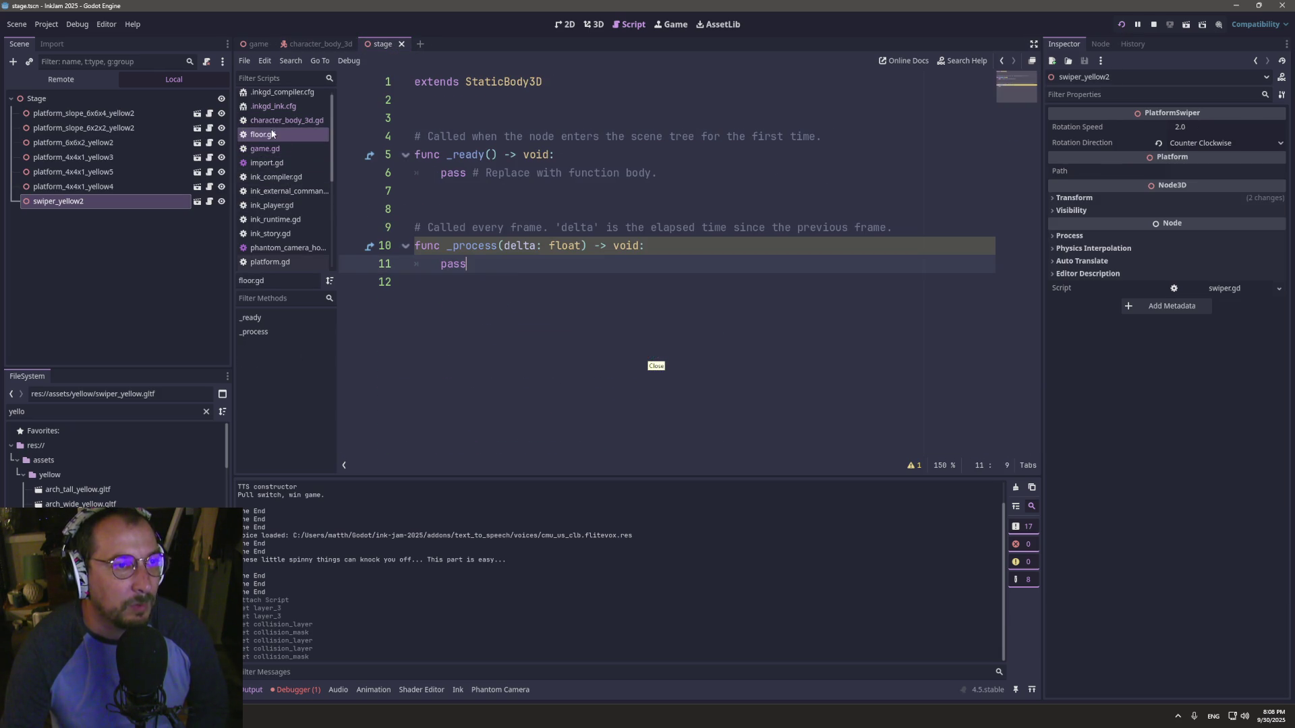
{"action": "left_click", "coordinate": [257, 44]}
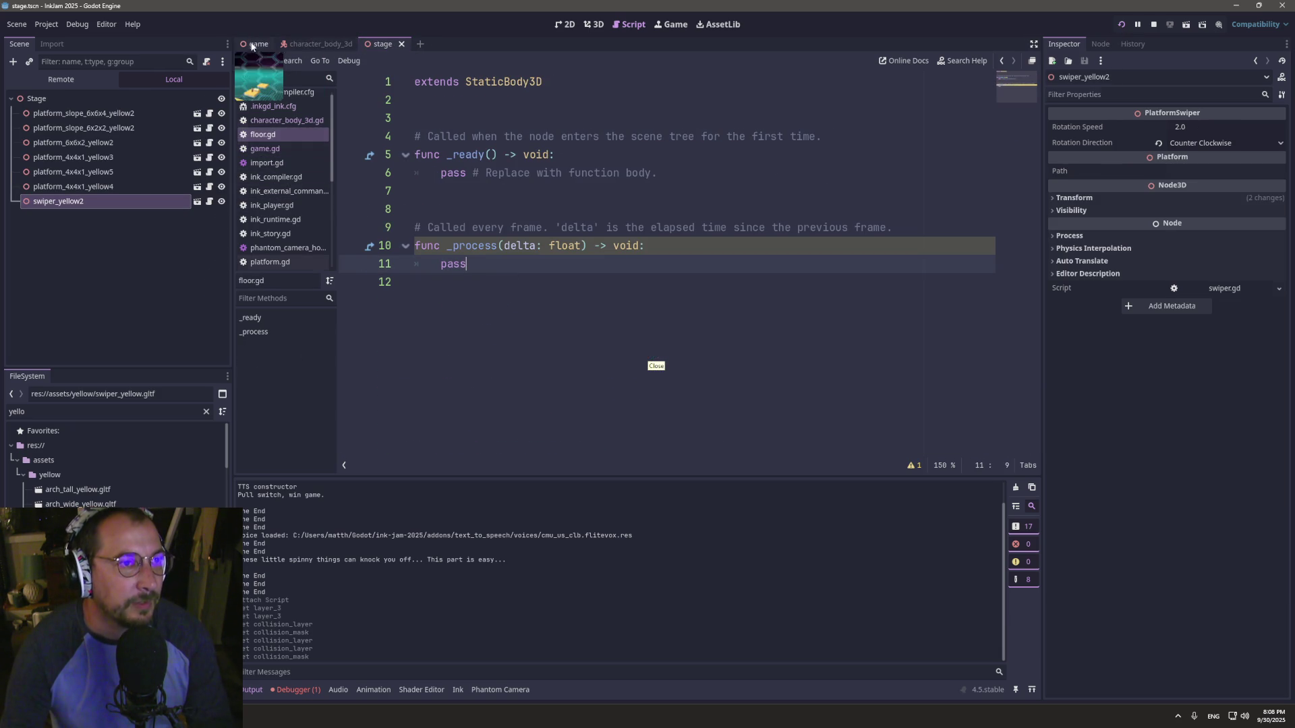
- Detach the floor.gd script from FloorStaticBody3D and save the game scene
{"action": "right_click", "coordinate": [111, 158]}
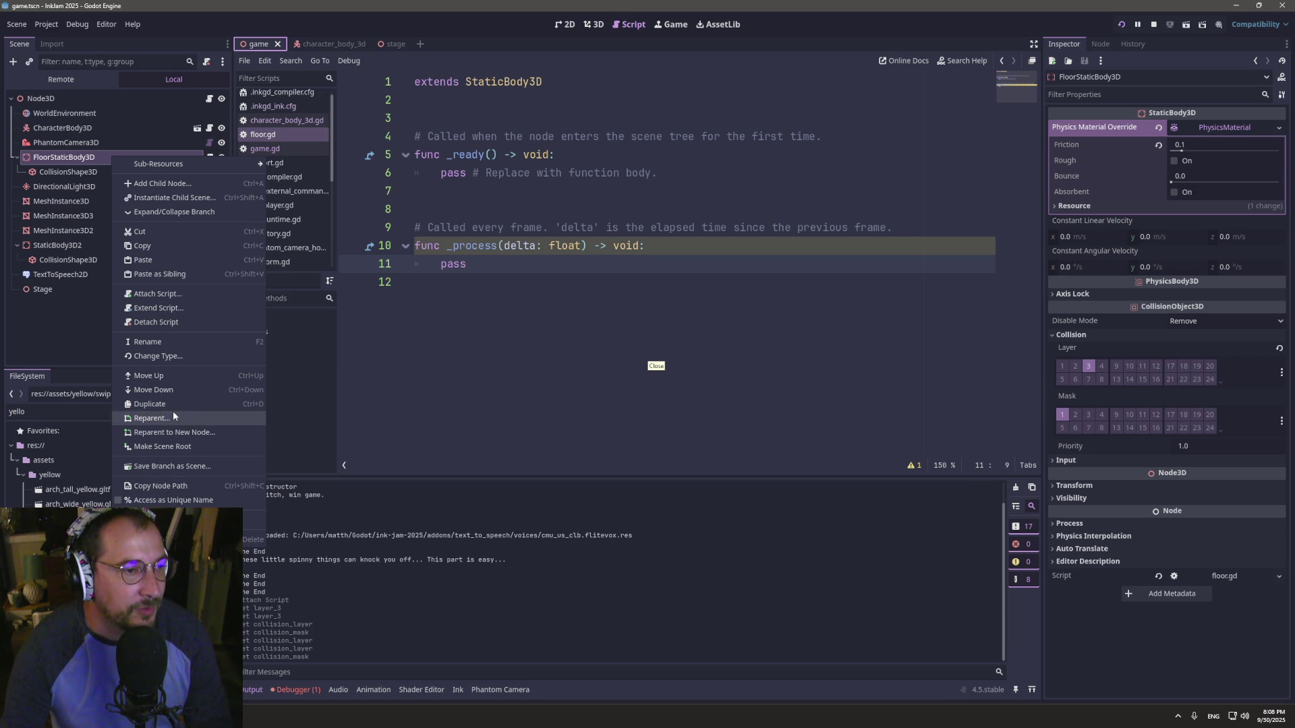
{"action": "left_click", "coordinate": [187, 326]}
{"action": "left_click", "coordinate": [538, 283]}
{"action": "key", "text": "ctrl+s"}
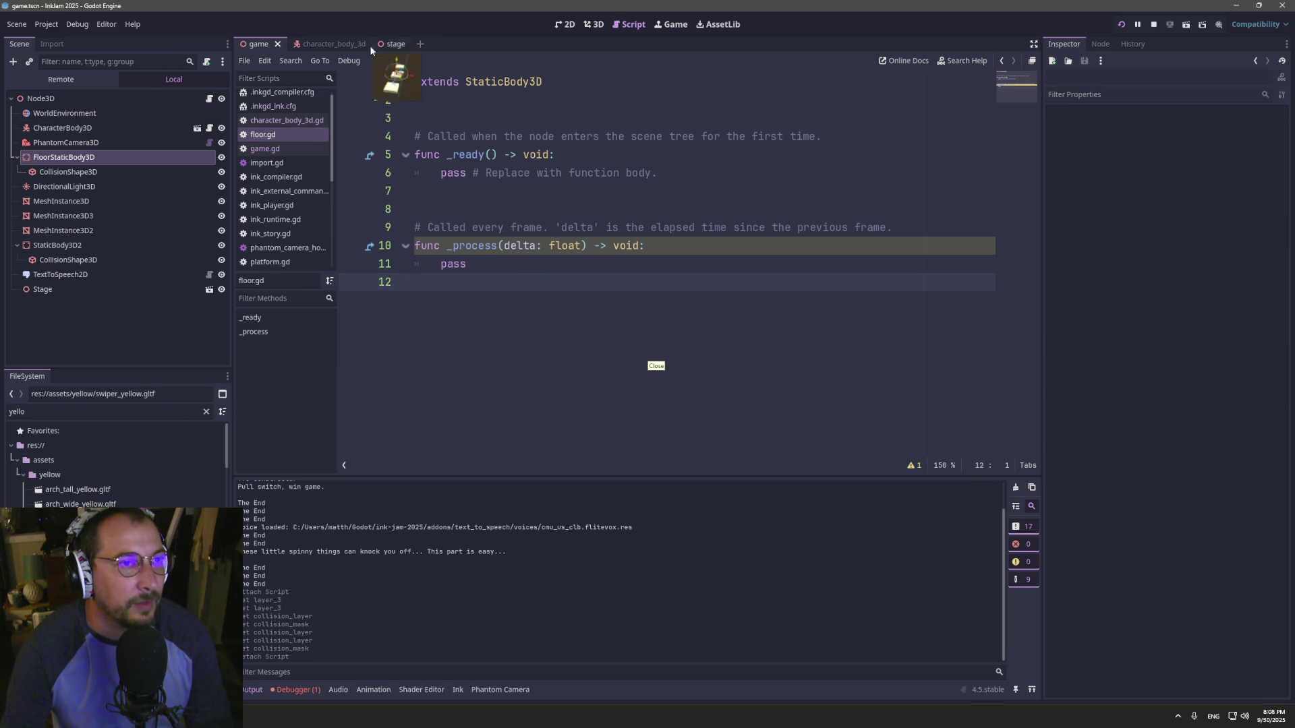
- Open character_body_3d.gd at _platform_entered and select its body parameter on line 30
{"action": "left_click", "coordinate": [324, 44]}
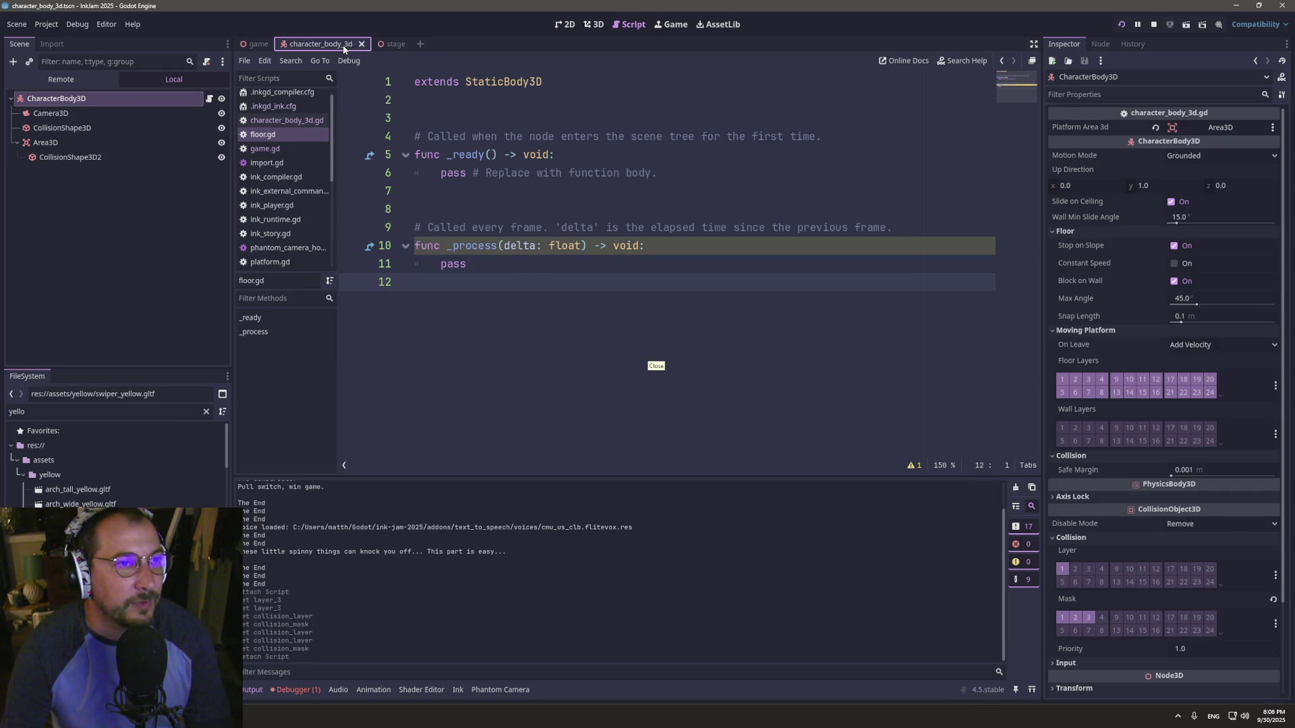
{"action": "left_click", "coordinate": [287, 120]}
{"action": "scroll", "coordinate": [732, 210], "scroll_direction": "down", "scroll_amount": 1}
{"action": "left_click", "coordinate": [732, 209], "text": "ctrl"}
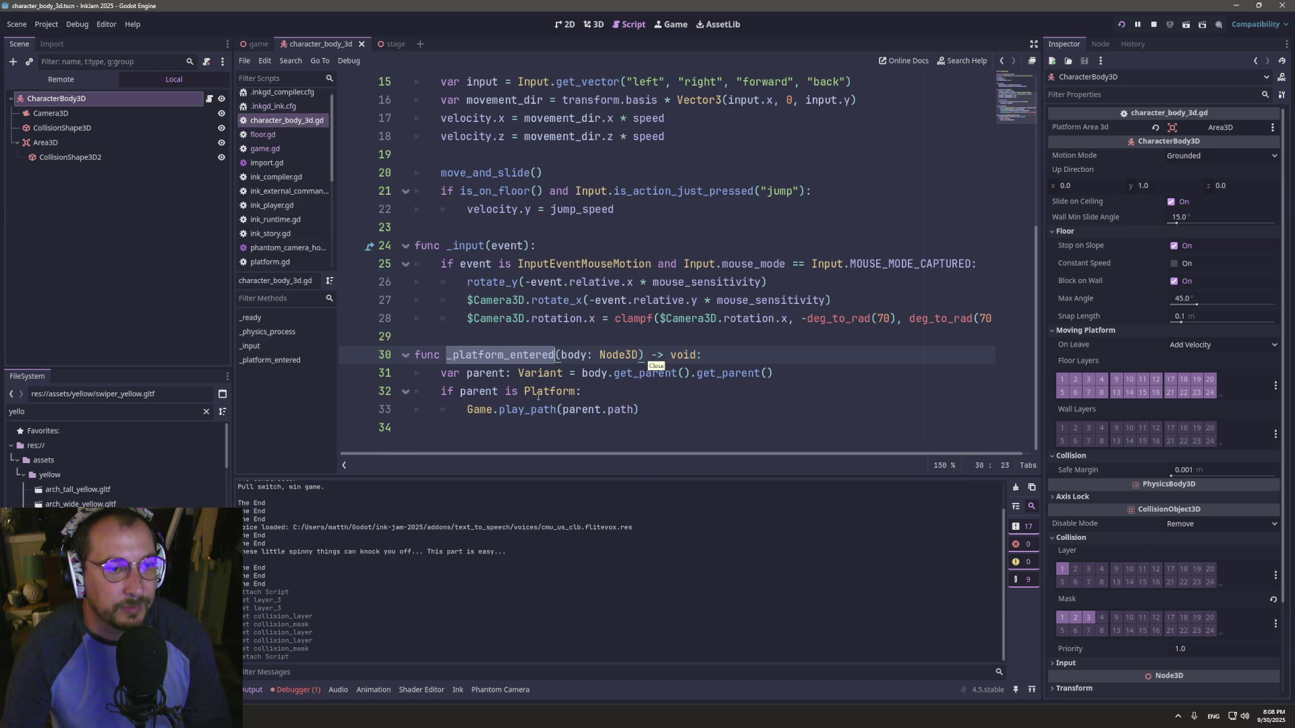
{"action": "double_click", "coordinate": [575, 356]}
- Start a new 'if body.coll' line after line 30 inside _platform_entered
{"action": "left_click", "coordinate": [723, 364]}
{"action": "key", "text": "Return"}
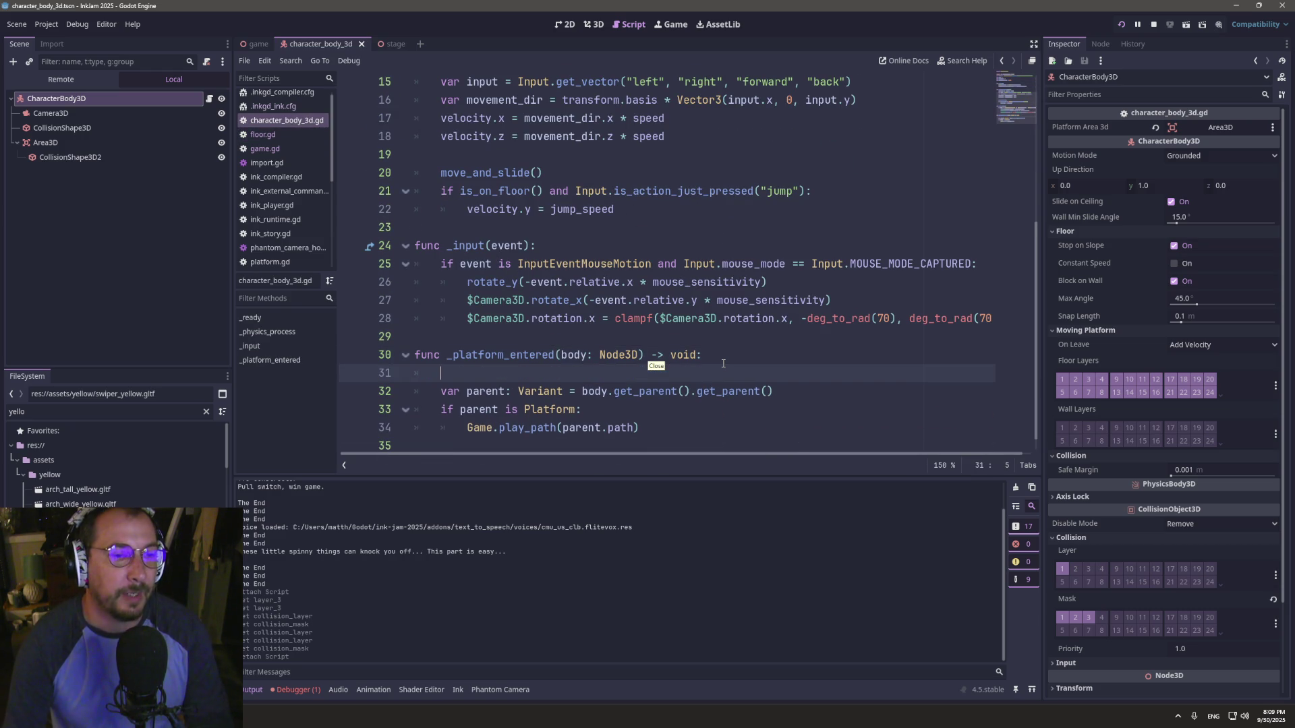
{"action": "type", "text": "if body"}
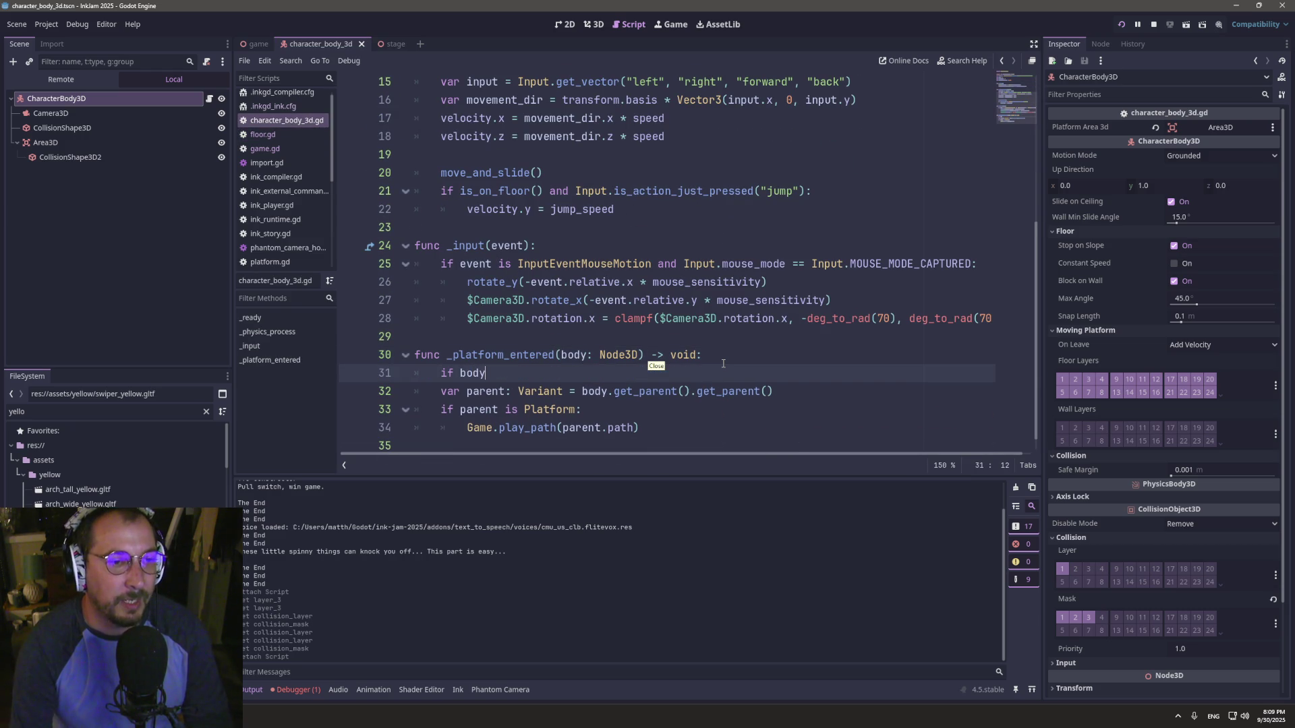
{"action": "type", "text": ",ci"}
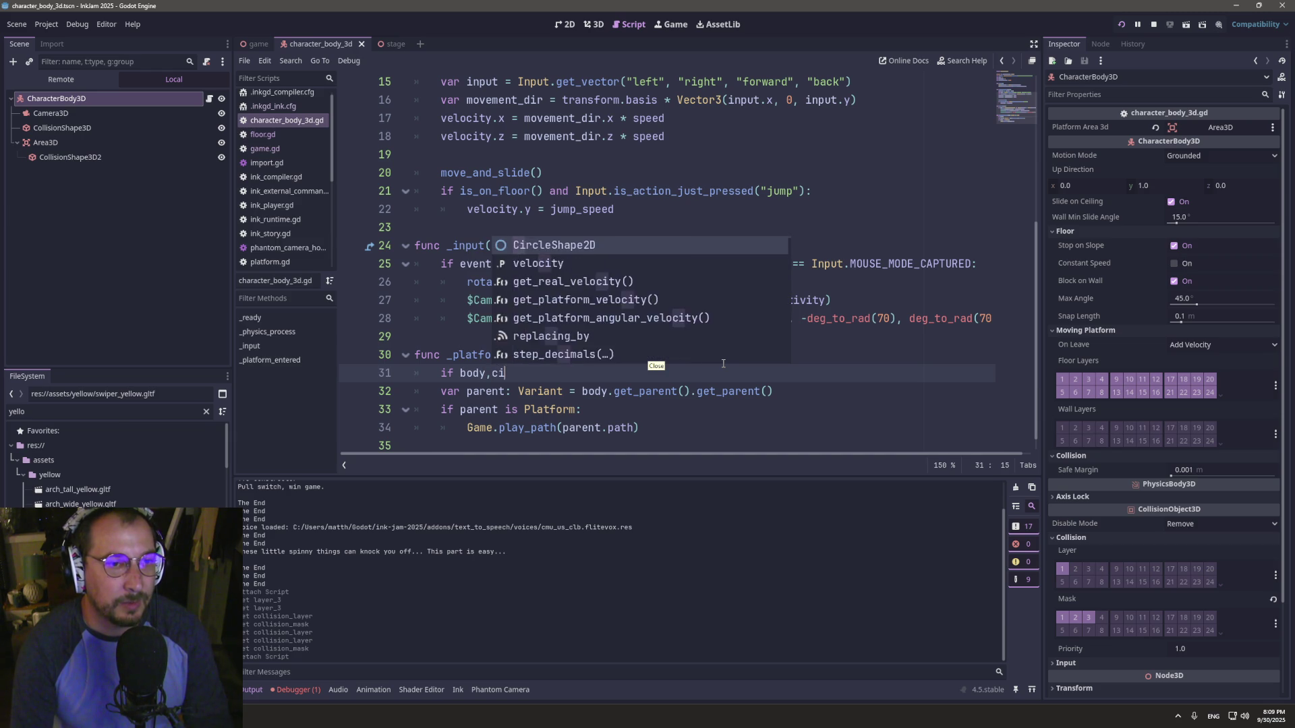
{"action": "key", "text": "Escape"}
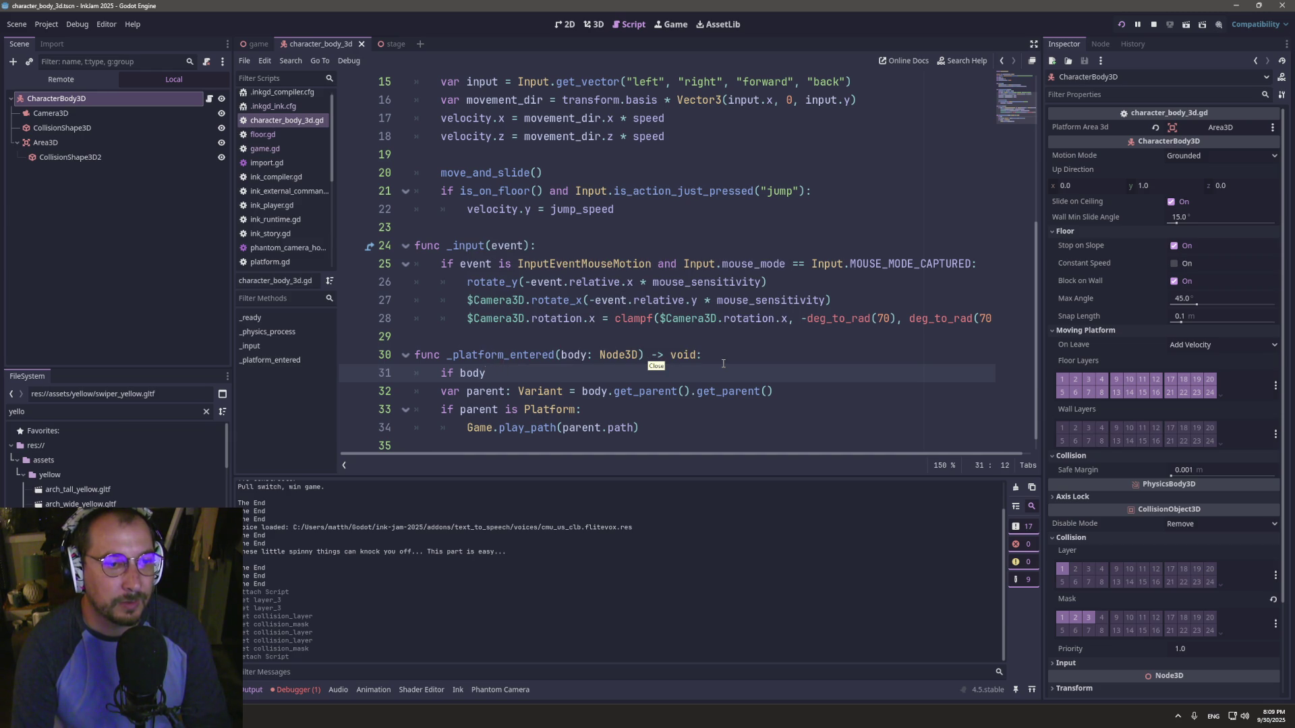
{"action": "type", "text": ".coll"}
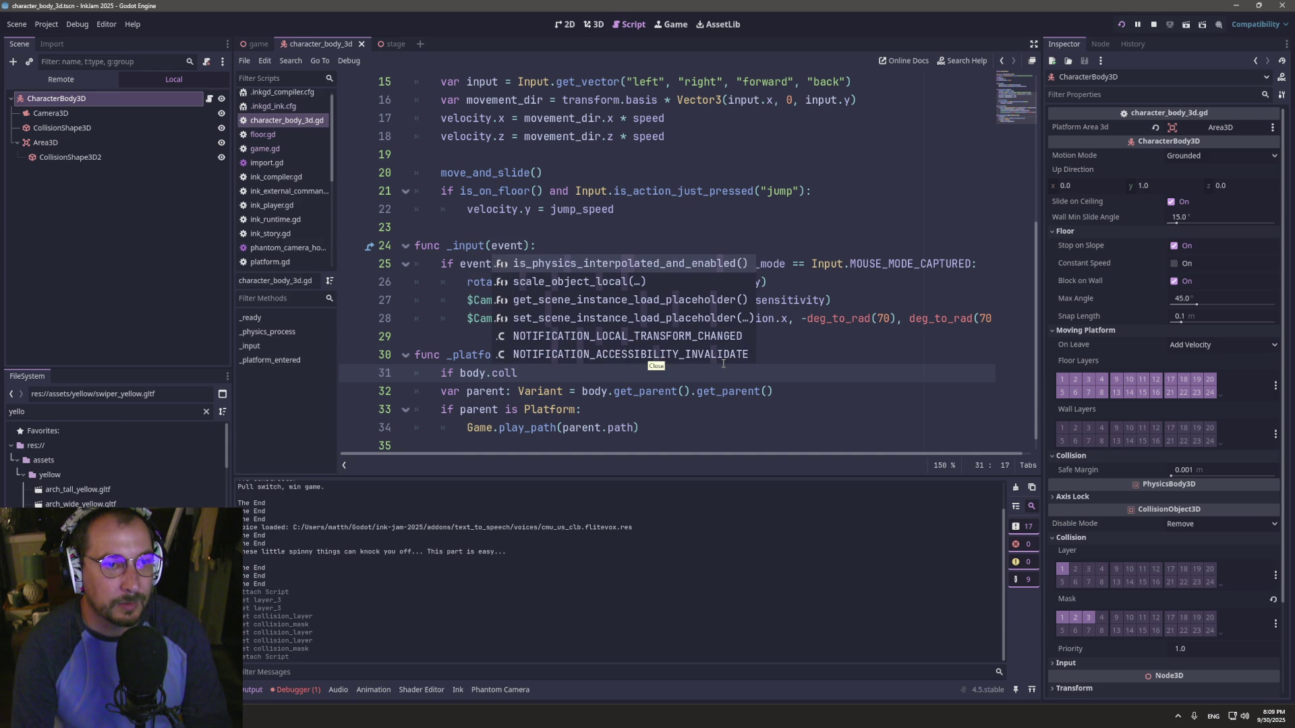
{"action": "key", "text": "Escape"}
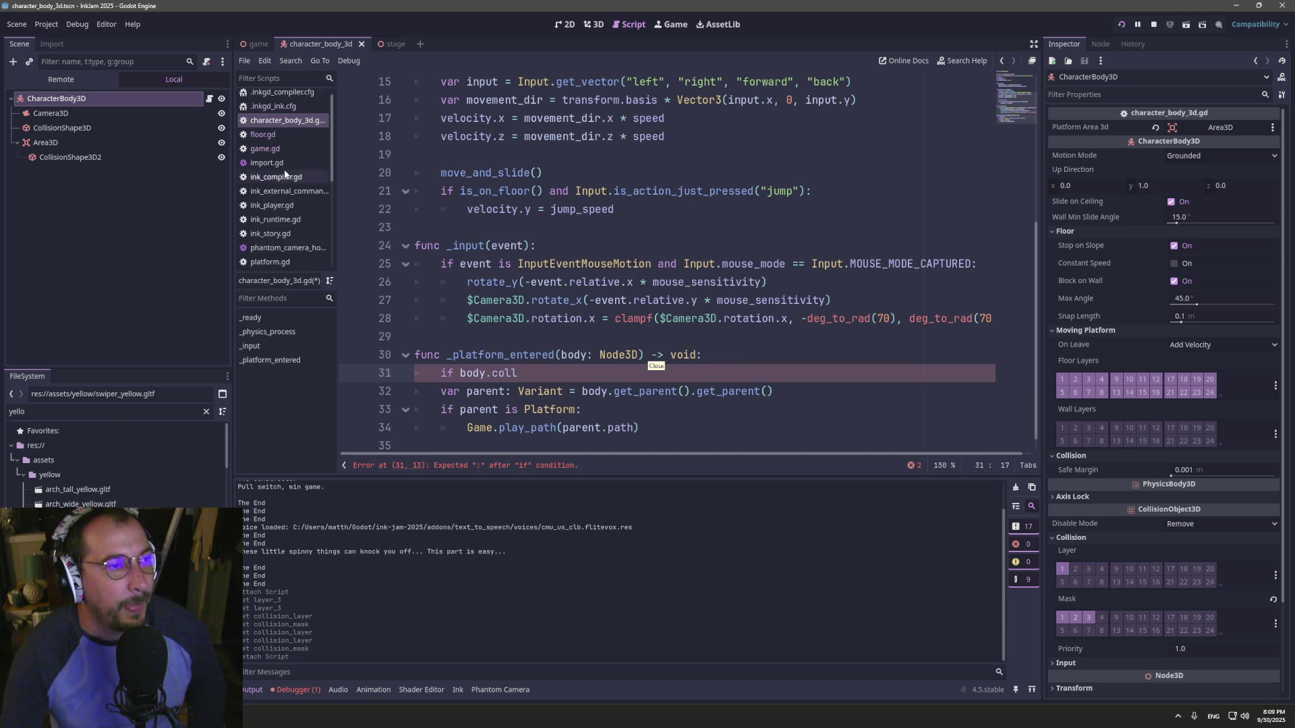
- Check the floor in the game scene, return to the character body script and save it
{"action": "left_click", "coordinate": [249, 44]}
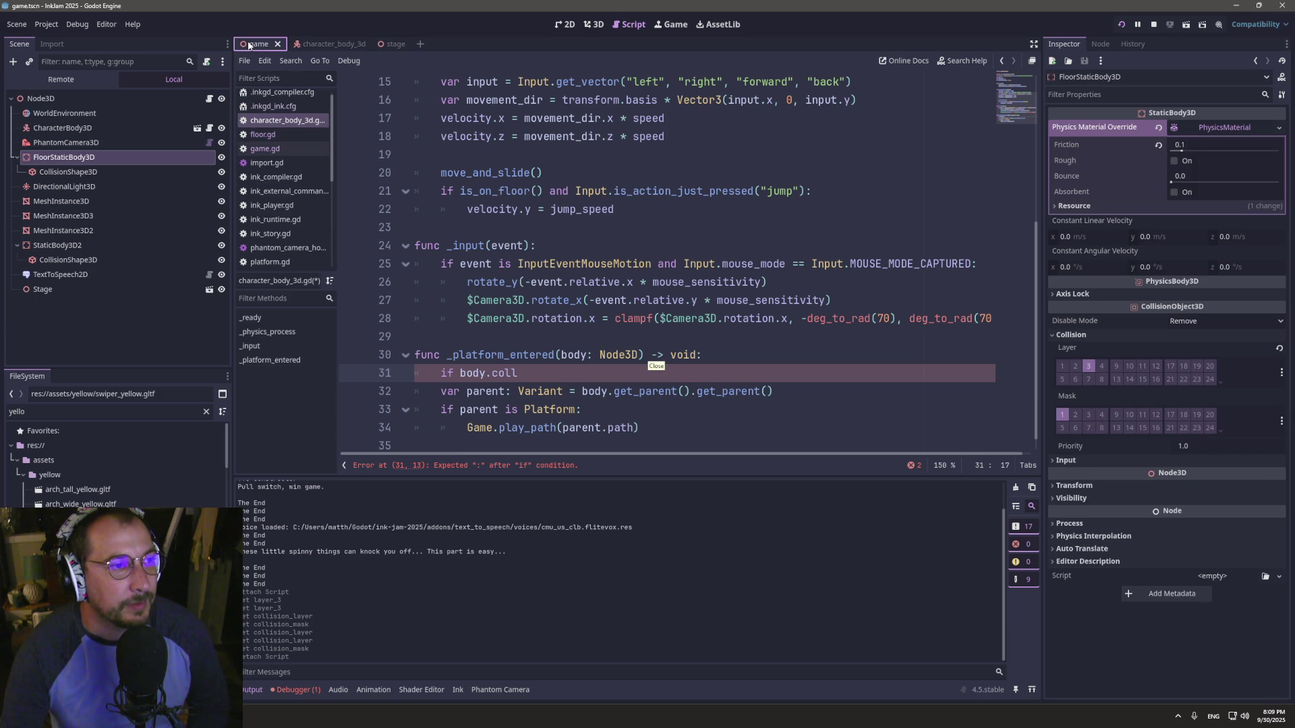
{"action": "left_click", "coordinate": [316, 41]}
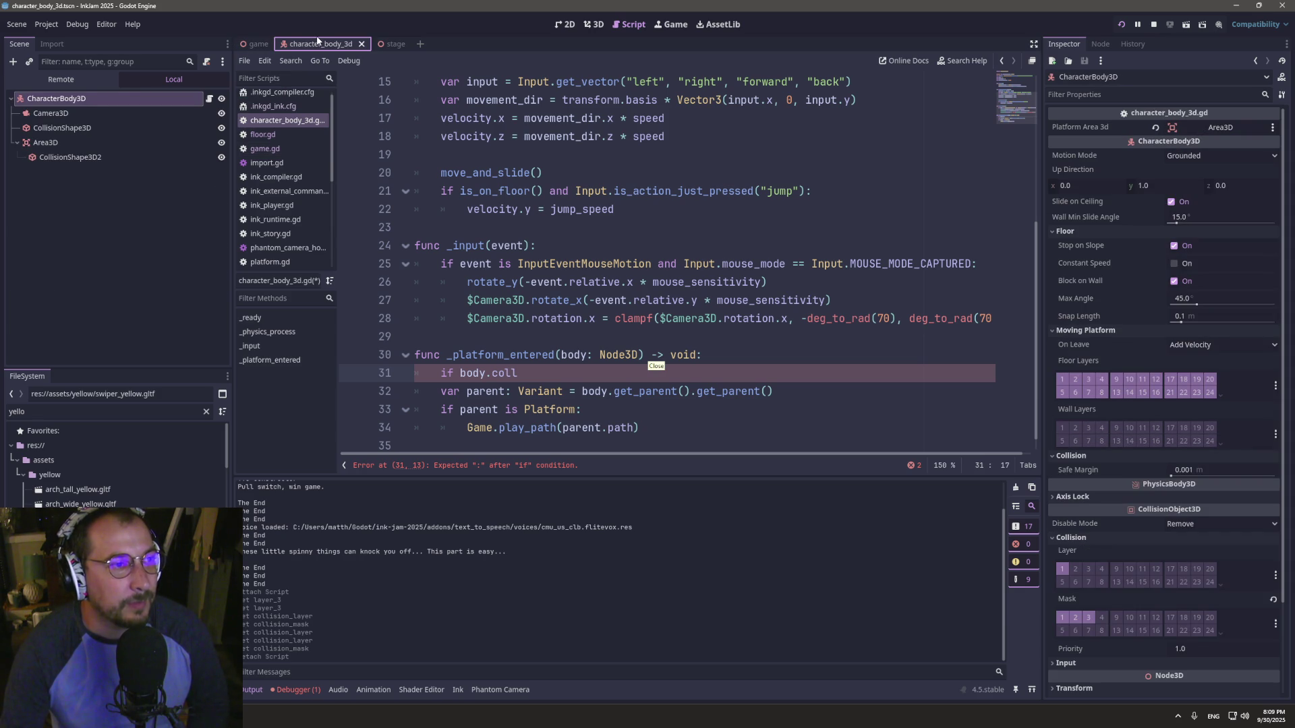
{"action": "double_click", "coordinate": [504, 373]}
{"action": "double_click", "coordinate": [575, 355]}
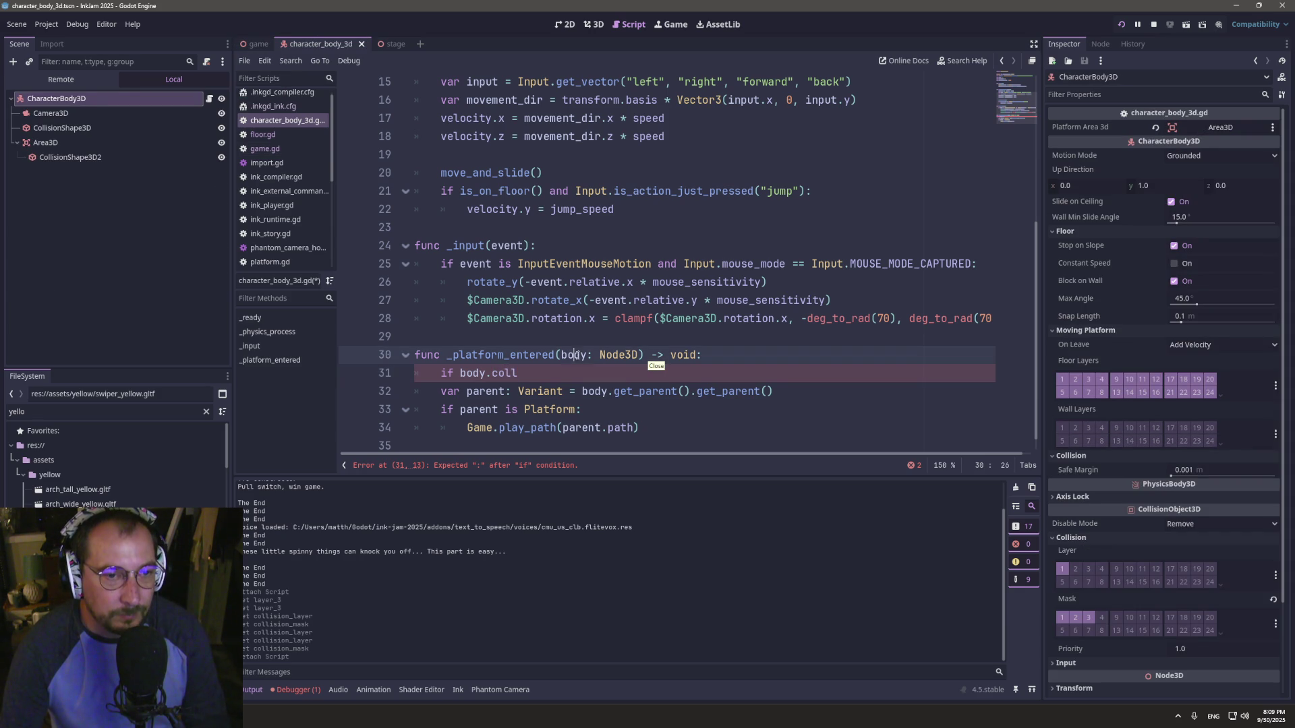
{"action": "left_click", "coordinate": [533, 367]}
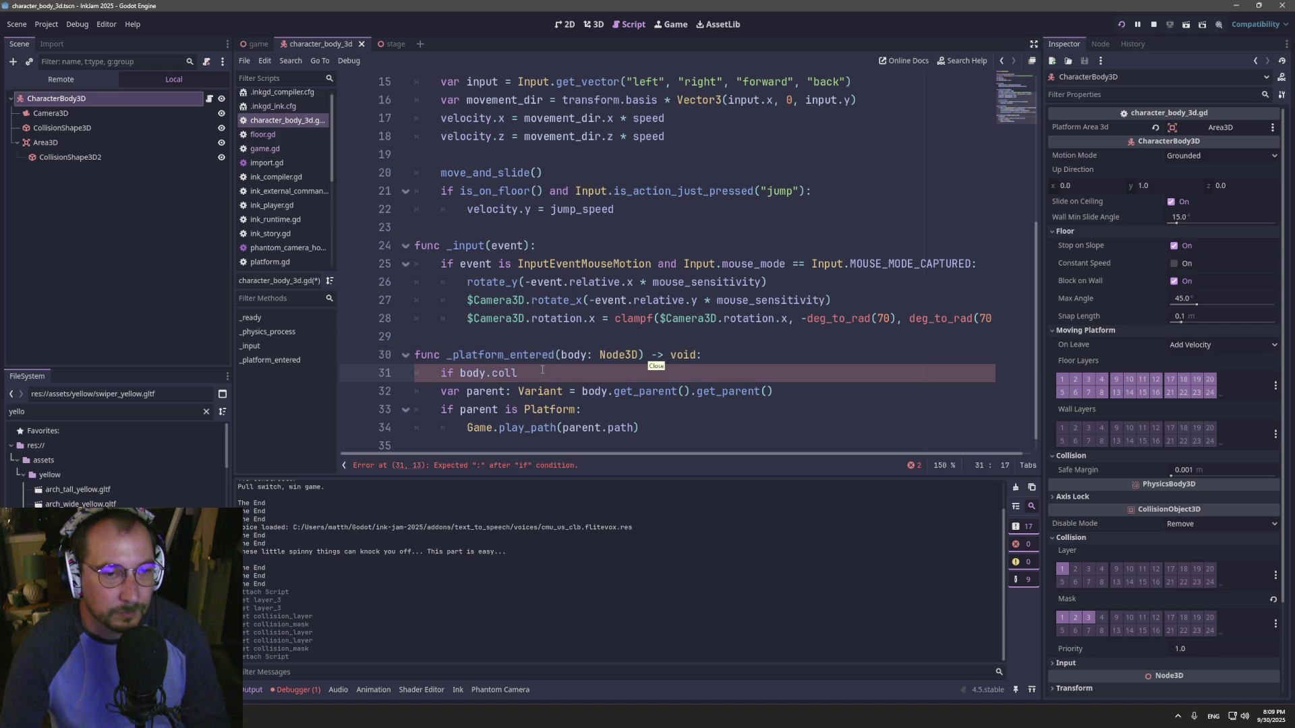
{"action": "left_click", "coordinate": [574, 356]}
{"action": "key", "text": "ctrl+s"}
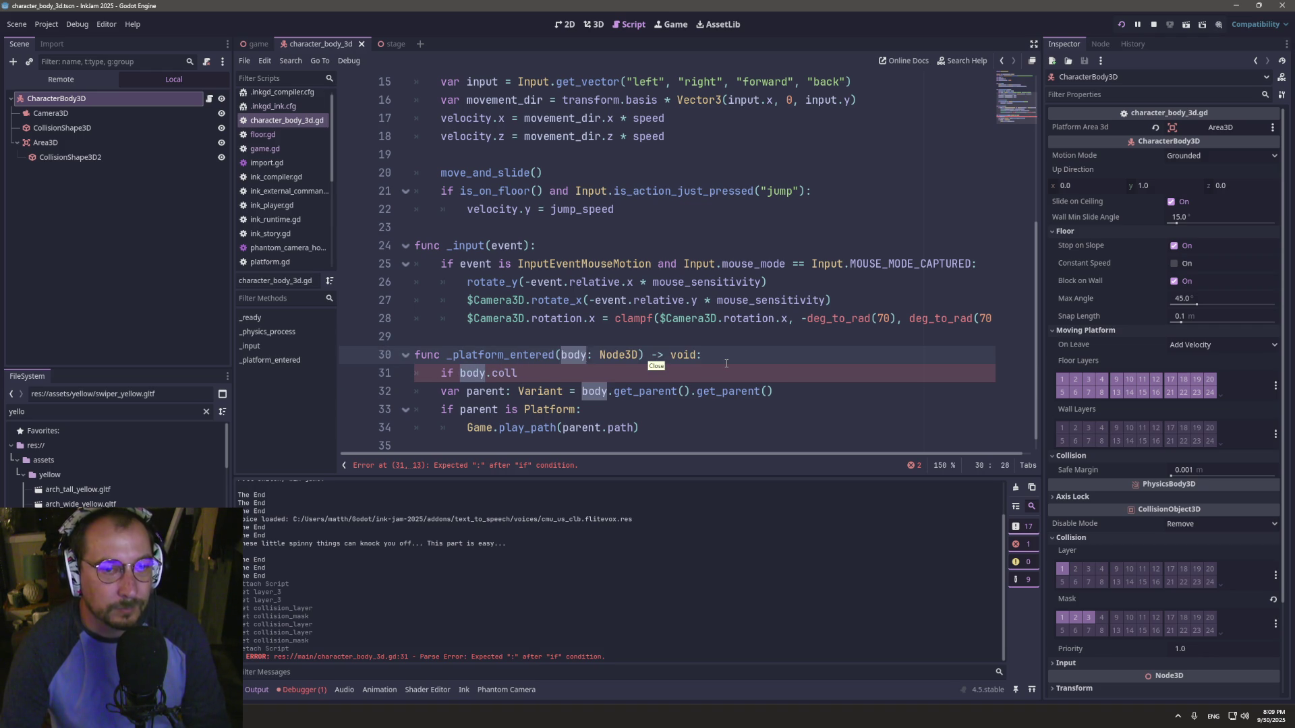
- Insert an 'if body is StaticBody3D:' line above the coll check
{"action": "left_click", "coordinate": [727, 363]}
{"action": "key", "text": "Return"}
{"action": "type", "text": "i"}
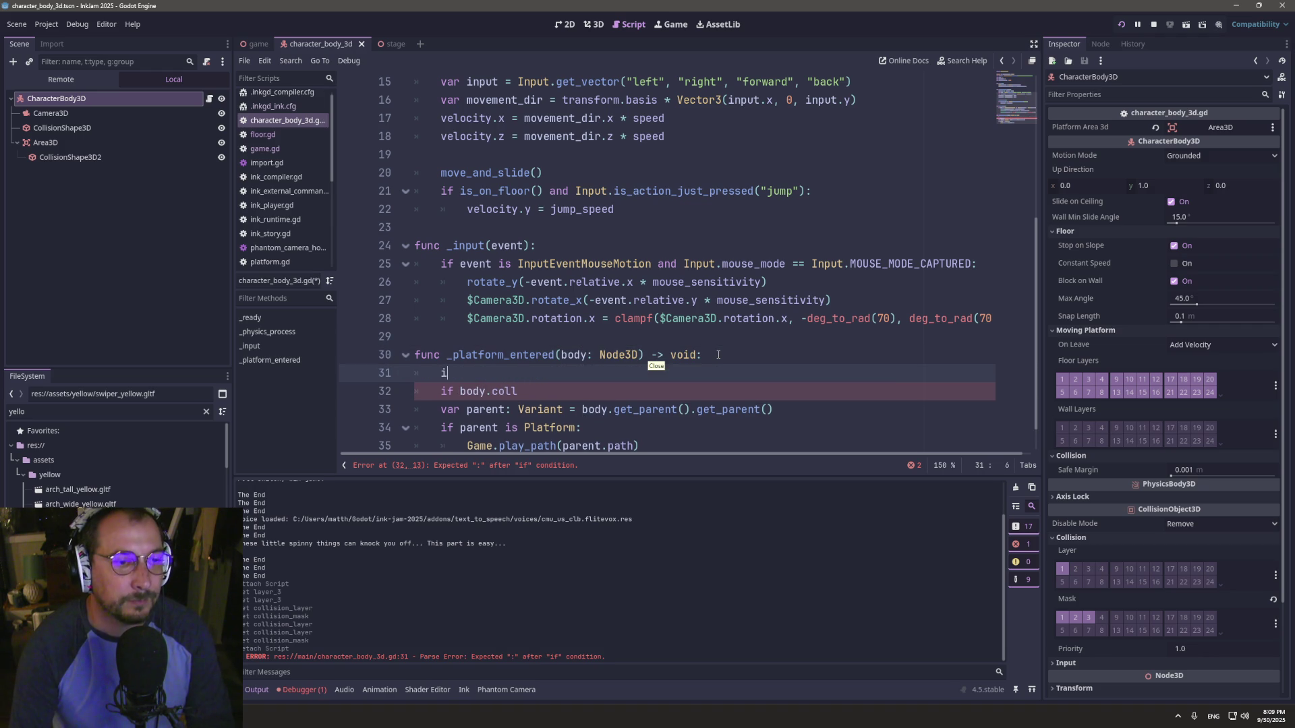
{"action": "type", "text": "f body"}
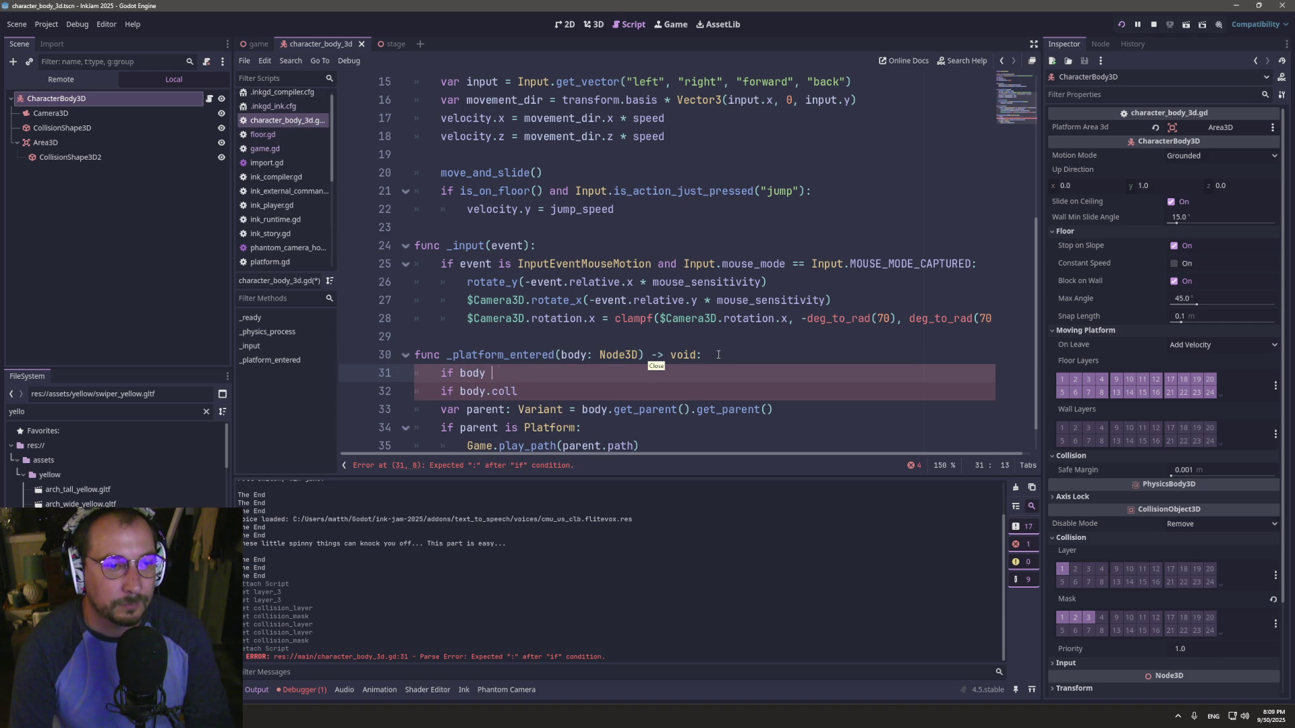
{"action": "type", "text": "is "}
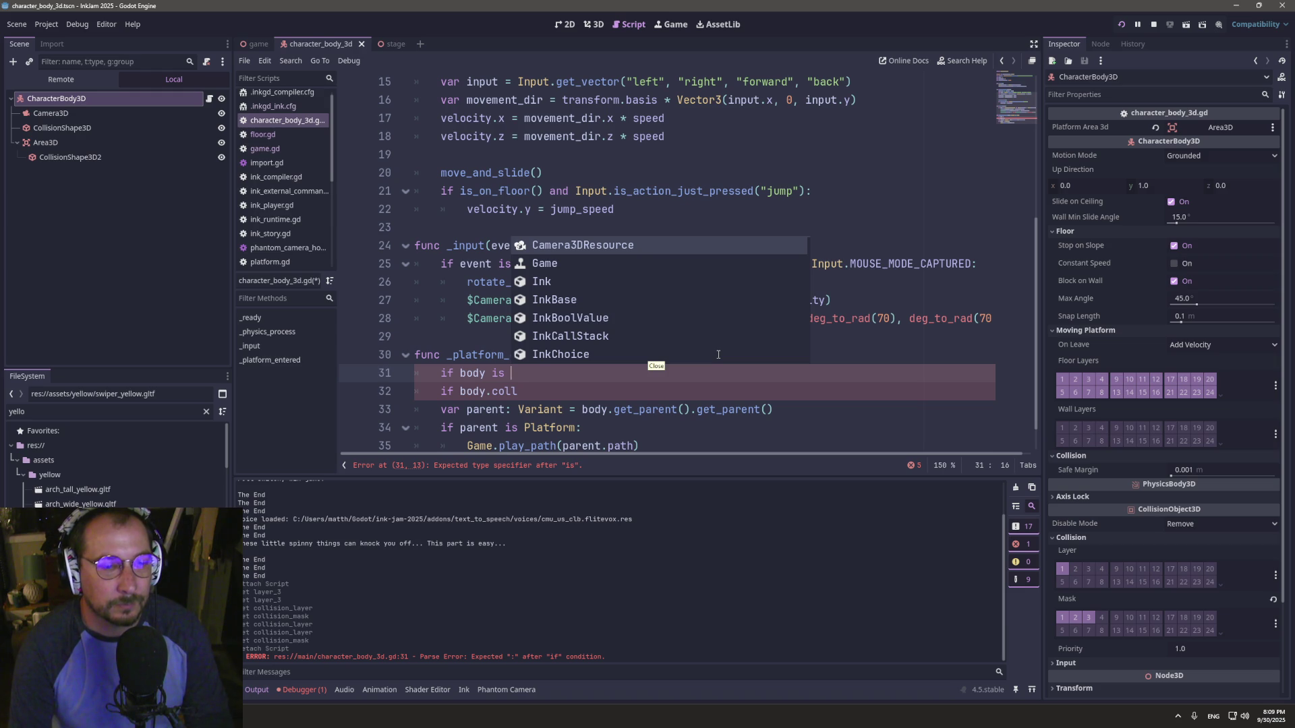
{"action": "type", "text": "C"}
{"action": "key", "text": "BackSpace"}
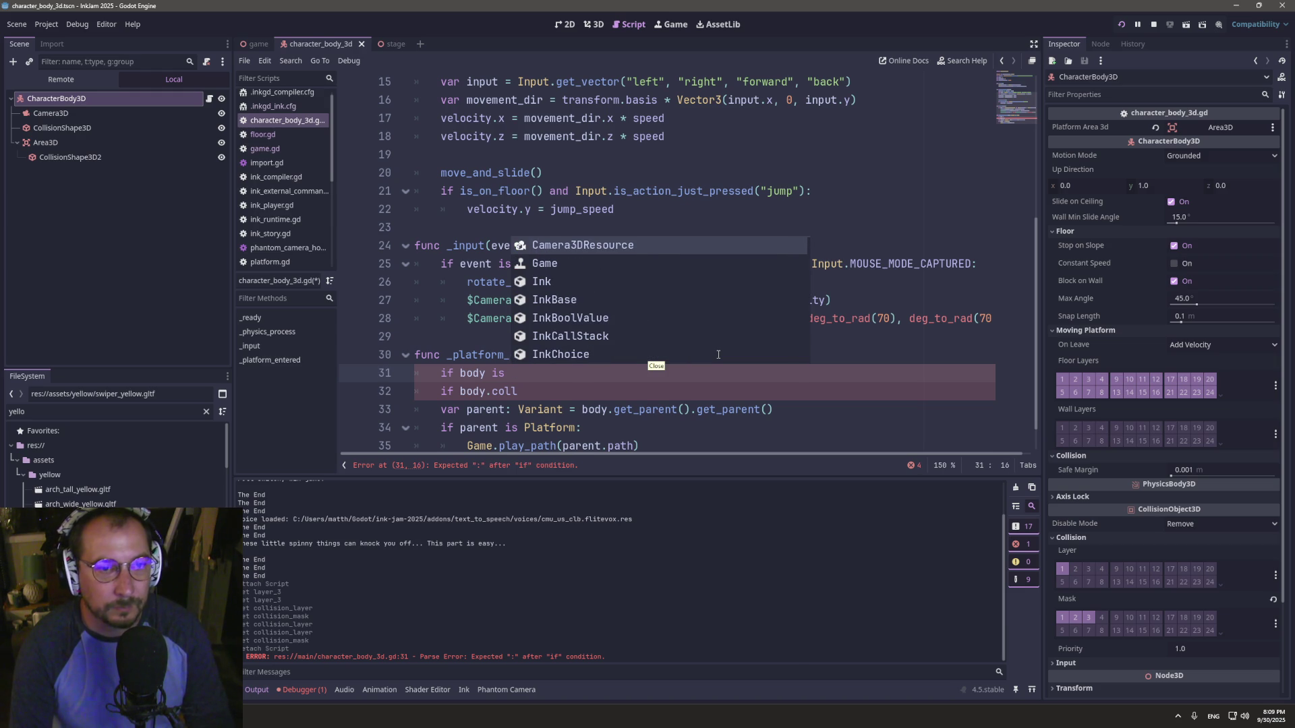
{"action": "type", "text": "Stat"}
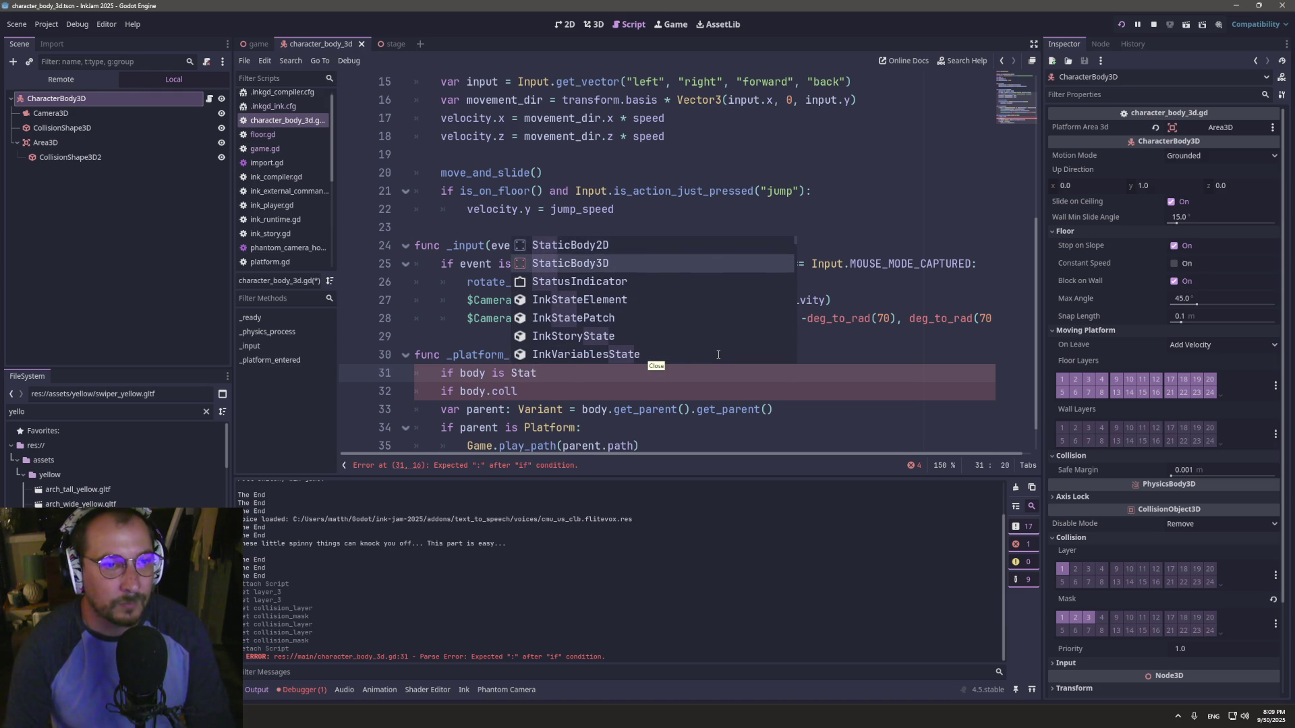
{"action": "key", "text": "Return"}
{"action": "type", "text": ":"}
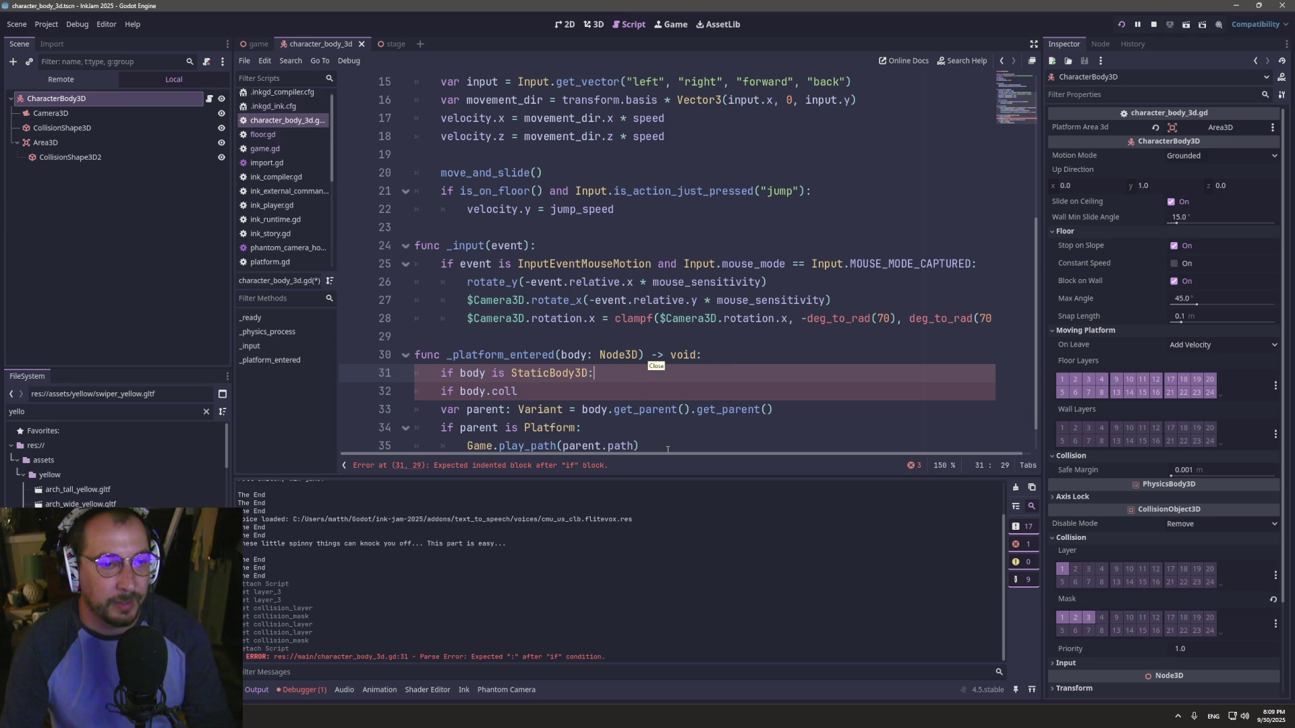
- Indent the platform-handling lines and the coll check under the StaticBody3D type check
{"action": "scroll", "coordinate": [667, 448], "scroll_direction": "down", "scroll_amount": 2}
{"action": "left_click_drag", "start_coordinate": [668, 415], "coordinate": [415, 373]}
{"action": "key", "text": "Tab"}
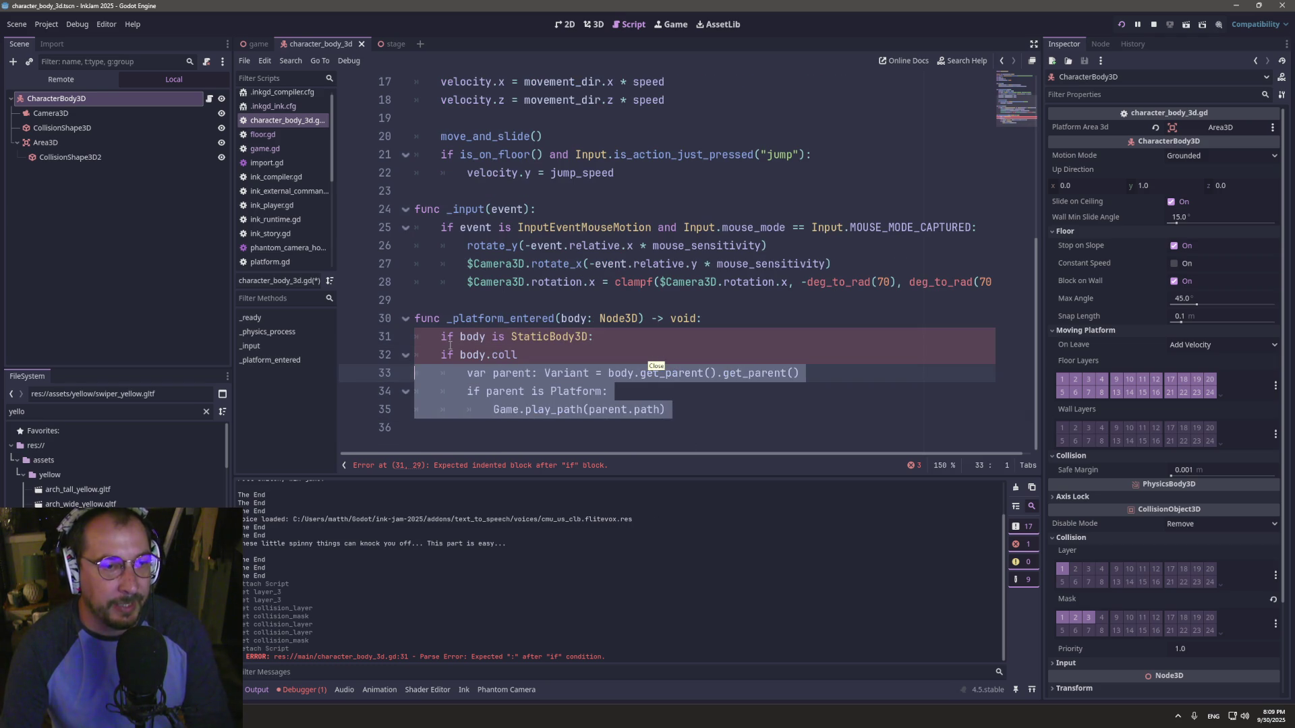
{"action": "left_click", "coordinate": [441, 352]}
{"action": "key", "text": "Tab"}
- Complete the check as 'if body.collision_layer == 3:' with a breakpoint beneath, then run the project
{"action": "left_click", "coordinate": [548, 349]}
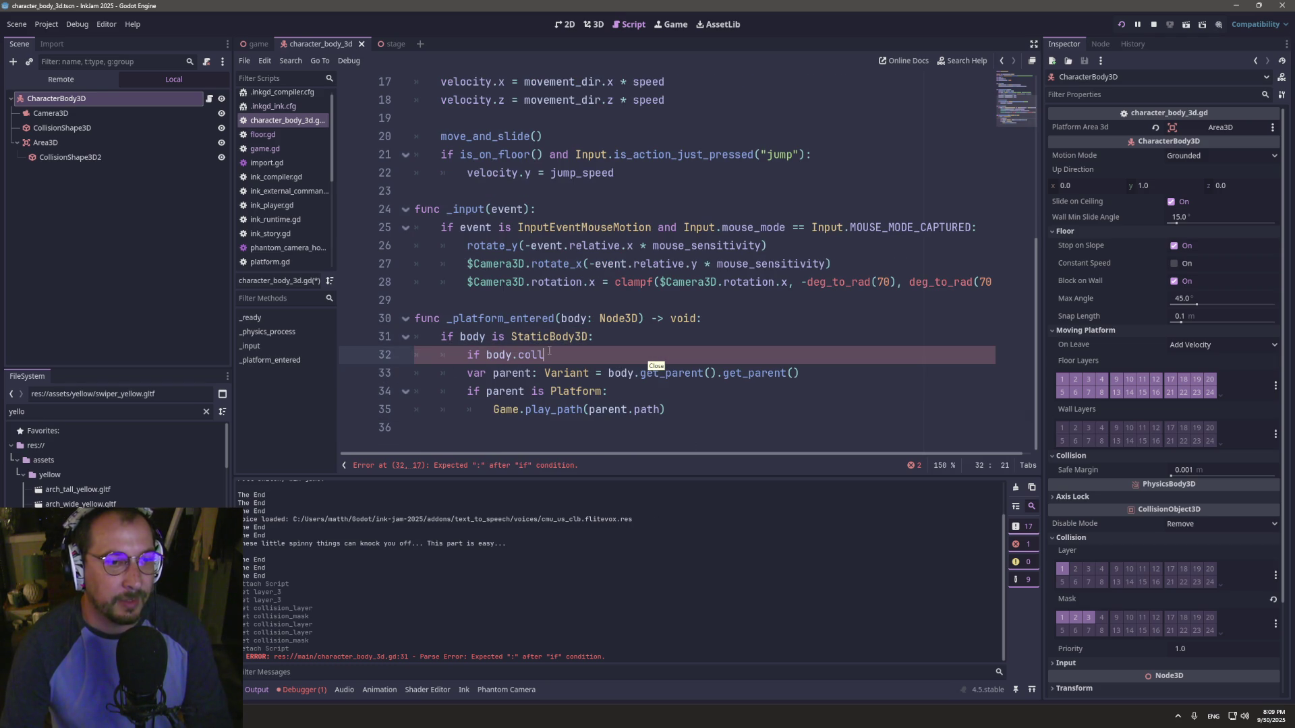
{"action": "key", "text": "BackSpace"}
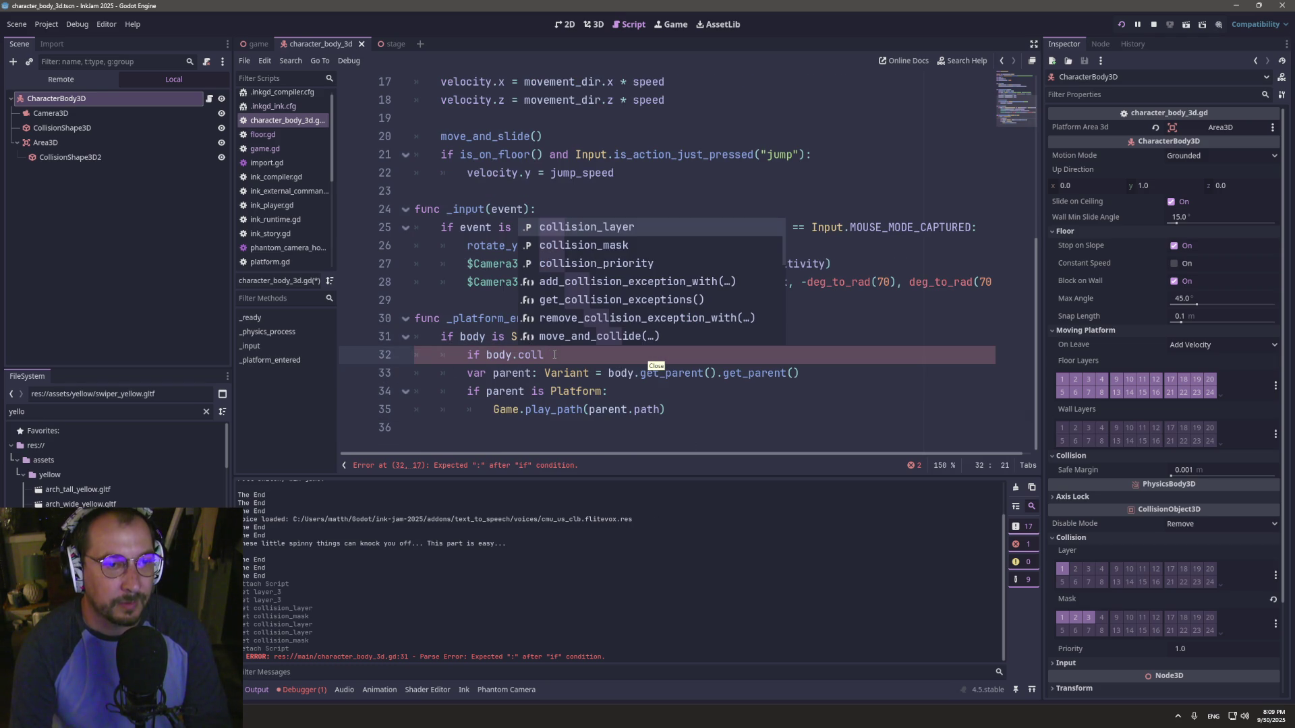
{"action": "key", "text": "Return"}
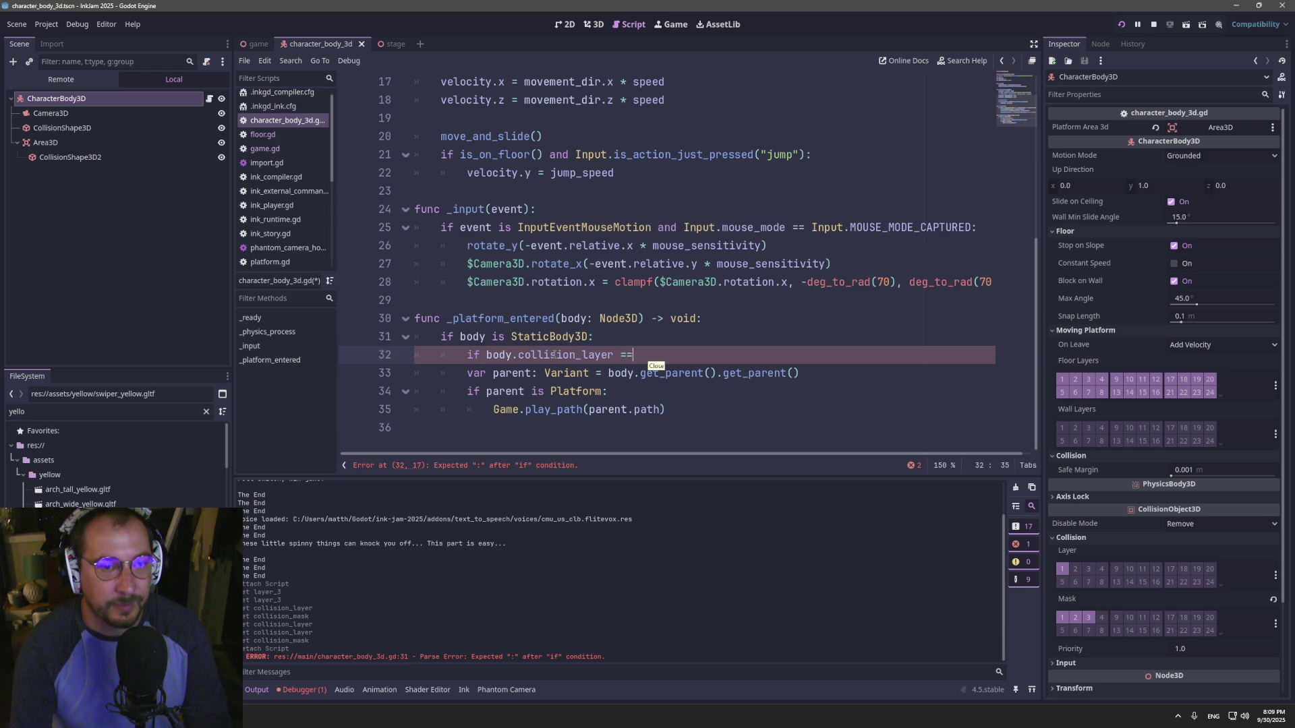
{"action": "type", "text": "="}
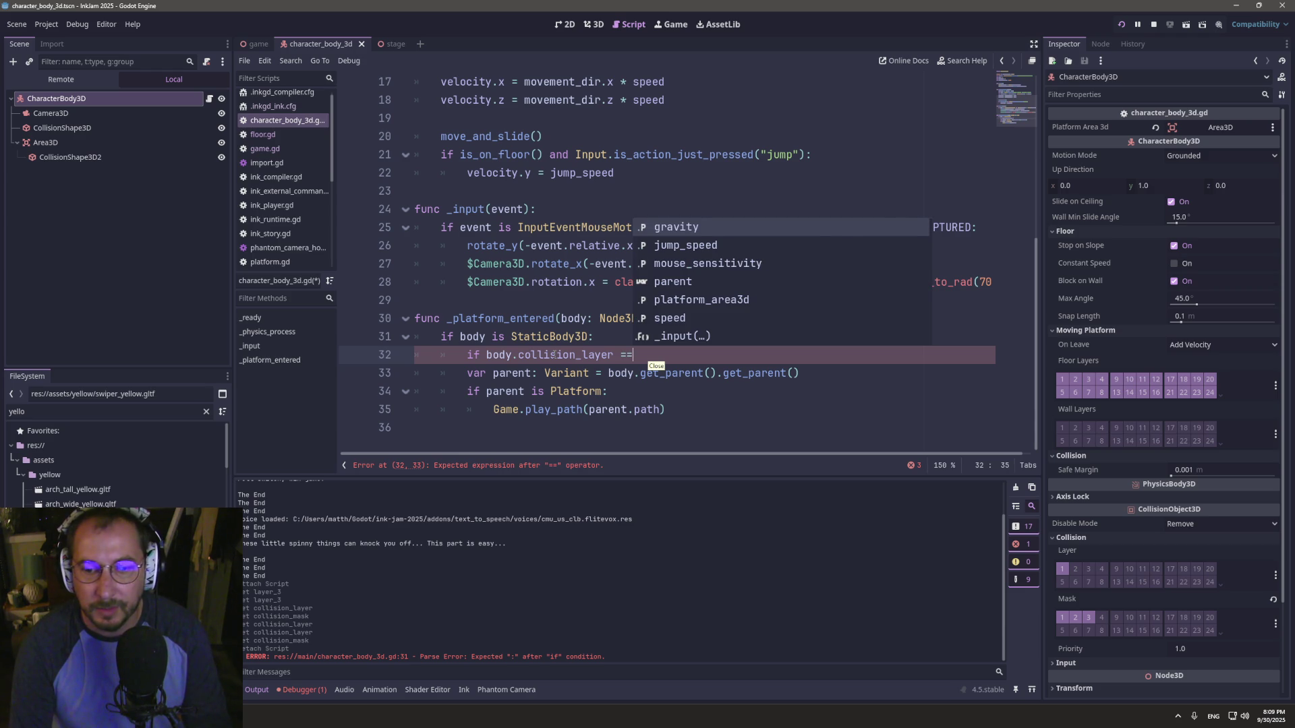
{"action": "type", "text": " 3:"}
{"action": "key", "text": "Return"}
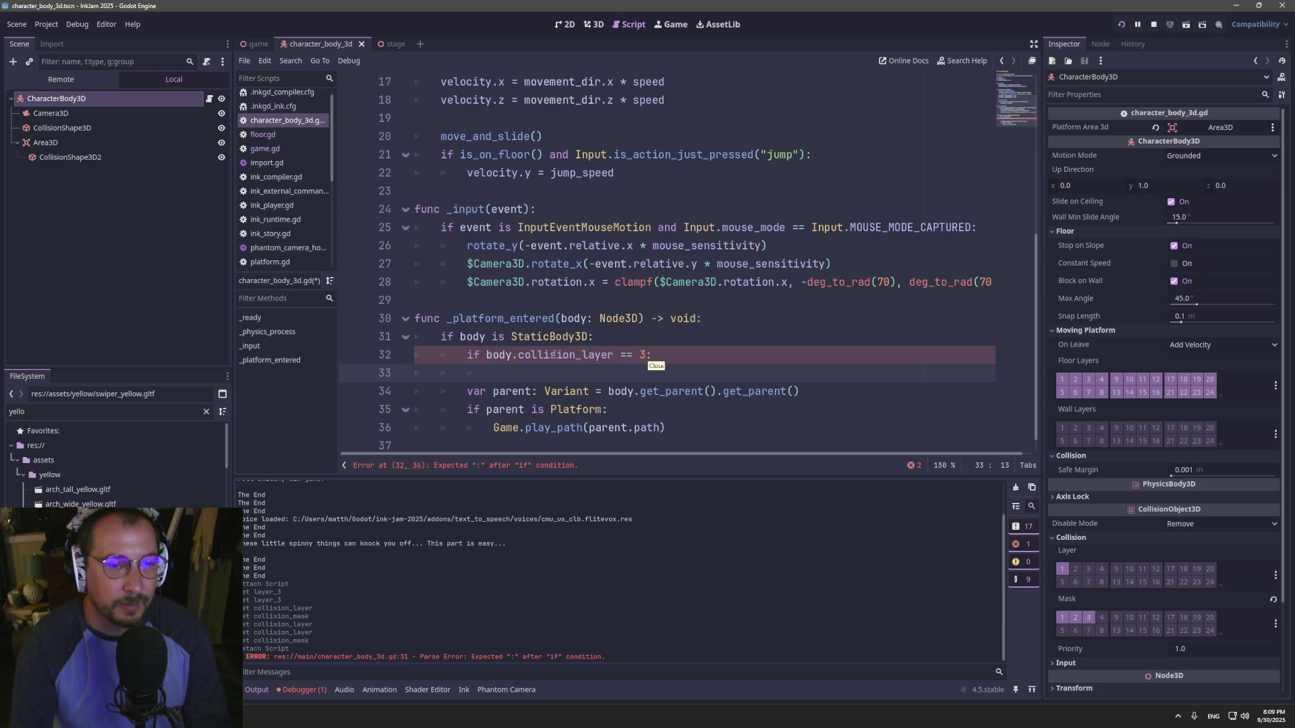
{"action": "type", "text": "breakpoi"}
{"action": "key", "text": "Return"}
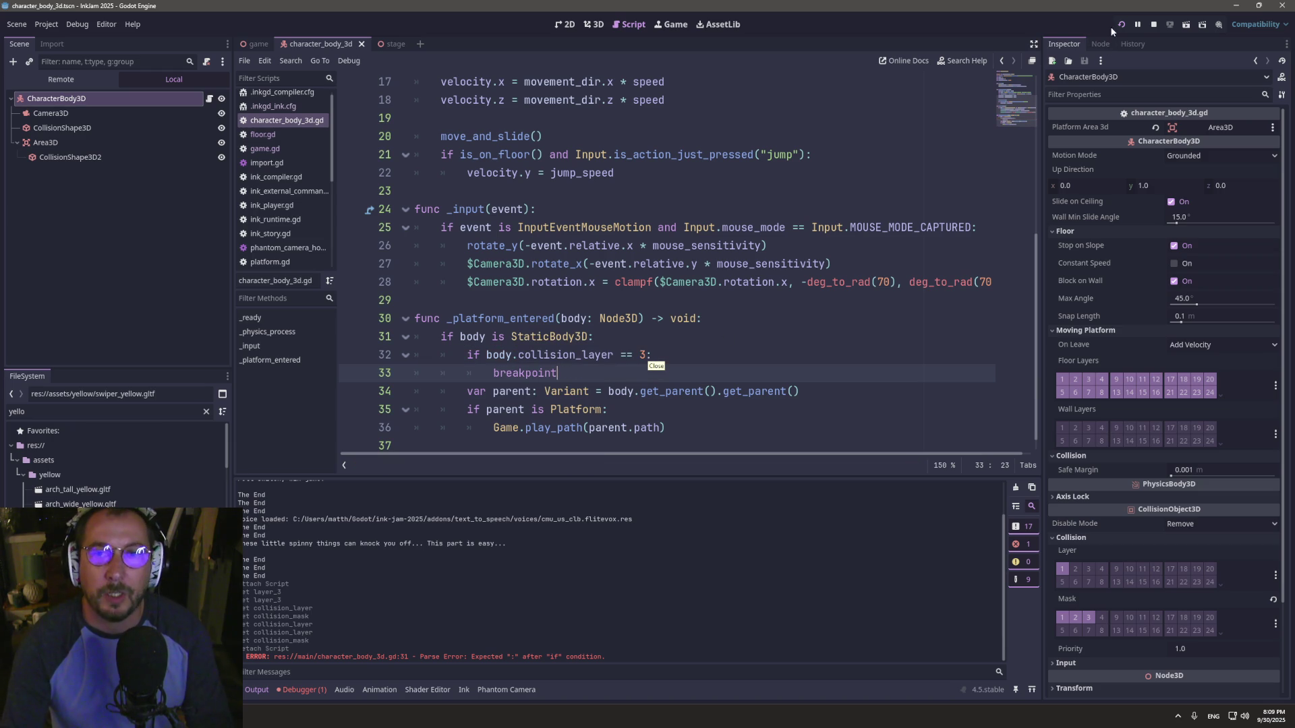
{"action": "left_click", "coordinate": [1115, 26]}
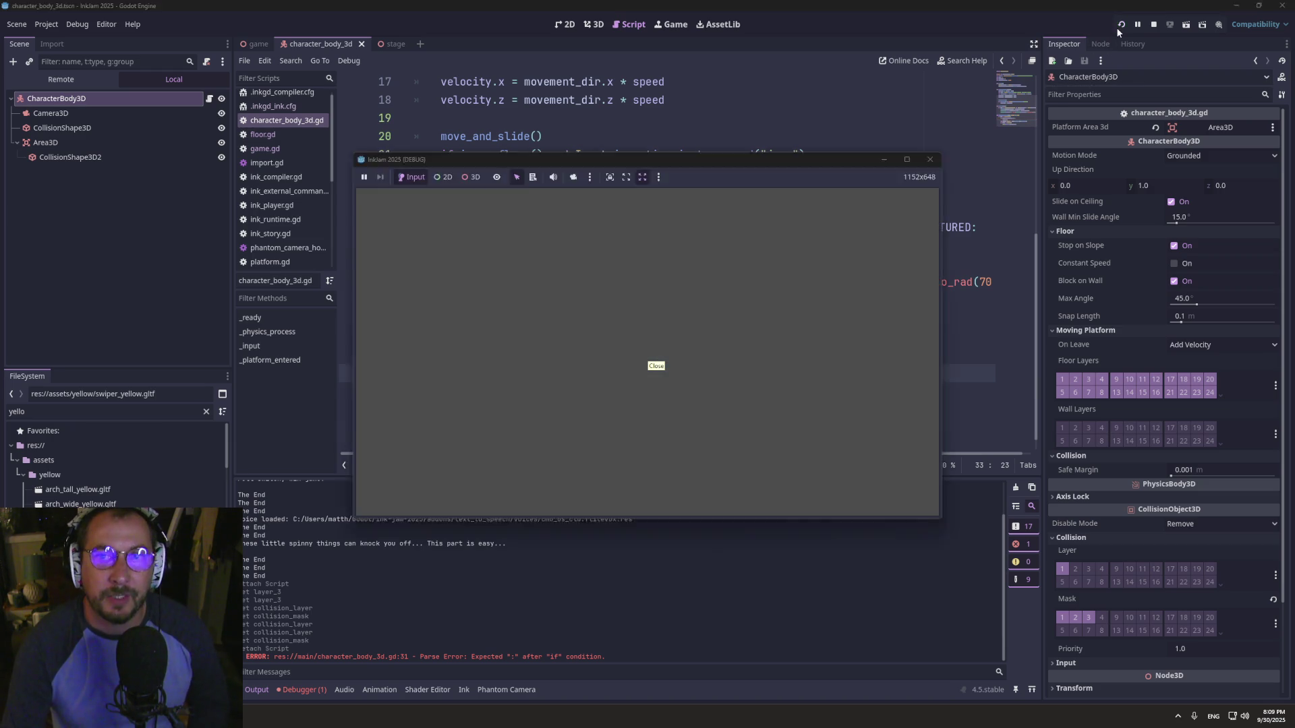
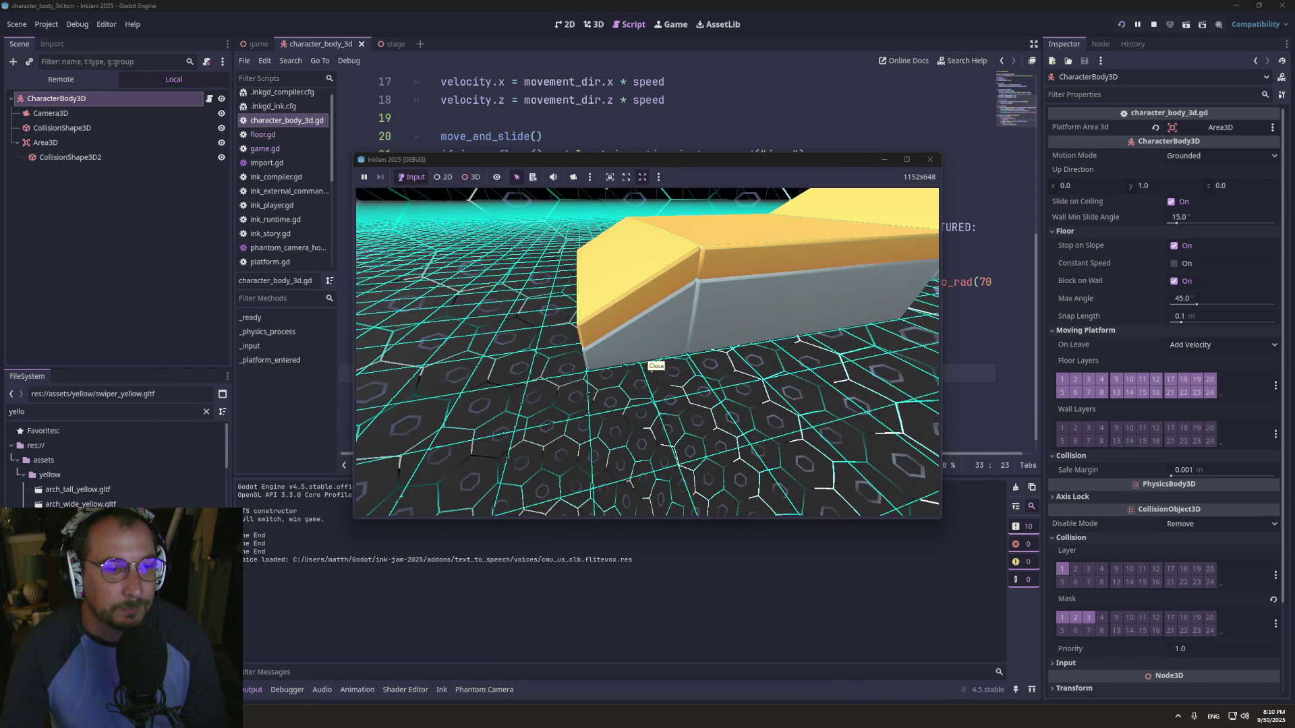
- Add a print(body) debug line under the StaticBody3D check in _platform_entered and run the game
{"action": "key", "text": "super+Tab"}
{"action": "left_click", "coordinate": [556, 181]}
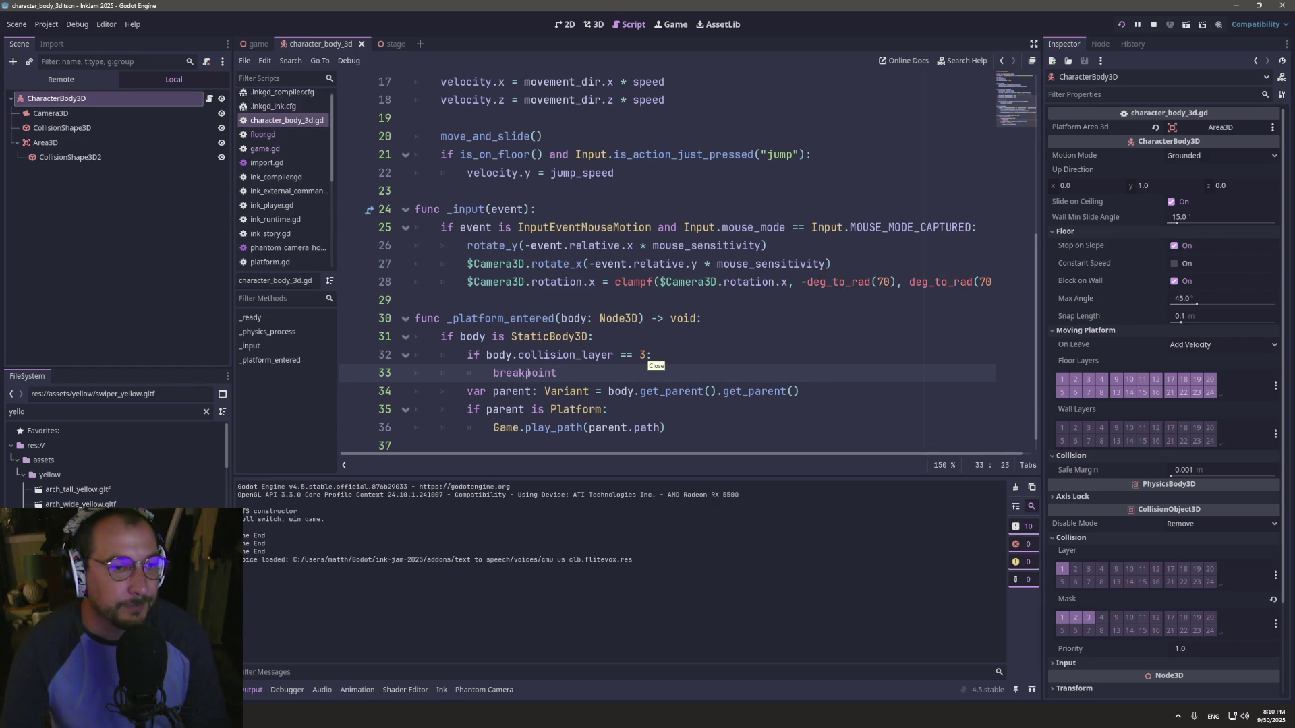
{"action": "left_click", "coordinate": [482, 337]}
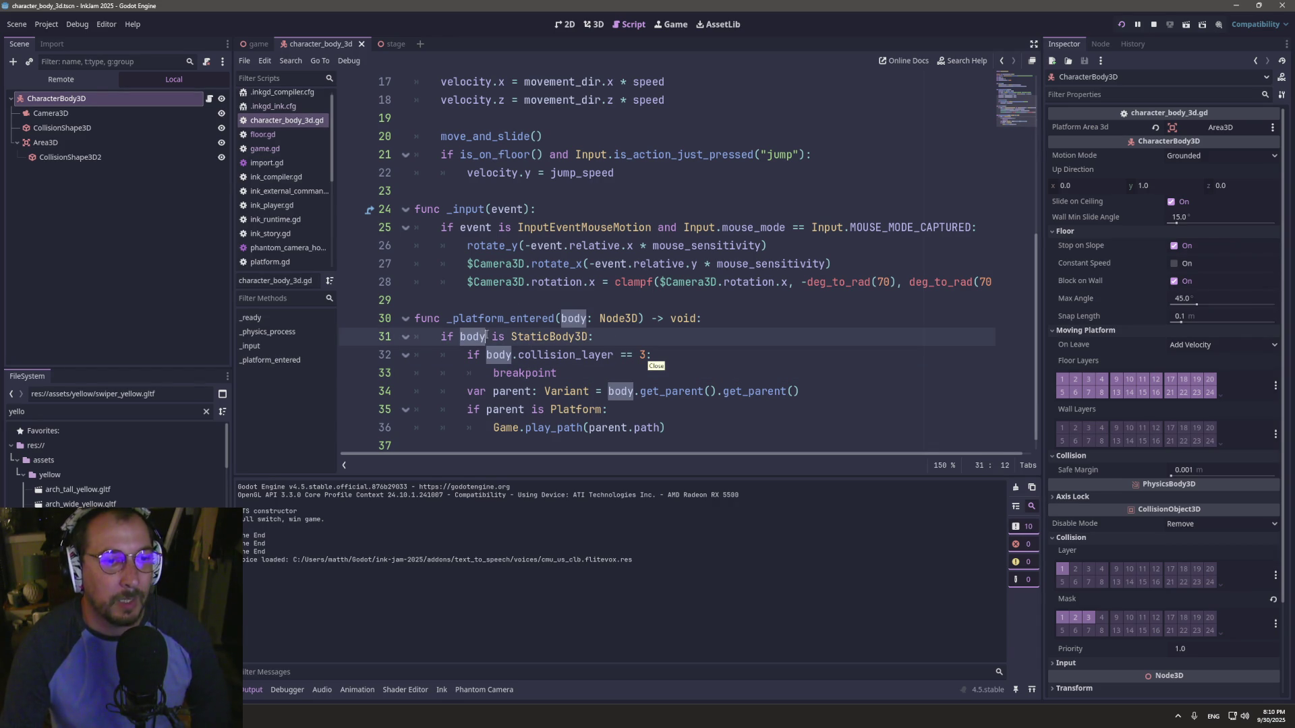
{"action": "left_click", "coordinate": [650, 344]}
{"action": "key", "text": "Return"}
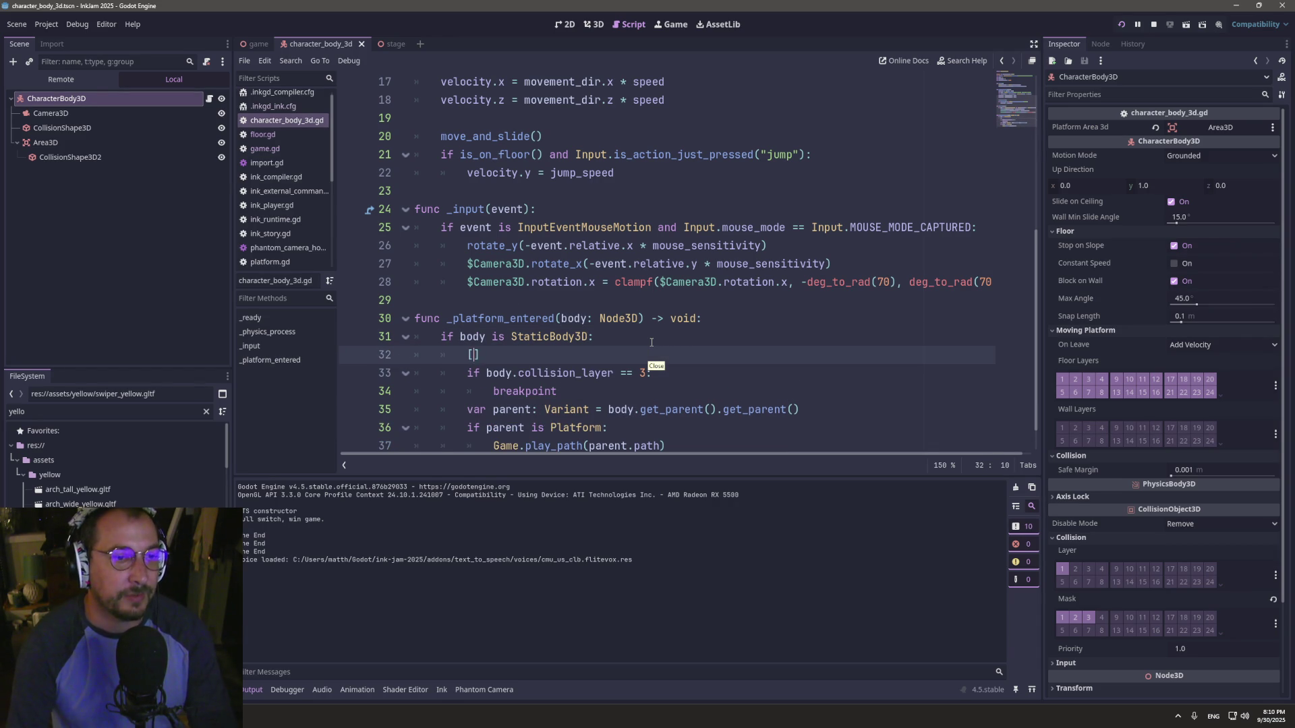
{"action": "key", "text": "Escape"}
{"action": "type", "text": "print"}
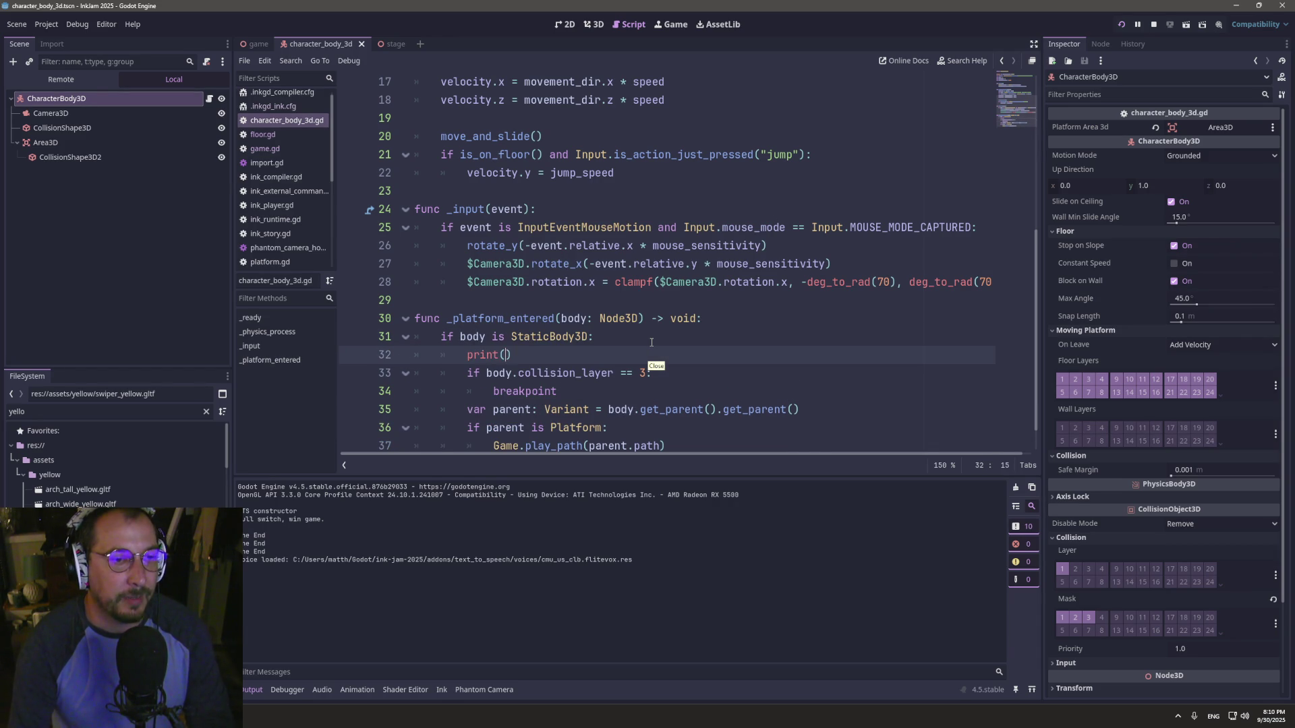
{"action": "type", "text": "body"}
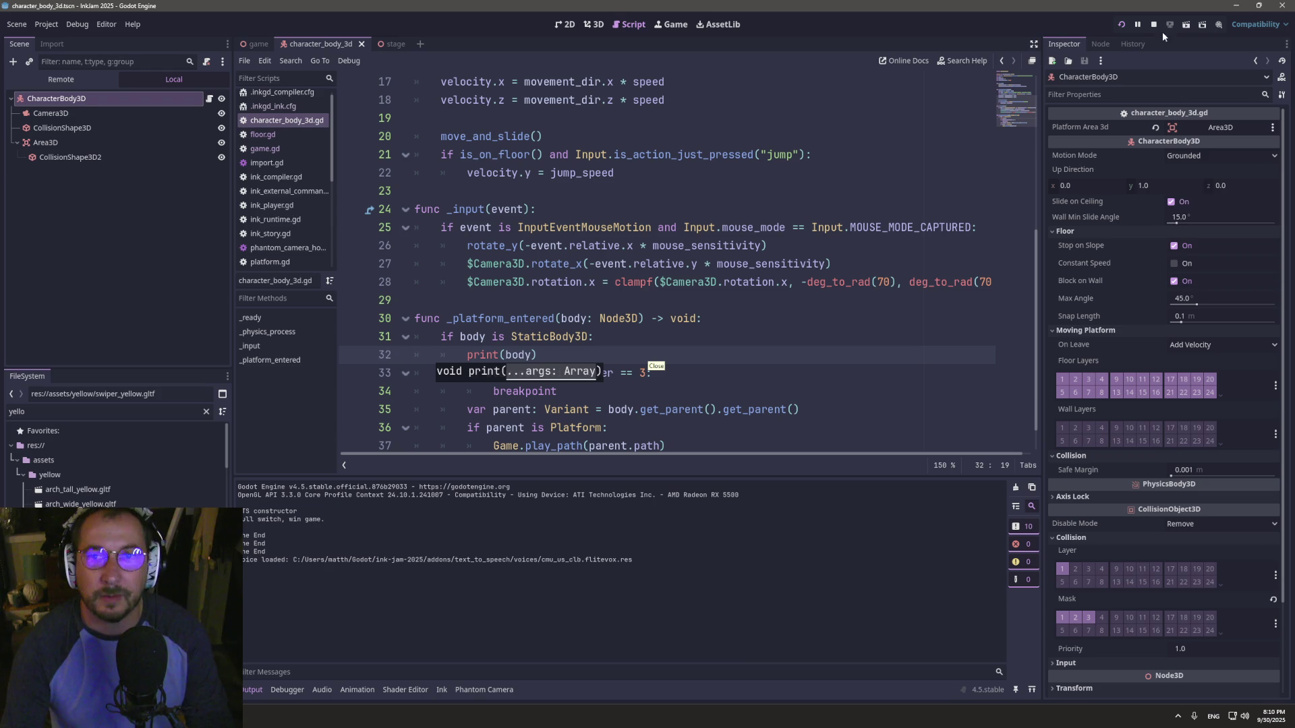
{"action": "left_click", "coordinate": [1123, 27]}
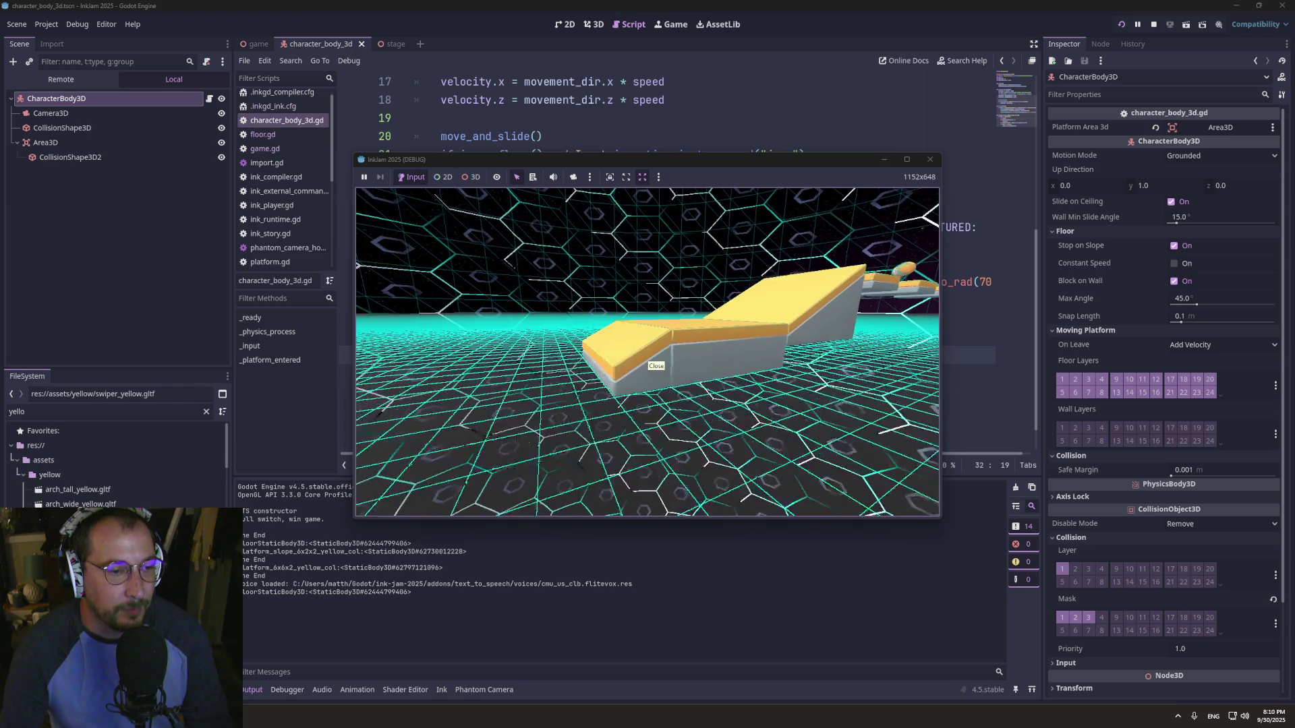
- Open the game scene to check the FloorStaticBody3D collision layer against the script's check
{"action": "key", "text": "super+Tab"}
{"action": "left_click", "coordinate": [513, 250]}
{"action": "left_click", "coordinate": [501, 389]}
{"action": "double_click", "coordinate": [542, 373]}
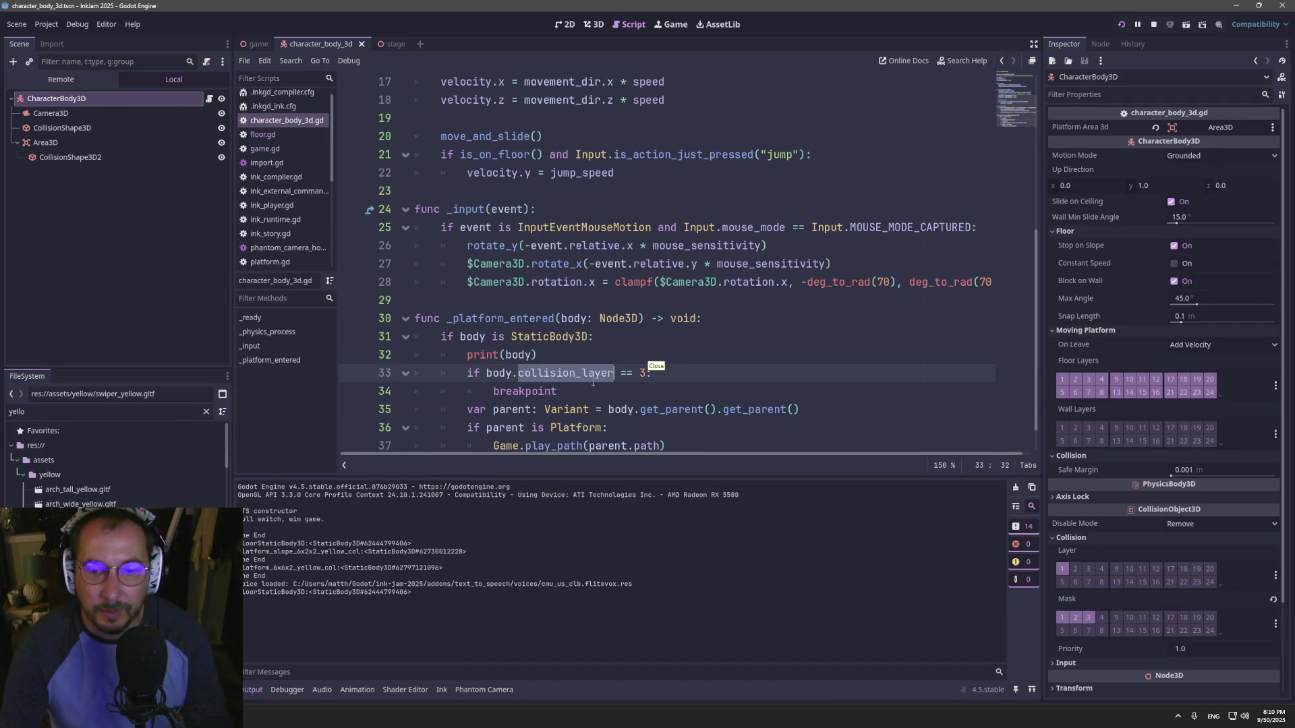
{"action": "left_click", "coordinate": [256, 44]}
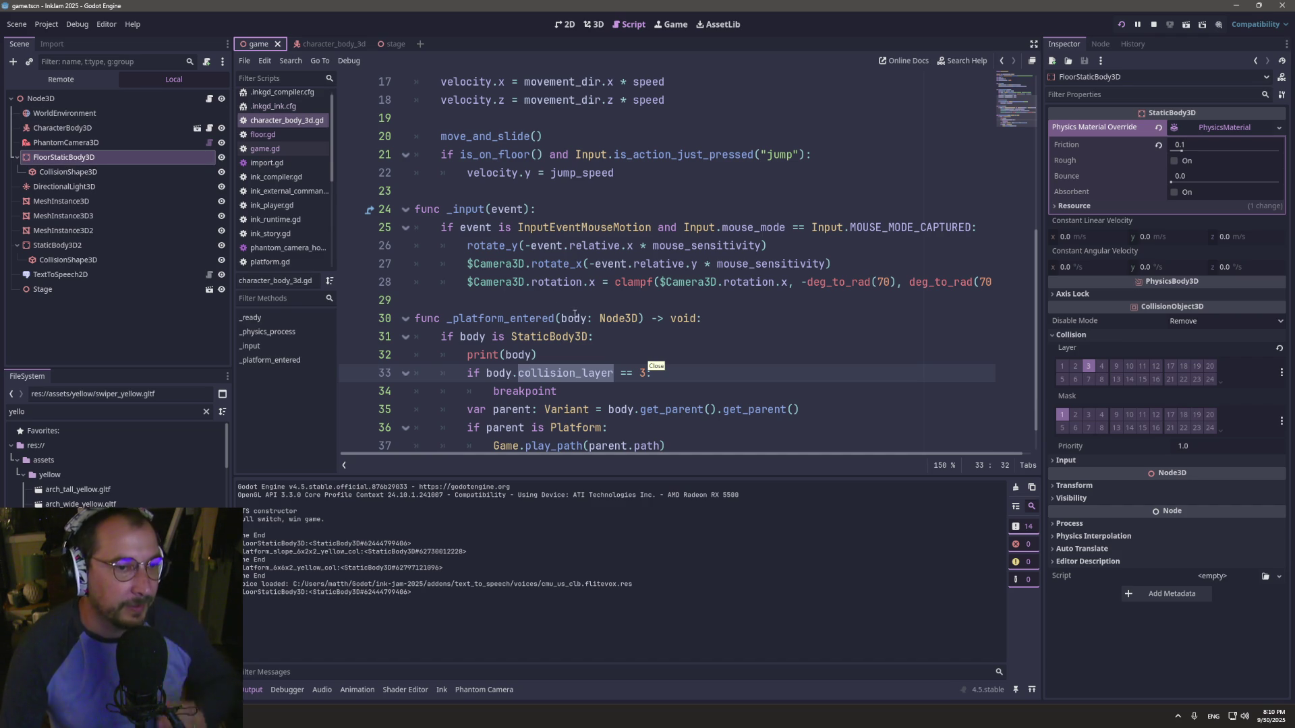
- Make the debug line print body.collision_layer and run the game
{"action": "double_click", "coordinate": [543, 375]}
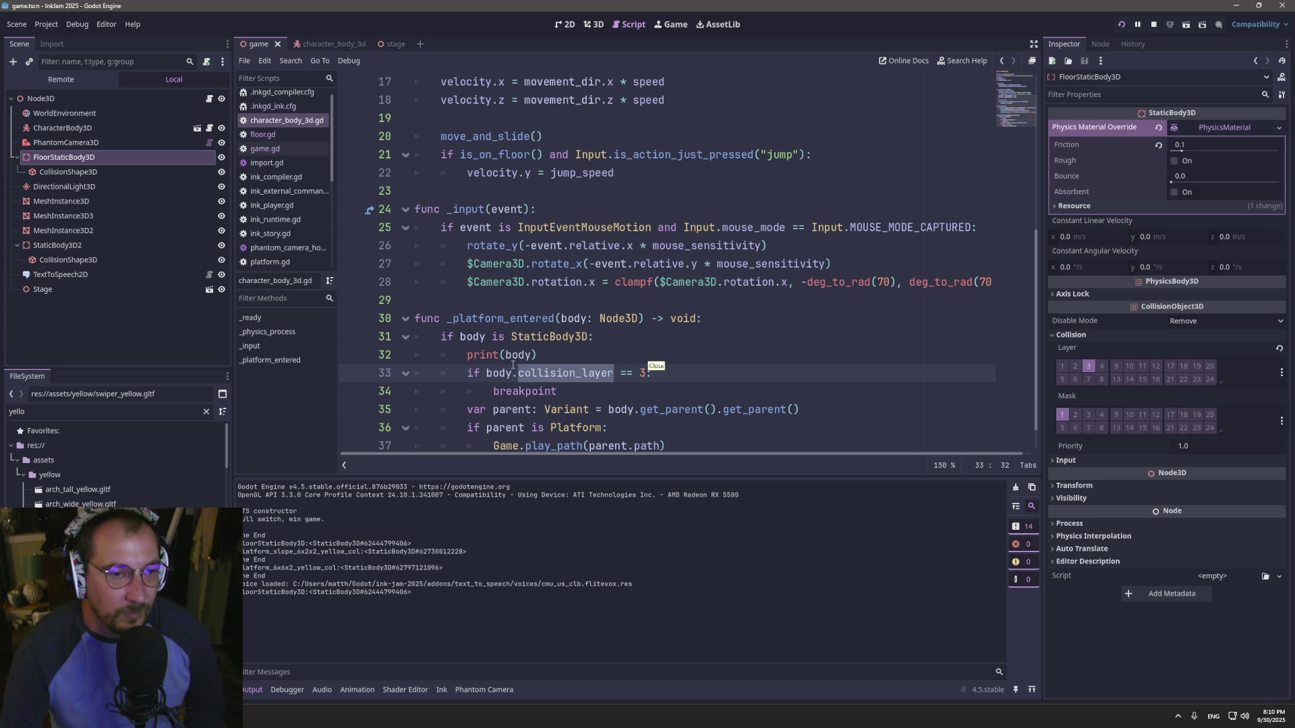
{"action": "left_click", "coordinate": [522, 351]}
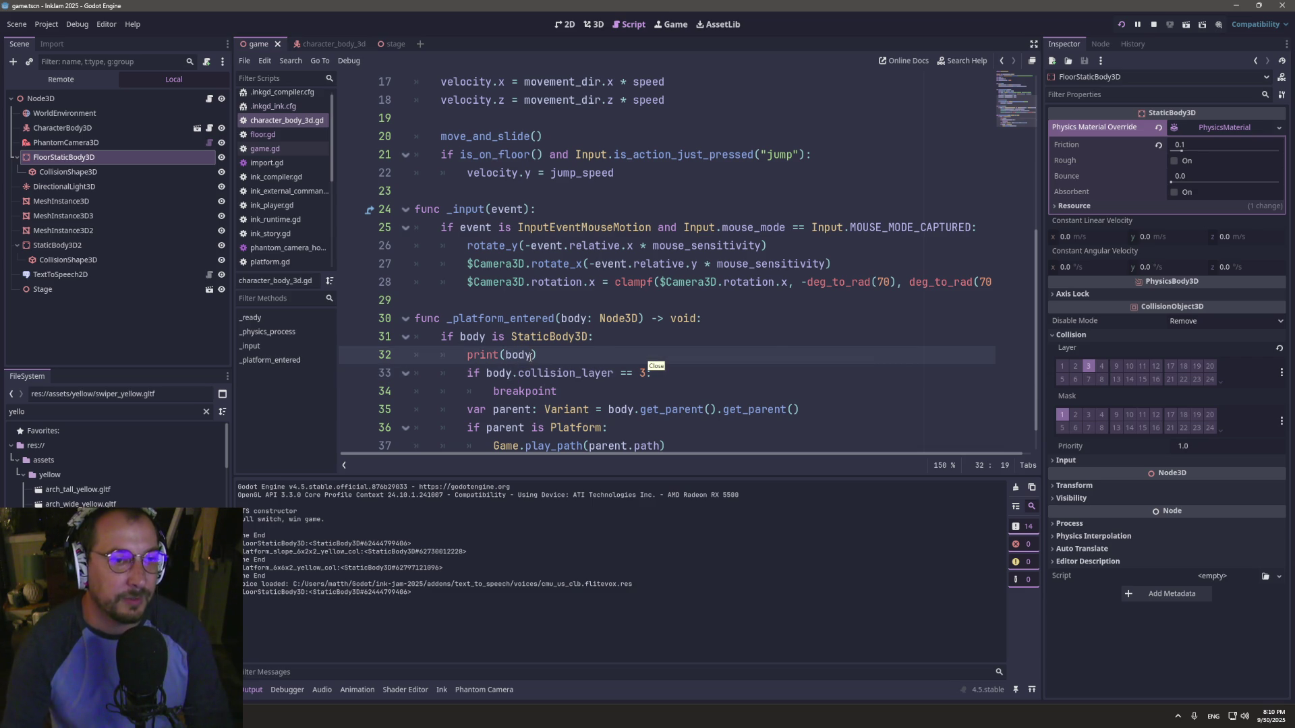
{"action": "type", "text": ".collision_layer"}
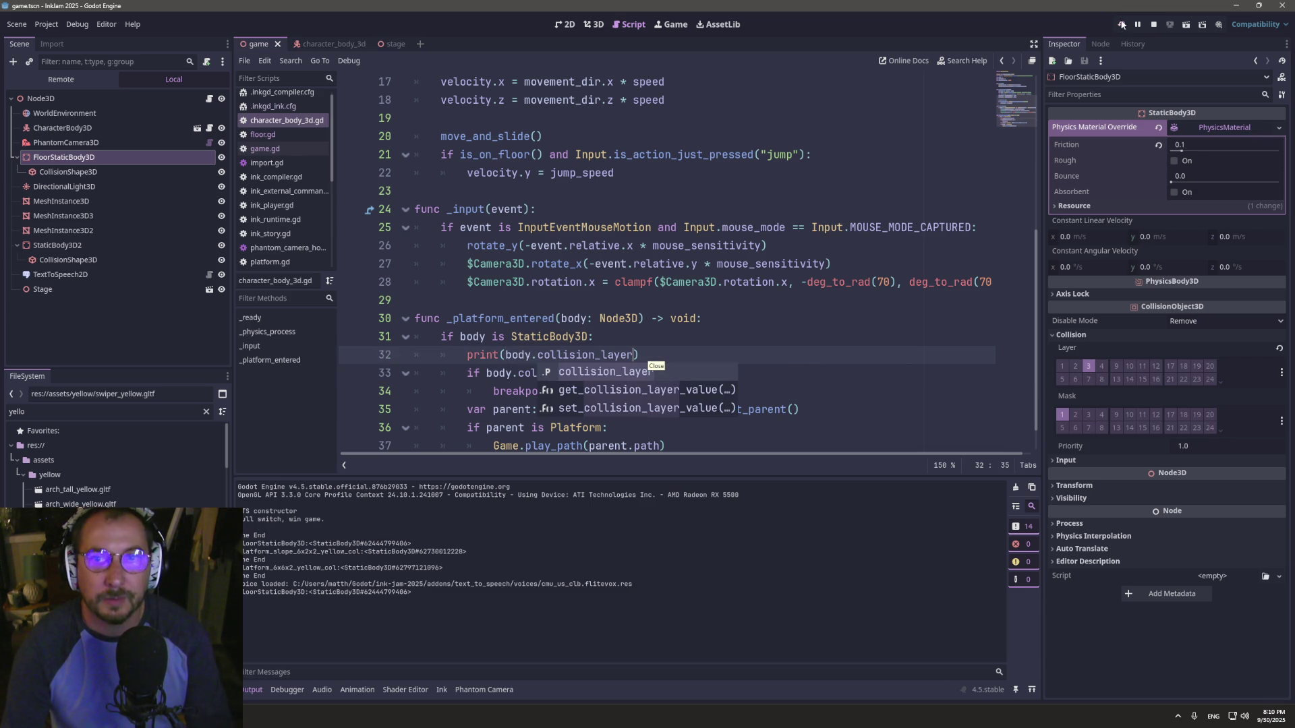
{"action": "left_click", "coordinate": [1122, 25]}
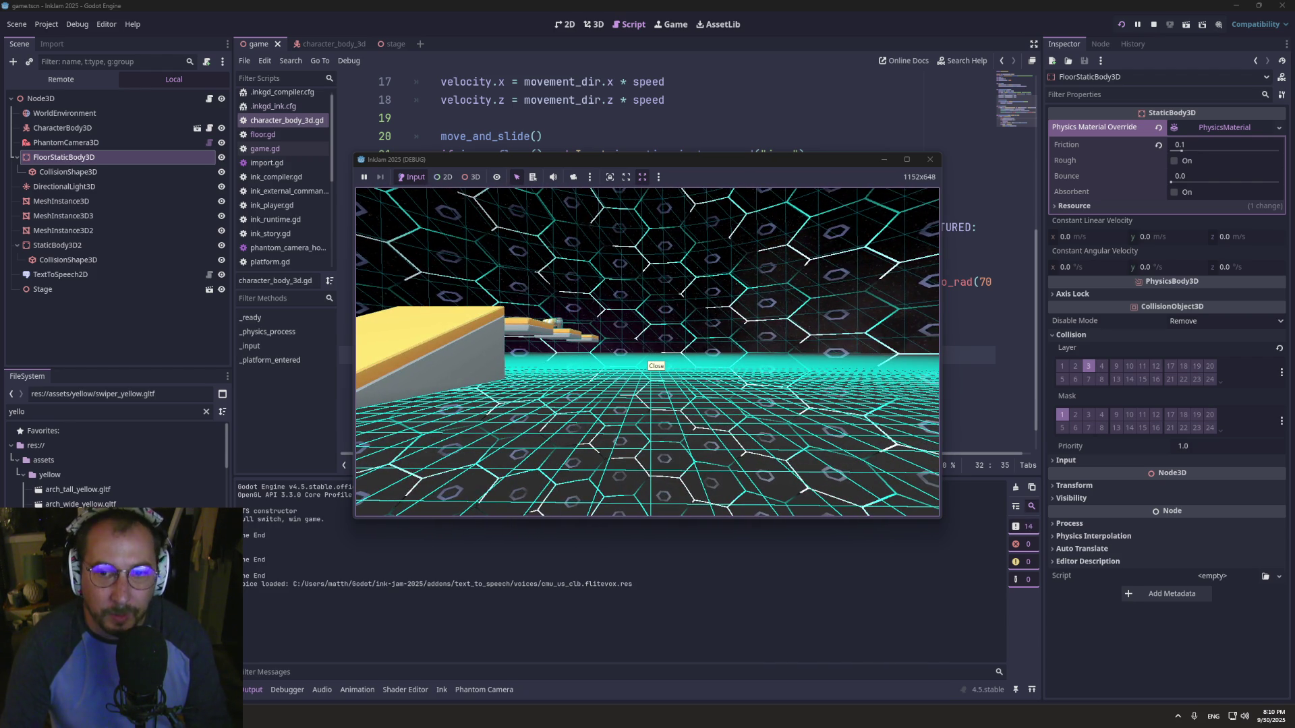
- Change the floor check from collision_layer == 3 to == 4 and rerun to the breakpoint
{"action": "key", "text": "super+Tab"}
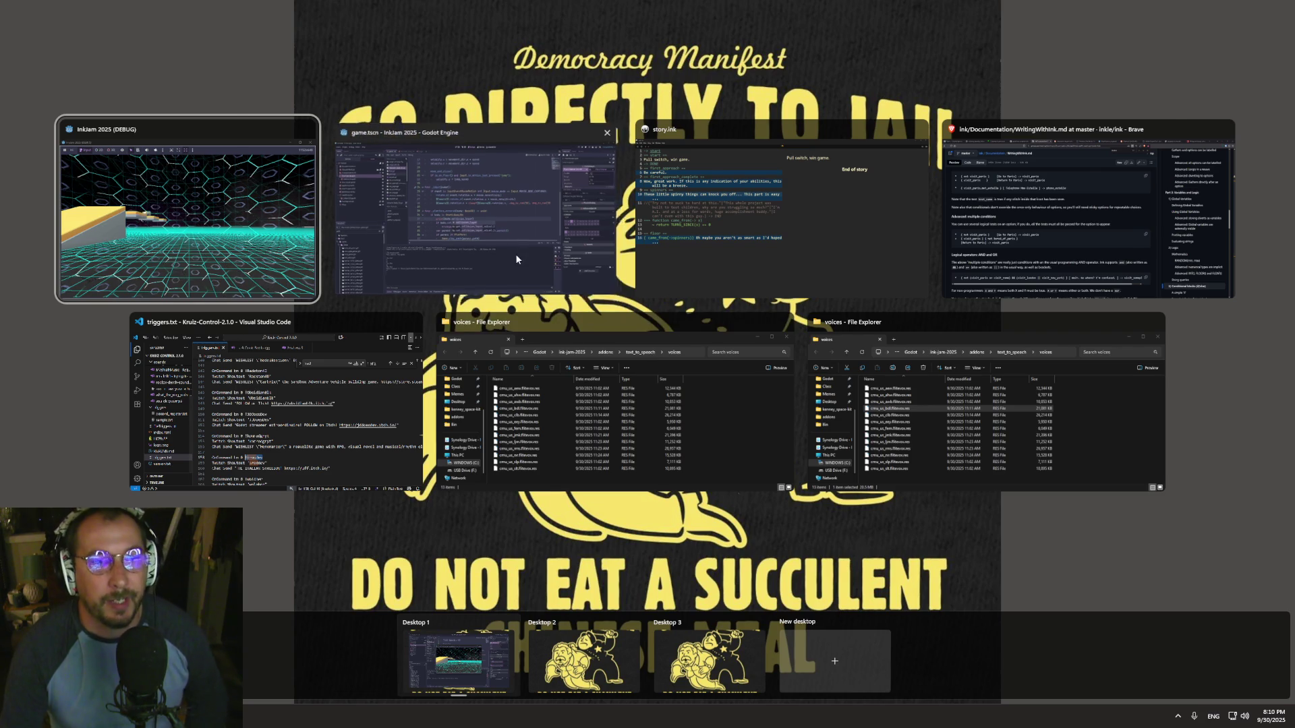
{"action": "left_click", "coordinate": [515, 254]}
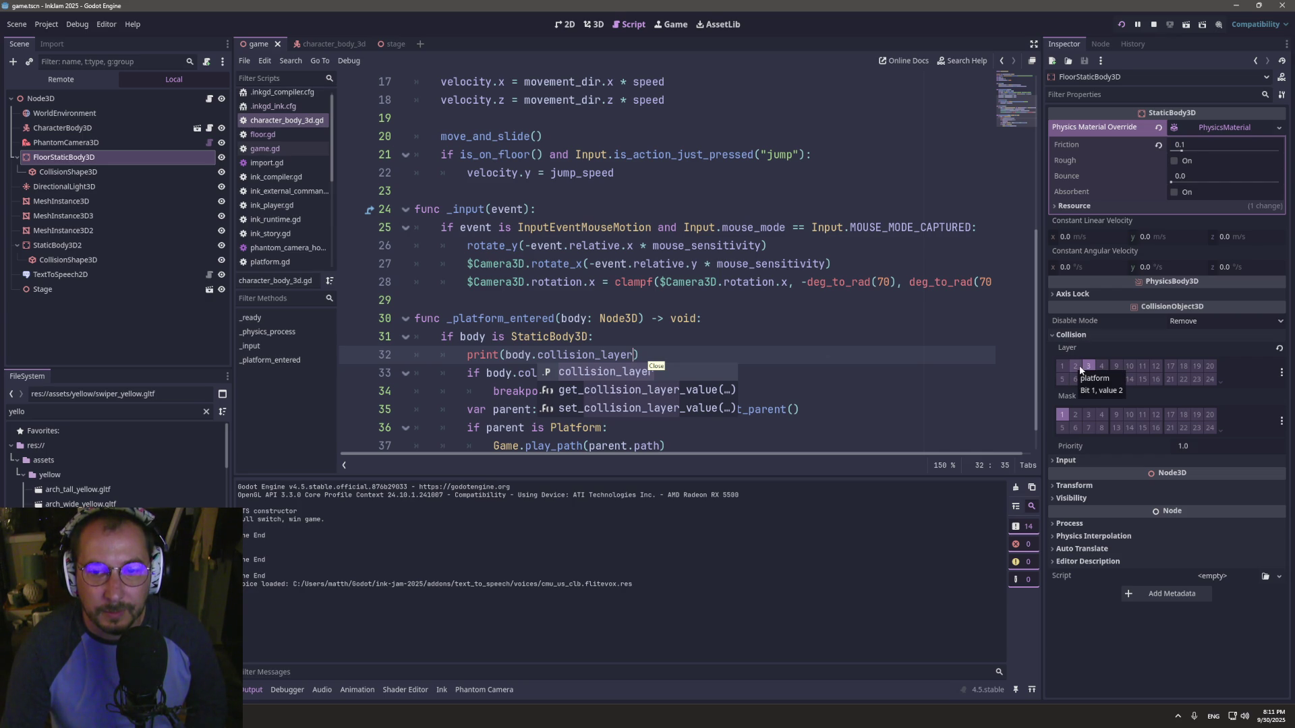
{"action": "left_click", "coordinate": [704, 362]}
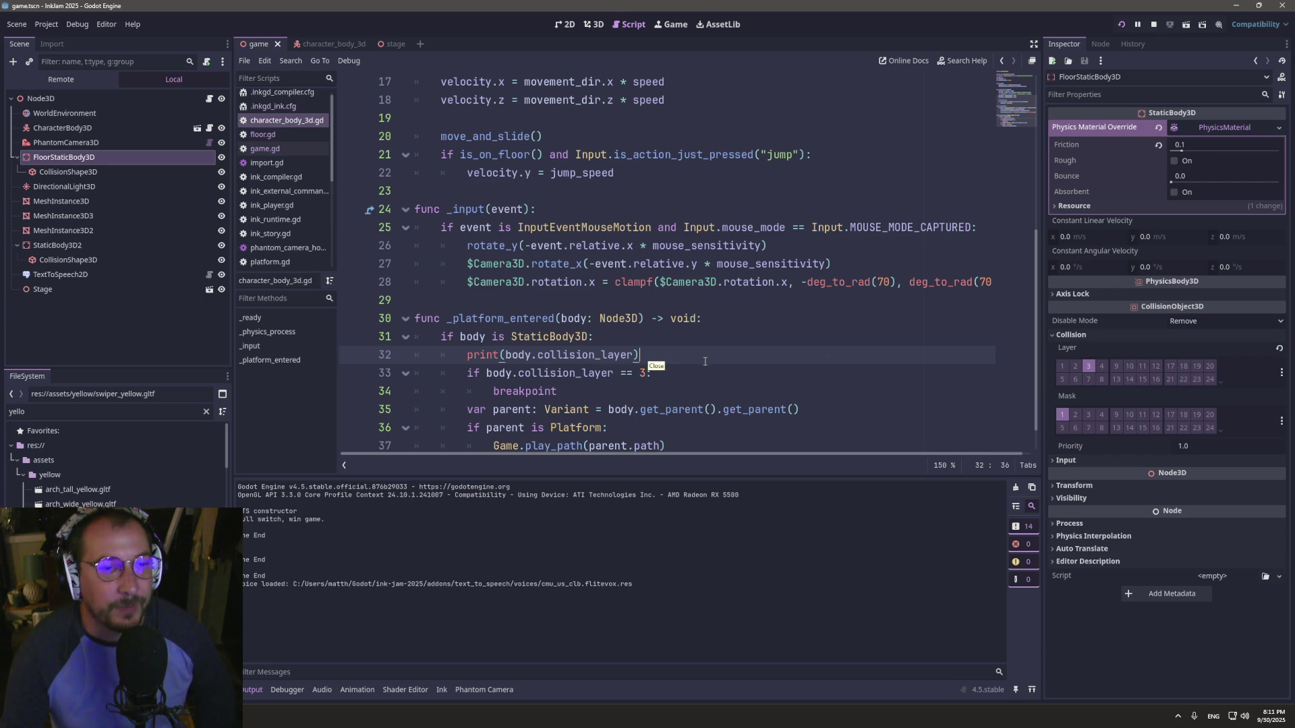
{"action": "left_click", "coordinate": [644, 373]}
{"action": "key", "text": "BackSpace"}
{"action": "type", "text": "4"}
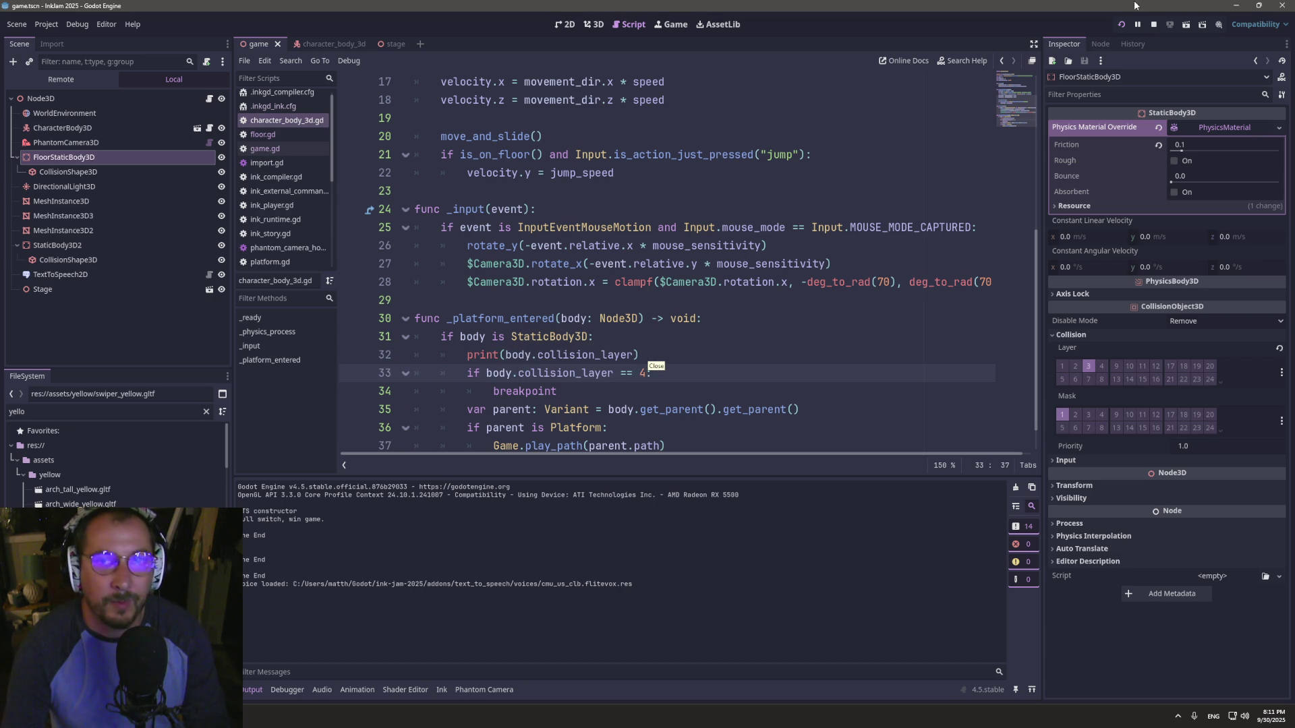
{"action": "left_click", "coordinate": [1121, 24]}
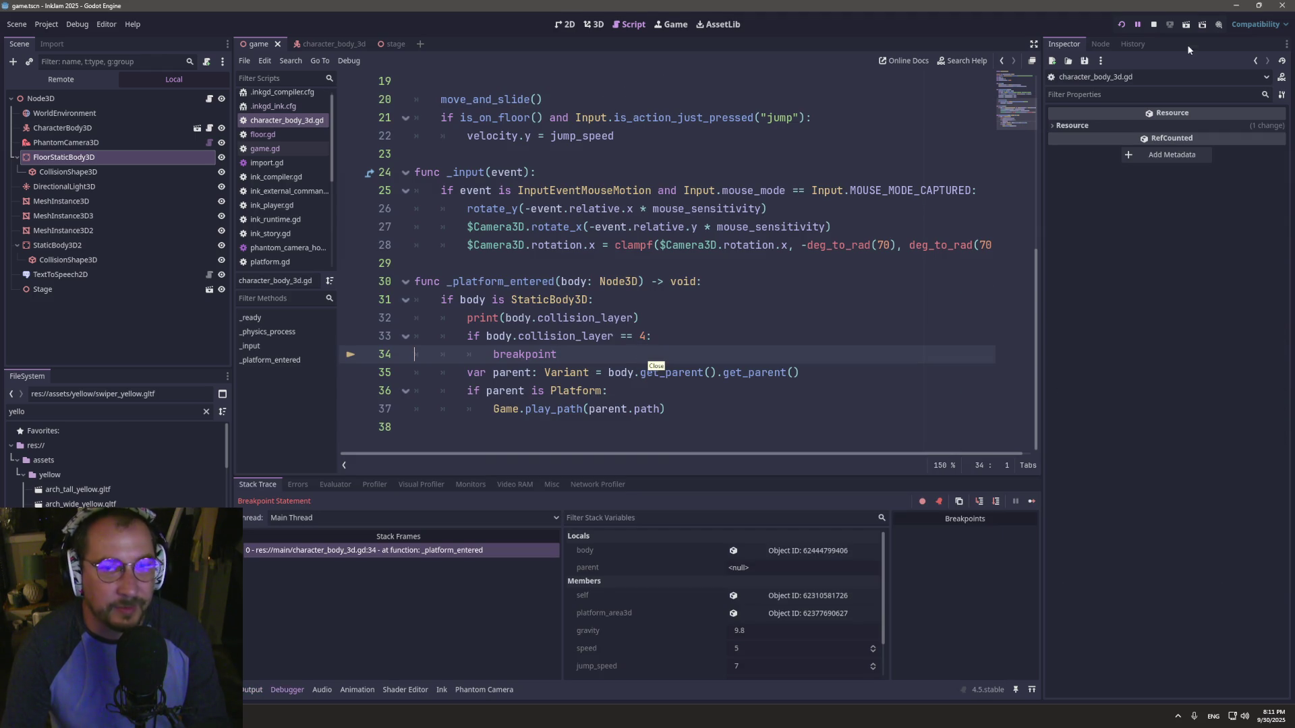
- Stop the debug session and delete the temporary print line
{"action": "left_click", "coordinate": [1153, 25]}
{"action": "triple_click", "coordinate": [524, 316]}
{"action": "key", "text": "Delete"}
{"action": "double_click", "coordinate": [573, 330]}
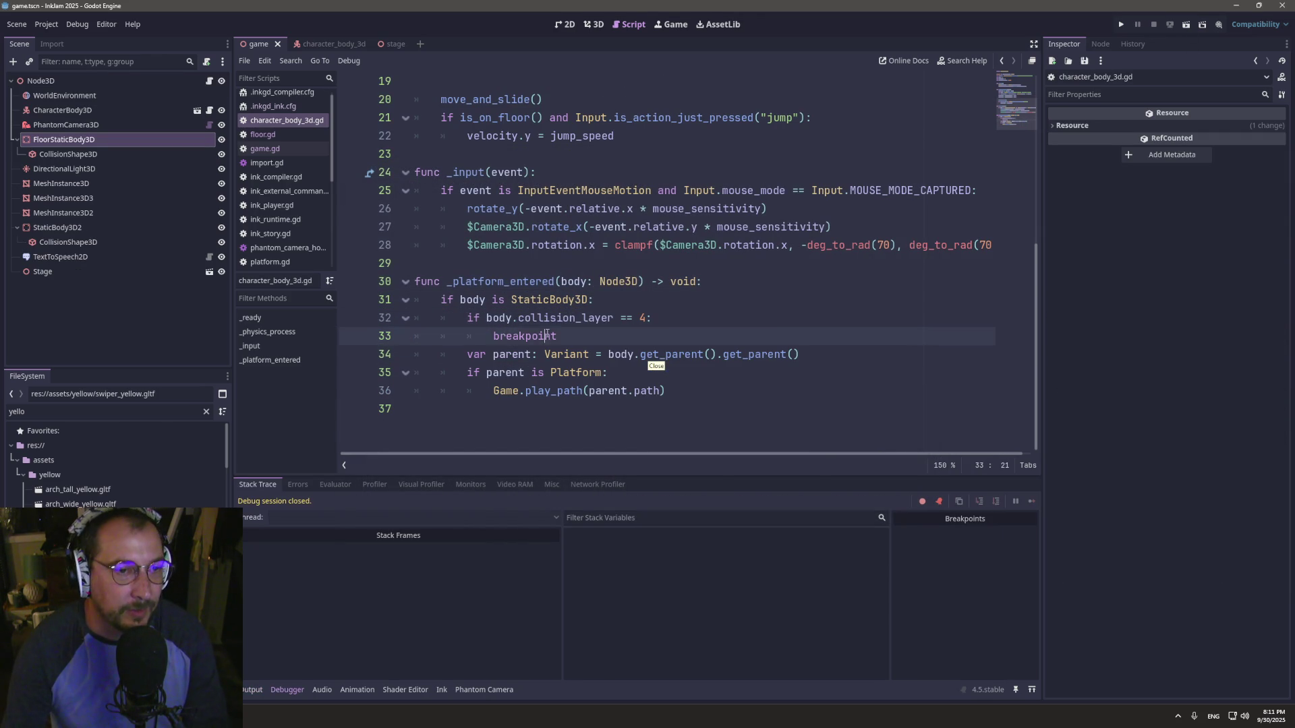
- Add an 'if body.collision_layer == 2:' check and indent the platform lines beneath it
{"action": "mouse_move", "coordinate": [587, 312]}
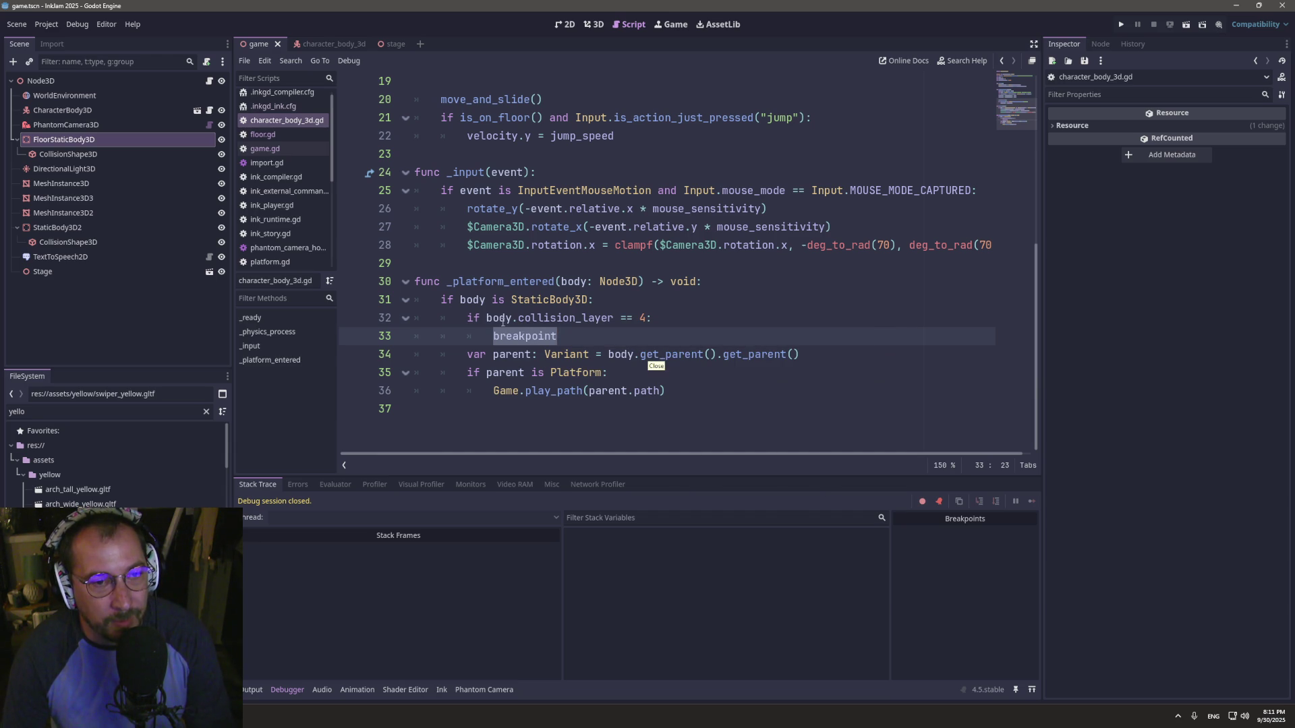
{"action": "left_click", "coordinate": [487, 317]}
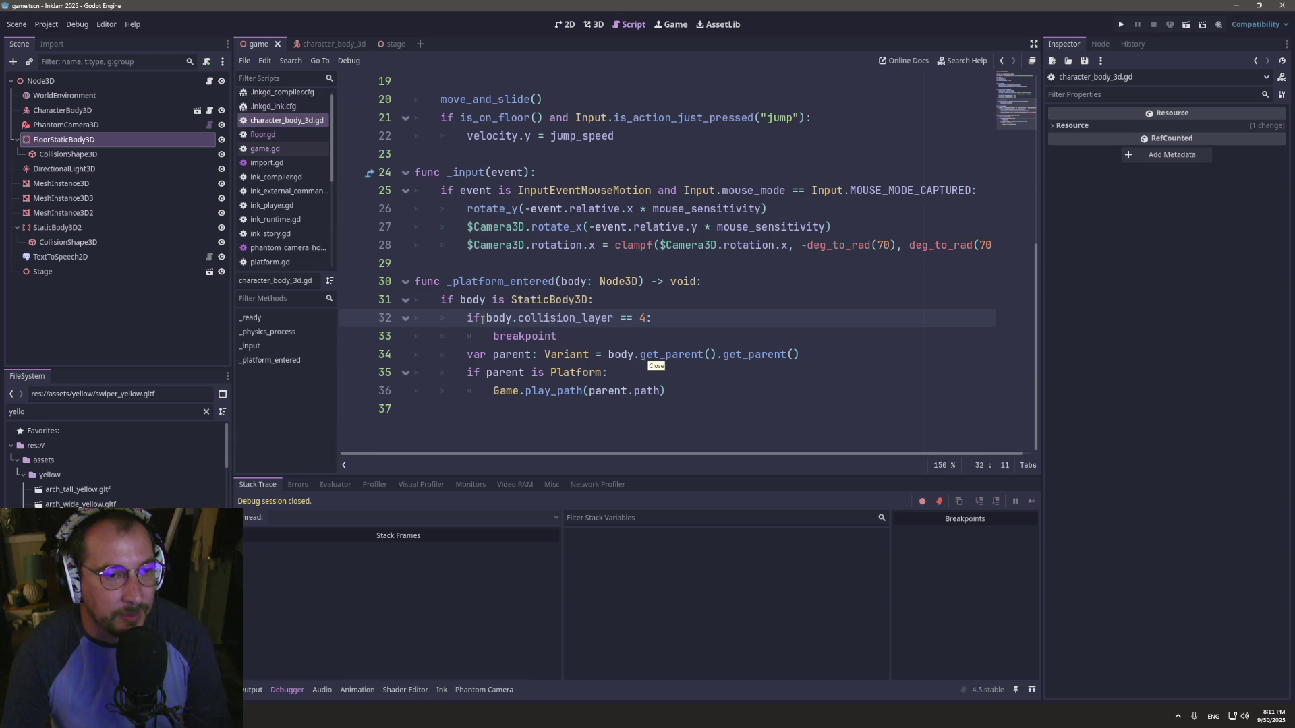
{"action": "left_click_drag", "start_coordinate": [482, 319], "coordinate": [610, 317]}
{"action": "left_click", "coordinate": [597, 333]}
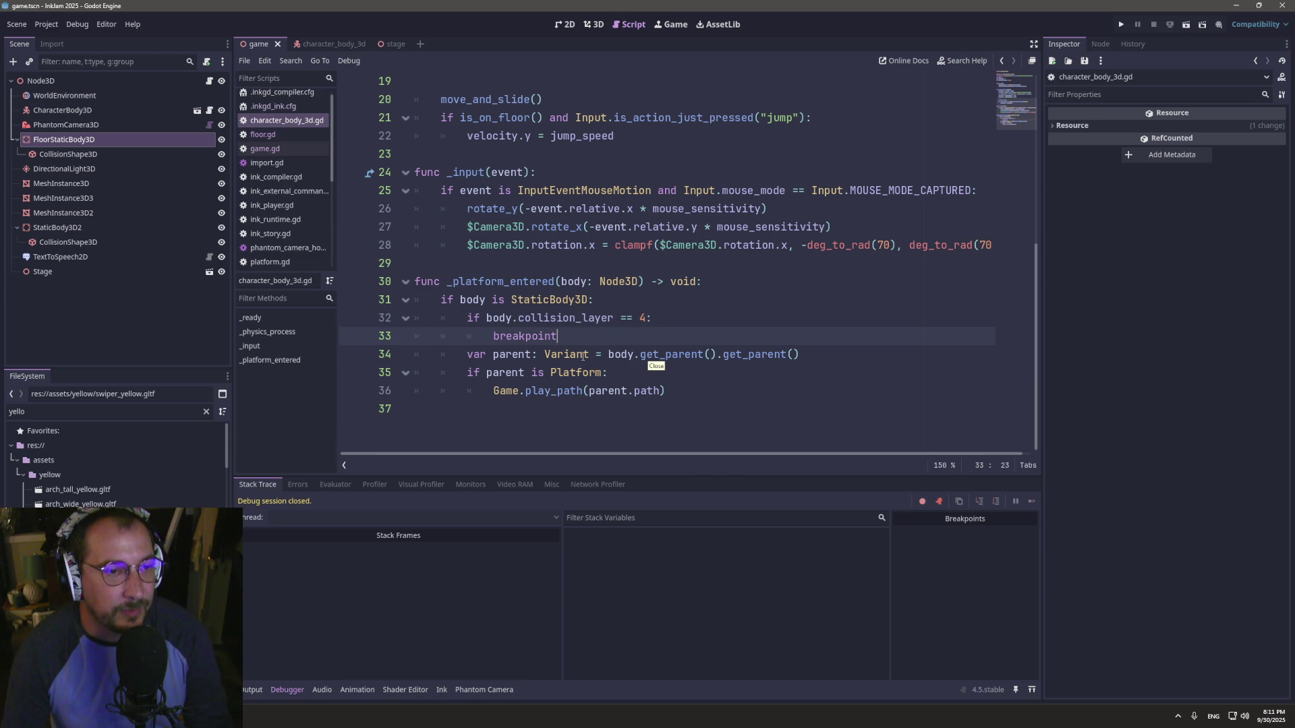
{"action": "key", "text": "Return"}
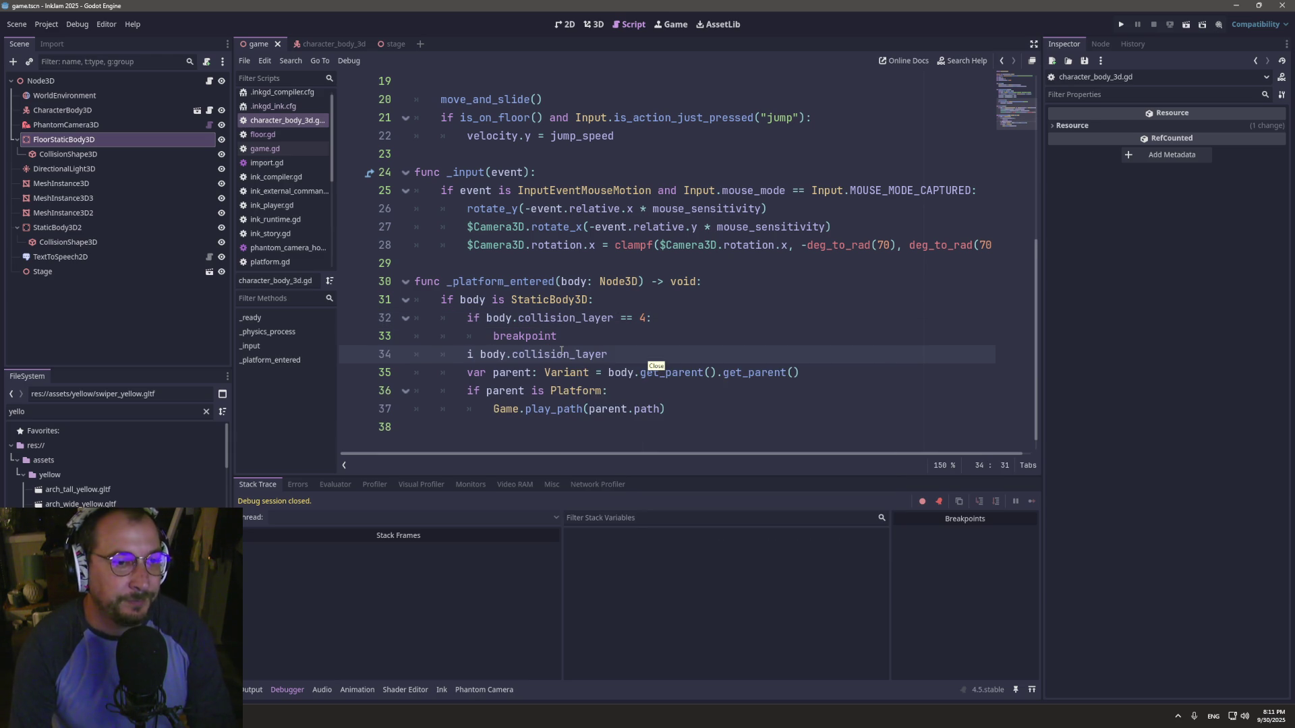
{"action": "key", "text": "BackSpace"}
{"action": "type", "text": "f"}
{"action": "key", "text": "ctrl+v"}
{"action": "type", "text": "r"}
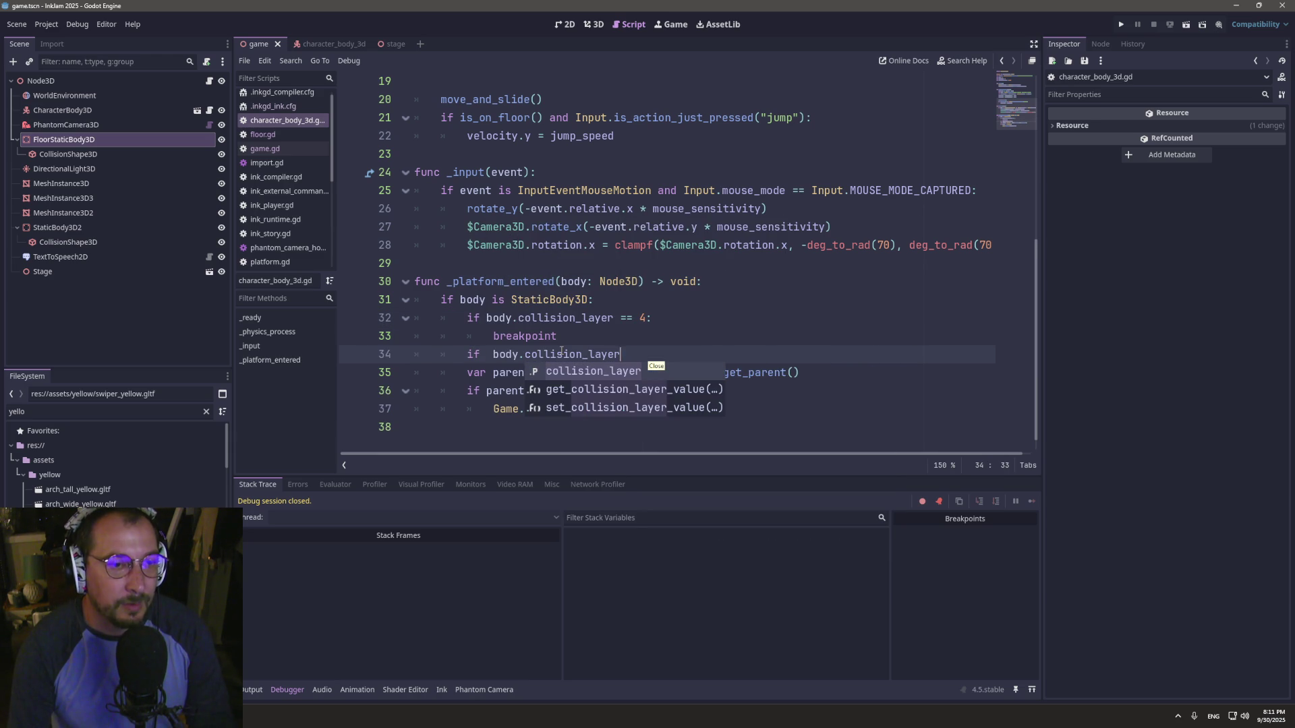
{"action": "type", "text": " == 2:"}
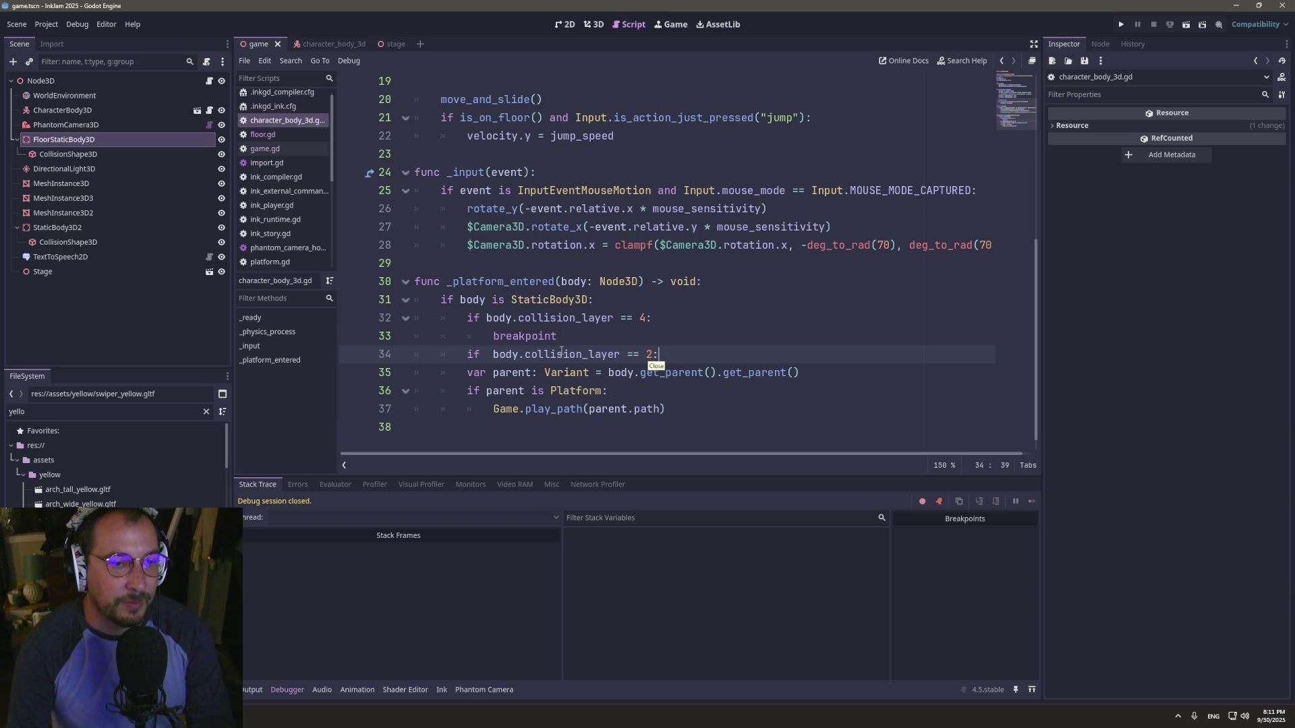
{"action": "left_click", "coordinate": [488, 355]}
{"action": "key", "text": "BackSpace"}
{"action": "mouse_move", "coordinate": [688, 418]}
{"action": "left_mouse_down"}
{"action": "mouse_move", "coordinate": [416, 372]}
{"action": "mouse_move", "coordinate": [416, 356]}
{"action": "mouse_move", "coordinate": [416, 372]}
{"action": "left_mouse_up"}
{"action": "key", "text": "Tab"}
- Delete the redundant 'if parent is Platform:' line and unindent the play_path call
{"action": "left_click", "coordinate": [605, 391]}
{"action": "triple_click", "coordinate": [605, 391]}
{"action": "key", "text": "BackSpace"}
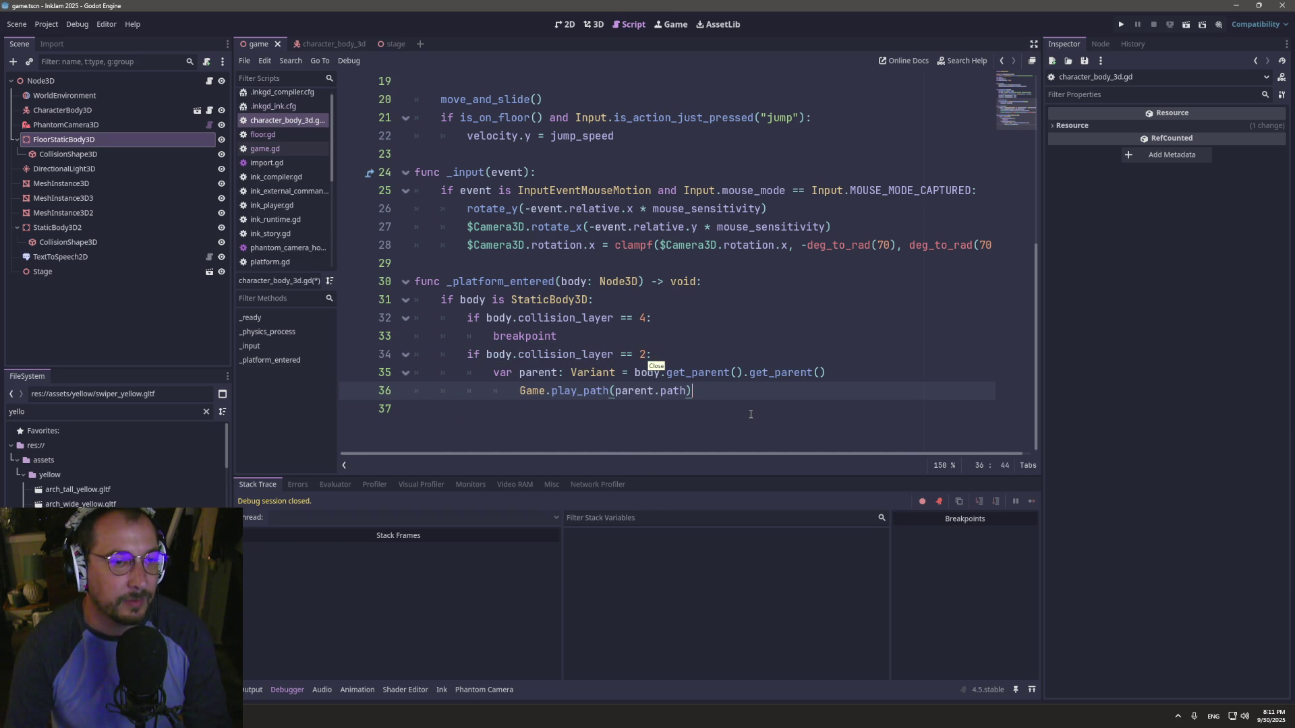
{"action": "triple_click", "coordinate": [607, 391]}
{"action": "key", "text": "shift+Tab"}
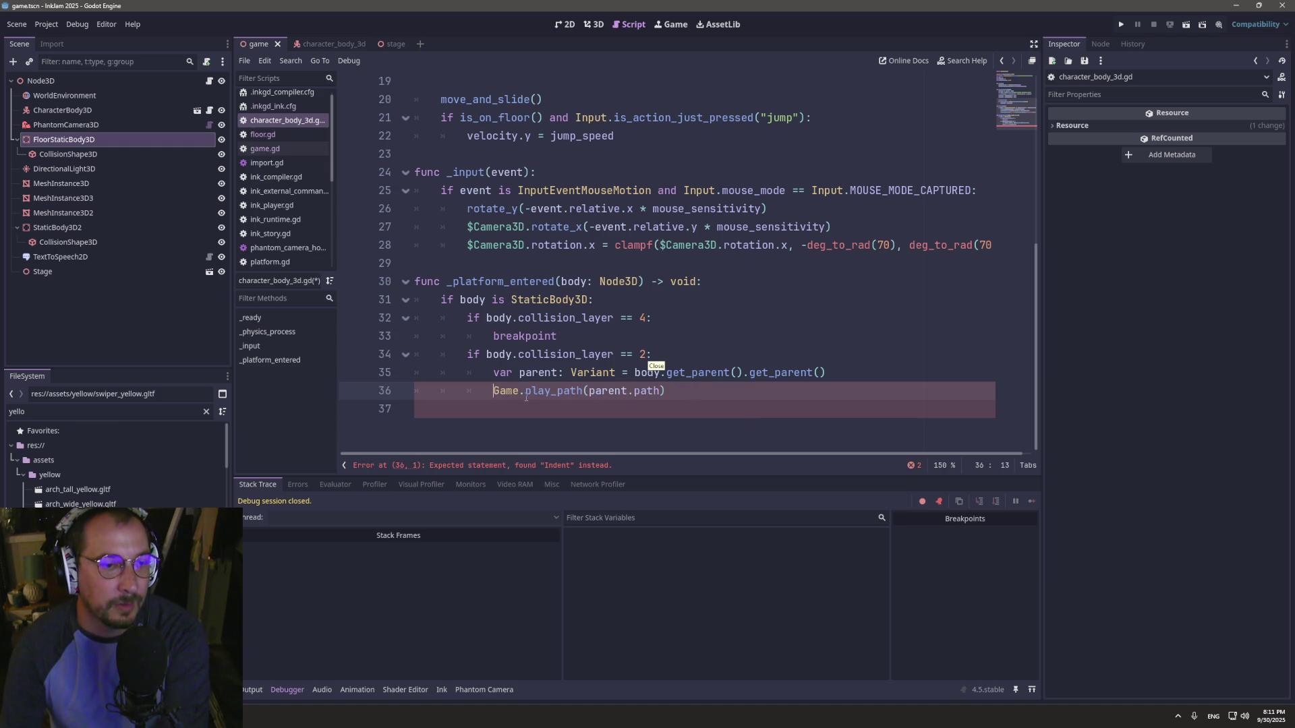
{"action": "left_click", "coordinate": [591, 392]}
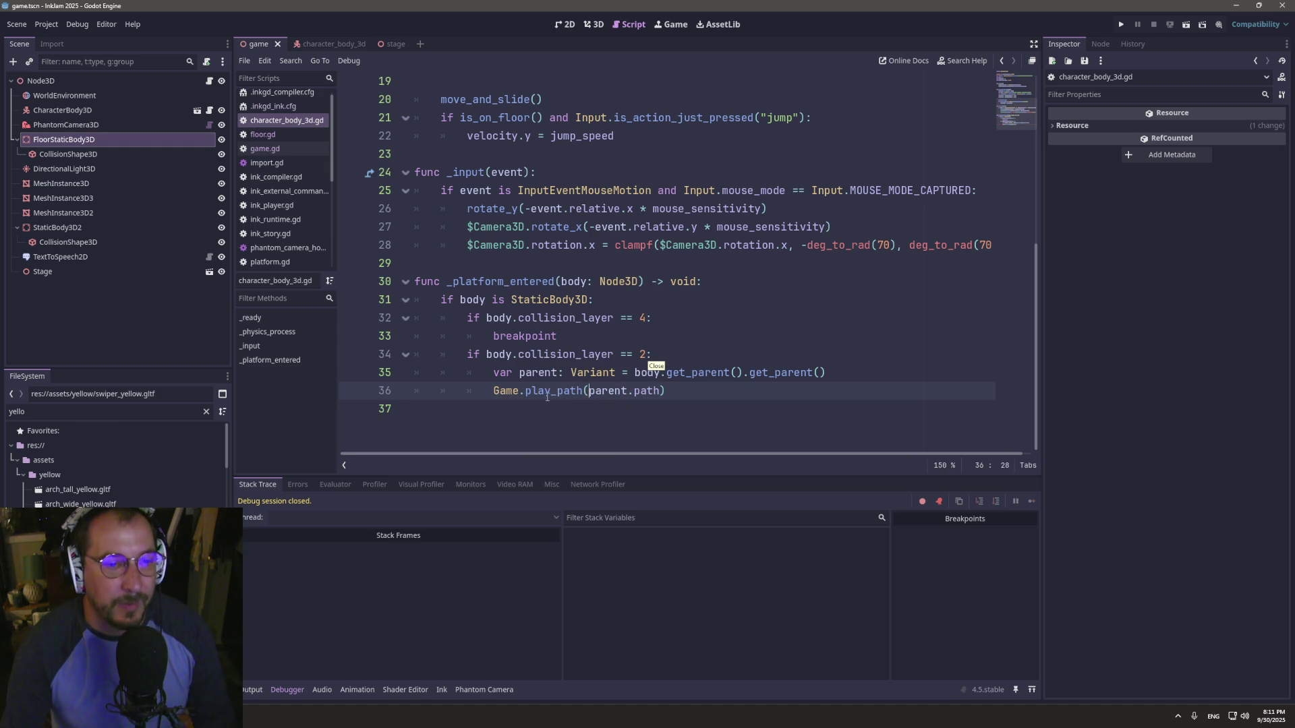
- Replace breakpoint in the layer-4 branch with Game.play_path('floor')
{"action": "left_click", "coordinate": [657, 318]}
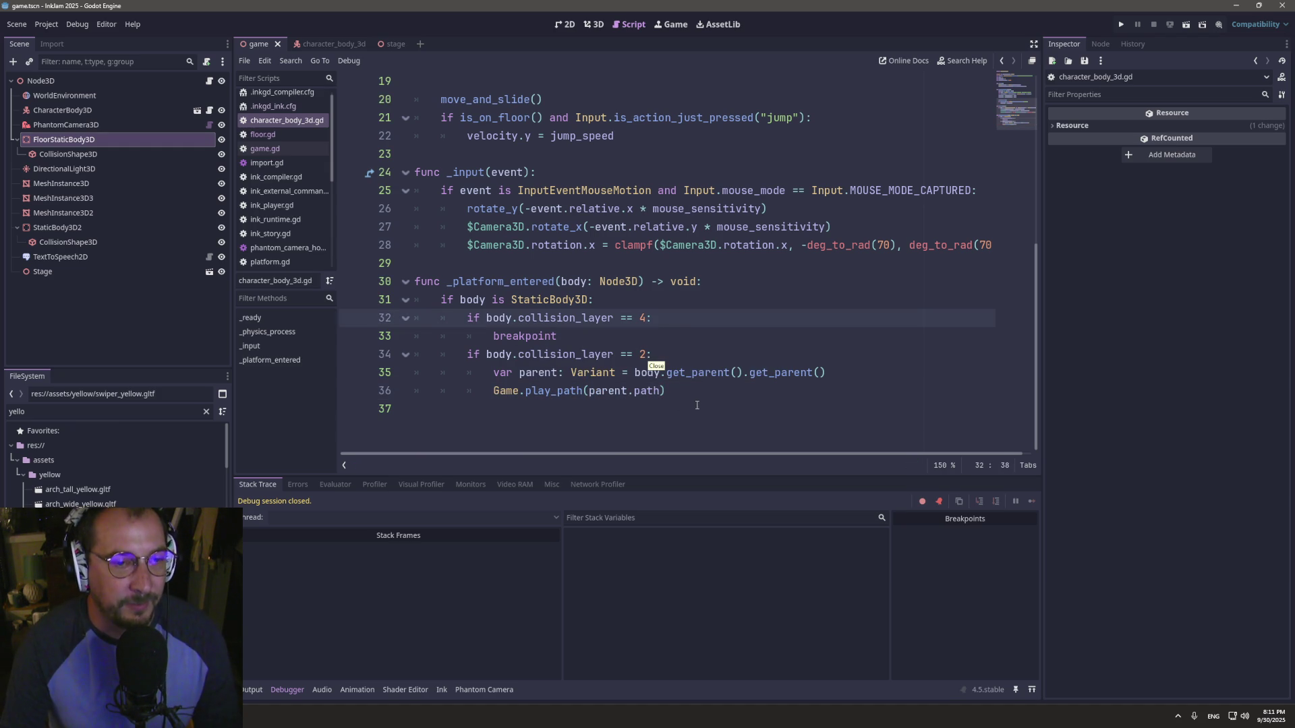
{"action": "left_click_drag", "start_coordinate": [674, 391], "coordinate": [493, 392]}
{"action": "key", "text": "ctrl+c"}
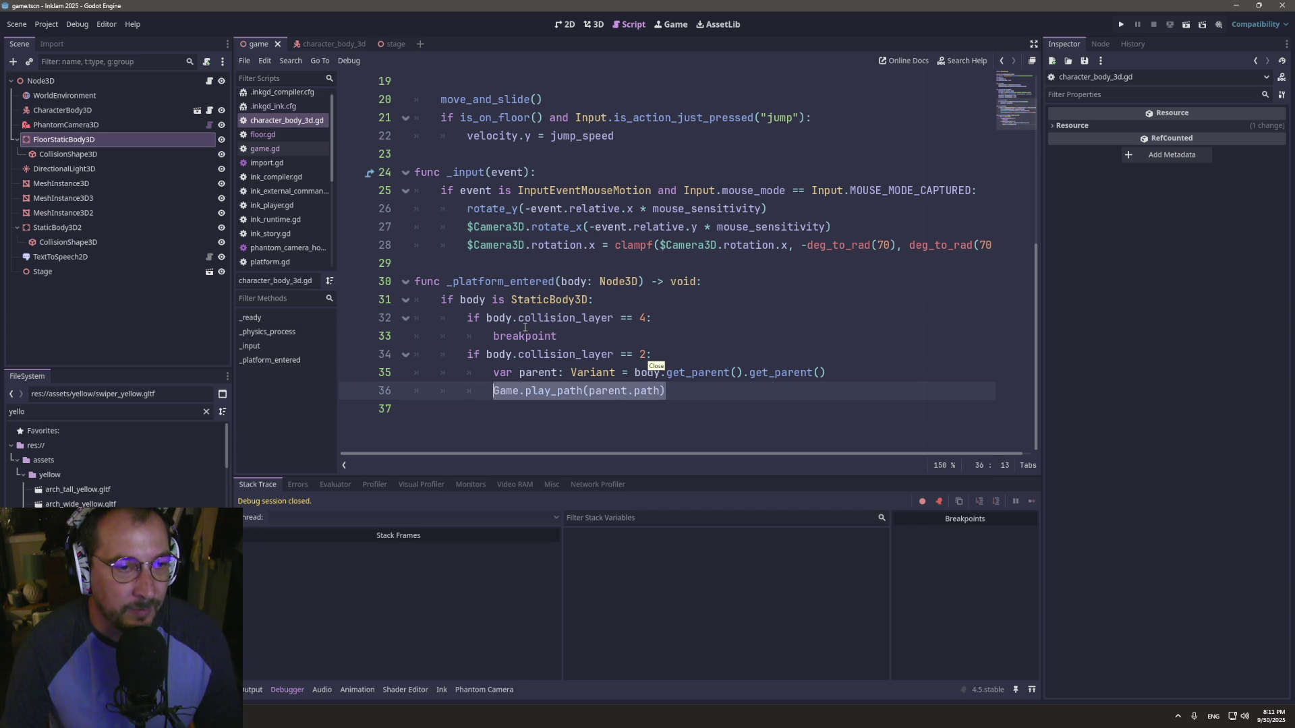
{"action": "left_click", "coordinate": [521, 336]}
{"action": "double_click", "coordinate": [521, 337]}
{"action": "key", "text": "ctrl+v"}
{"action": "key", "text": "Left"}
{"action": "key", "text": "BackSpace"}
{"action": "key", "text": "BackSpace"}
{"action": "key", "text": "BackSpace"}
{"action": "key", "text": "BackSpace"}
{"action": "key", "text": "BackSpace"}
{"action": "key", "text": "BackSpace"}
{"action": "type", "text": "path(\"floor"}
{"action": "key", "text": "Escape"}
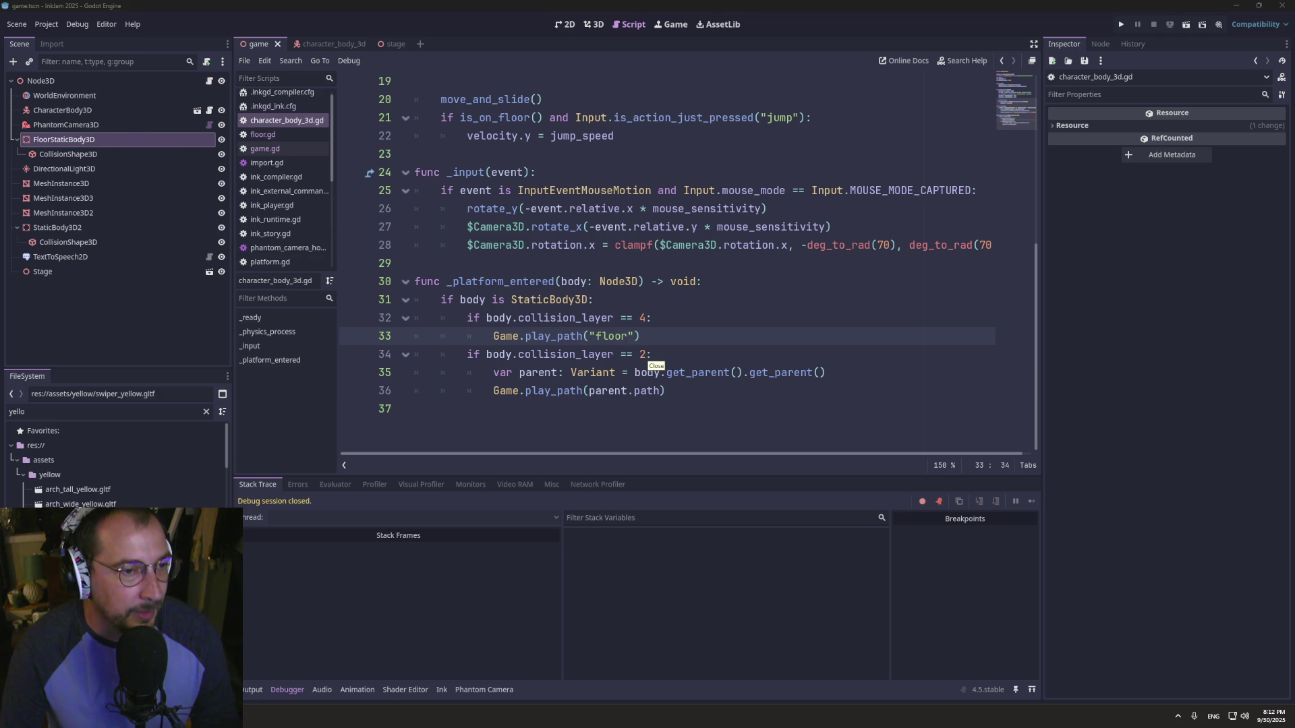
{"action": "key", "text": "alt+Tab"}
{"action": "left_click", "coordinate": [293, 451]}
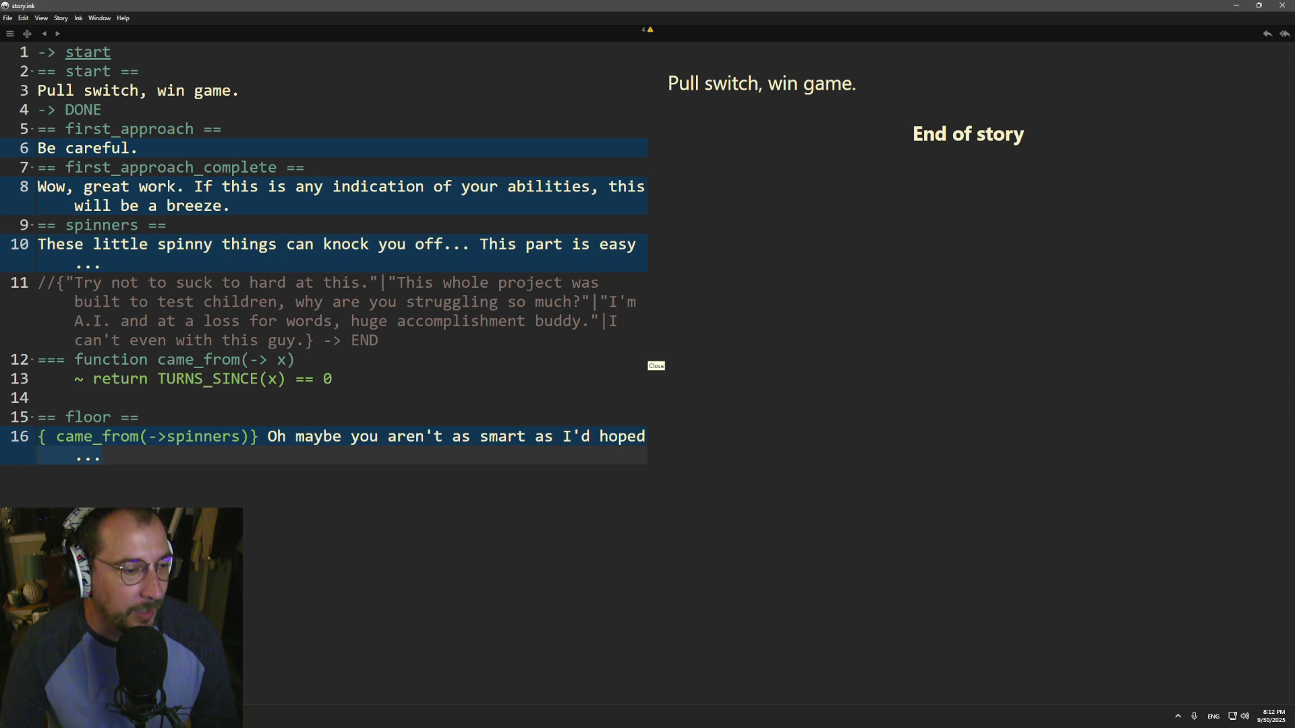
- Launch the game from Godot to test the floor line
{"action": "key", "text": "alt+Tab"}
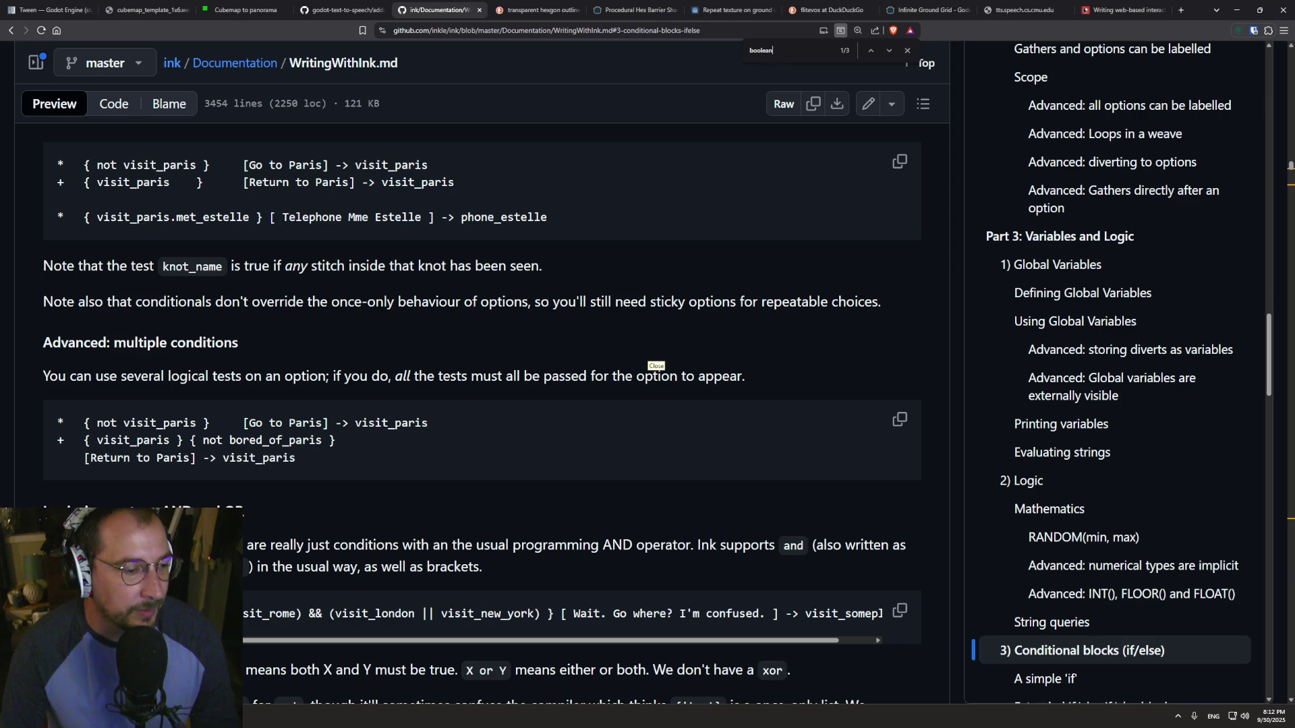
{"action": "key", "text": "alt+Tab"}
{"action": "key", "text": "alt+Tab"}
{"action": "key", "text": "alt+Tab+Tab"}
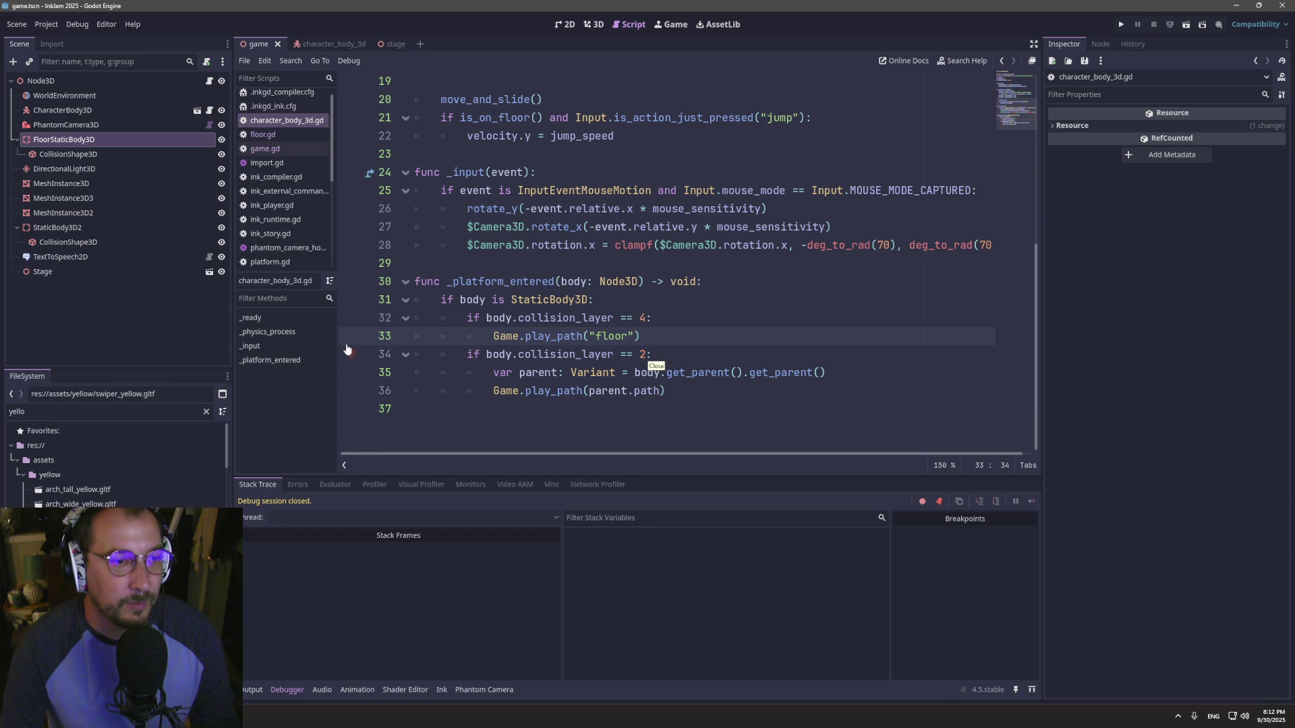
{"action": "left_click", "coordinate": [1121, 24]}
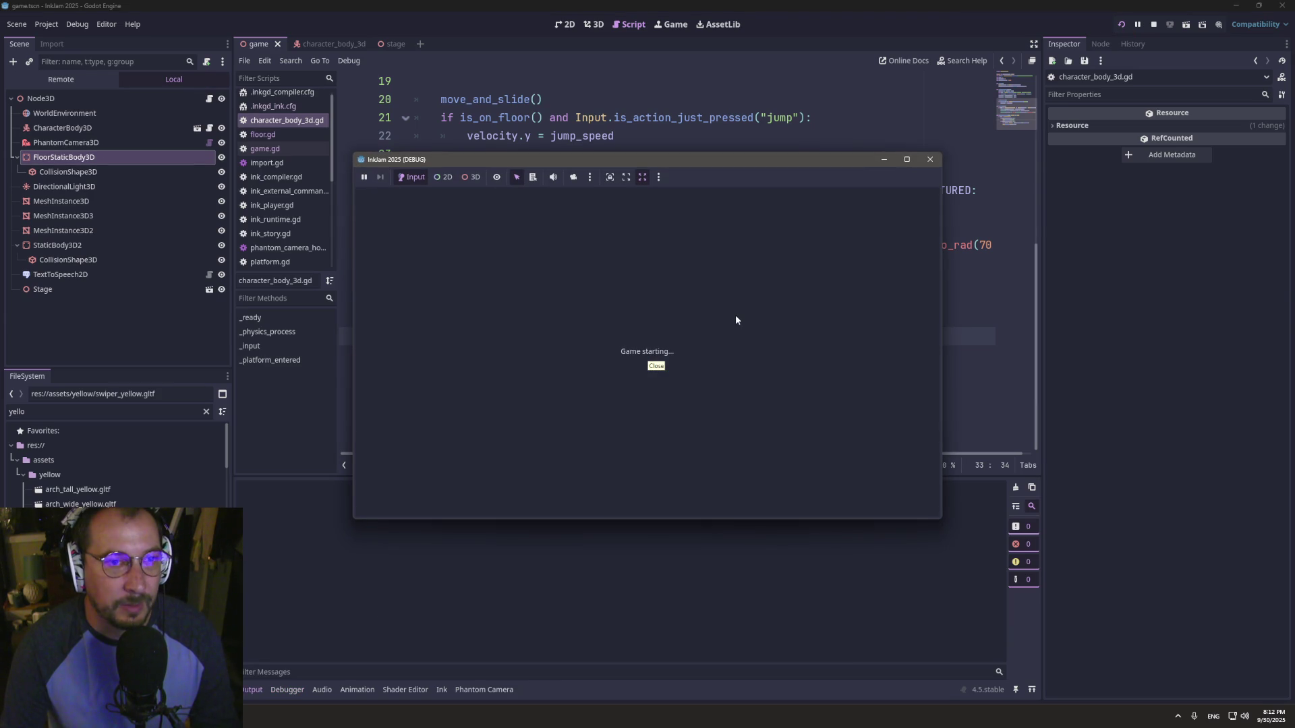
- Close the floor conditional with a brace and re-export the story over story.ink.json
{"action": "key", "text": "alt+Tab"}
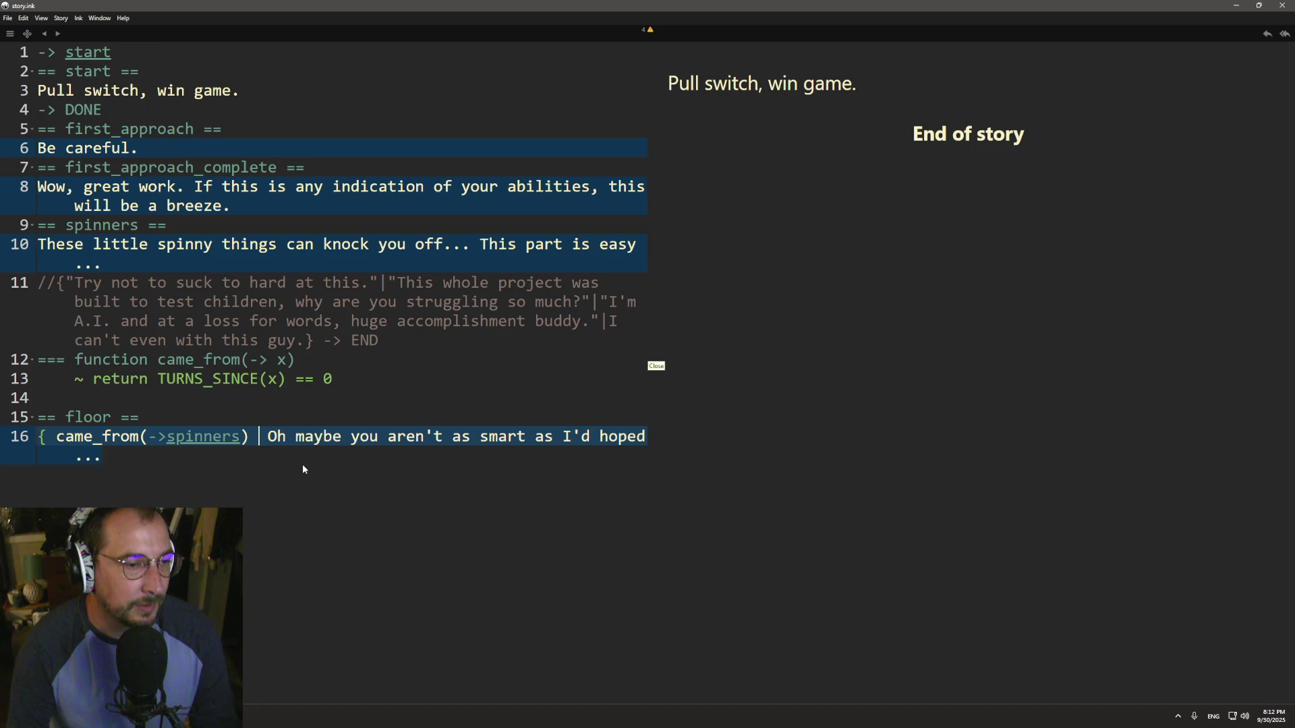
{"action": "type", "text": "}"}
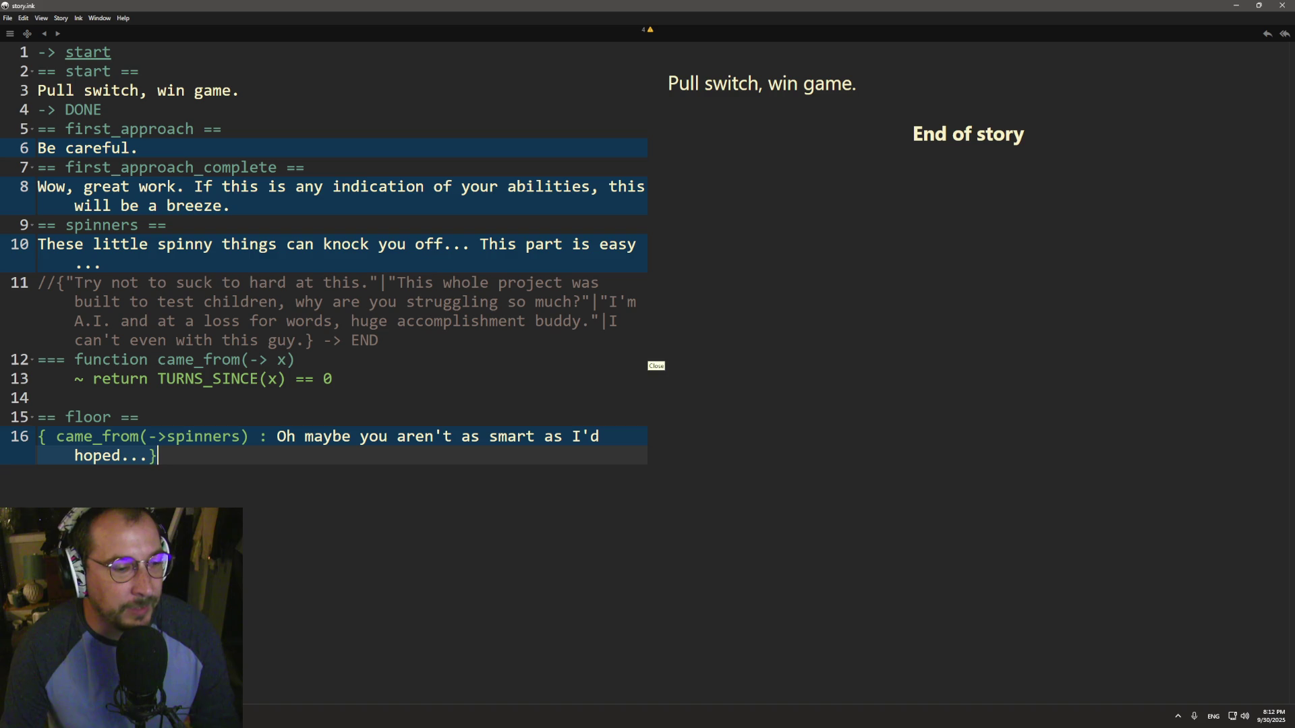
{"action": "left_click", "coordinate": [7, 18]}
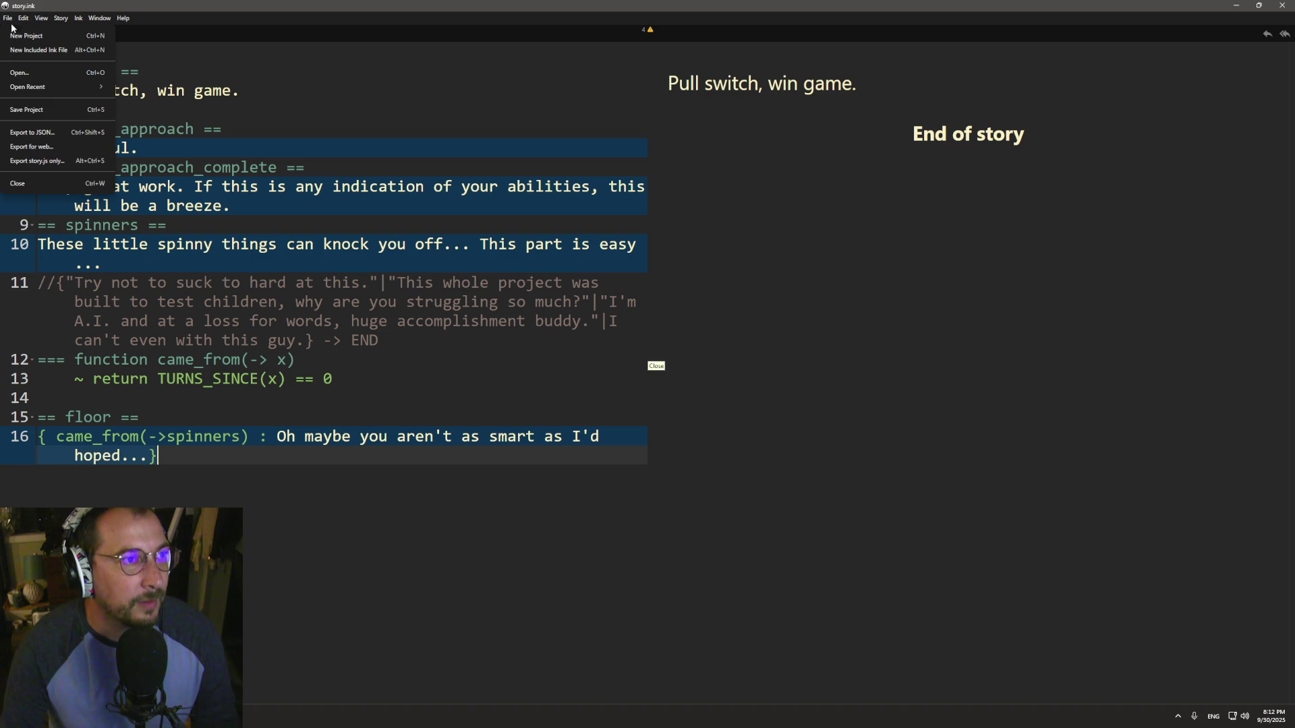
{"action": "left_click", "coordinate": [32, 132]}
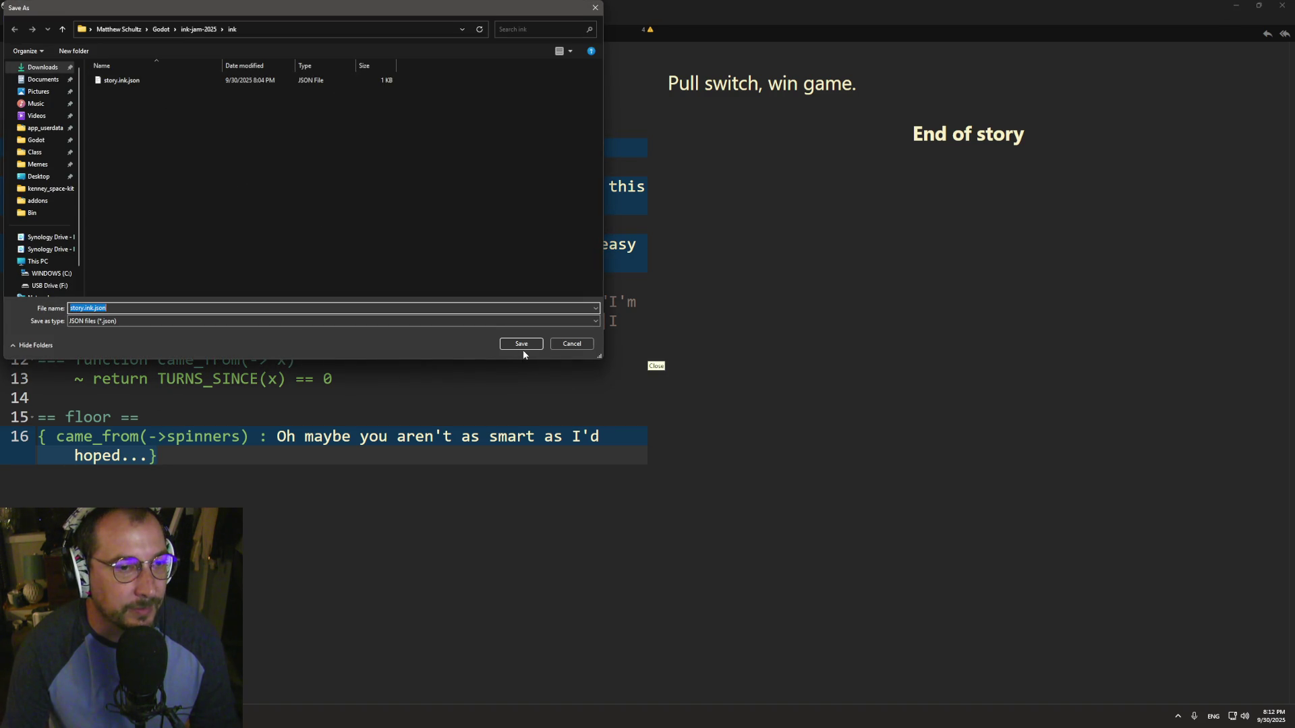
{"action": "left_click", "coordinate": [522, 344]}
{"action": "left_click", "coordinate": [672, 359]}
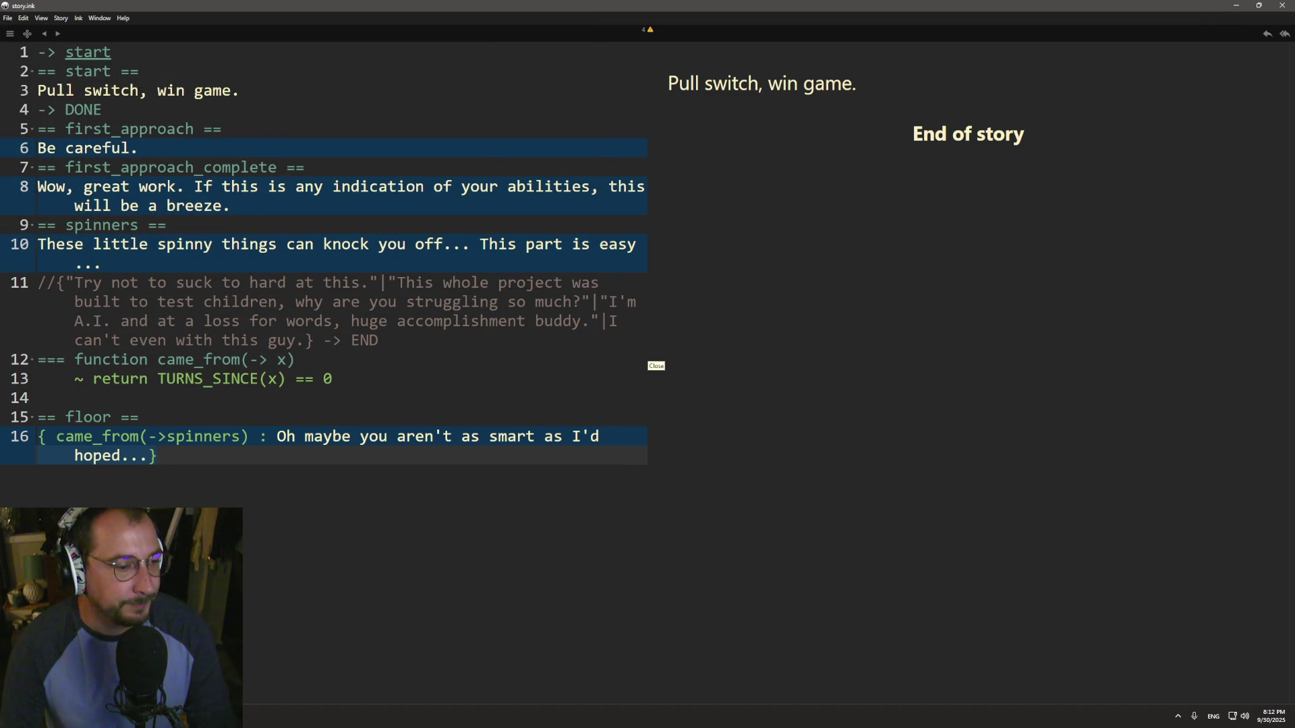
- Restart the game in Godot to test the re-exported story
{"action": "key", "text": "alt+Tab"}
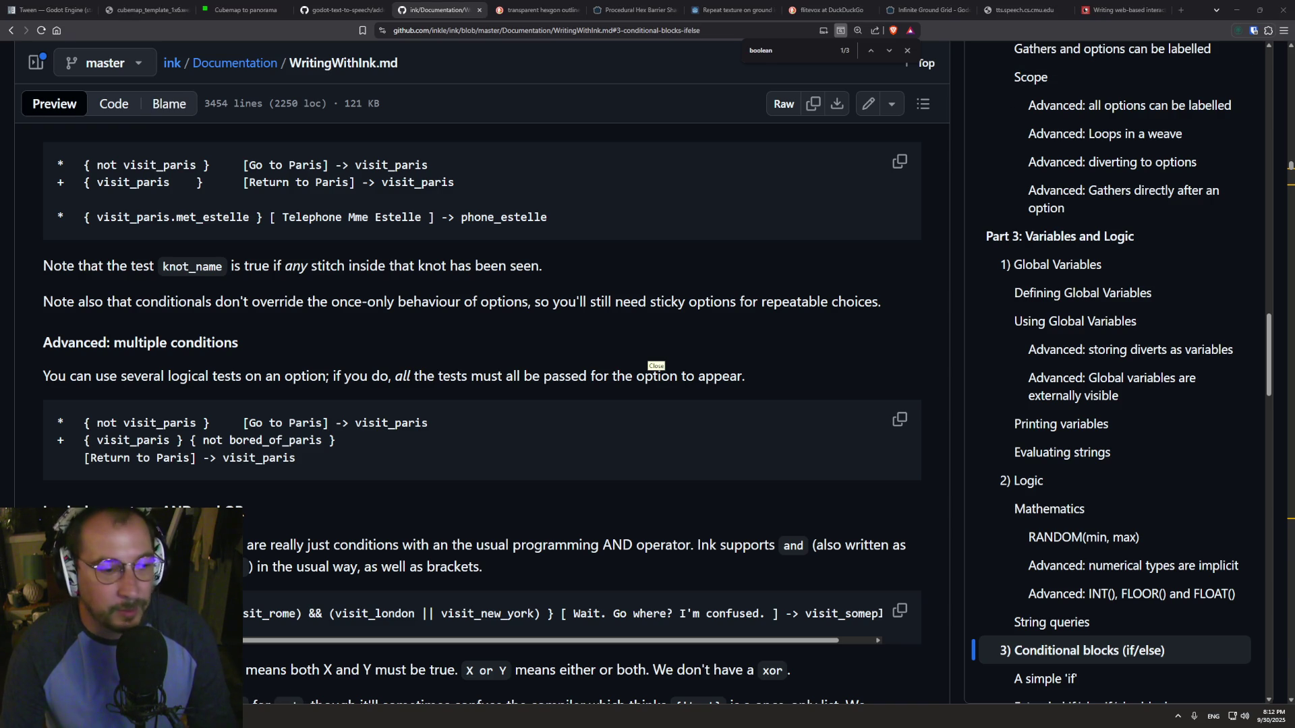
{"action": "key", "text": "alt+Tab"}
{"action": "left_click", "coordinate": [1123, 24]}
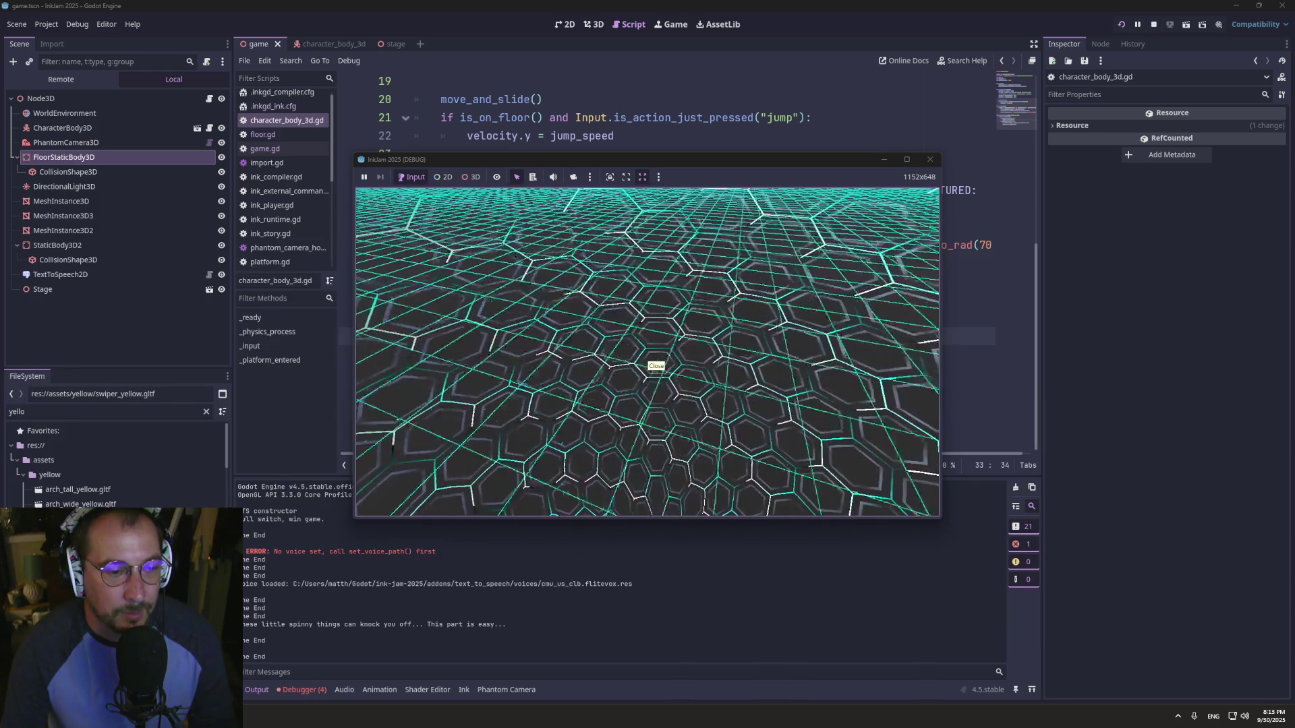
- Play the relaunched game through to the floor, then bring up the window overview
{"action": "key", "text": "super+Tab"}
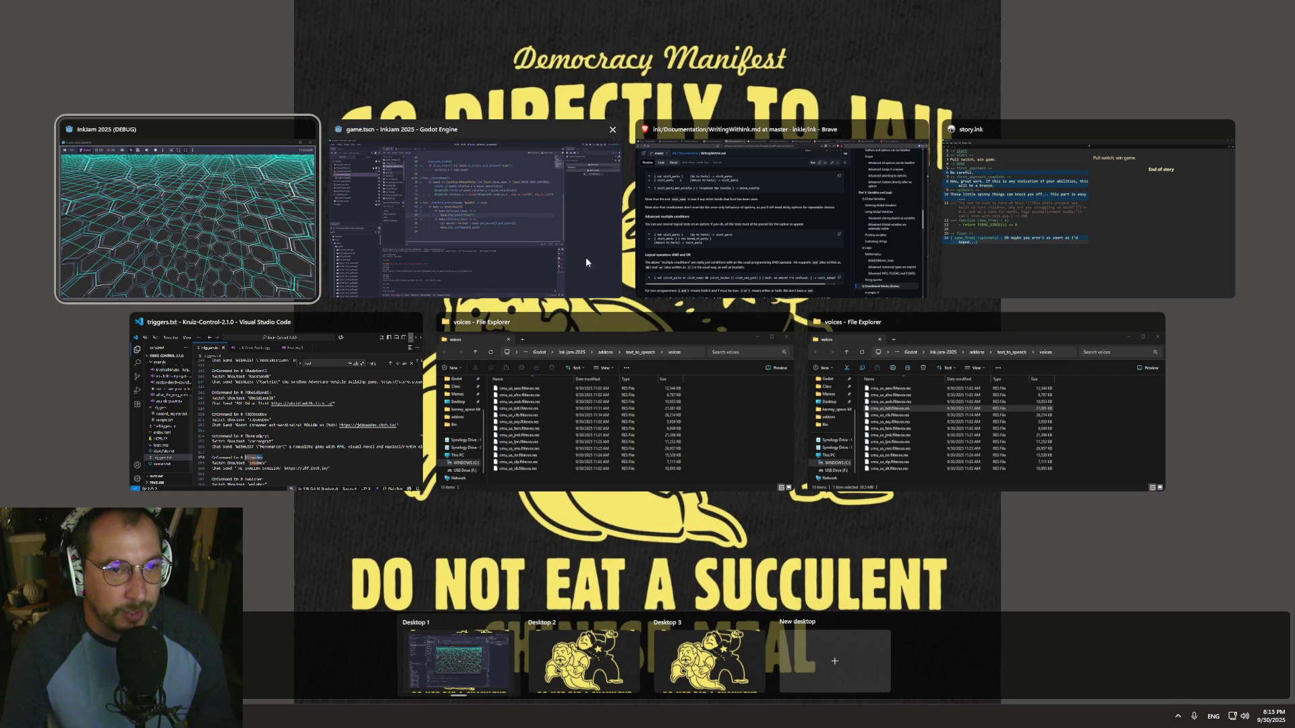
- Copy the came_from(->spinners) call, try pasting it under == floor ==, then undo
{"action": "left_click", "coordinate": [1005, 254]}
{"action": "left_click", "coordinate": [249, 436]}
{"action": "double_click", "coordinate": [63, 438]}
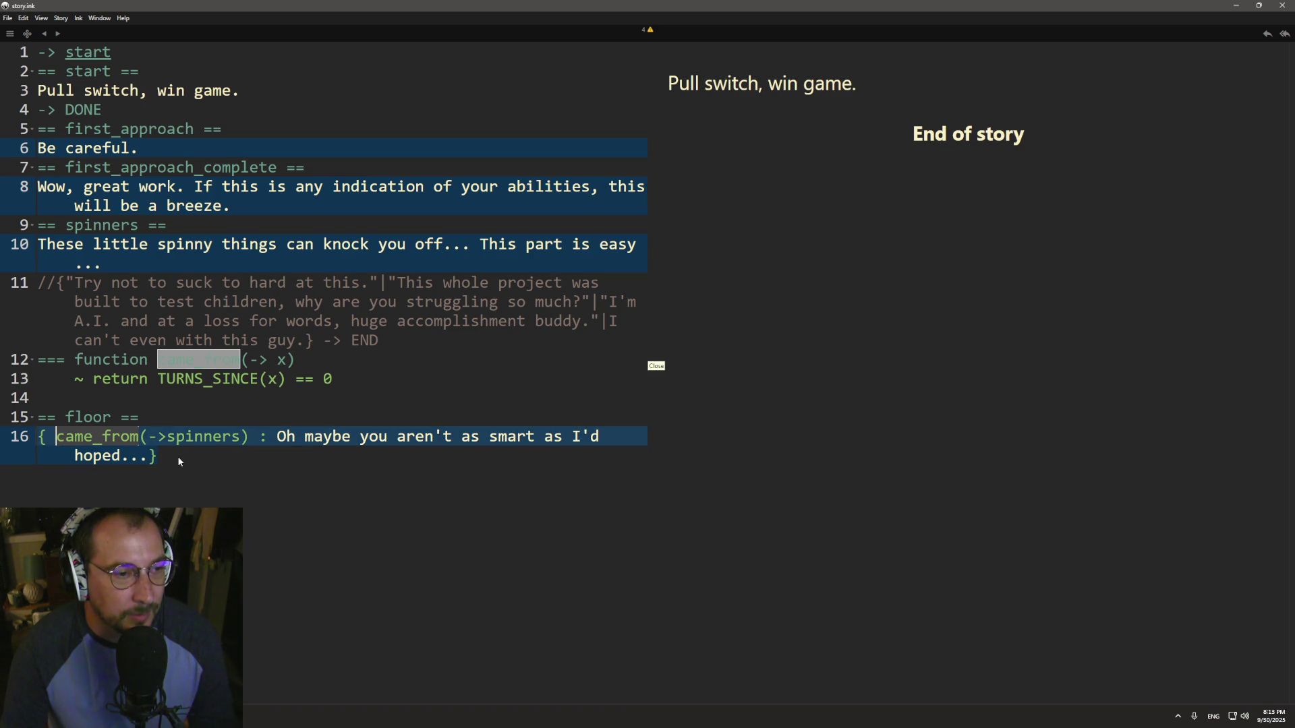
{"action": "double_click", "coordinate": [199, 438]}
{"action": "mouse_move", "coordinate": [76, 441]}
{"action": "left_mouse_down"}
{"action": "mouse_move", "coordinate": [222, 438]}
{"action": "mouse_move", "coordinate": [57, 438]}
{"action": "left_mouse_up"}
{"action": "left_click", "coordinate": [243, 438]}
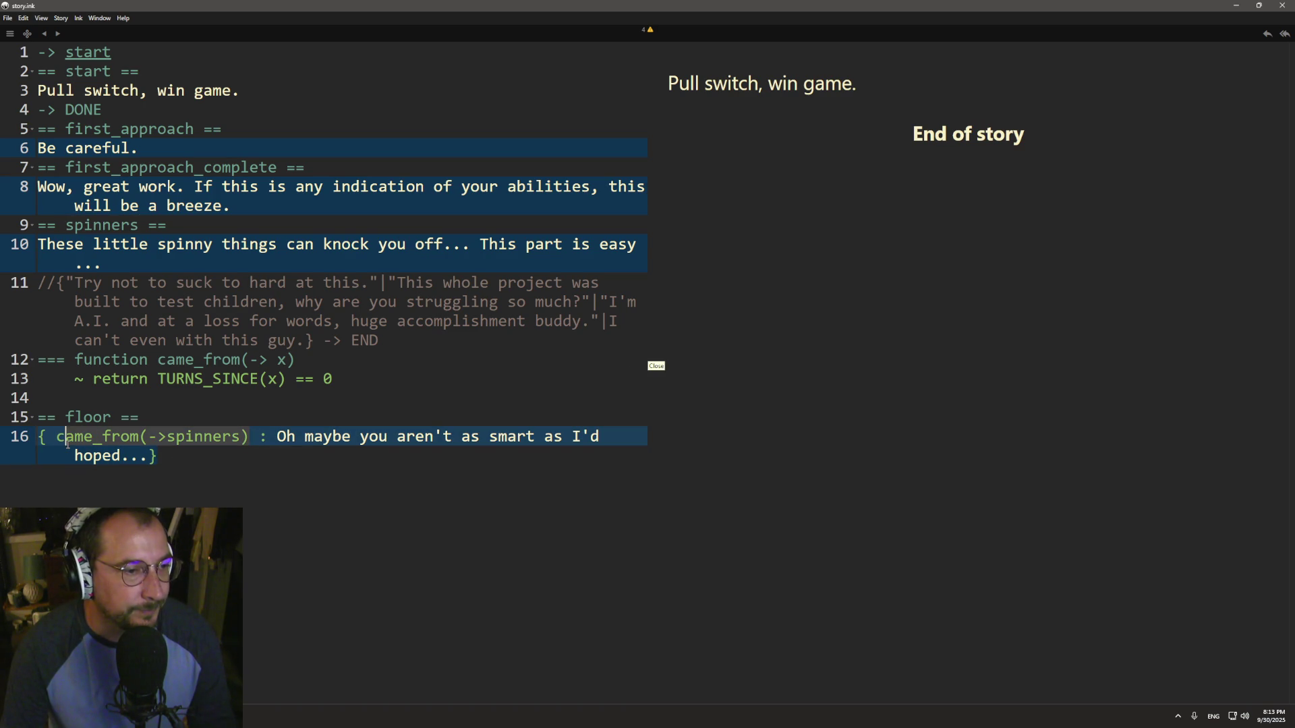
{"action": "key", "text": "ctrl+c"}
{"action": "left_click", "coordinate": [177, 419]}
{"action": "key", "text": "Return"}
{"action": "key", "text": "ctrl+v"}
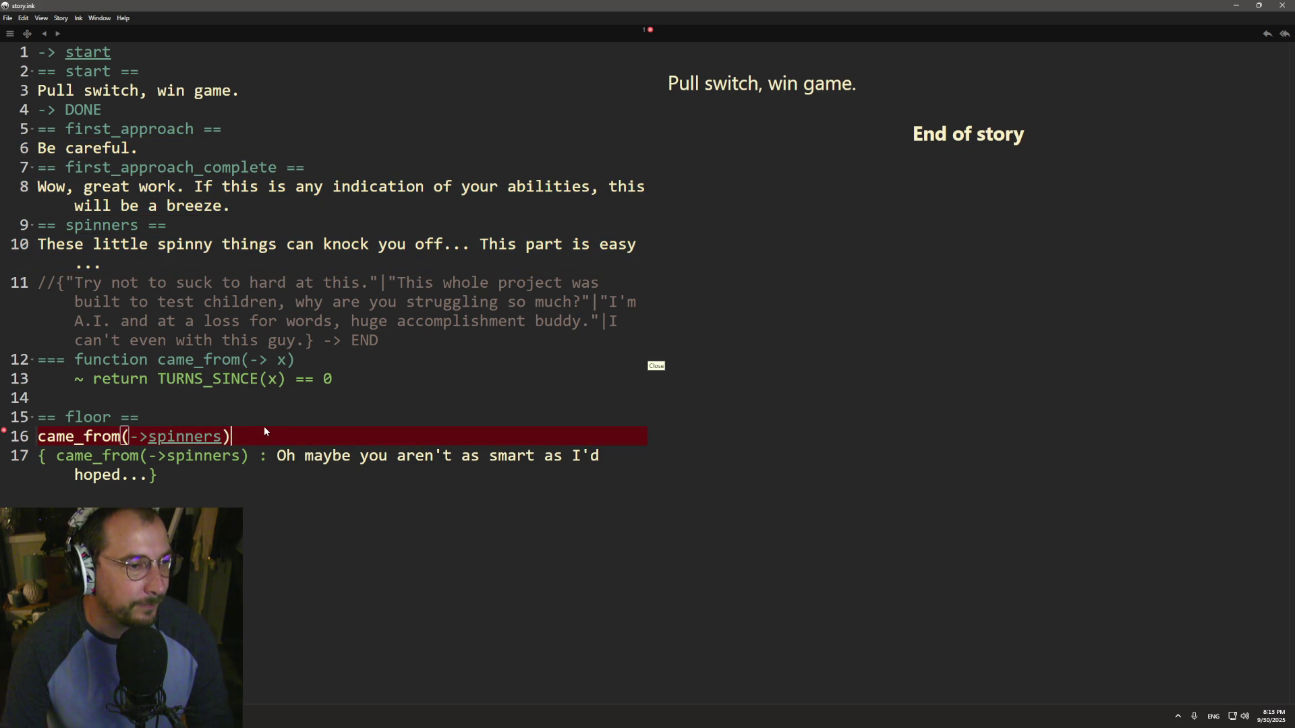
{"action": "key", "text": "ctrl+z"}
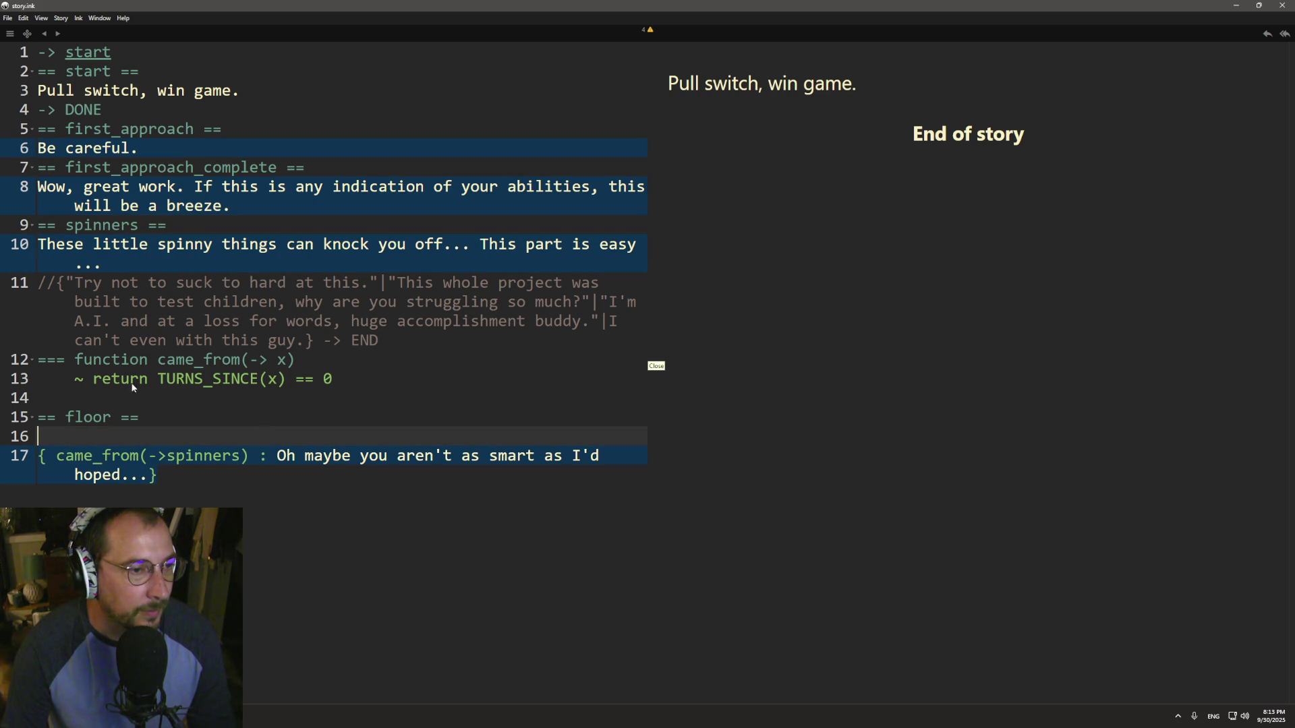
- Write { came_from(->spinners) } on line 16 under the floor heading
{"action": "left_click", "coordinate": [92, 379]}
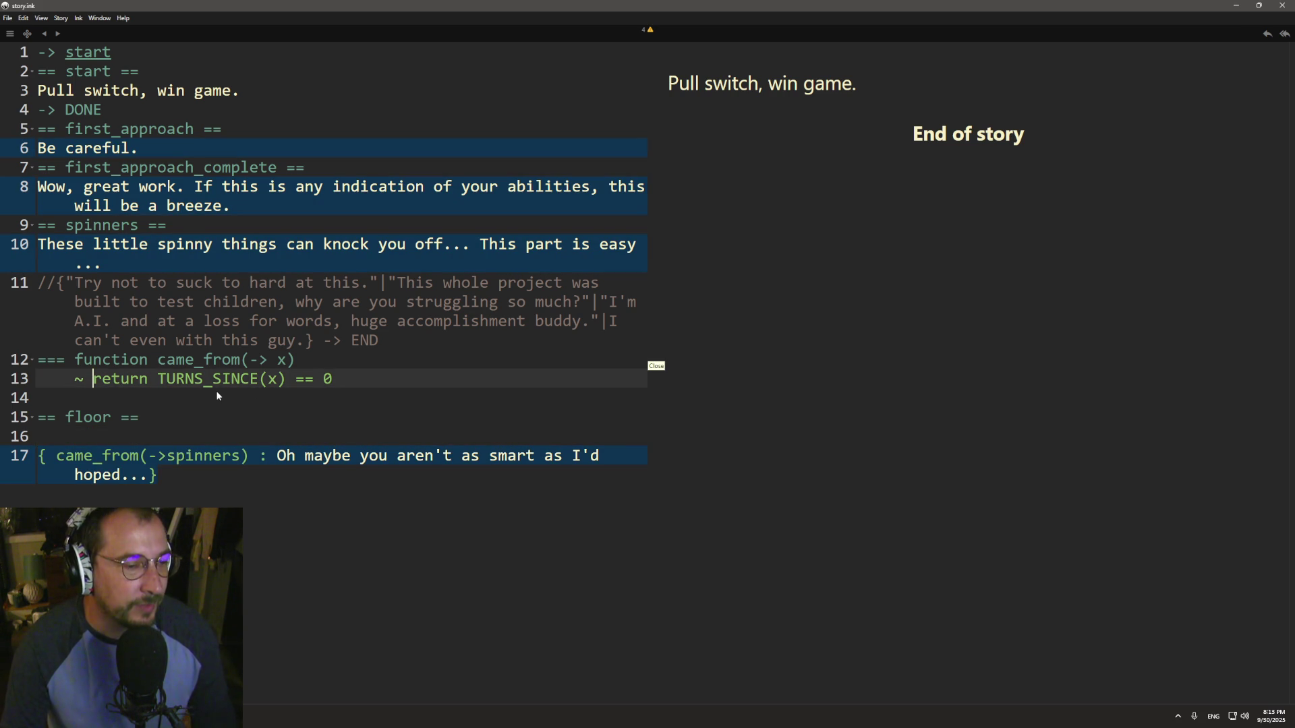
{"action": "left_click", "coordinate": [144, 439]}
{"action": "type", "text": "{ came_from(->spinners)"}
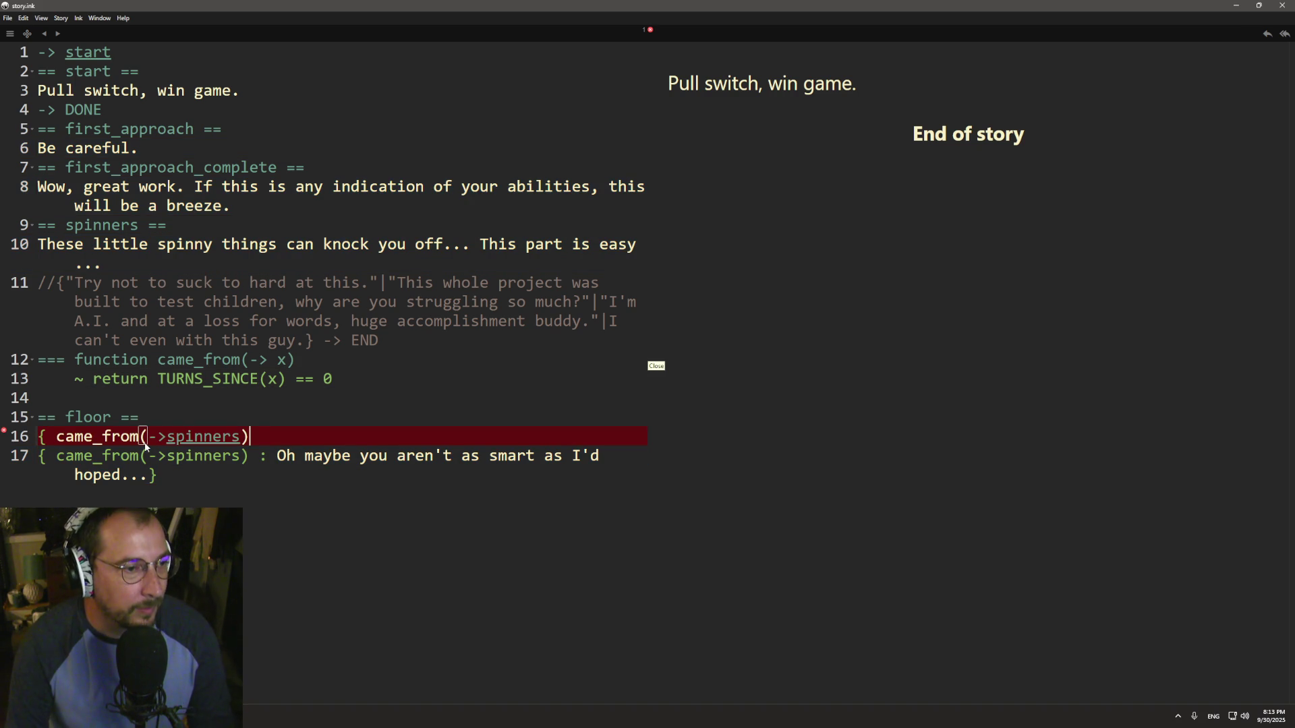
{"action": "type", "text": " }"}
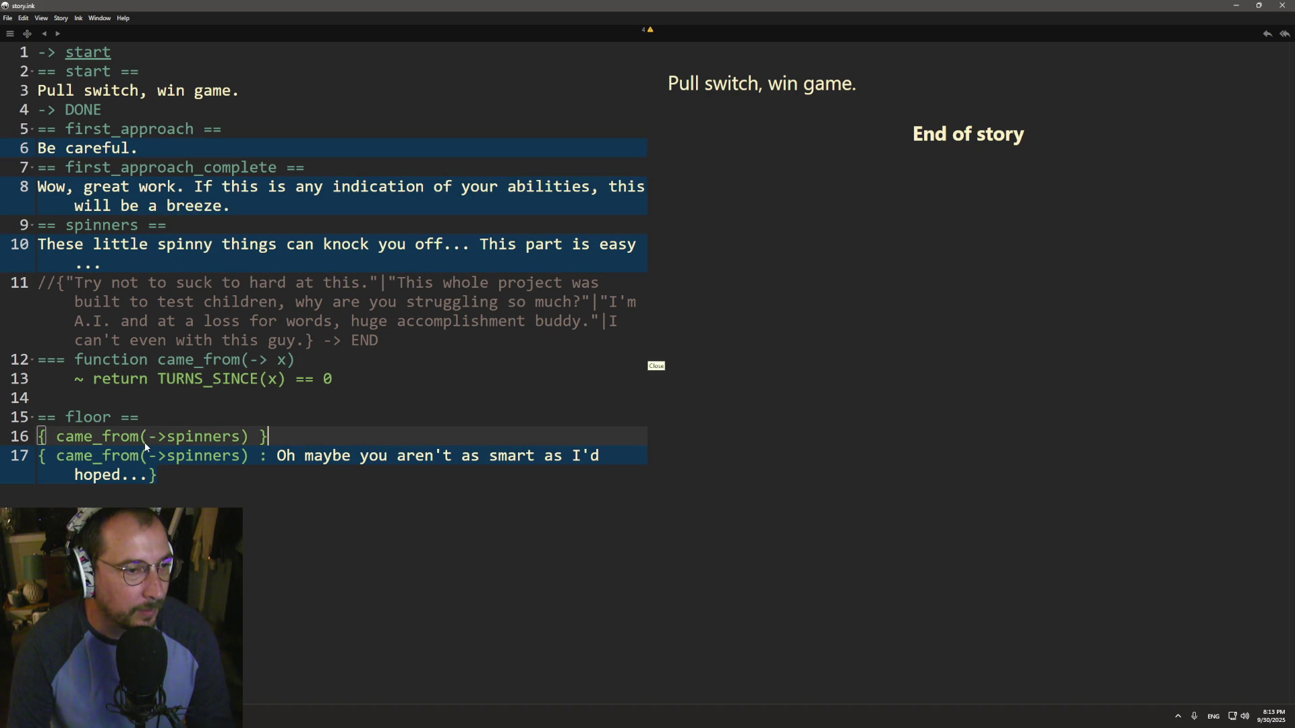
{"action": "left_click", "coordinate": [157, 475]}
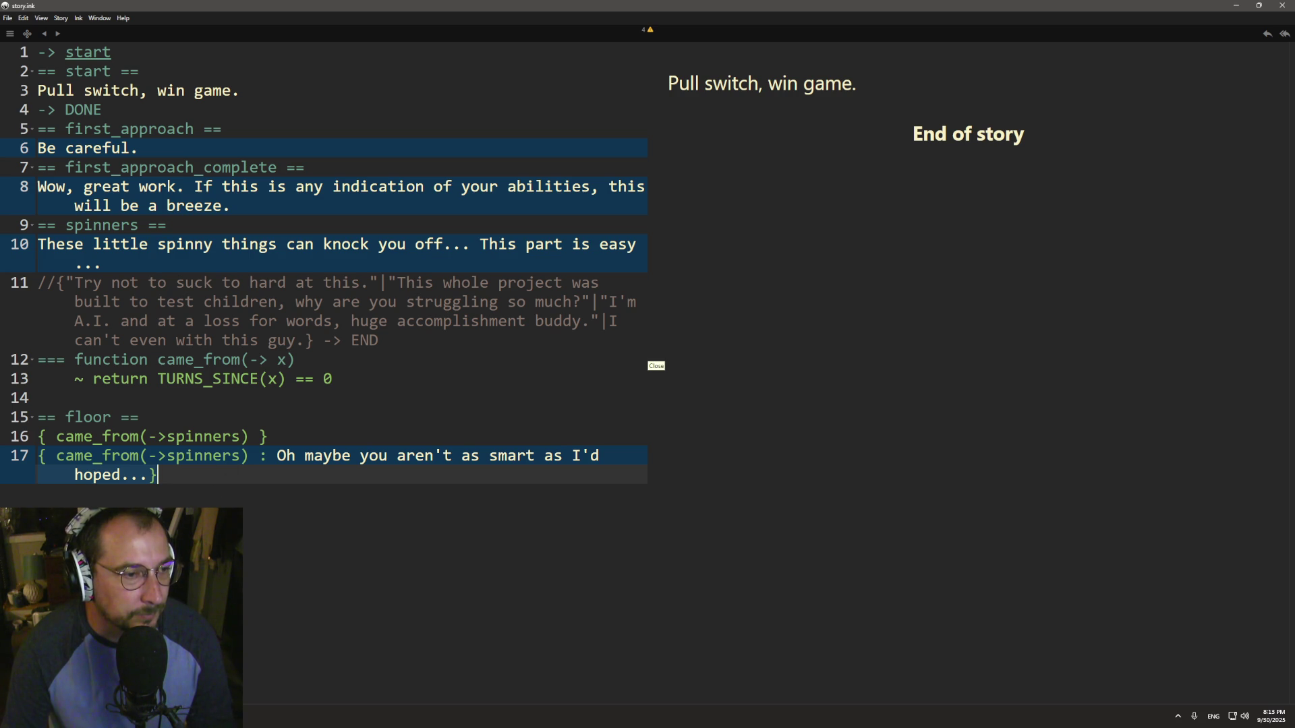
{"action": "key", "text": "alt+Tab"}
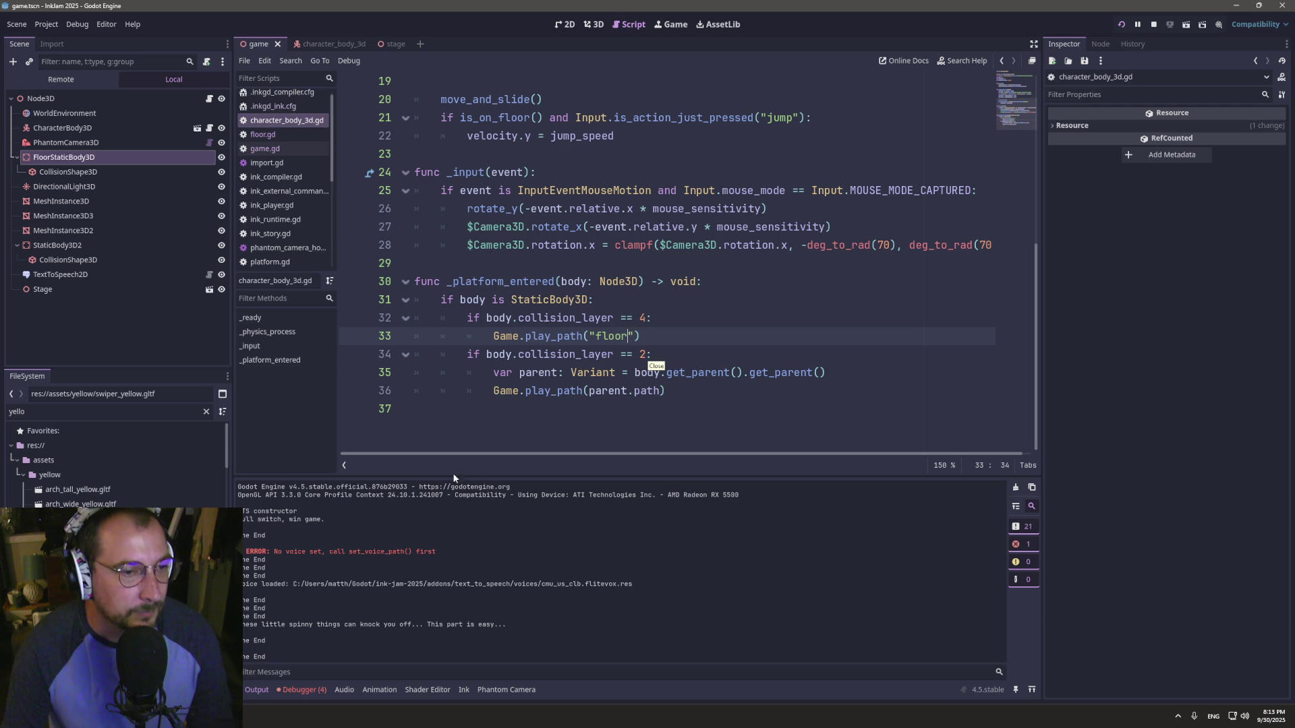
- Run the game with F5 to test the debug line, then return to the editor
{"action": "key", "text": "F5"}
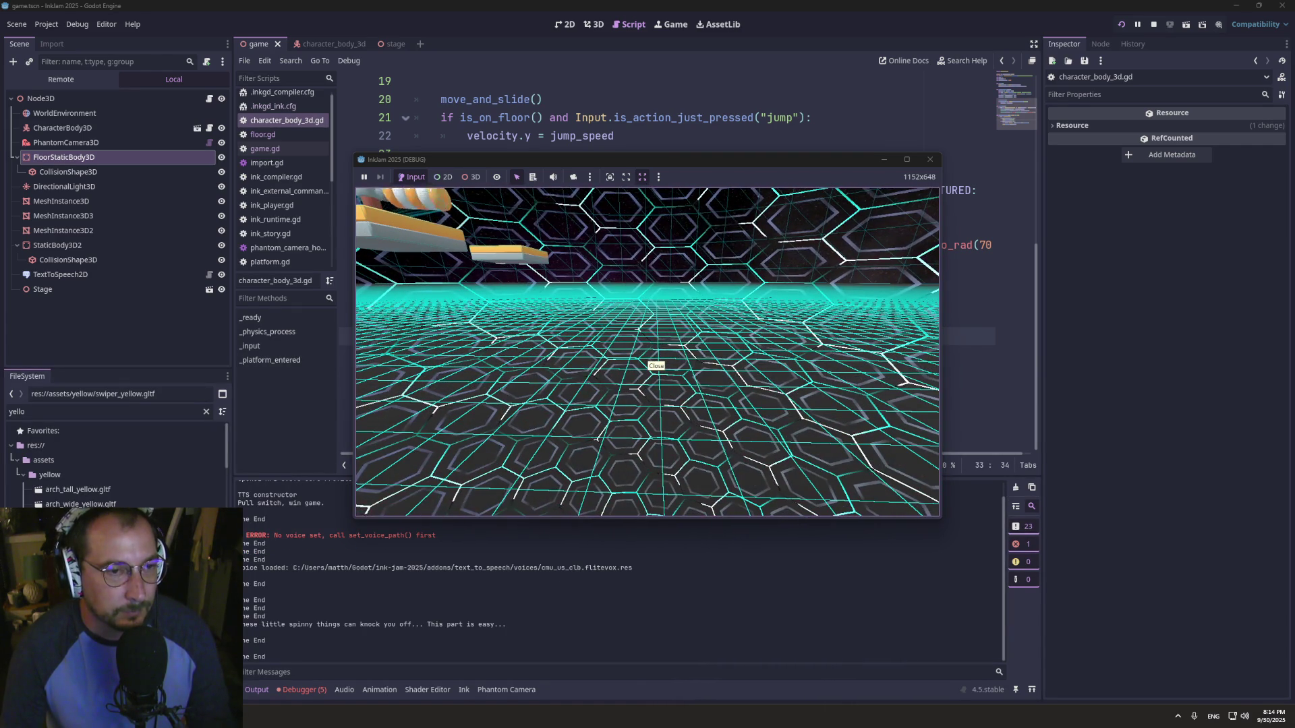
{"action": "key", "text": "super+Tab"}
{"action": "left_click", "coordinate": [548, 230]}
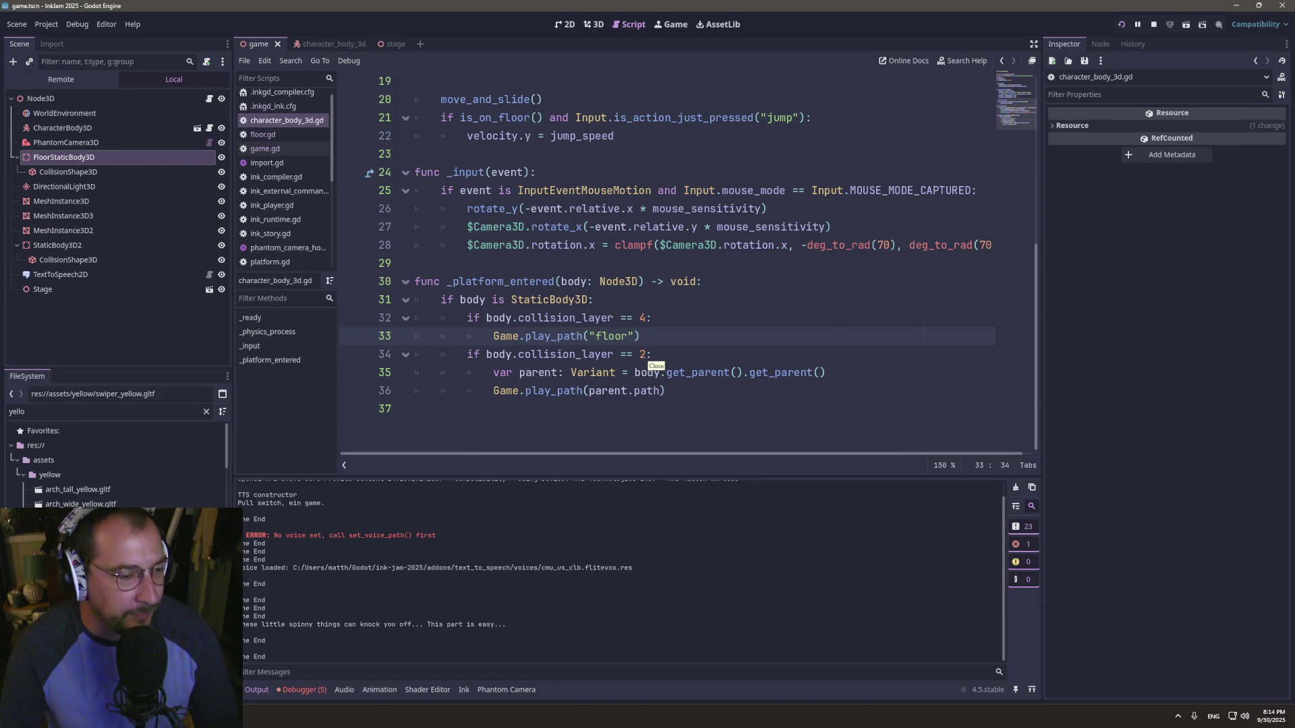
{"action": "key", "text": "alt+Tab"}
{"action": "key", "text": "alt+Tab"}
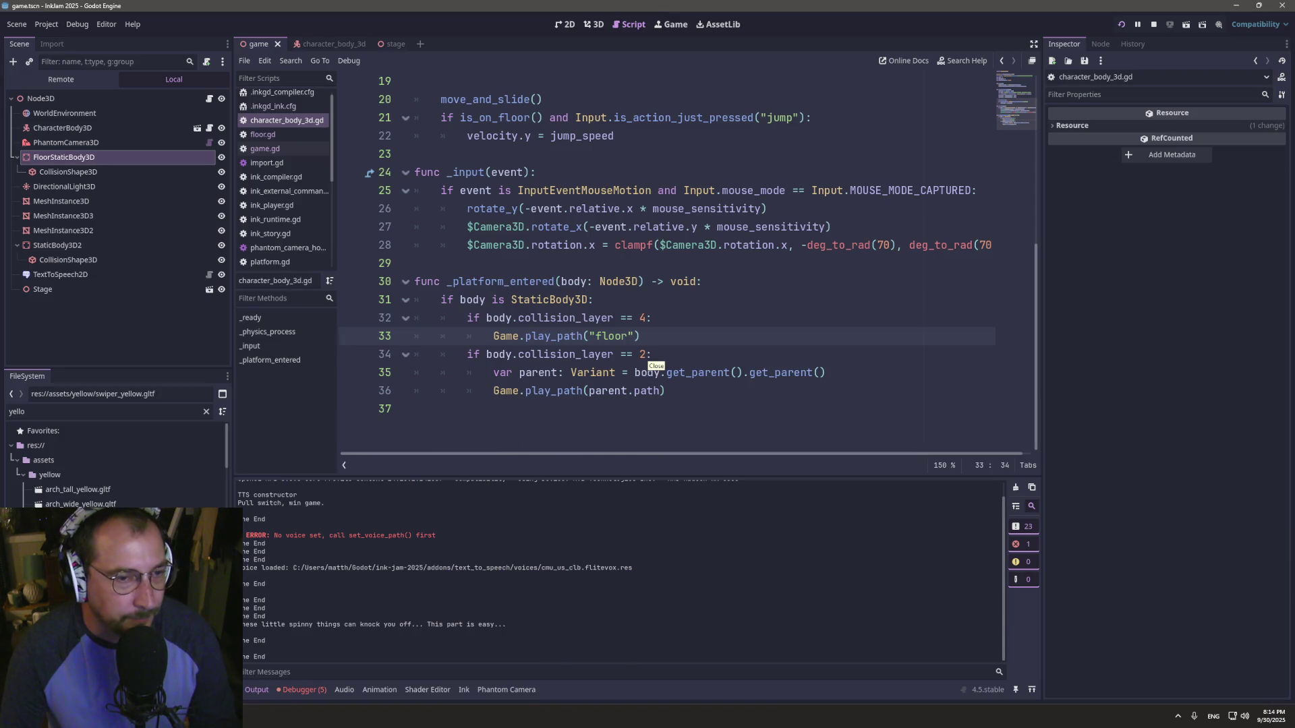
{"action": "key", "text": "alt+Tab"}
- Delete the debug came_from line from the floor knot and remove the space before the colon
{"action": "left_click", "coordinate": [251, 464]}
{"action": "left_click", "coordinate": [291, 429]}
{"action": "key", "text": "Left"}
{"action": "key", "text": "Left"}
{"action": "key", "text": "Left"}
{"action": "left_click", "coordinate": [12, 437]}
{"action": "key", "text": "Left"}
{"action": "key", "text": "shift+End"}
{"action": "key", "text": "BackSpace"}
{"action": "key", "text": "BackSpace"}
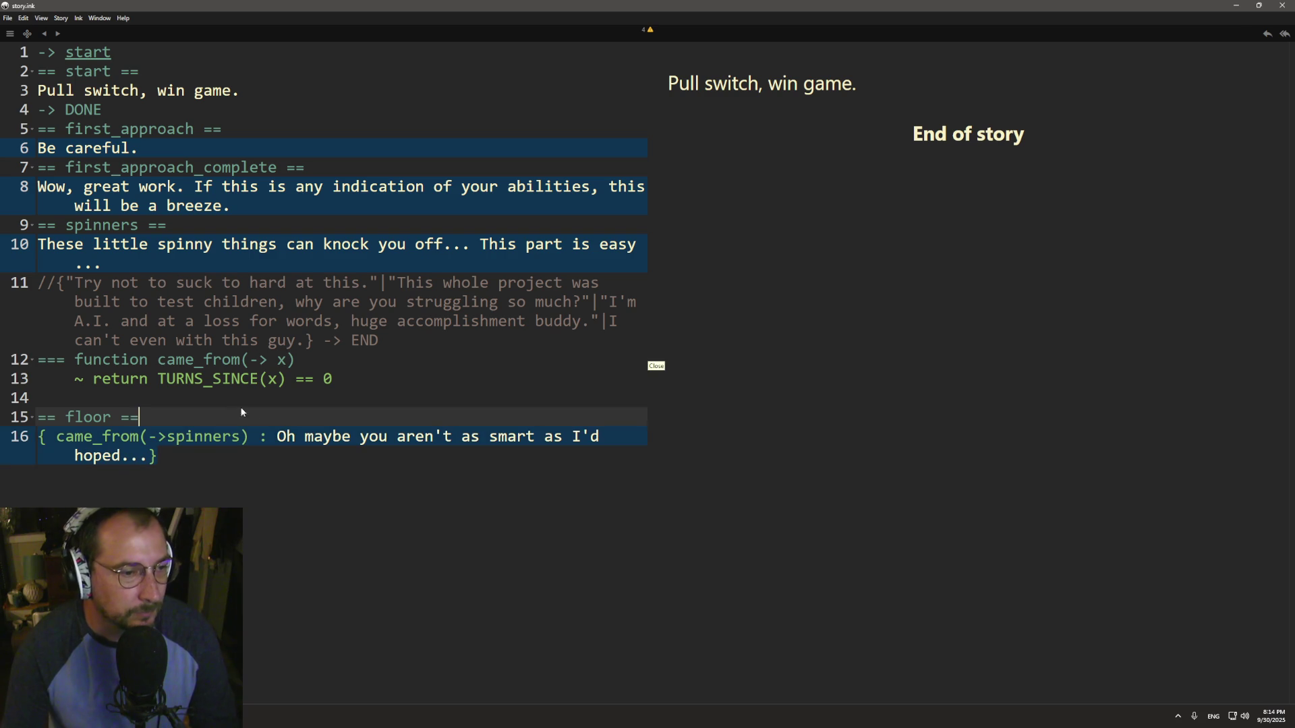
{"action": "left_click", "coordinate": [260, 438]}
{"action": "key", "text": "BackSpace"}
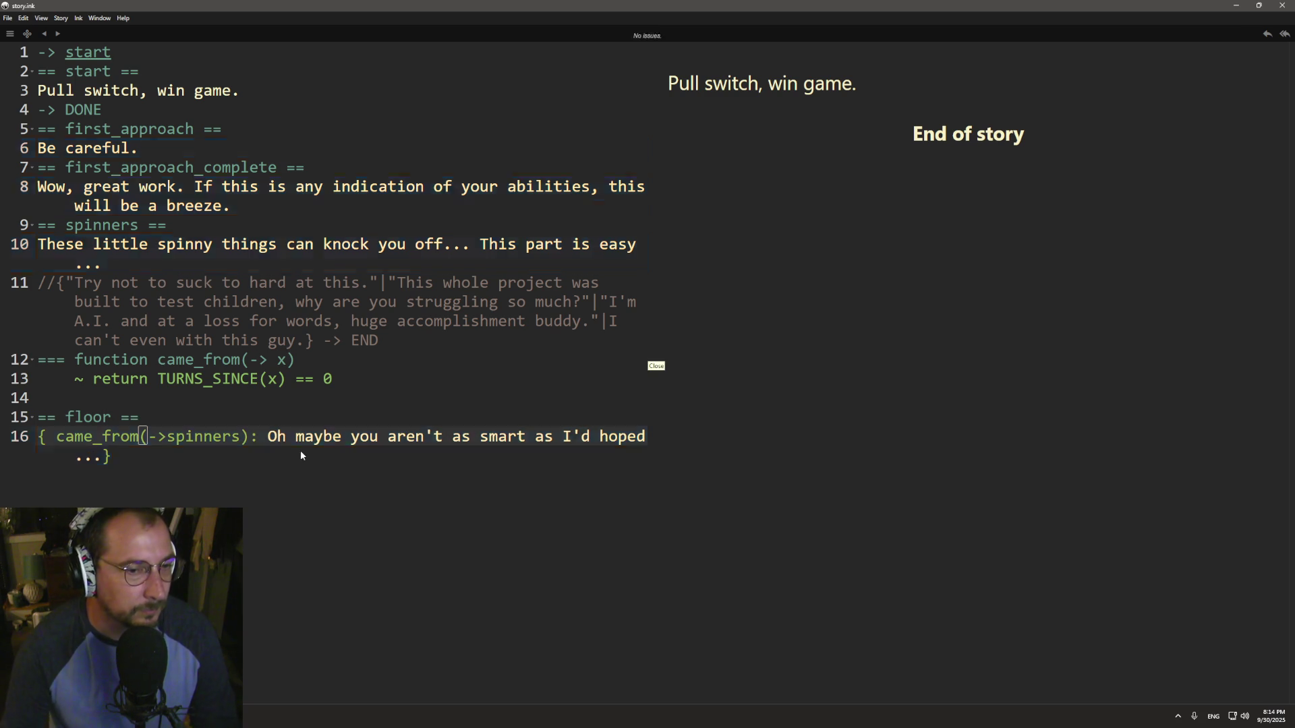
{"action": "key", "text": "alt+Tab"}
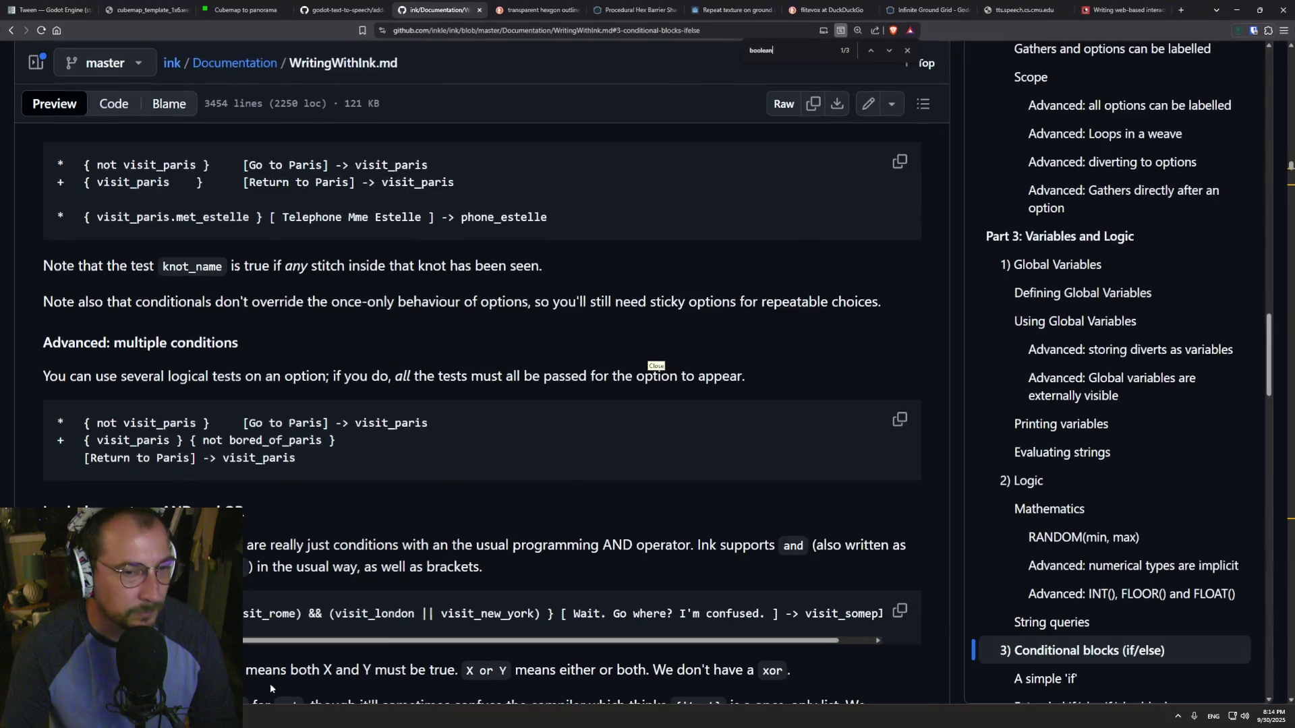
- Read the ink docs' A simple 'if' conditional-block section, then return to story.ink line 16
{"action": "scroll", "coordinate": [985, 412], "scroll_direction": "down", "scroll_amount": 1}
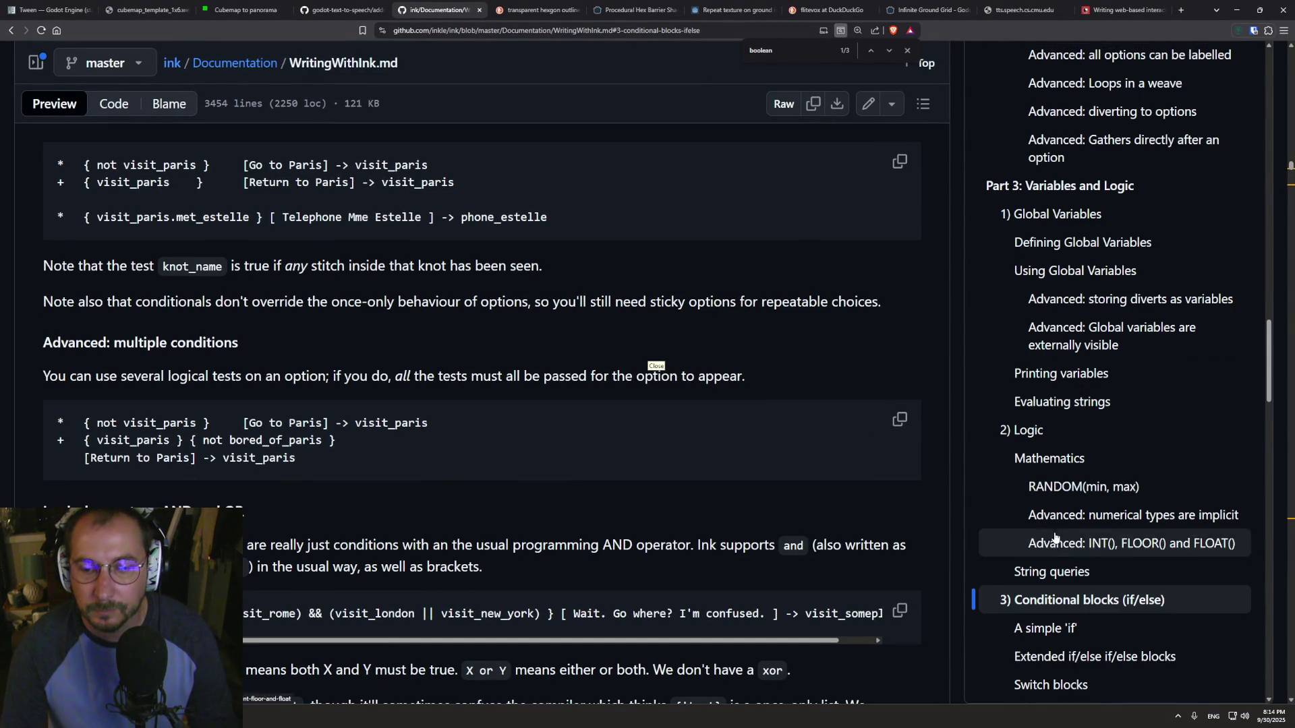
{"action": "left_click", "coordinate": [1042, 628]}
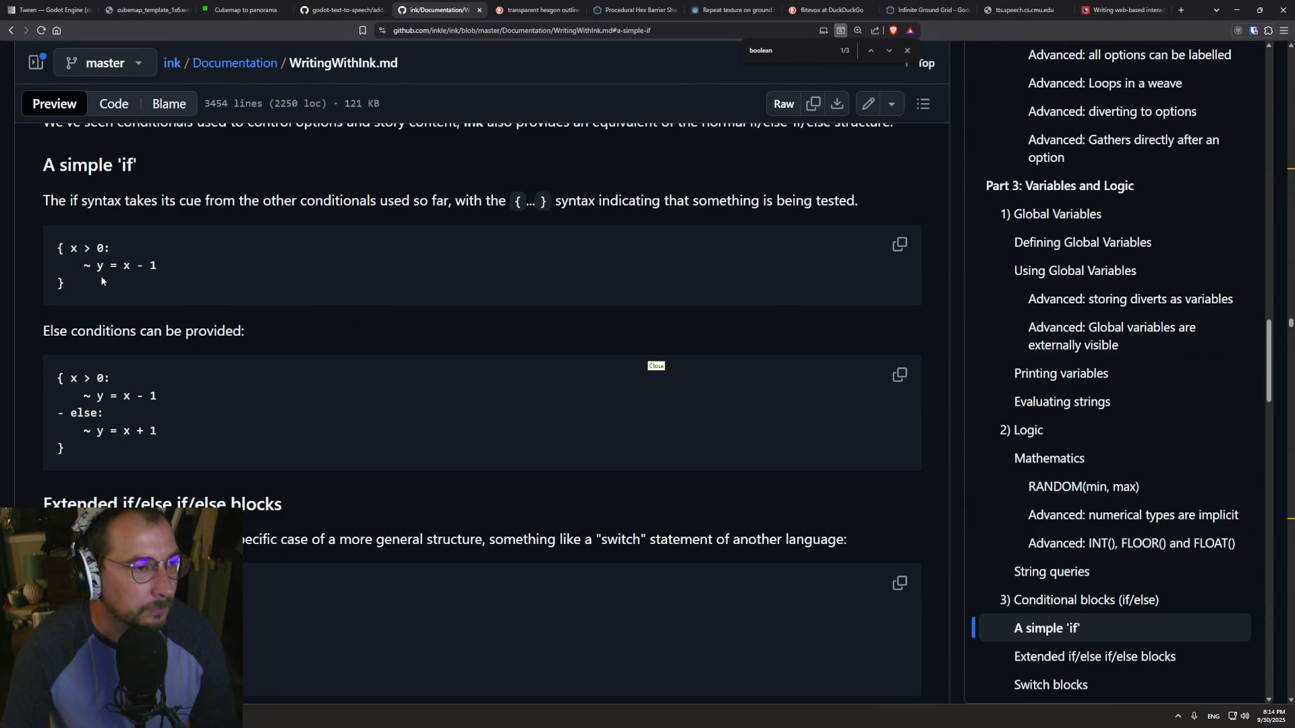
{"action": "scroll", "coordinate": [85, 395], "scroll_direction": "down", "scroll_amount": 1}
{"action": "scroll", "coordinate": [96, 411], "scroll_direction": "up", "scroll_amount": 2}
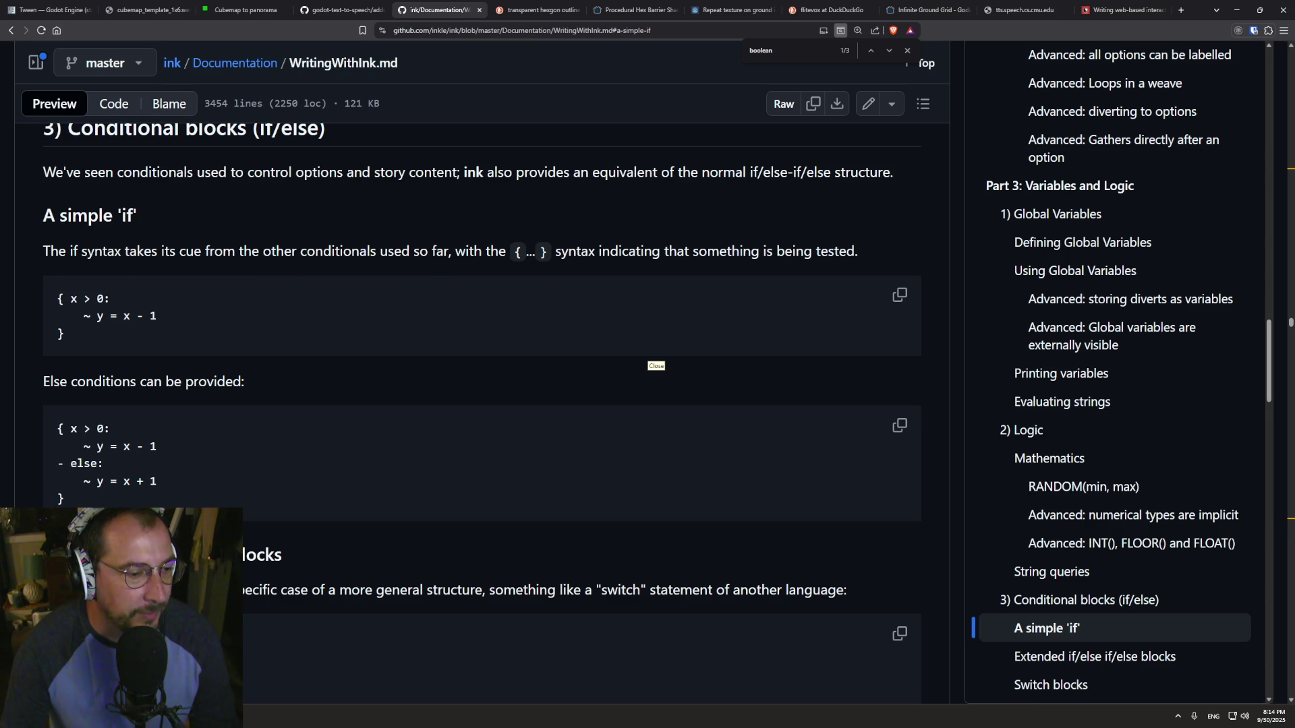
{"action": "key", "text": "alt+Tab"}
{"action": "left_click", "coordinate": [268, 436]}
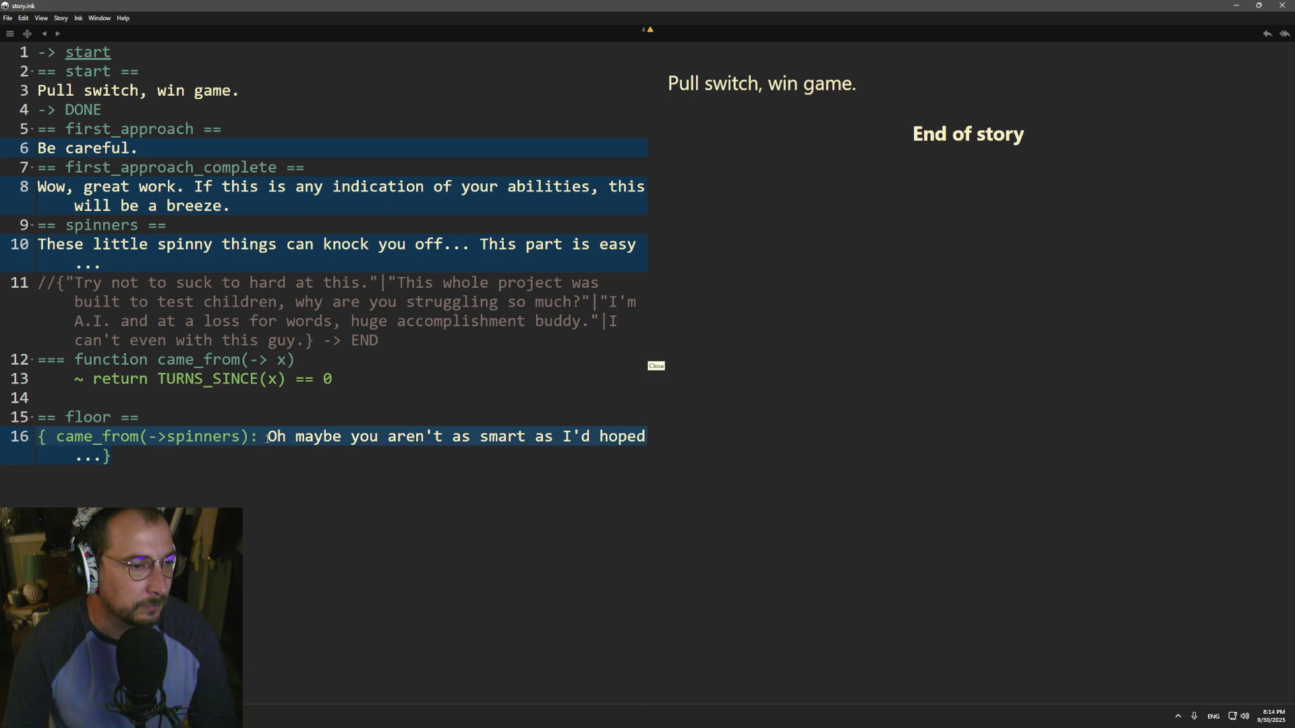
- Put the floor taunt on its own indented line with the closing brace below it
{"action": "key", "text": "Return"}
{"action": "key", "text": "Tab"}
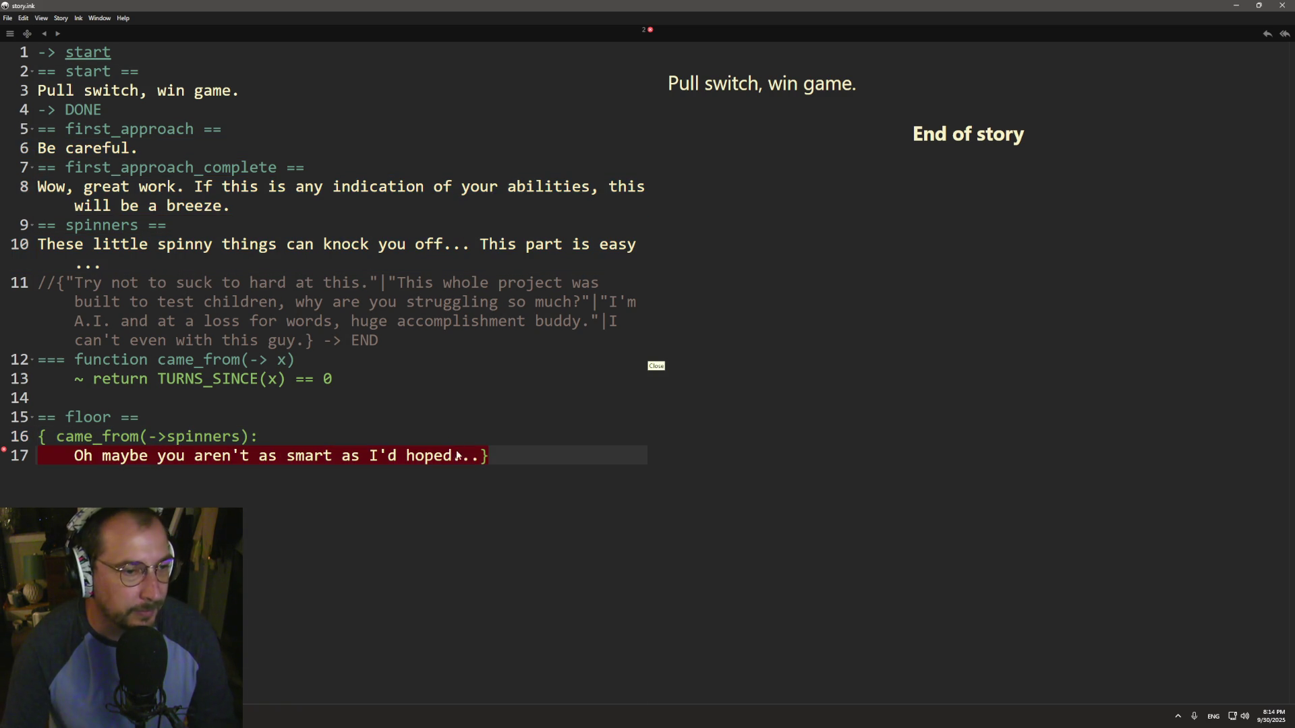
{"action": "key", "text": "End"}
{"action": "key", "text": "Left"}
{"action": "key", "text": "Return"}
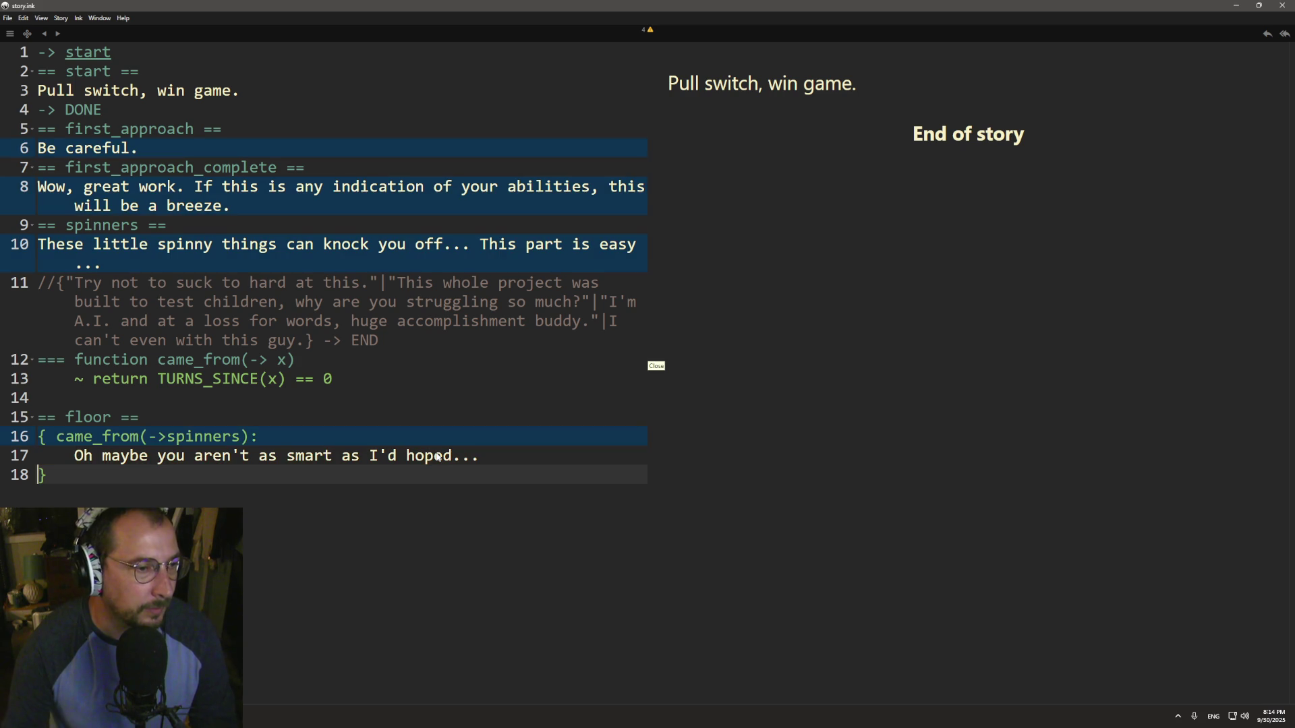
- Re-export the story over story.ink.json and launch the game in Godot with F5
{"action": "left_click", "coordinate": [21, 19]}
{"action": "left_click", "coordinate": [41, 133]}
{"action": "left_click", "coordinate": [128, 80]}
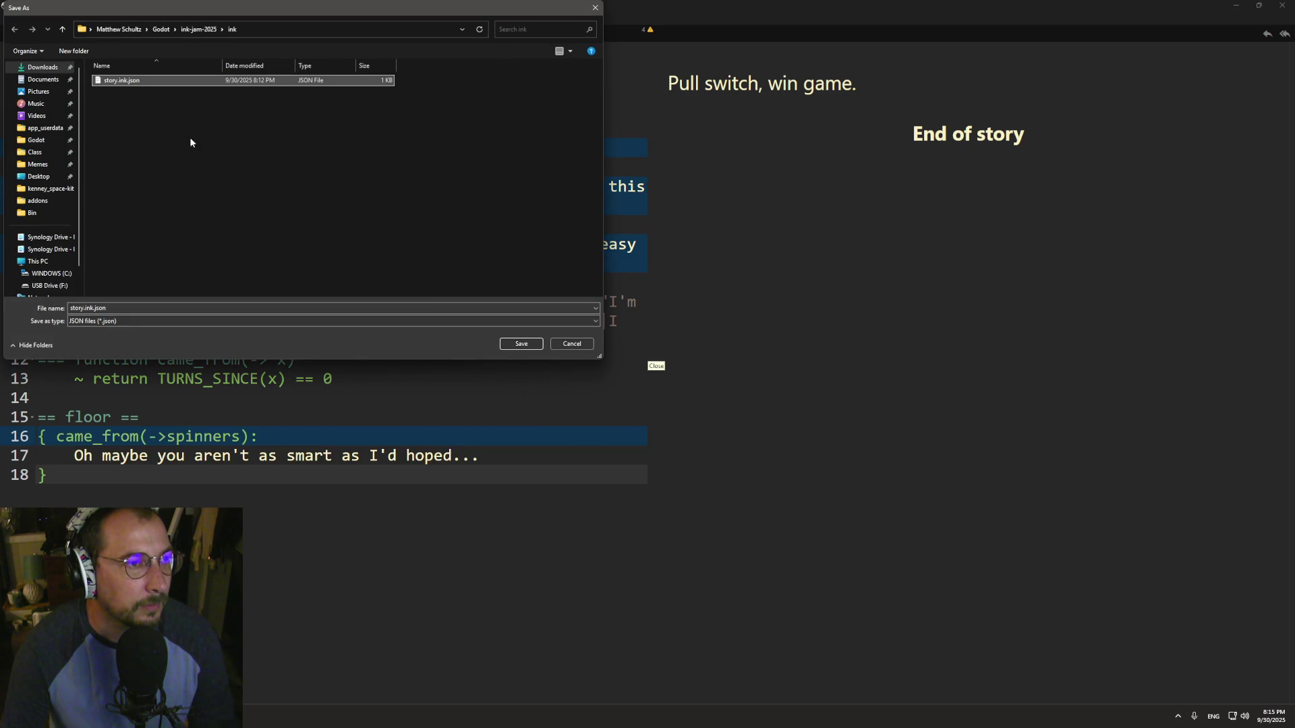
{"action": "left_click", "coordinate": [507, 345]}
{"action": "left_click", "coordinate": [665, 356]}
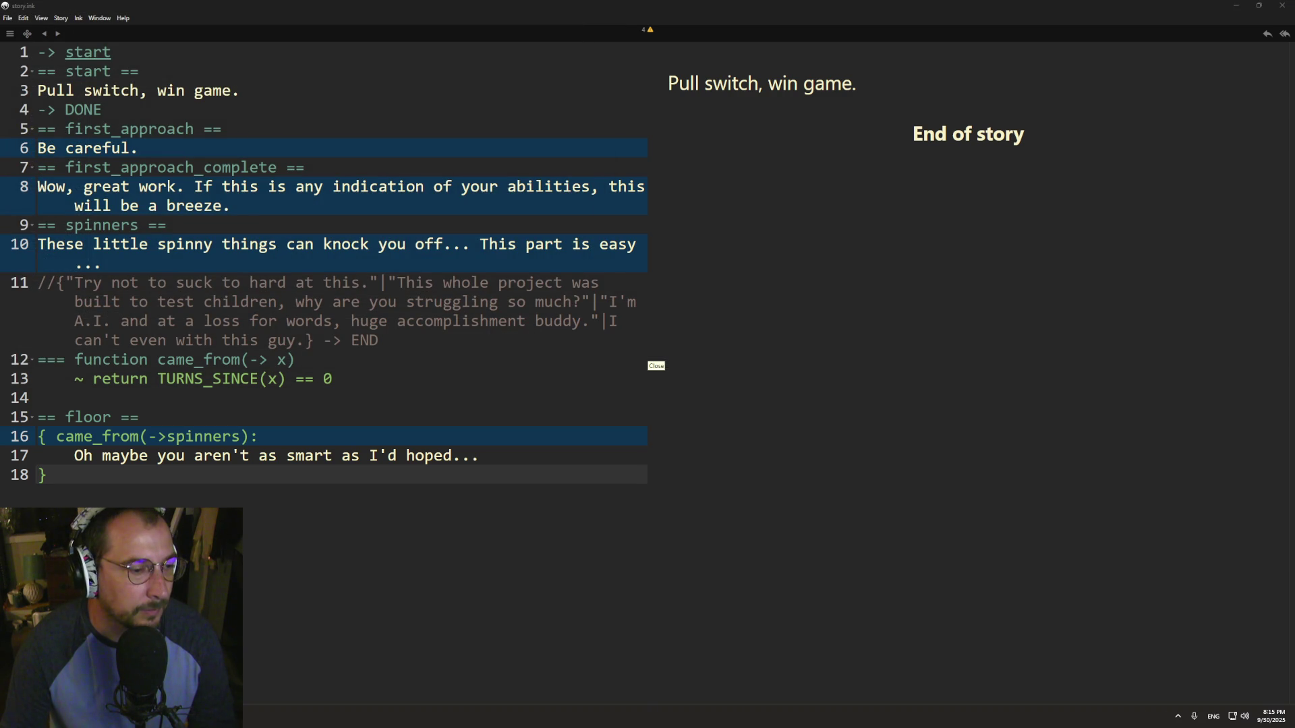
{"action": "key", "text": "alt+Tab"}
{"action": "key", "text": "F5"}
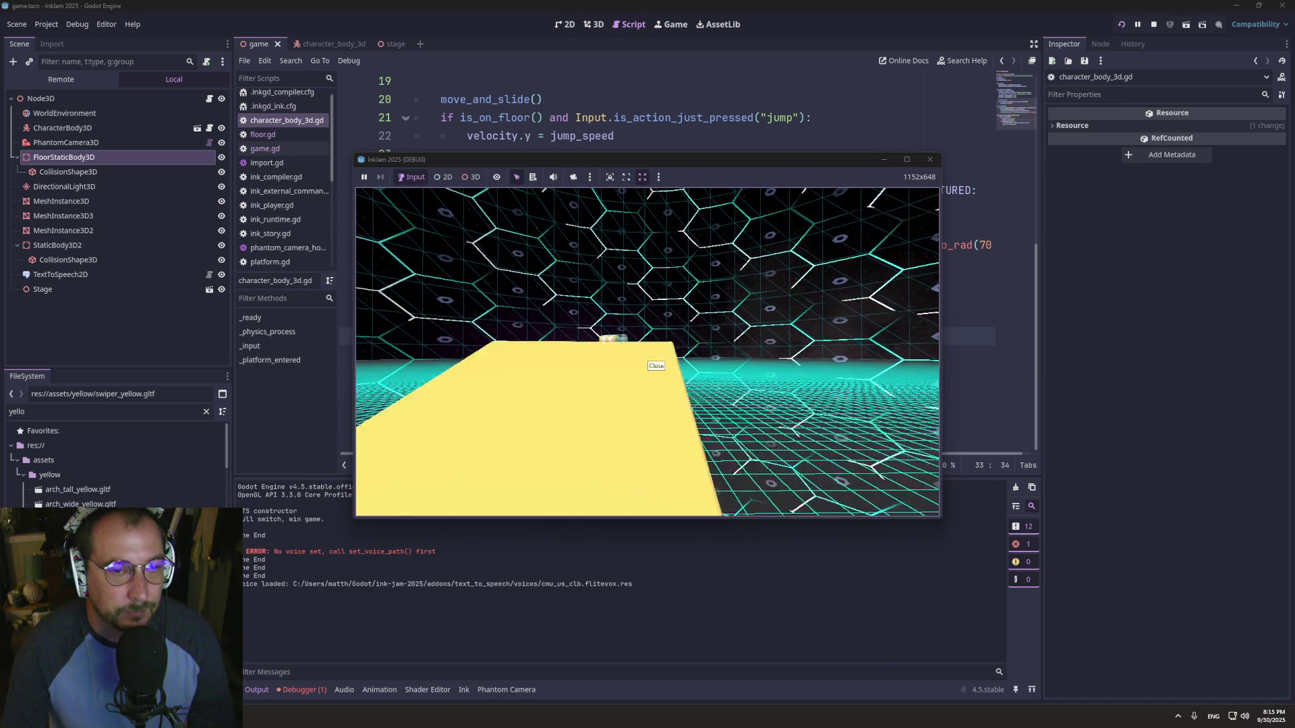
- Jump onto the raised platform, then select 'floor' on script line 33 before returning to Inky
{"action": "key", "text": "space"}
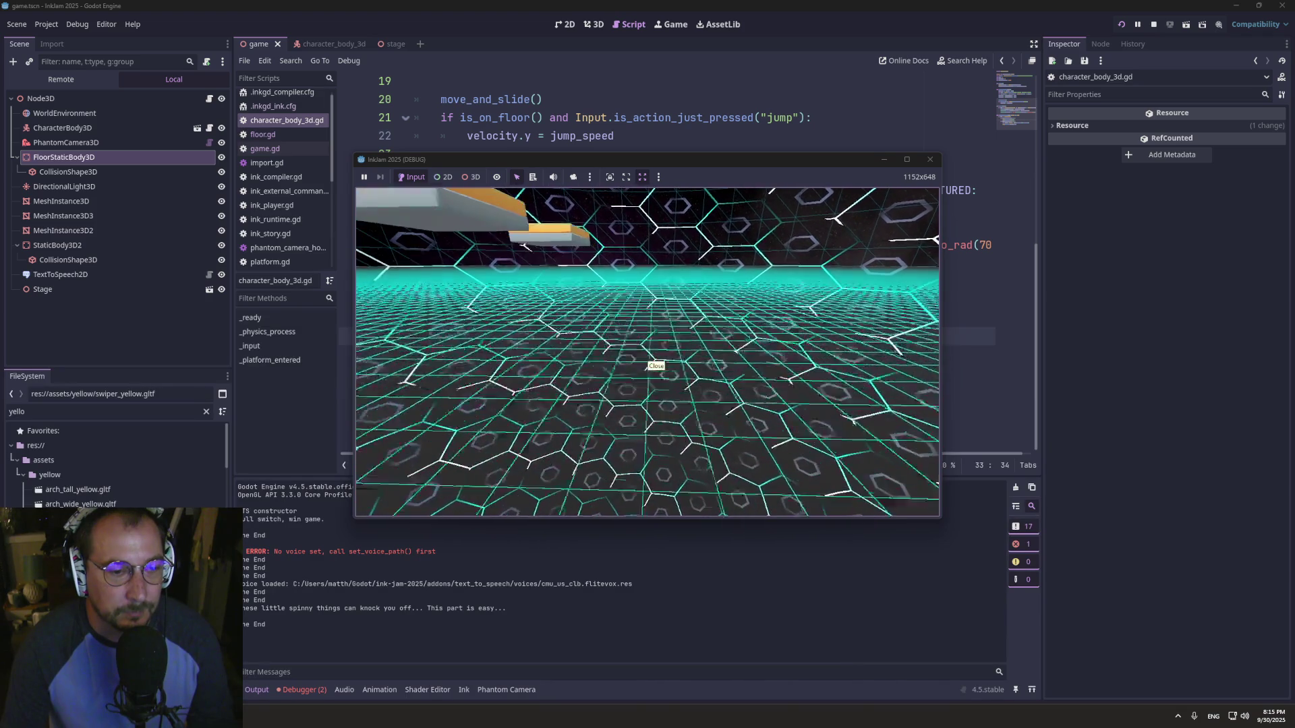
{"action": "key", "text": "super+Tab"}
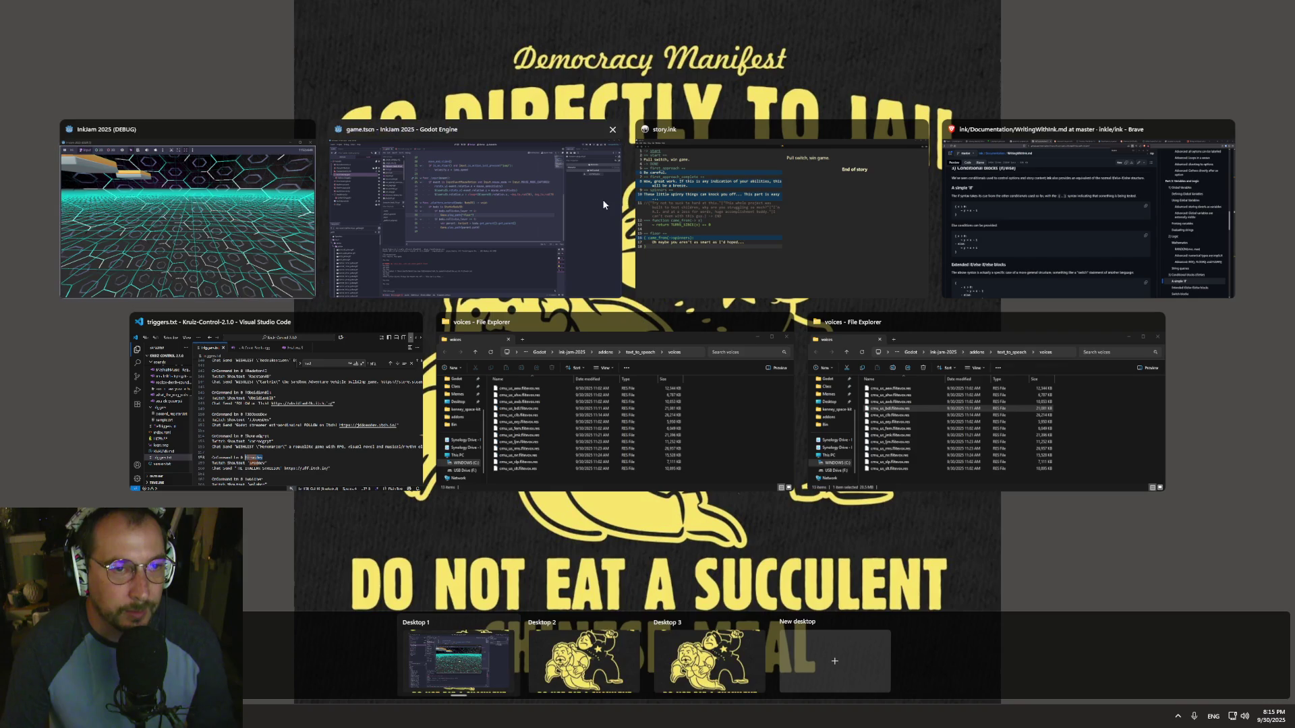
{"action": "left_click", "coordinate": [564, 254]}
{"action": "double_click", "coordinate": [614, 336]}
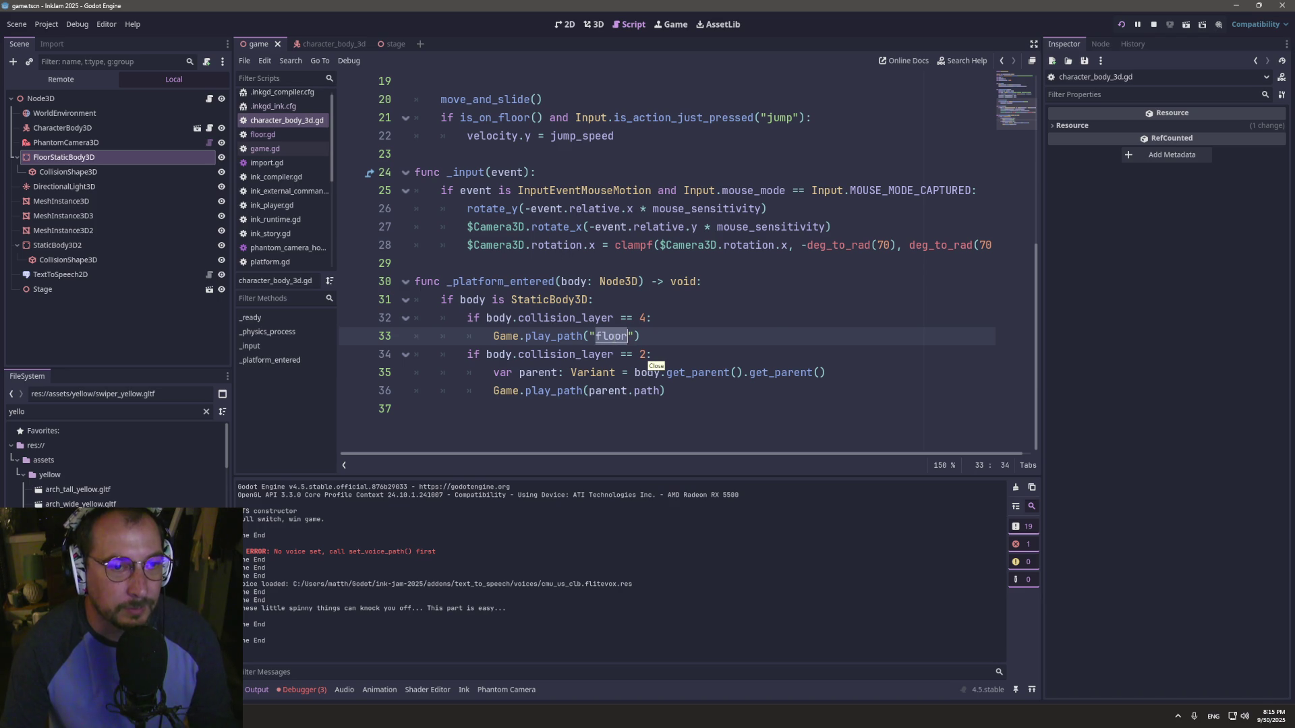
{"action": "key", "text": "alt+Tab"}
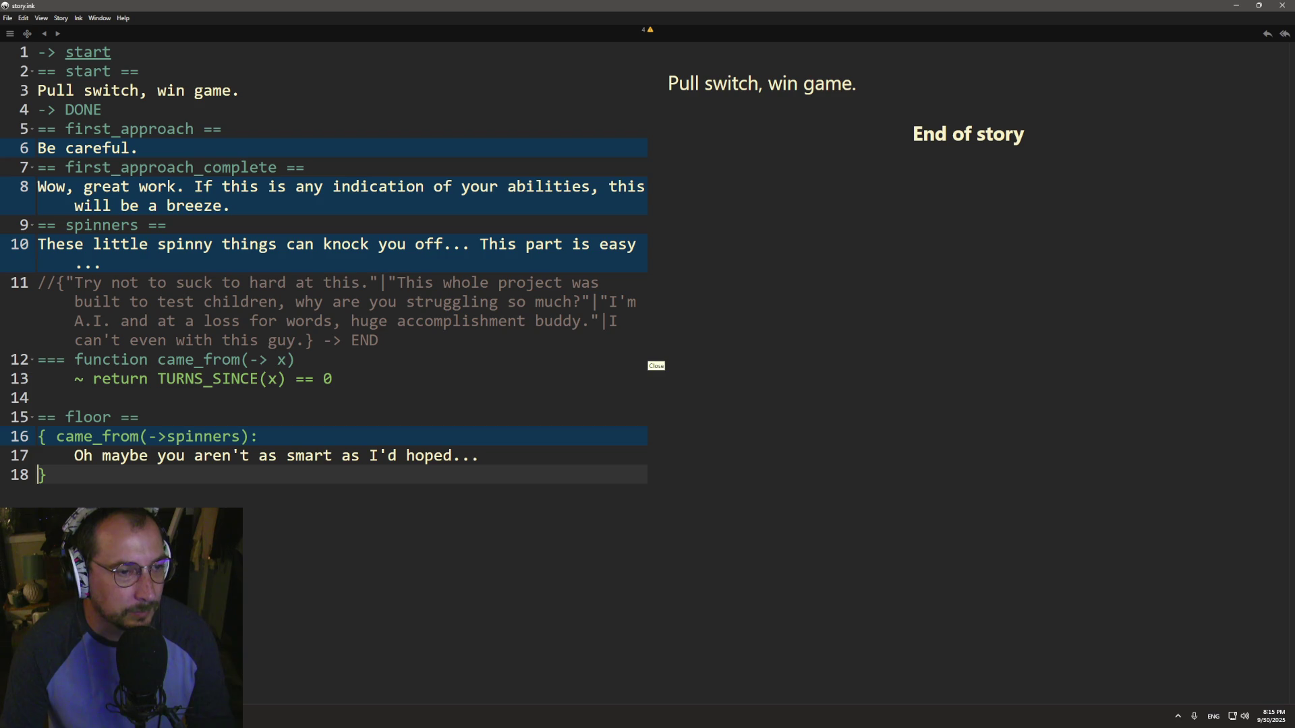
- Inspect the spinners knot name and the TURNS_SINCE call inside came_from, then return to the ink docs
{"action": "key", "text": "Up"}
{"action": "key", "text": "Up"}
{"action": "key", "text": "Up"}
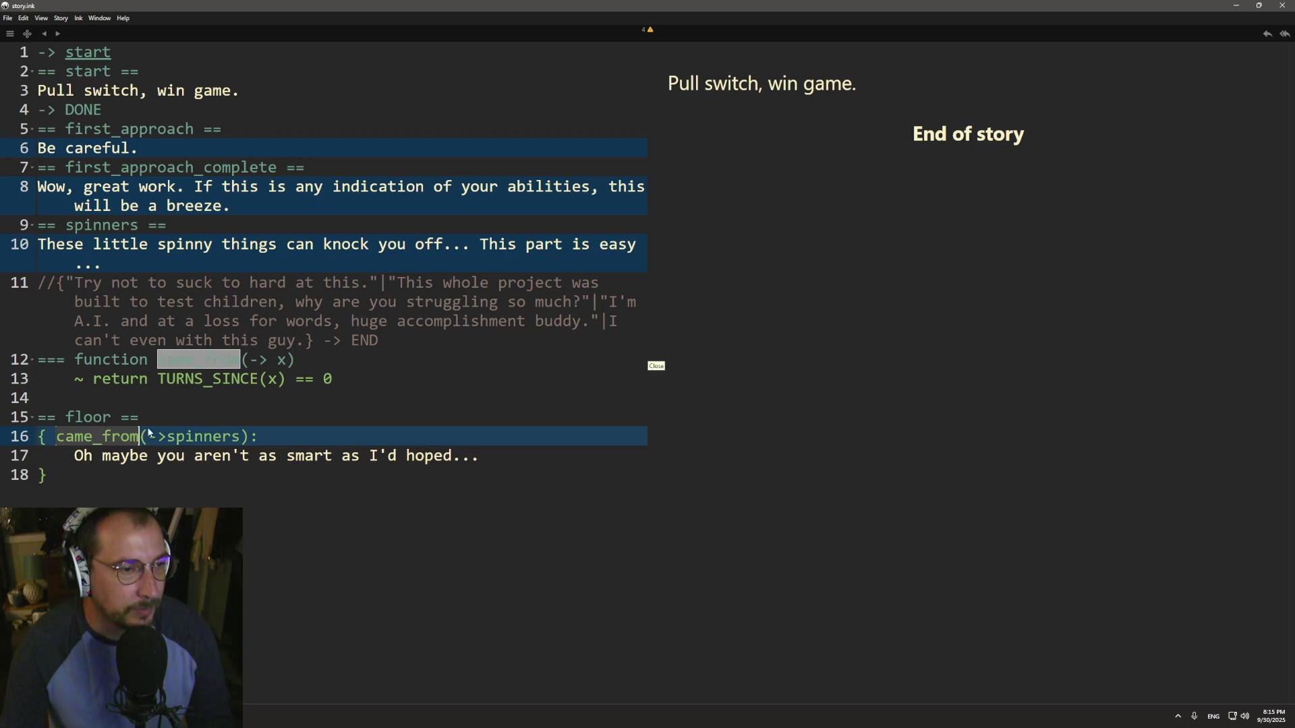
{"action": "double_click", "coordinate": [95, 232]}
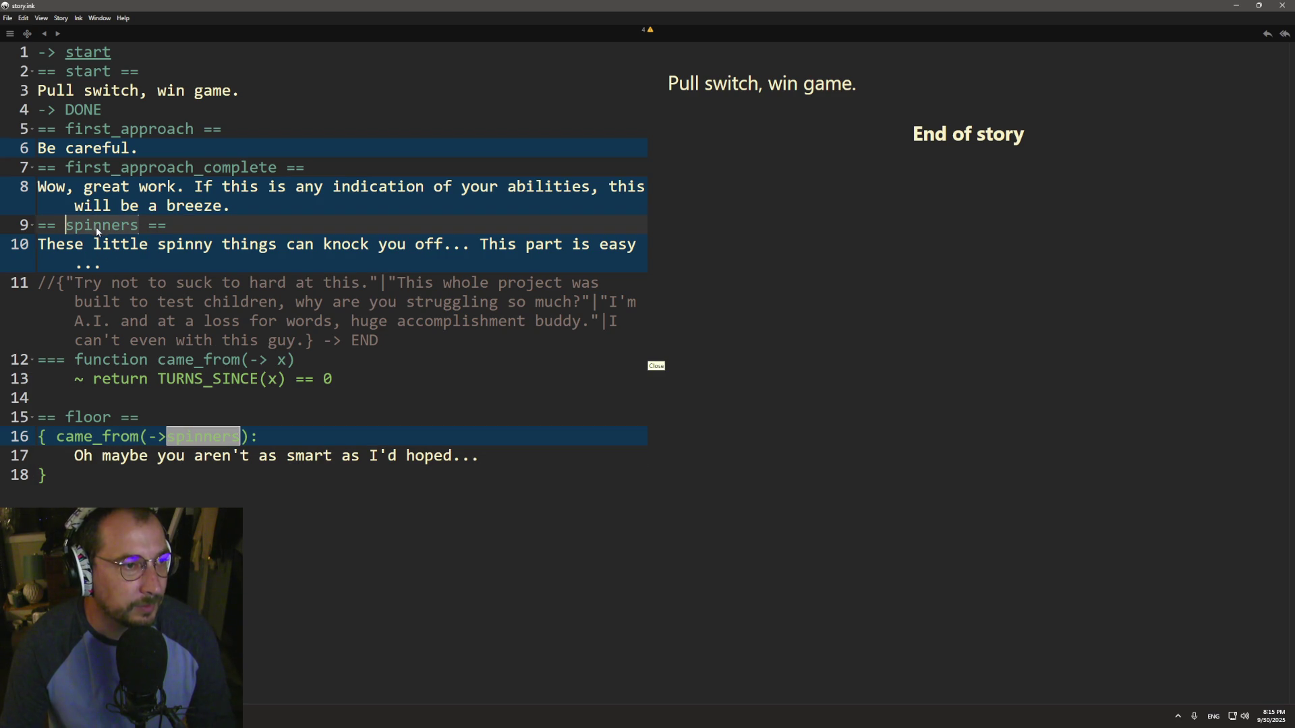
{"action": "left_click", "coordinate": [167, 455]}
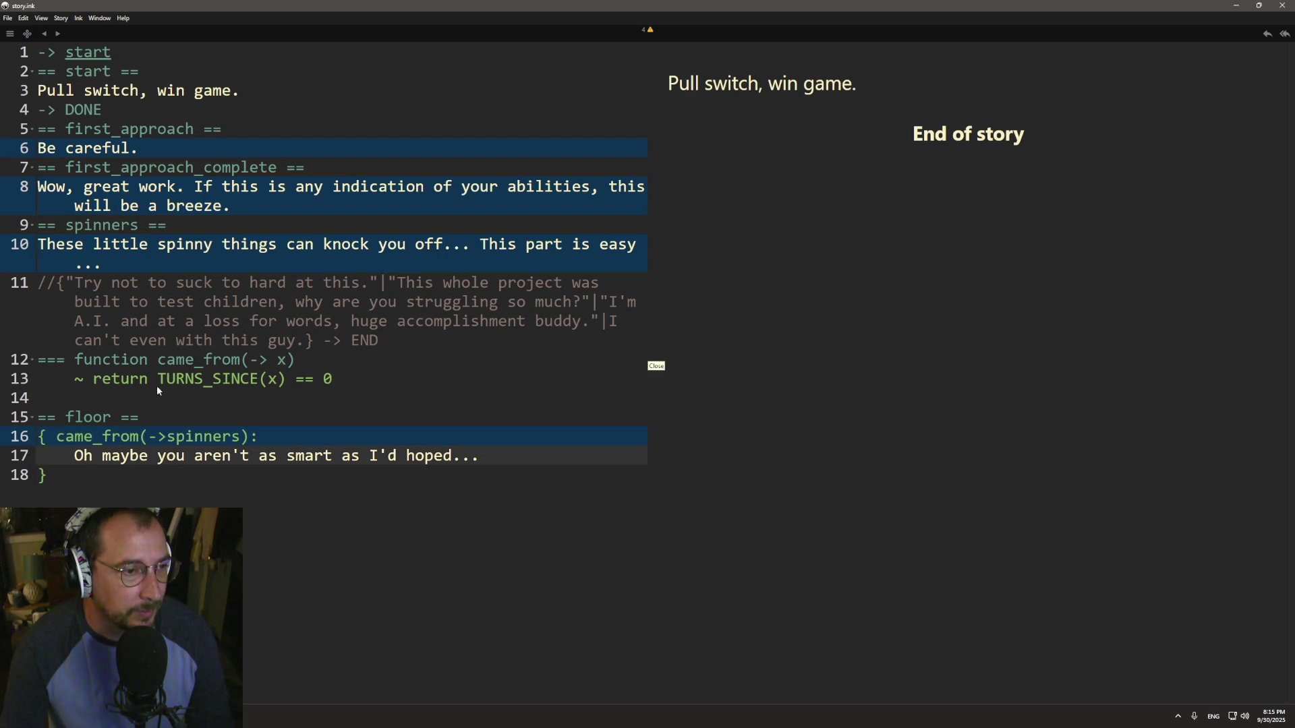
{"action": "left_click", "coordinate": [262, 379]}
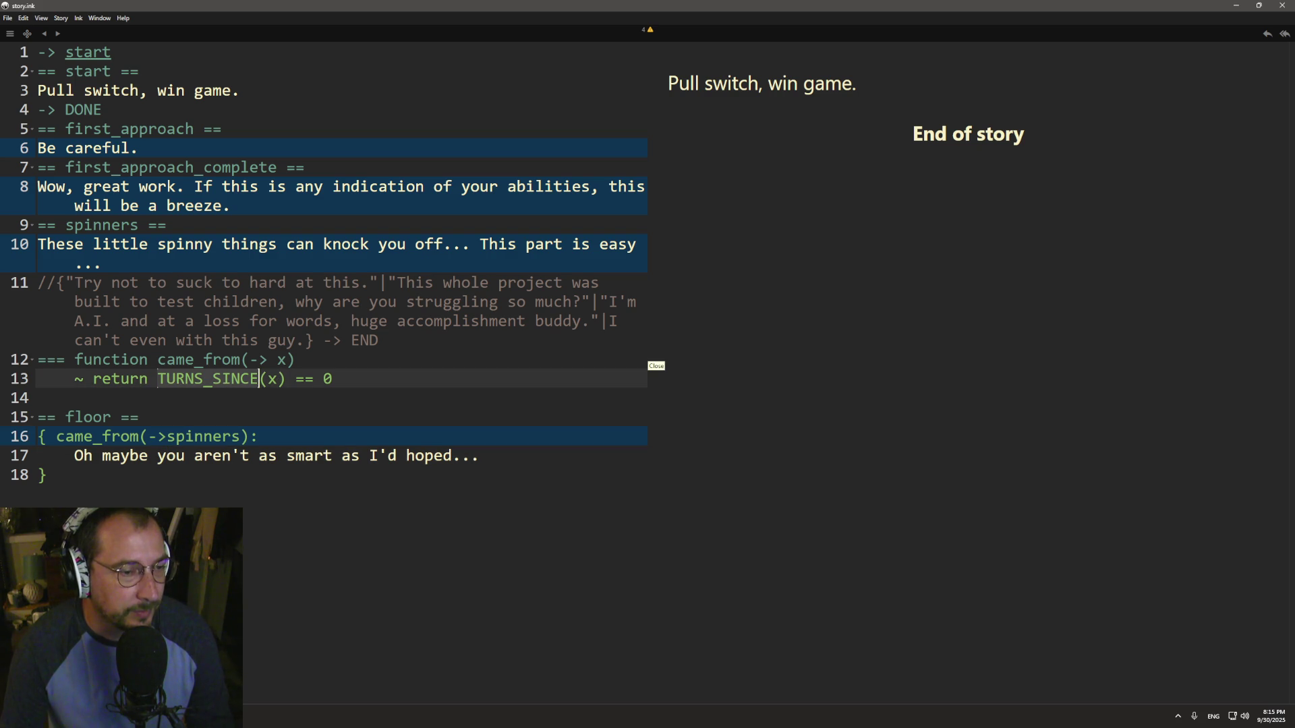
{"action": "key", "text": "alt+Tab"}
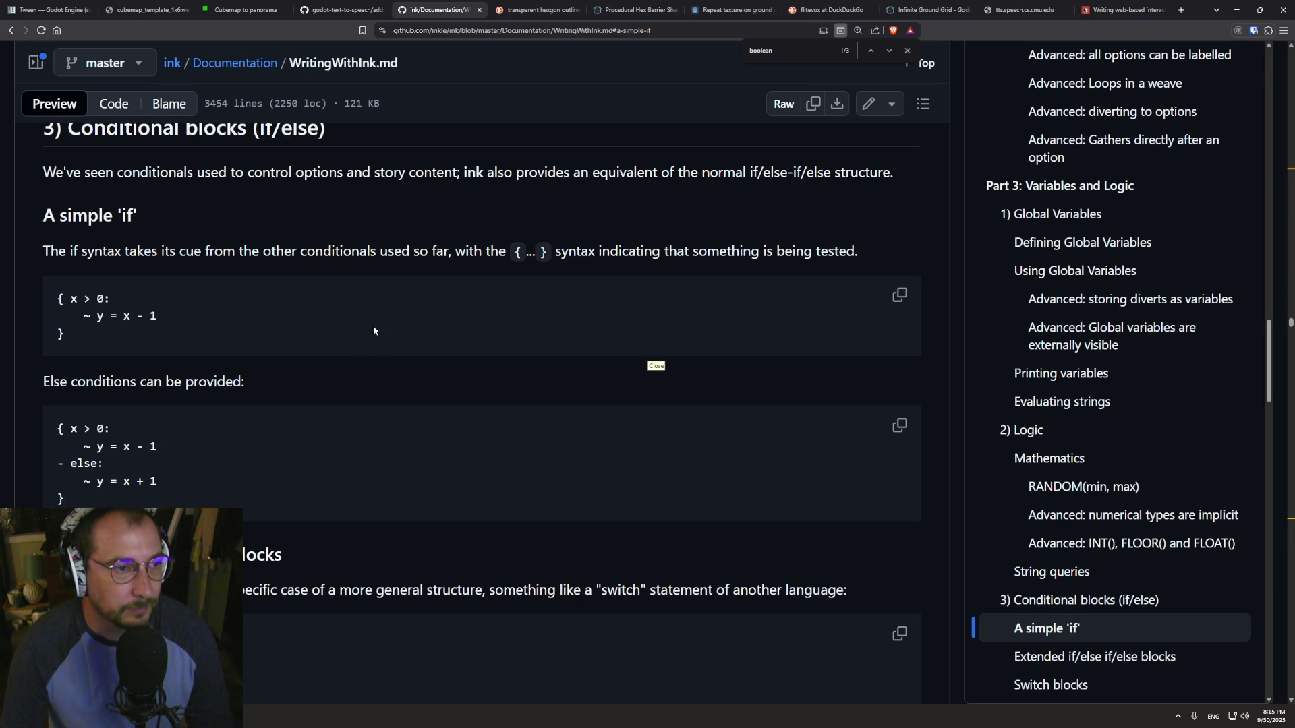
- Search the ink documentation page for "came_from"
{"action": "key", "text": "ctrl+f"}
{"action": "type", "text": "cam"}
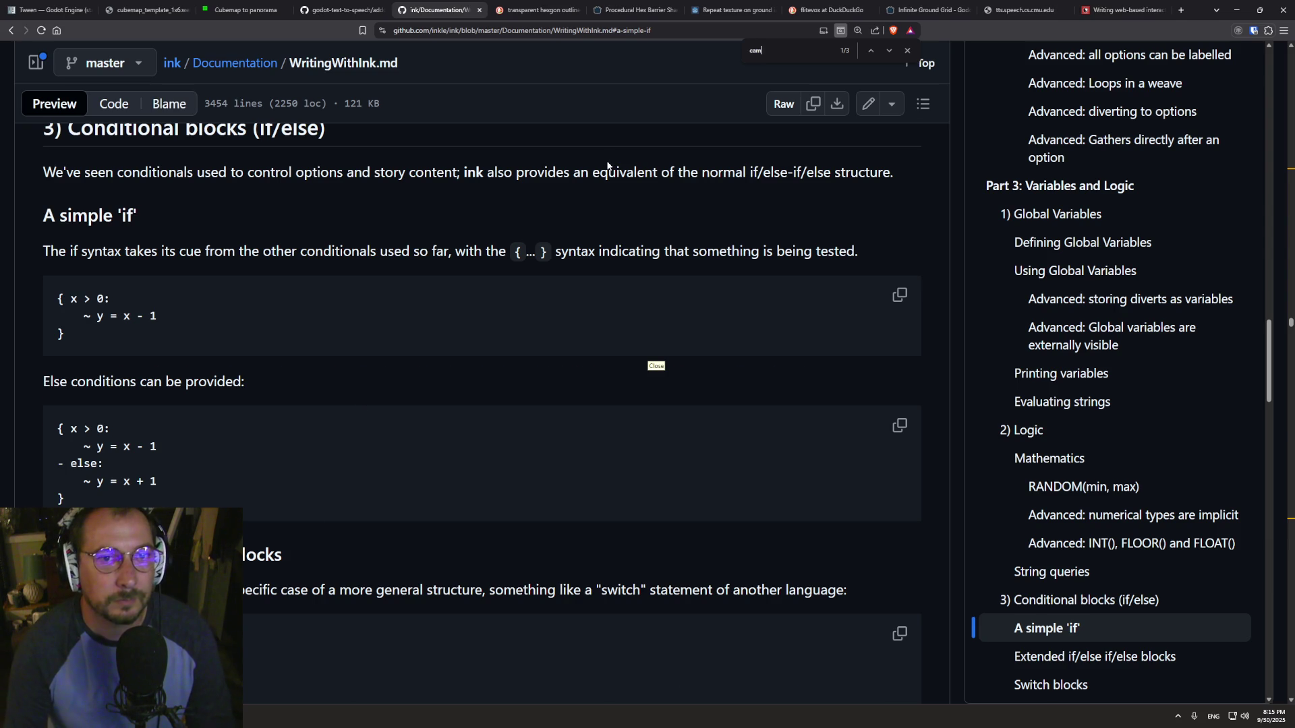
{"action": "type", "text": "e_from"}
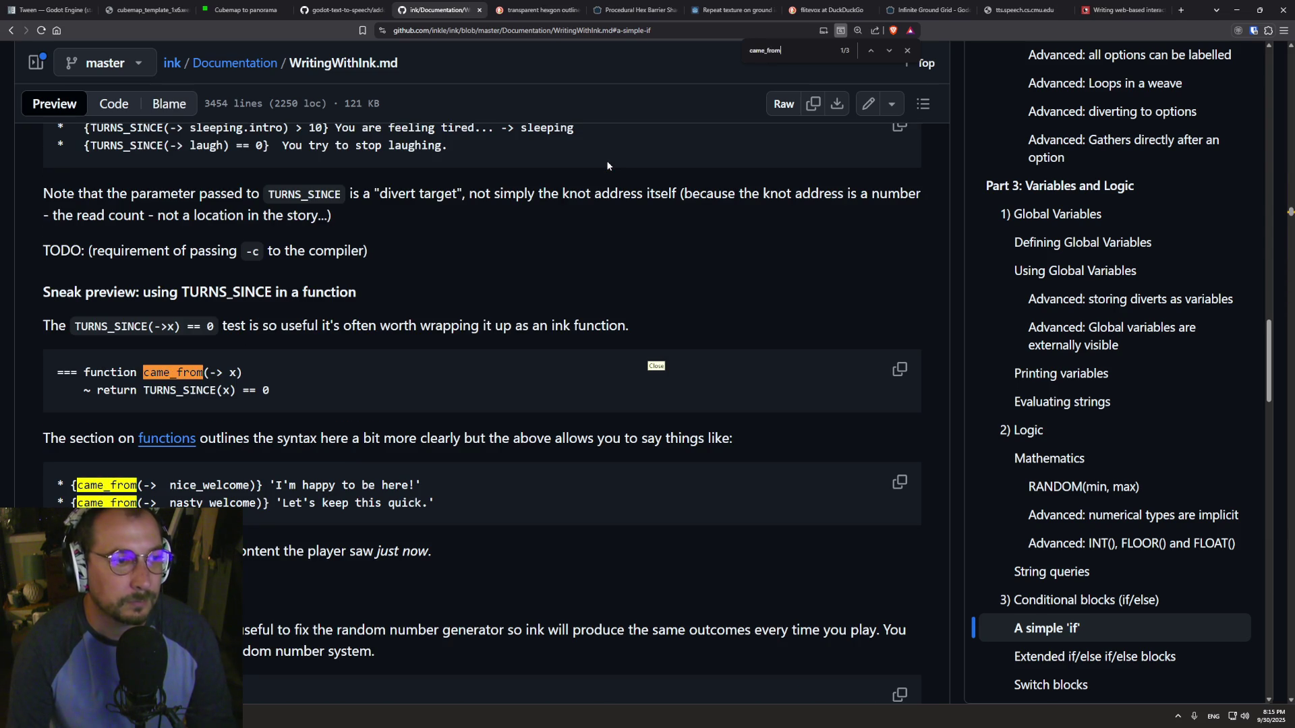
{"action": "scroll", "coordinate": [314, 330], "scroll_direction": "up", "scroll_amount": 2}
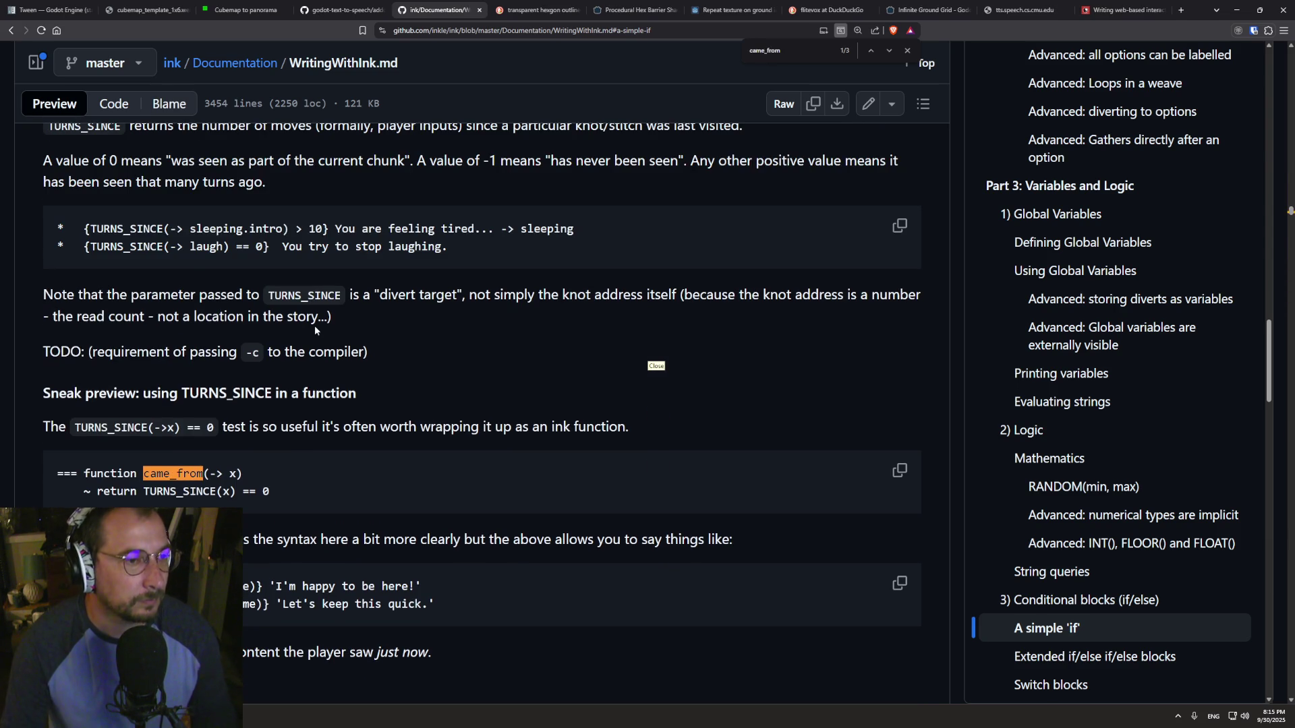
{"action": "scroll", "coordinate": [304, 338], "scroll_direction": "up", "scroll_amount": 2}
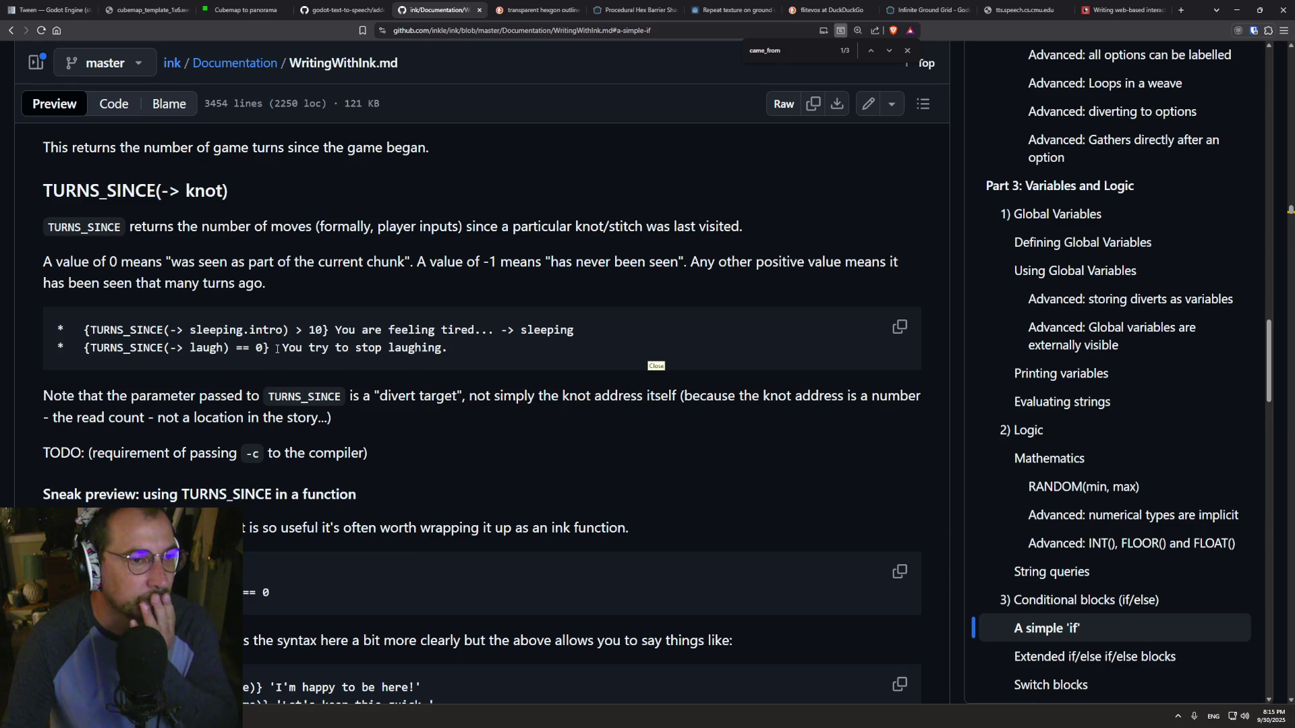
{"action": "scroll", "coordinate": [277, 349], "scroll_direction": "up", "scroll_amount": 3}
{"action": "scroll", "coordinate": [202, 381], "scroll_direction": "down", "scroll_amount": 1}
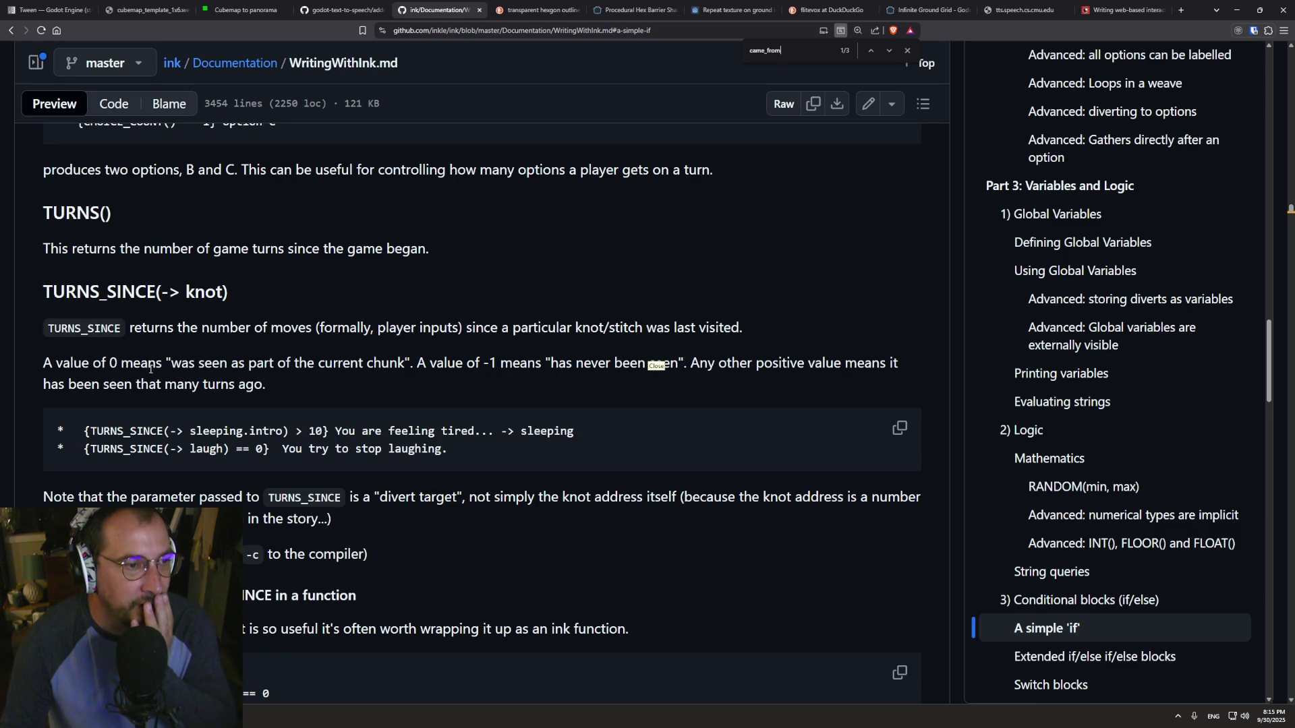
- Read the TURNS_SINCE explanation of what a 0 result means
{"action": "left_click_drag", "start_coordinate": [140, 365], "coordinate": [182, 363]}
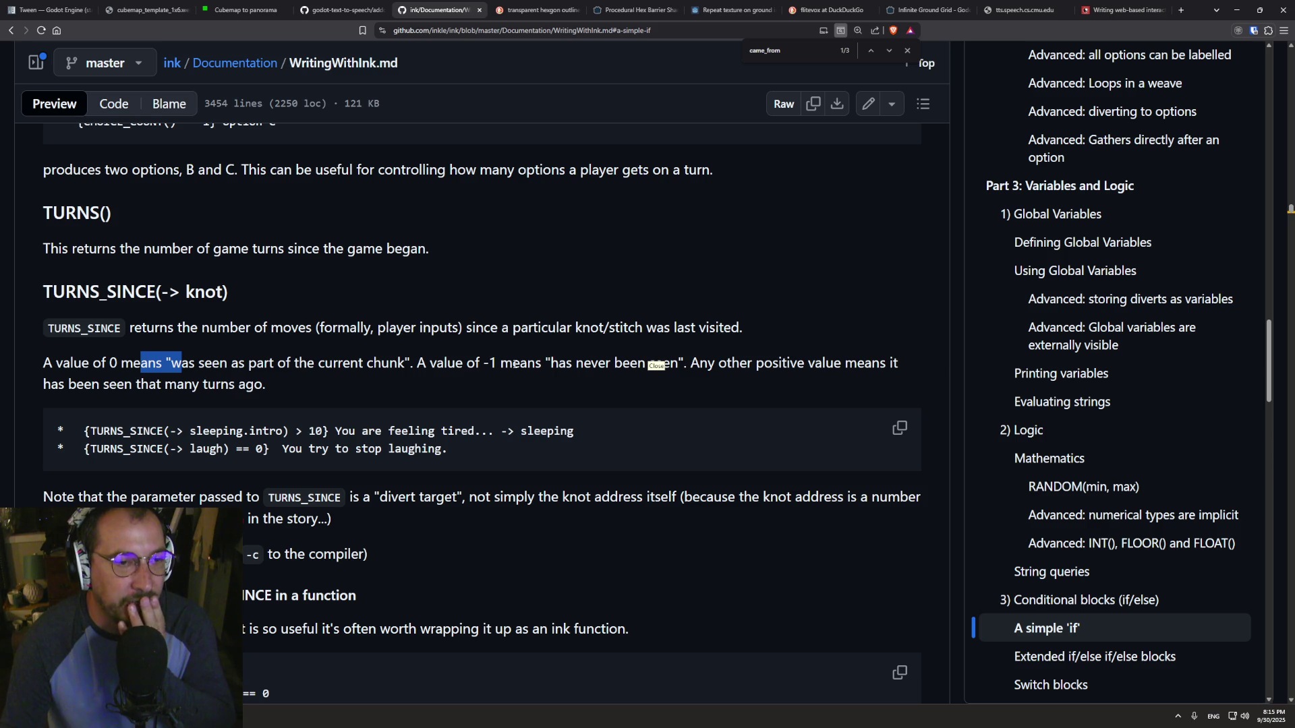
{"action": "left_click", "coordinate": [690, 361]}
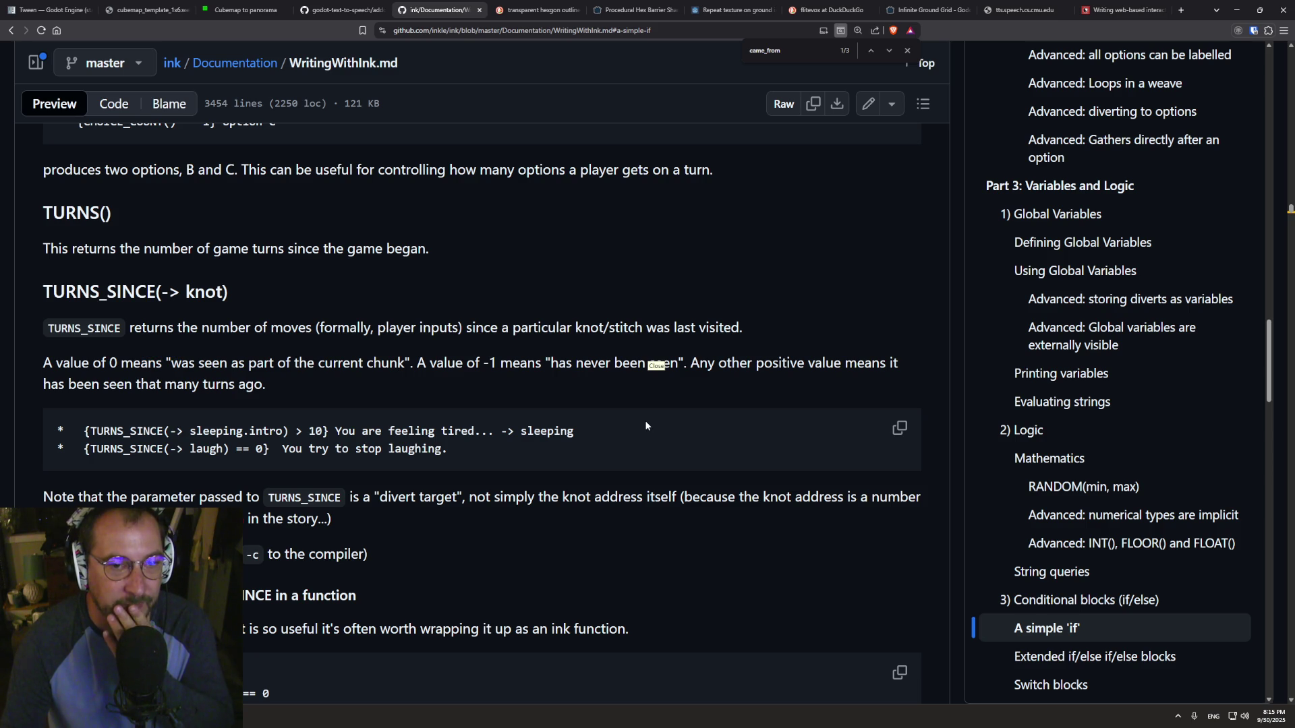
{"action": "double_click", "coordinate": [180, 384]}
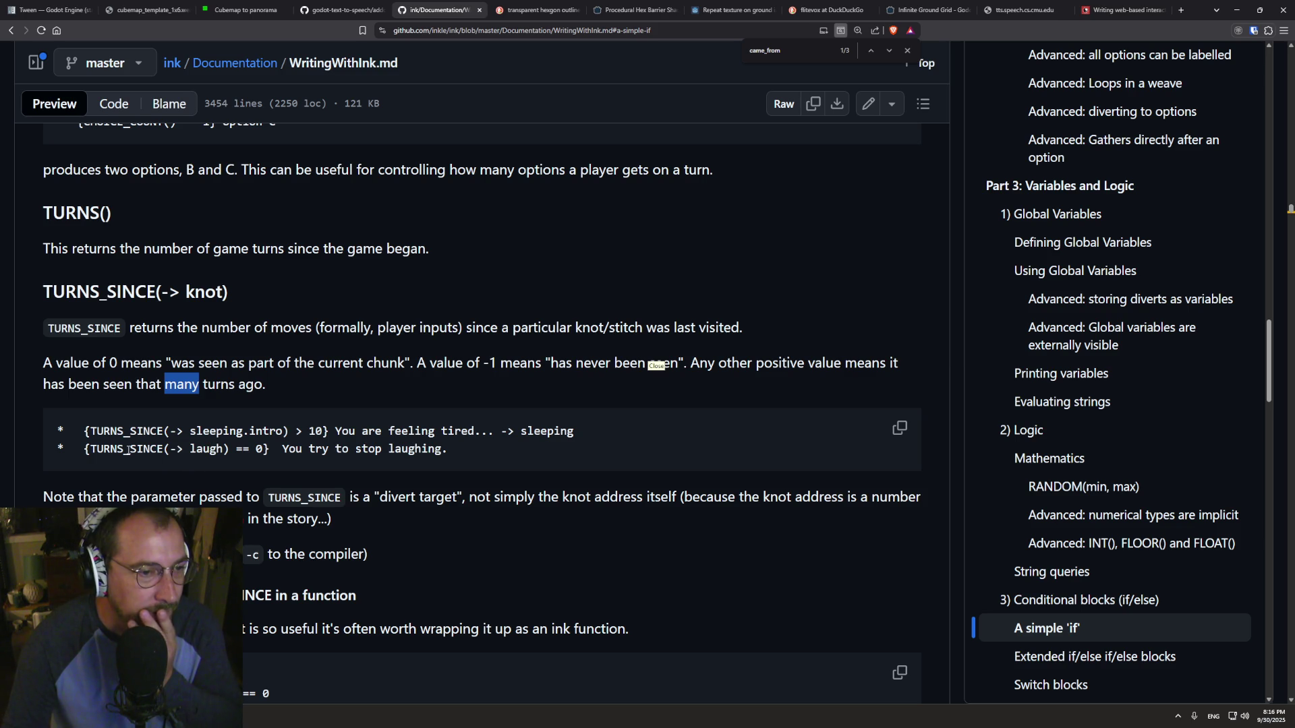
{"action": "scroll", "coordinate": [124, 422], "scroll_direction": "down", "scroll_amount": 1}
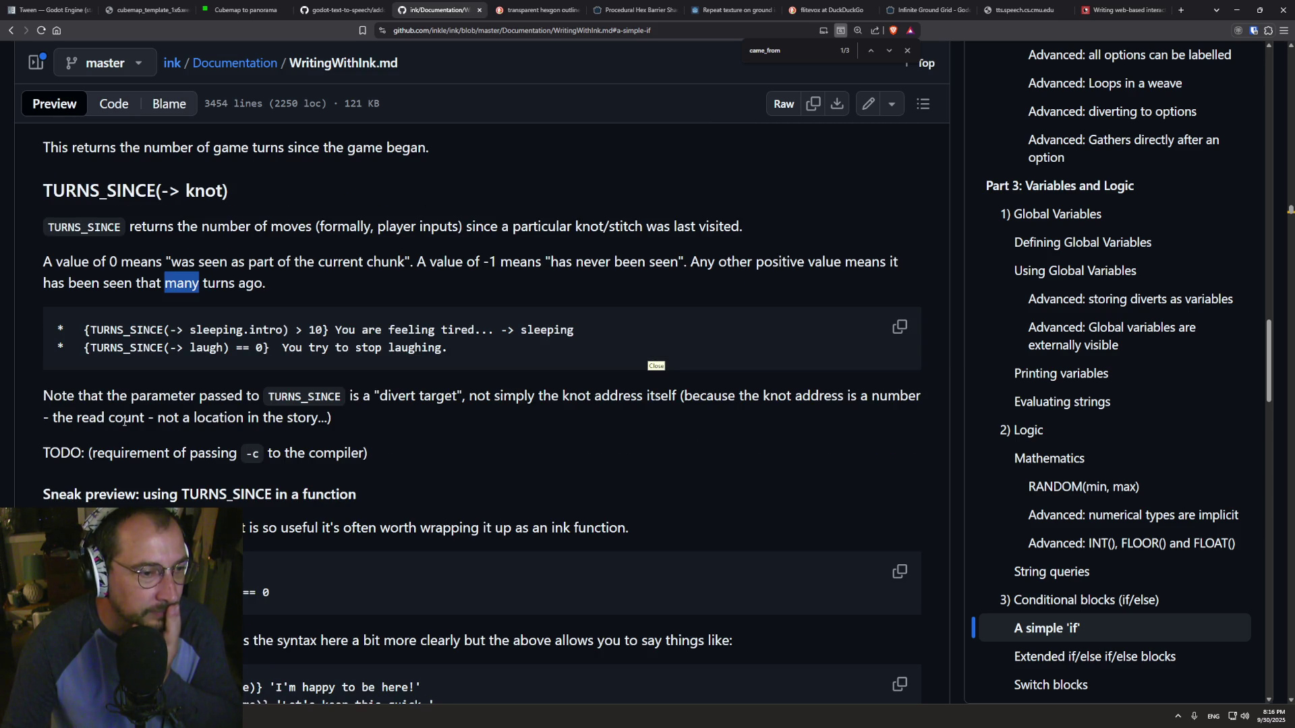
{"action": "scroll", "coordinate": [124, 422], "scroll_direction": "down", "scroll_amount": 1}
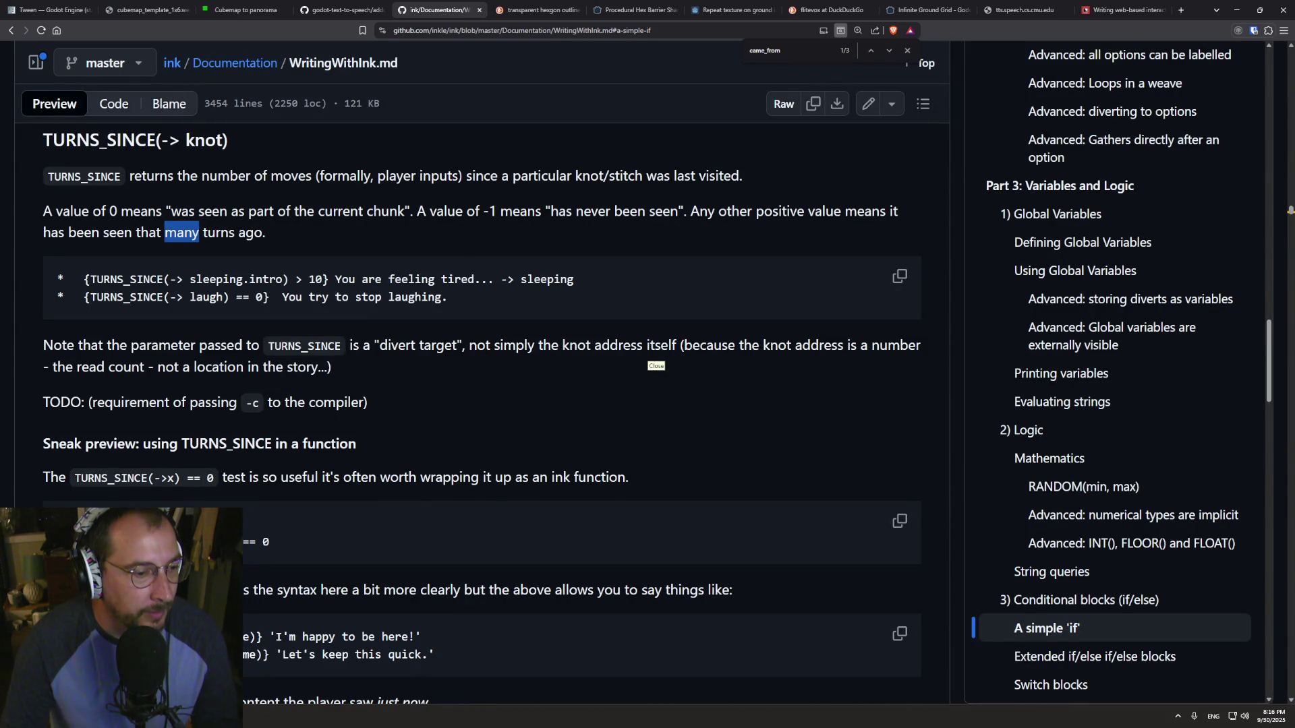
- Compare the divert before spinners on line 16 with the docs, then move to the floor knot
{"action": "key", "text": "alt+Tab"}
{"action": "left_click", "coordinate": [176, 438]}
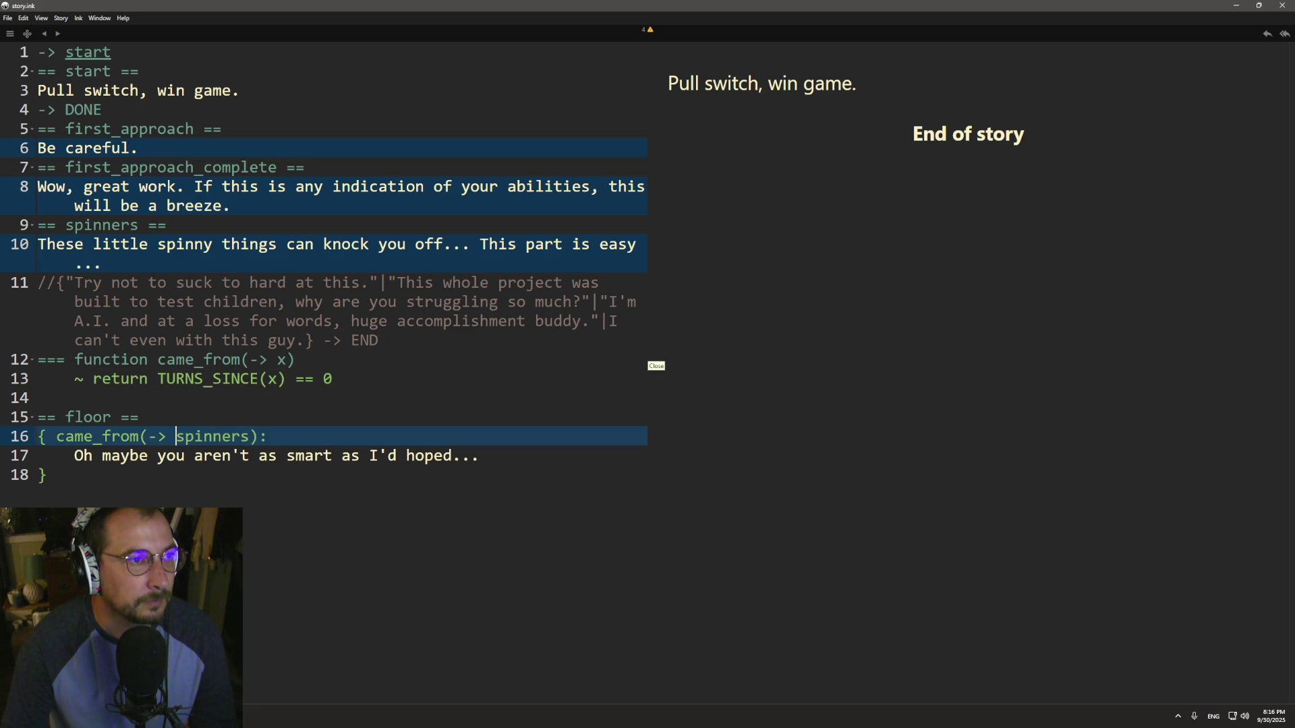
{"action": "key", "text": "alt+Tab"}
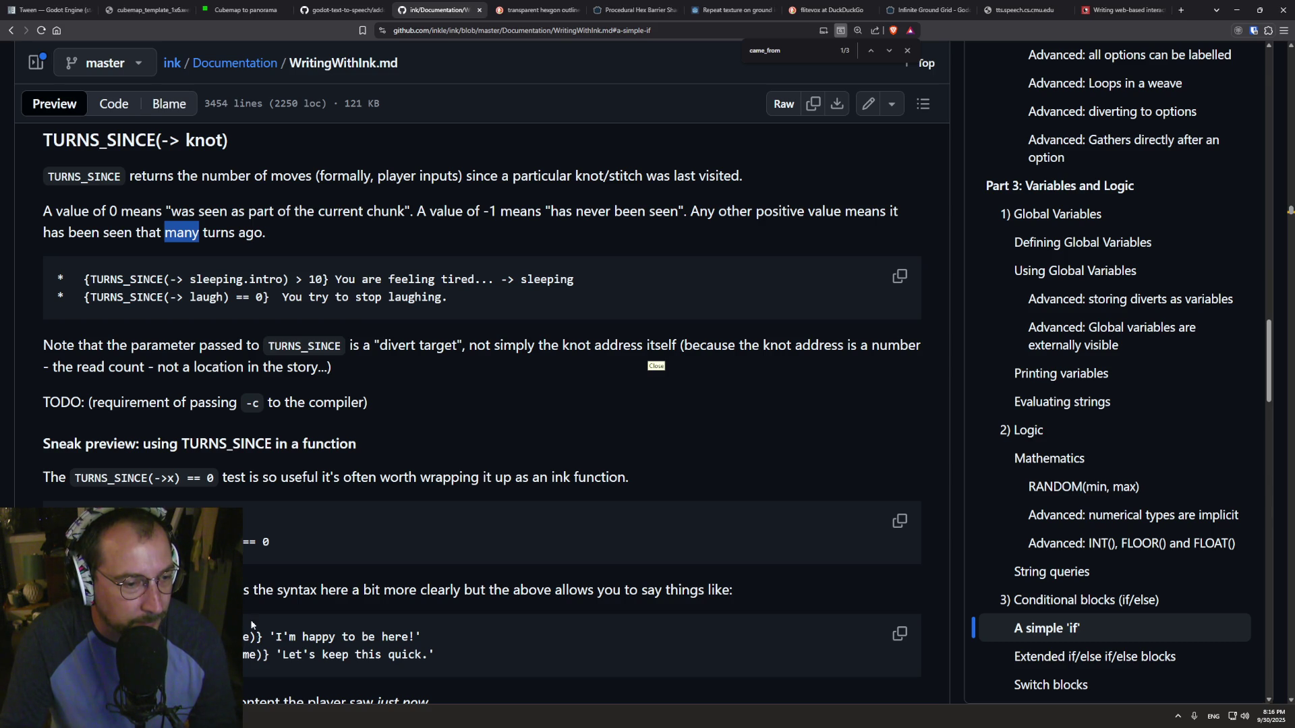
{"action": "scroll", "coordinate": [280, 548], "scroll_direction": "down", "scroll_amount": 1}
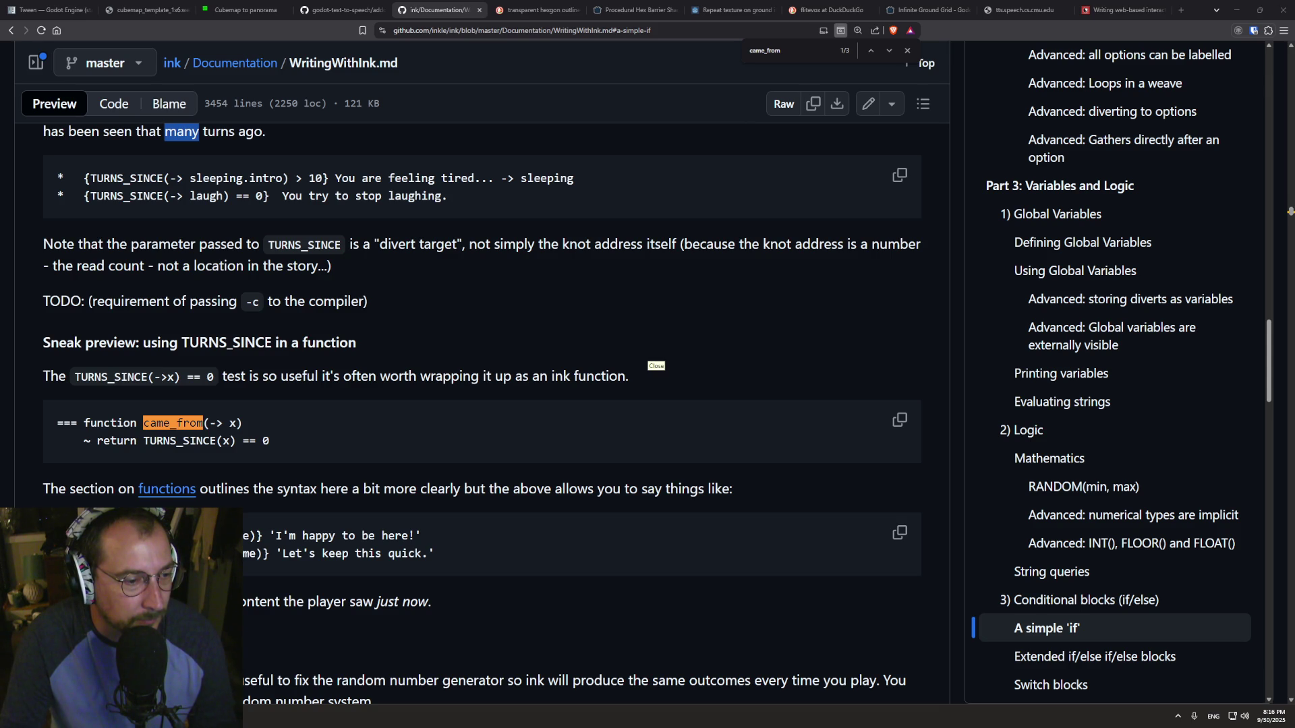
{"action": "key", "text": "alt+Tab"}
{"action": "left_click", "coordinate": [250, 399]}
- Add the line "You hit the floor." under the floor knot header
{"action": "left_click", "coordinate": [245, 408]}
{"action": "key", "text": "Return"}
{"action": "type", "text": "F"}
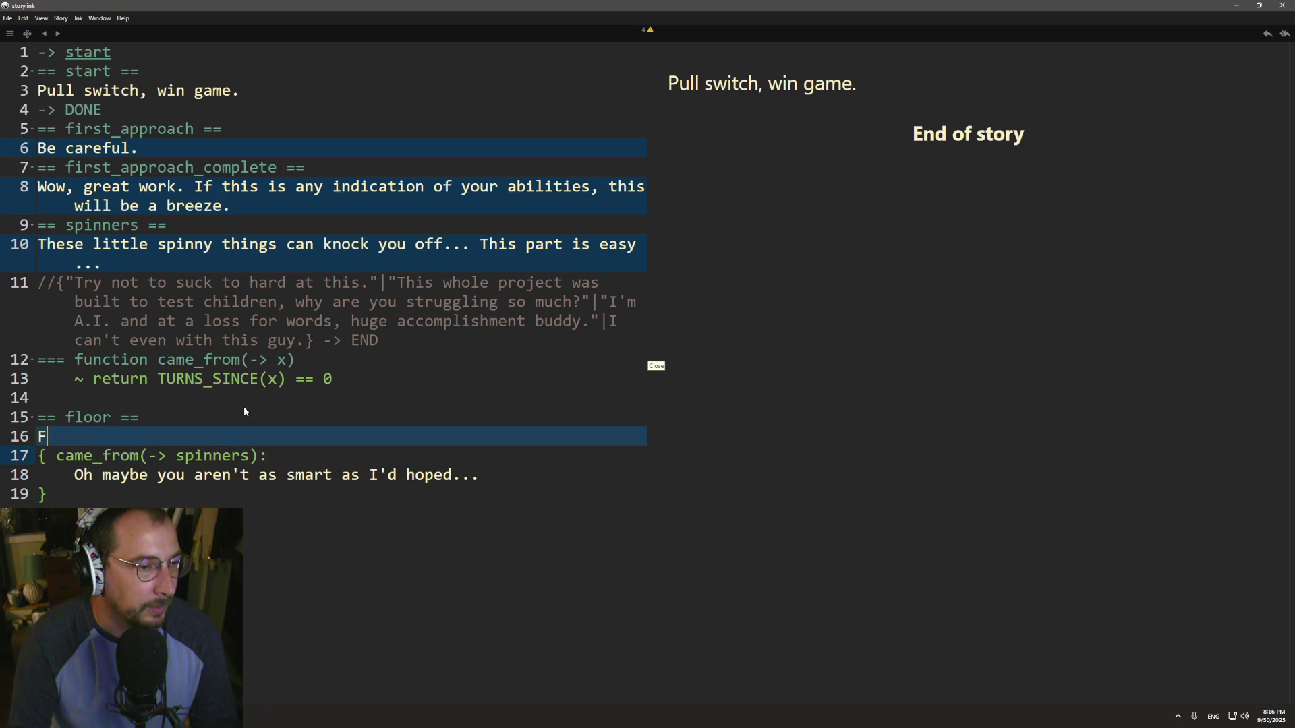
{"action": "key", "text": "BackSpace"}
{"action": "type", "text": "Hi"}
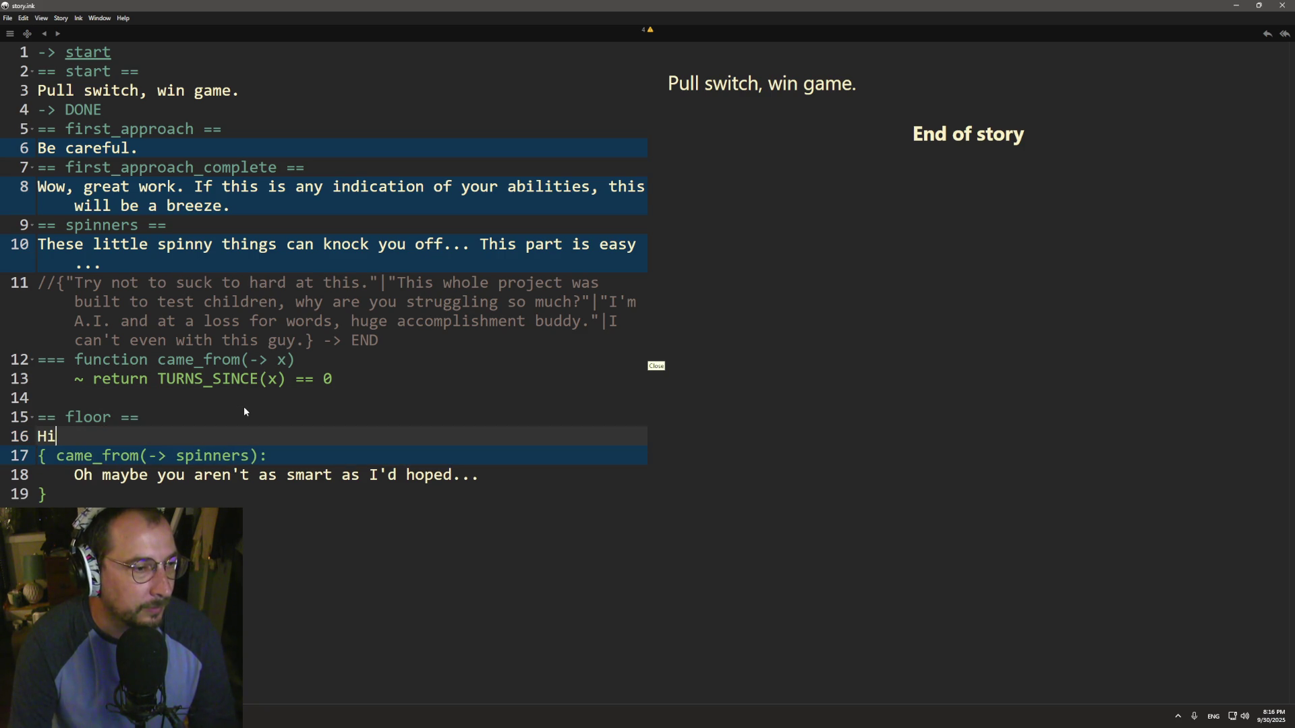
{"action": "type", "text": "t the Fl"}
{"action": "key", "text": "BackSpace"}
{"action": "key", "text": "BackSpace"}
{"action": "key", "text": "BackSpace"}
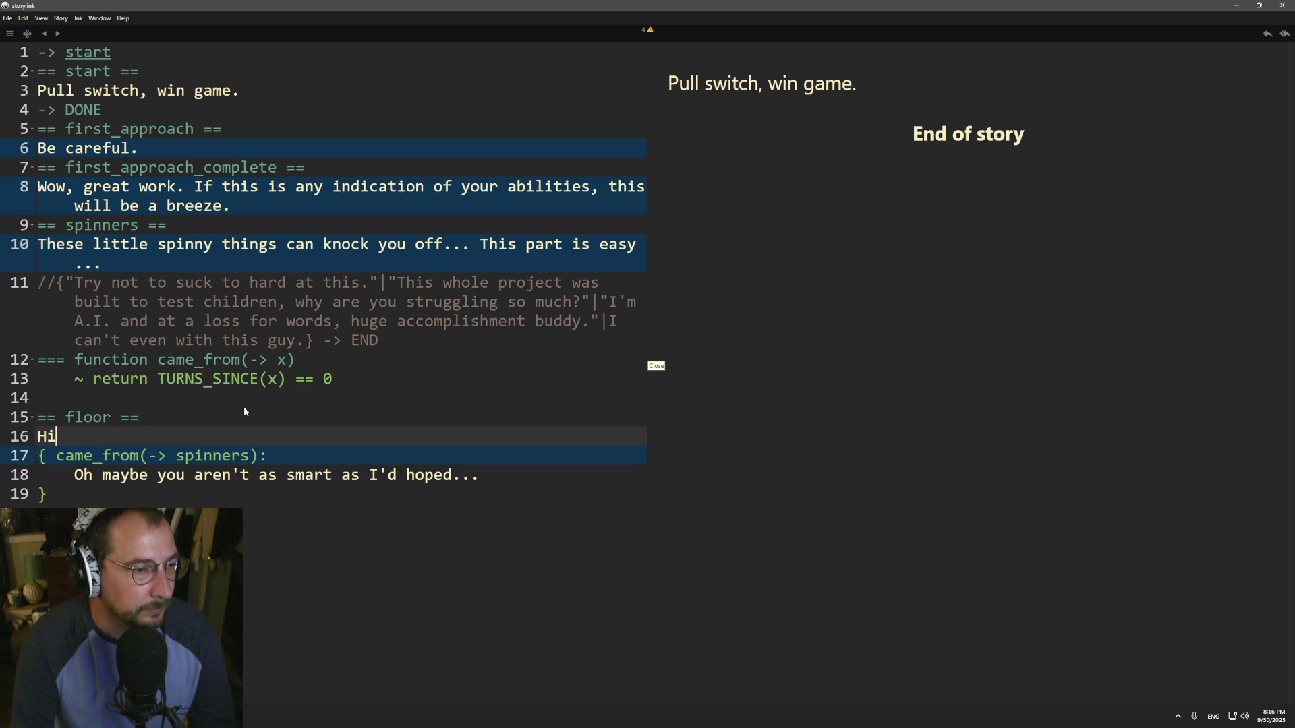
{"action": "type", "text": "You hit th"}
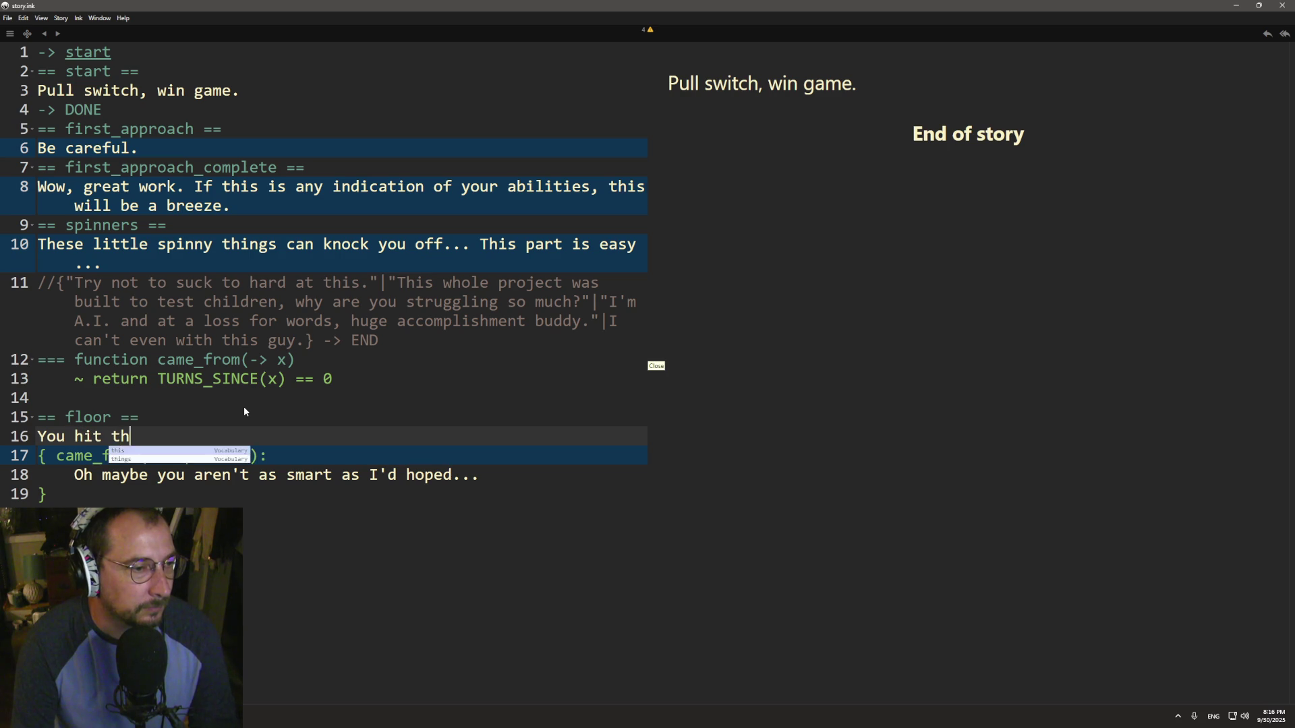
{"action": "type", "text": "e floor."}
- Export the story to JSON, overwriting story.ink.json, and return to Godot
{"action": "mouse_move", "coordinate": [36, 140]}
{"action": "left_click", "coordinate": [8, 18]}
{"action": "left_click", "coordinate": [40, 138]}
{"action": "left_click", "coordinate": [519, 344]}
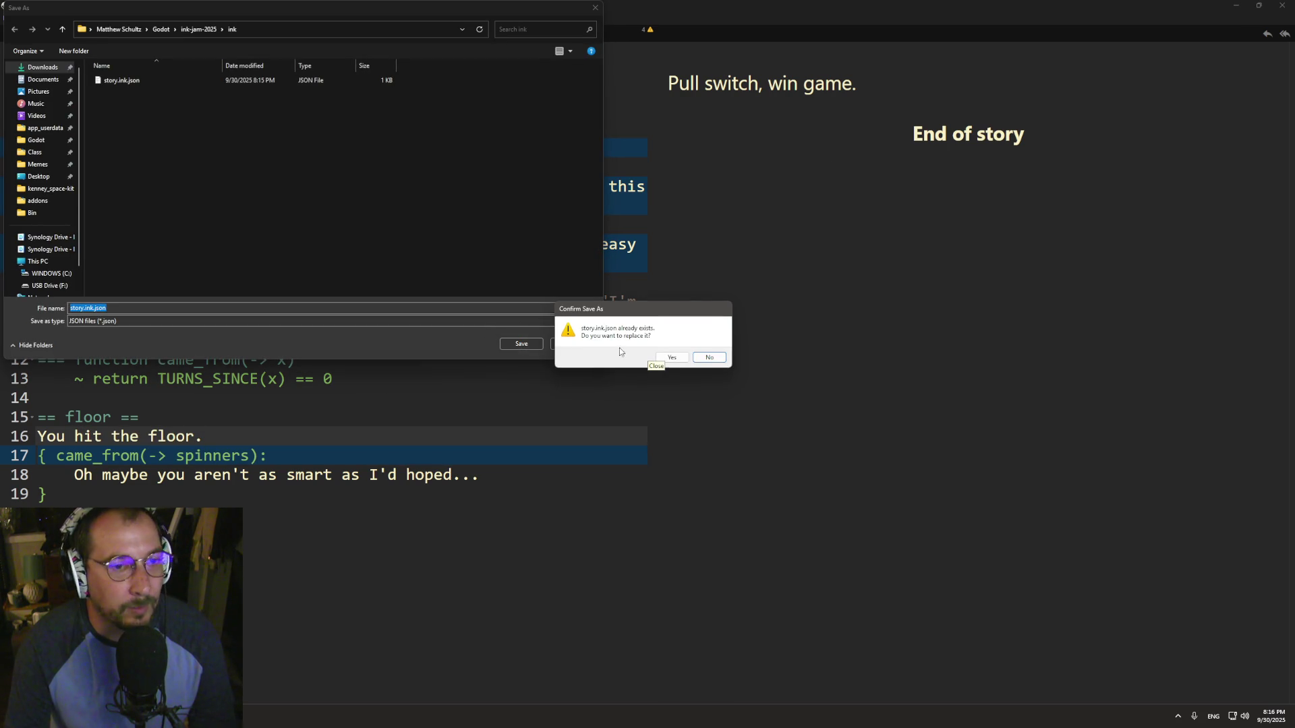
{"action": "left_click", "coordinate": [671, 357]}
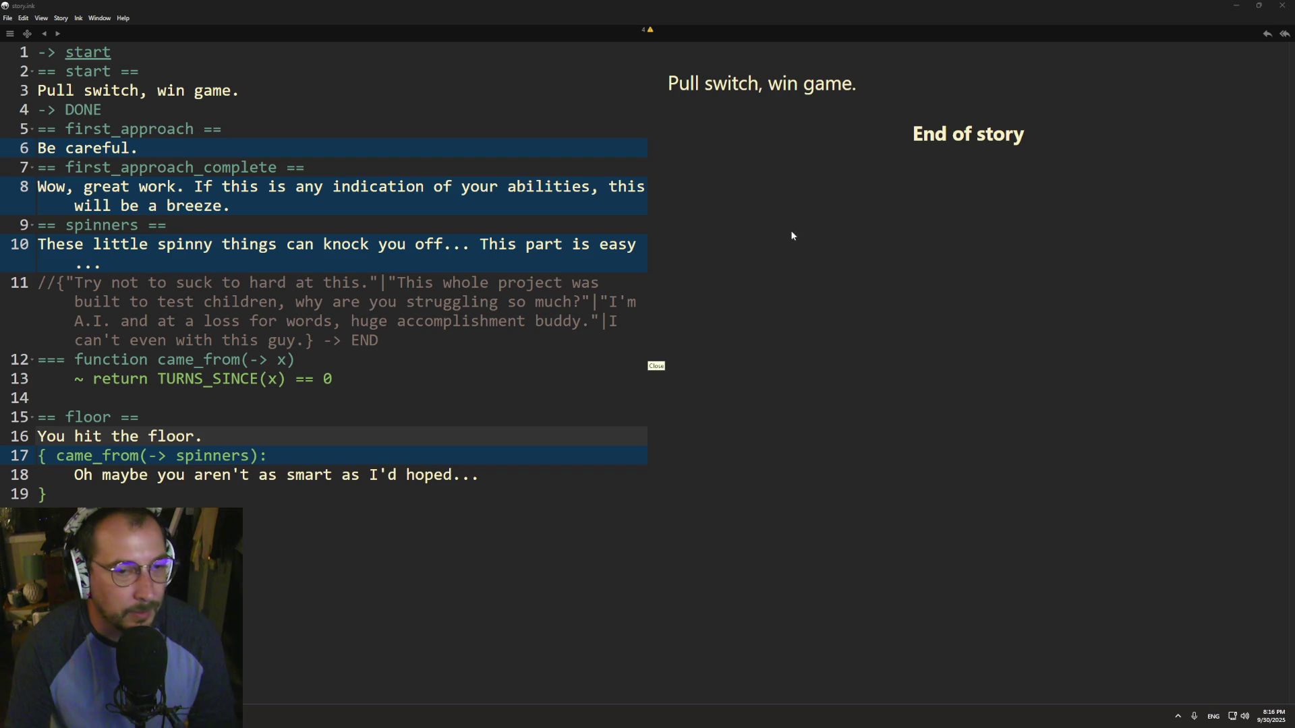
{"action": "key", "text": "alt+Tab"}
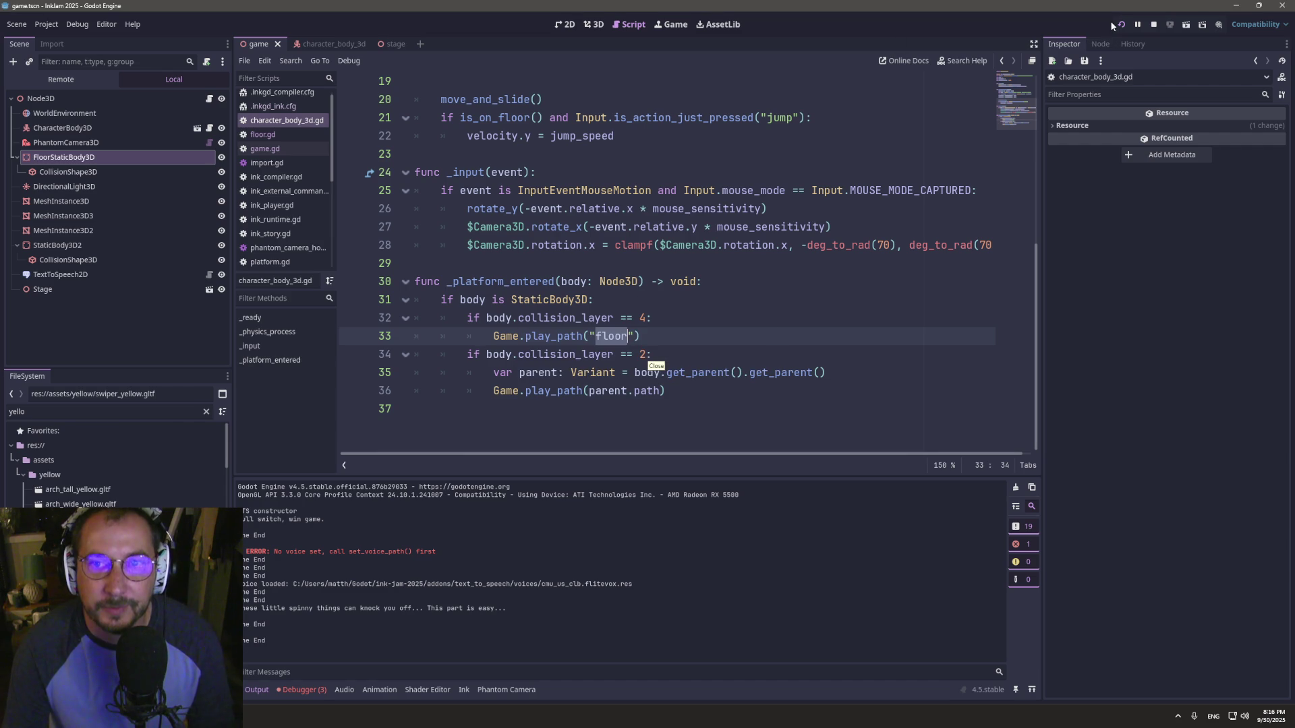
- Run the game and jump across the yellow platforms past the spinners down to the floor
{"action": "left_click", "coordinate": [1122, 23]}
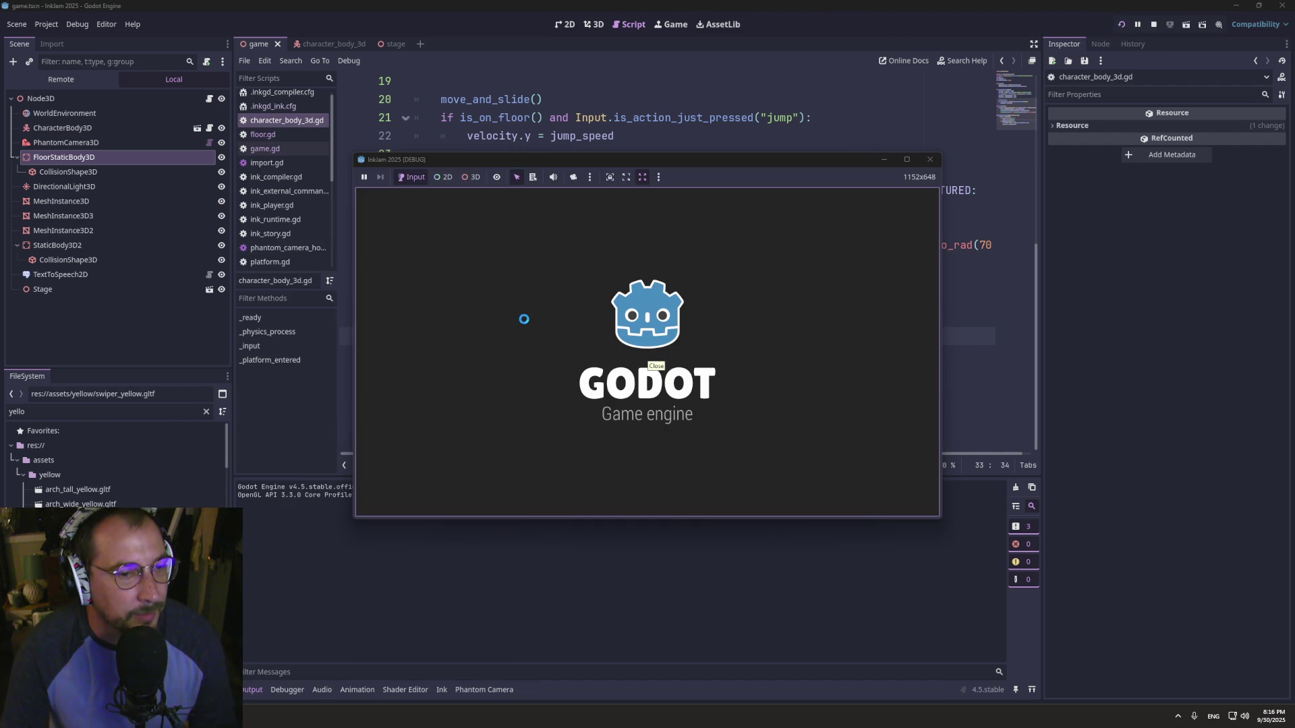
{"action": "key", "text": "d"}
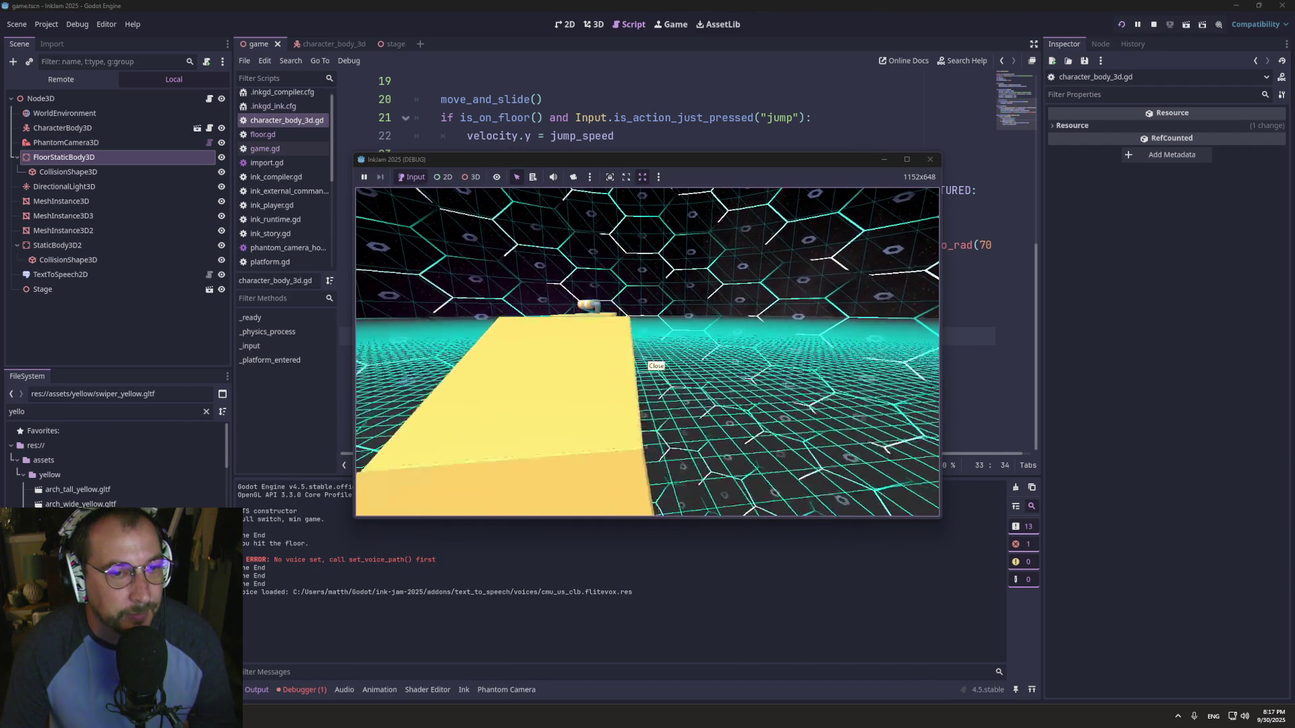
{"action": "key", "text": "space"}
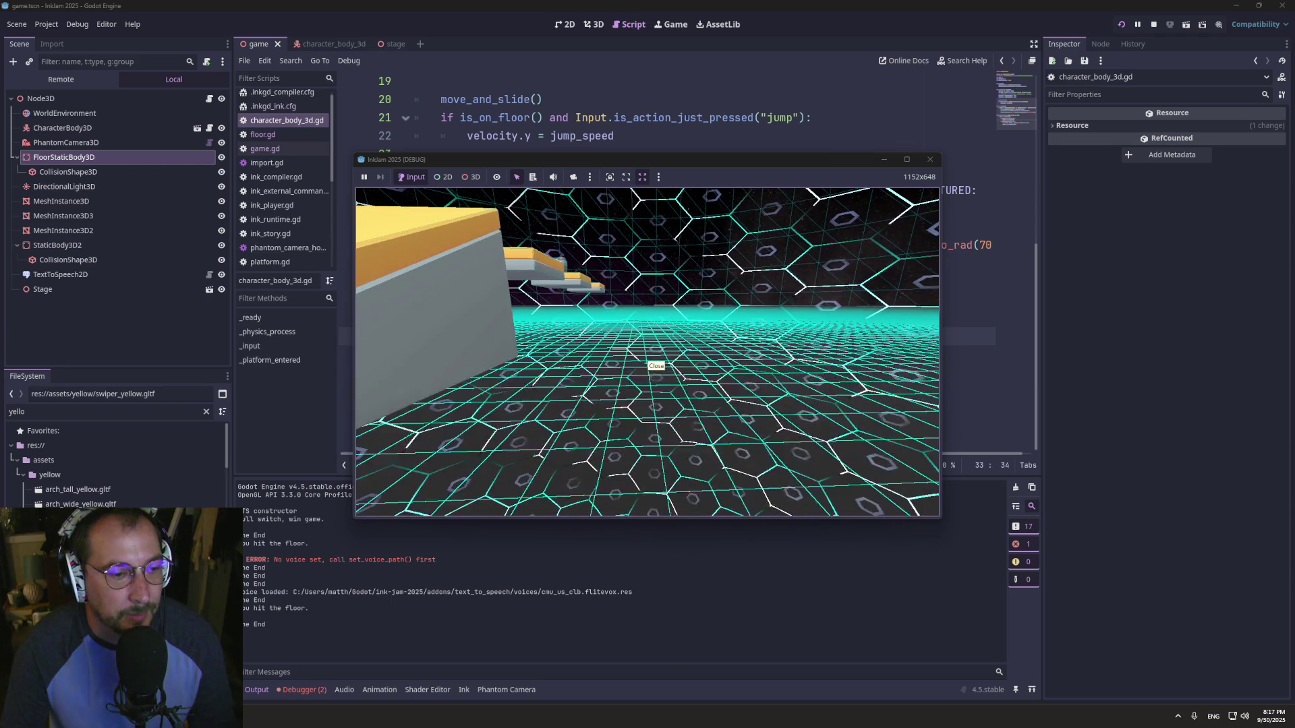
{"action": "key", "text": "w"}
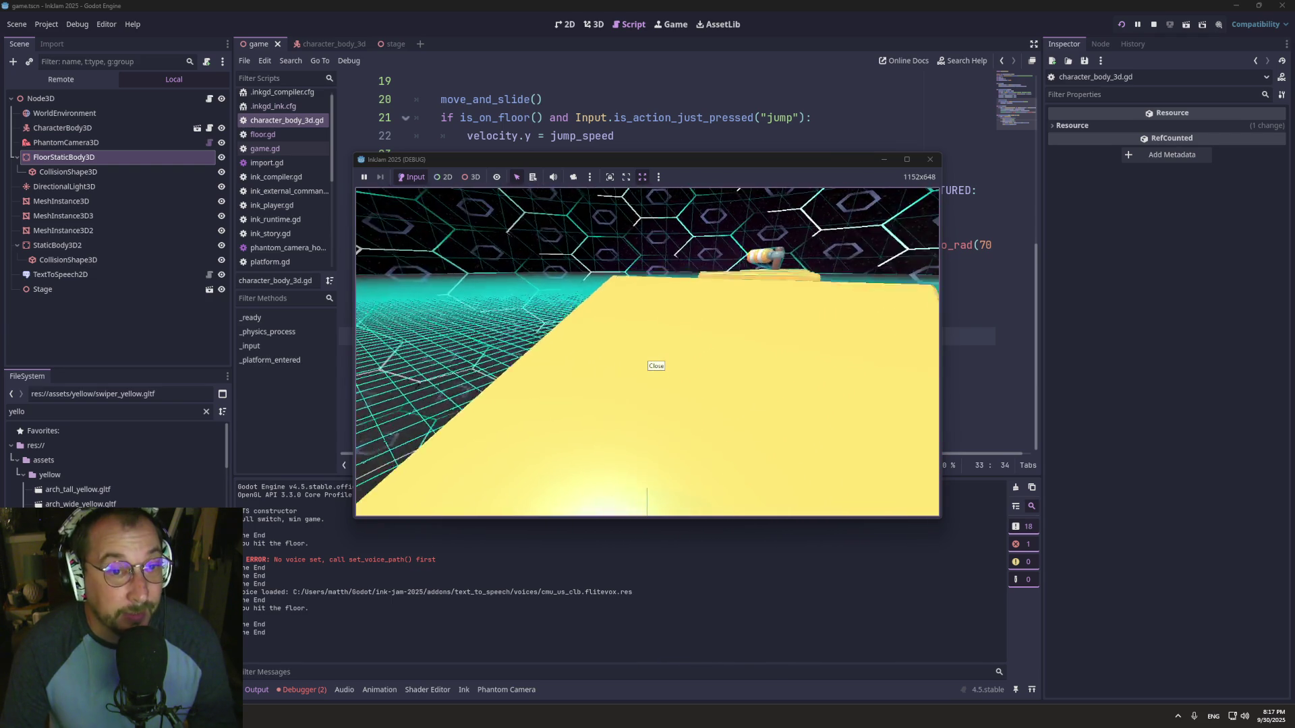
{"action": "key", "text": "w"}
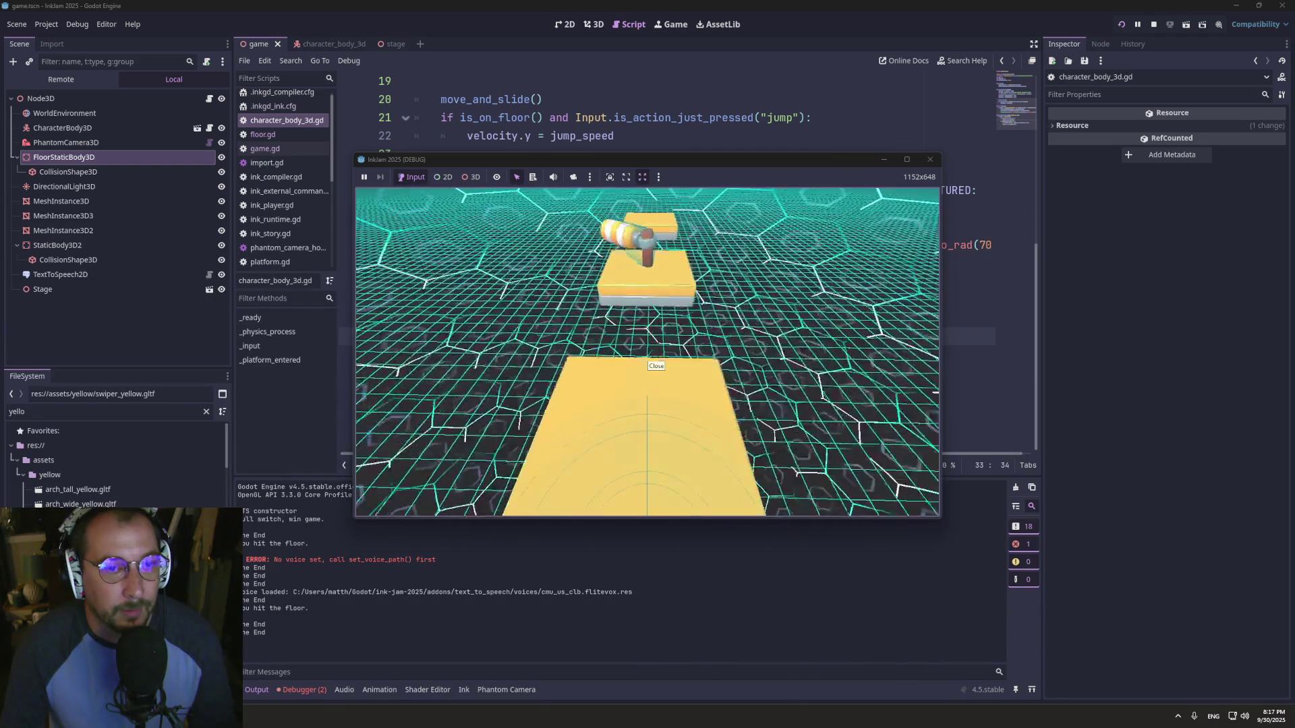
{"action": "key", "text": "w"}
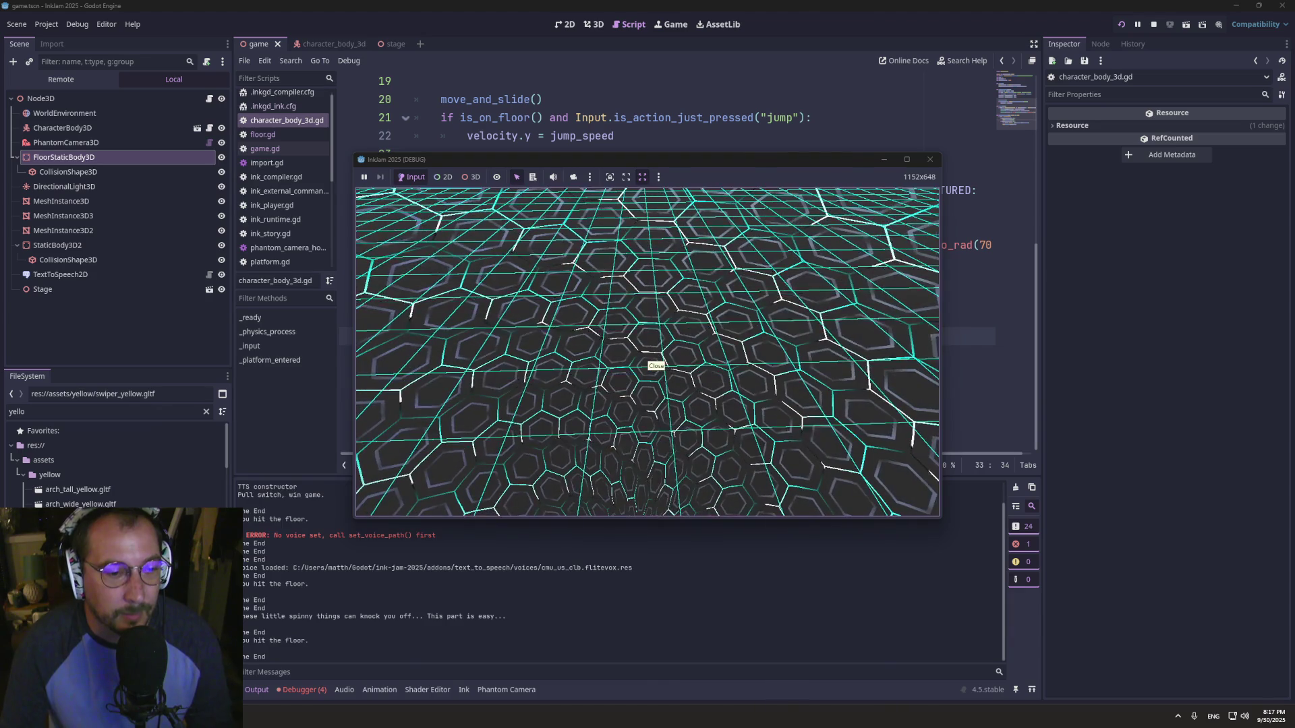
- Check the floor collision-layer condition in the Godot script, then go to the ink story
{"action": "key", "text": "super+Tab"}
{"action": "left_click", "coordinate": [525, 260]}
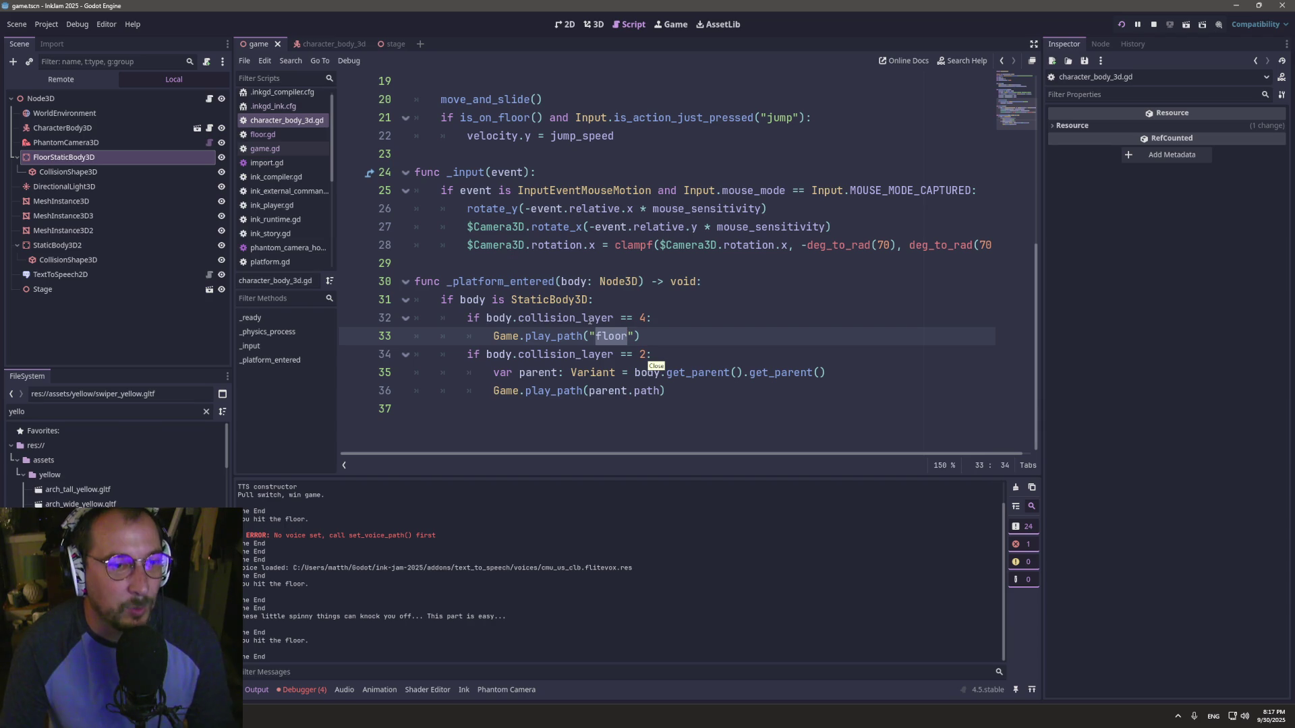
{"action": "left_click", "coordinate": [619, 324]}
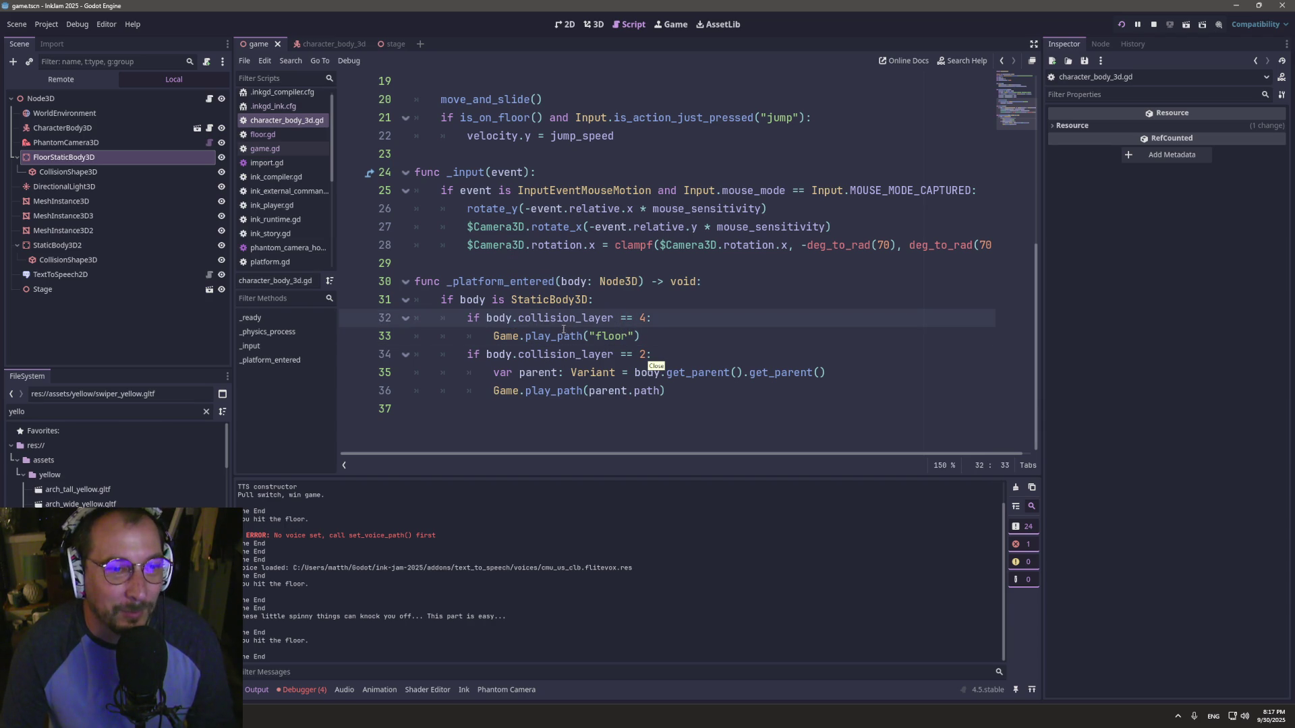
{"action": "mouse_move", "coordinate": [499, 326]}
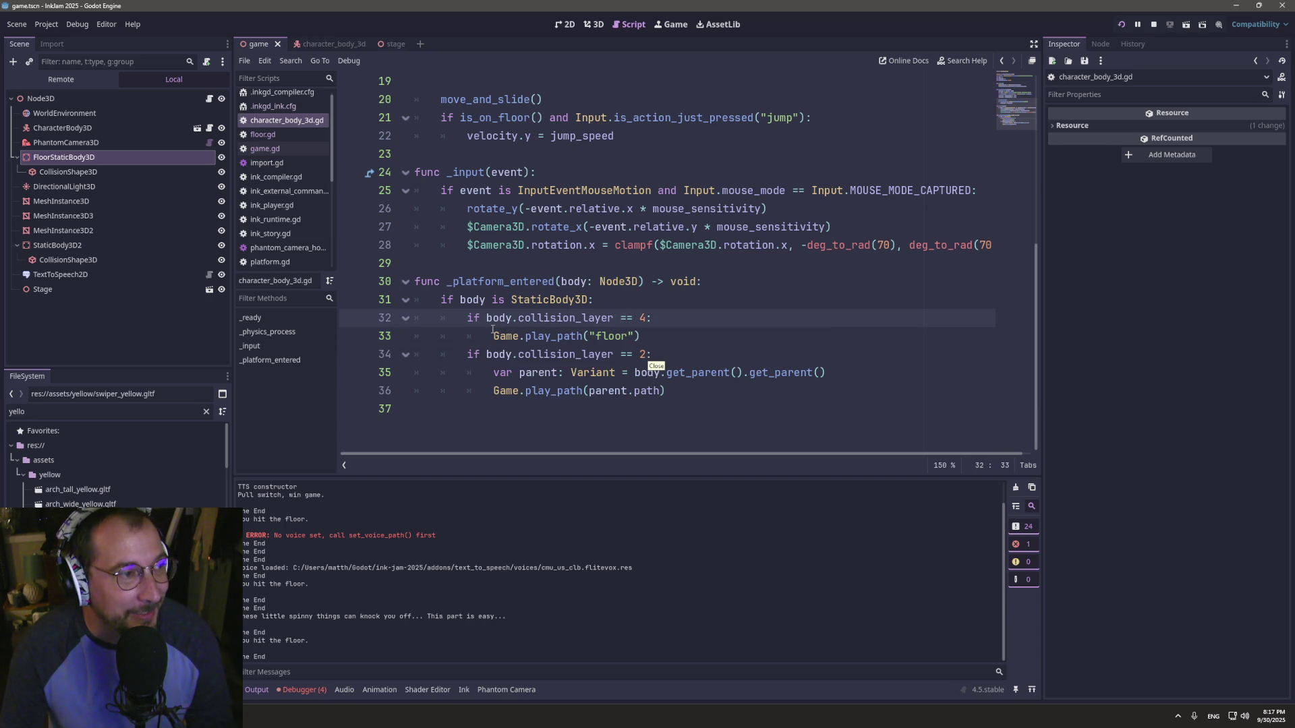
{"action": "key", "text": "alt+Tab"}
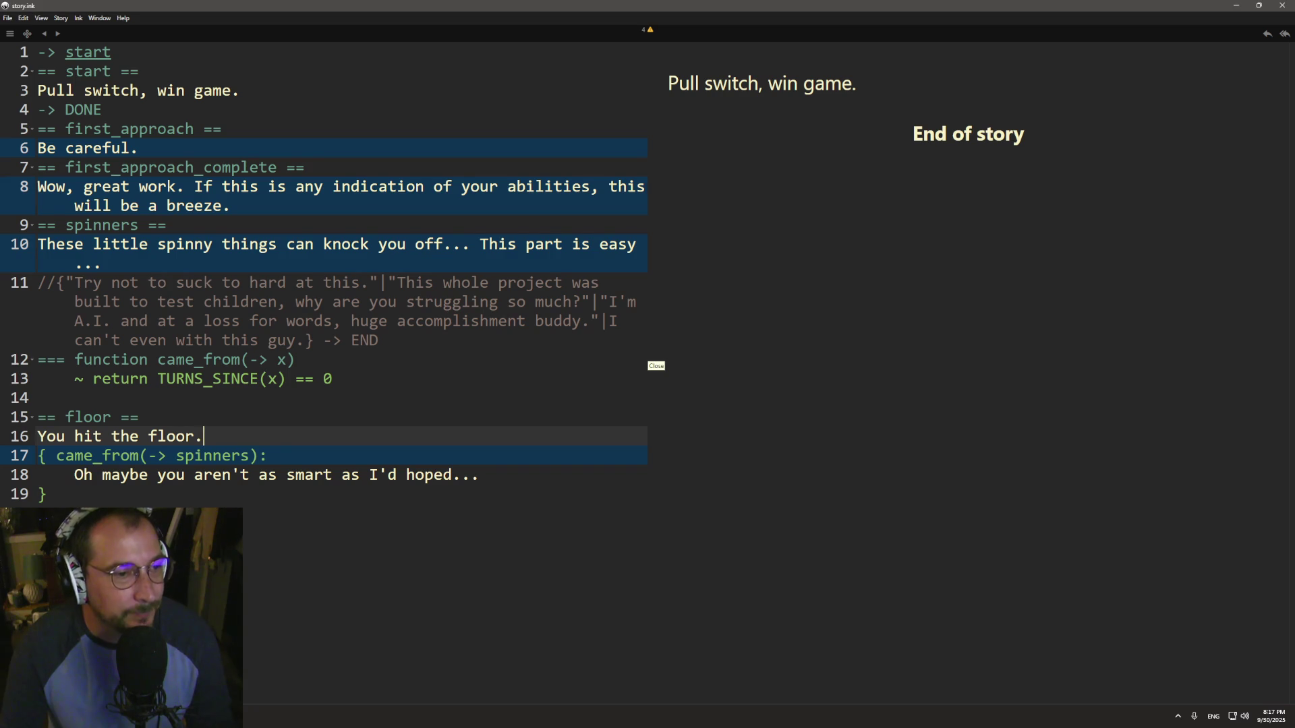
- Delete the taunt line so the floor check reads { came_from(-> spinners) }
{"action": "left_click", "coordinate": [121, 456]}
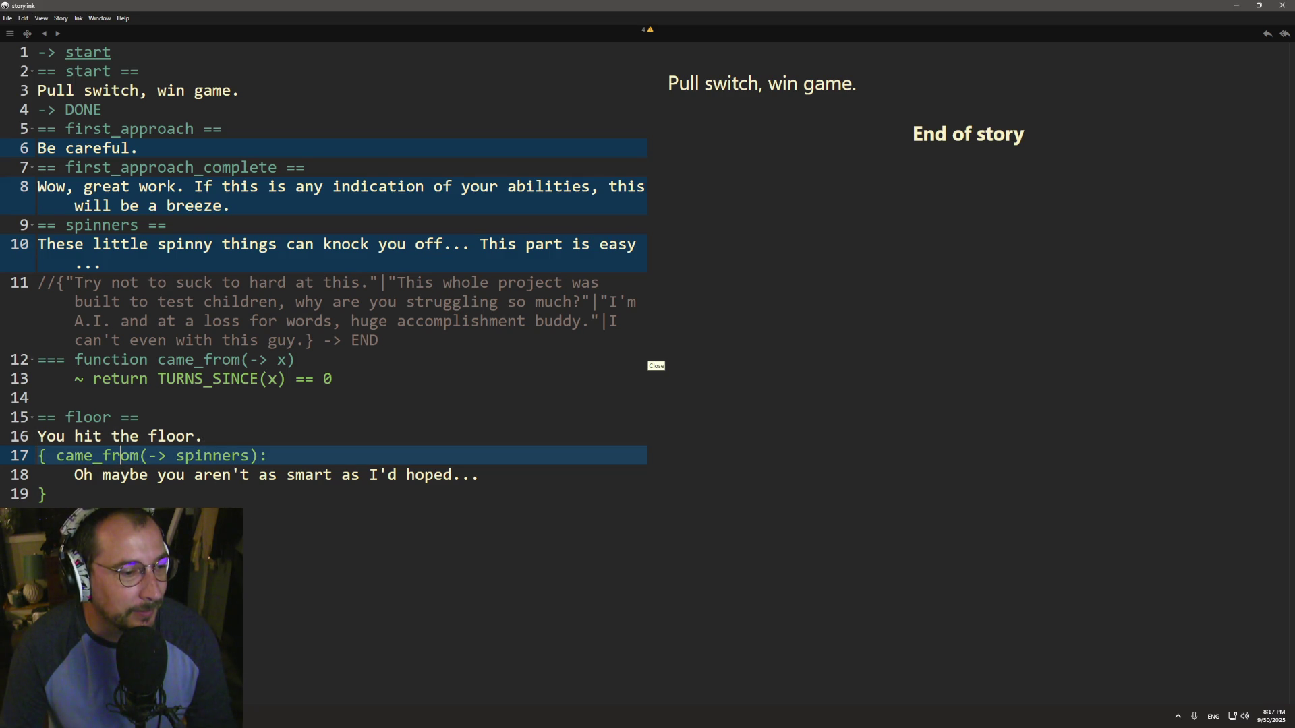
{"action": "key", "text": "alt+Tab"}
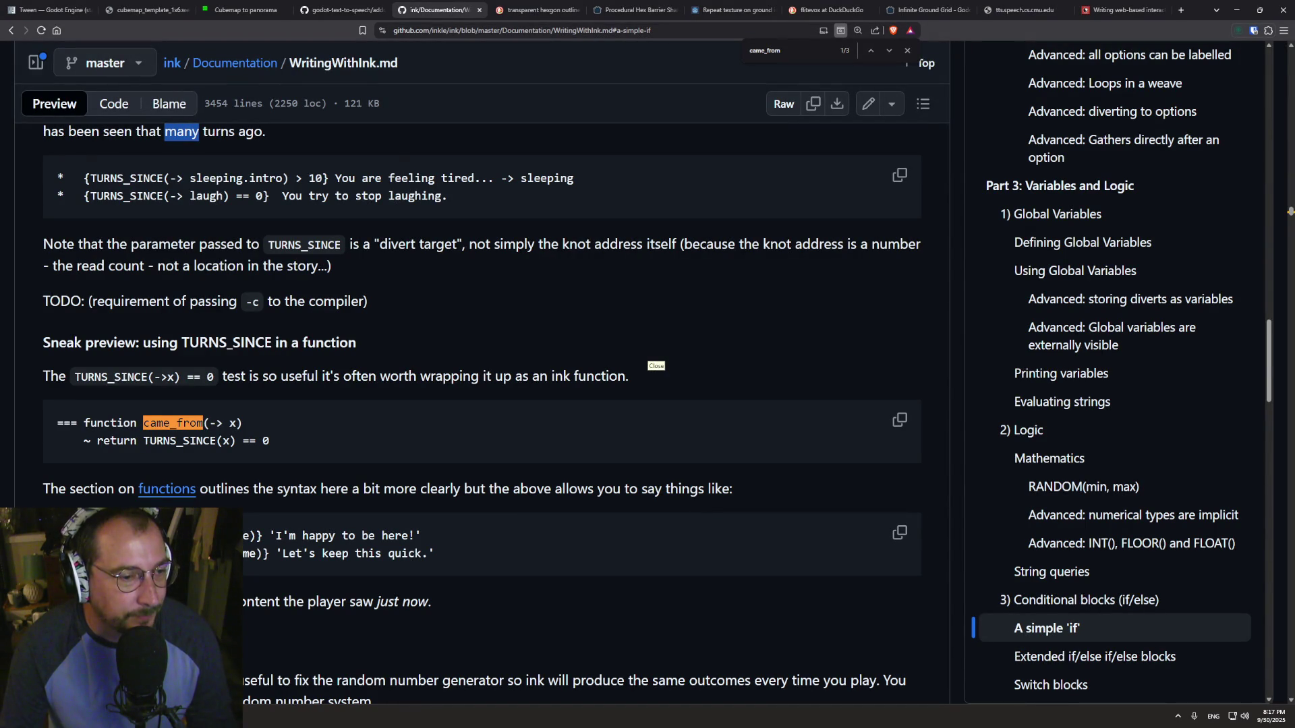
{"action": "key", "text": "alt+Tab"}
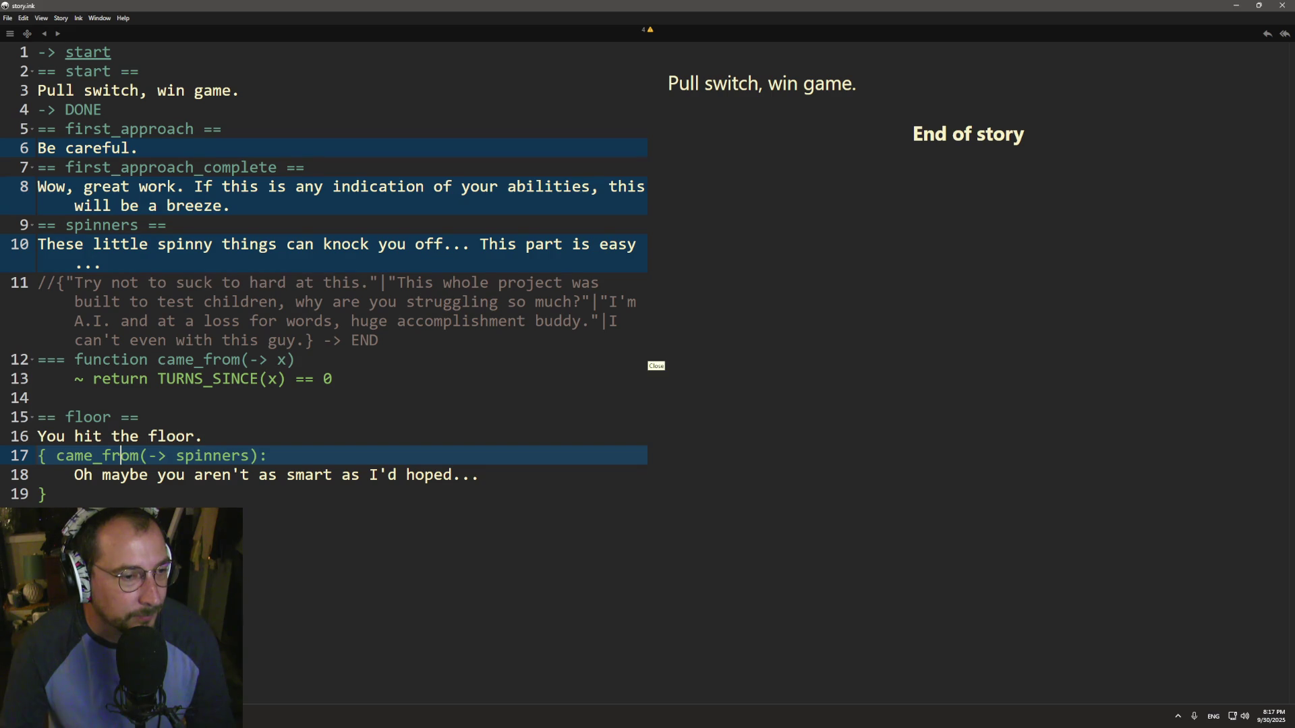
{"action": "left_click_drag", "start_coordinate": [480, 476], "coordinate": [281, 458]}
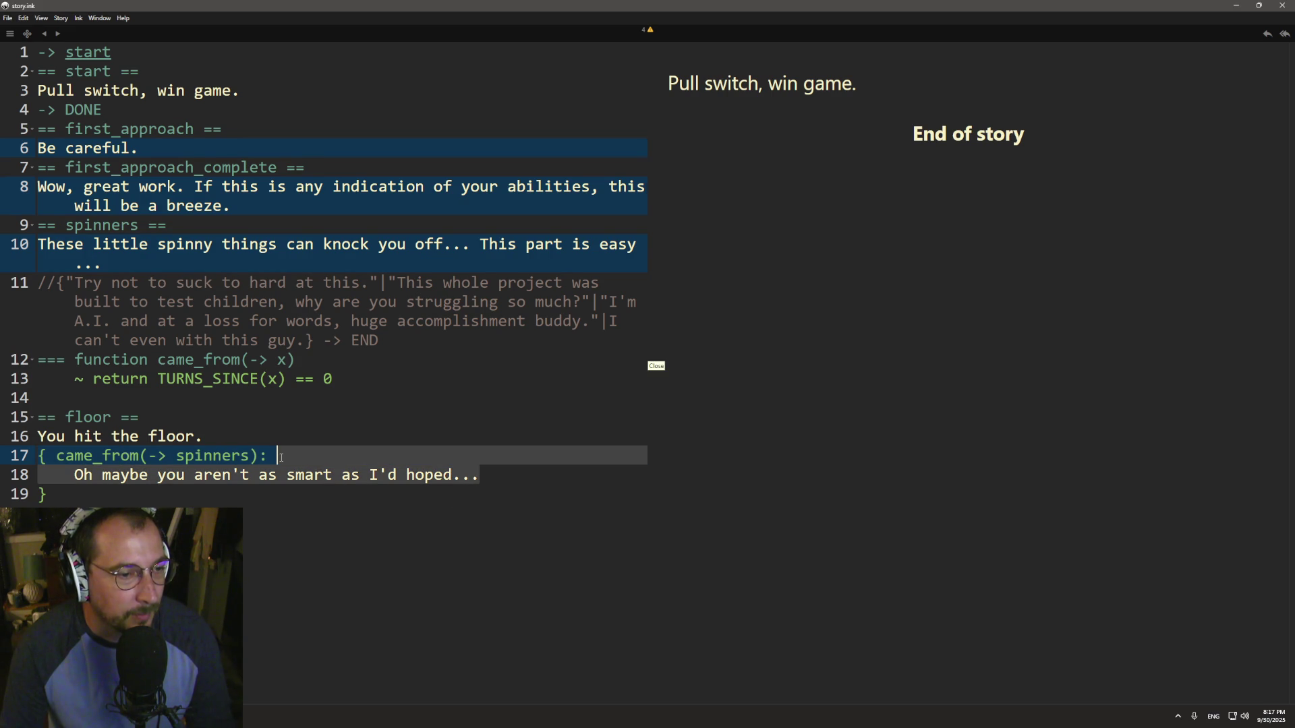
{"action": "key", "text": "BackSpace"}
{"action": "key", "text": "BackSpace"}
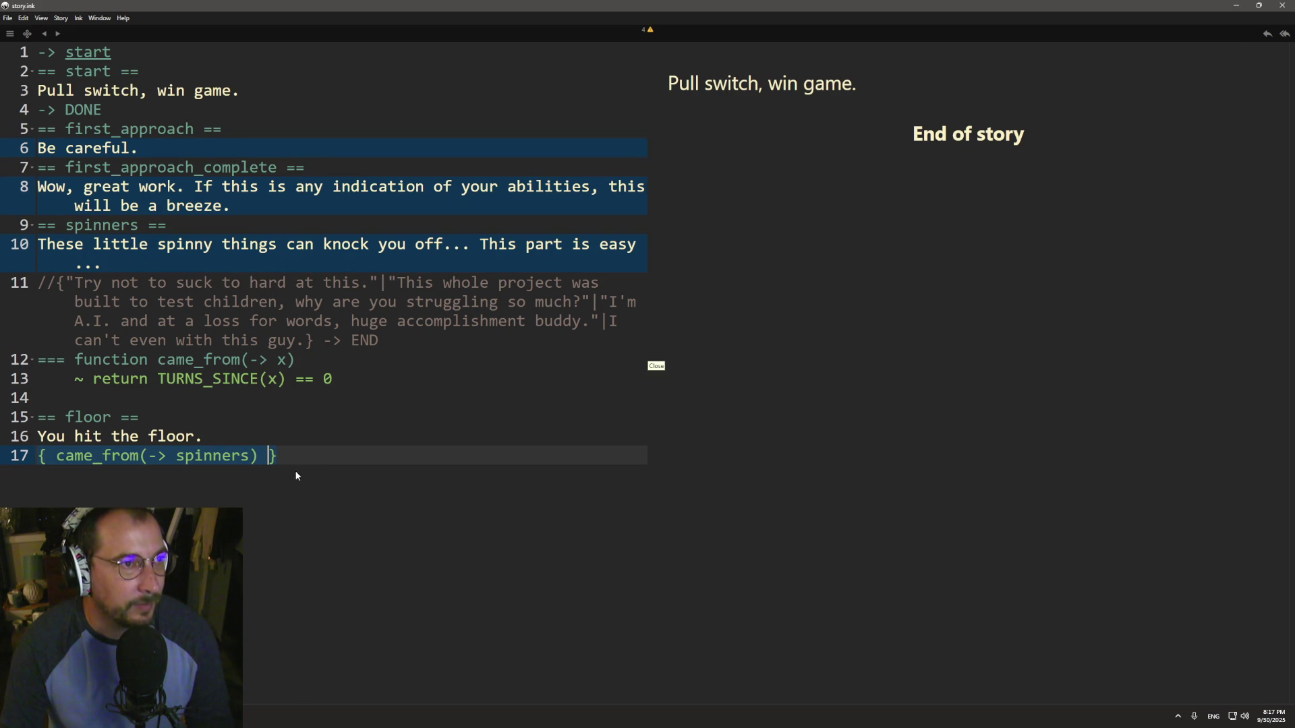
- Re-export the story to JSON over story.ink.json and return to Godot
{"action": "left_click", "coordinate": [7, 18]}
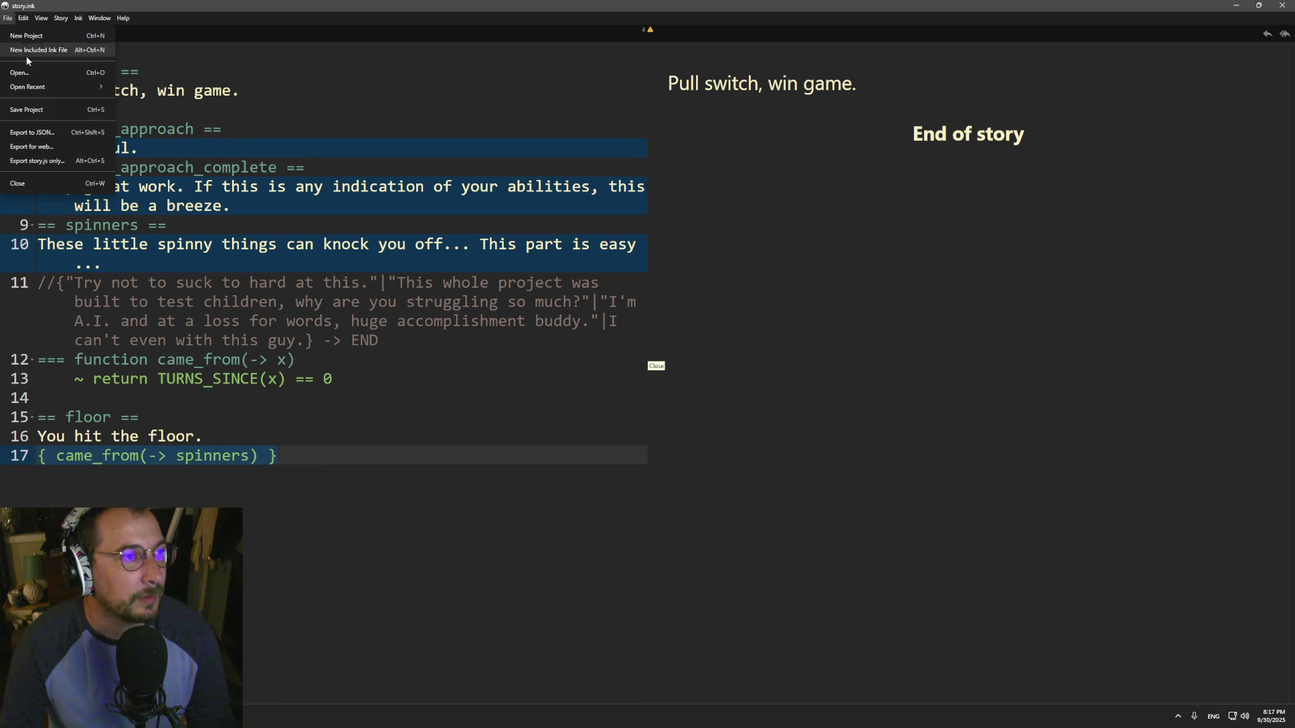
{"action": "left_click", "coordinate": [50, 135]}
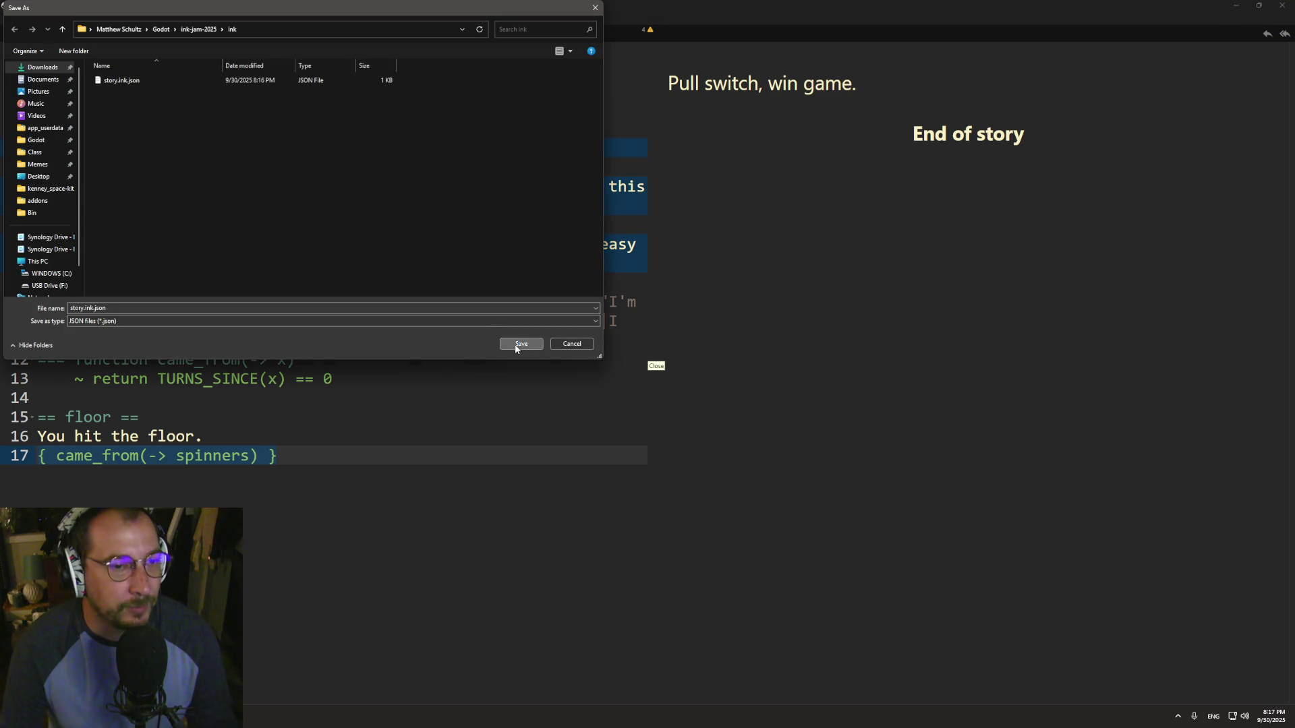
{"action": "left_click", "coordinate": [520, 346]}
{"action": "left_click", "coordinate": [668, 358]}
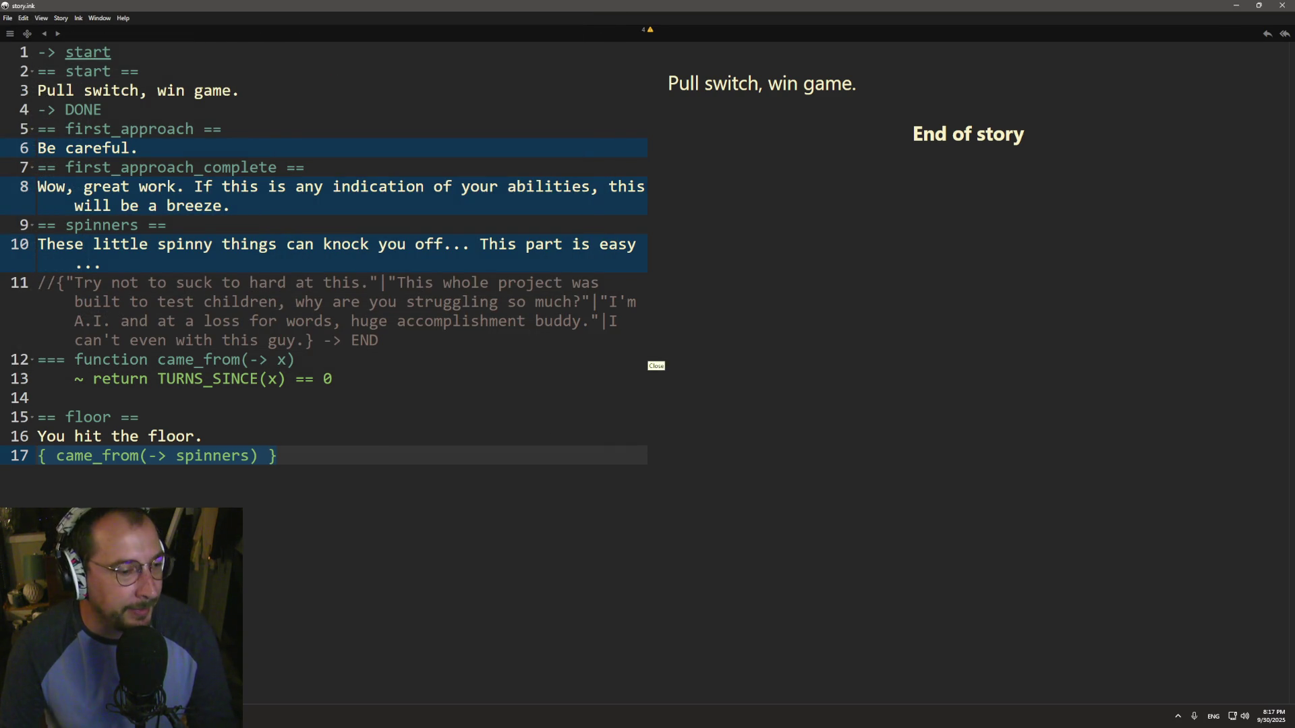
{"action": "key", "text": "alt+Tab"}
- Play past the spinners to the floor, check the Output log shows false, then return to Inky
{"action": "left_click", "coordinate": [1115, 26]}
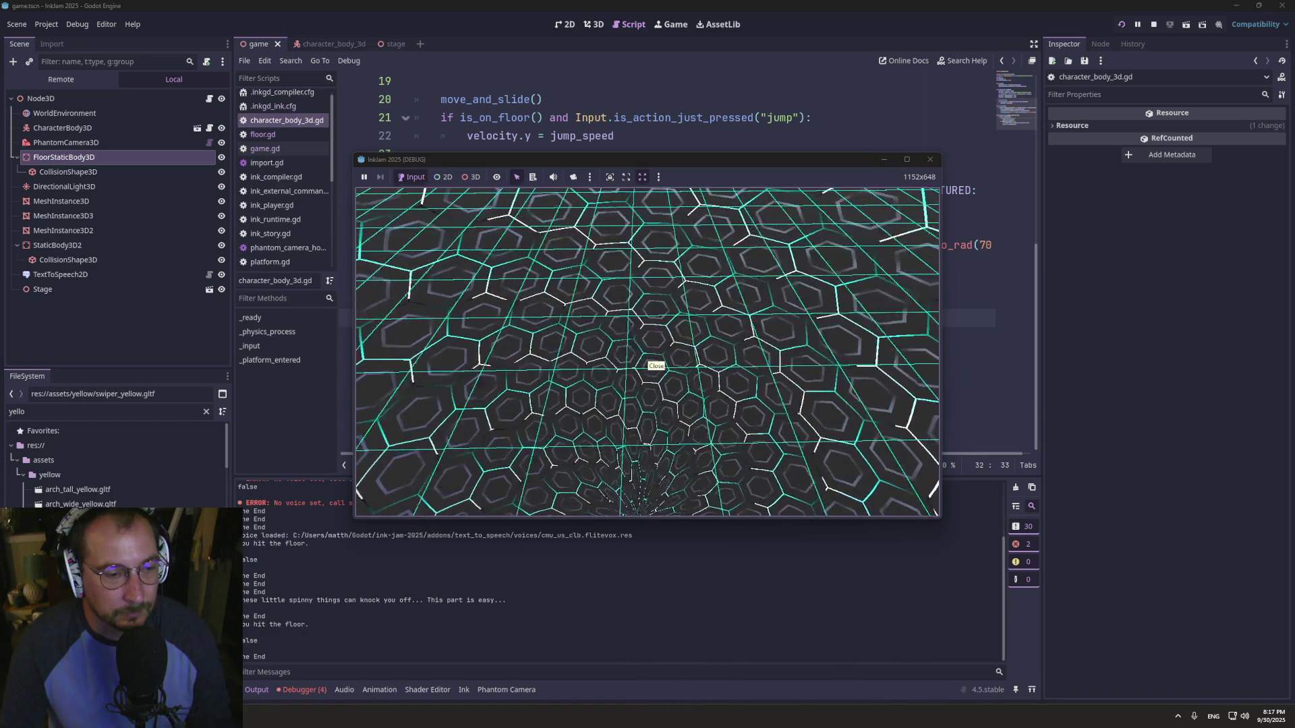
{"action": "key", "text": "super+Tab"}
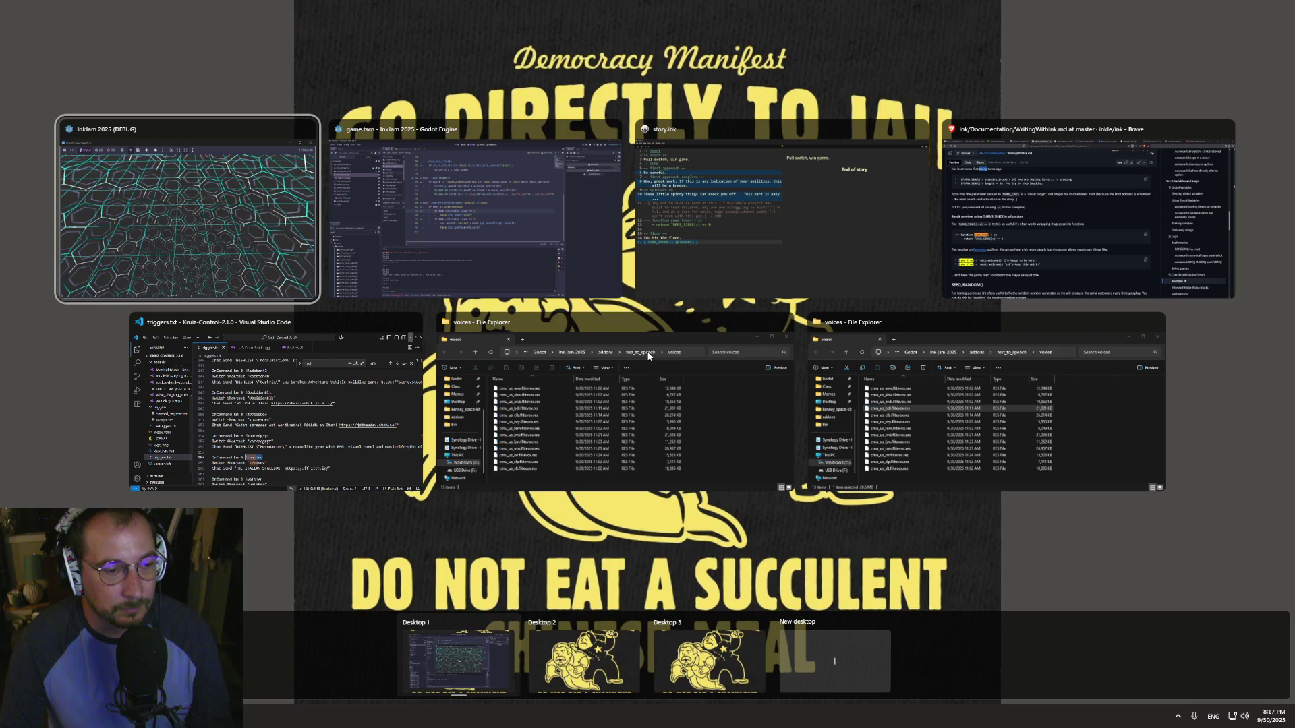
{"action": "left_click", "coordinate": [483, 231]}
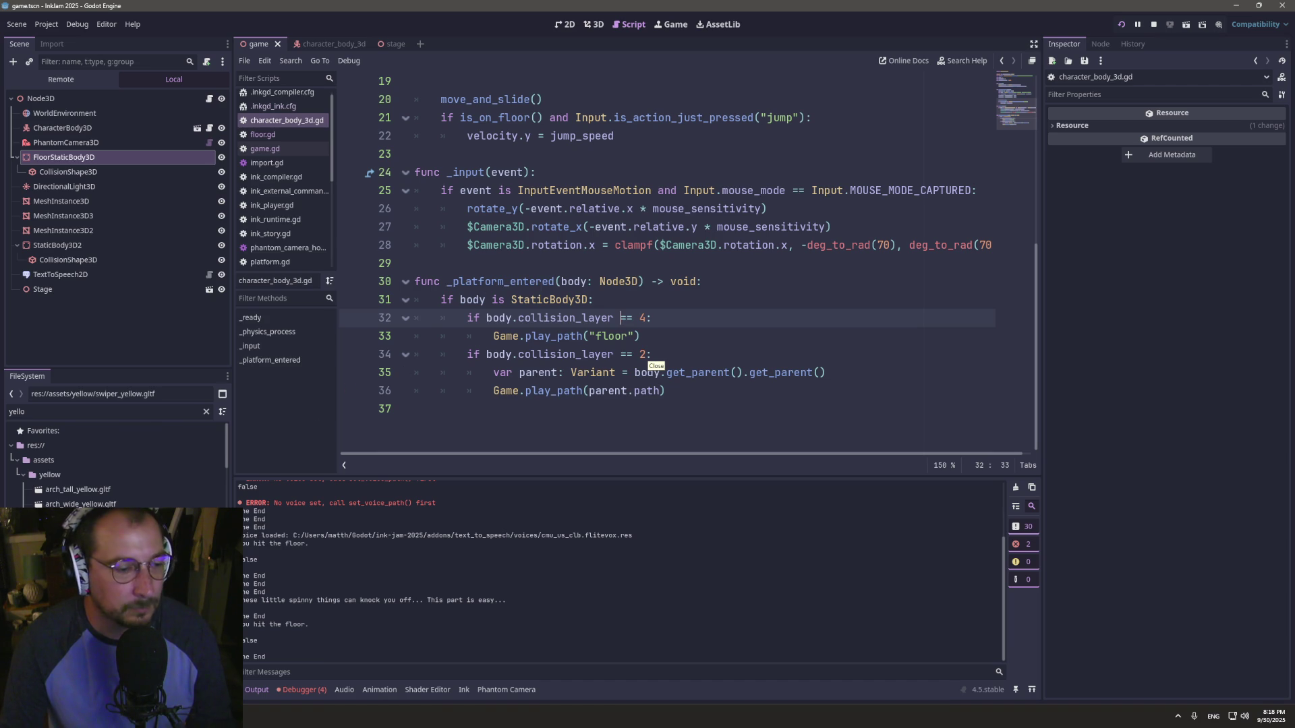
{"action": "key", "text": "alt+Tab"}
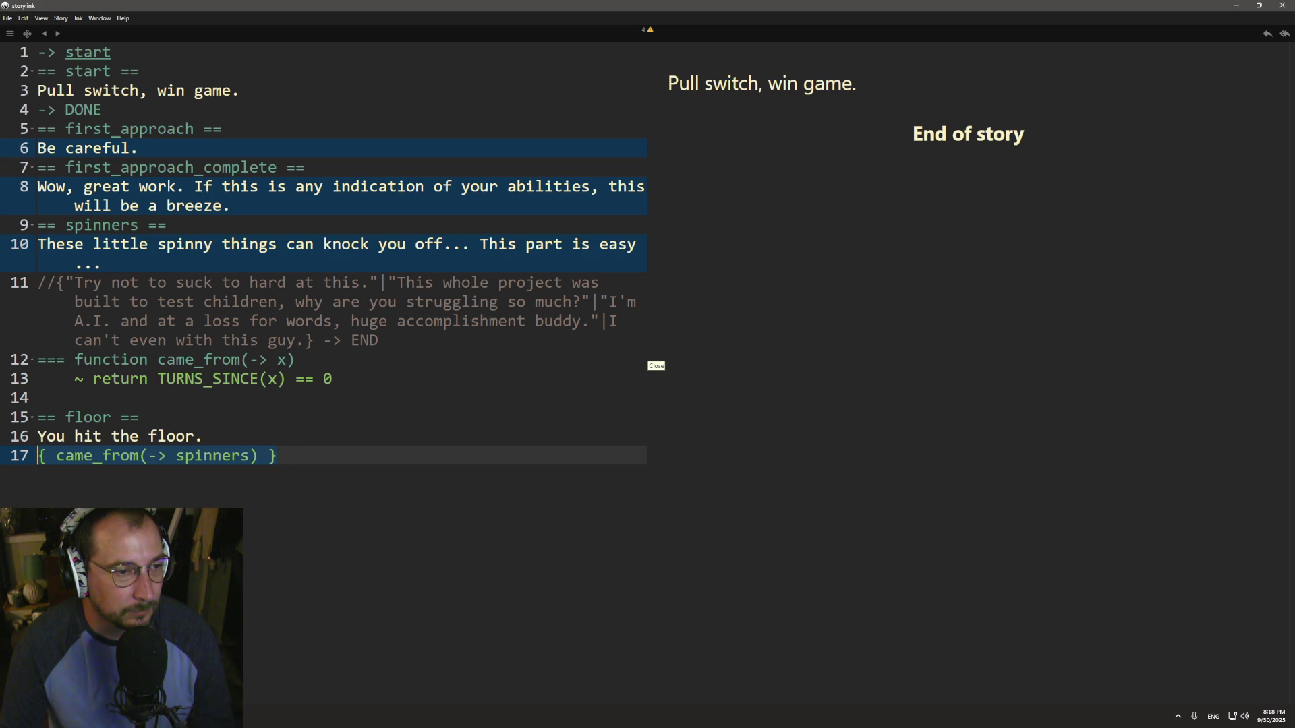
- Cut the two-line came_from function and paste it after the floor knot at the end of story.ink
{"action": "double_click", "coordinate": [205, 456]}
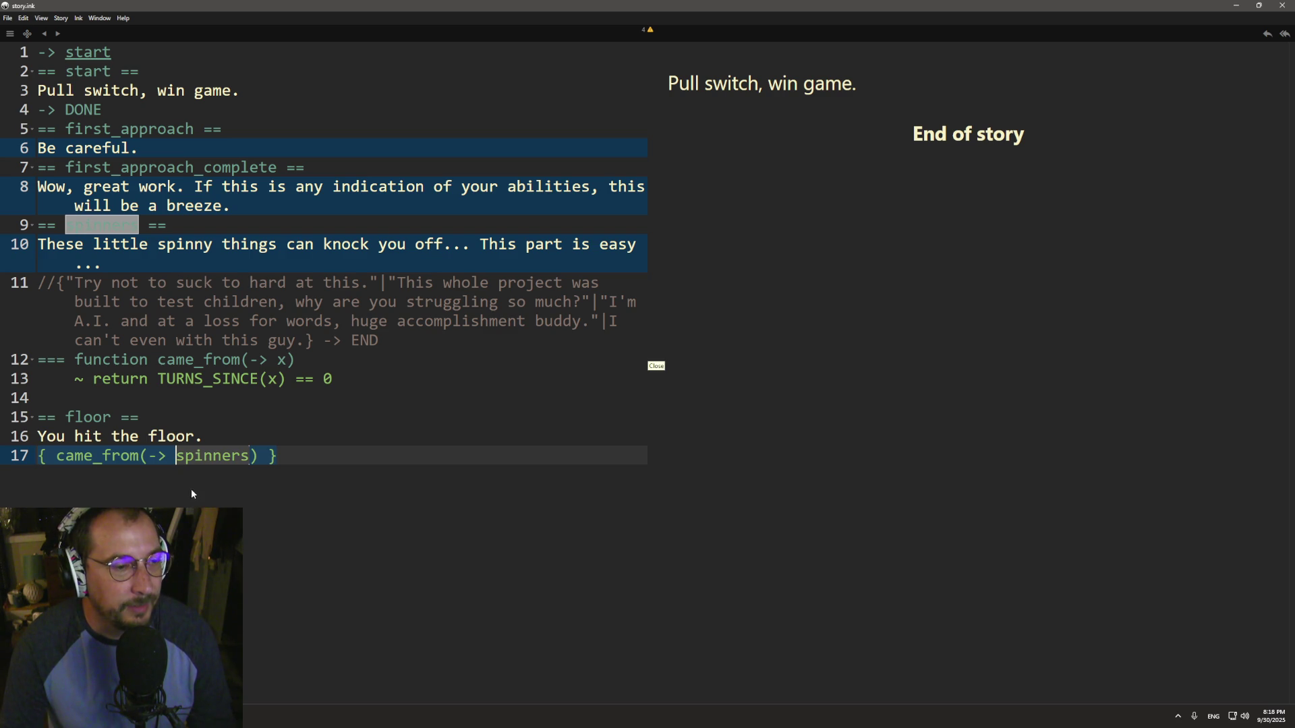
{"action": "left_click", "coordinate": [206, 360]}
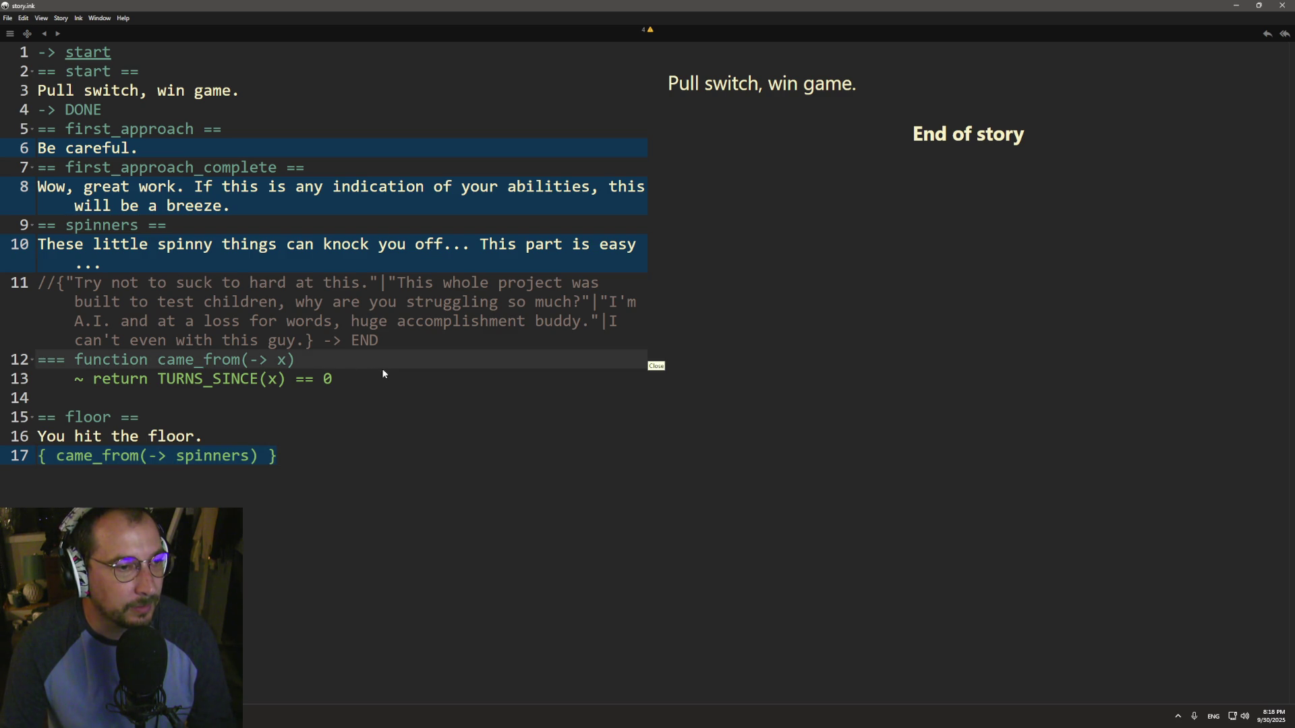
{"action": "key", "text": "shift+Down"}
{"action": "key", "text": "shift+Down"}
{"action": "key", "text": "BackSpace"}
{"action": "key", "text": "BackSpace"}
{"action": "left_click", "coordinate": [273, 483]}
{"action": "type", "text": "=== function came_from(-> x)     ~ return TURNS_SINCE(x) == 0"}
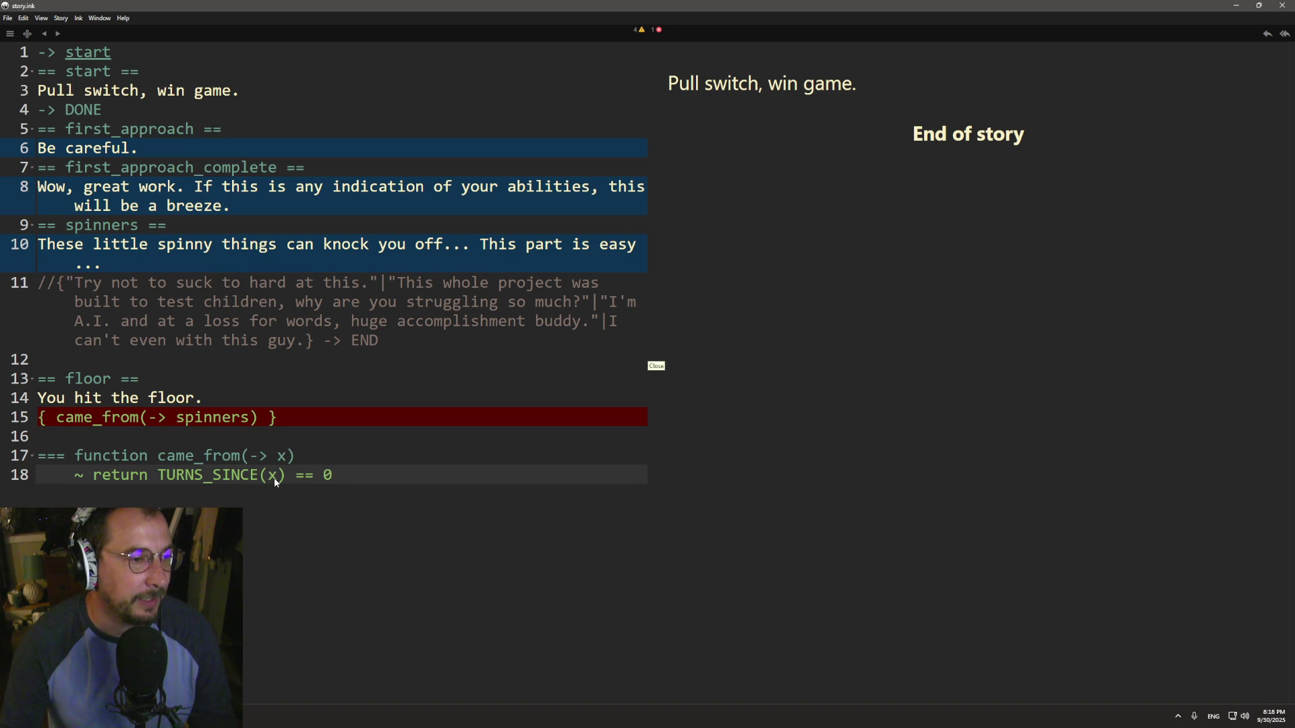
{"action": "key", "text": "alt+Tab"}
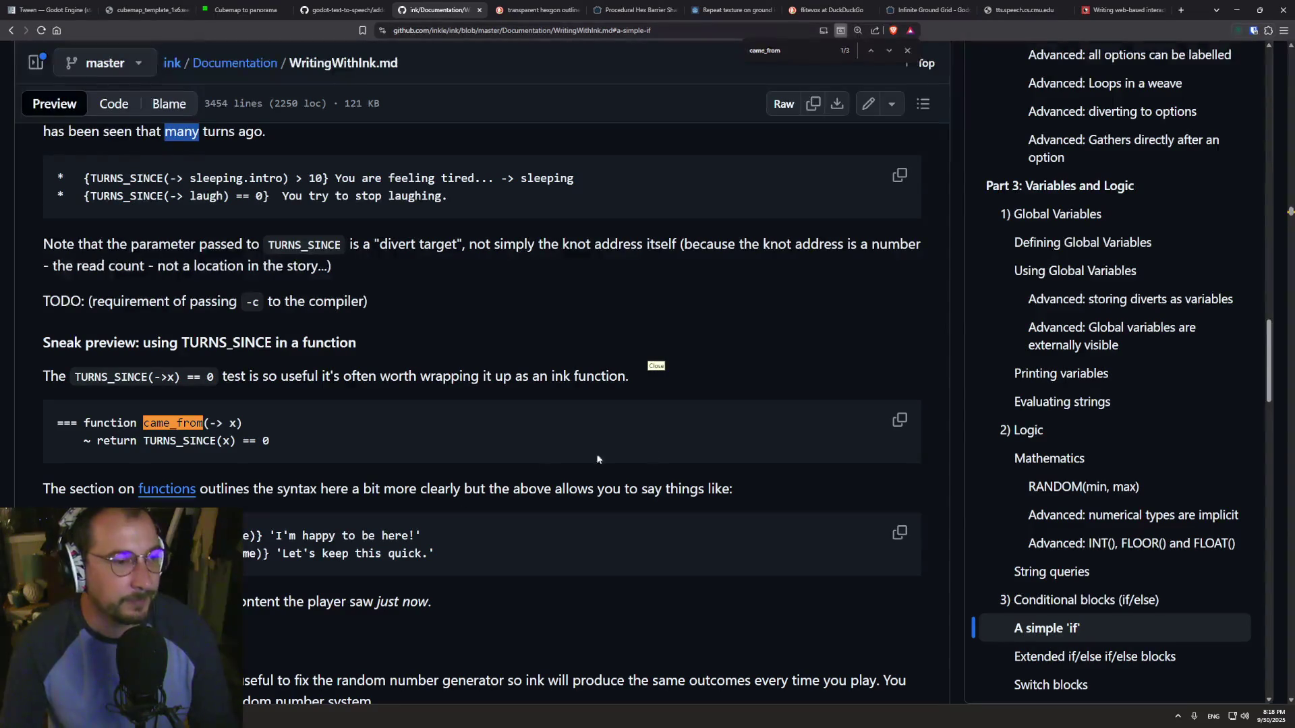
- Search the docs for "function" and read how functions are defined
{"action": "left_click", "coordinate": [814, 361]}
{"action": "key", "text": "ctrl+f"}
{"action": "type", "text": "f"}
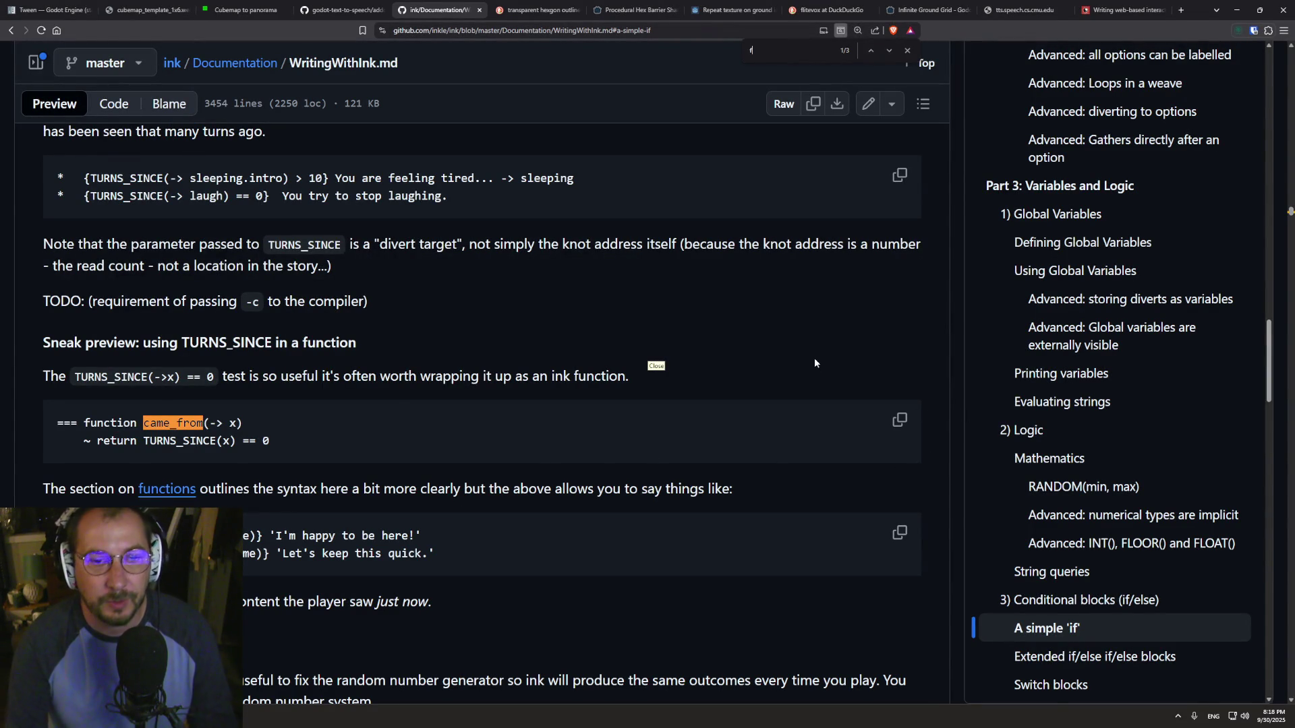
{"action": "type", "text": "unction"}
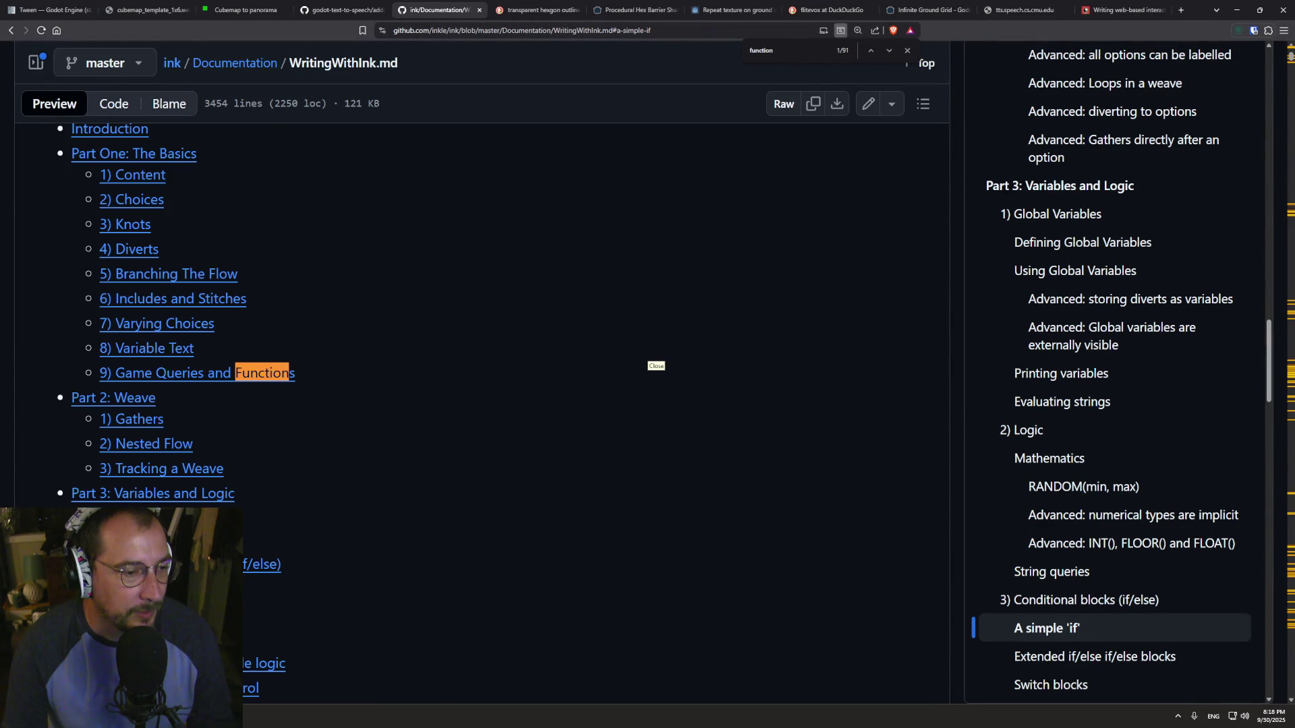
{"action": "left_click", "coordinate": [135, 614]}
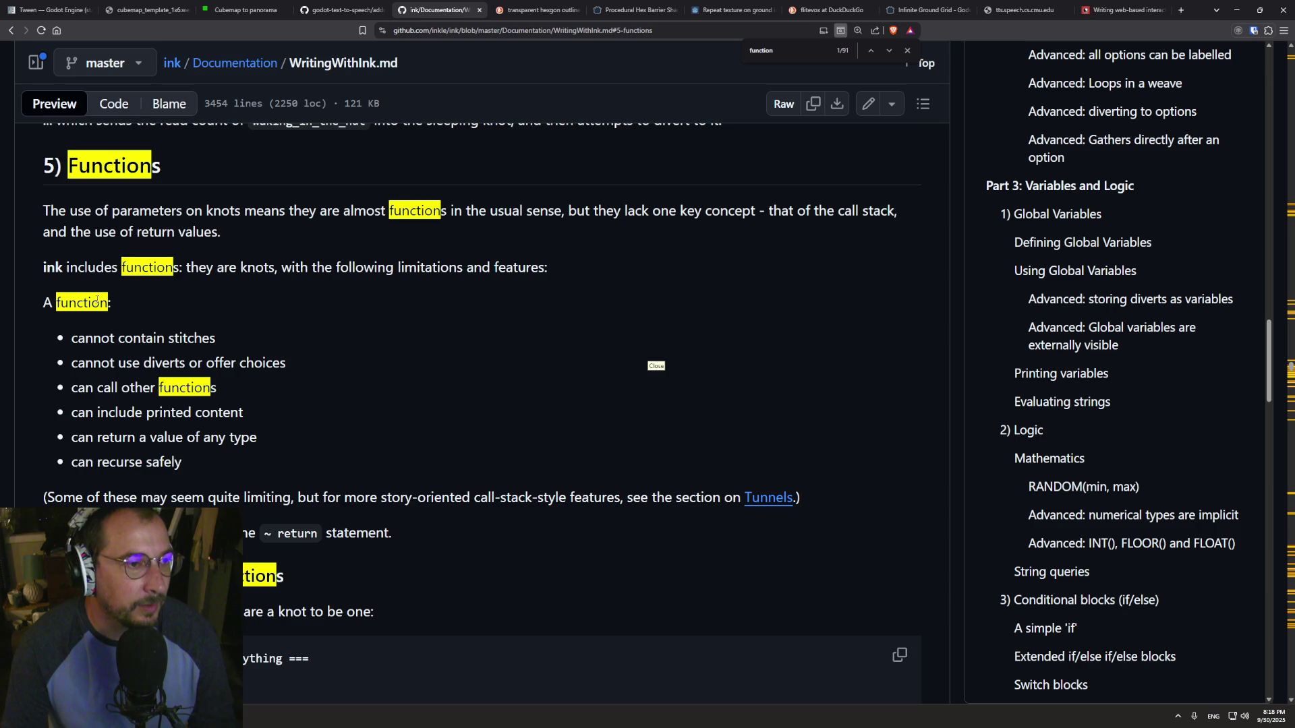
{"action": "scroll", "coordinate": [94, 303], "scroll_direction": "down", "scroll_amount": 2}
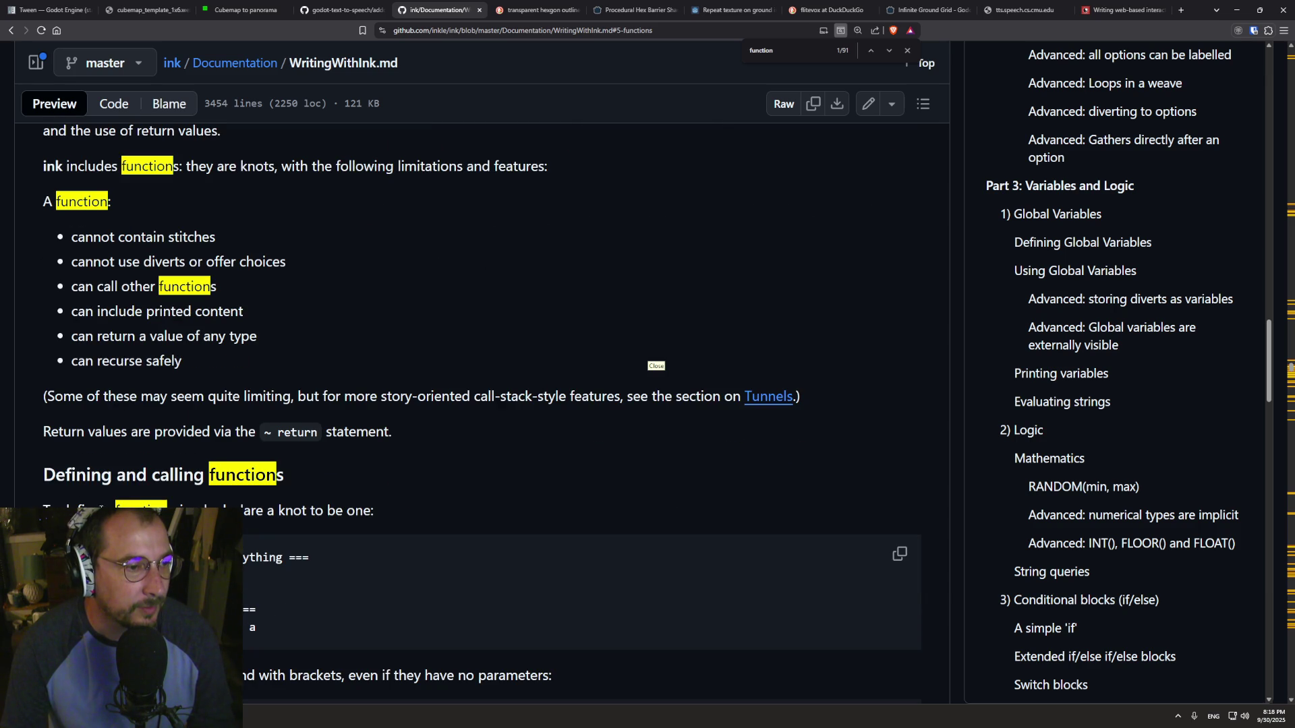
{"action": "left_click_drag", "start_coordinate": [69, 510], "coordinate": [376, 512]}
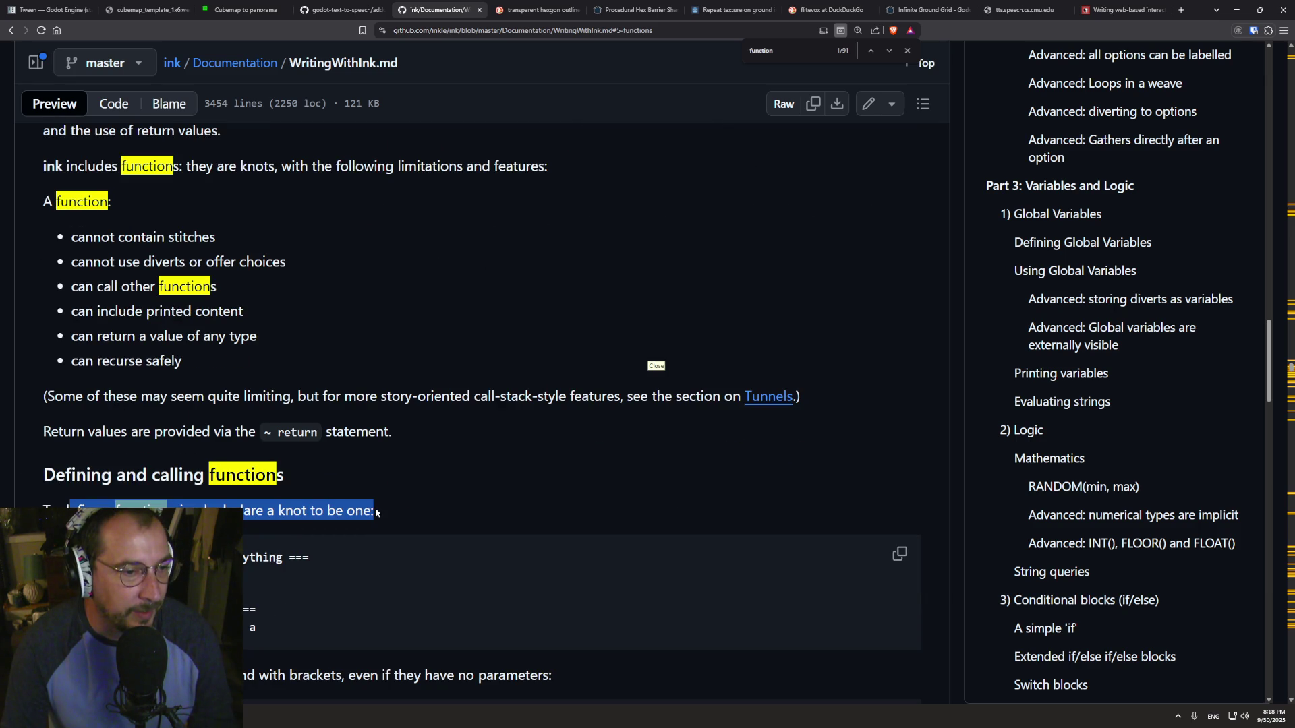
{"action": "left_click", "coordinate": [402, 487]}
{"action": "scroll", "coordinate": [407, 485], "scroll_direction": "down", "scroll_amount": 2}
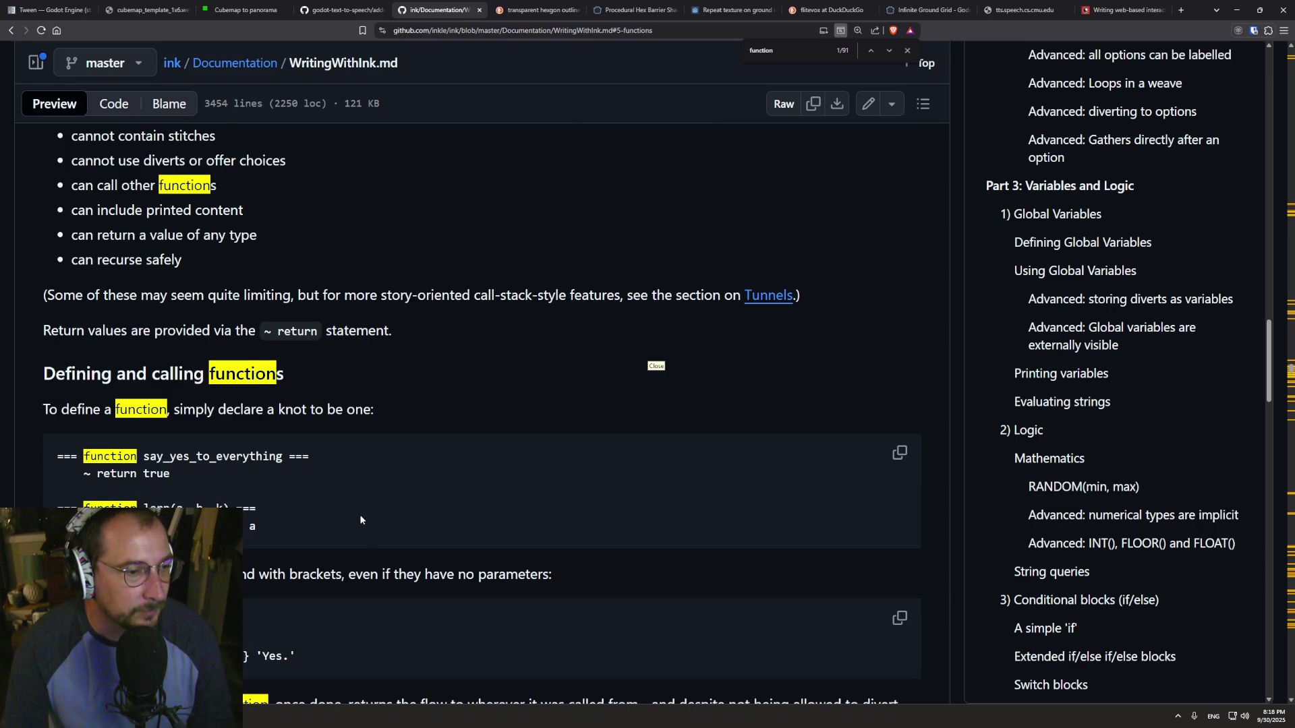
{"action": "scroll", "coordinate": [348, 525], "scroll_direction": "down", "scroll_amount": 5}
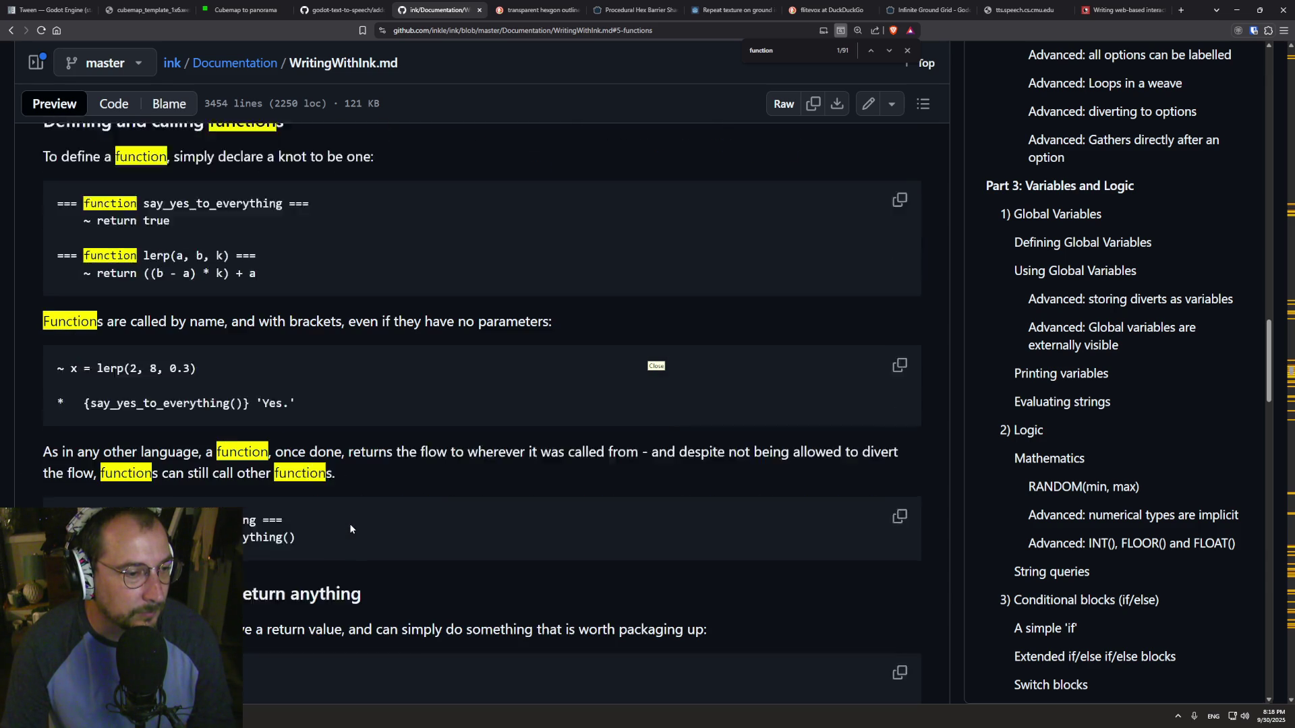
{"action": "scroll", "coordinate": [371, 484], "scroll_direction": "down", "scroll_amount": 3}
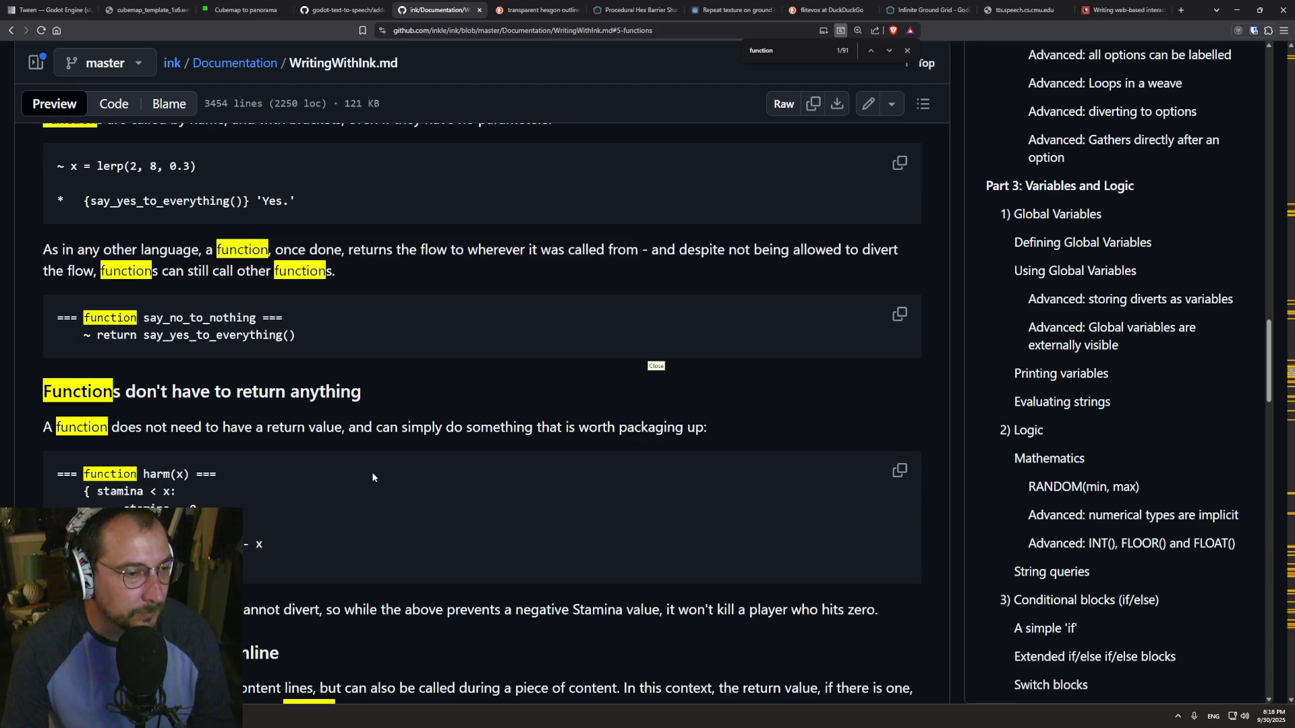
{"action": "scroll", "coordinate": [373, 478], "scroll_direction": "down", "scroll_amount": 4}
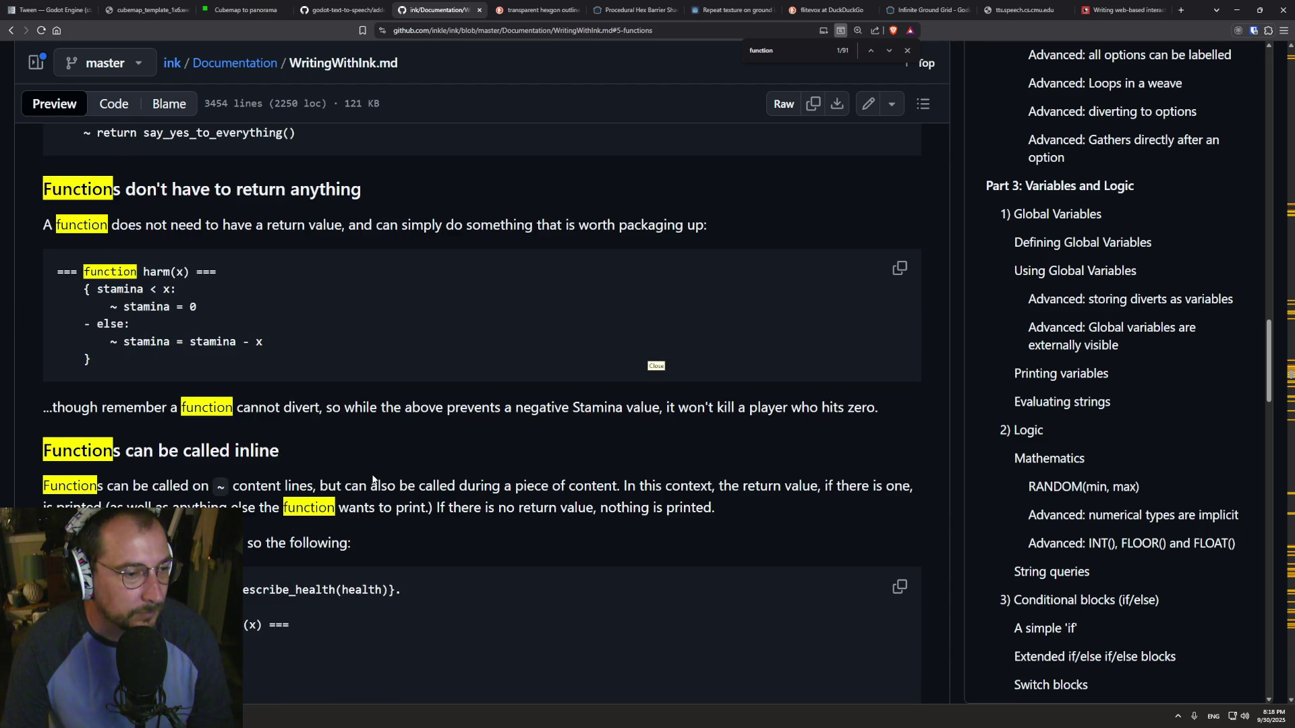
{"action": "scroll", "coordinate": [373, 479], "scroll_direction": "down", "scroll_amount": 3}
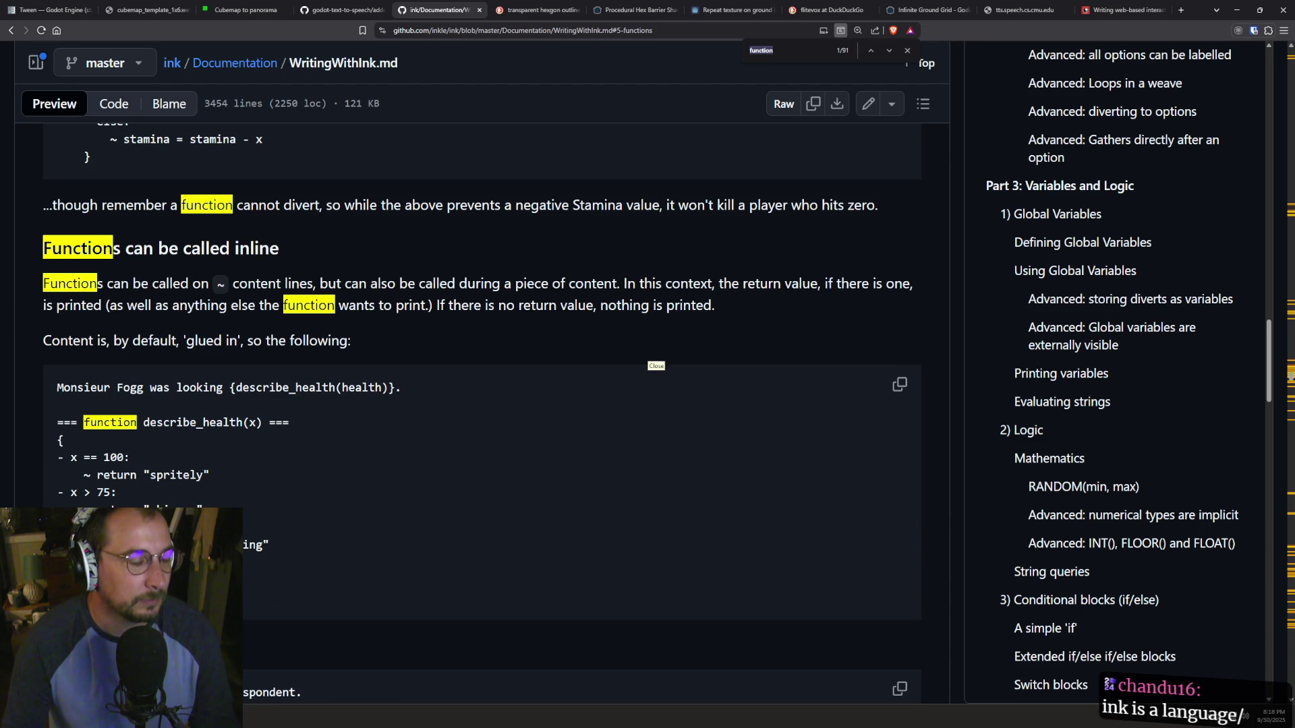
- Close the came_from function header in Inky with a trailing "==="
{"action": "key", "text": "alt+Tab"}
{"action": "left_click", "coordinate": [338, 456]}
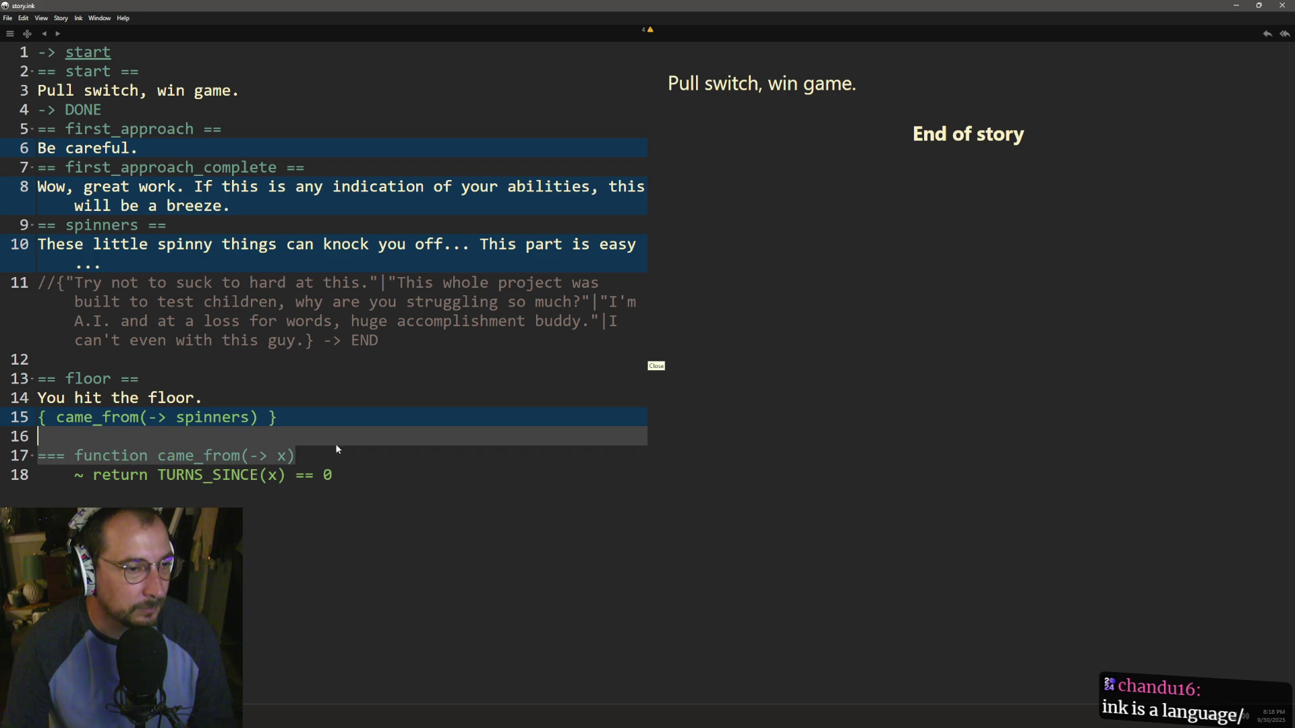
{"action": "type", "text": " ==="}
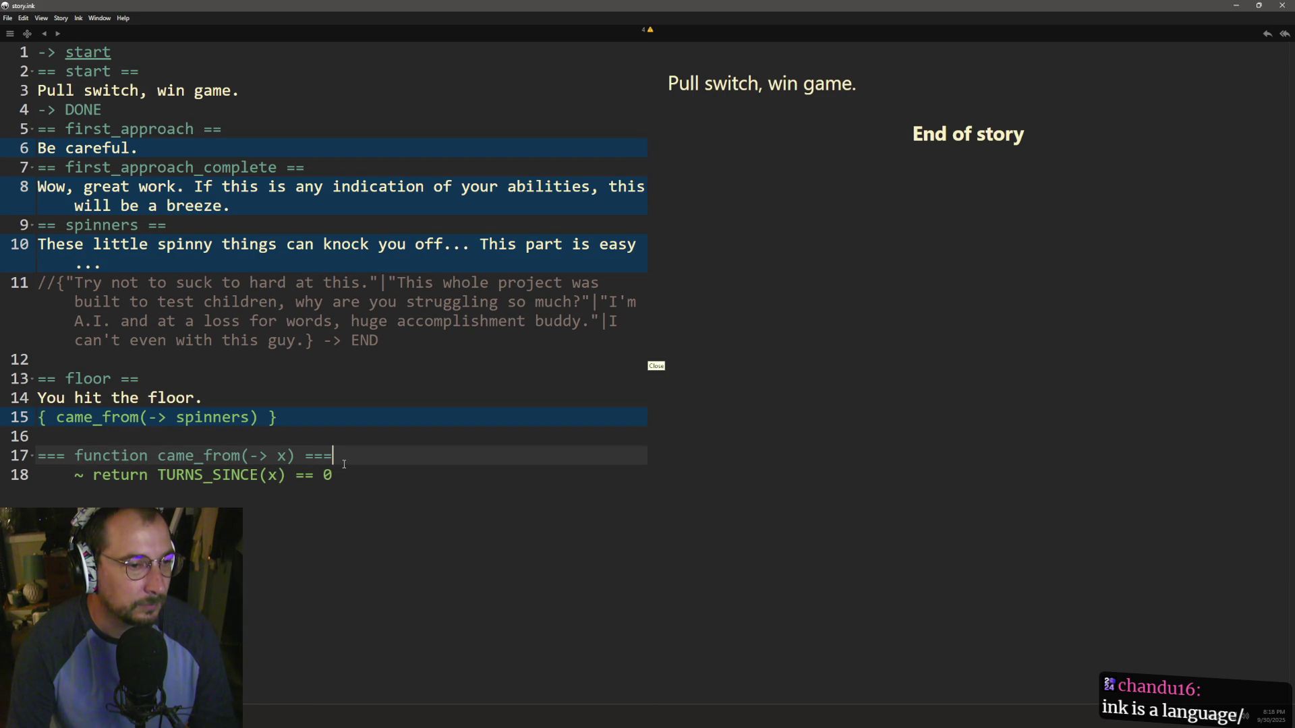
{"action": "key", "text": "Down"}
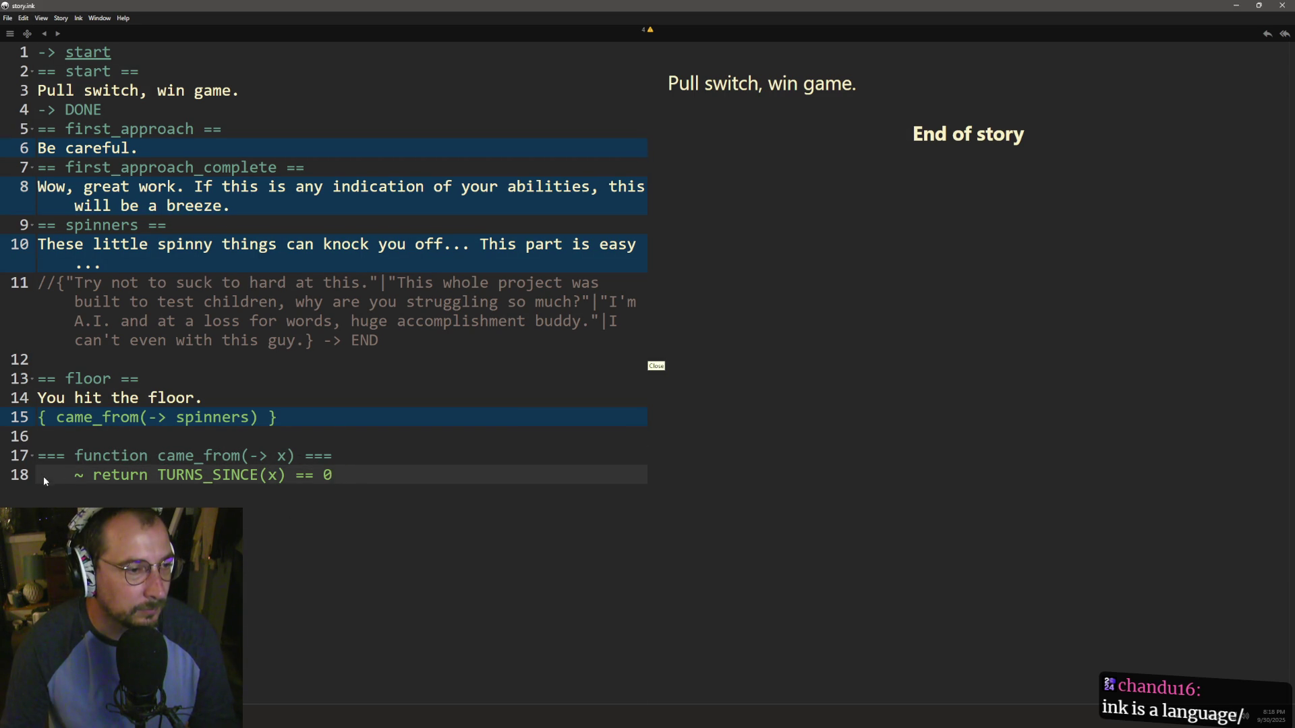
{"action": "key", "text": "alt+Tab"}
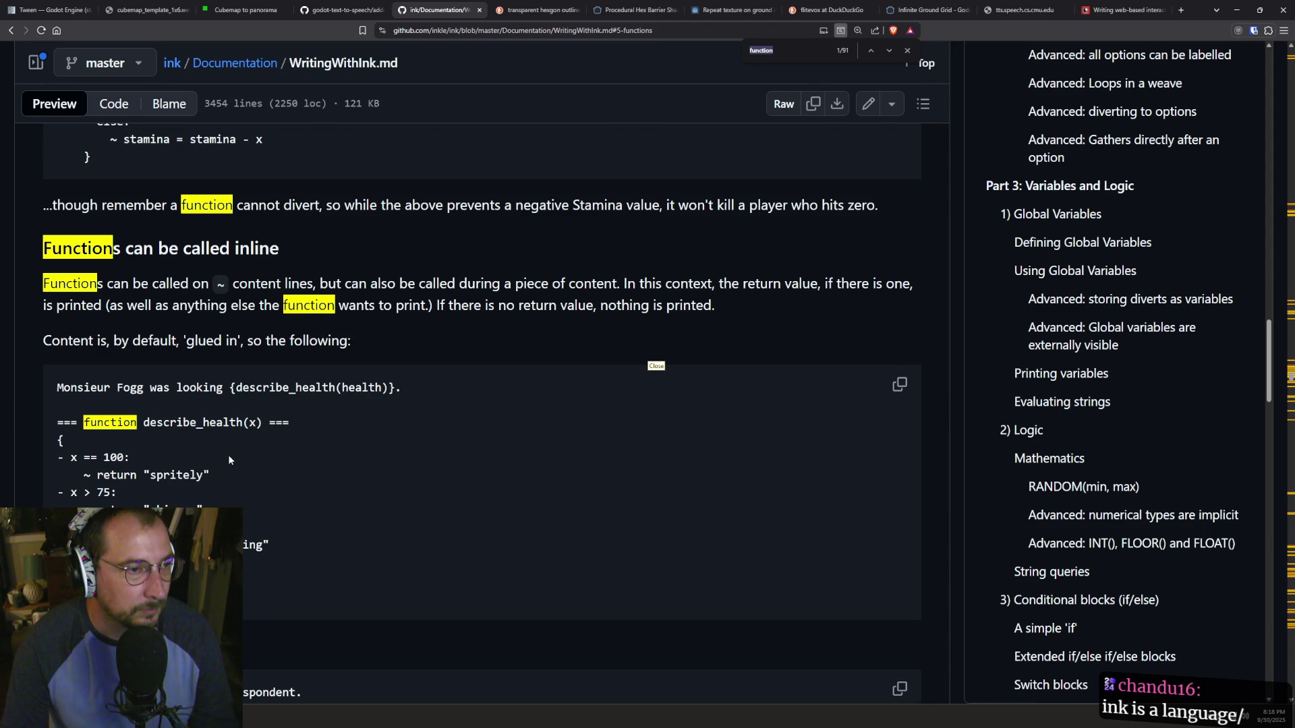
- Read the function examples in WritingWithInk.md down to 'Parameters can be passed by reference'
{"action": "scroll", "coordinate": [230, 459], "scroll_direction": "down", "scroll_amount": 4}
{"action": "scroll", "coordinate": [364, 533], "scroll_direction": "down", "scroll_amount": 6}
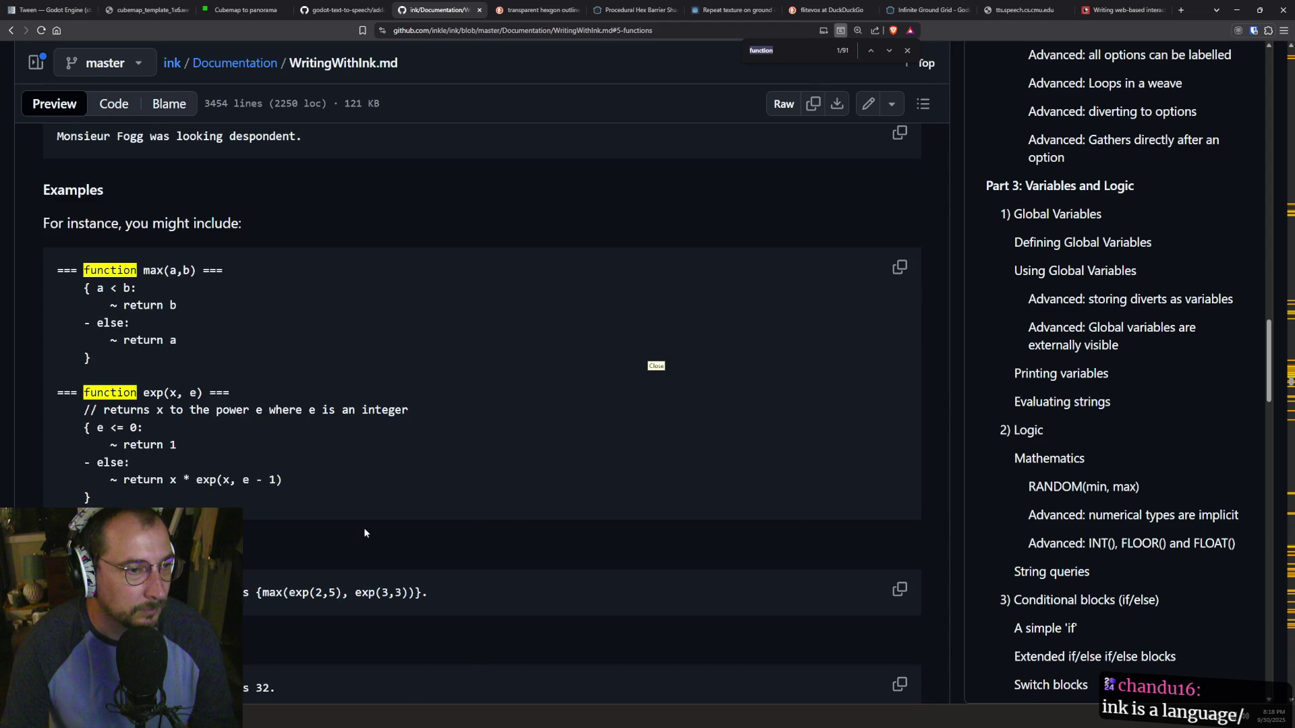
{"action": "scroll", "coordinate": [364, 532], "scroll_direction": "down", "scroll_amount": 3}
{"action": "scroll", "coordinate": [364, 531], "scroll_direction": "up", "scroll_amount": 1}
{"action": "scroll", "coordinate": [364, 532], "scroll_direction": "down", "scroll_amount": 8}
{"action": "scroll", "coordinate": [366, 533], "scroll_direction": "down", "scroll_amount": 4}
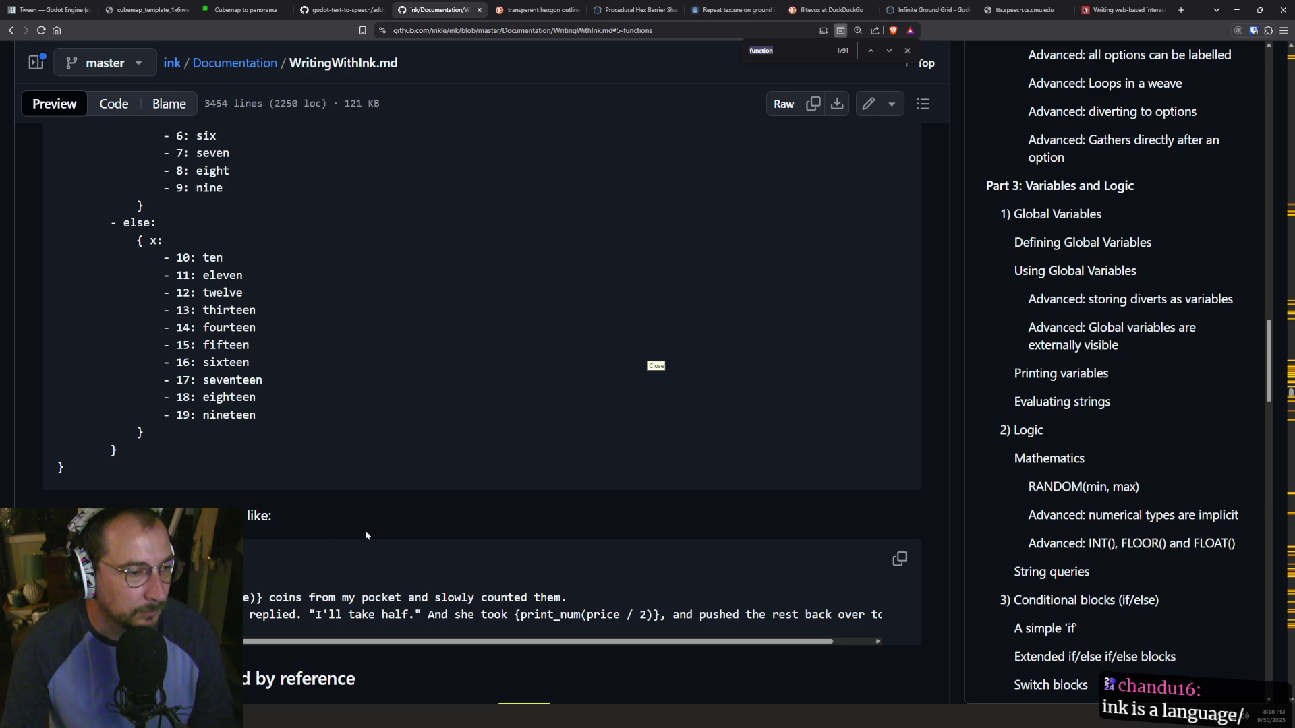
{"action": "scroll", "coordinate": [366, 531], "scroll_direction": "down", "scroll_amount": 3}
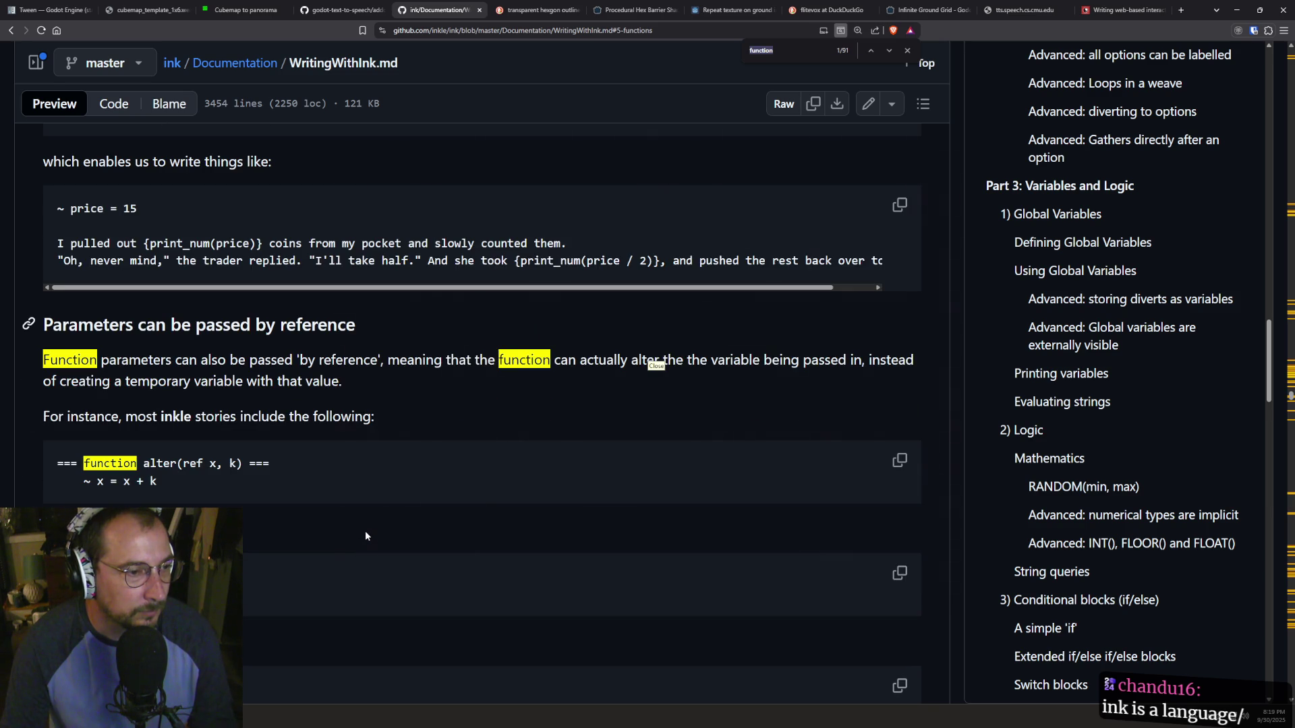
{"action": "scroll", "coordinate": [366, 531], "scroll_direction": "down", "scroll_amount": 1}
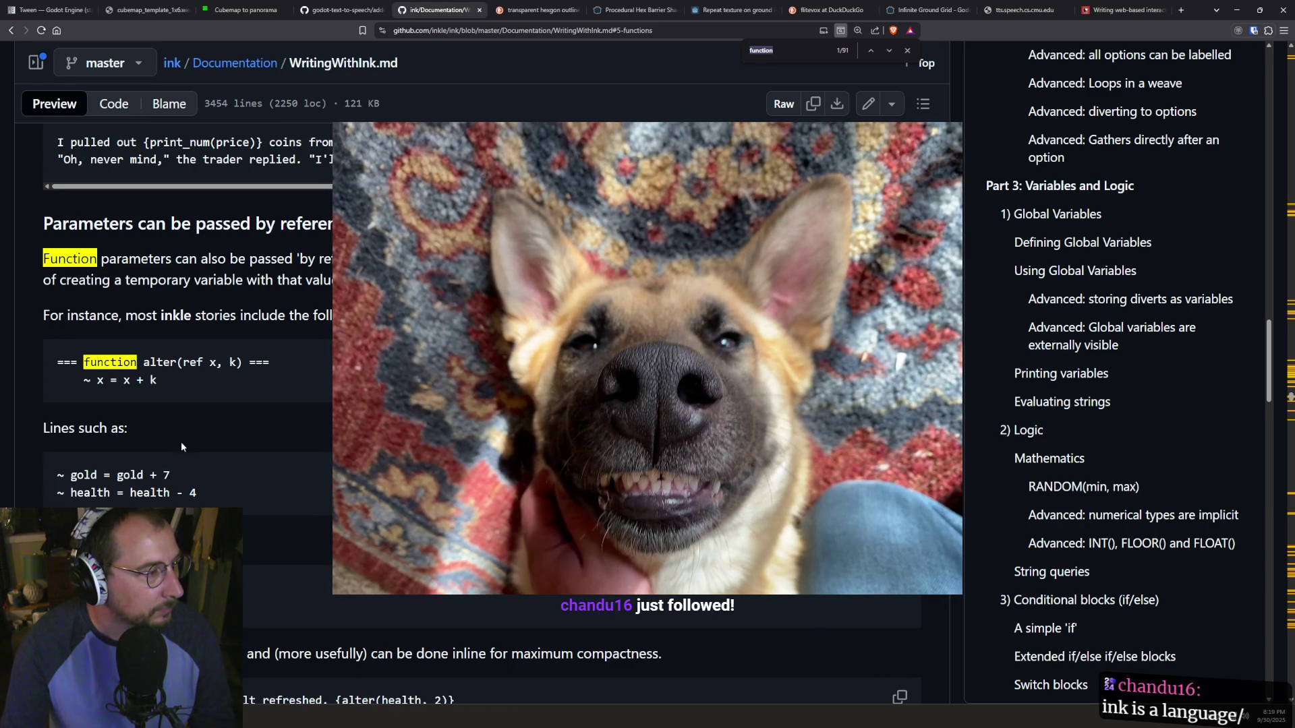
- Bring up the 'Writing web-based interactive fiction with ink' tutorial tab
{"action": "left_click", "coordinate": [220, 374]}
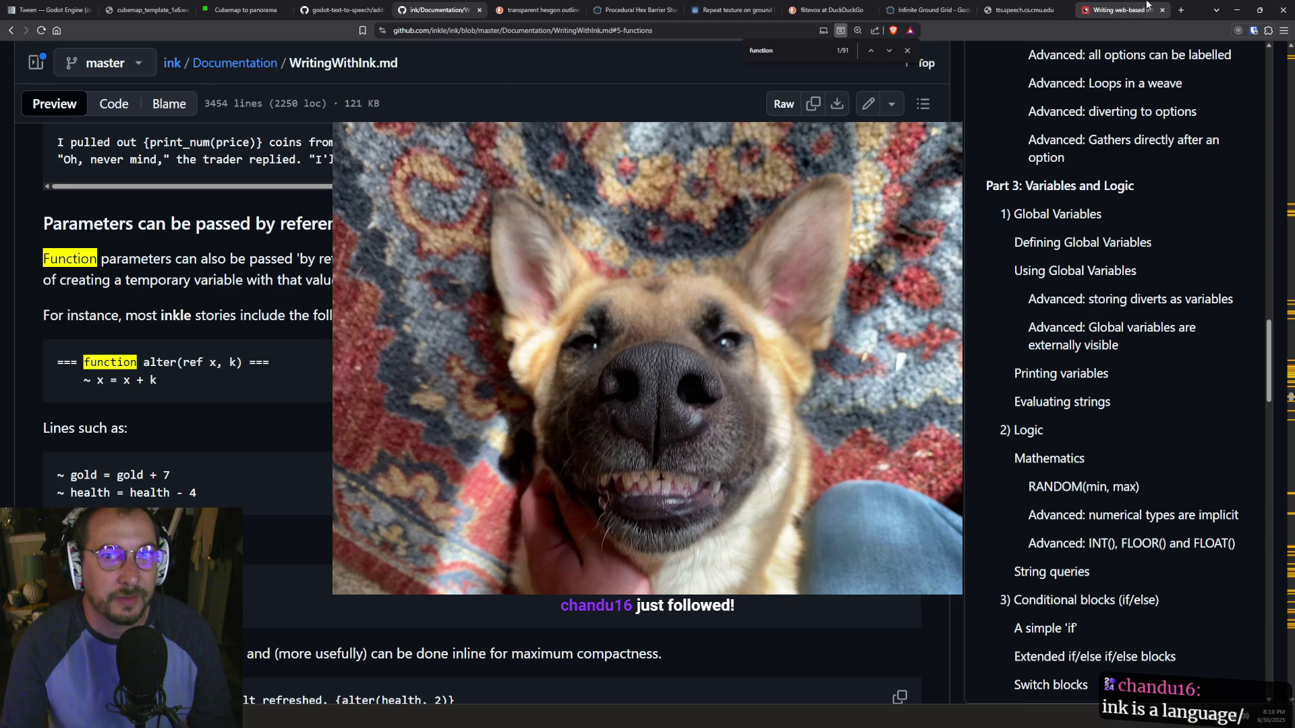
{"action": "left_click", "coordinate": [1119, 10]}
{"action": "scroll", "coordinate": [1051, 300], "scroll_direction": "up", "scroll_amount": 10}
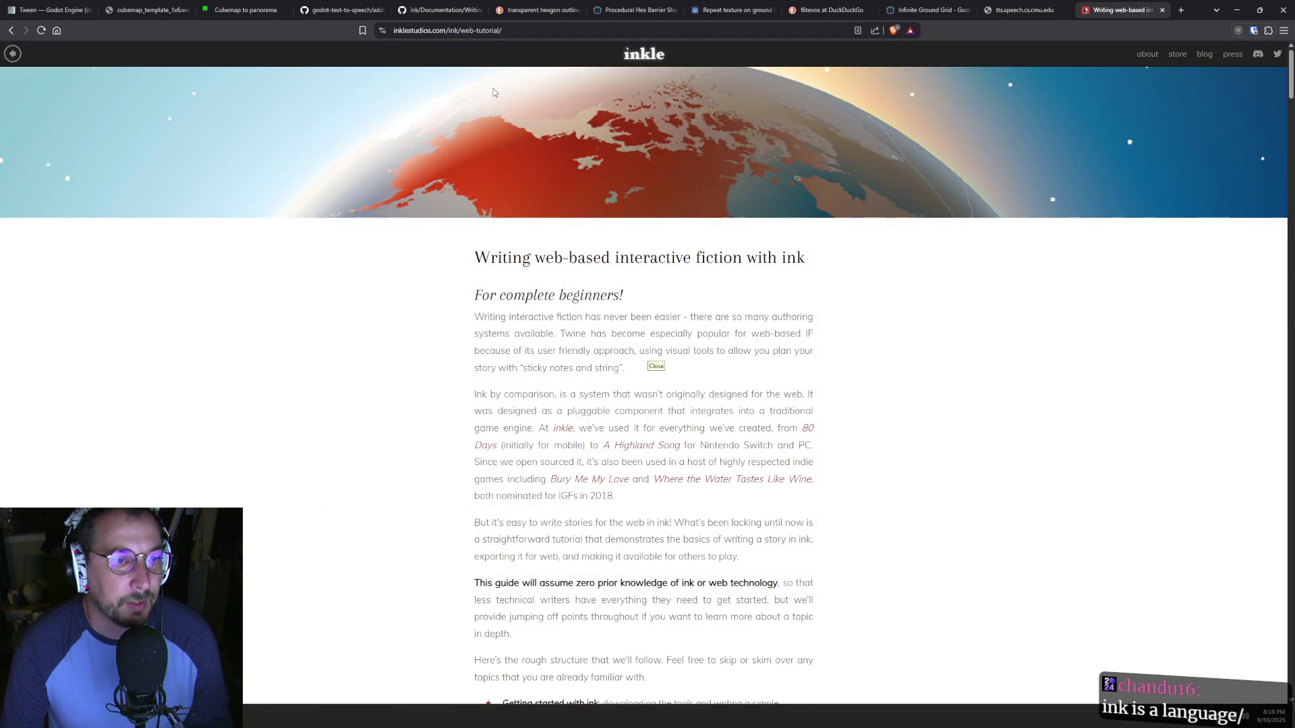
- Look over the web tutorial page, dismissing the Save As dialog that popped up
{"action": "left_click", "coordinate": [513, 37]}
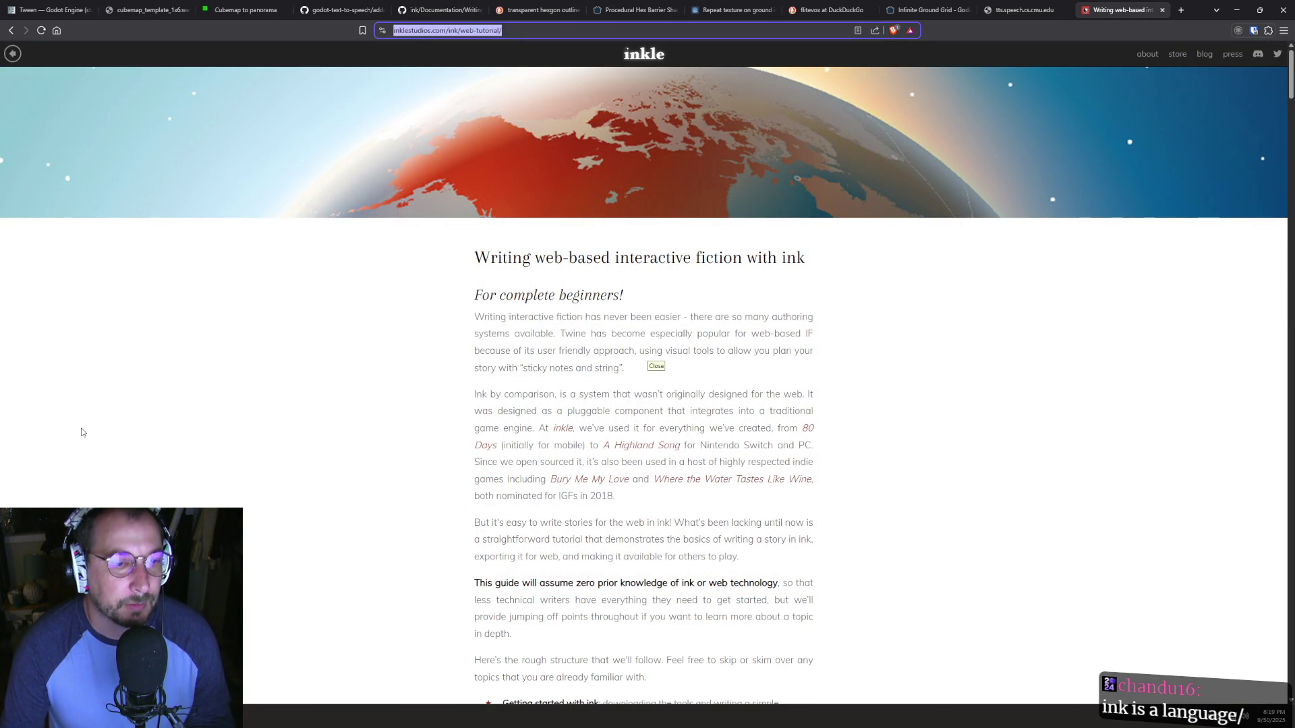
{"action": "key", "text": "ctrl+s"}
{"action": "key", "text": "Escape"}
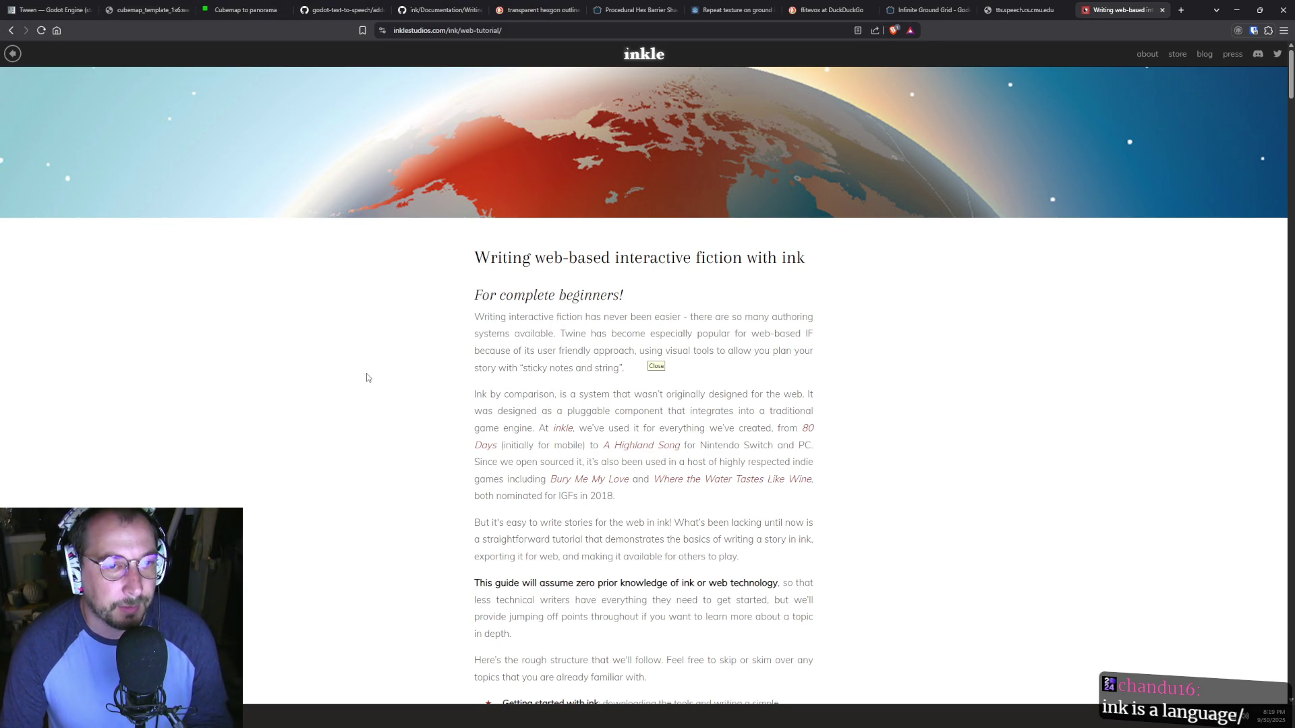
{"action": "scroll", "coordinate": [512, 398], "scroll_direction": "down", "scroll_amount": 1}
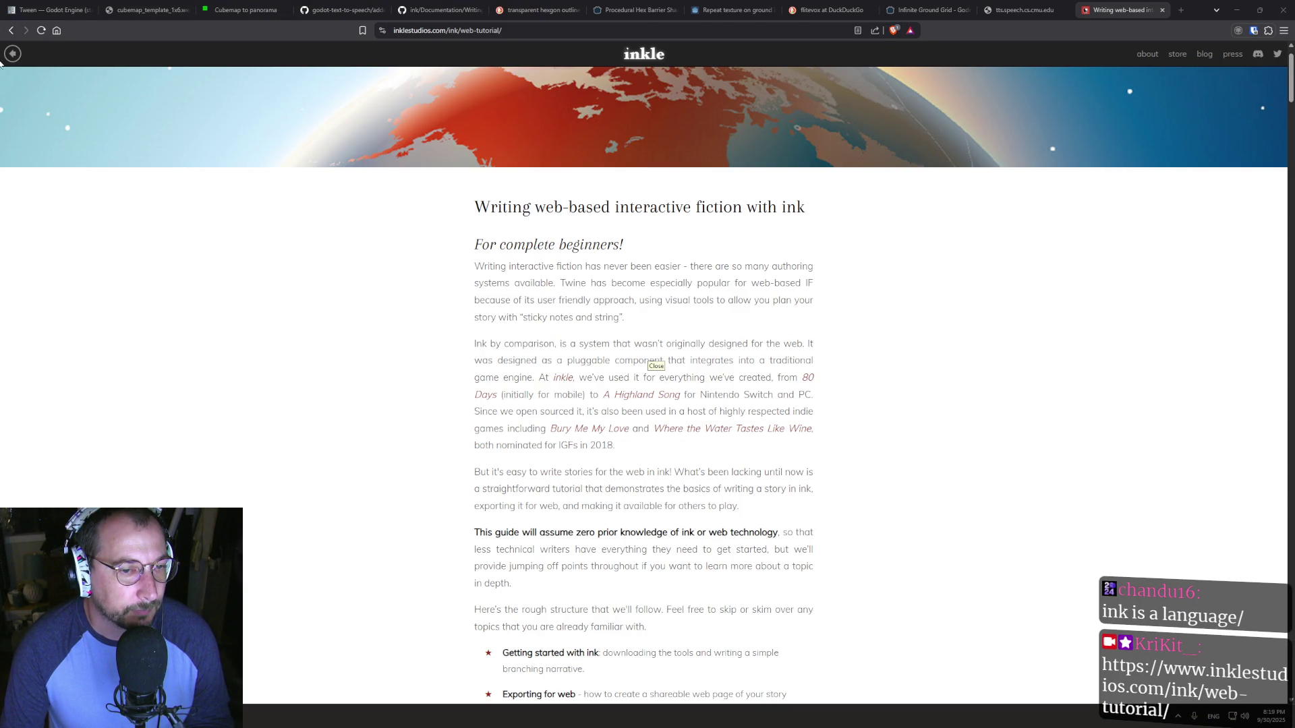
- Go back to inklestudios.com's main ink page, then return to the WritingWithInk documentation tab
{"action": "left_click", "coordinate": [13, 30]}
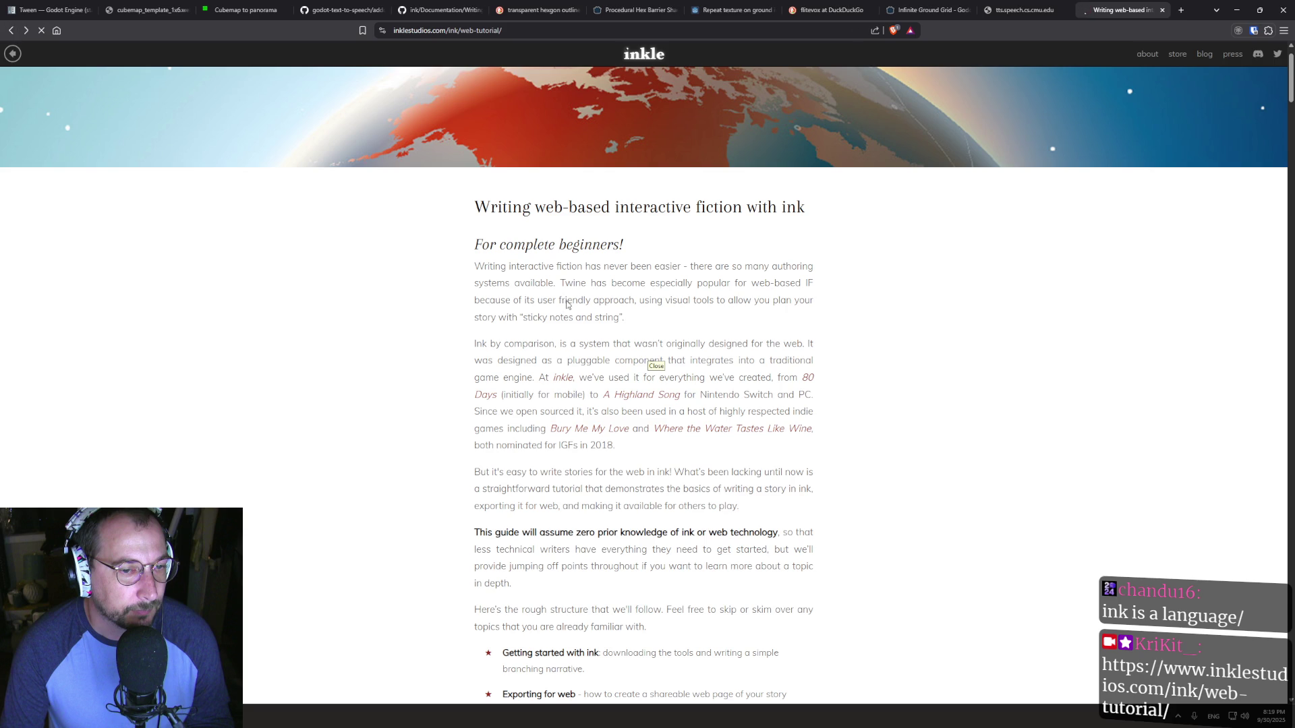
{"action": "scroll", "coordinate": [573, 283], "scroll_direction": "up", "scroll_amount": 4}
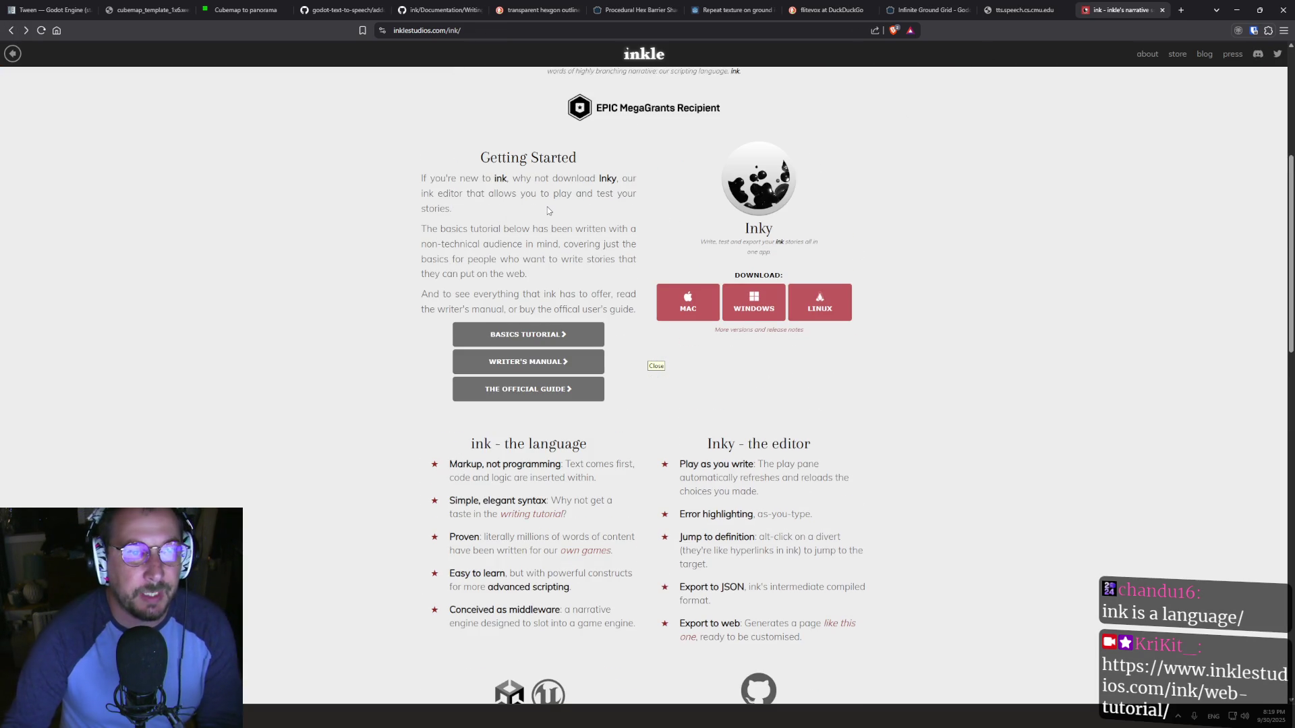
{"action": "scroll", "coordinate": [570, 284], "scroll_direction": "up", "scroll_amount": 1}
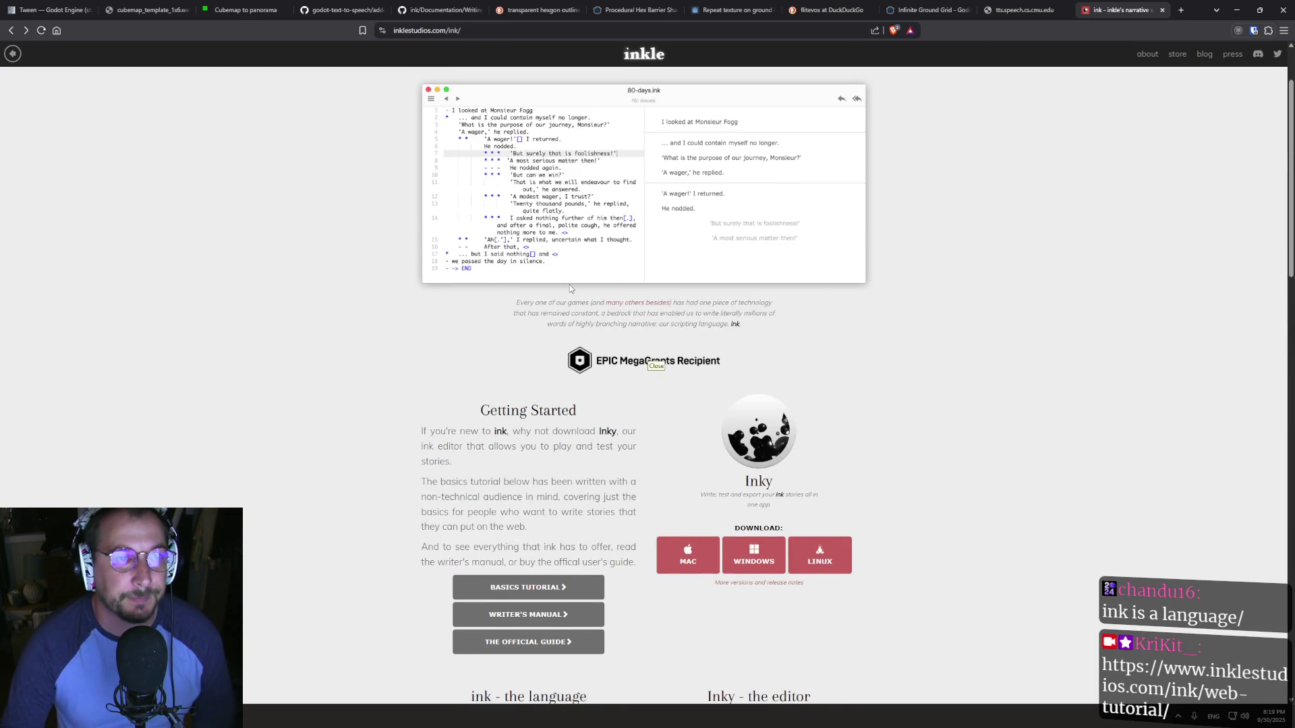
{"action": "scroll", "coordinate": [569, 285], "scroll_direction": "up", "scroll_amount": 2}
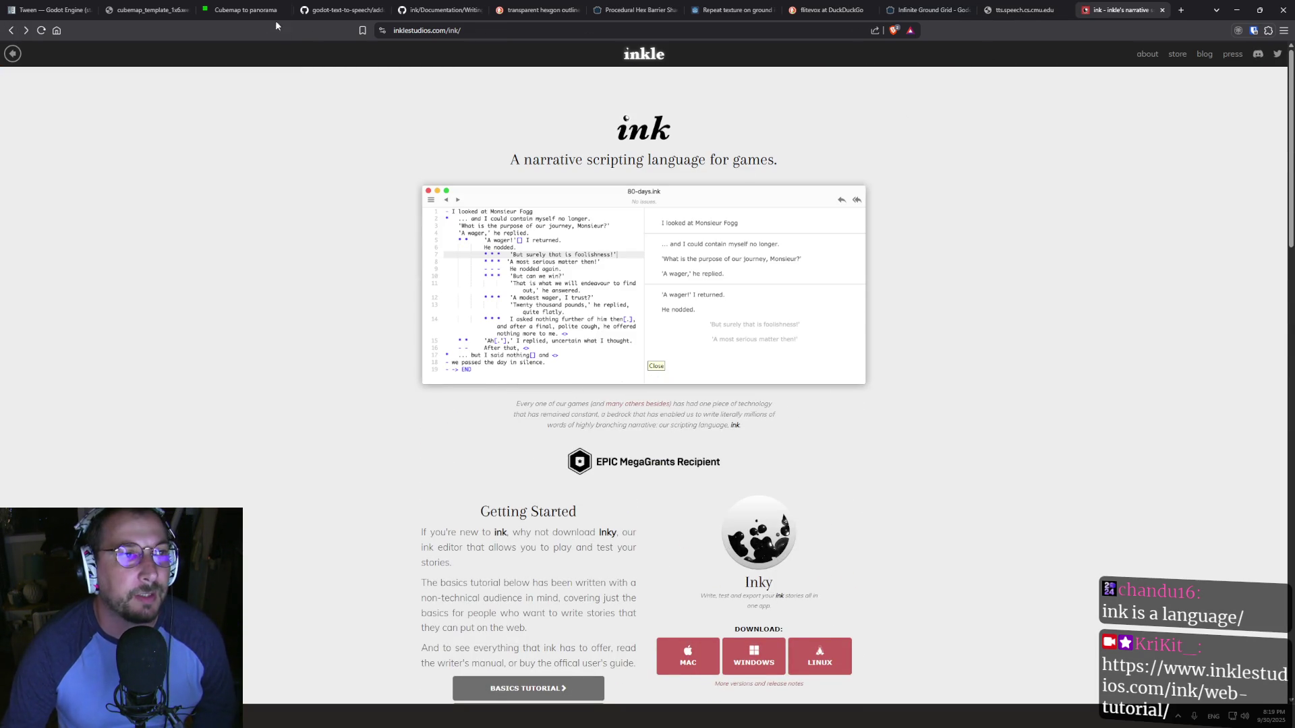
{"action": "left_click", "coordinate": [145, 10]}
{"action": "left_click", "coordinate": [441, 7]}
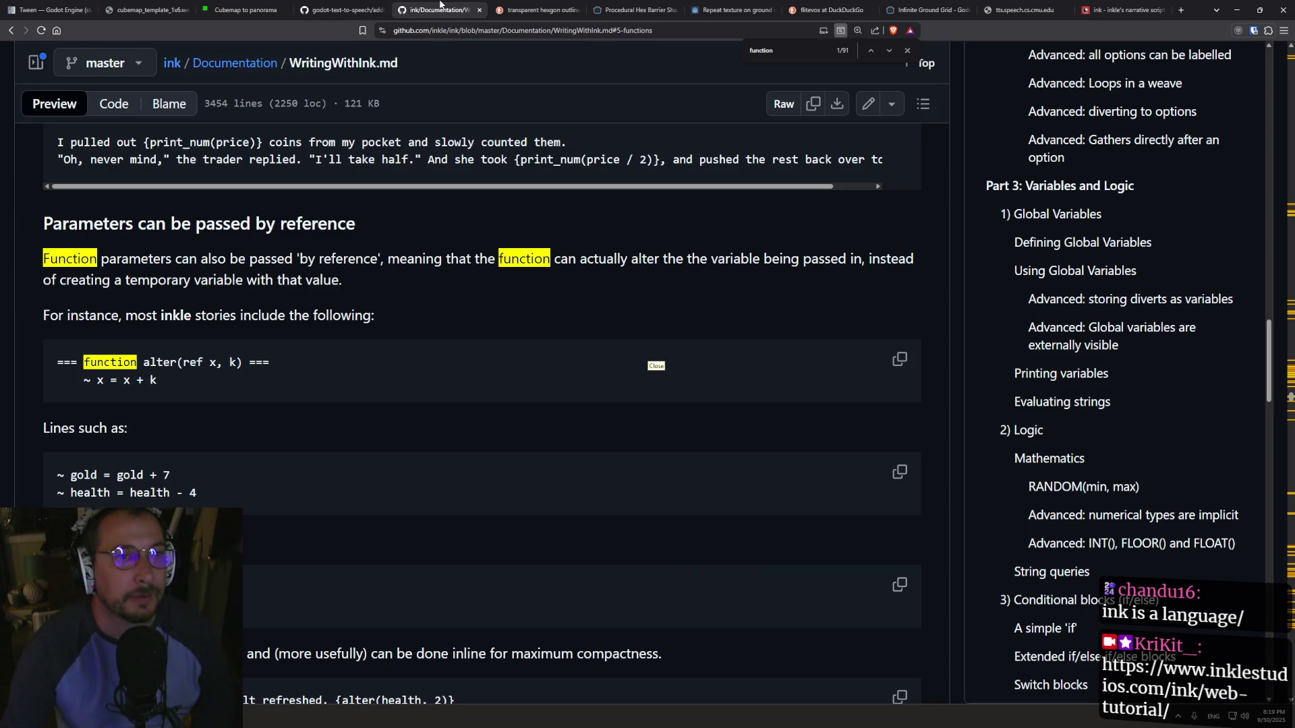
- Clear the function search and jump to the 'A simple if' section of the ink docs
{"action": "key", "text": "ctrl+f"}
{"action": "key", "text": "Escape"}
{"action": "left_click", "coordinate": [1039, 634]}
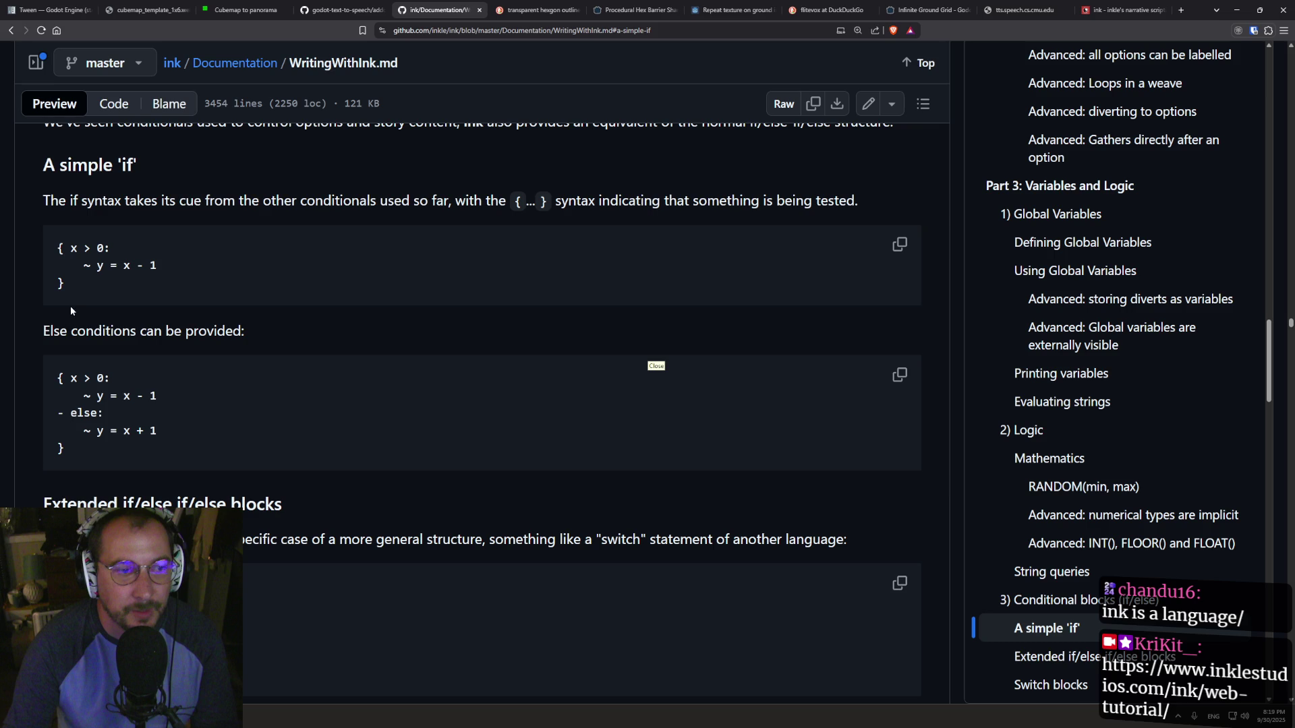
- Scroll to 'Conditional blocks are not limited to logic' and search the page for '<>'
{"action": "scroll", "coordinate": [239, 412], "scroll_direction": "down", "scroll_amount": 8}
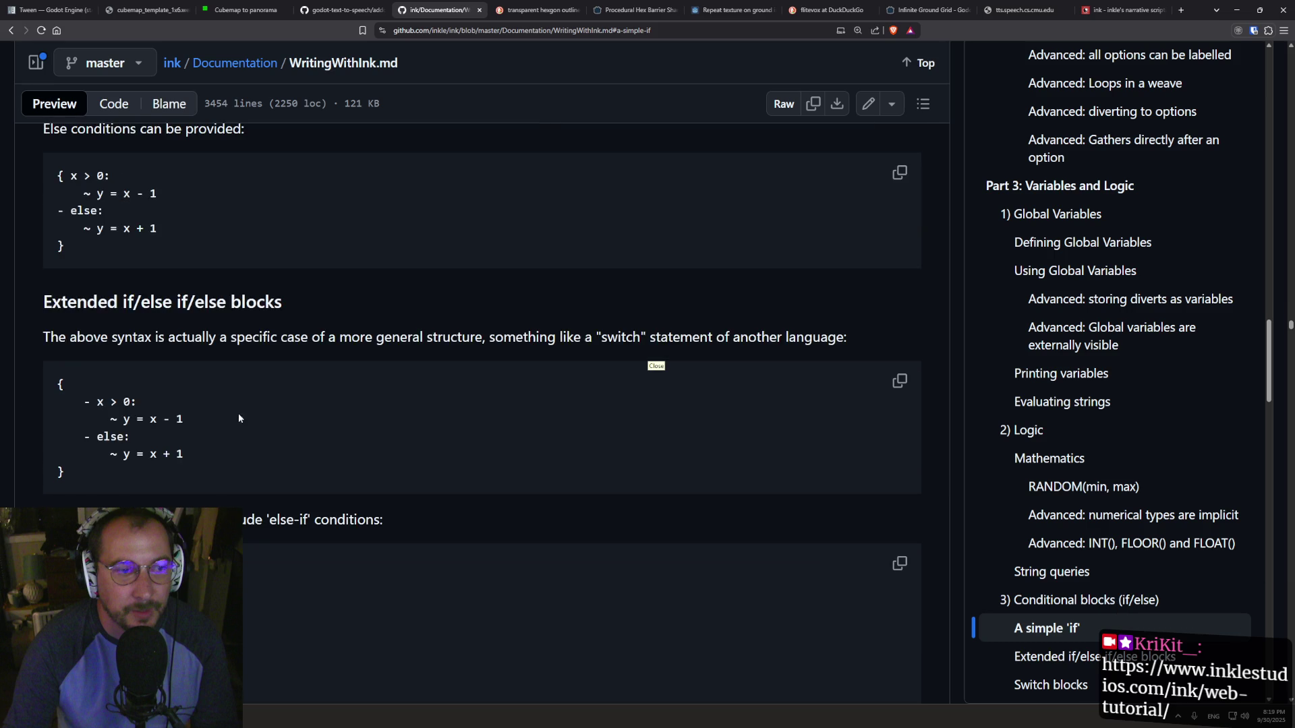
{"action": "scroll", "coordinate": [228, 432], "scroll_direction": "down", "scroll_amount": 4}
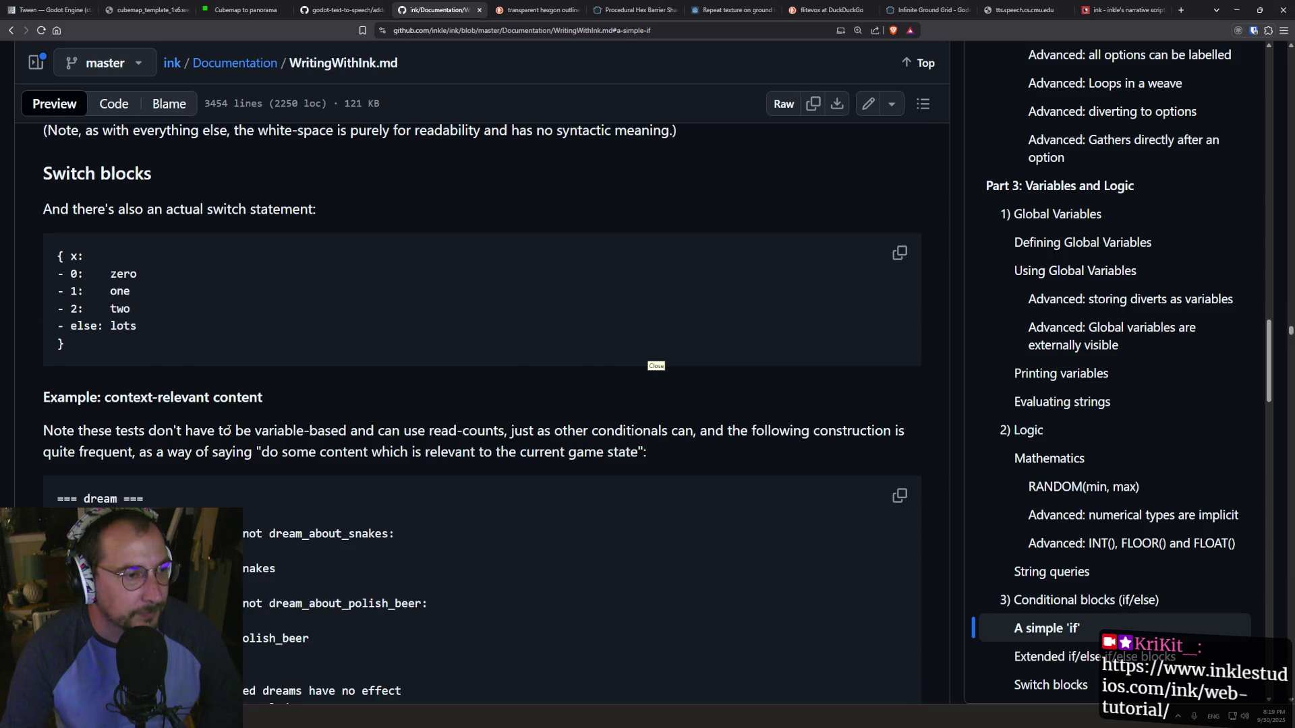
{"action": "scroll", "coordinate": [228, 429], "scroll_direction": "down", "scroll_amount": 8}
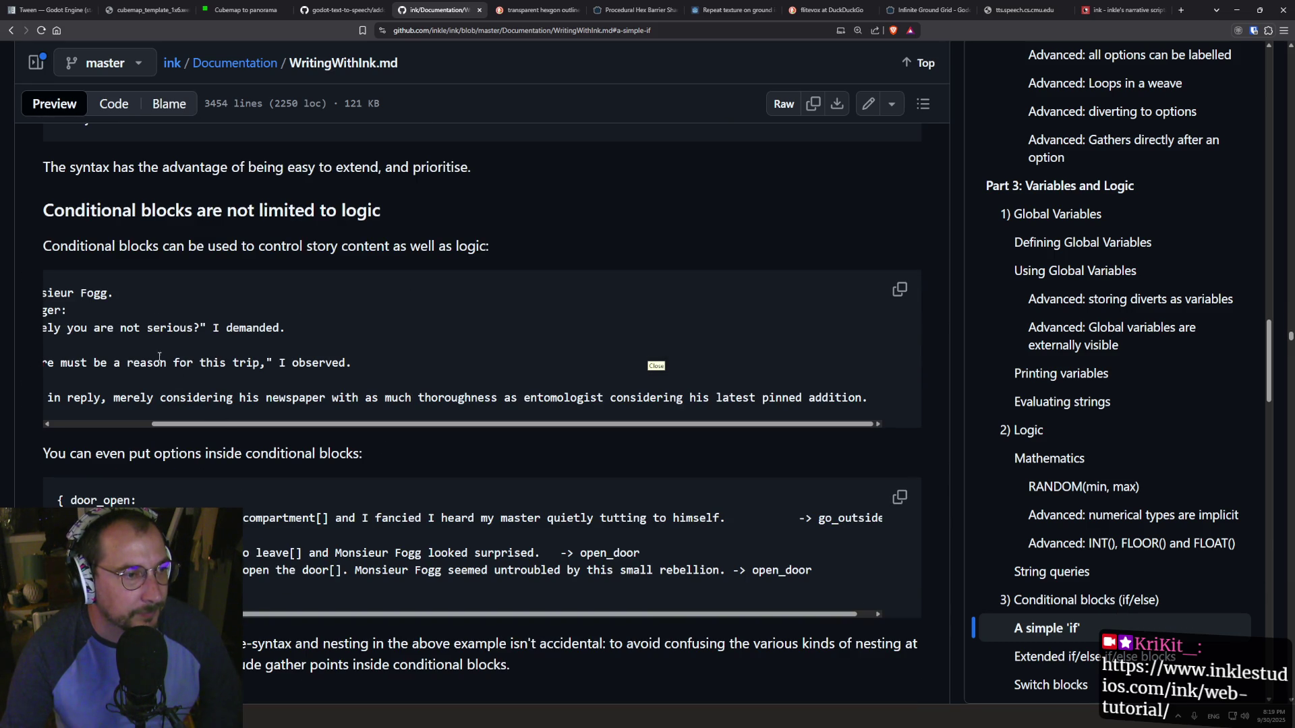
{"action": "left_click", "coordinate": [127, 423]}
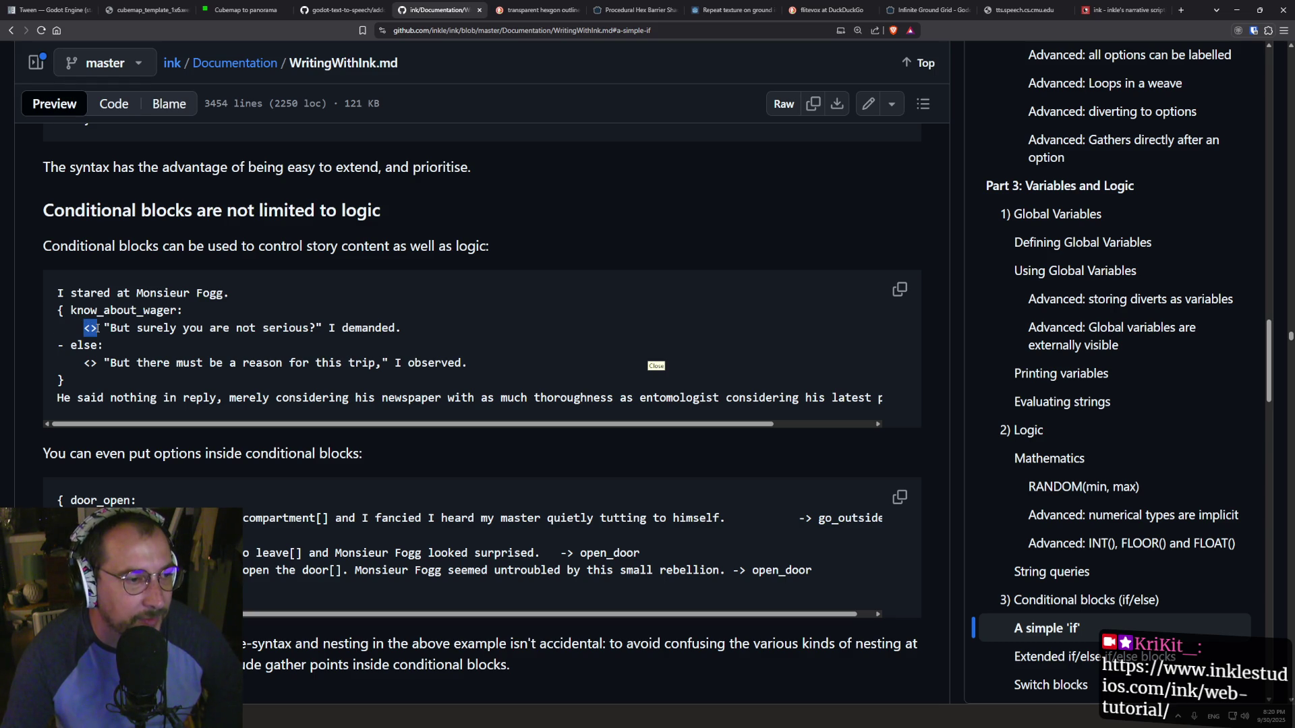
{"action": "key", "text": "ctrl+f"}
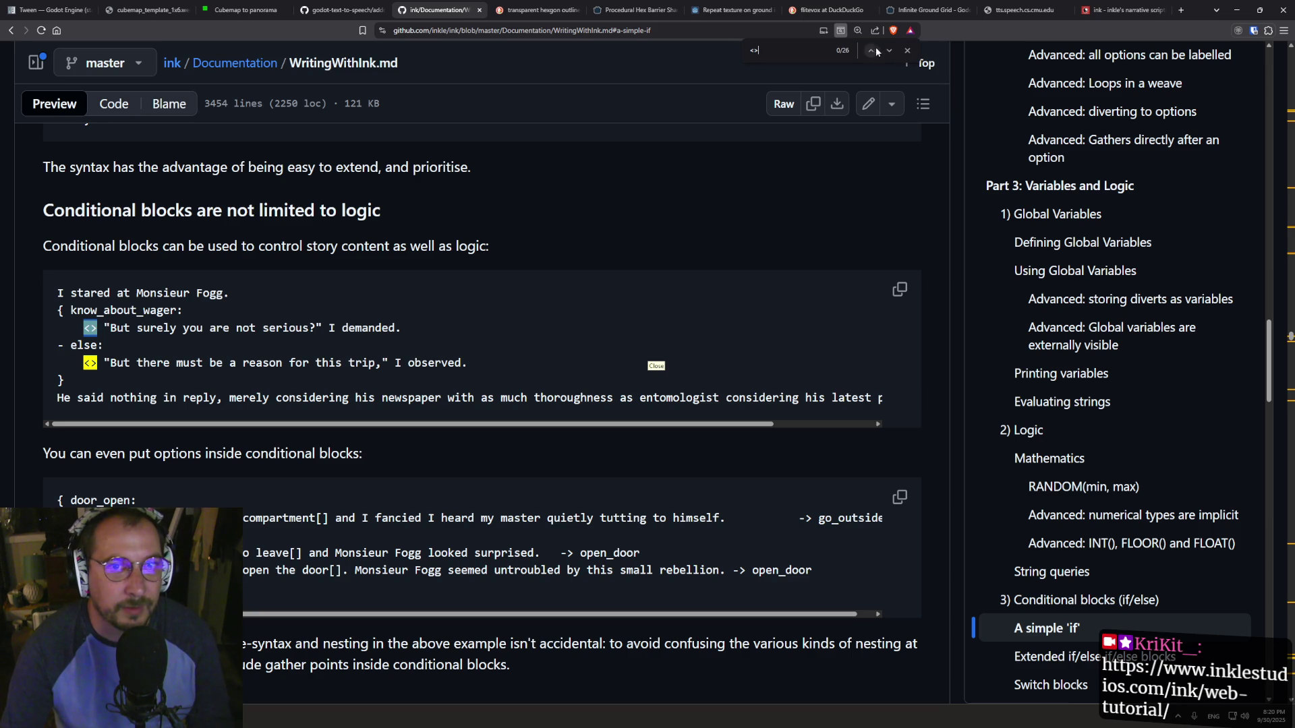
- Step through the '<>' matches in the conditional examples and read further down the docs
{"action": "left_click", "coordinate": [870, 51]}
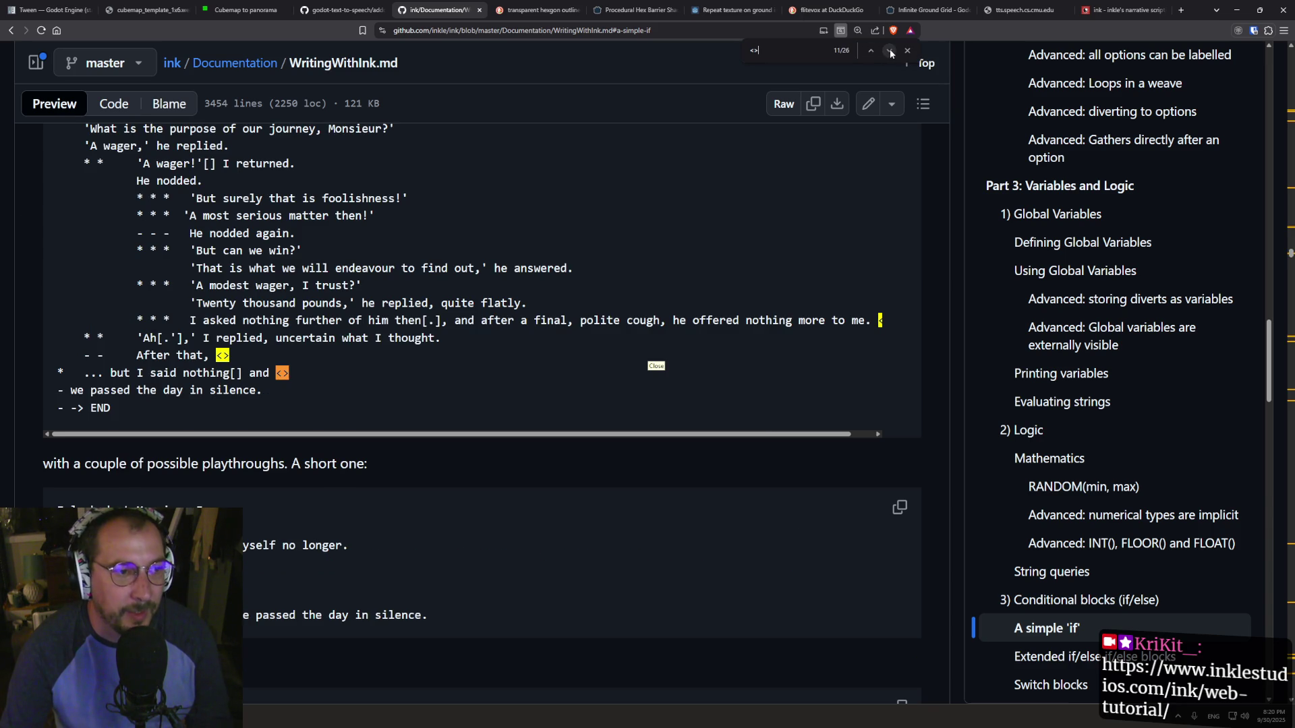
{"action": "left_click", "coordinate": [889, 51]}
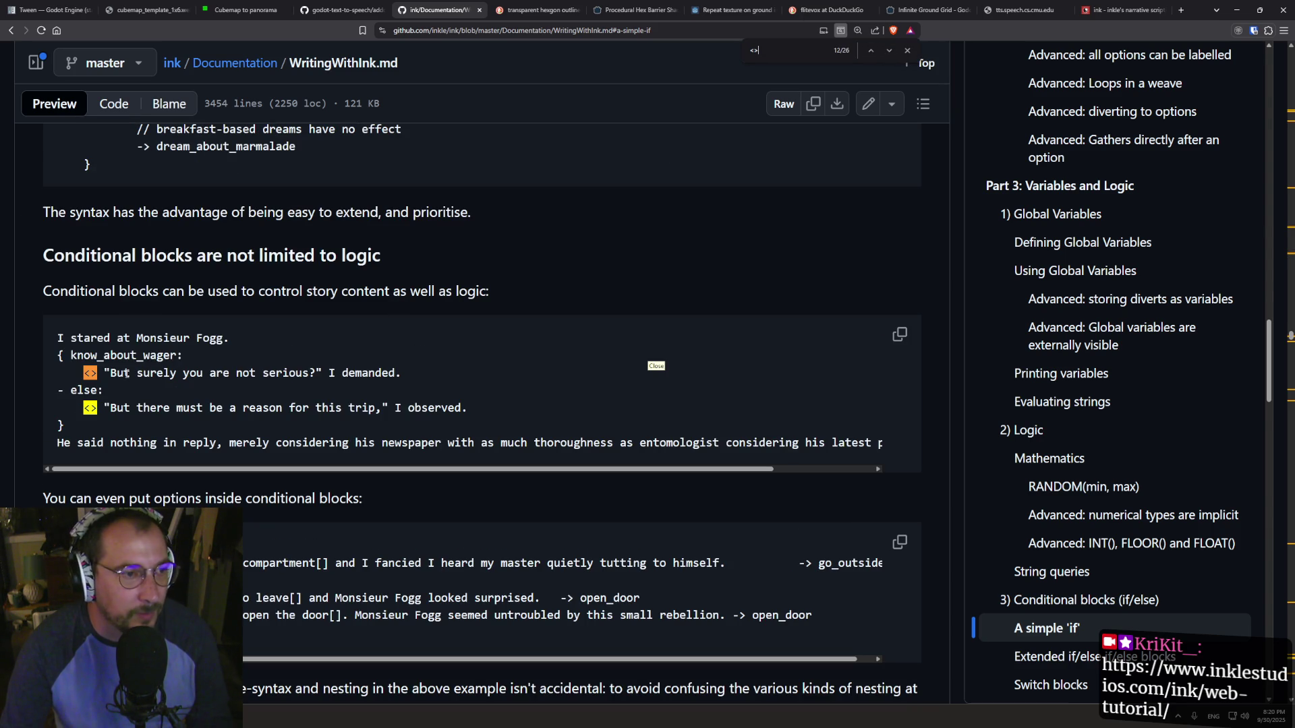
{"action": "double_click", "coordinate": [76, 355]}
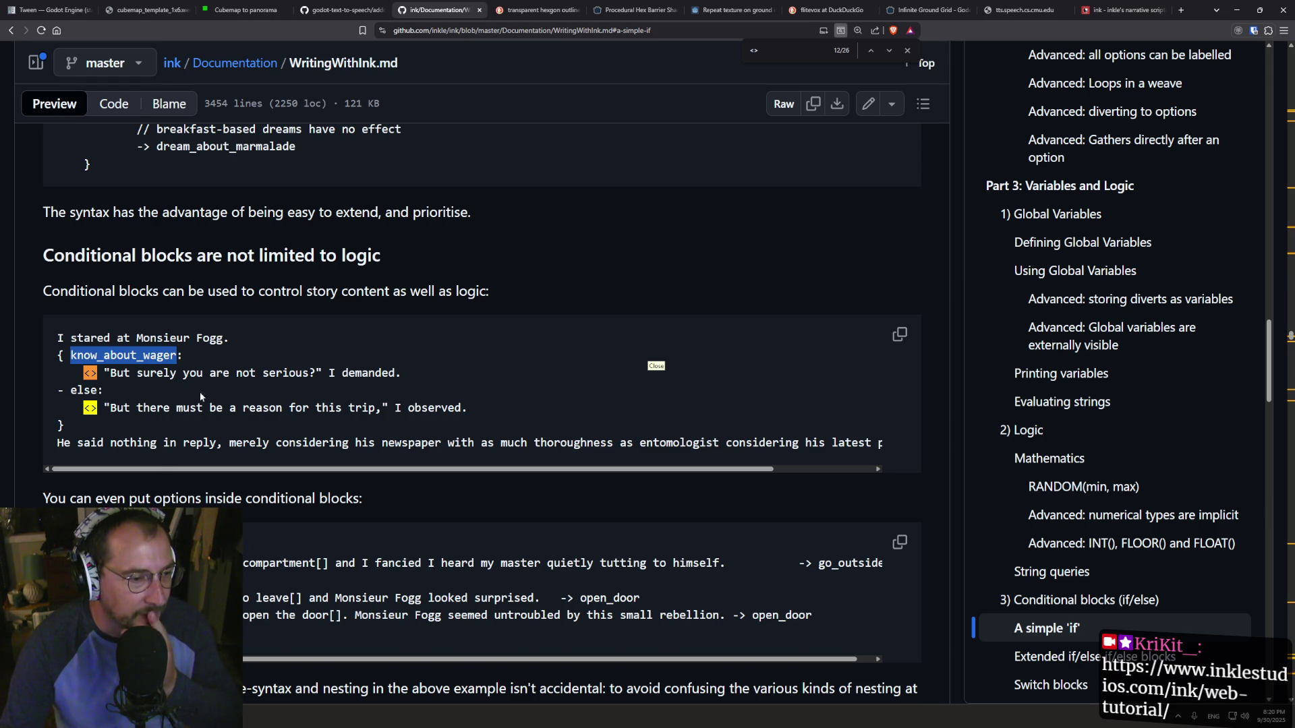
{"action": "scroll", "coordinate": [222, 405], "scroll_direction": "down", "scroll_amount": 2}
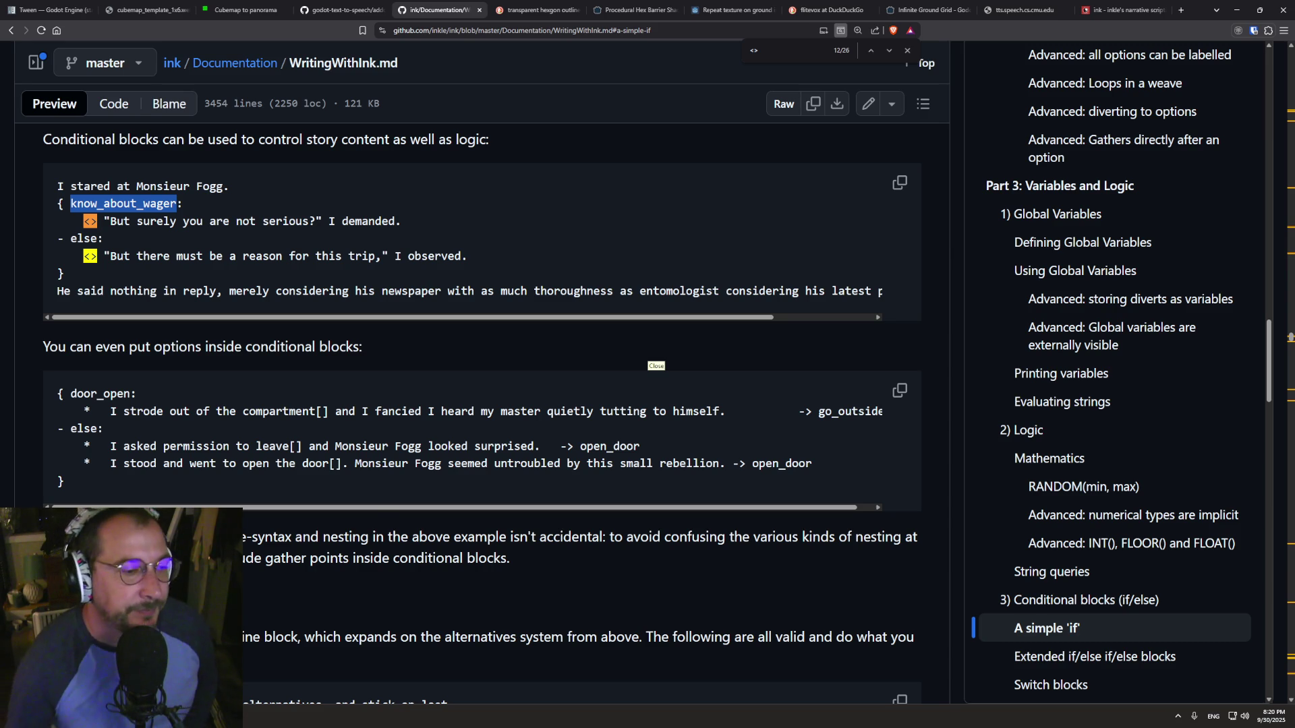
{"action": "scroll", "coordinate": [212, 464], "scroll_direction": "down", "scroll_amount": 3}
{"action": "scroll", "coordinate": [275, 451], "scroll_direction": "down", "scroll_amount": 2}
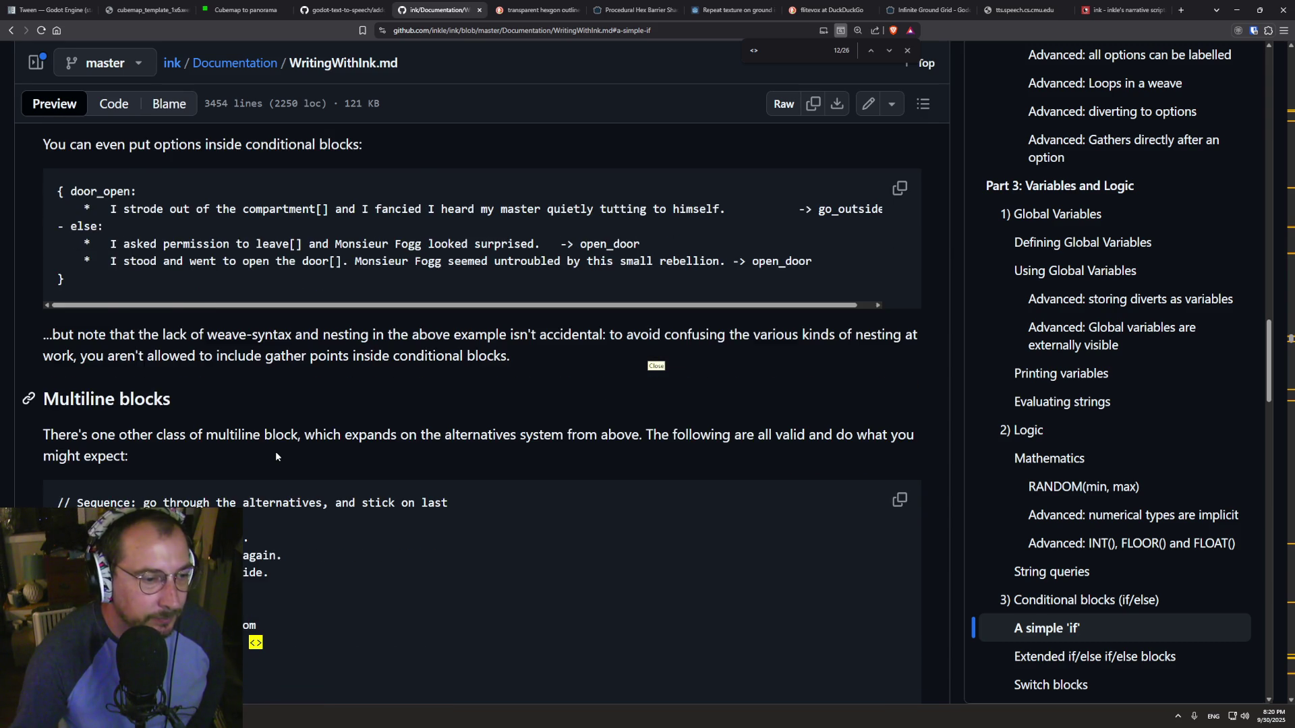
{"action": "scroll", "coordinate": [275, 452], "scroll_direction": "down", "scroll_amount": 2}
{"action": "scroll", "coordinate": [408, 475], "scroll_direction": "down", "scroll_amount": 6}
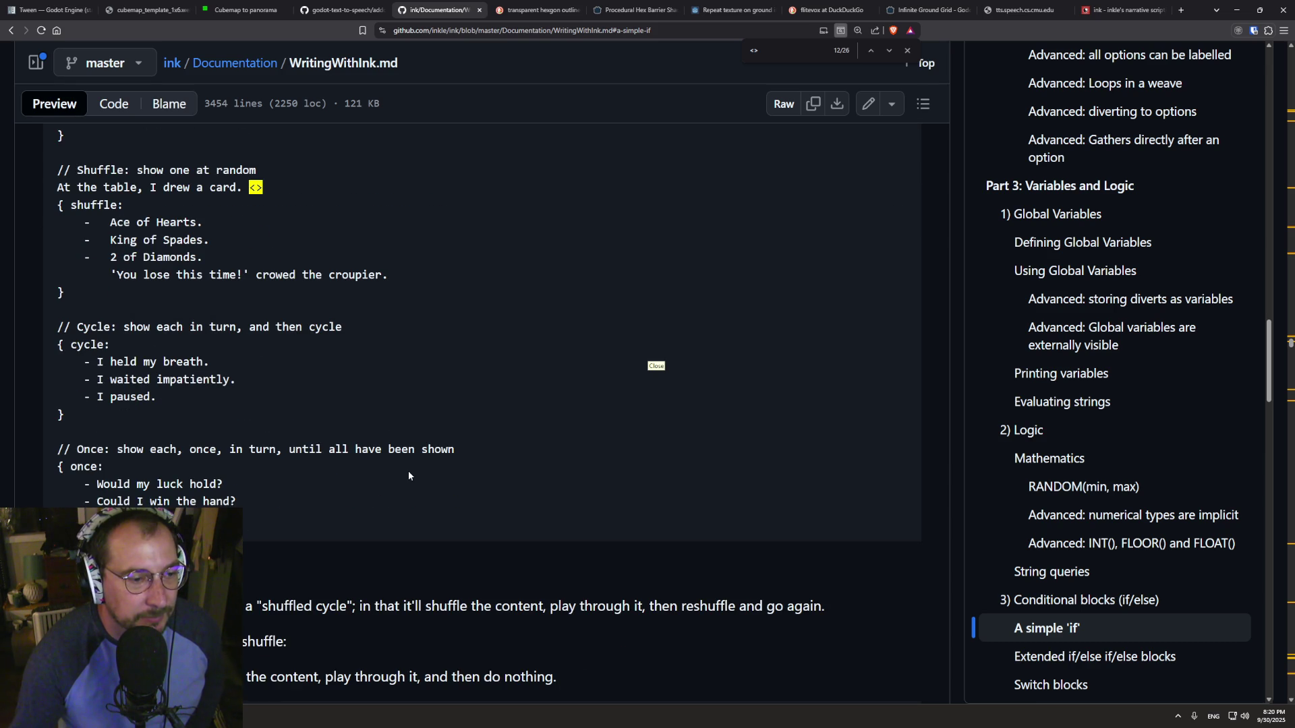
{"action": "scroll", "coordinate": [468, 418], "scroll_direction": "up", "scroll_amount": 1}
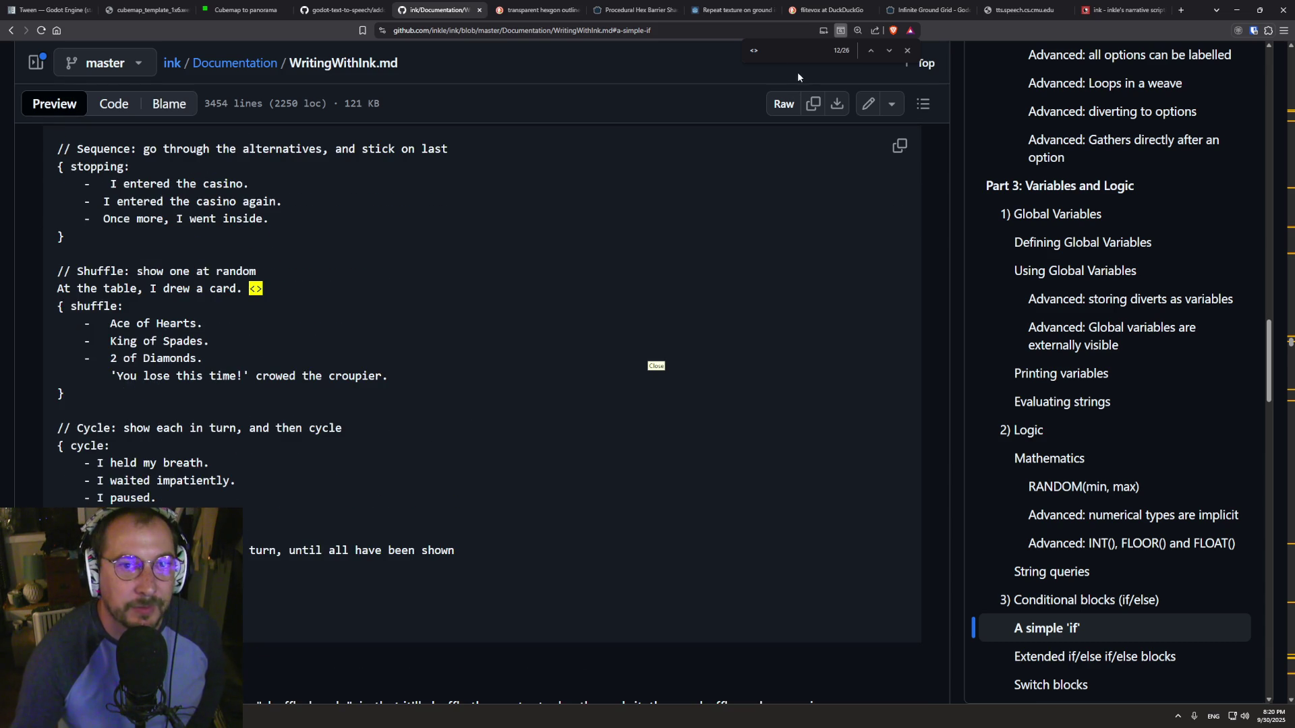
- Step back through earlier '<>' matches to the Glue section, then return to Inky
{"action": "left_click", "coordinate": [870, 51]}
{"action": "left_click", "coordinate": [872, 50]}
{"action": "left_click", "coordinate": [872, 50]}
{"action": "left_click", "coordinate": [872, 50]}
{"action": "left_click", "coordinate": [872, 50]}
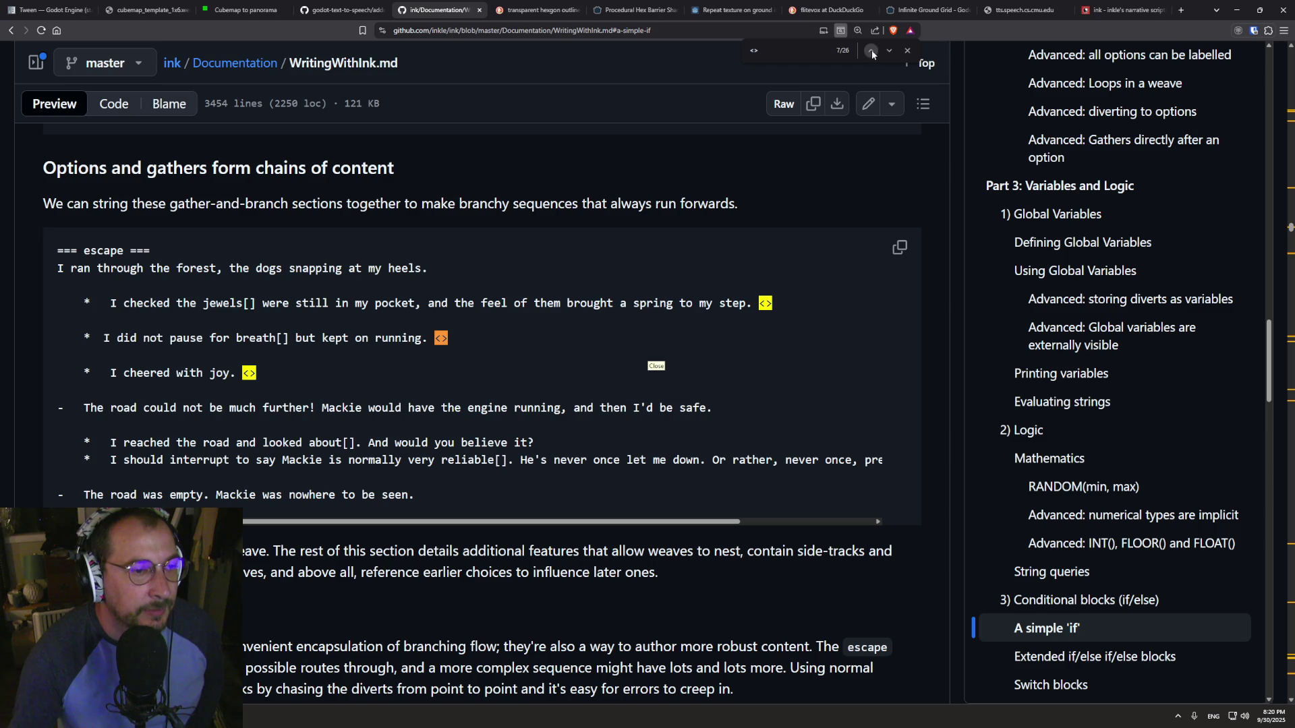
{"action": "left_click", "coordinate": [871, 50]}
{"action": "left_click", "coordinate": [871, 49]}
{"action": "left_click", "coordinate": [871, 49]}
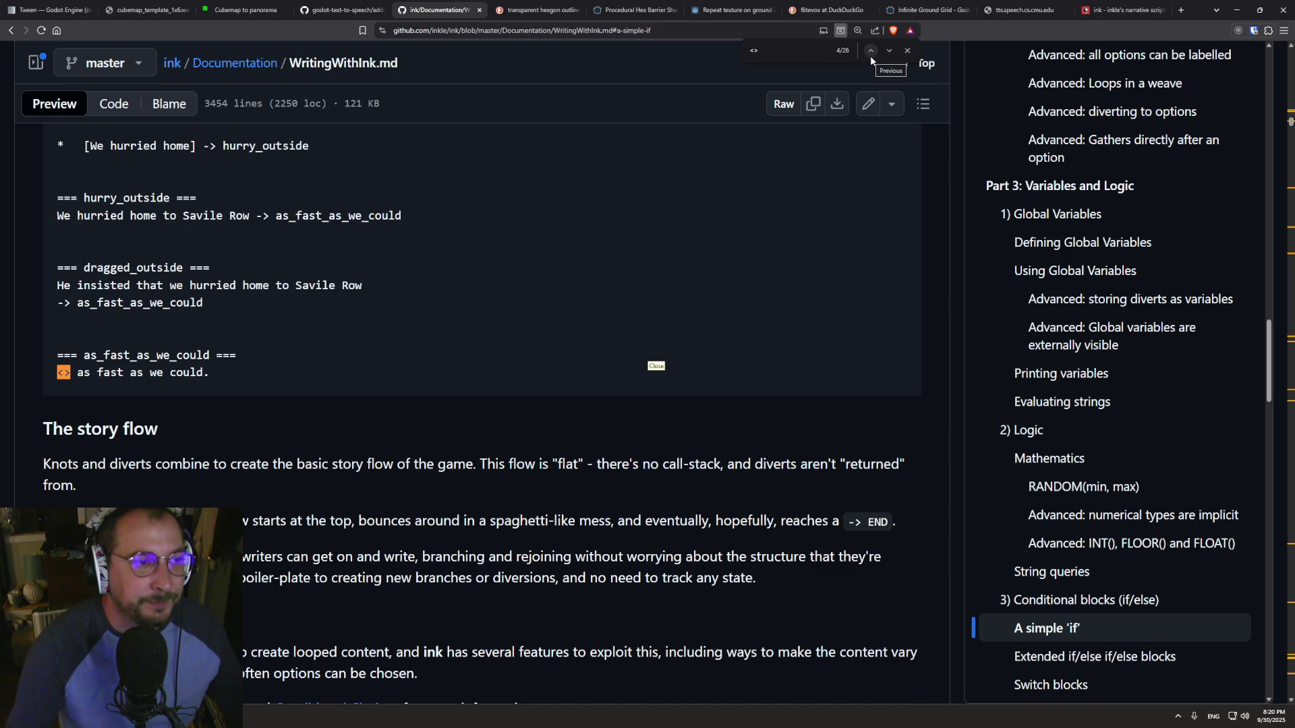
{"action": "left_click", "coordinate": [871, 56]}
{"action": "left_click", "coordinate": [871, 55]}
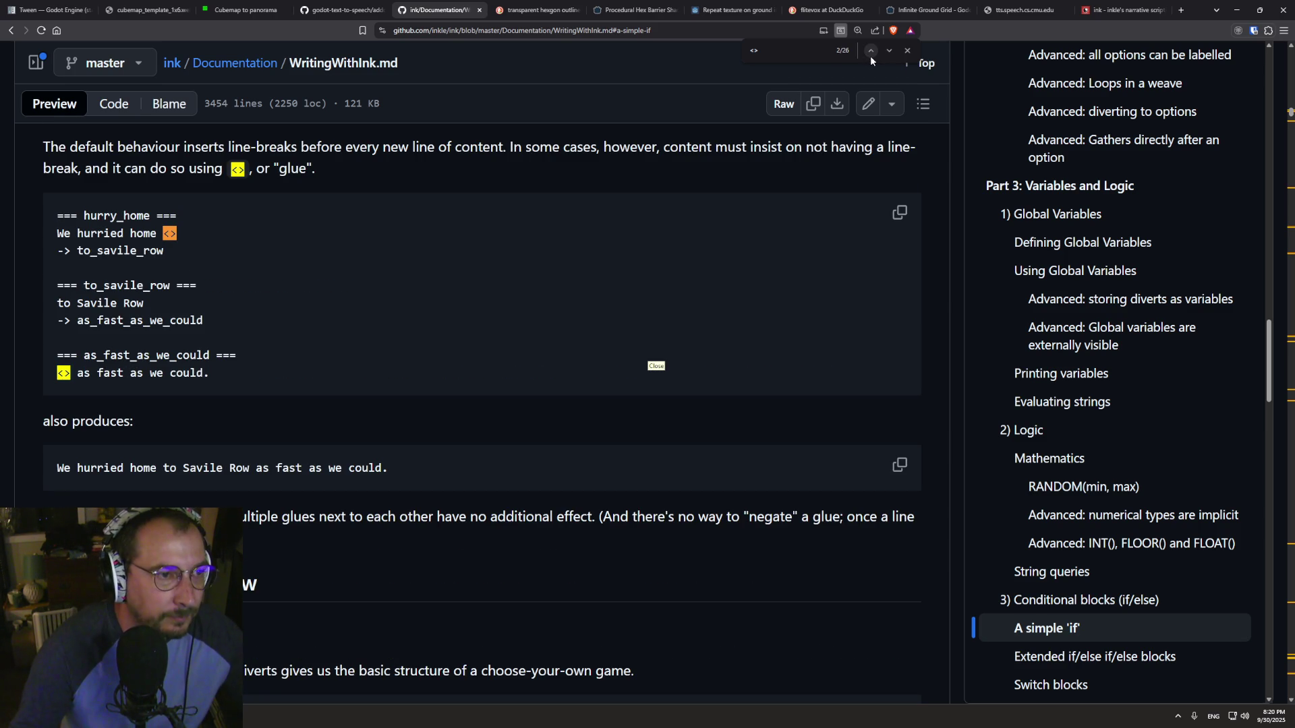
{"action": "scroll", "coordinate": [293, 232], "scroll_direction": "up", "scroll_amount": 1}
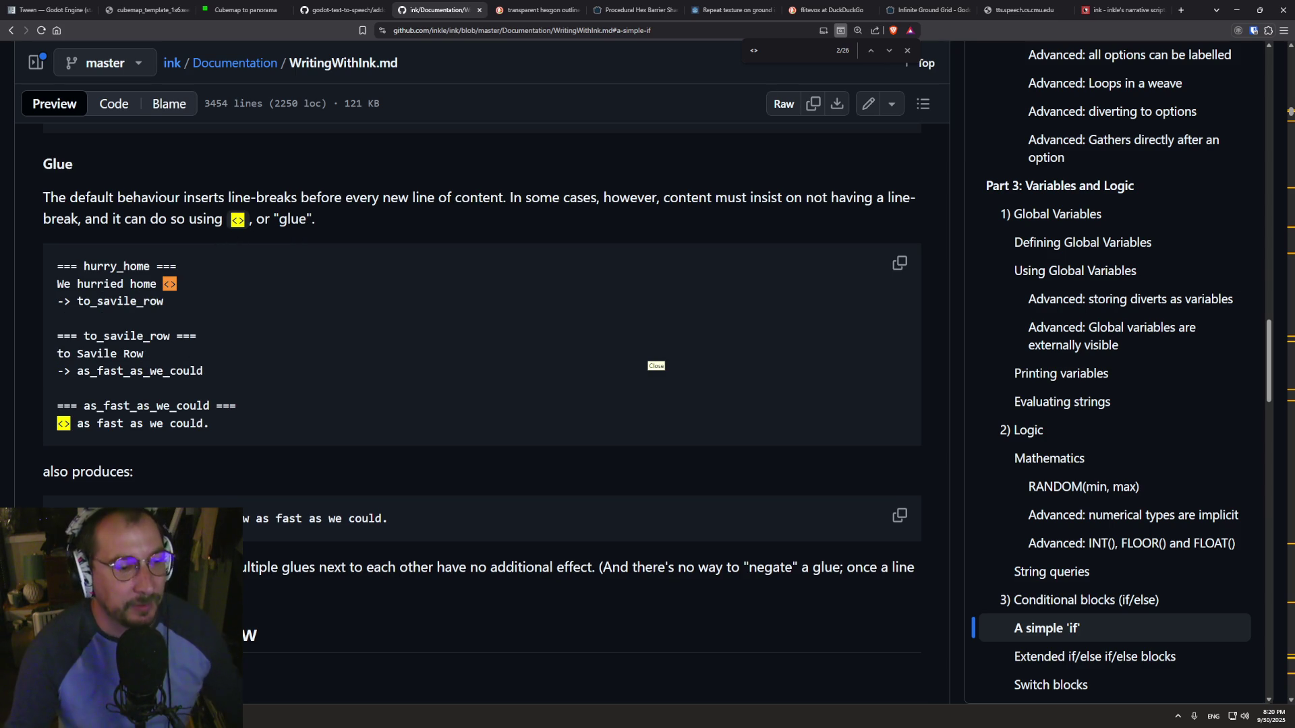
{"action": "key", "text": "alt+Tab"}
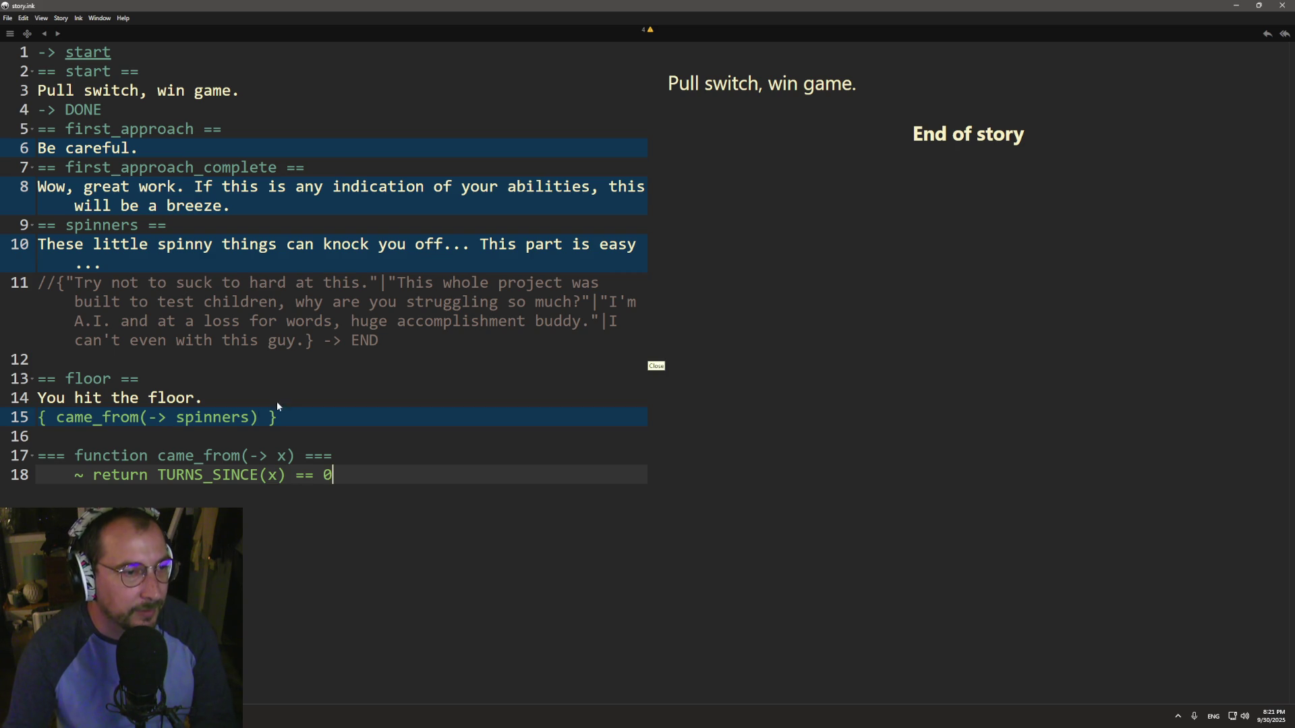
- Turn line 15 into a block with an indented '<> Oh that's sad' line and a closing brace
{"action": "left_click", "coordinate": [162, 433]}
{"action": "left_click", "coordinate": [254, 415]}
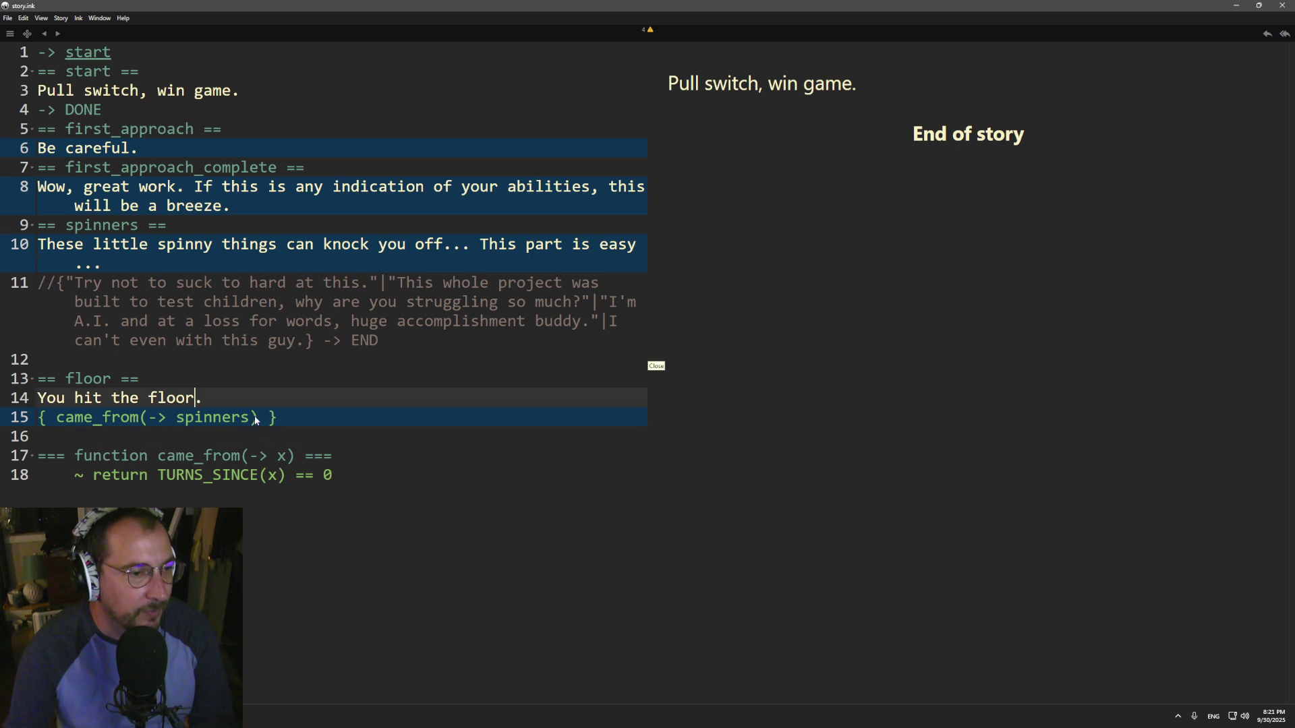
{"action": "type", "text": ":"}
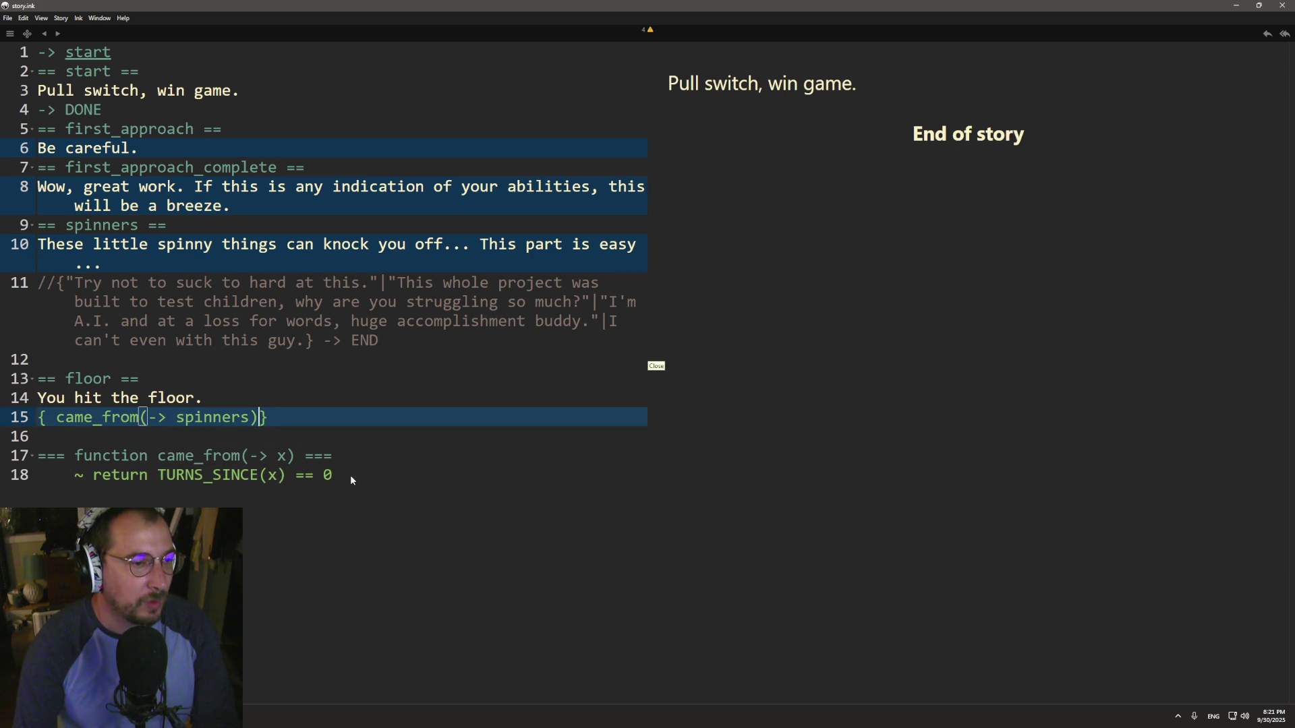
{"action": "key", "text": "Return"}
{"action": "type", "text": "<> Oh "}
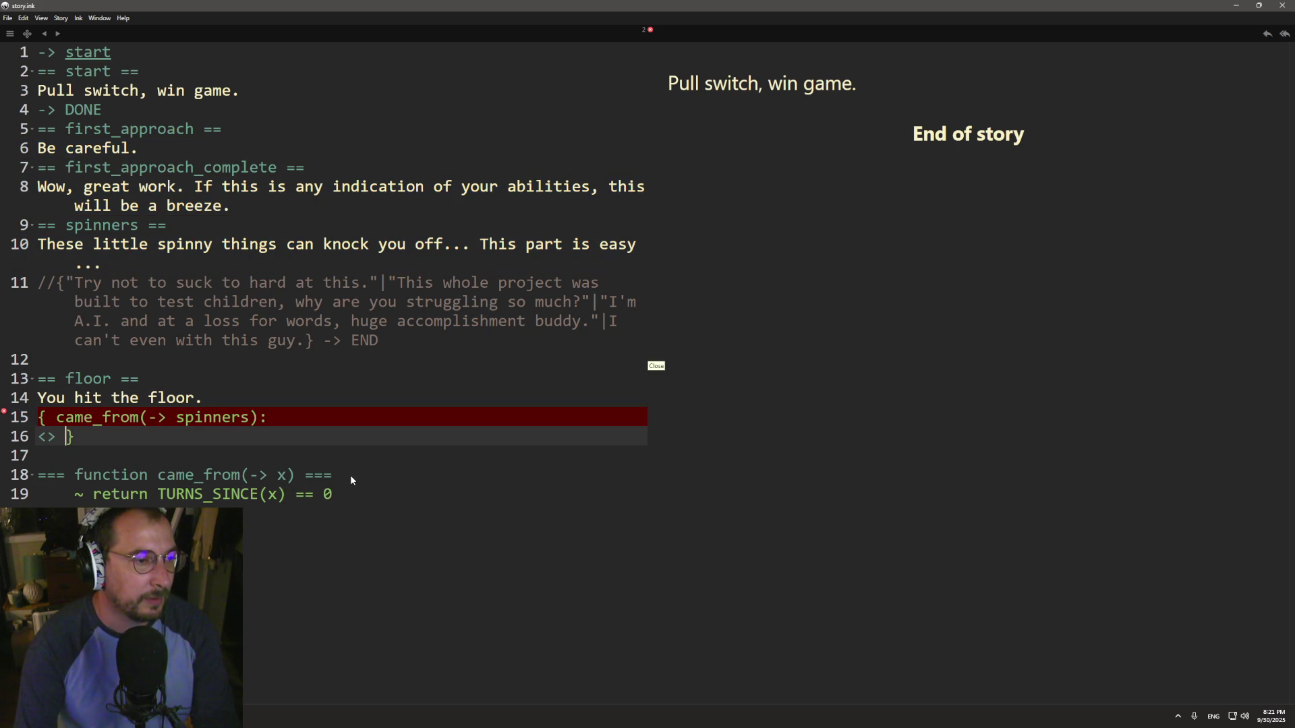
{"action": "type", "text": "that's sad"}
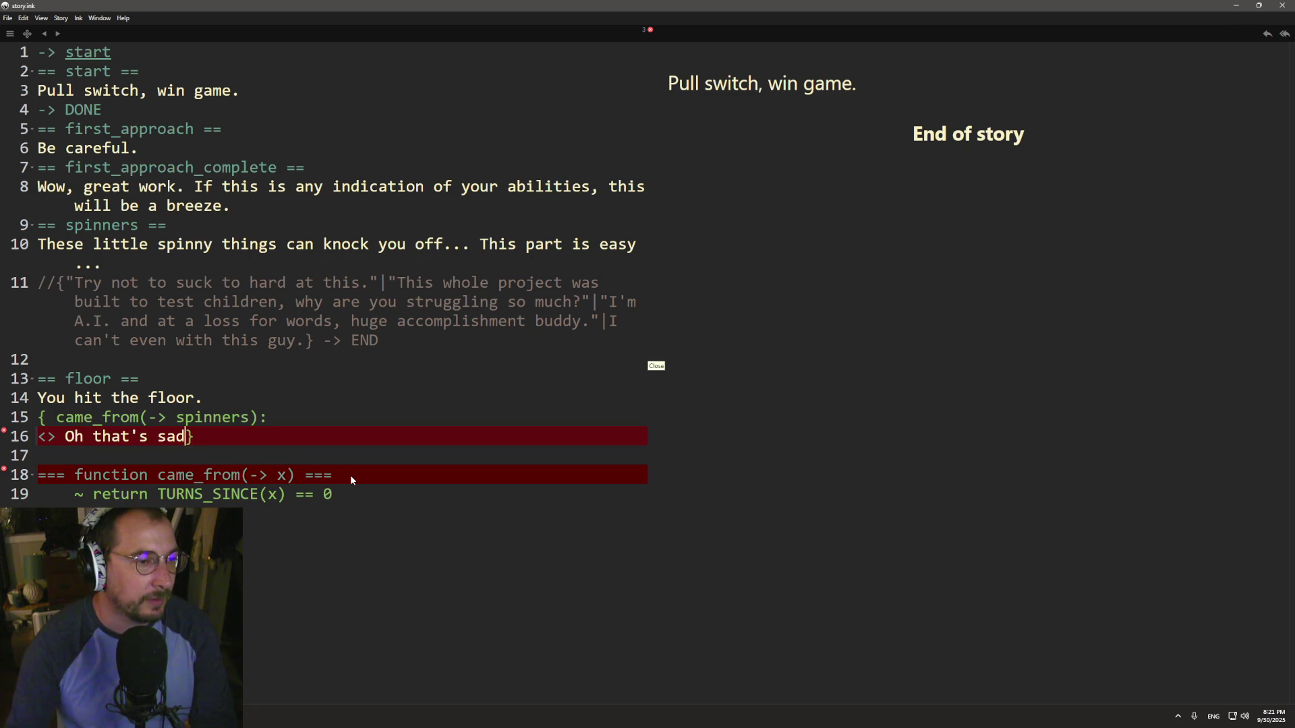
{"action": "key", "text": "Return"}
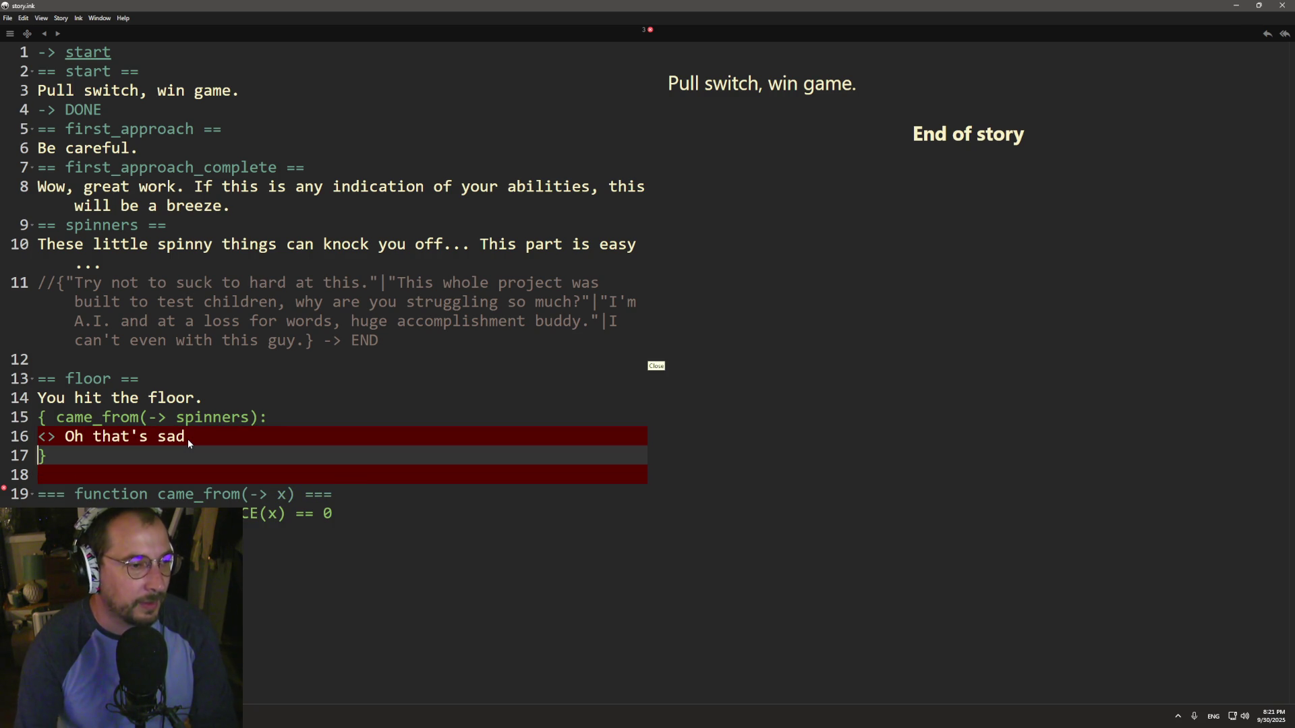
{"action": "key", "text": "Up"}
{"action": "key", "text": "Home"}
{"action": "key", "text": "Tab"}
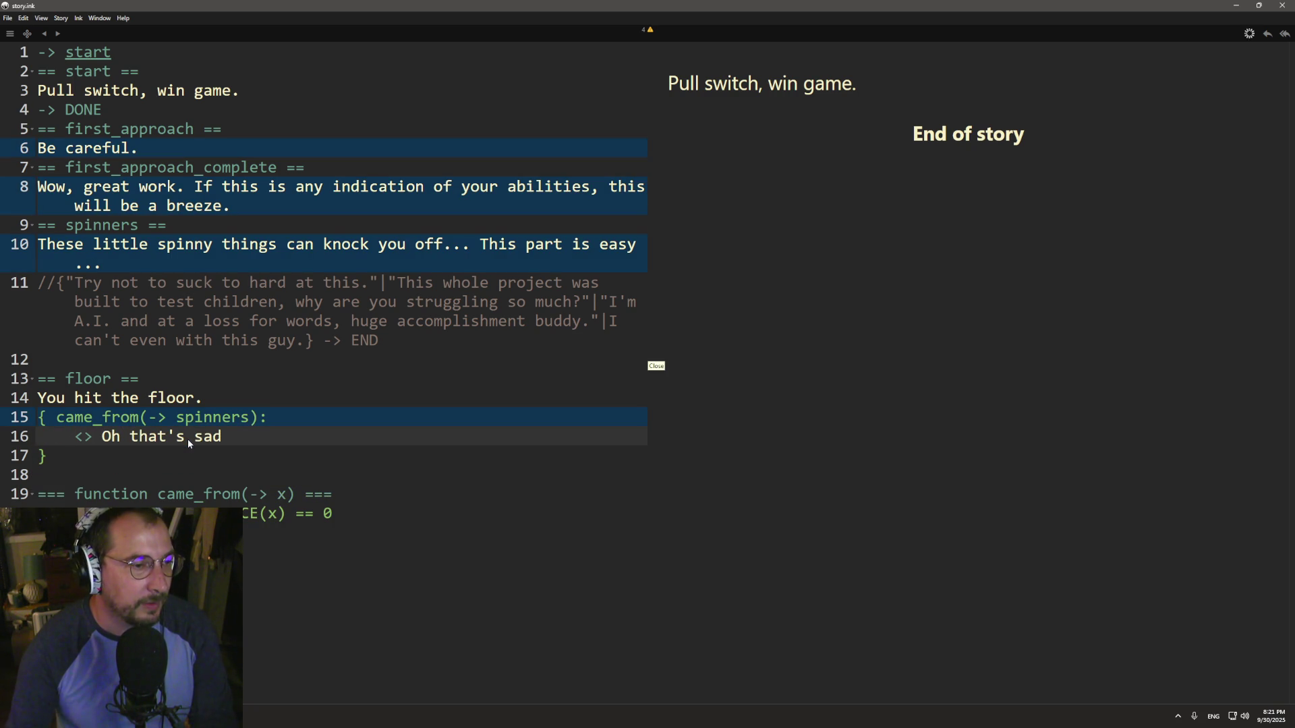
- Export the story to JSON, overwriting story.ink.json
{"action": "left_click", "coordinate": [8, 18]}
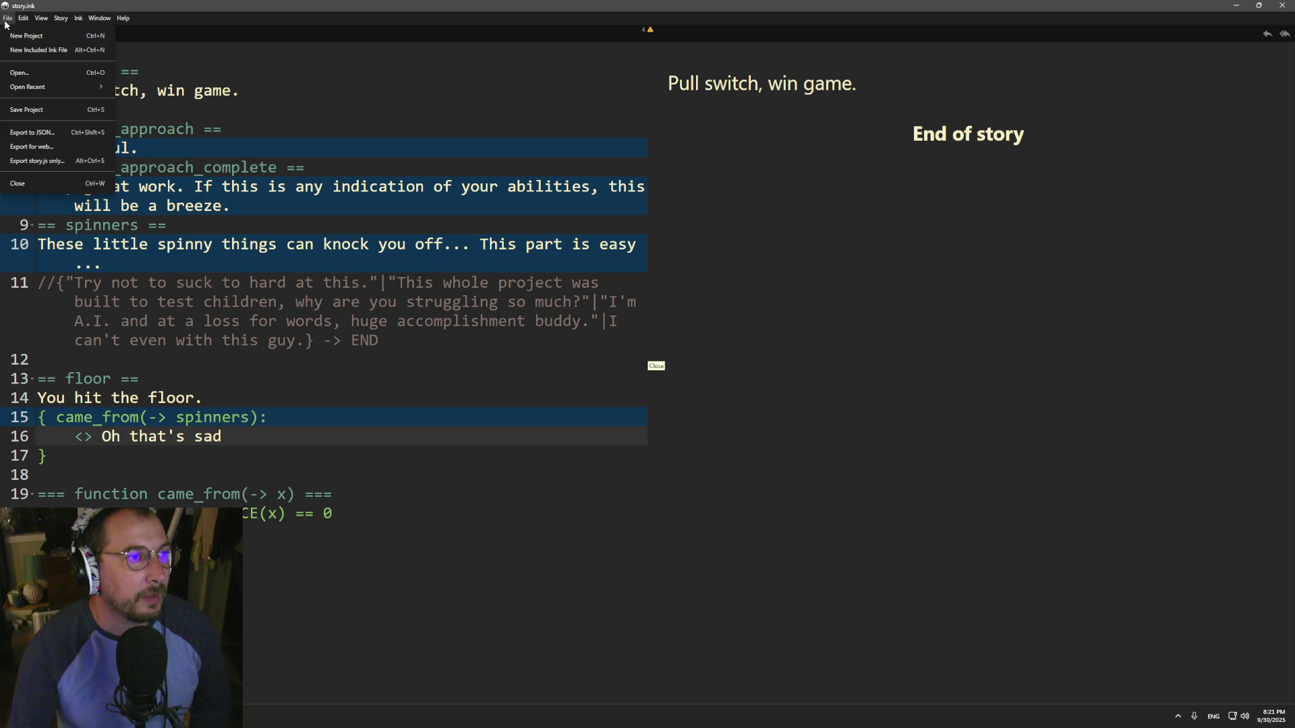
{"action": "left_click", "coordinate": [68, 133]}
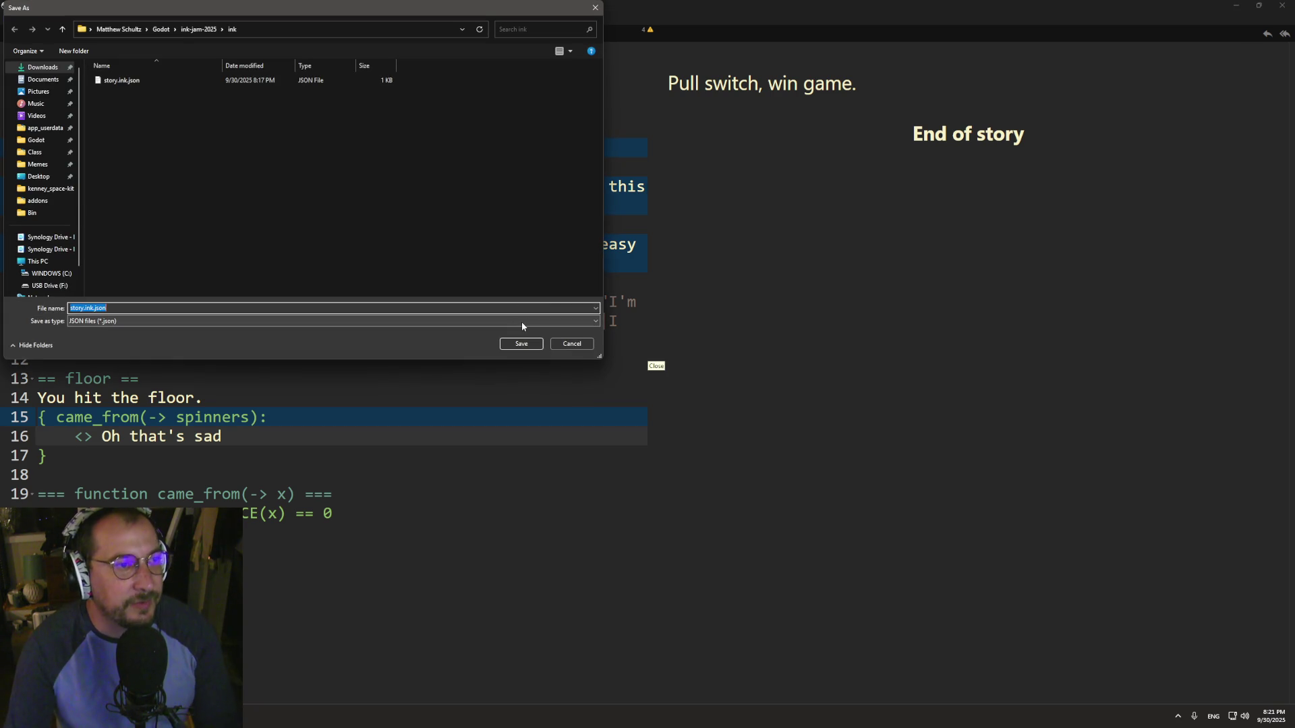
{"action": "left_click", "coordinate": [522, 344]}
{"action": "left_click", "coordinate": [667, 361]}
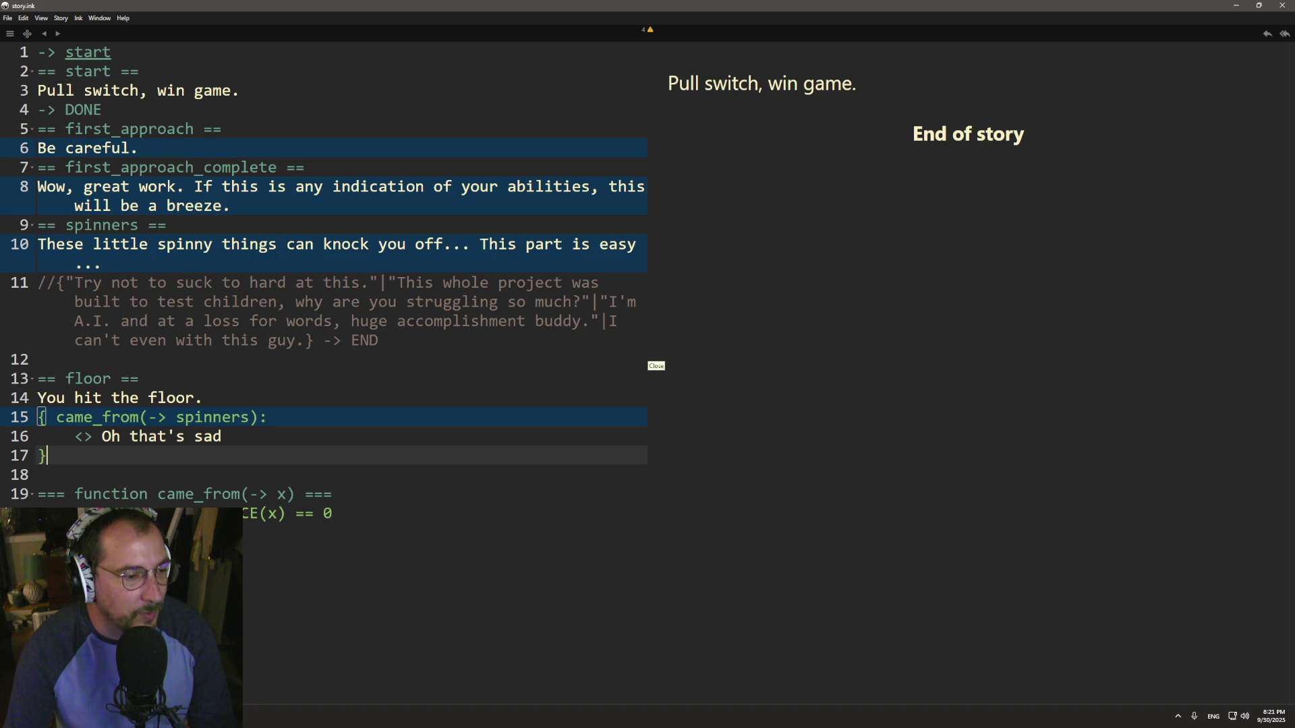
{"action": "left_click", "coordinate": [52, 420]}
{"action": "left_click", "coordinate": [59, 421]}
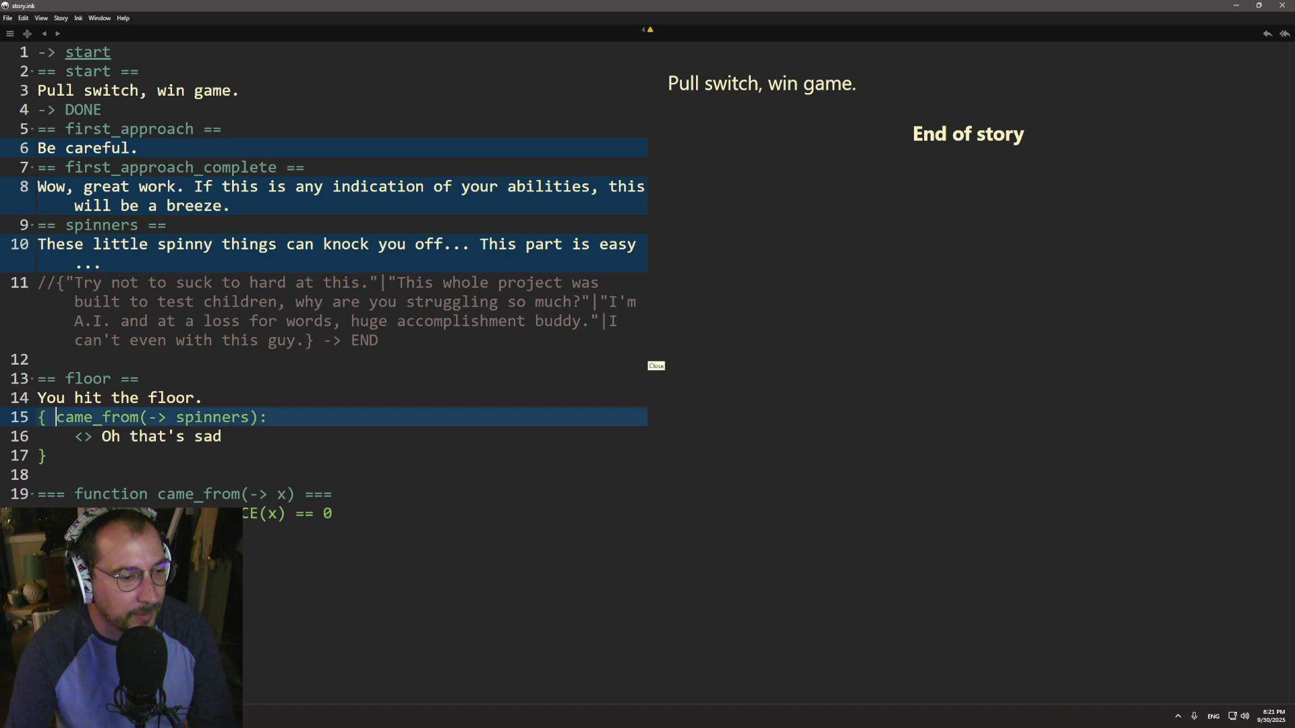
{"action": "key", "text": "alt+Tab"}
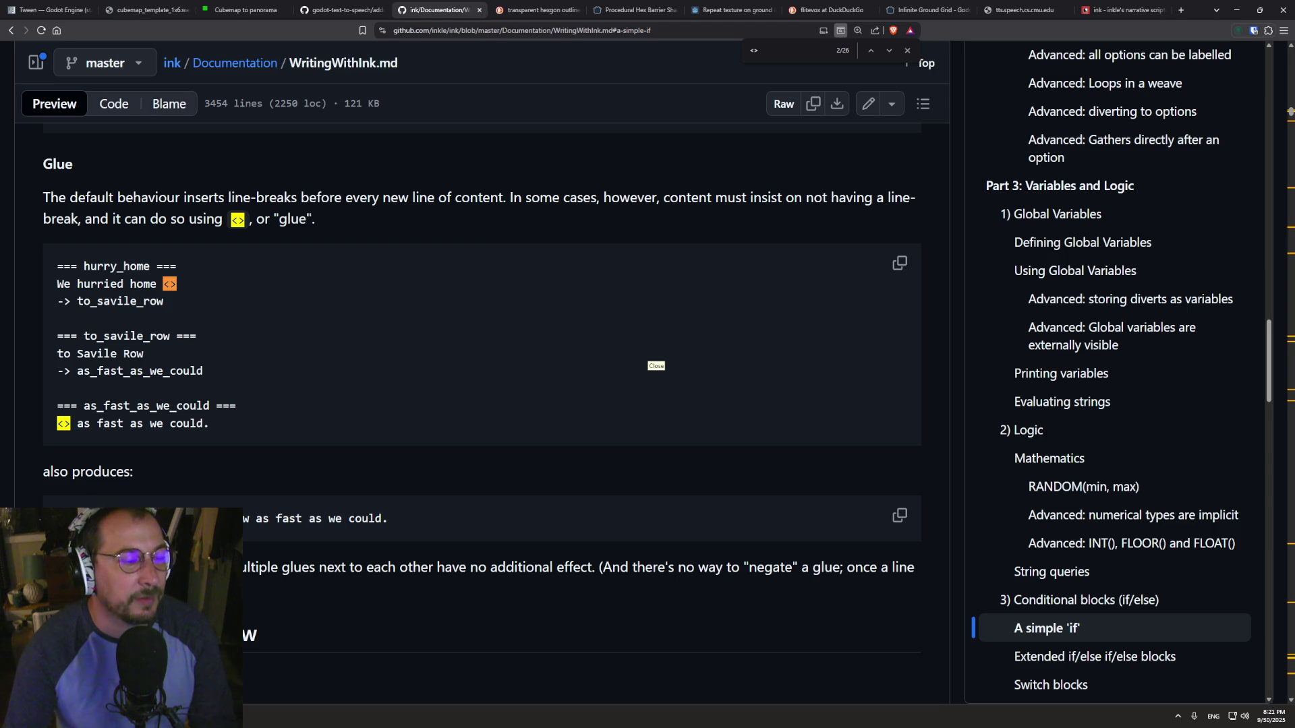
- Run the Godot project to test the floor line, then go back to the ink docs
{"action": "key", "text": "alt+Tab"}
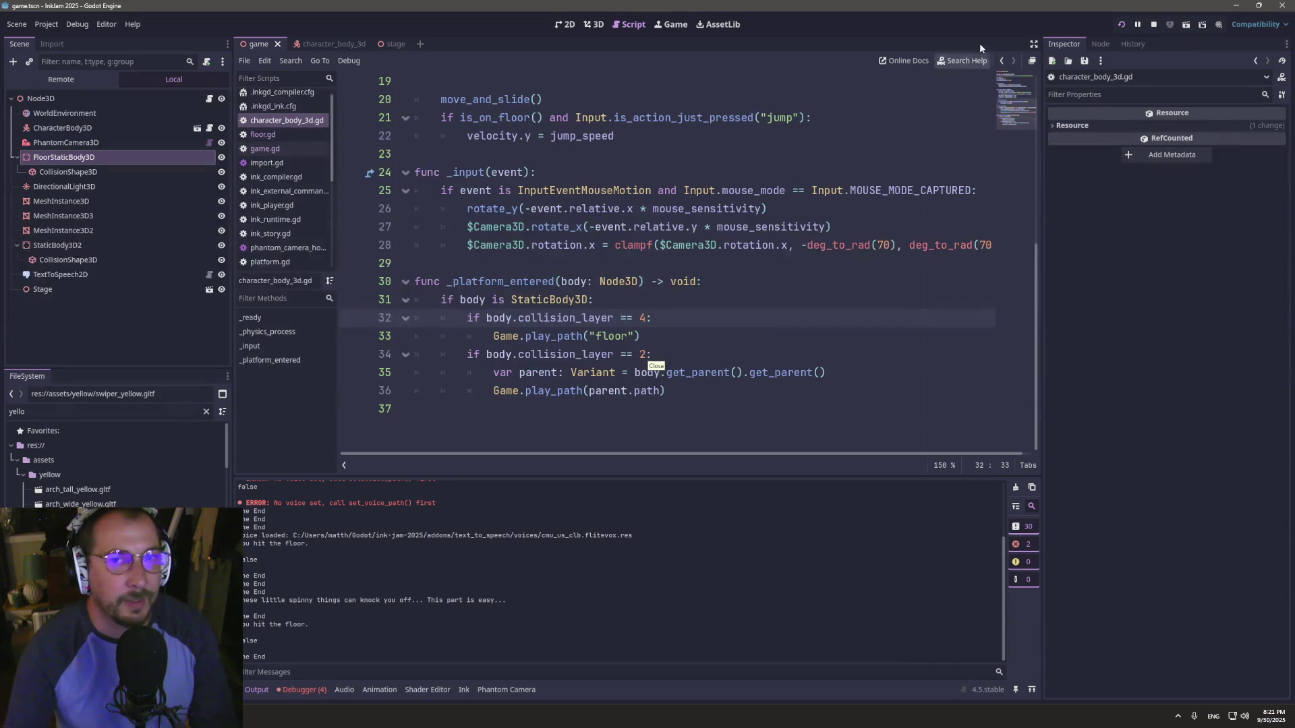
{"action": "left_click", "coordinate": [1122, 23]}
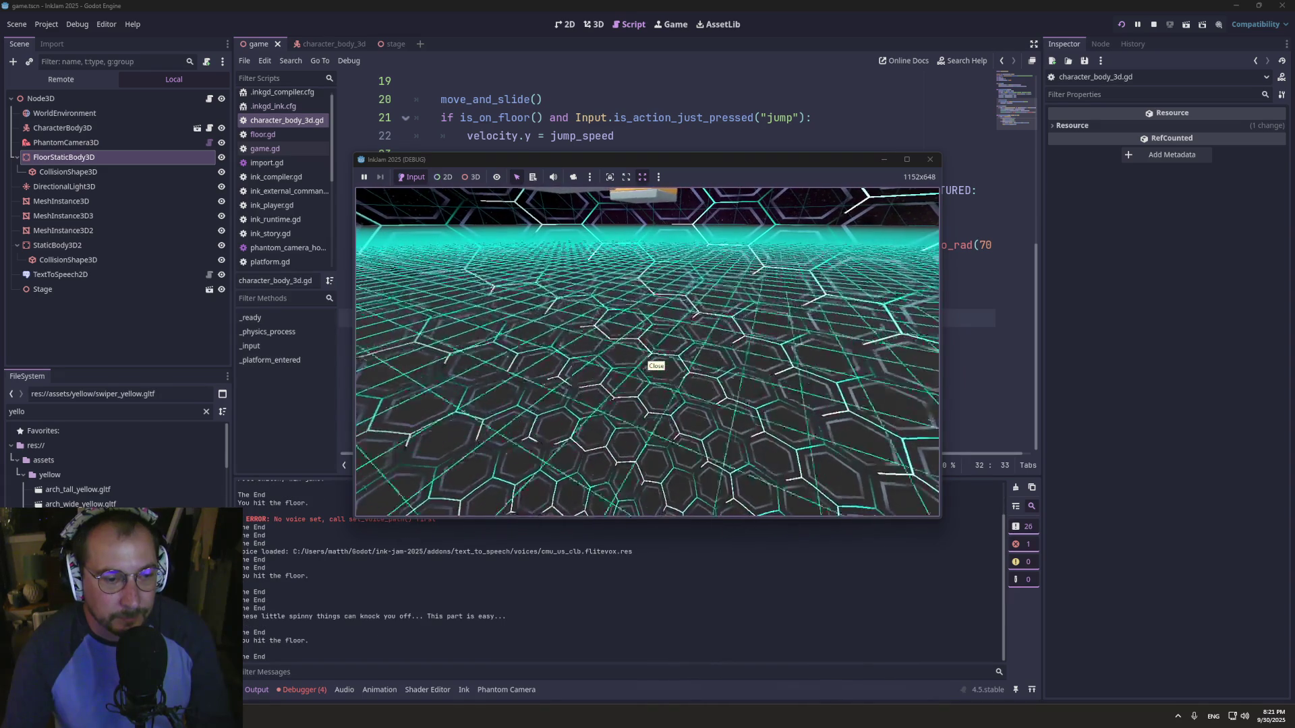
{"action": "key", "text": "super+Tab"}
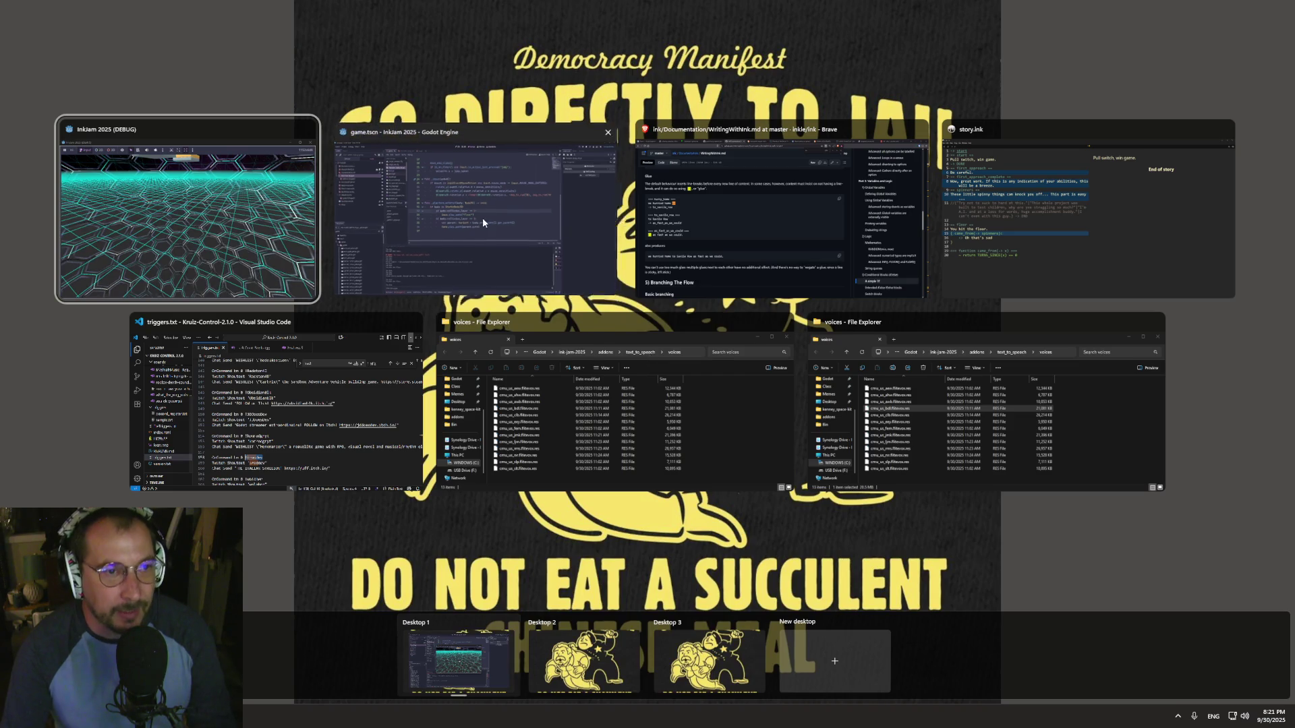
{"action": "left_click", "coordinate": [483, 218]}
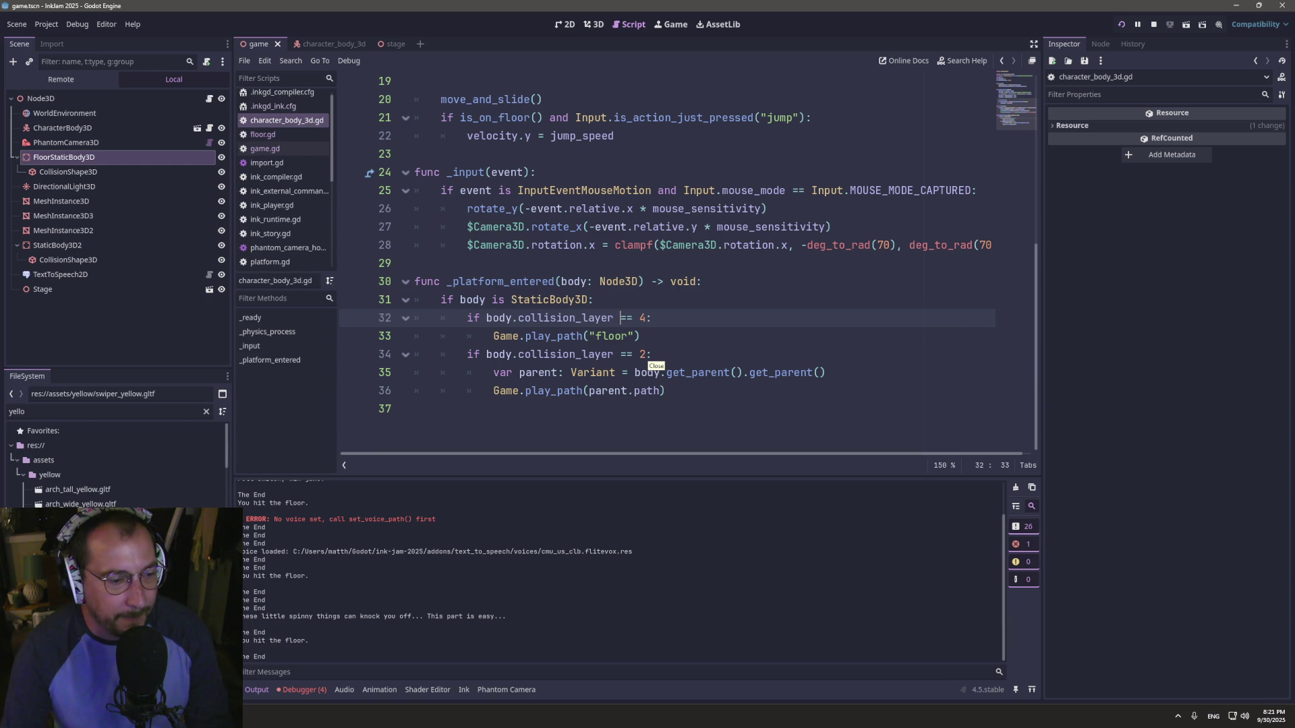
{"action": "key", "text": "alt+Tab"}
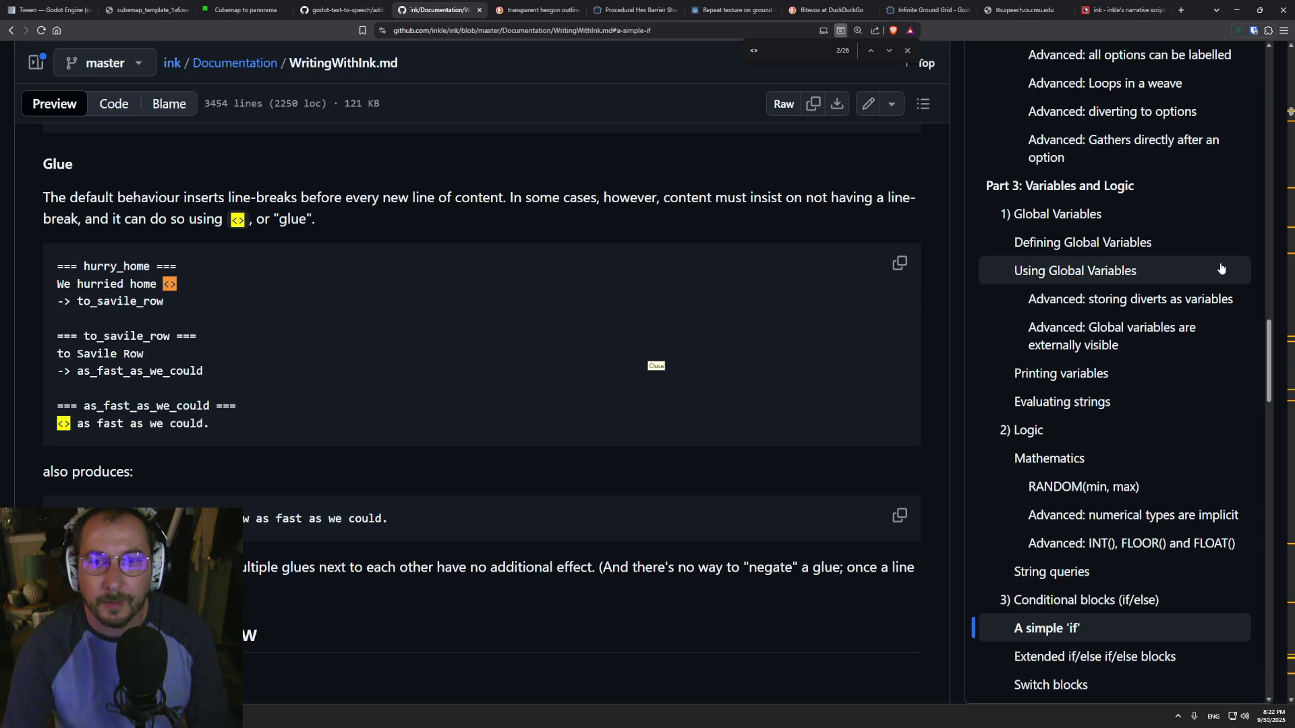
- Filter the docs outline with 'bo', clear the filter, and jump to TURNS_SINCE(-> knot)
{"action": "left_click_drag", "start_coordinate": [1273, 370], "coordinate": [1271, 100]}
{"action": "left_click", "coordinate": [1038, 106]}
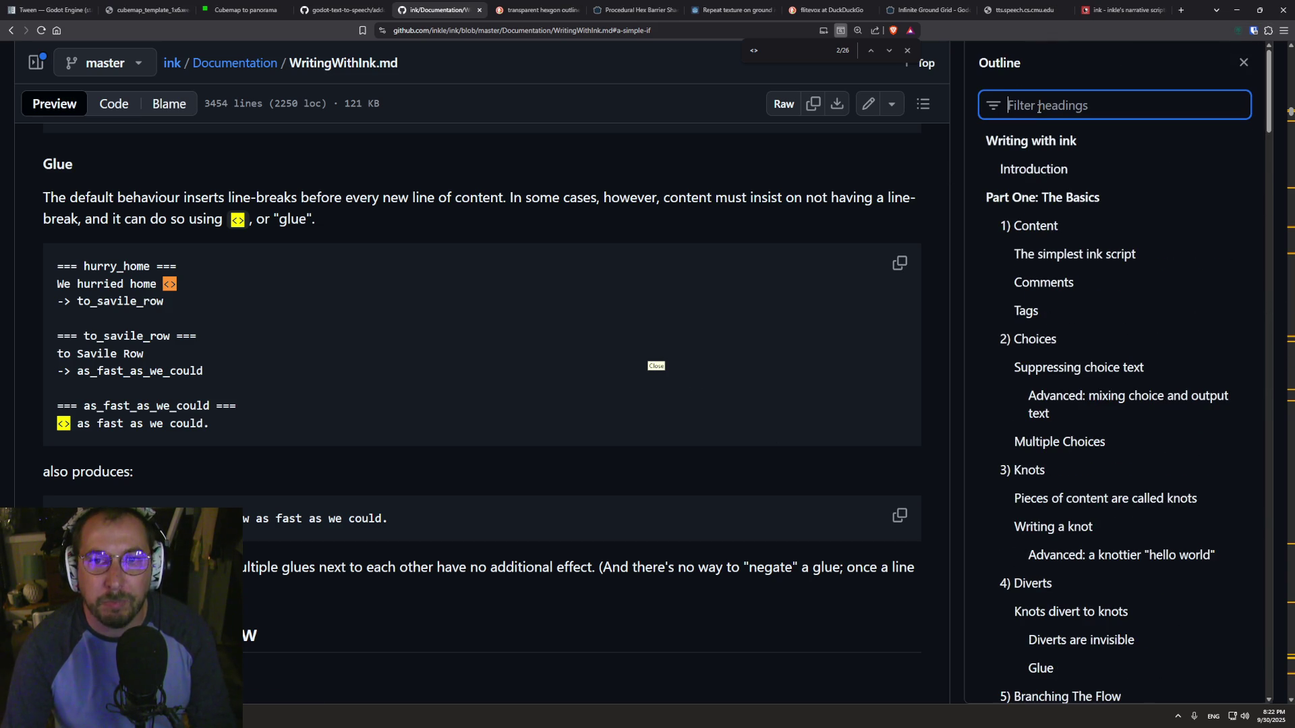
{"action": "type", "text": "boole"}
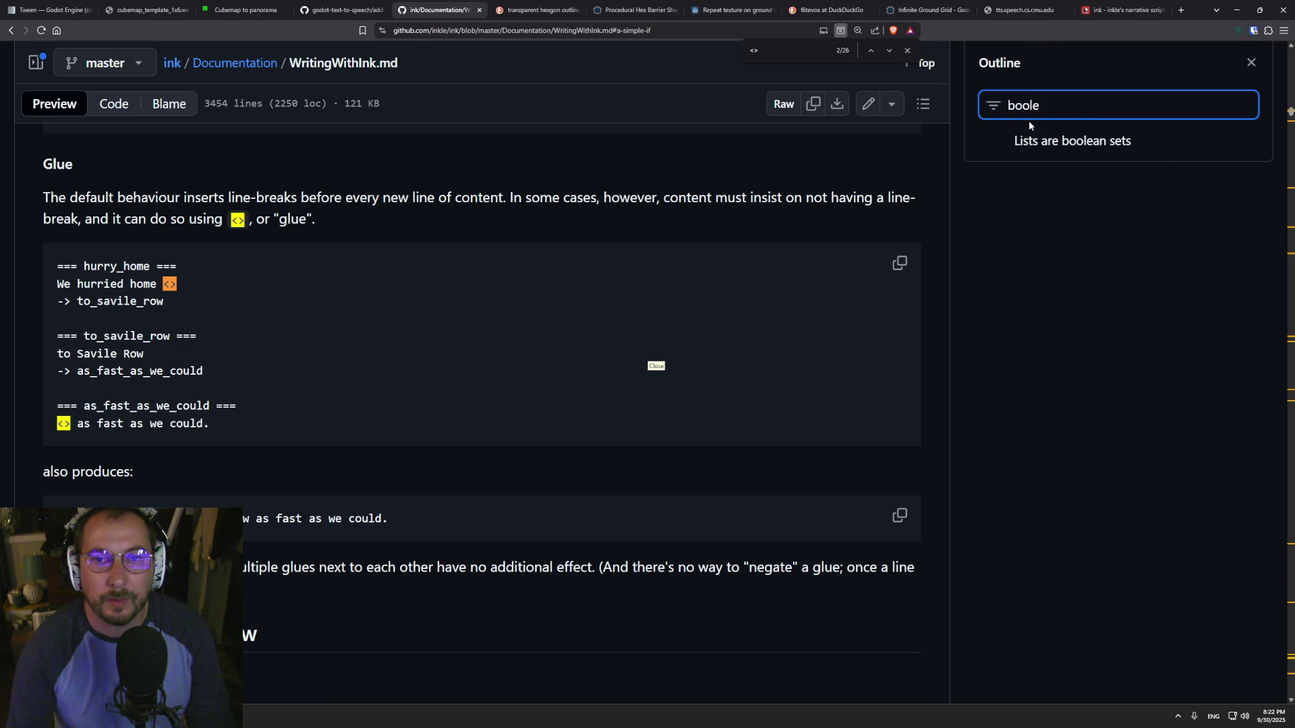
{"action": "key", "text": "ctrl+a"}
{"action": "key", "text": "BackSpace"}
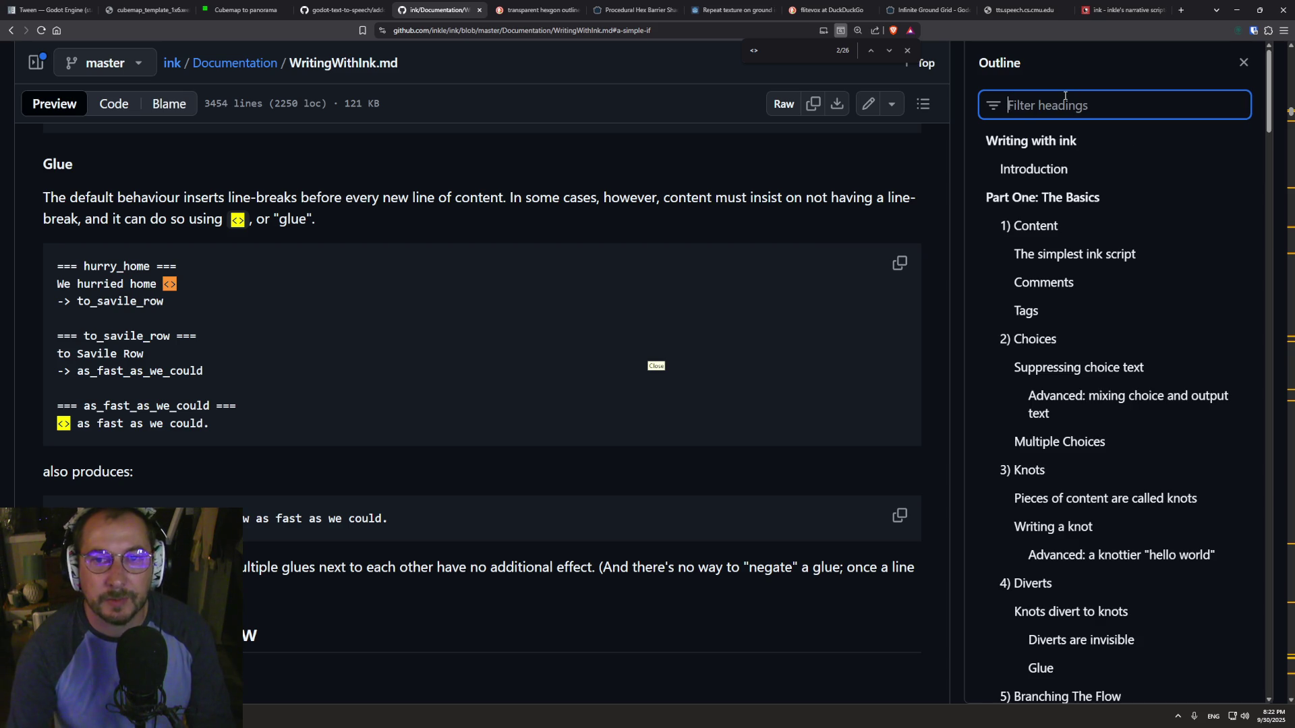
{"action": "scroll", "coordinate": [1101, 222], "scroll_direction": "down", "scroll_amount": 2}
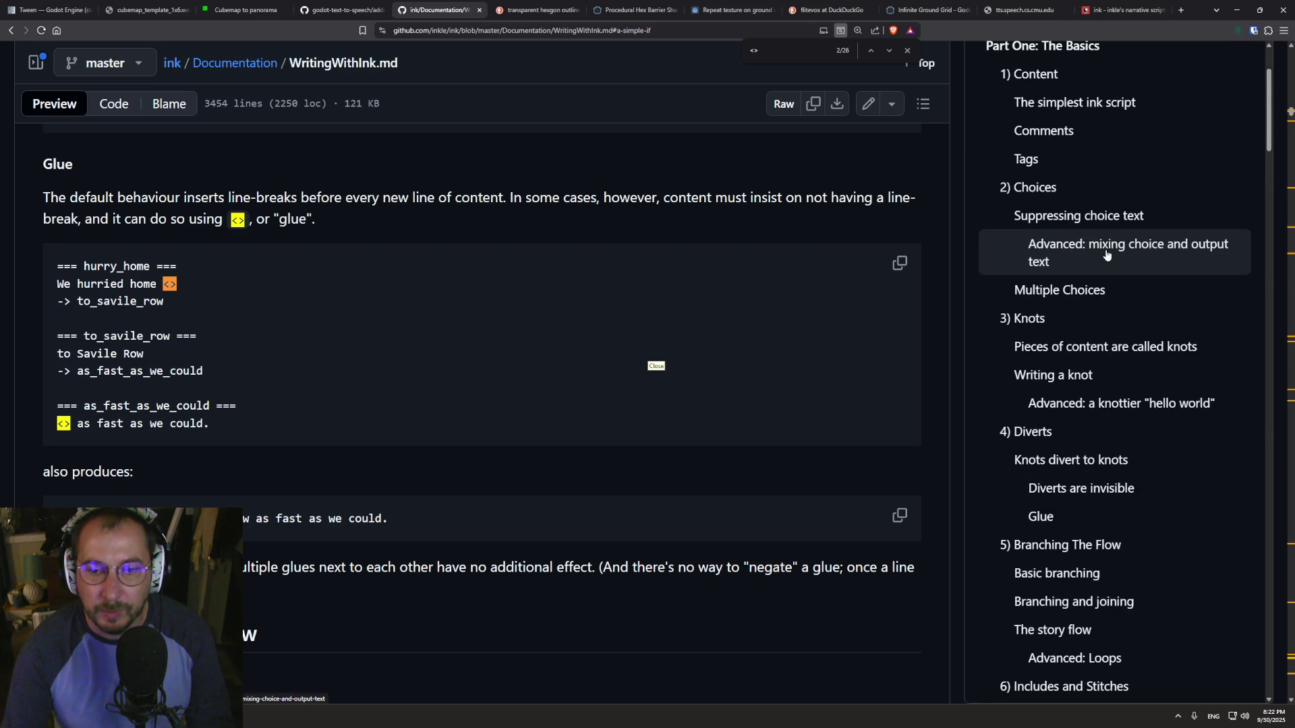
{"action": "scroll", "coordinate": [1105, 255], "scroll_direction": "down", "scroll_amount": 6}
{"action": "scroll", "coordinate": [1106, 344], "scroll_direction": "down", "scroll_amount": 2}
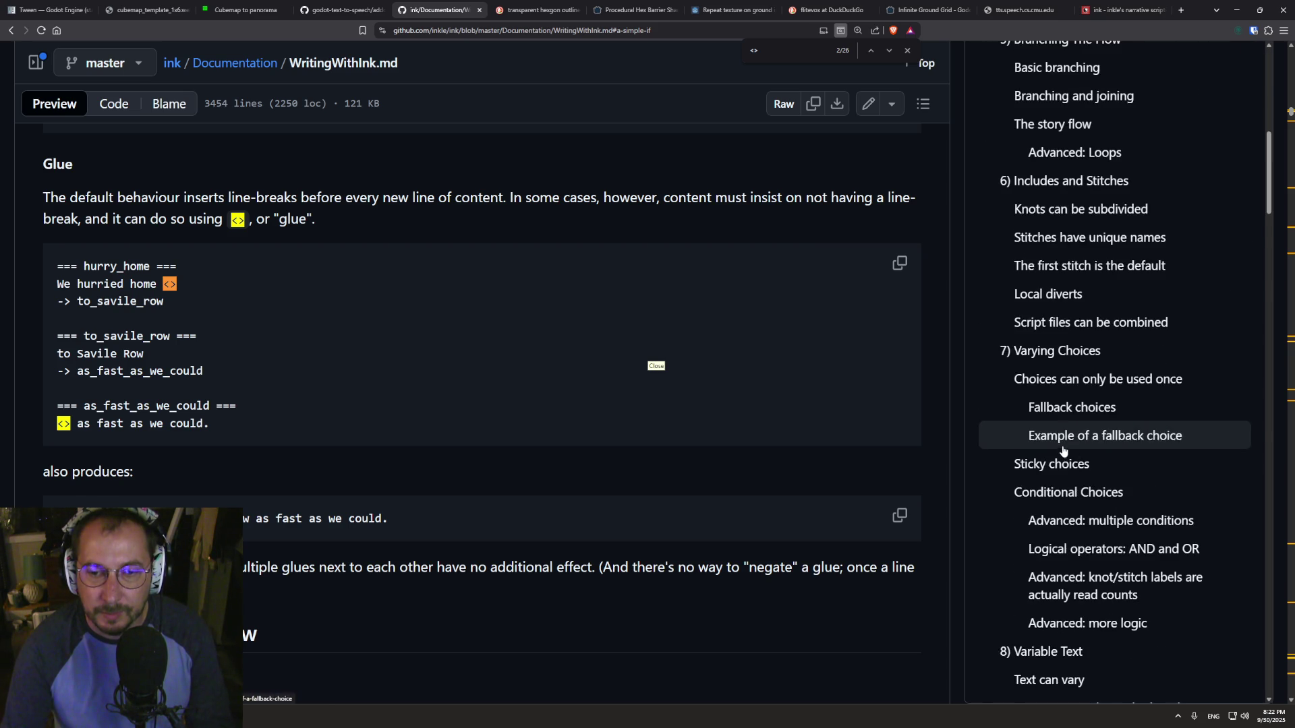
{"action": "scroll", "coordinate": [1073, 437], "scroll_direction": "down", "scroll_amount": 3}
{"action": "scroll", "coordinate": [1073, 445], "scroll_direction": "down", "scroll_amount": 6}
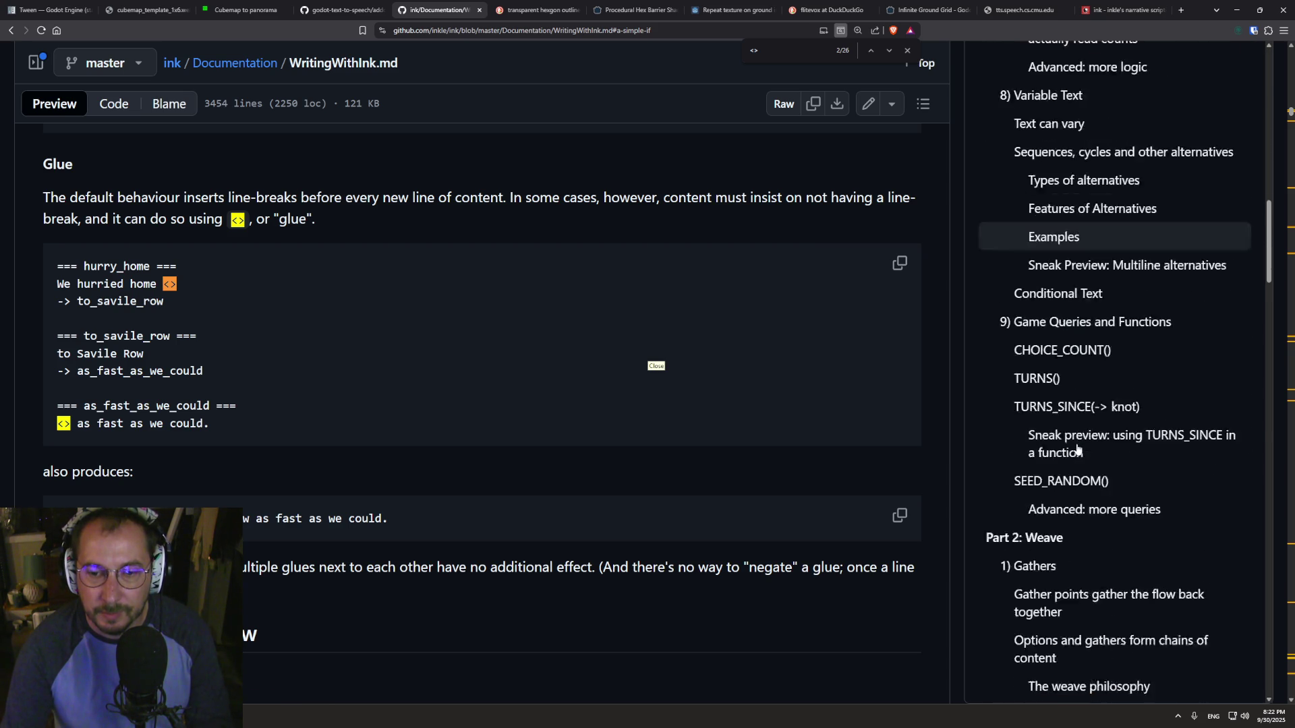
{"action": "left_click", "coordinate": [1047, 356]}
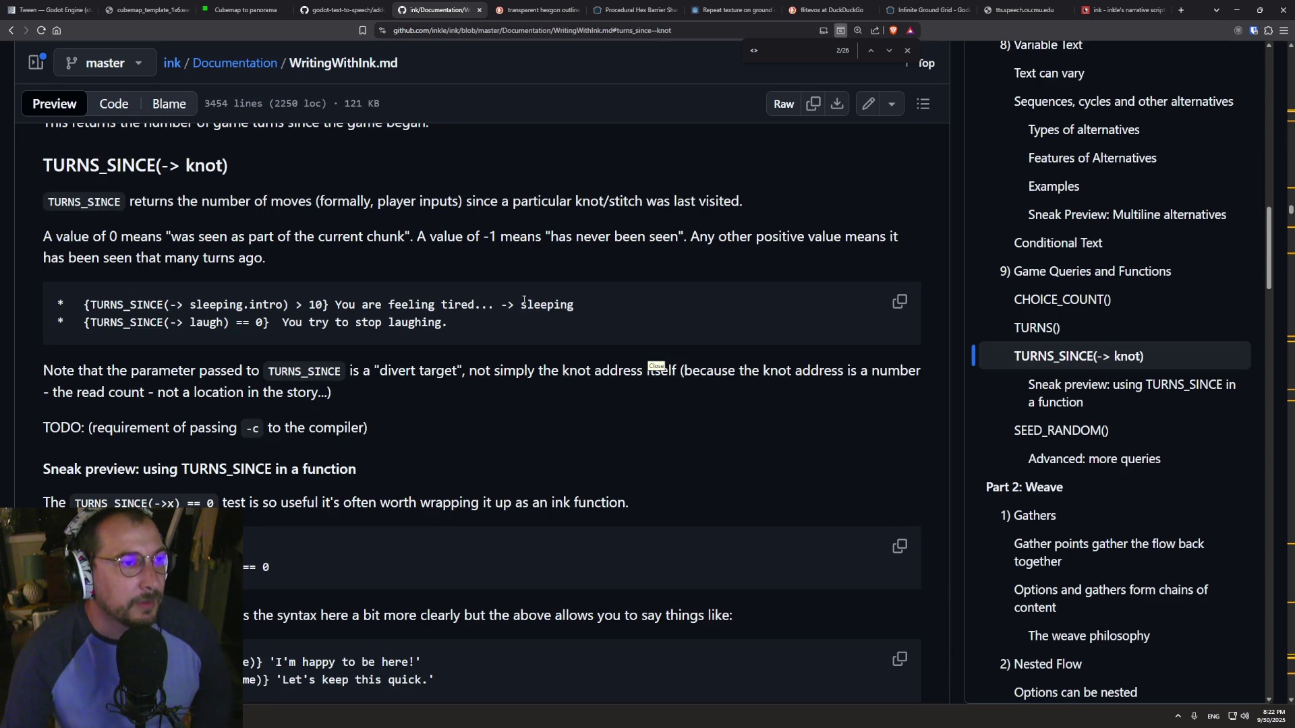
- Read the TURNS_SINCE return values and the note on passing a divert target
{"action": "left_click_drag", "start_coordinate": [88, 250], "coordinate": [145, 238]}
{"action": "left_click", "coordinate": [148, 237]}
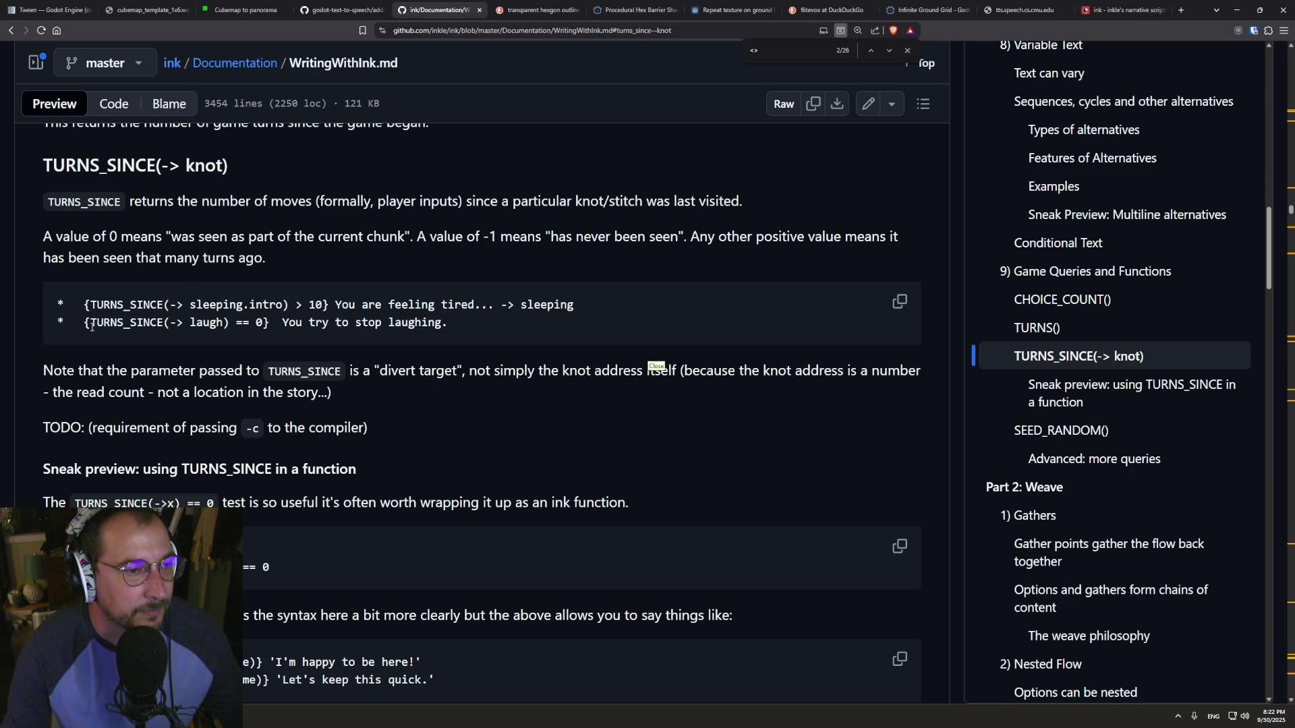
{"action": "left_click_drag", "start_coordinate": [90, 323], "coordinate": [182, 324]}
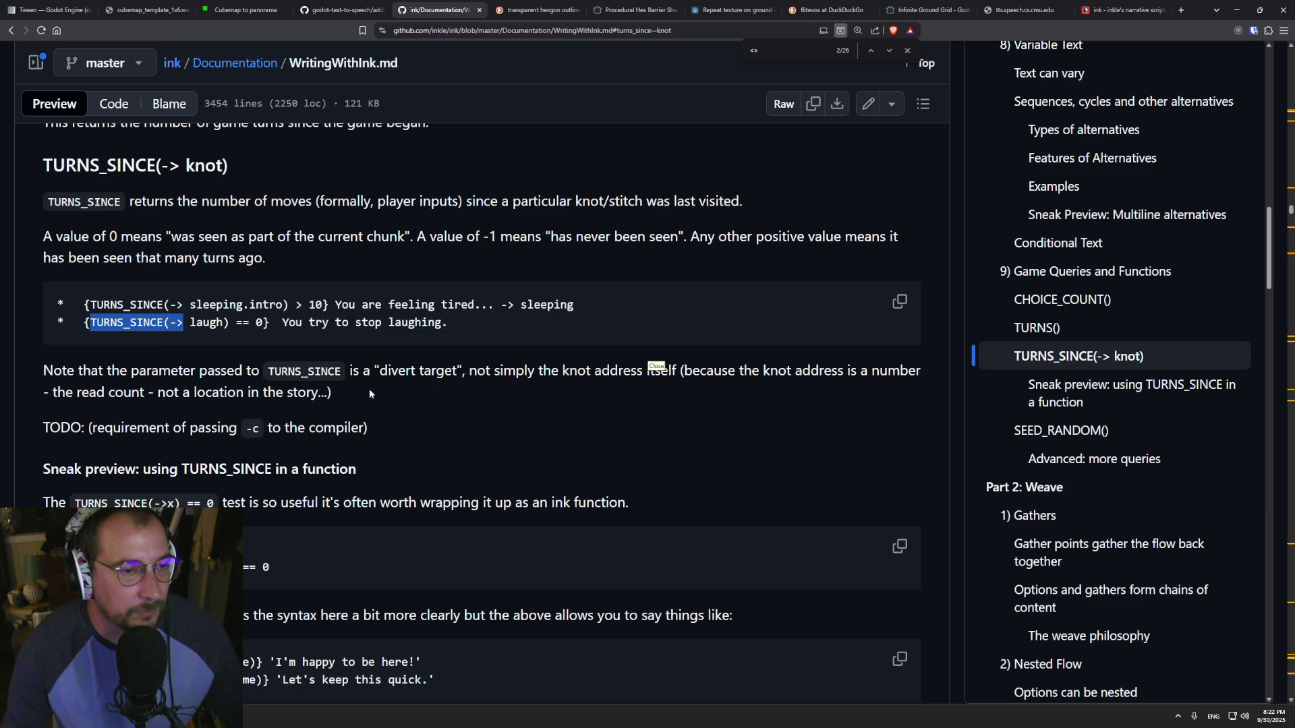
{"action": "double_click", "coordinate": [432, 379]}
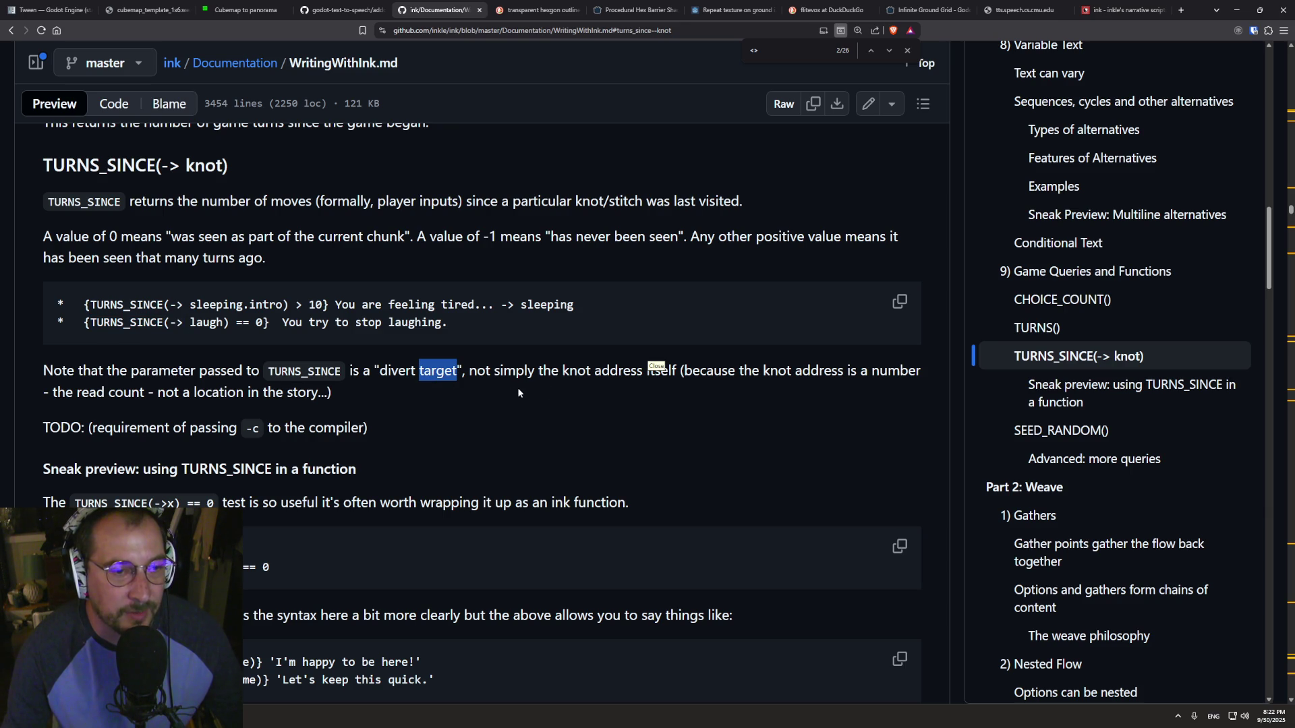
{"action": "double_click", "coordinate": [579, 372]}
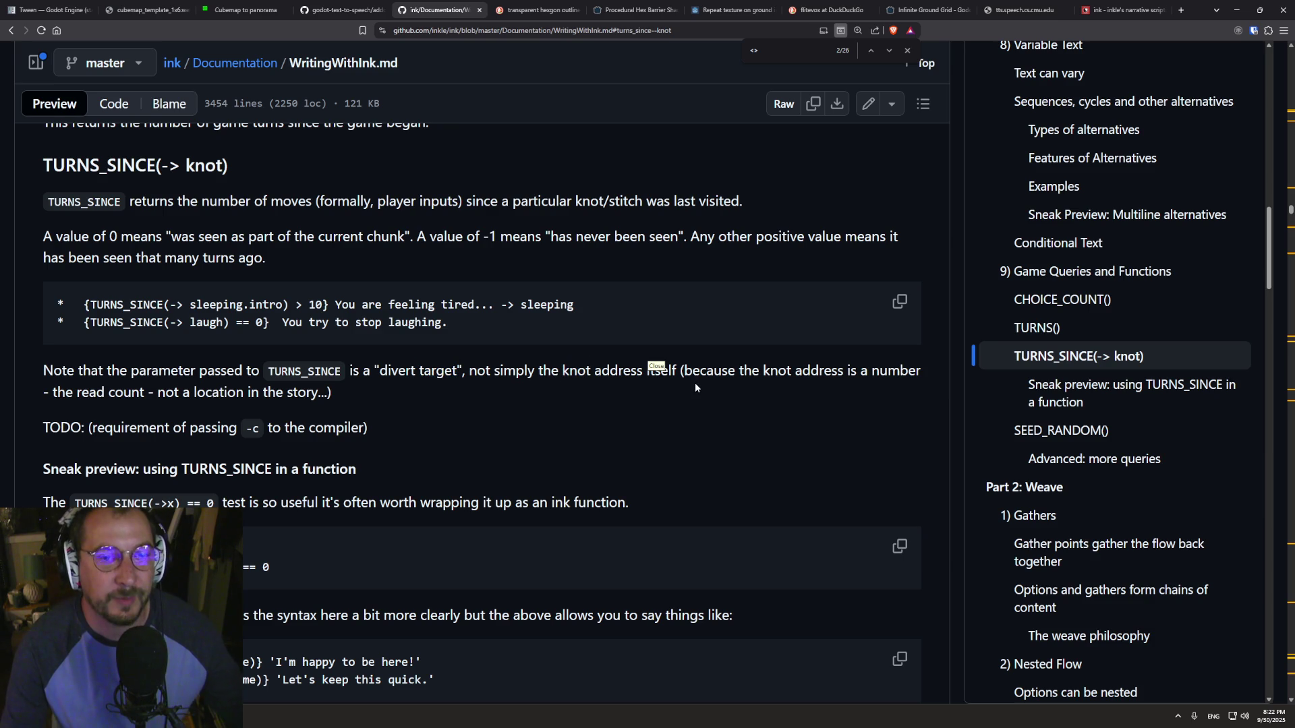
{"action": "double_click", "coordinate": [709, 370]}
{"action": "double_click", "coordinate": [91, 392]}
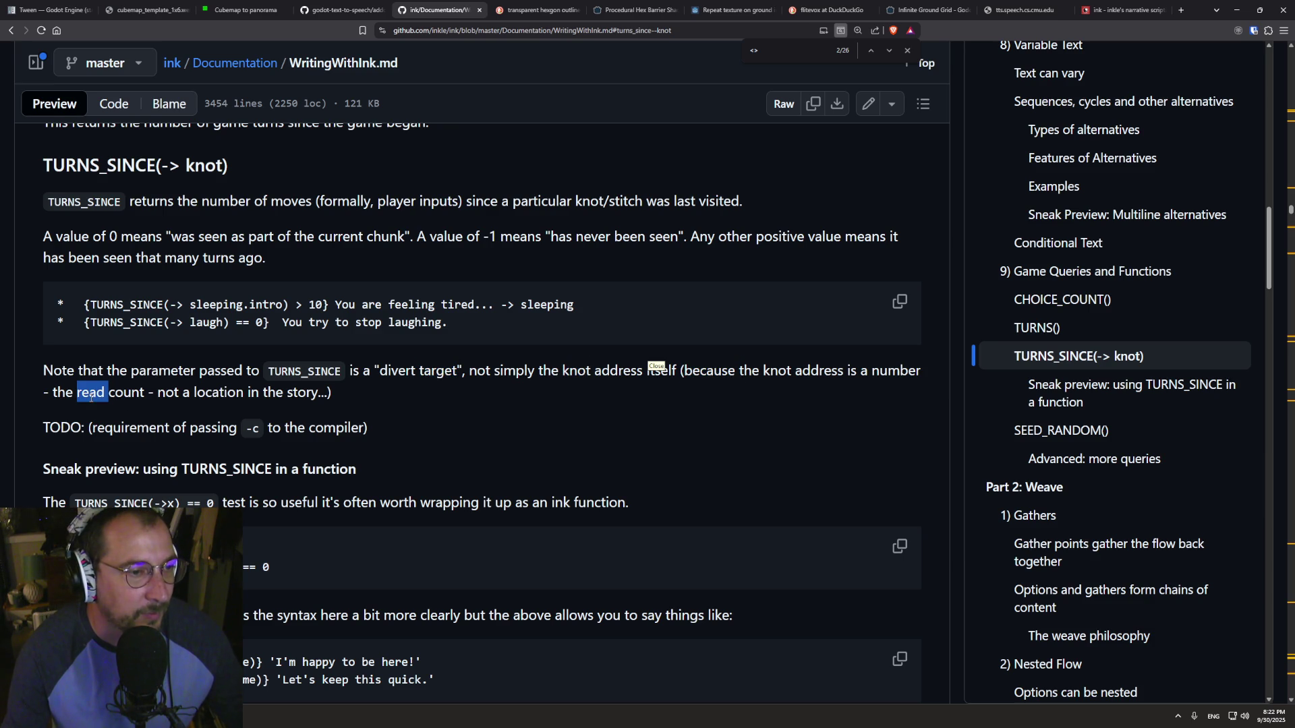
{"action": "double_click", "coordinate": [175, 392]}
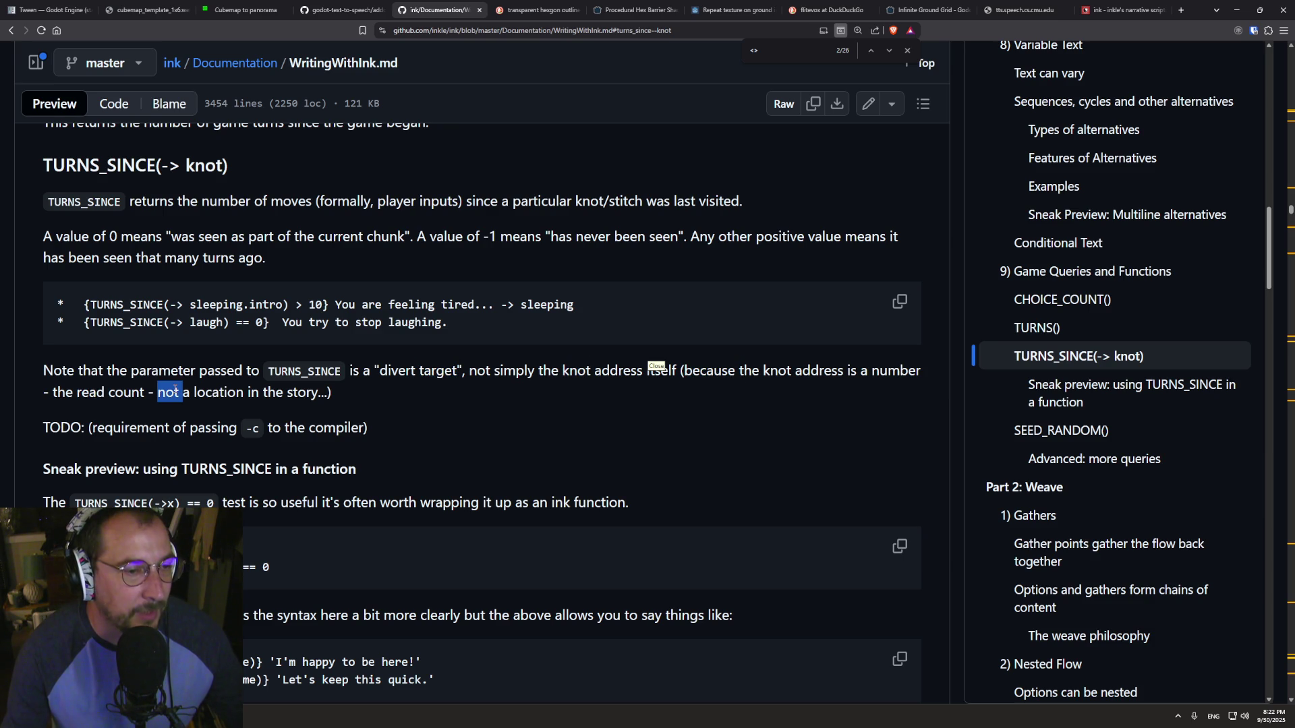
{"action": "left_click", "coordinate": [286, 392]}
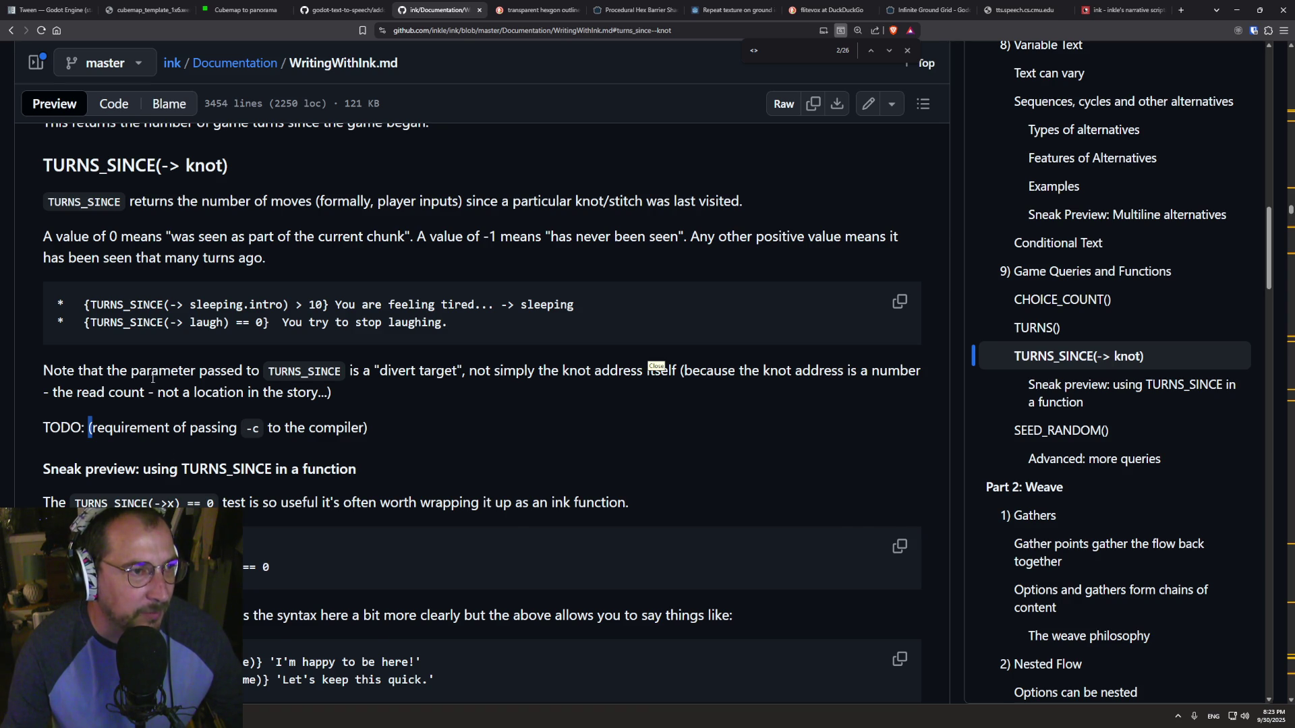
- Select the TURNS_SINCE call in the example and return to Inky
{"action": "scroll", "coordinate": [153, 379], "scroll_direction": "up", "scroll_amount": 2}
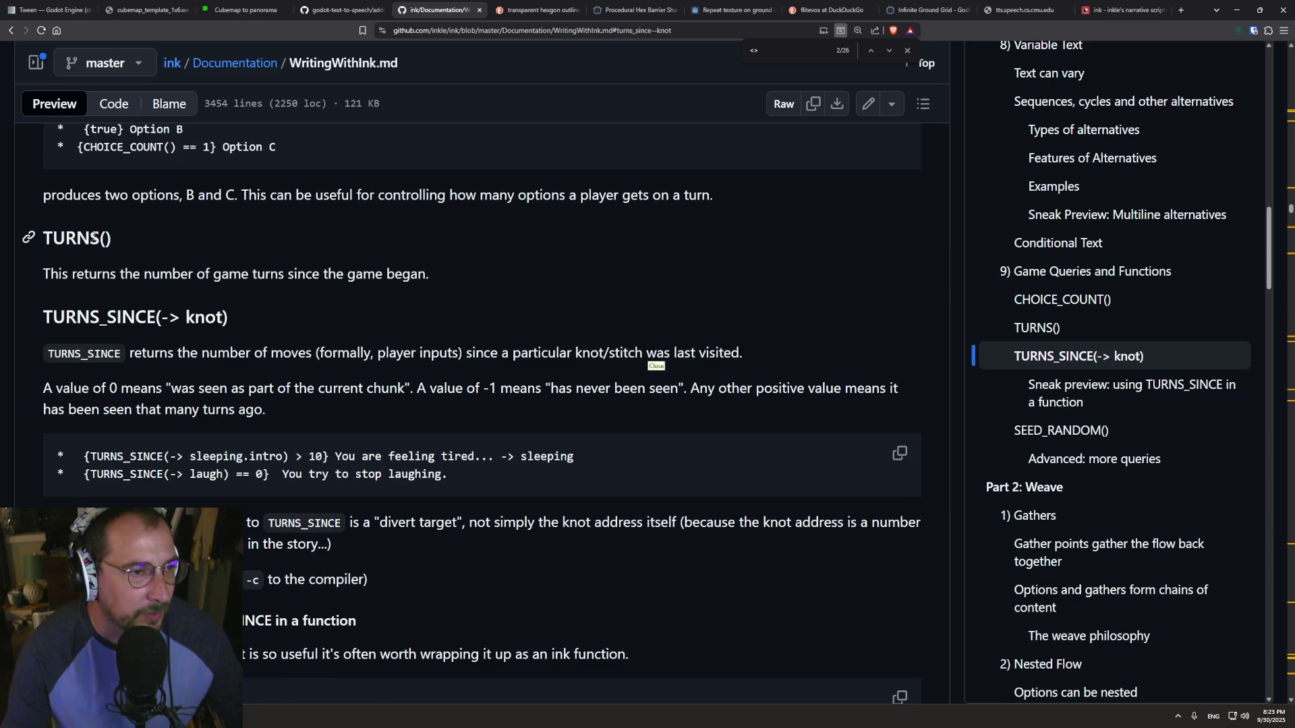
{"action": "scroll", "coordinate": [122, 340], "scroll_direction": "down", "scroll_amount": 2}
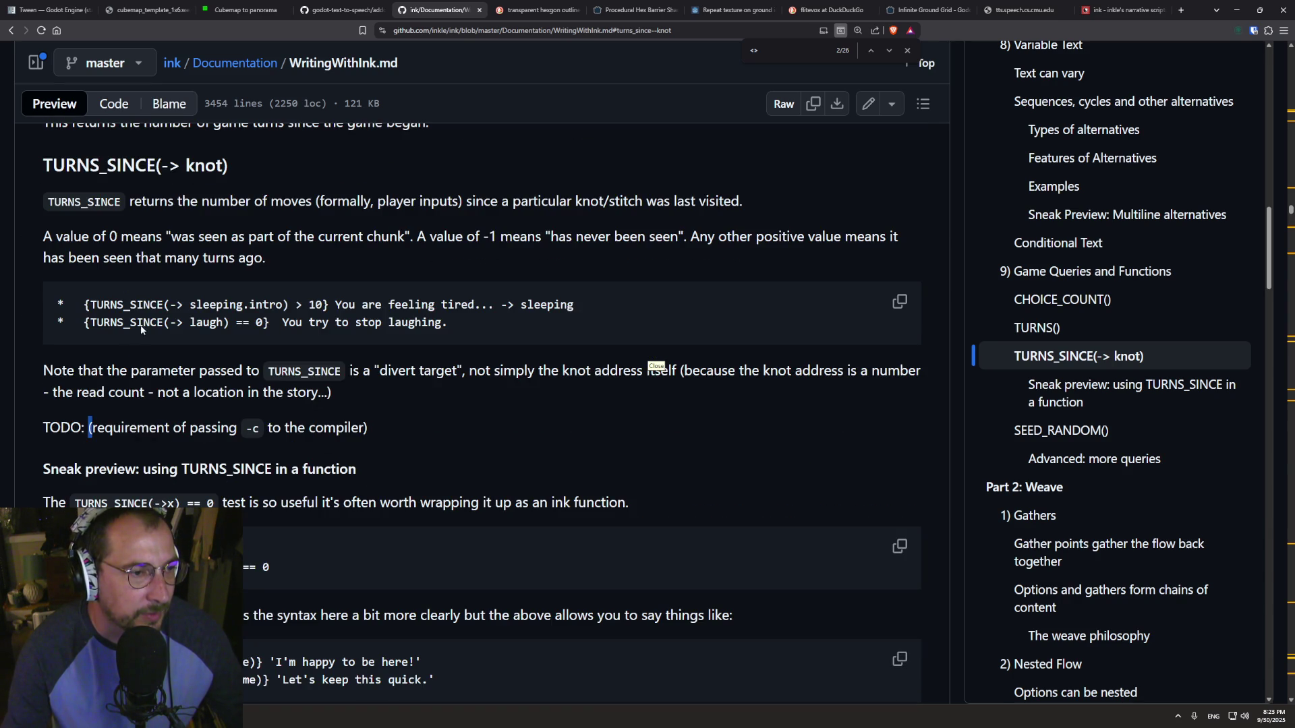
{"action": "mouse_move", "coordinate": [92, 322]}
{"action": "left_mouse_down"}
{"action": "mouse_move", "coordinate": [194, 304]}
{"action": "mouse_move", "coordinate": [263, 322]}
{"action": "left_mouse_up"}
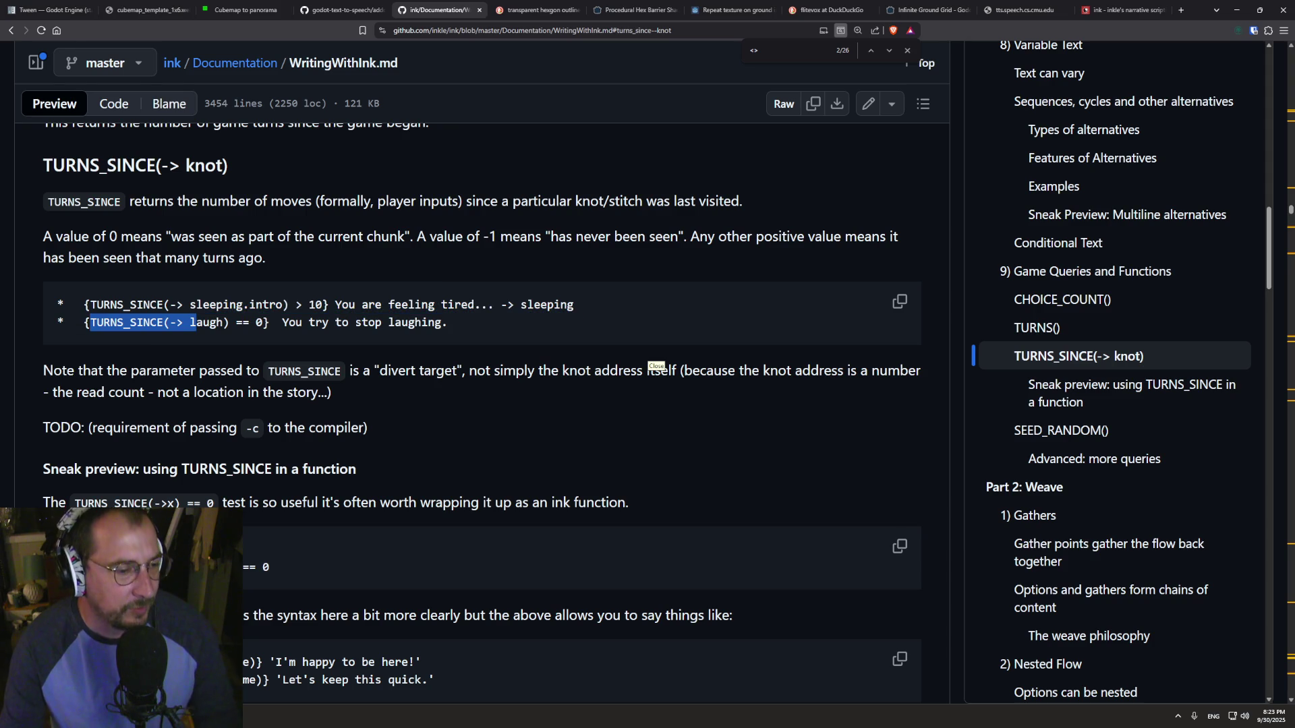
{"action": "key", "text": "alt+Tab"}
- Append '{ TURNS_SINCE(-> spinners) }' to the 'You hit the floor.' line 14
{"action": "left_click", "coordinate": [275, 529]}
{"action": "left_click", "coordinate": [285, 517]}
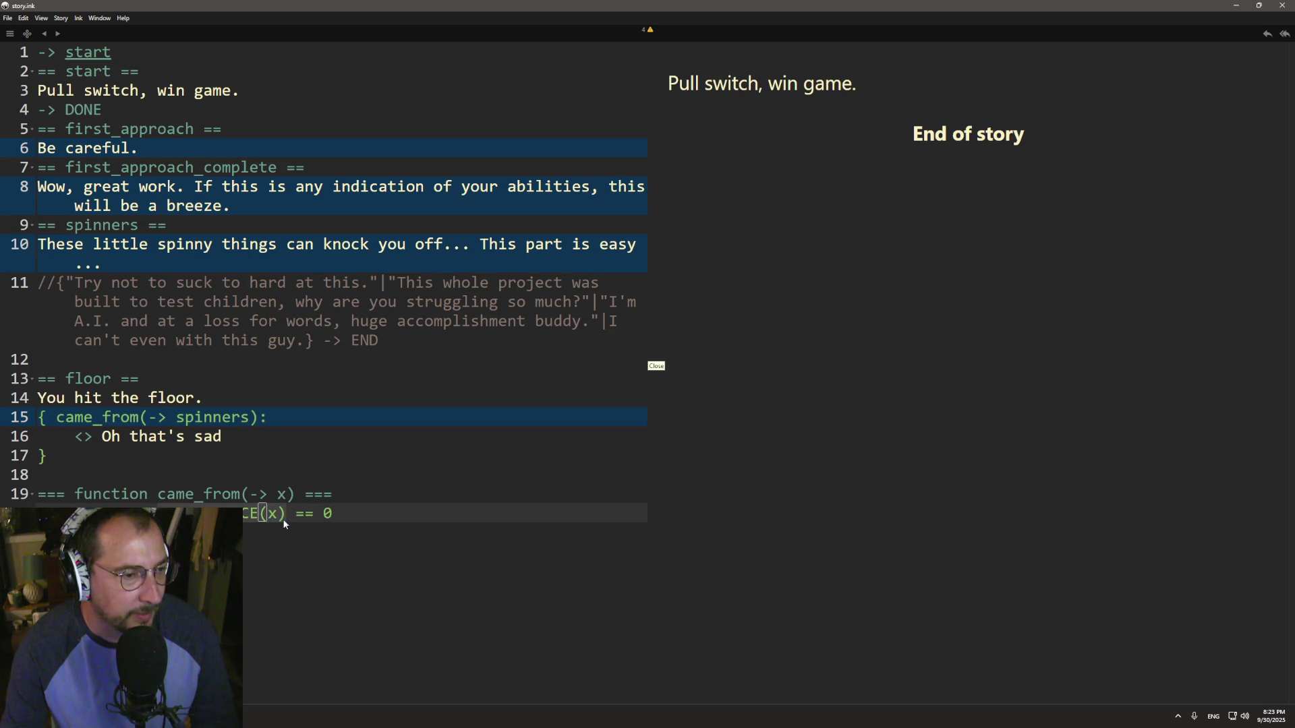
{"action": "left_click", "coordinate": [204, 403]}
{"action": "type", "text": "TURNS_SINCE(x)"}
{"action": "left_click", "coordinate": [214, 416]}
{"action": "double_click", "coordinate": [214, 417]}
{"action": "double_click", "coordinate": [329, 398]}
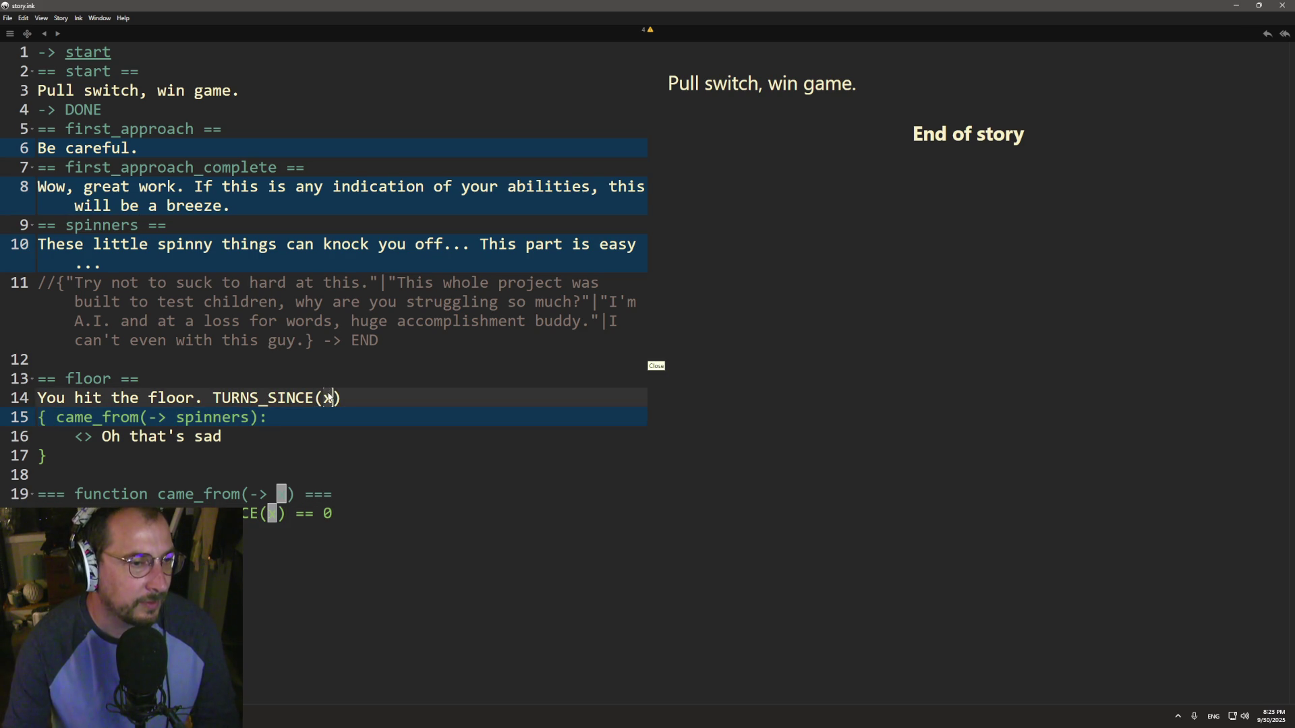
{"action": "type", "text": "-> spinners"}
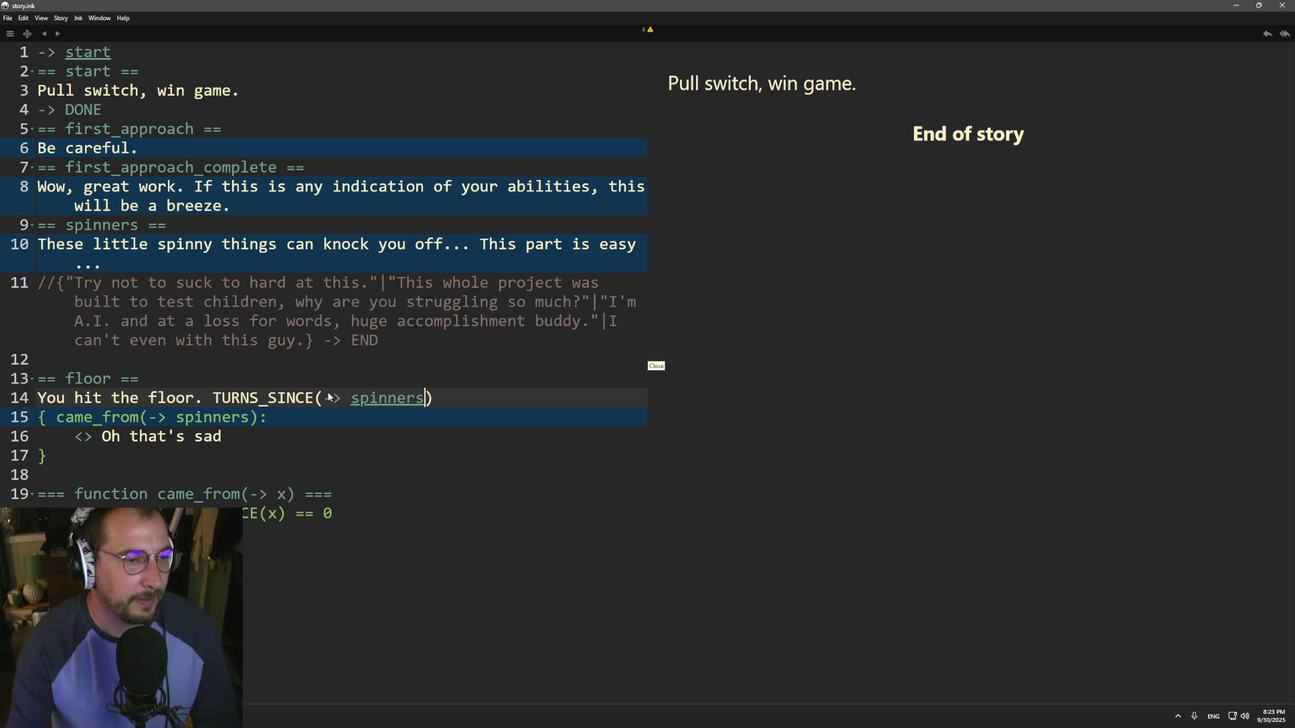
{"action": "key", "text": "Down"}
{"action": "left_click", "coordinate": [213, 397]}
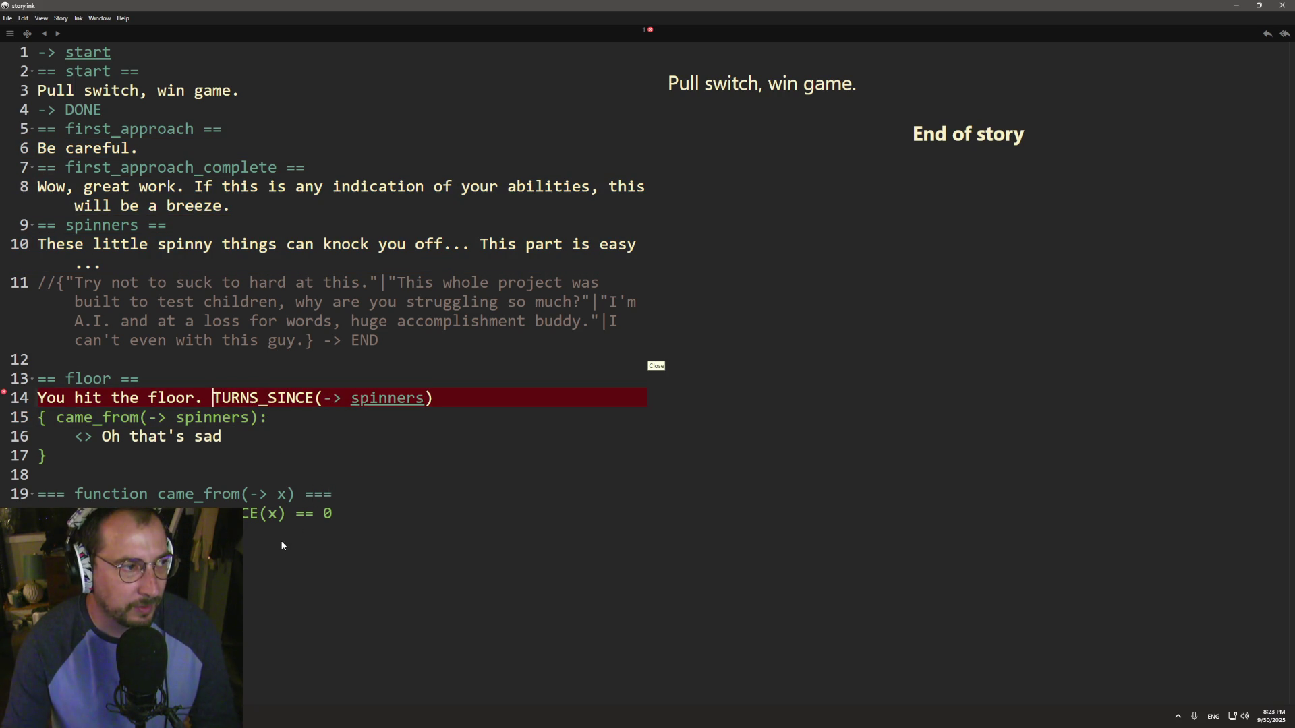
{"action": "type", "text": "{"}
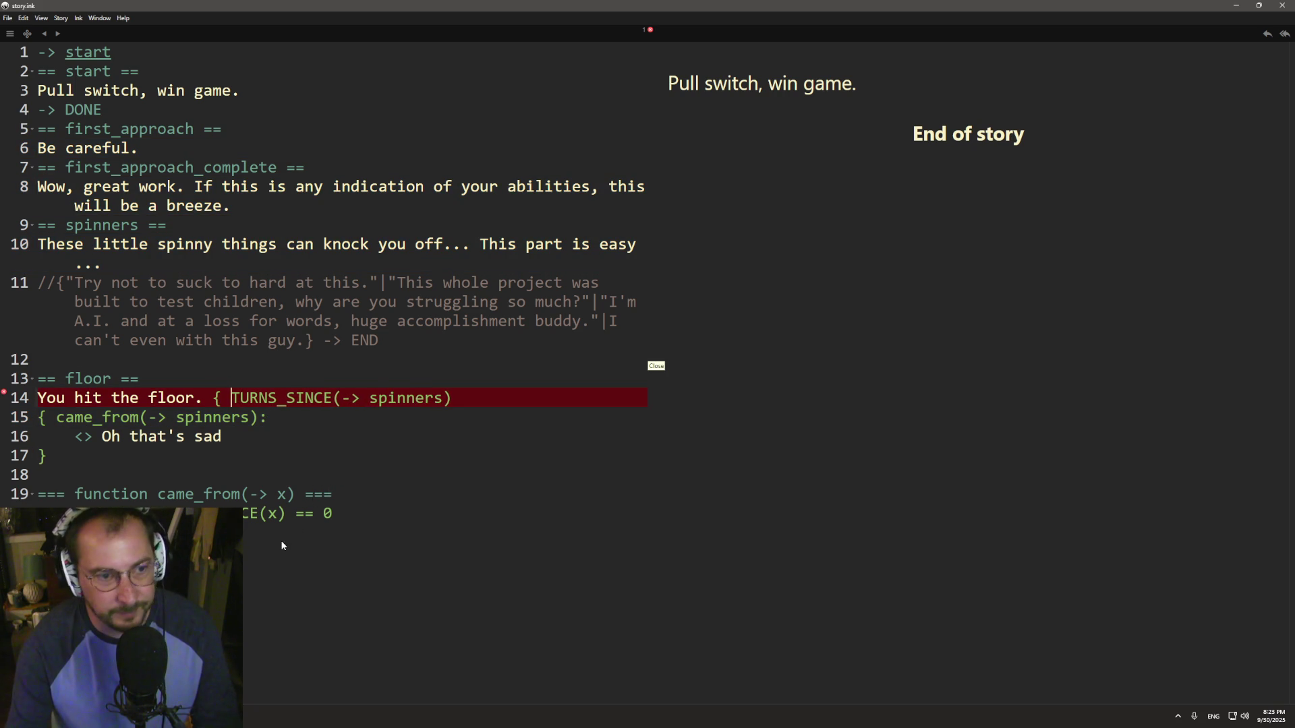
{"action": "left_click", "coordinate": [485, 406]}
{"action": "type", "text": "}"}
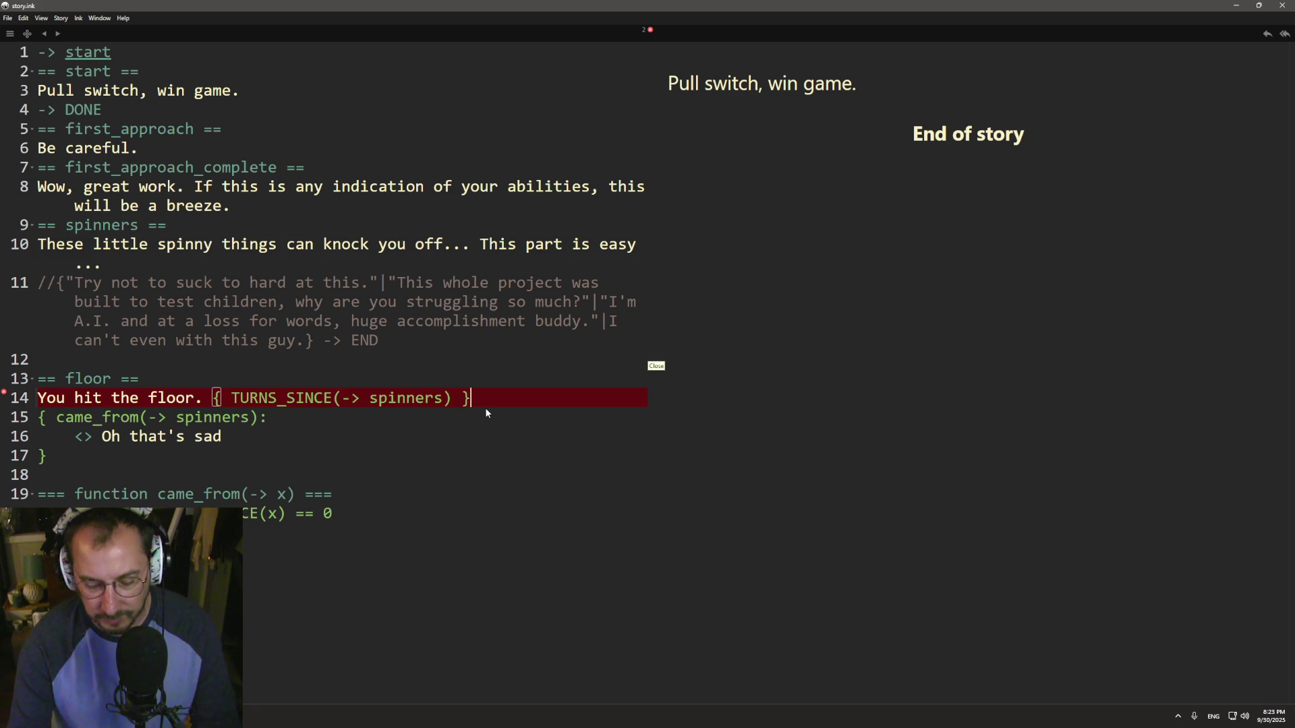
{"action": "left_click", "coordinate": [398, 433]}
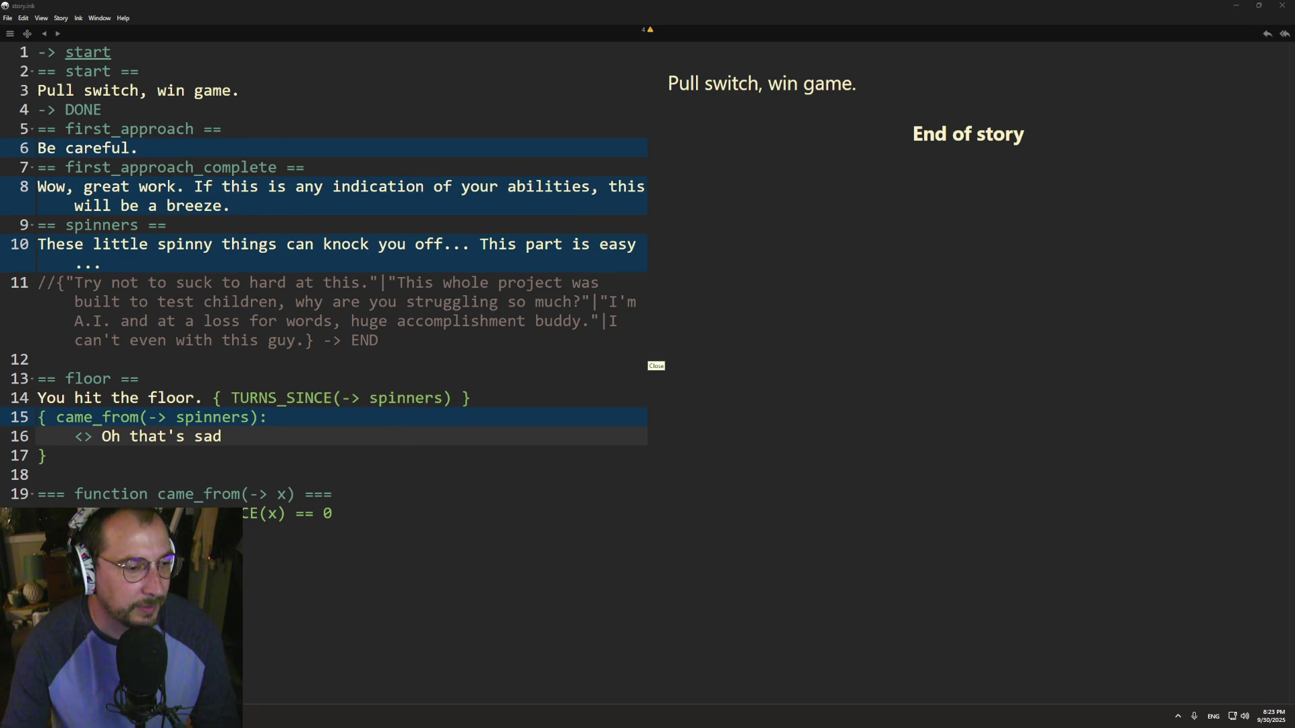
- Re-export the story to JSON, replacing story.ink.json
{"action": "key", "text": "alt+Tab"}
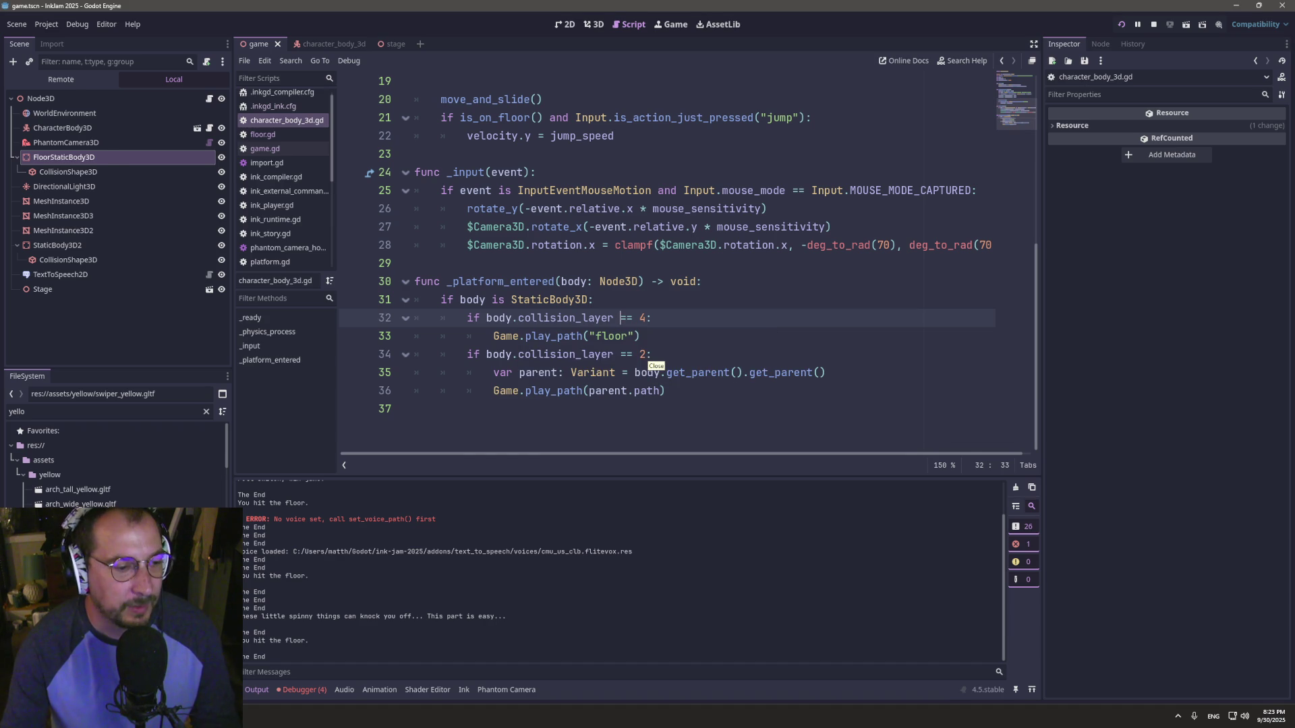
{"action": "key", "text": "alt+Tab"}
{"action": "left_click", "coordinate": [38, 132]}
{"action": "left_click", "coordinate": [523, 347]}
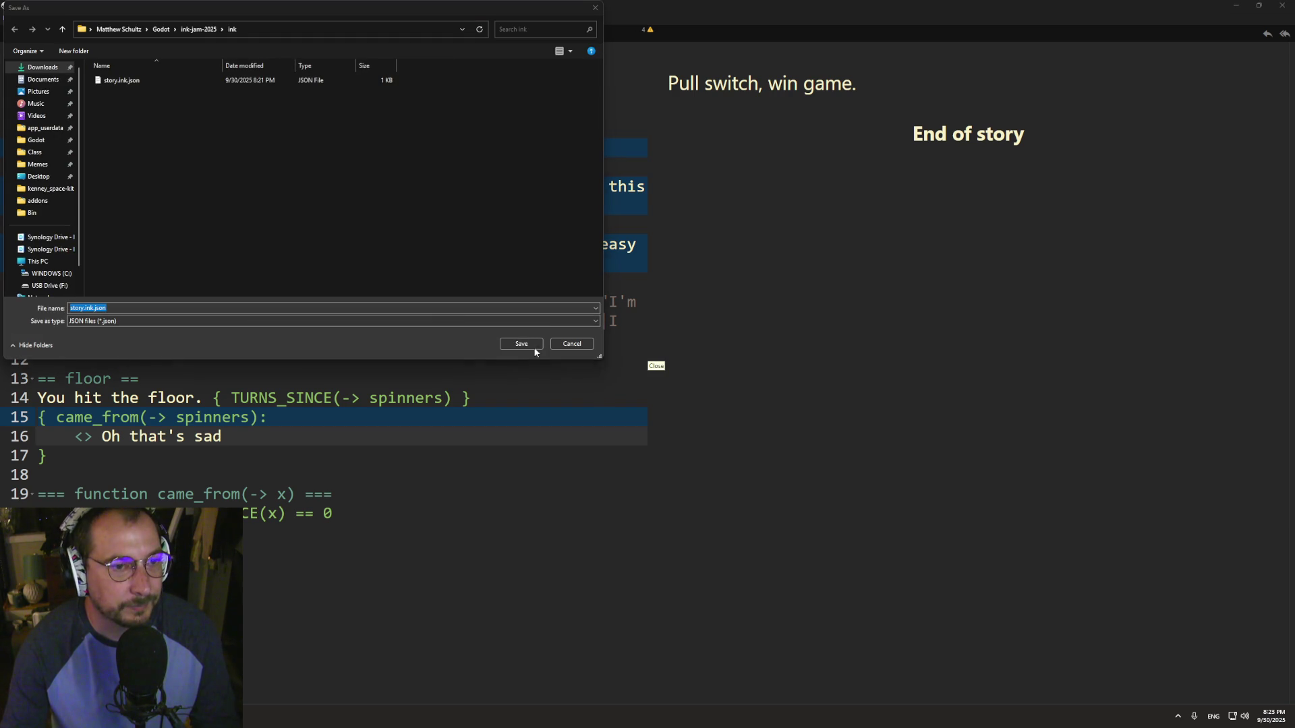
{"action": "left_click", "coordinate": [668, 356]}
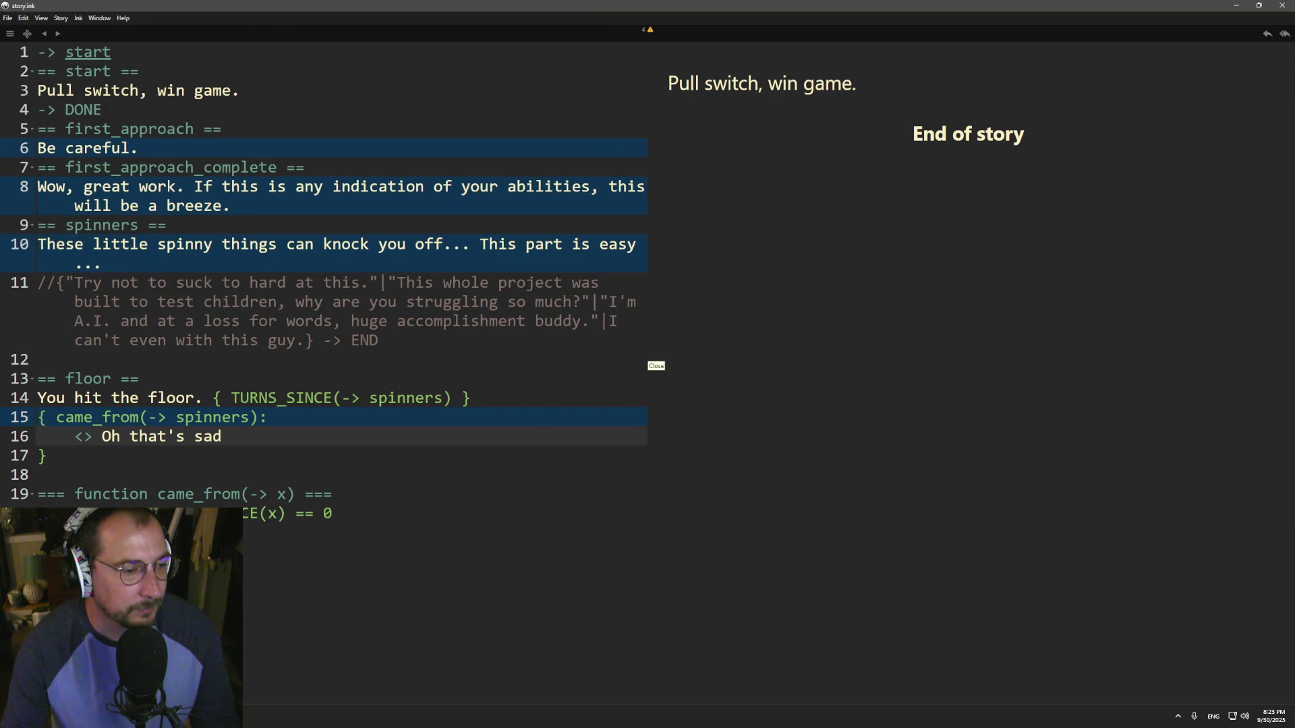
- Run the game and walk right onto the floor, logging 'You hit the floor. 1', then return to Inky
{"action": "key", "text": "alt+Tab"}
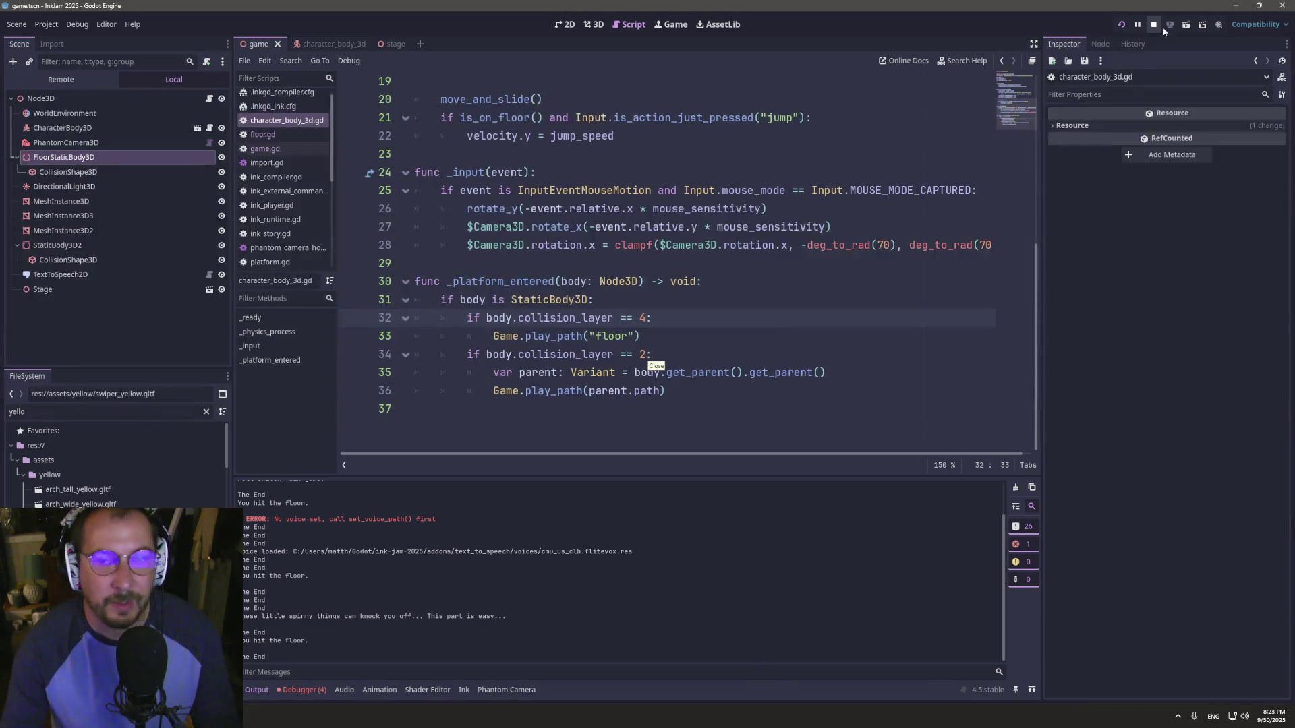
{"action": "left_click", "coordinate": [1121, 24]}
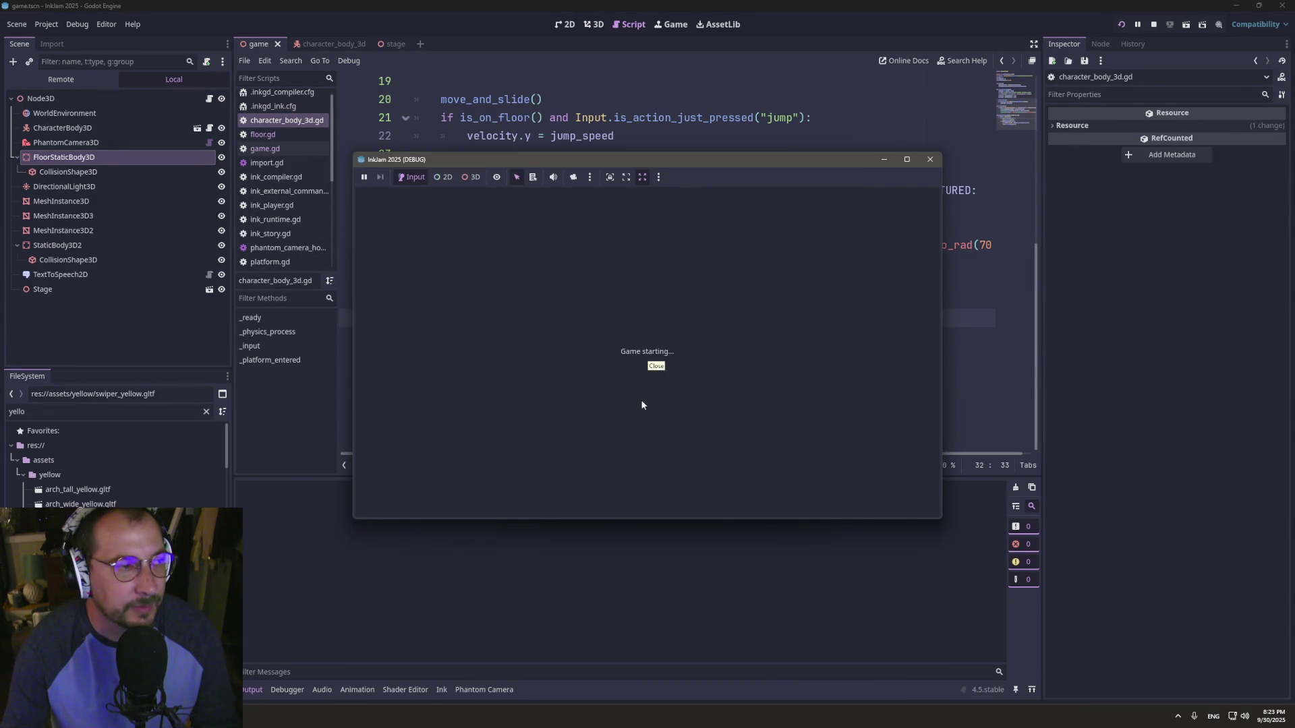
{"action": "key", "text": "Right"}
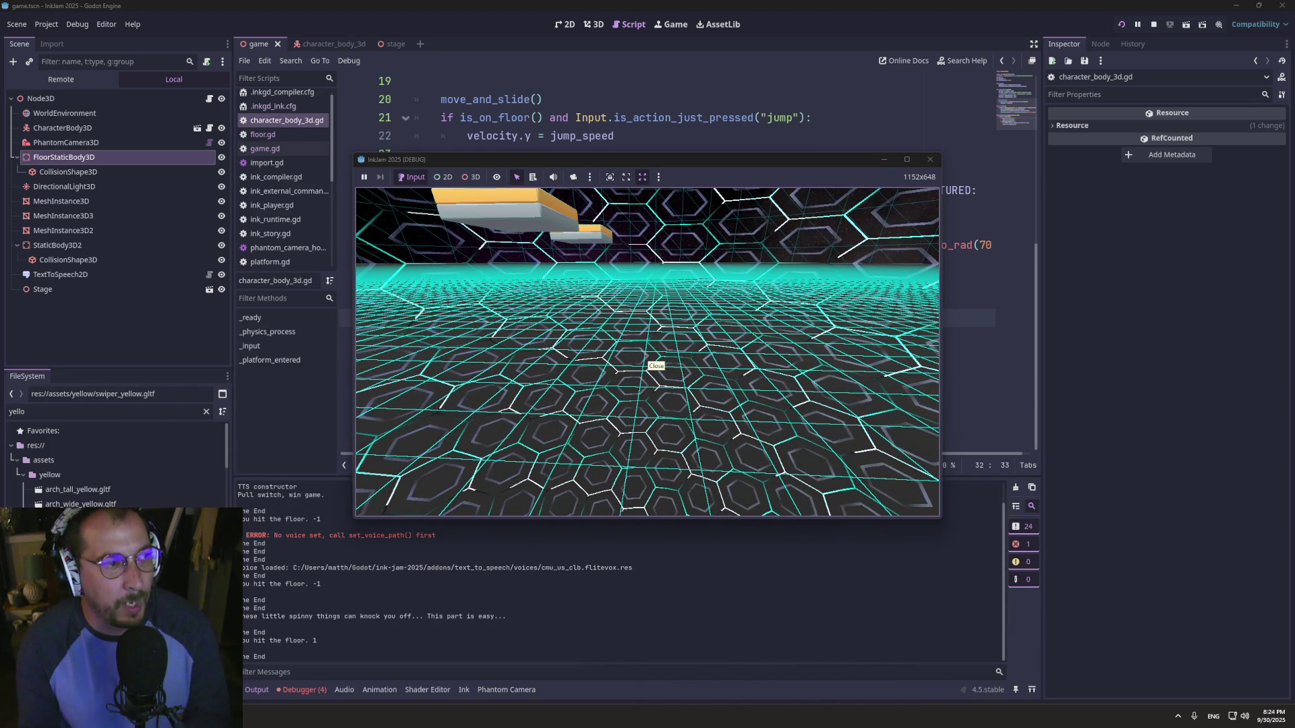
{"action": "key", "text": "super+Tab"}
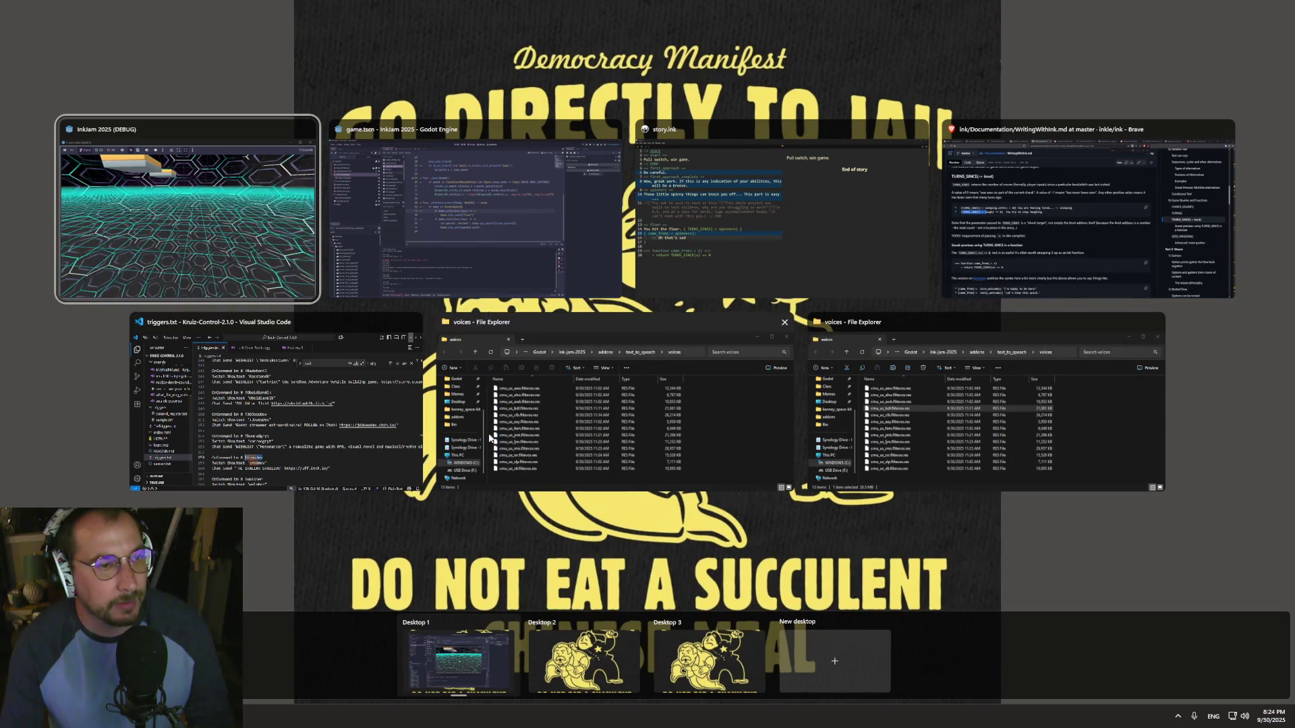
{"action": "left_click", "coordinate": [487, 245]}
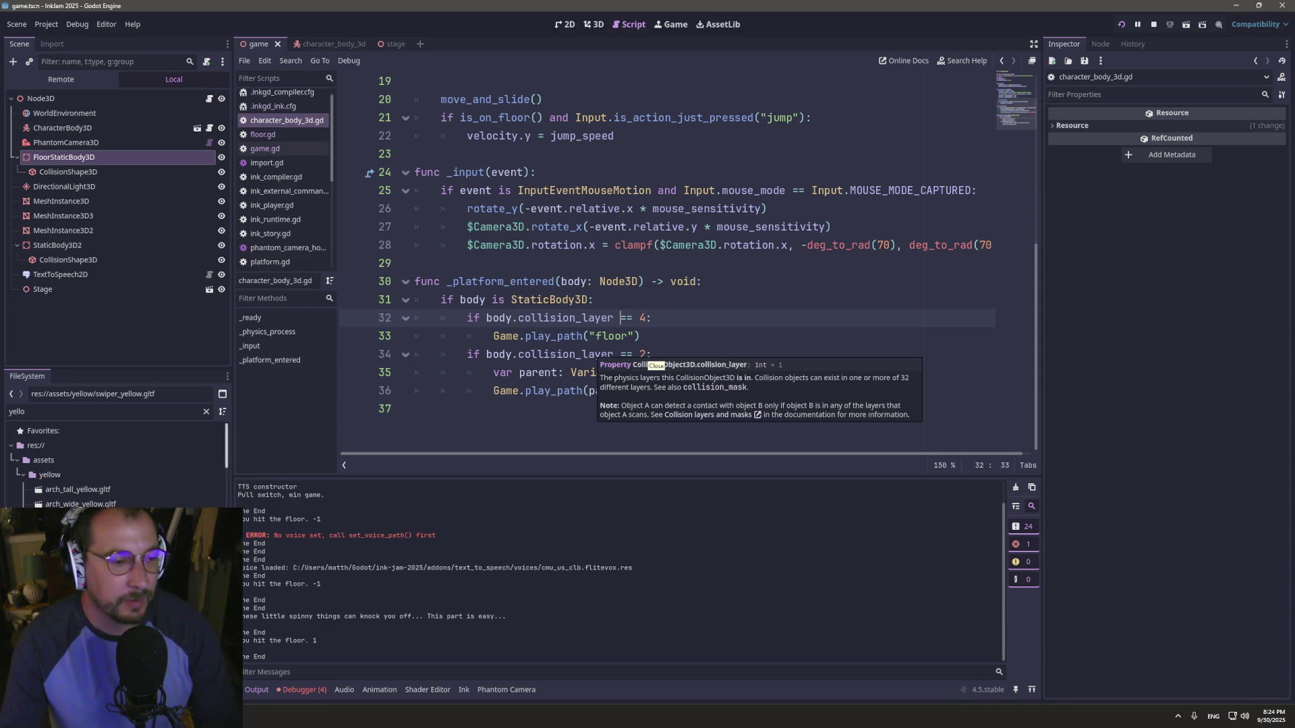
{"action": "key", "text": "alt+Tab"}
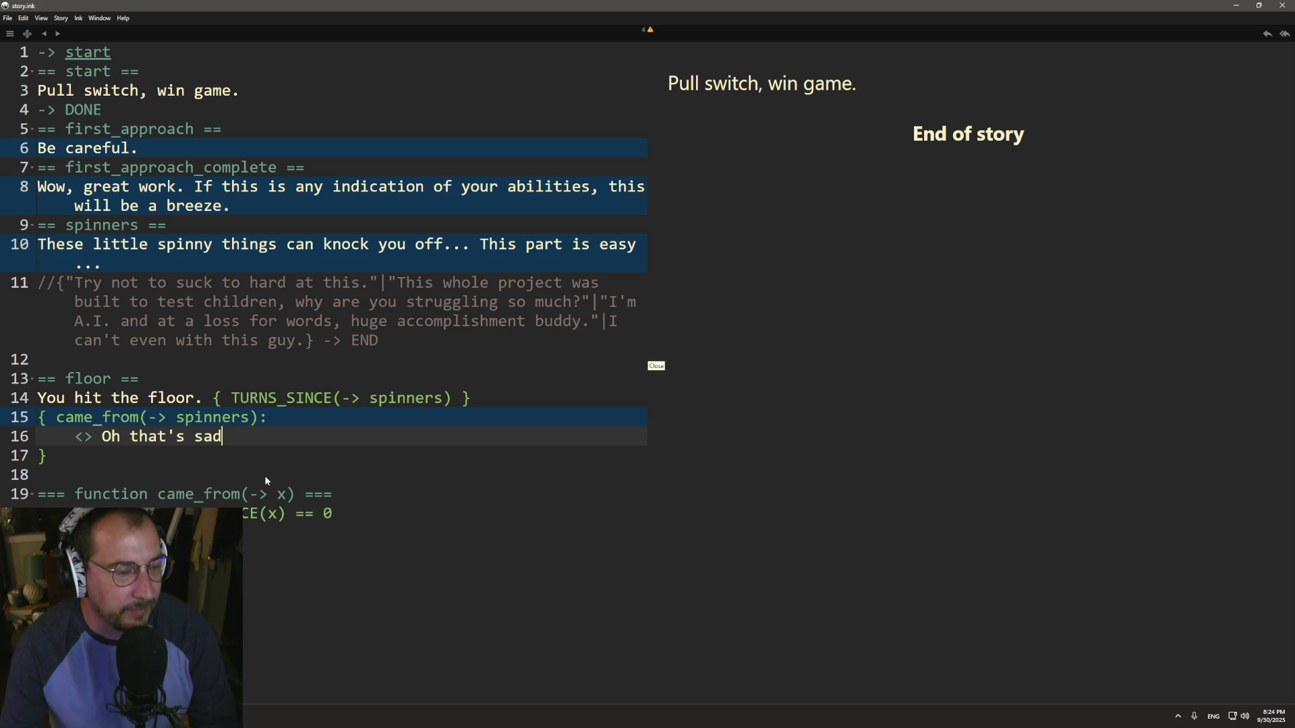
- Extend the taunt to 'Oh that's sad, you failed on the easiest task' and fix the 'Hmmm' typo
{"action": "left_click", "coordinate": [255, 420]}
{"action": "type", "text": "== 1"}
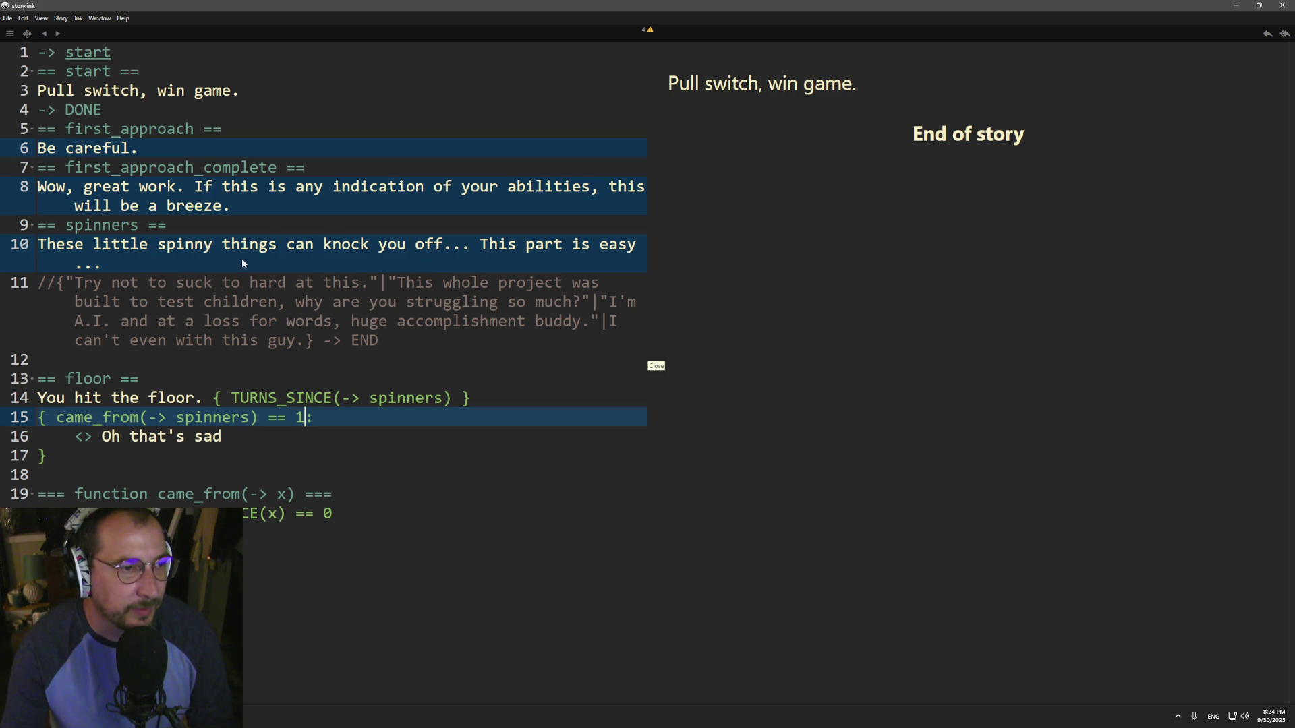
{"action": "left_click", "coordinate": [47, 248]}
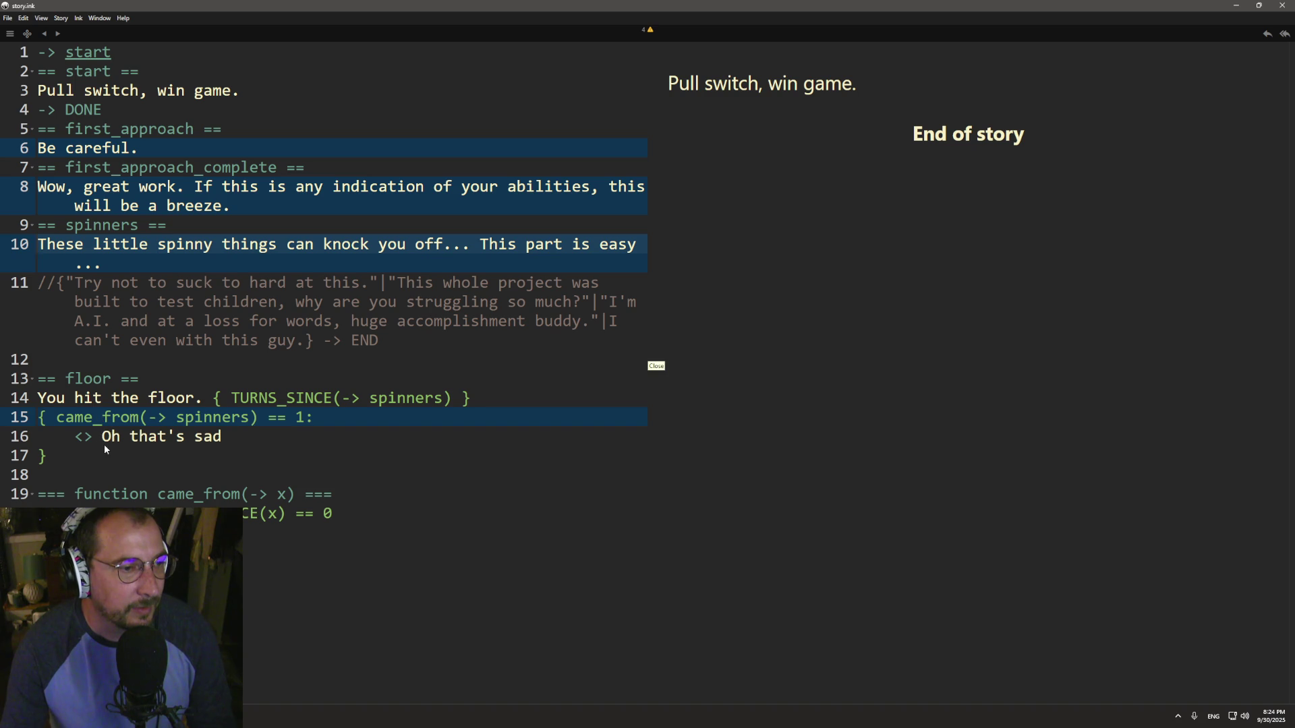
{"action": "left_click", "coordinate": [250, 420]}
{"action": "left_click", "coordinate": [250, 439]}
{"action": "type", "text": ", you failed on the easiest"}
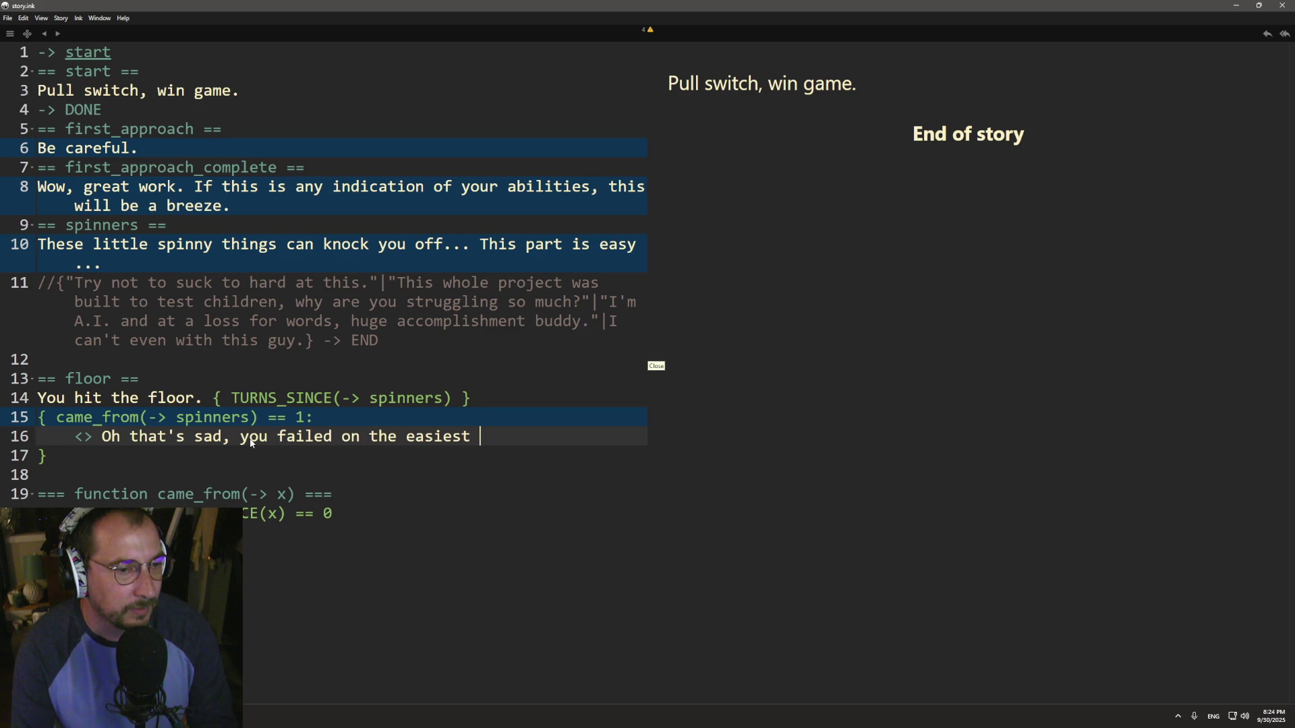
{"action": "type", "text": " task... Hmmm"}
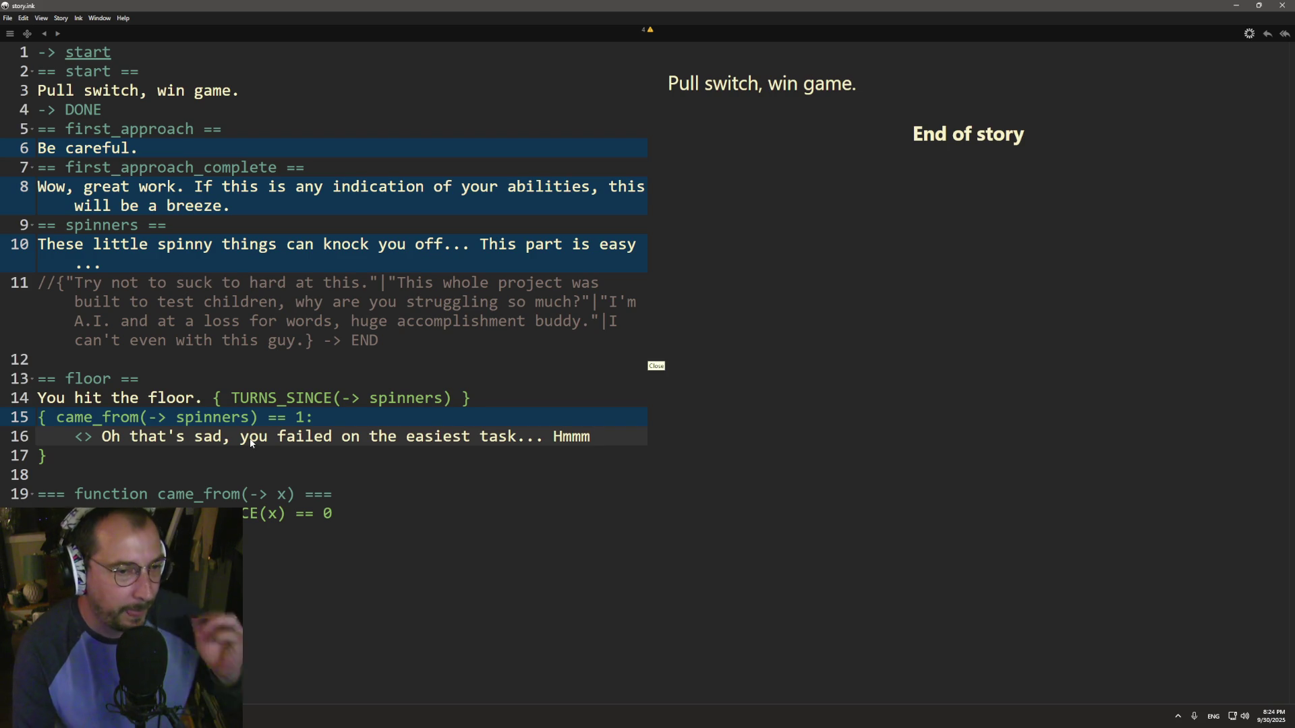
{"action": "key", "text": "BackSpace"}
{"action": "type", "text": ".."}
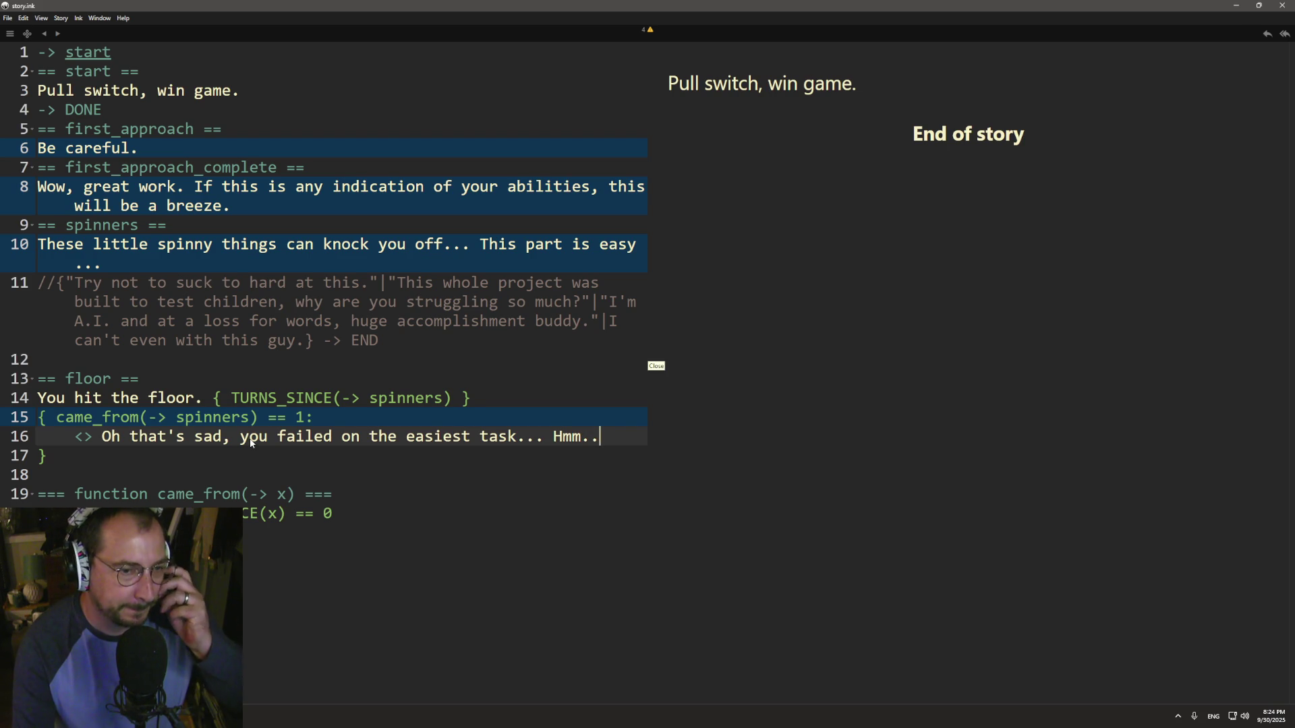
{"action": "type", "text": "."}
{"action": "left_click", "coordinate": [295, 468]}
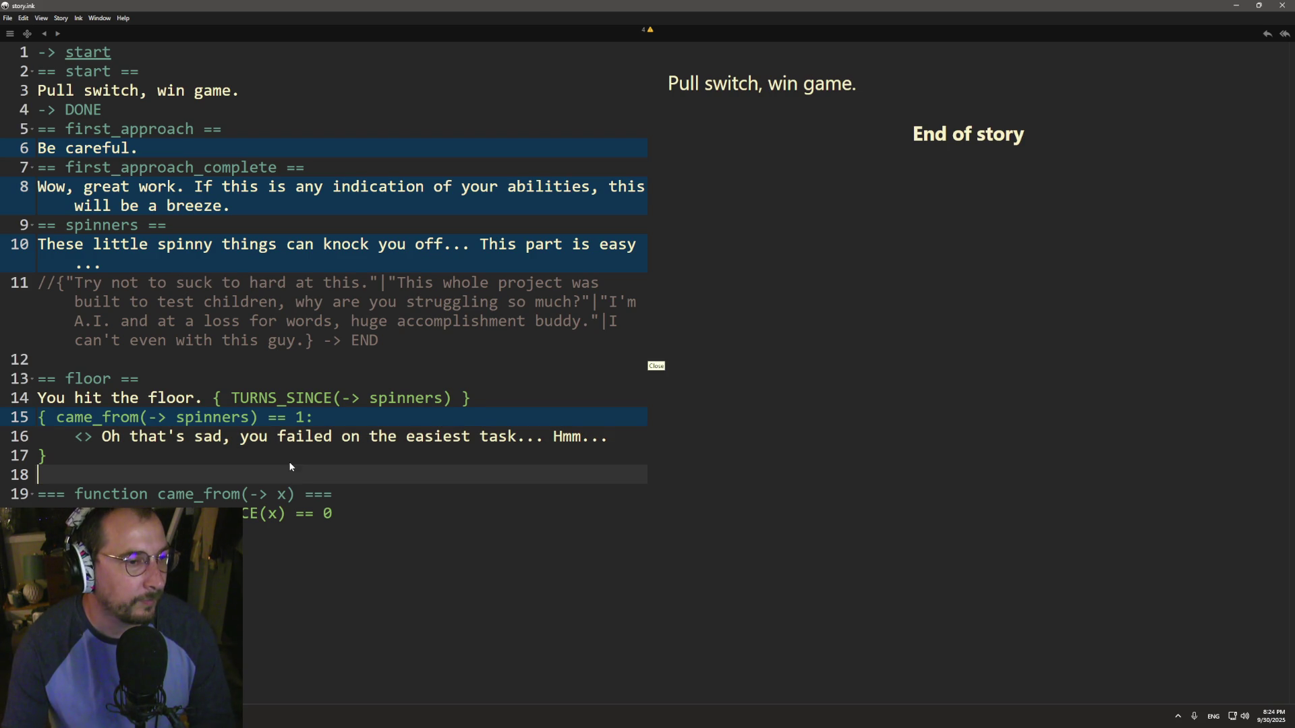
- Delete the 'You hit the floor' line and re-export over story.ink.json
{"action": "triple_click", "coordinate": [264, 399]}
{"action": "key", "text": "BackSpace"}
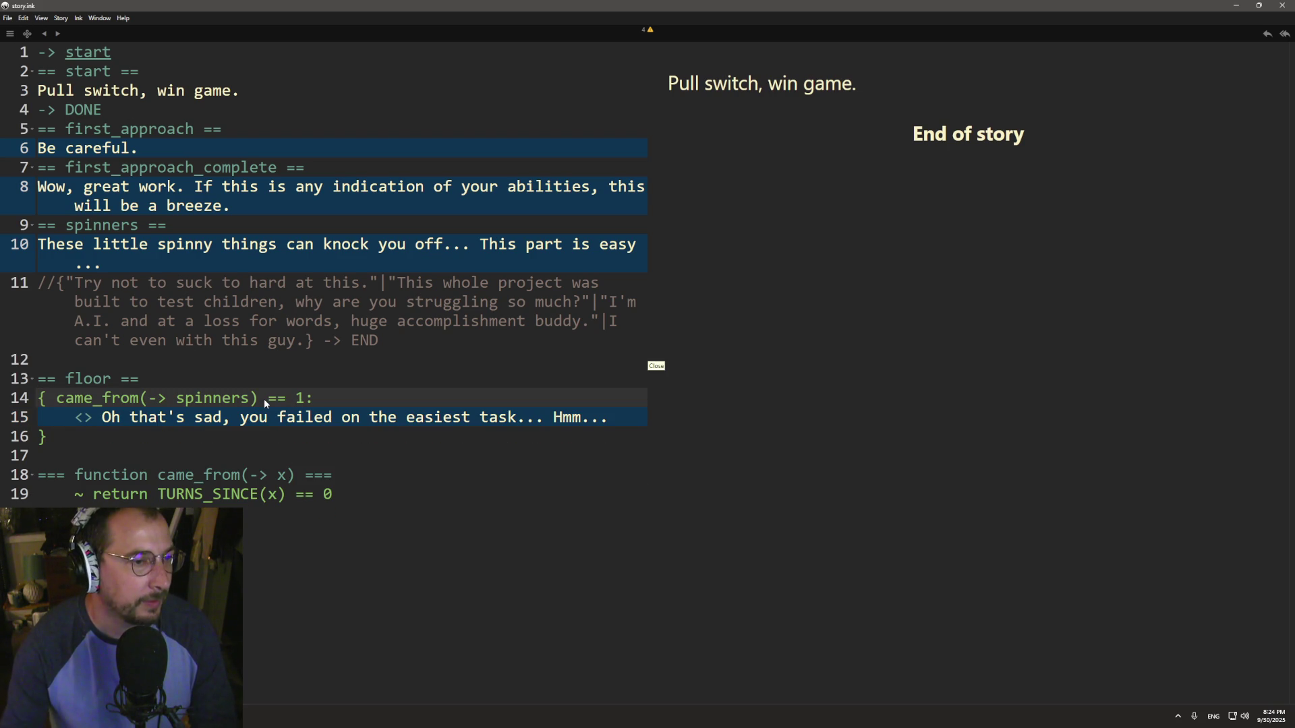
{"action": "left_click", "coordinate": [286, 400]}
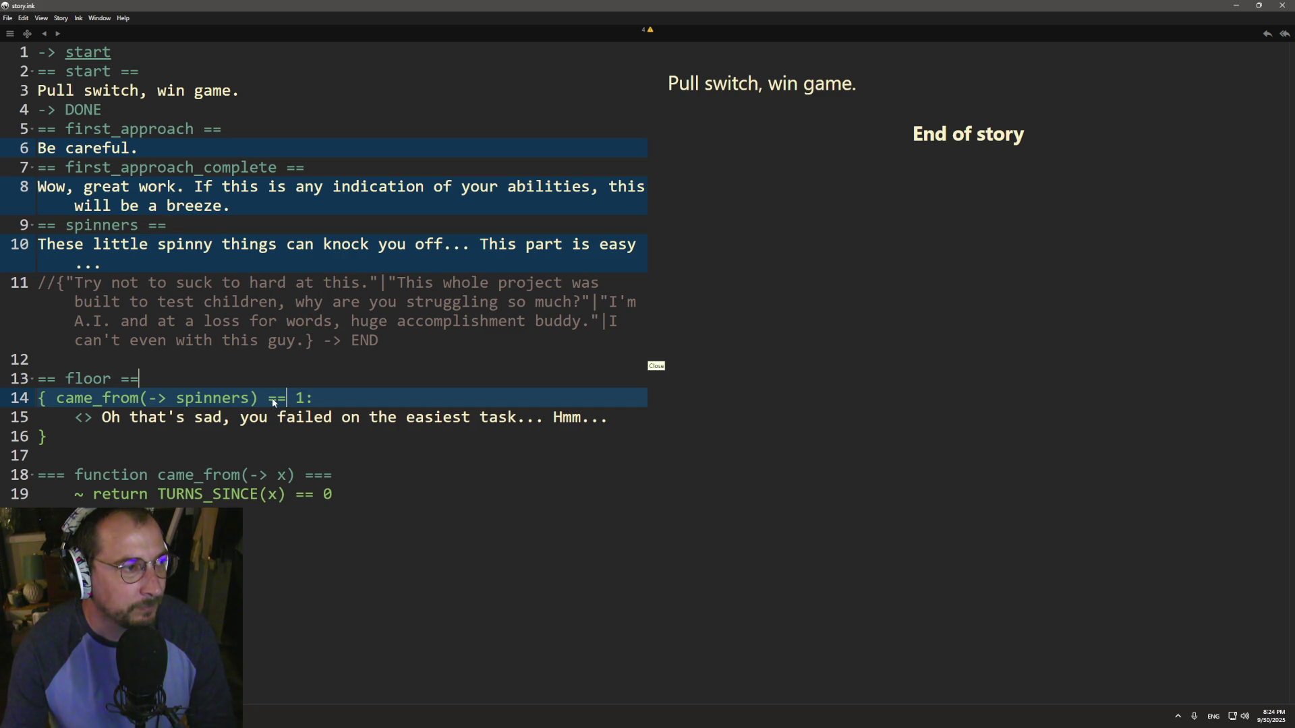
{"action": "left_click", "coordinate": [10, 16]}
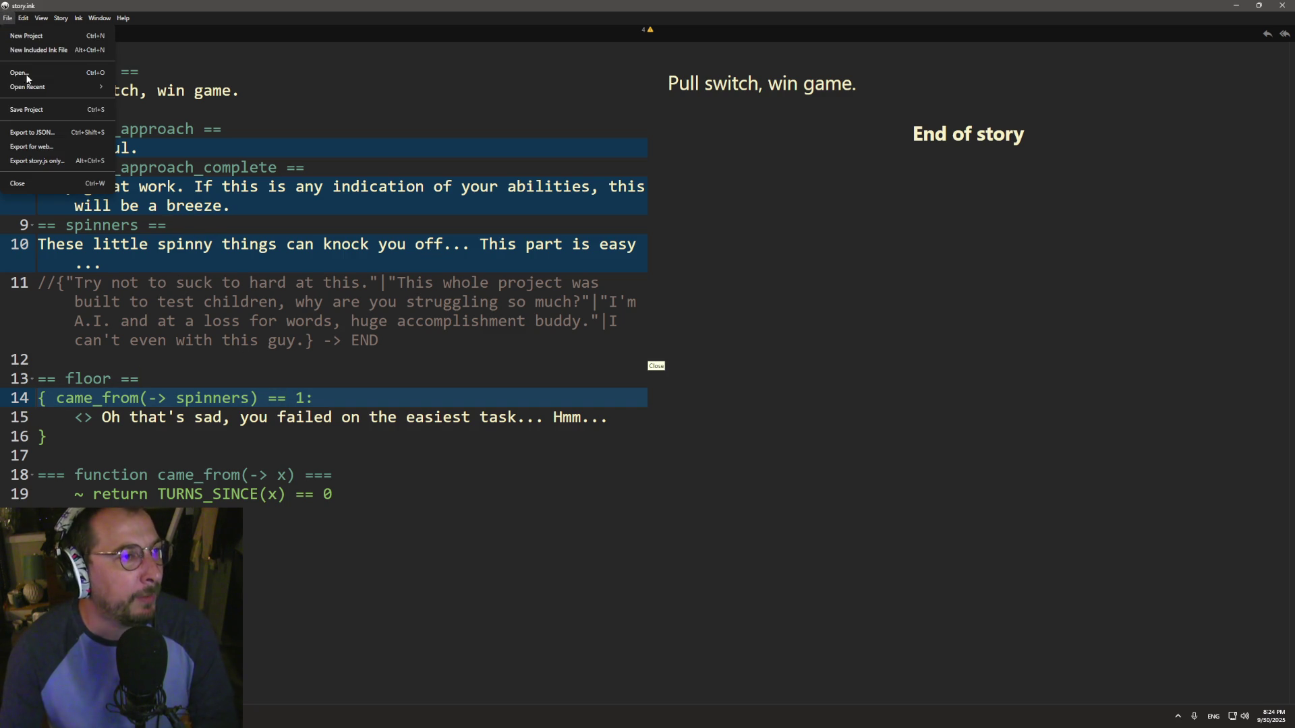
{"action": "left_click", "coordinate": [44, 134]}
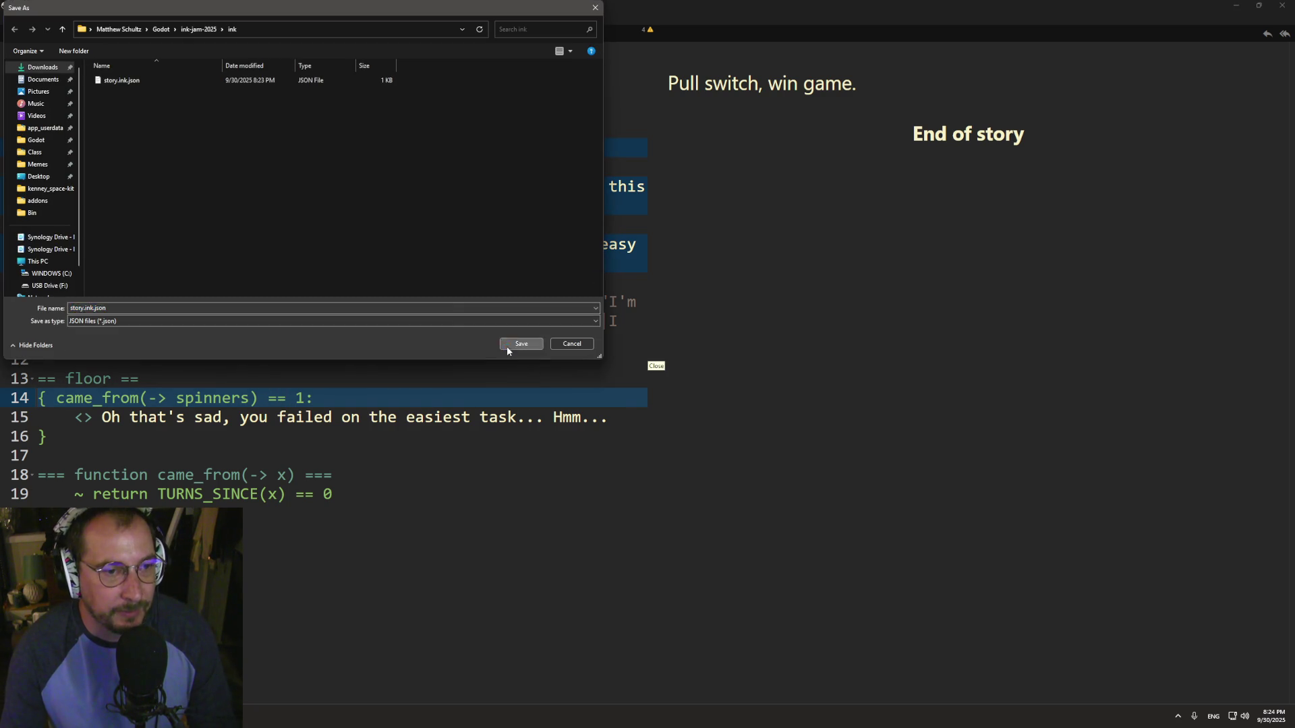
{"action": "left_click", "coordinate": [512, 345]}
{"action": "left_click", "coordinate": [671, 358]}
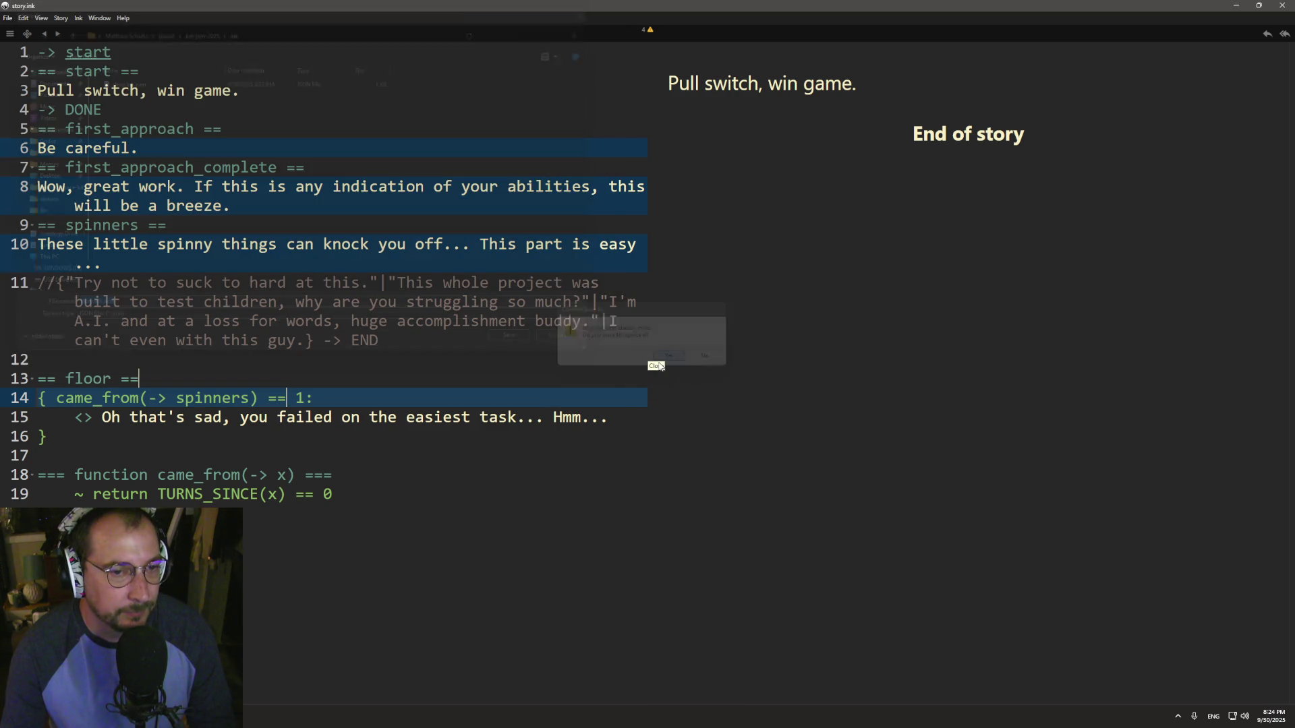
{"action": "key", "text": "alt+Tab"}
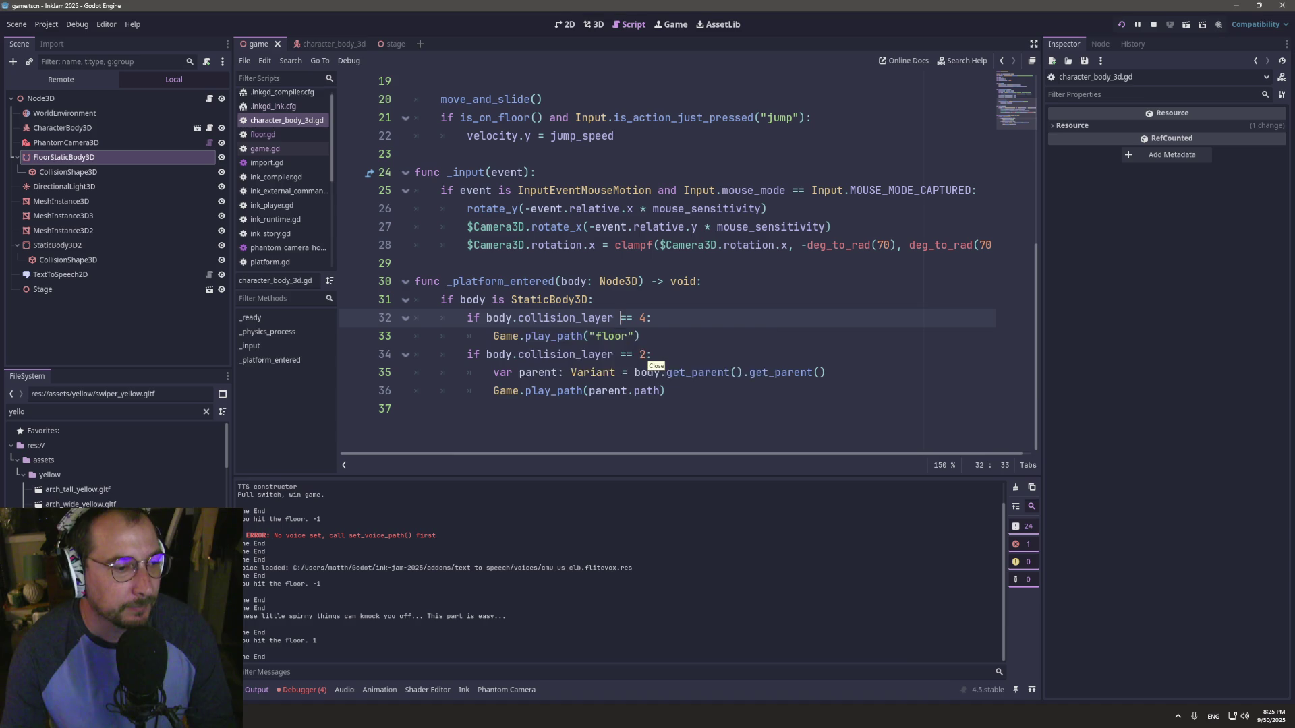
- Run the InkJam 2025 game to test, then bring the ink documentation back to the front
{"action": "left_click", "coordinate": [1123, 25]}
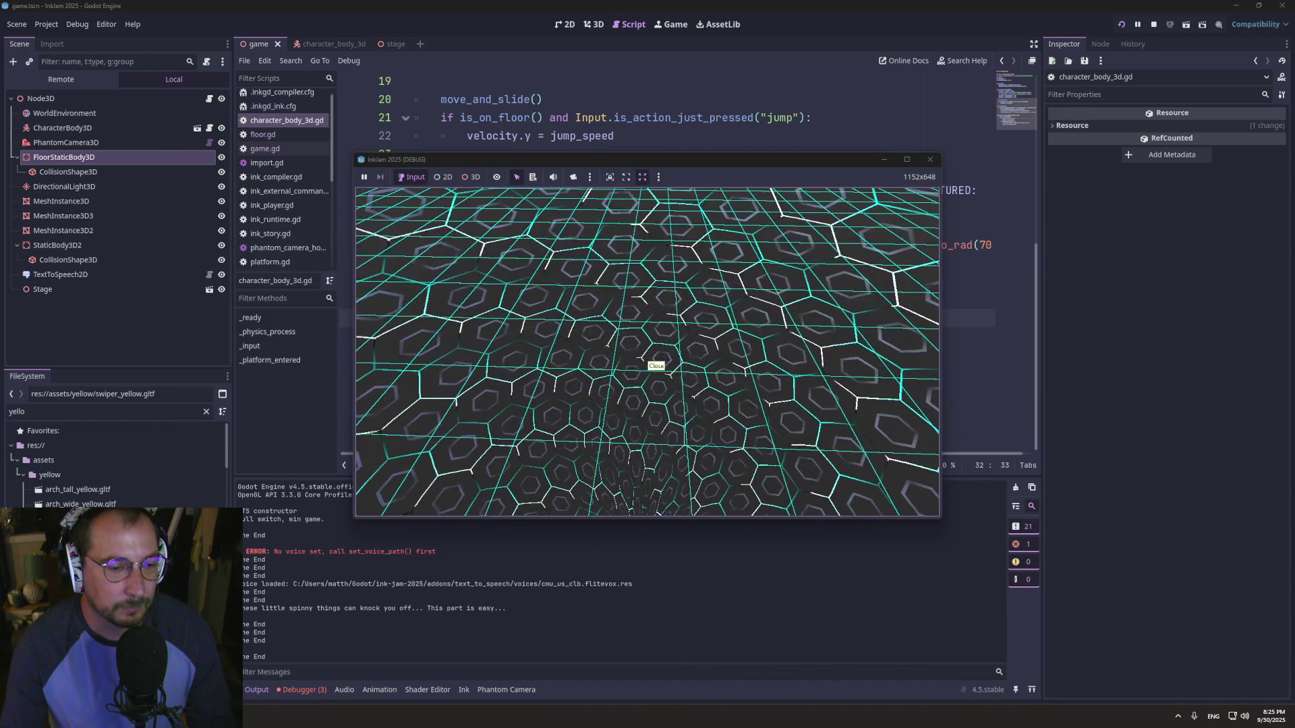
{"action": "key", "text": "super+Tab"}
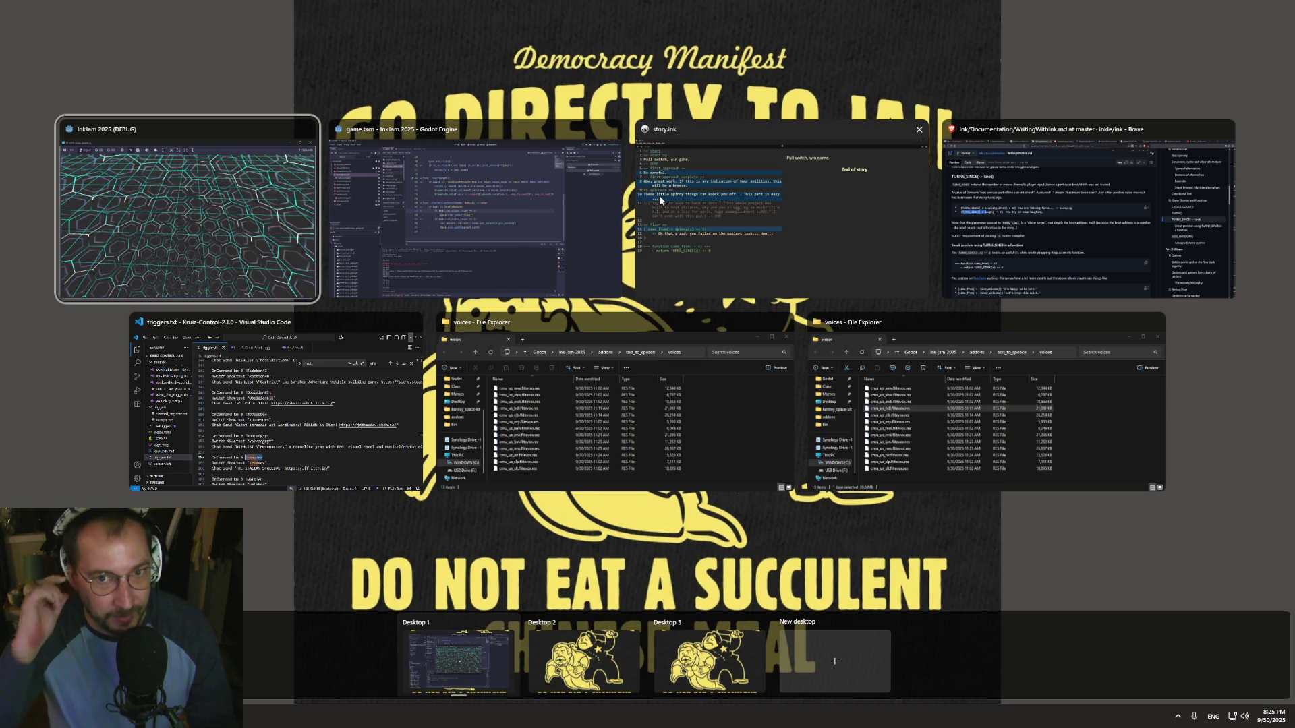
{"action": "left_click", "coordinate": [1050, 201]}
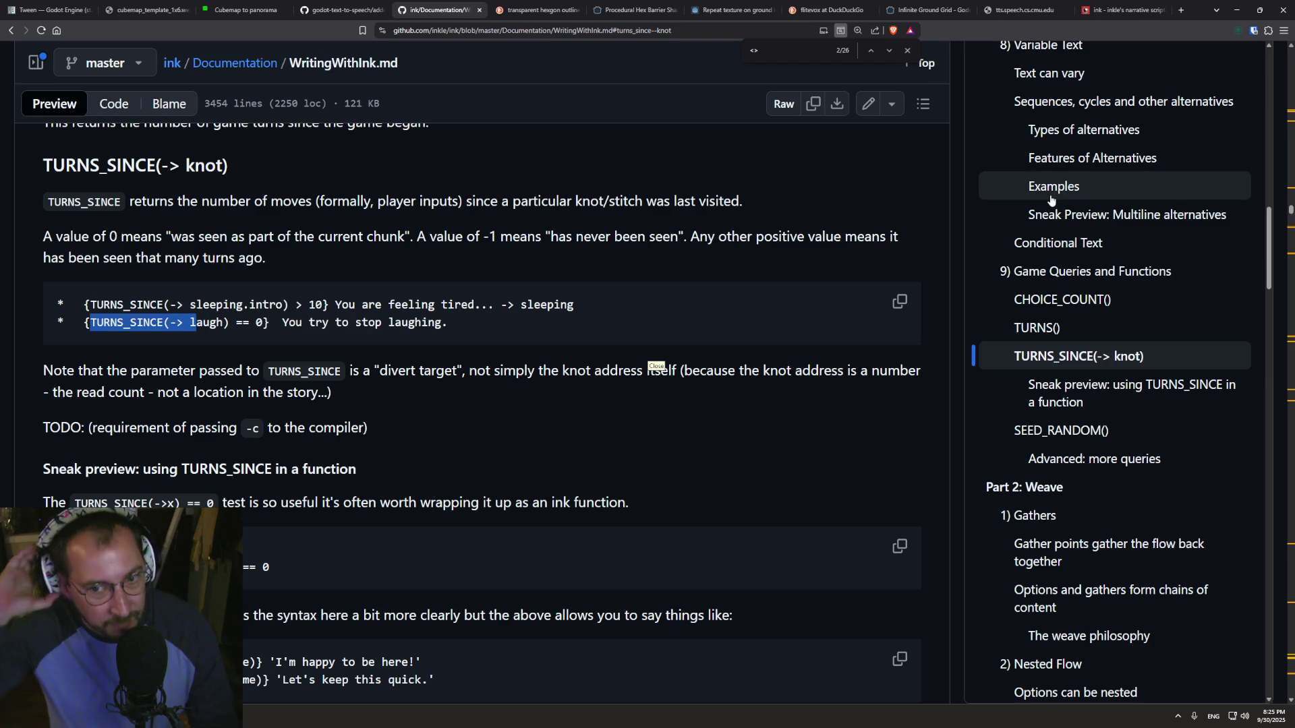
- Search the ink documentation for '==' and step through the matches
{"action": "scroll", "coordinate": [1051, 200], "scroll_direction": "up", "scroll_amount": 6}
{"action": "scroll", "coordinate": [1039, 394], "scroll_direction": "up", "scroll_amount": 8}
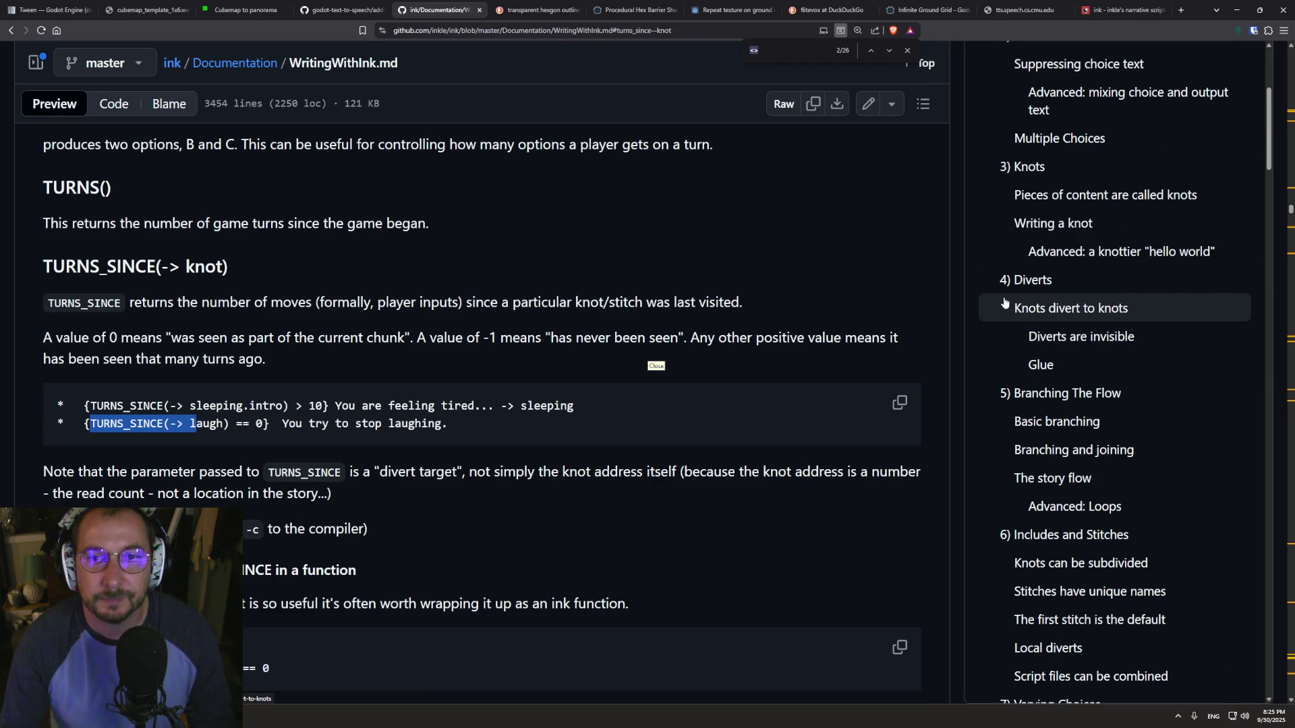
{"action": "type", "text": "=="}
{"action": "key", "text": "Return"}
{"action": "key", "text": "Return"}
{"action": "key", "text": "Return"}
{"action": "key", "text": "Return"}
{"action": "key", "text": "Return"}
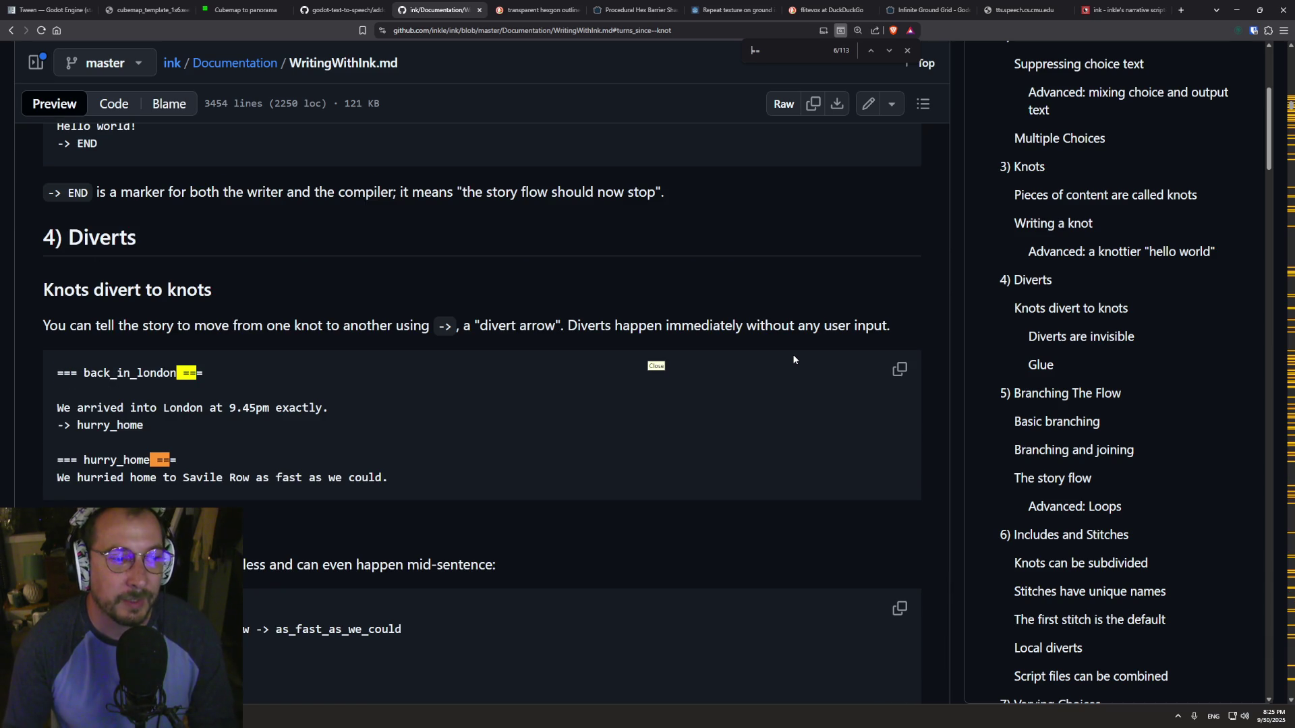
{"action": "key", "text": "Return"}
{"action": "key", "text": "Return"}
{"action": "key", "text": "Return"}
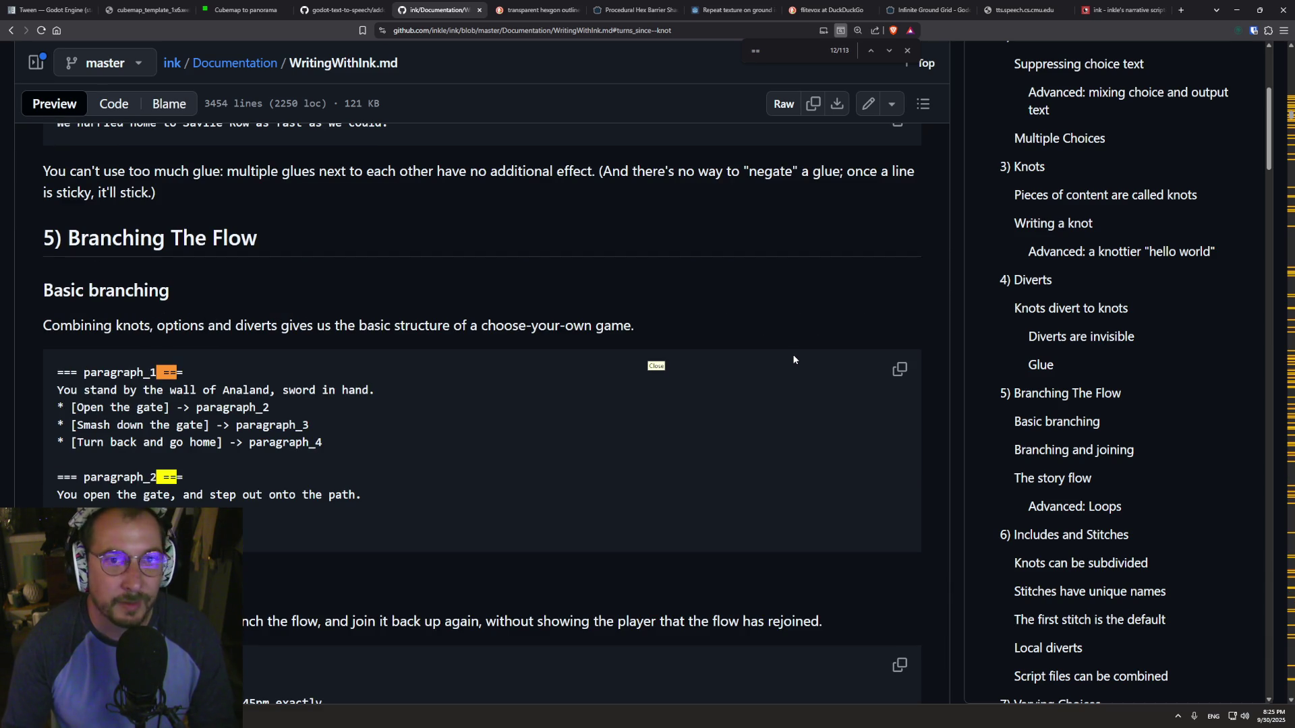
- Search the documentation for comparisons and scan the surrounding text
{"action": "type", "text": "comparisio"}
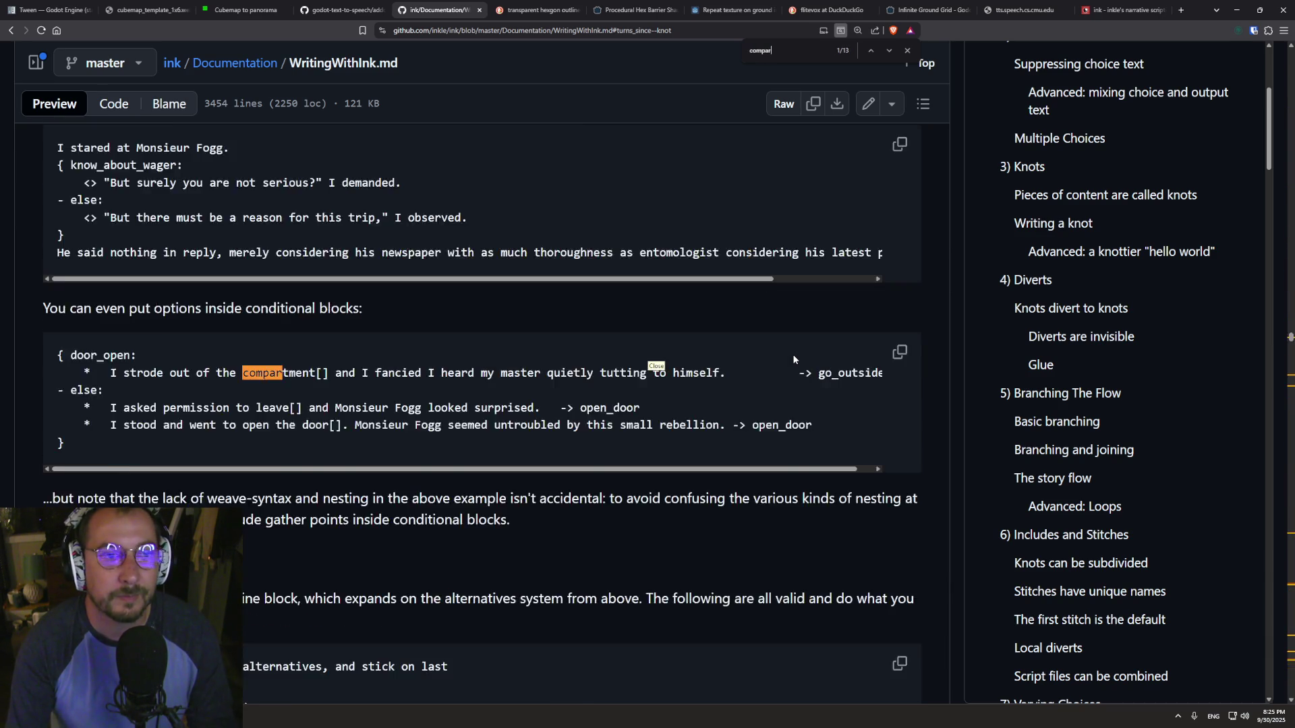
{"action": "key", "text": "BackSpace"}
{"action": "key", "text": "BackSpace"}
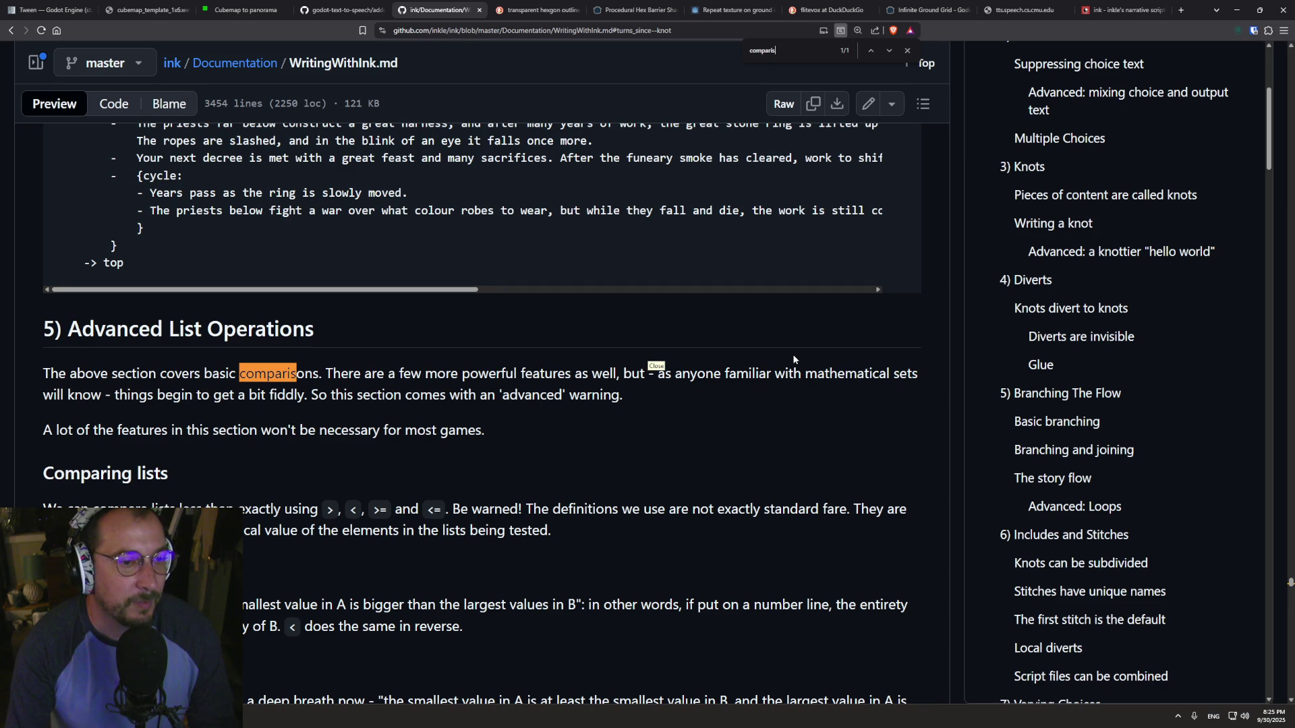
{"action": "scroll", "coordinate": [398, 414], "scroll_direction": "down", "scroll_amount": 2}
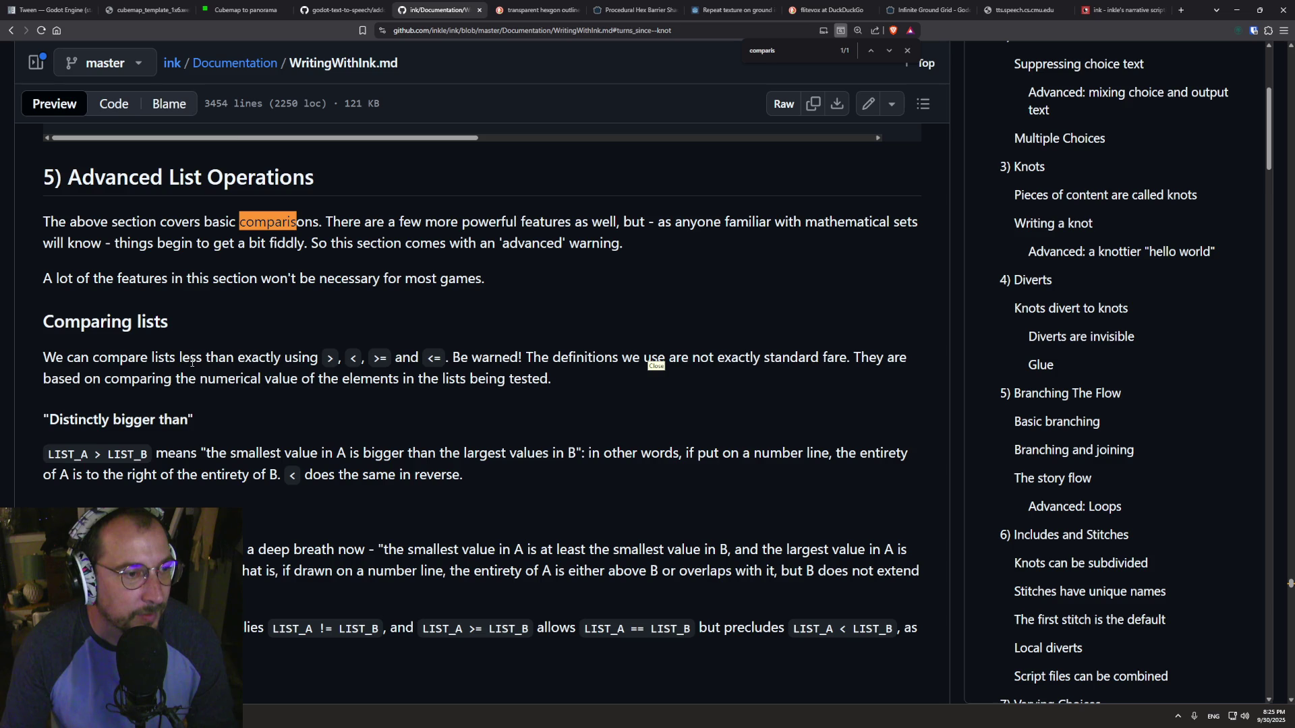
{"action": "scroll", "coordinate": [255, 433], "scroll_direction": "down", "scroll_amount": 4}
{"action": "scroll", "coordinate": [267, 439], "scroll_direction": "down", "scroll_amount": 2}
{"action": "scroll", "coordinate": [317, 459], "scroll_direction": "up", "scroll_amount": 7}
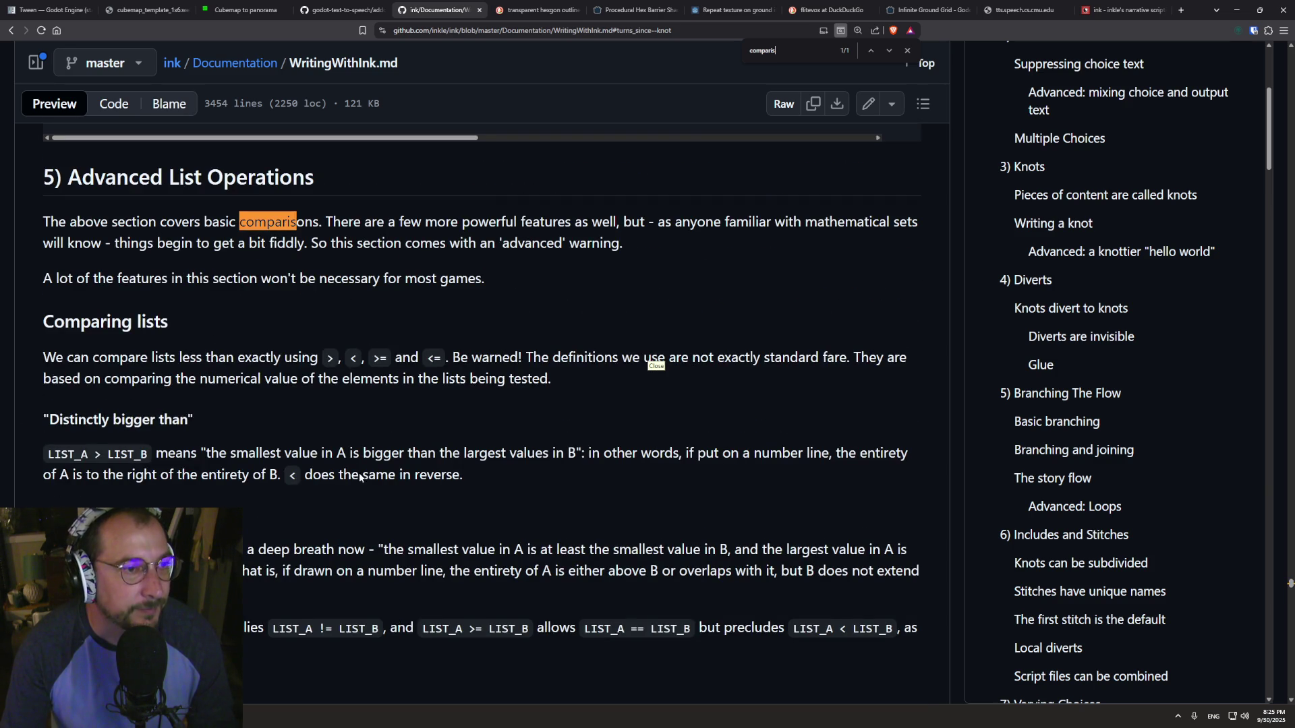
{"action": "scroll", "coordinate": [190, 374], "scroll_direction": "up", "scroll_amount": 4}
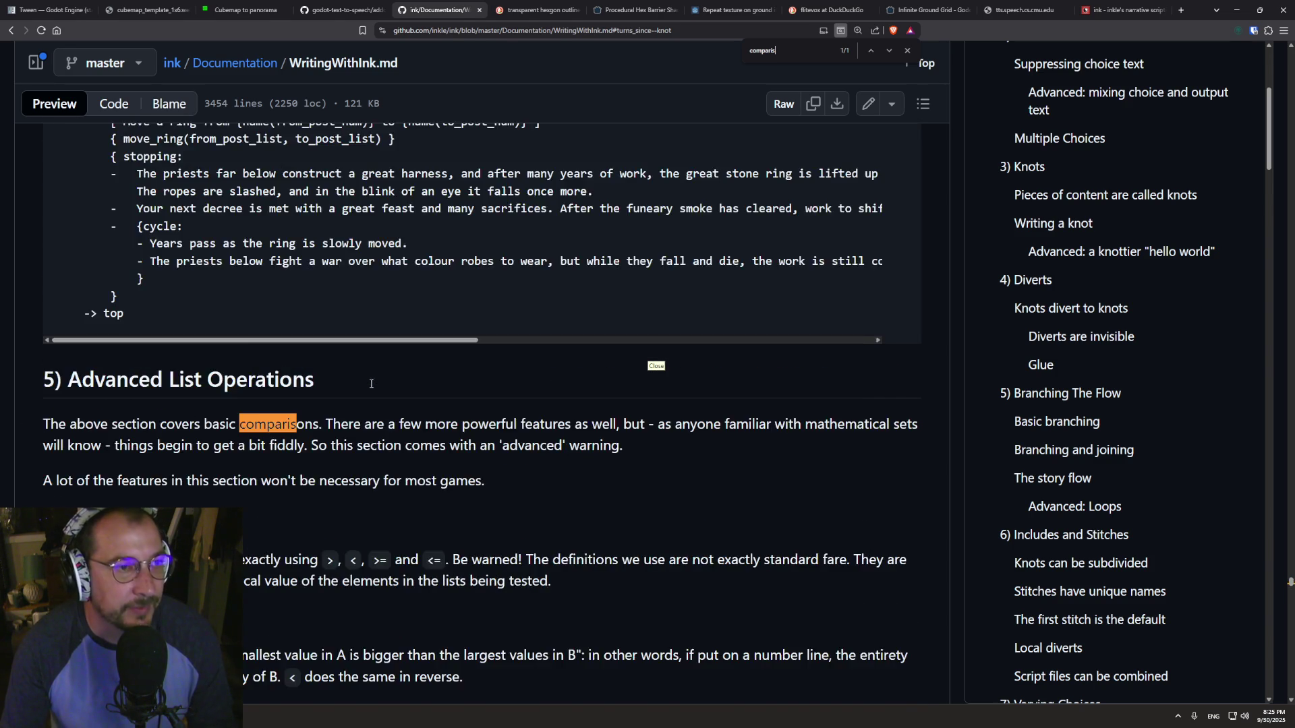
{"action": "scroll", "coordinate": [1162, 303], "scroll_direction": "up", "scroll_amount": 1}
{"action": "scroll", "coordinate": [1161, 303], "scroll_direction": "up", "scroll_amount": 3}
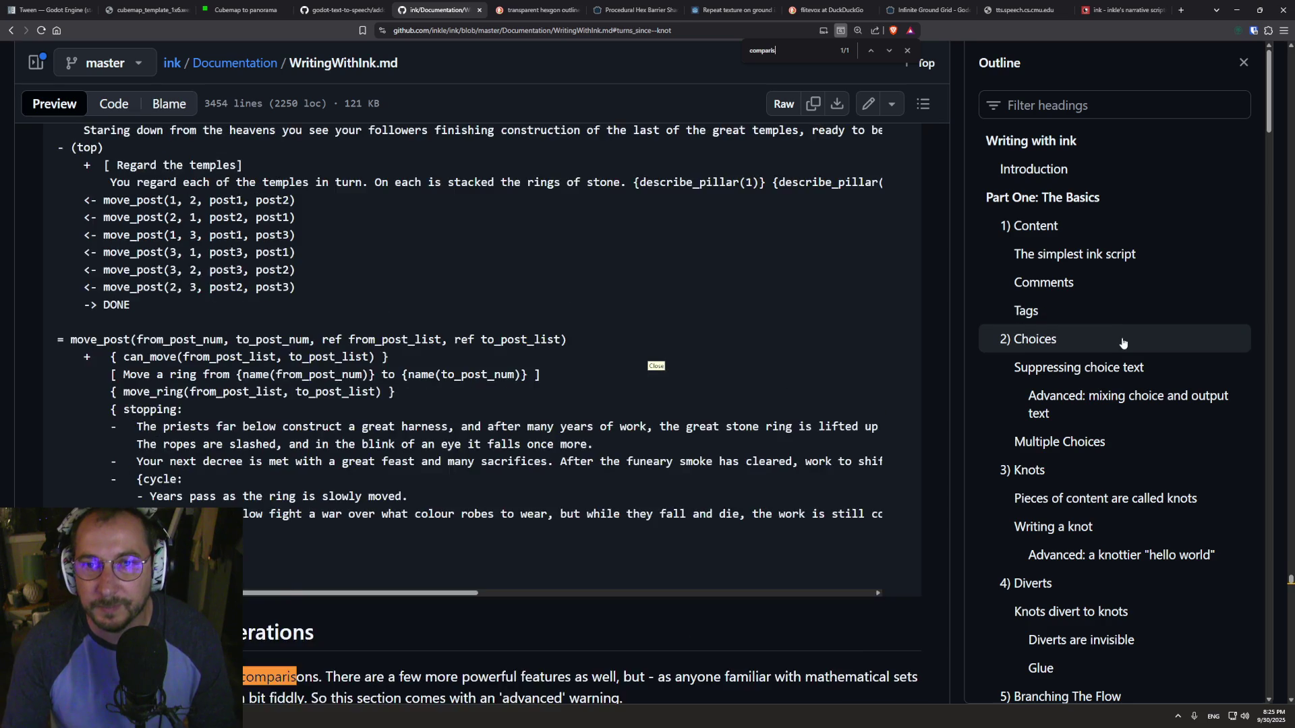
{"action": "scroll", "coordinate": [1101, 435], "scroll_direction": "down", "scroll_amount": 15}
{"action": "scroll", "coordinate": [1103, 432], "scroll_direction": "down", "scroll_amount": 6}
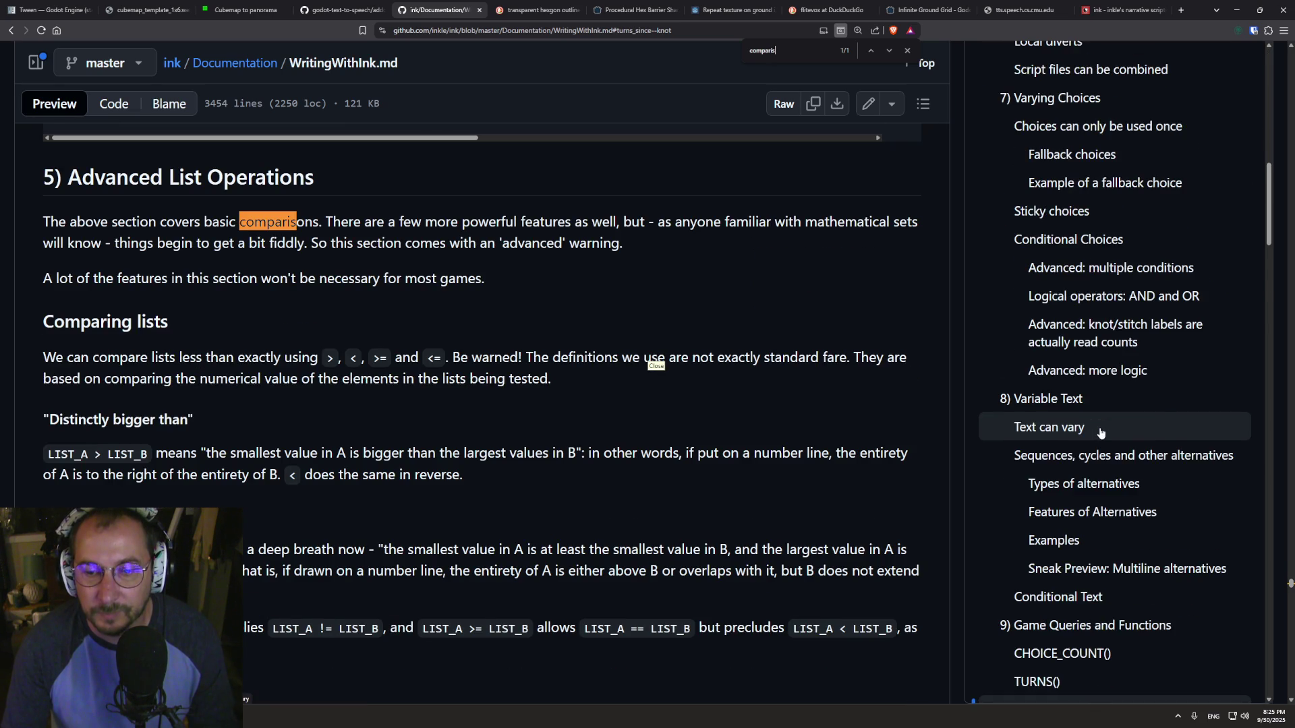
{"action": "scroll", "coordinate": [1104, 421], "scroll_direction": "up", "scroll_amount": 8}
{"action": "scroll", "coordinate": [1104, 421], "scroll_direction": "up", "scroll_amount": 4}
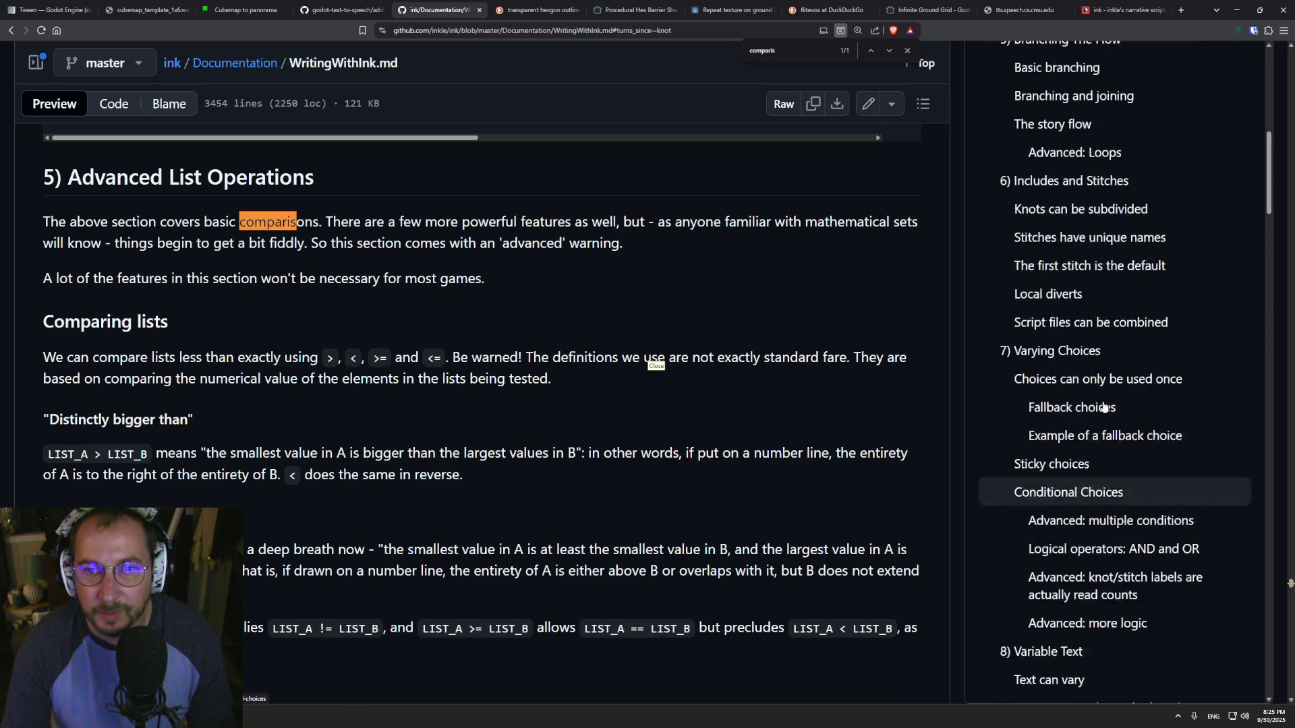
{"action": "scroll", "coordinate": [1102, 415], "scroll_direction": "down", "scroll_amount": 11}
{"action": "scroll", "coordinate": [1106, 405], "scroll_direction": "down", "scroll_amount": 10}
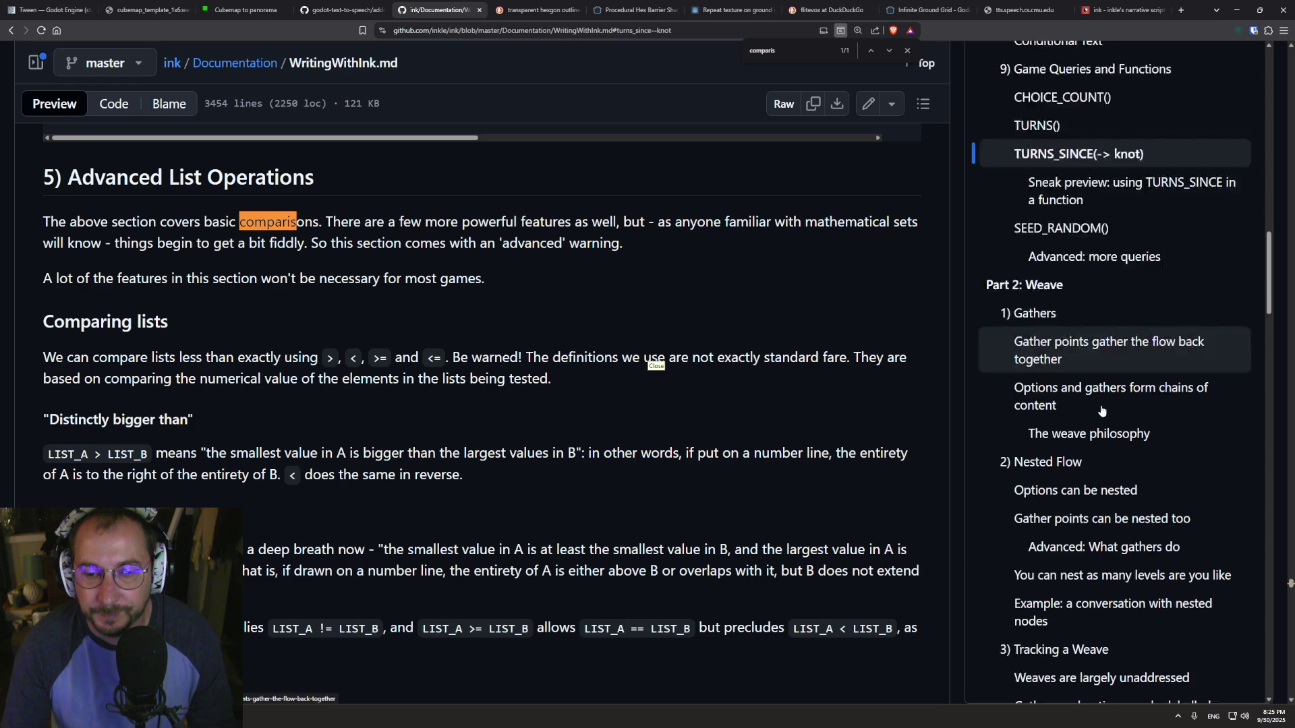
{"action": "scroll", "coordinate": [1122, 389], "scroll_direction": "down", "scroll_amount": 3}
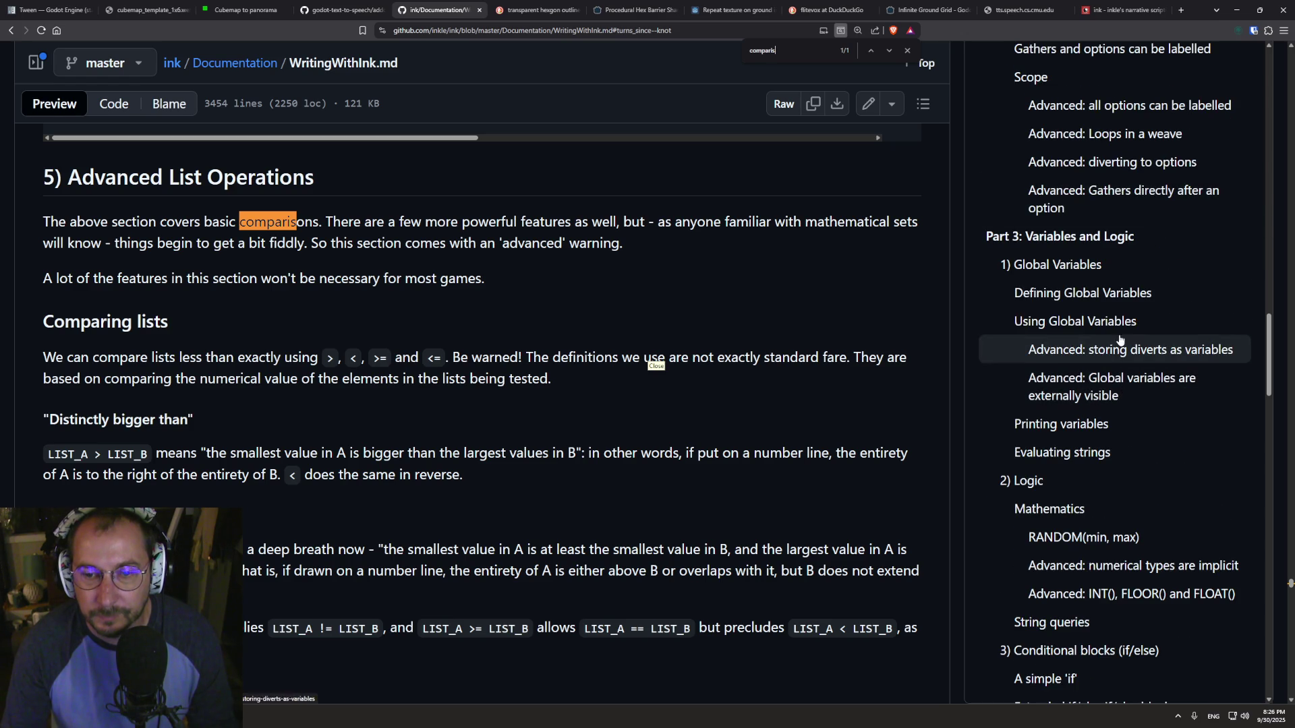
{"action": "scroll", "coordinate": [1066, 484], "scroll_direction": "down", "scroll_amount": 2}
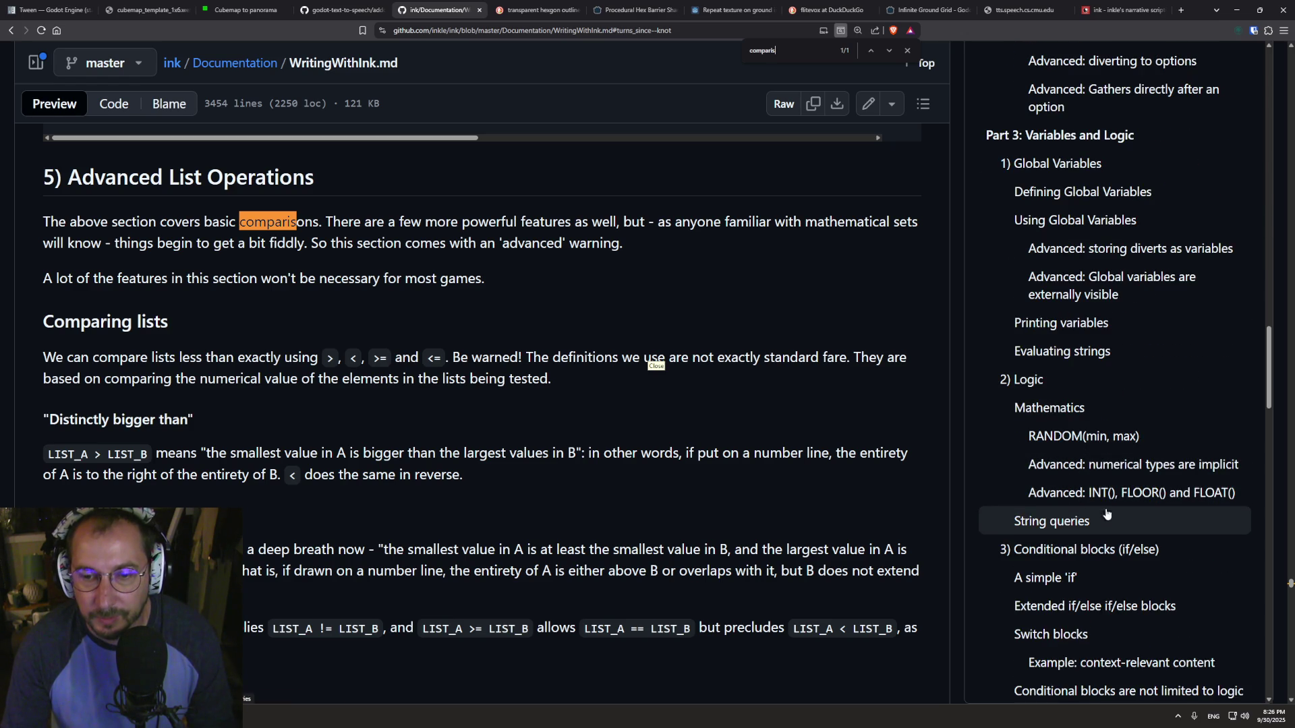
- Check the '==' in the else-if example under 'A simple if', then return to Inky
{"action": "left_click", "coordinate": [1071, 578]}
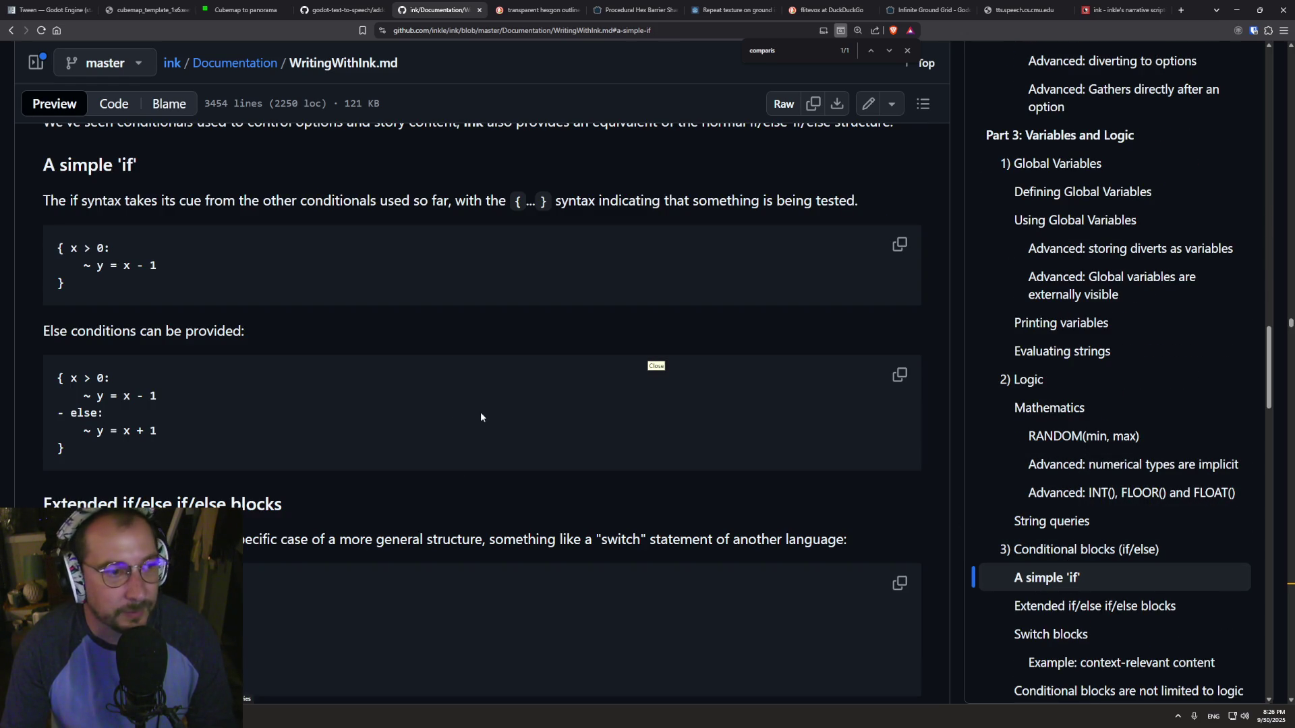
{"action": "scroll", "coordinate": [167, 251], "scroll_direction": "down", "scroll_amount": 3}
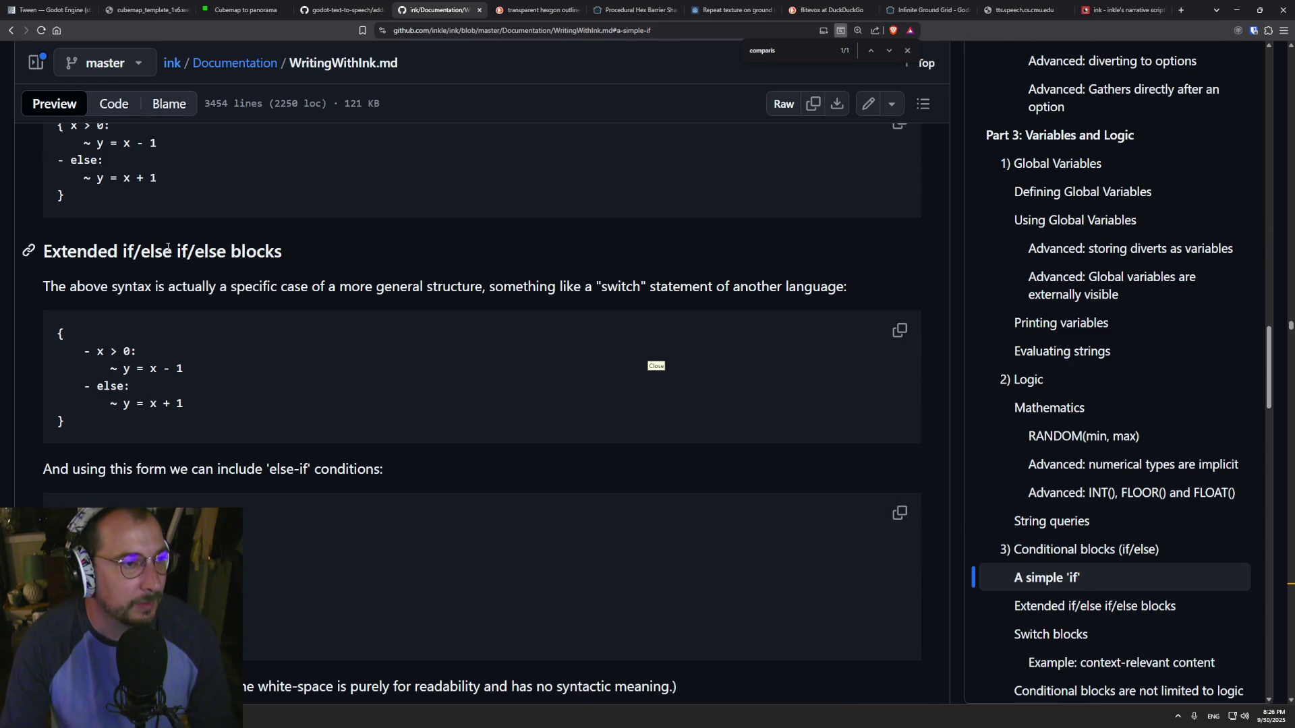
{"action": "scroll", "coordinate": [168, 252], "scroll_direction": "down", "scroll_amount": 1}
{"action": "scroll", "coordinate": [170, 255], "scroll_direction": "down", "scroll_amount": 3}
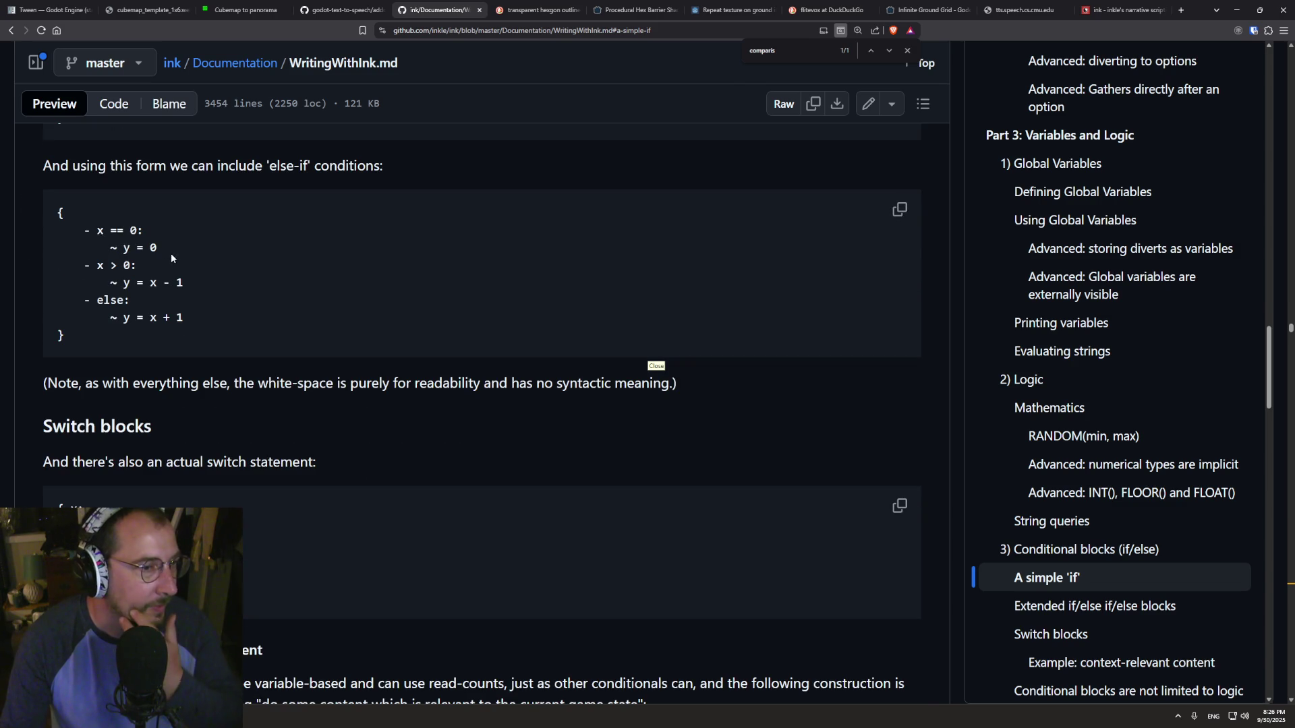
{"action": "left_click_drag", "start_coordinate": [130, 231], "coordinate": [116, 231]}
{"action": "left_click", "coordinate": [105, 231]}
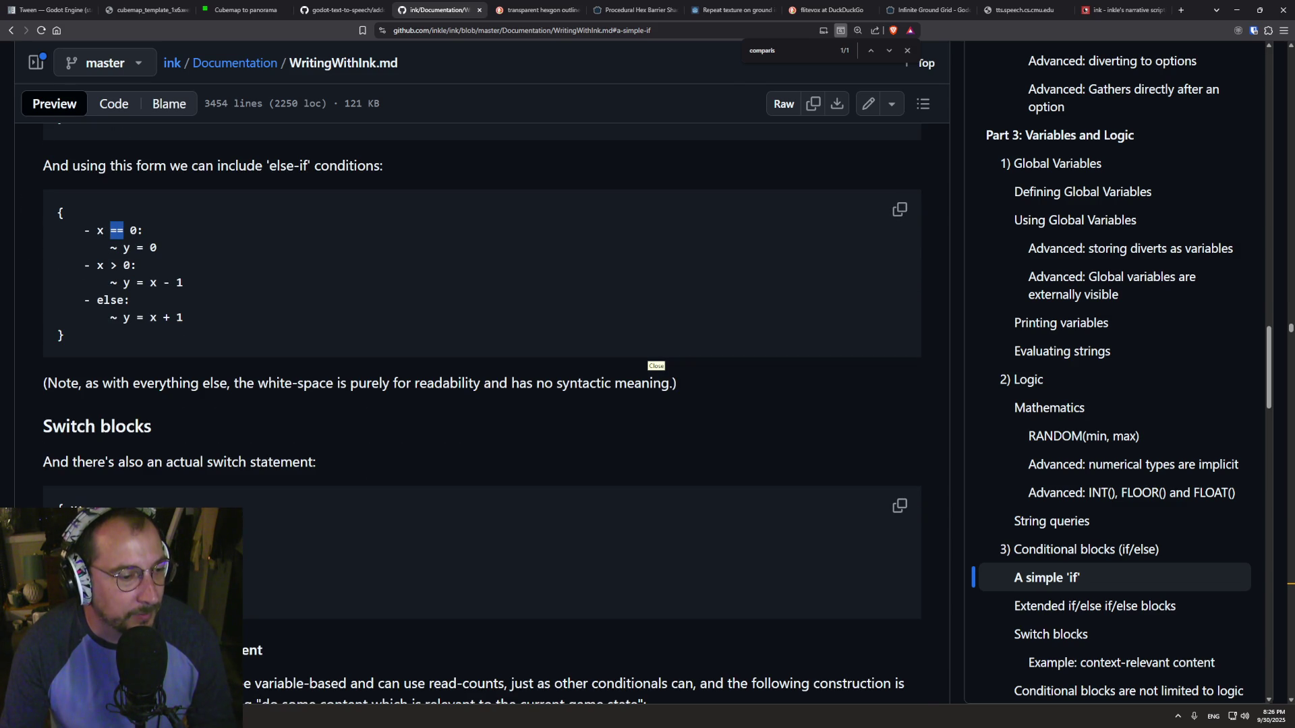
{"action": "key", "text": "alt+Tab"}
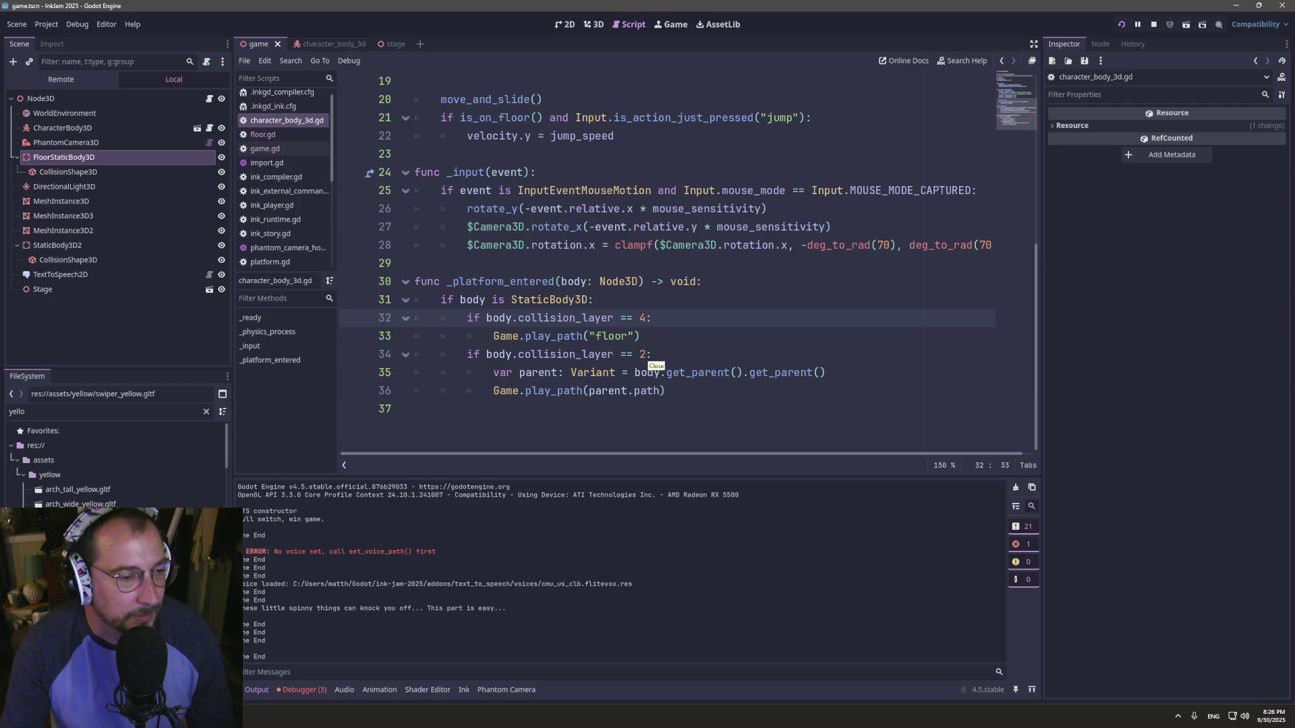
{"action": "key", "text": "alt+Tab"}
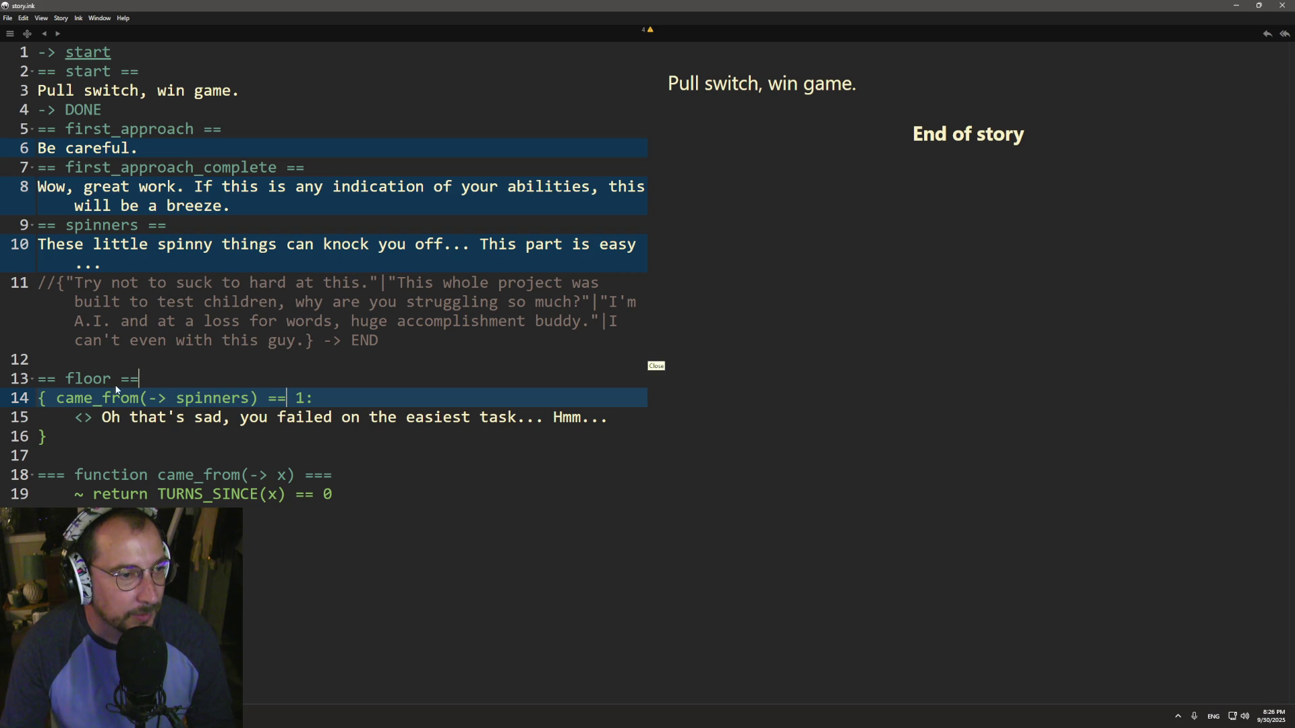